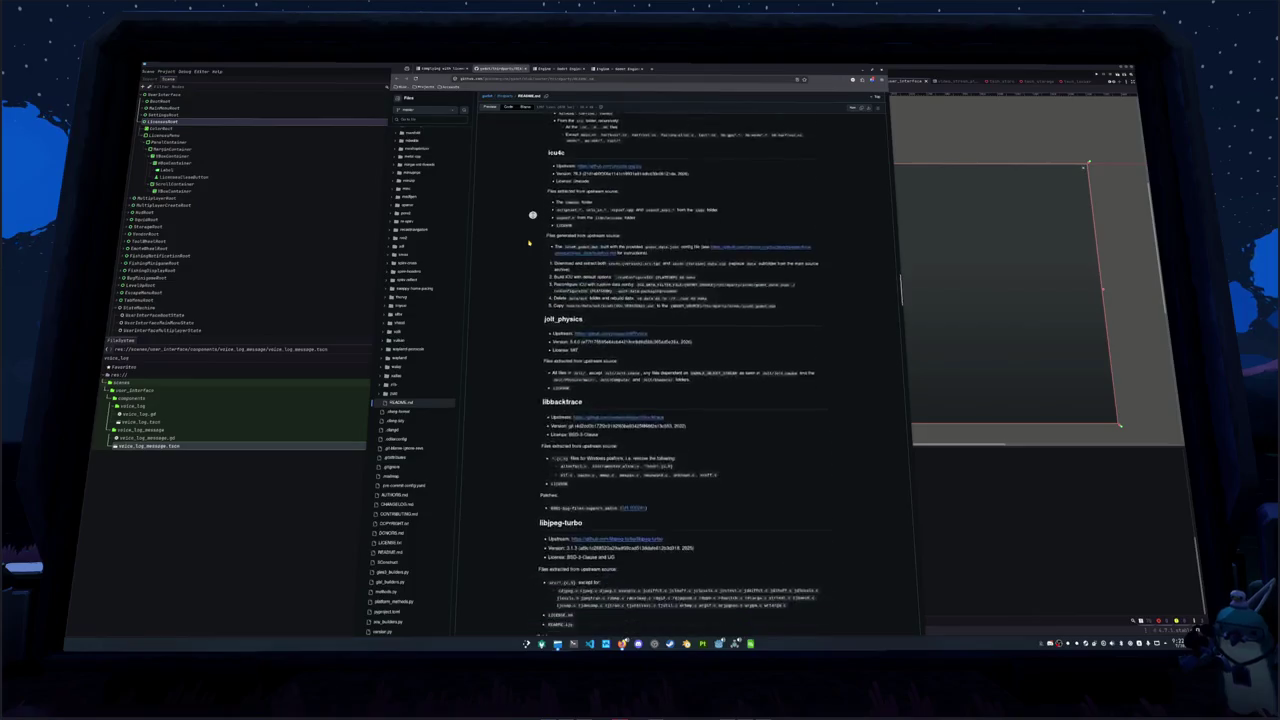
# Scroll through the third-party libraries README to review the listed libraries
pyautogui.scroll(-15, 529, 242)
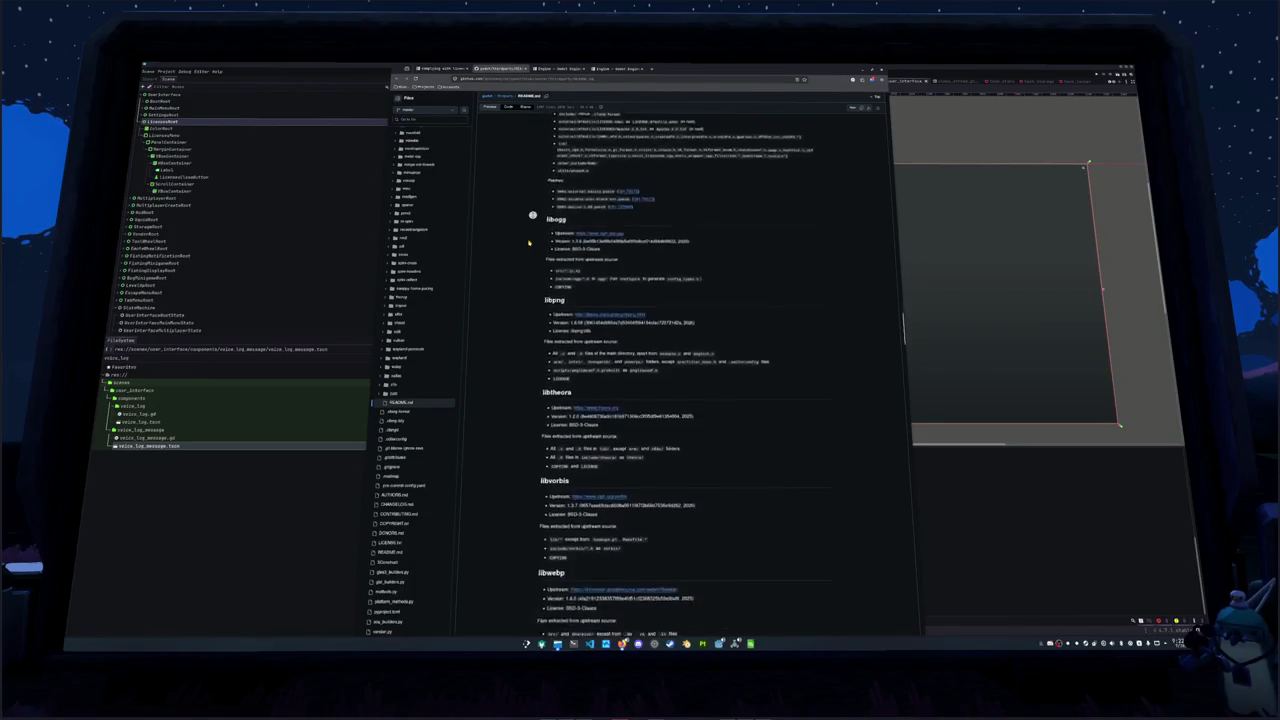
pyautogui.scroll(-15, 529, 242)
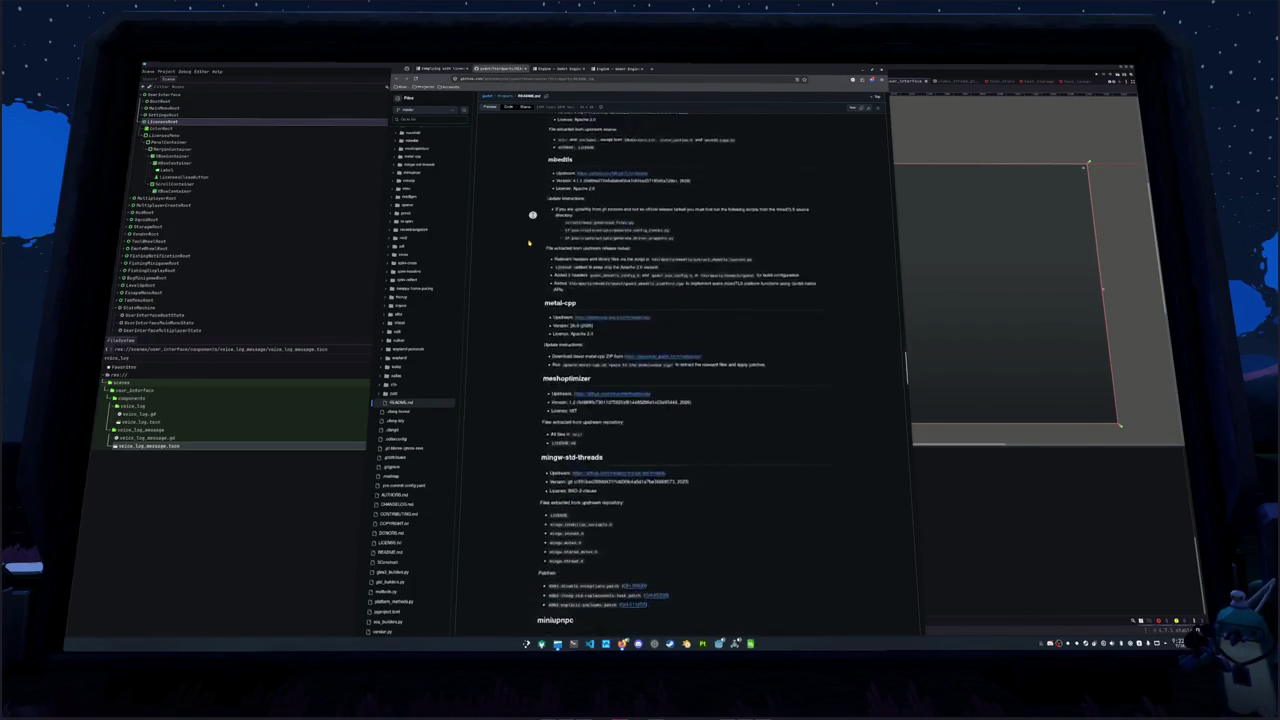
pyautogui.scroll(-10, 529, 242)
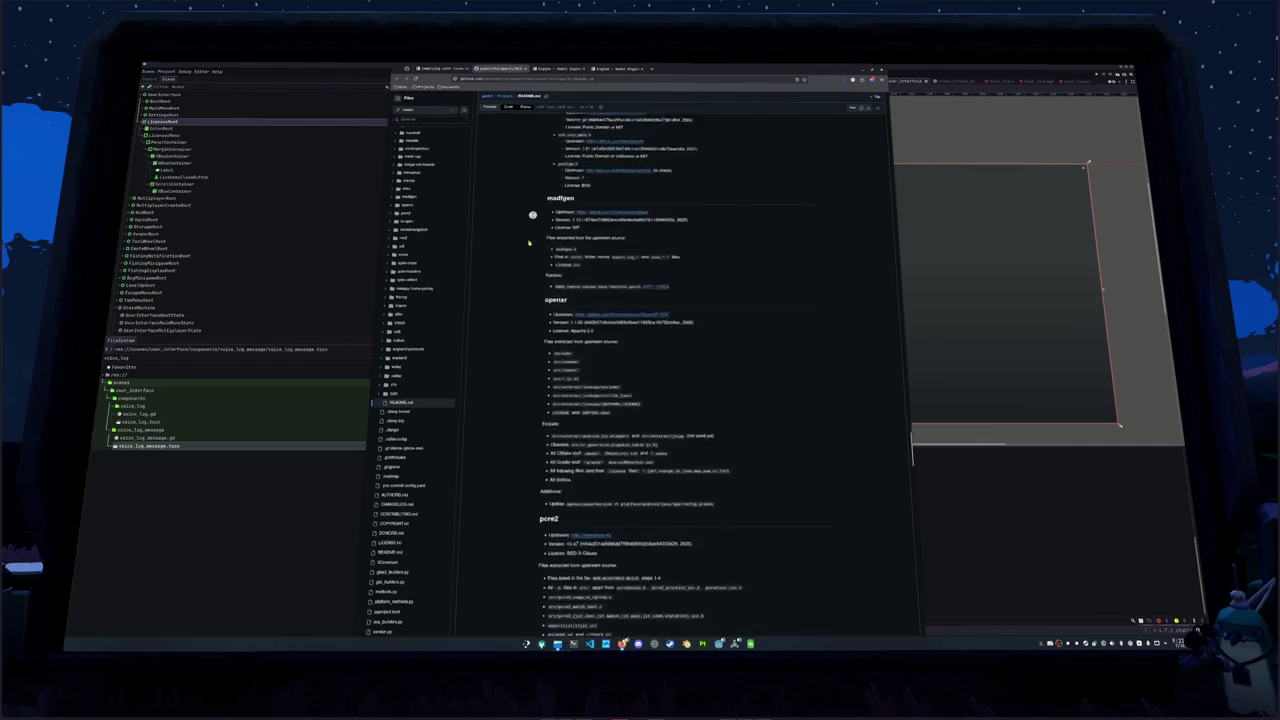
pyautogui.scroll(-15, 529, 242)
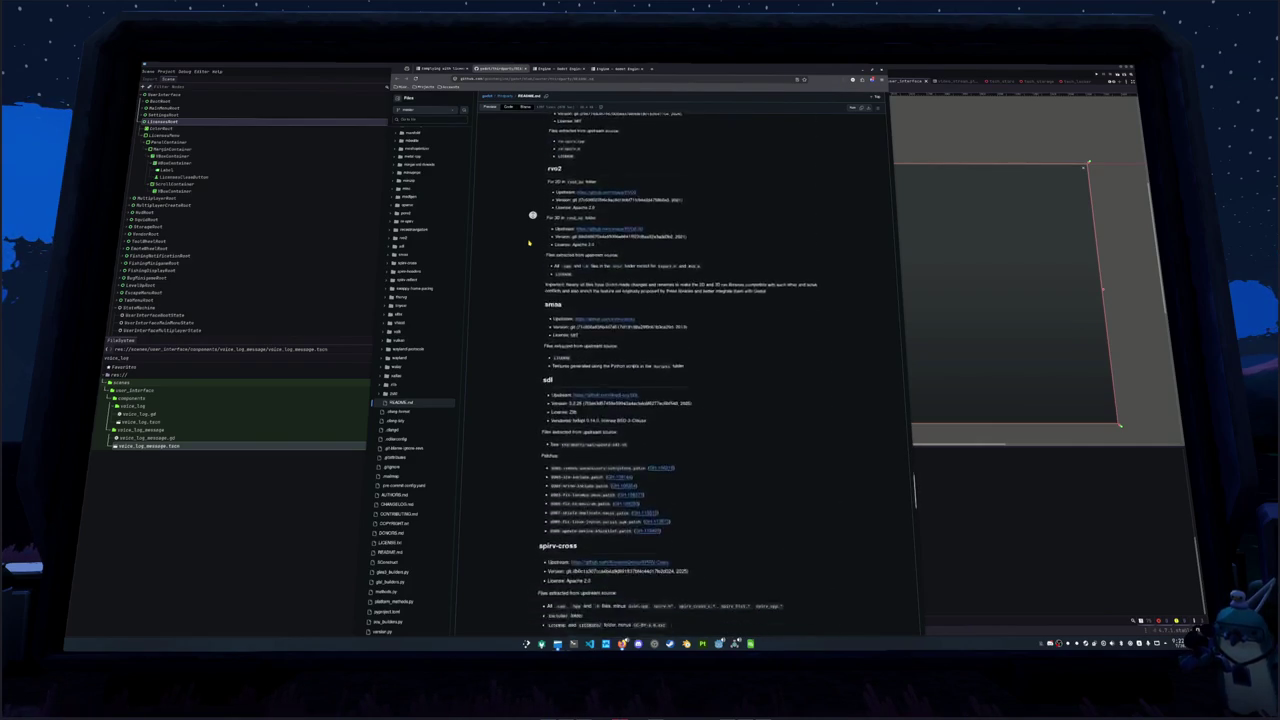
pyautogui.scroll(-15, 529, 242)
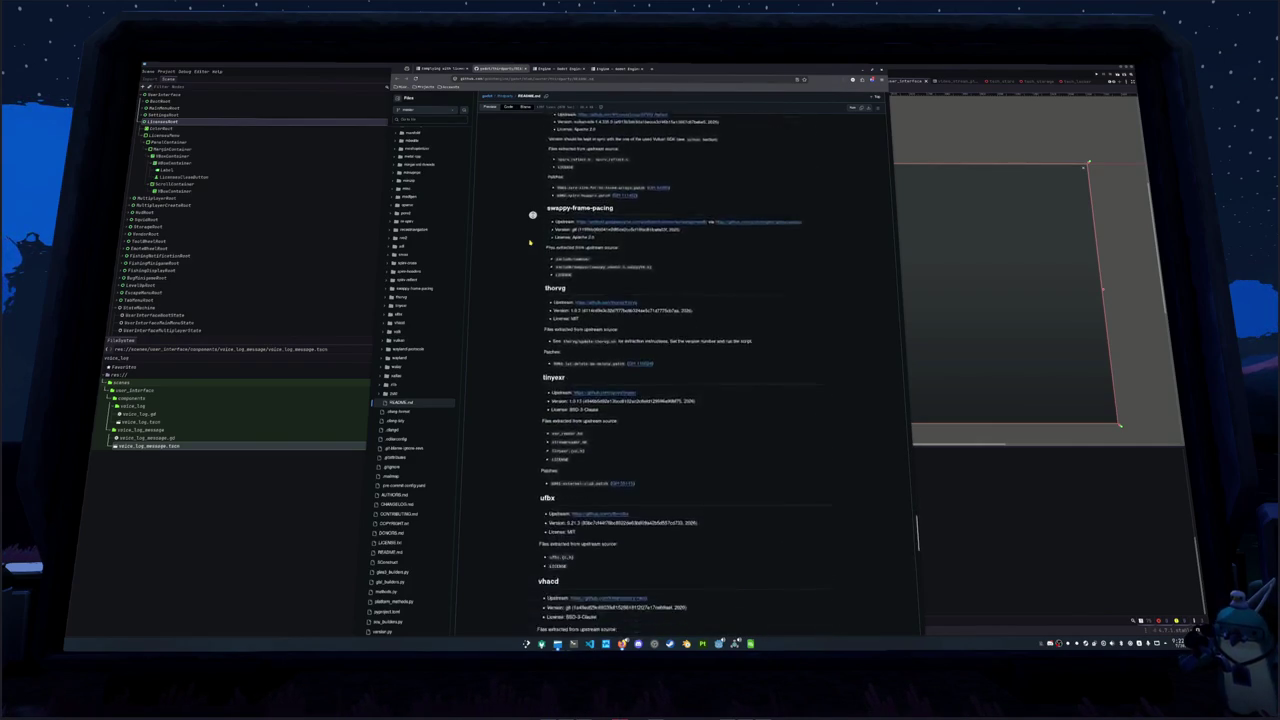
pyautogui.scroll(-15, 529, 242)
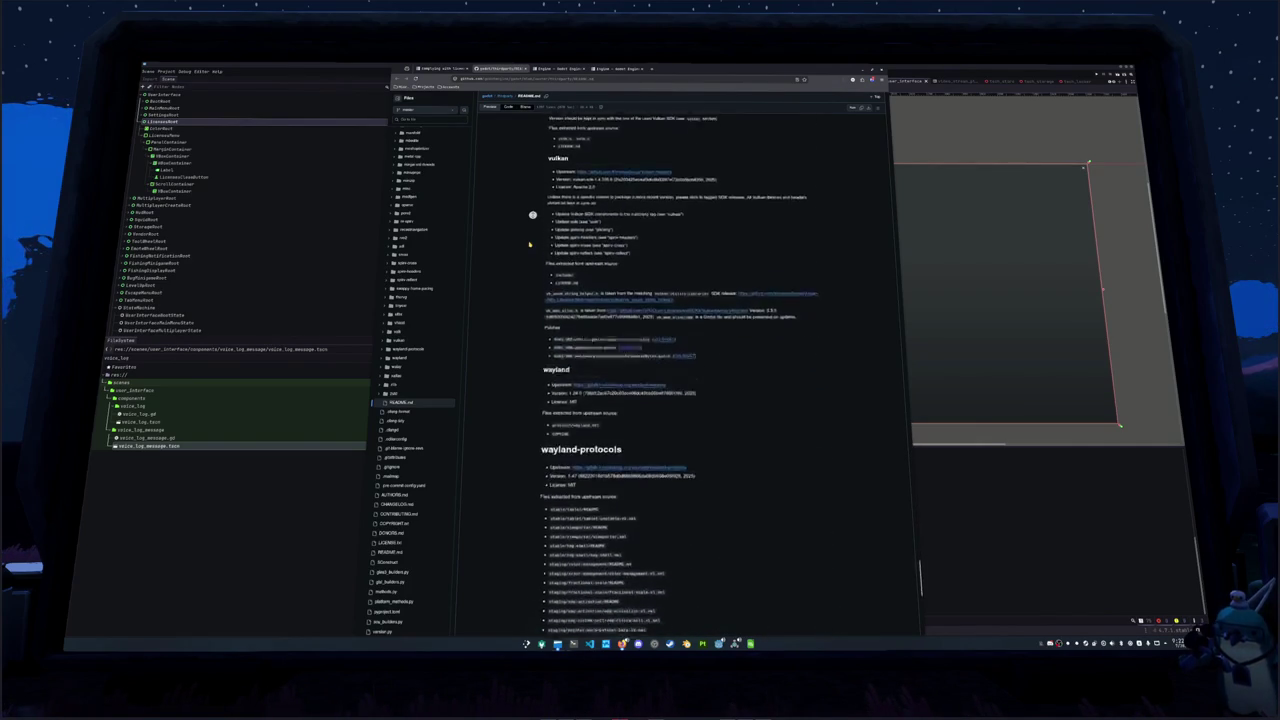
pyautogui.scroll(-12, 530, 243)
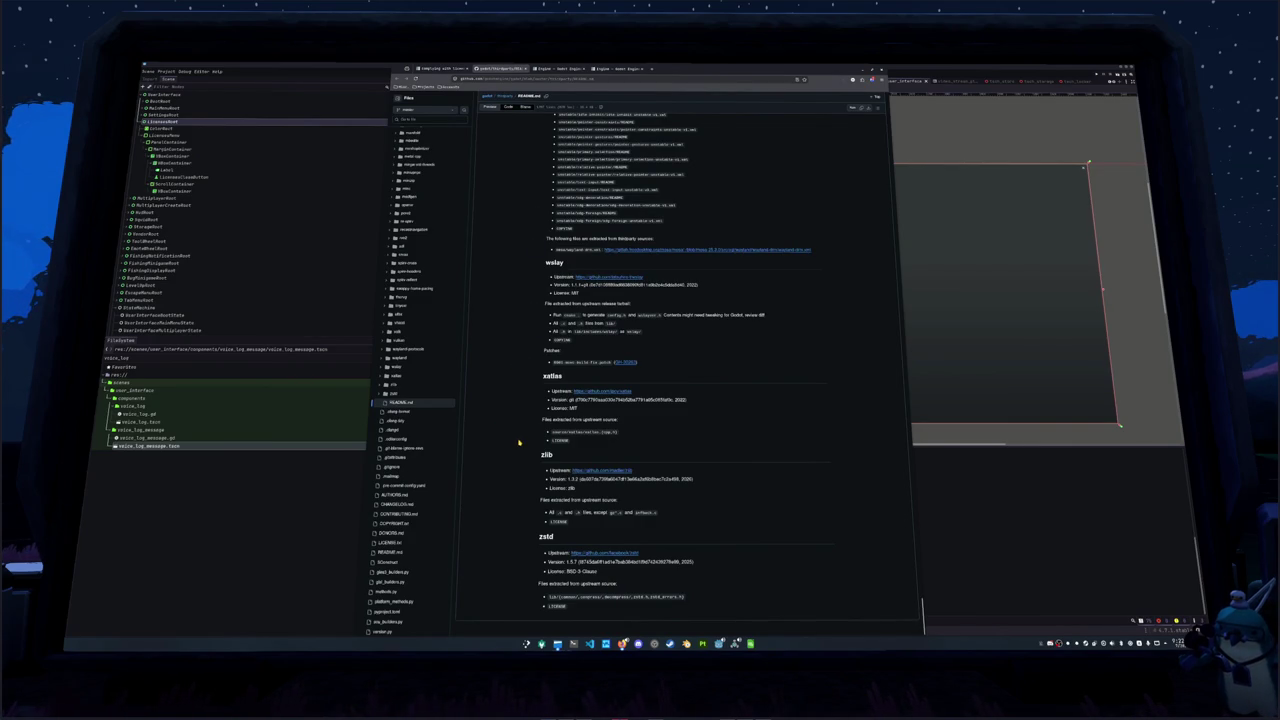
pyautogui.scroll(3, 519, 442)
pyautogui.scroll(10, 519, 442)
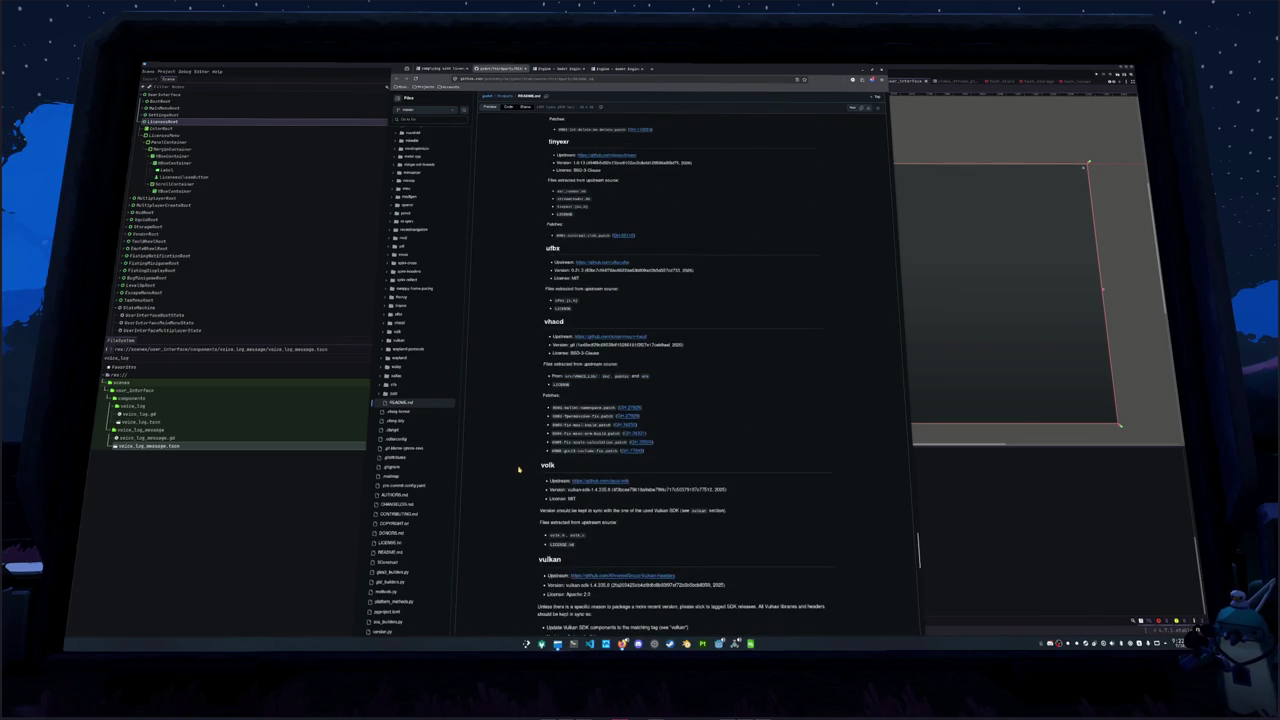
pyautogui.scroll(5, 519, 469)
pyautogui.scroll(2, 516, 471)
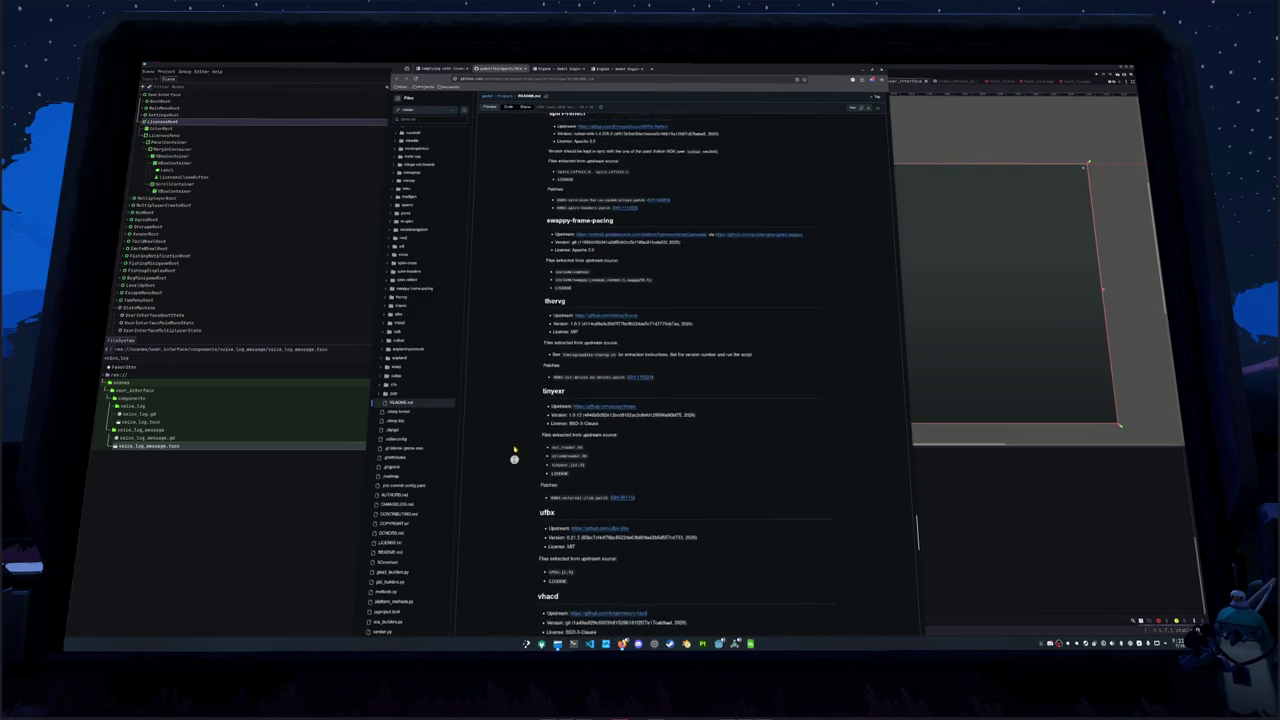
pyautogui.scroll(3, 515, 452)
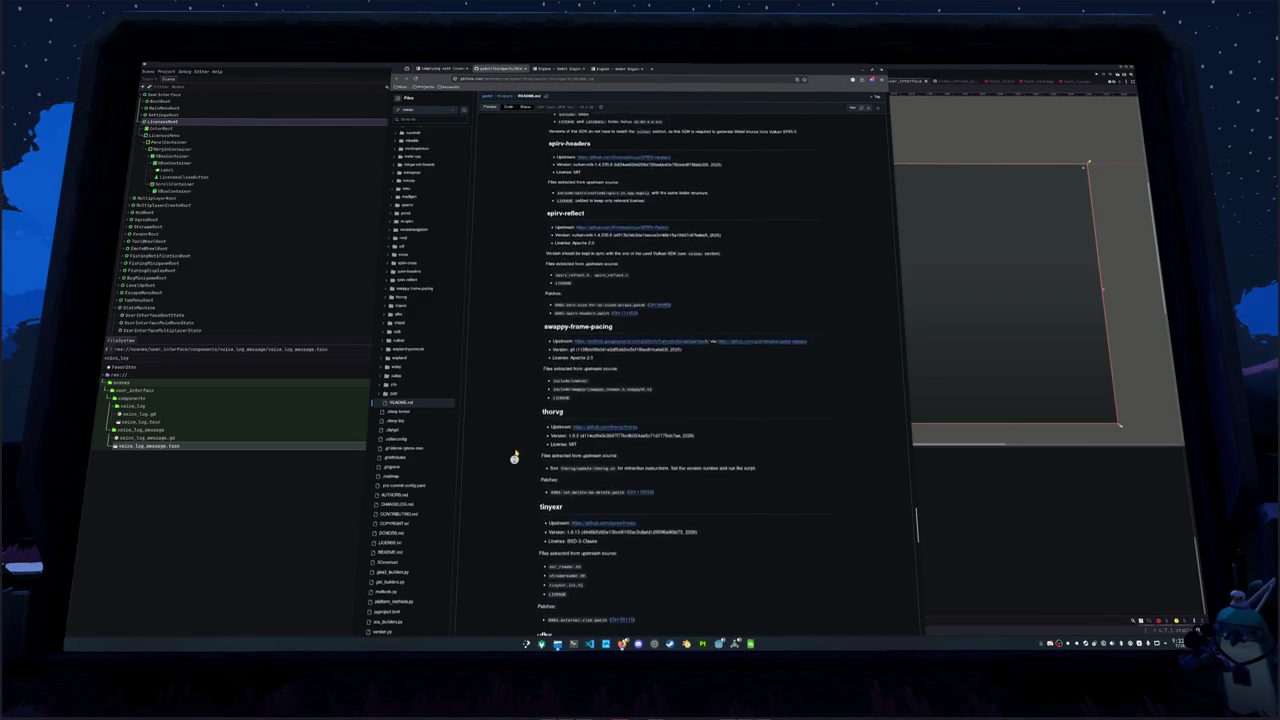
pyautogui.scroll(5, 515, 447)
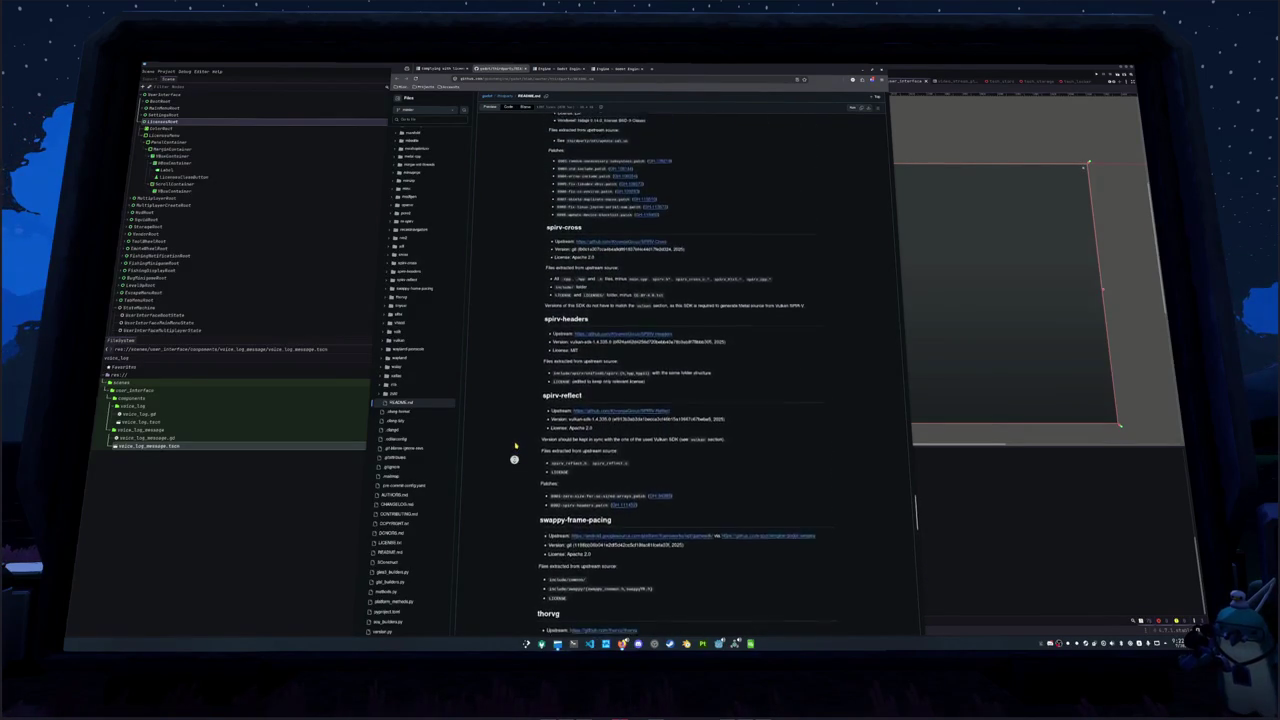
pyautogui.scroll(3, 516, 445)
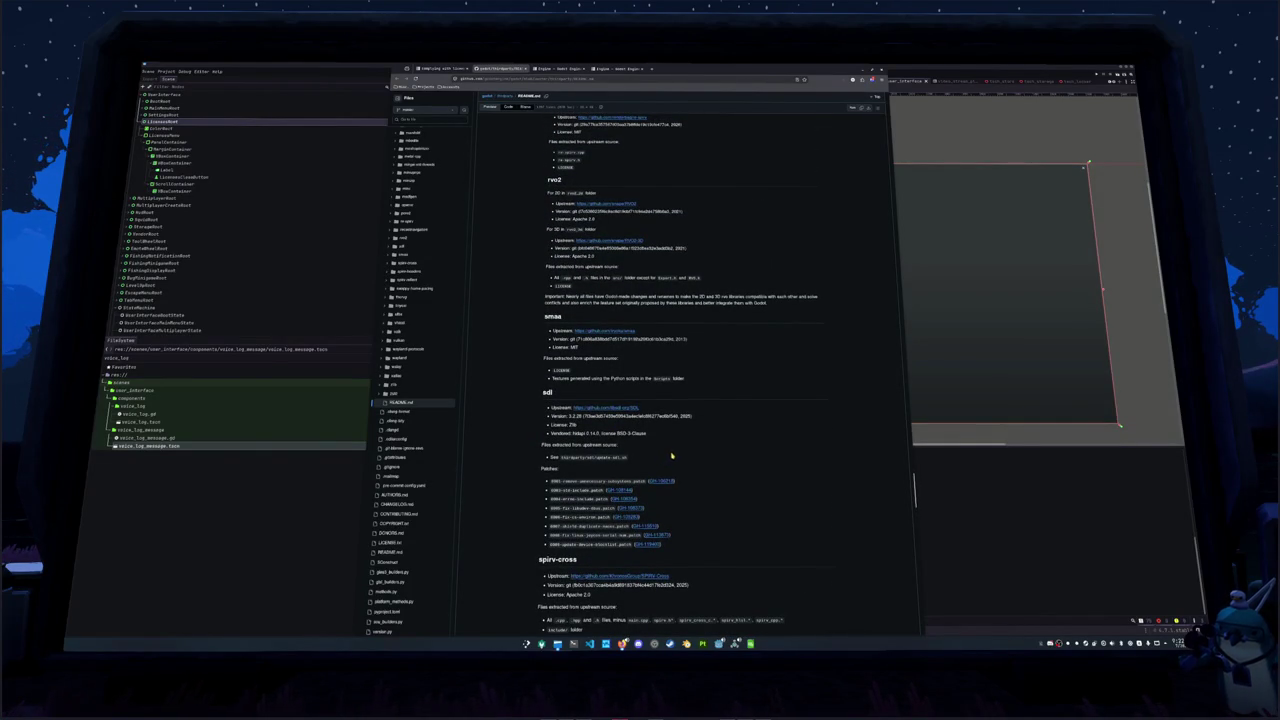
pyautogui.scroll(-1, 705, 450)
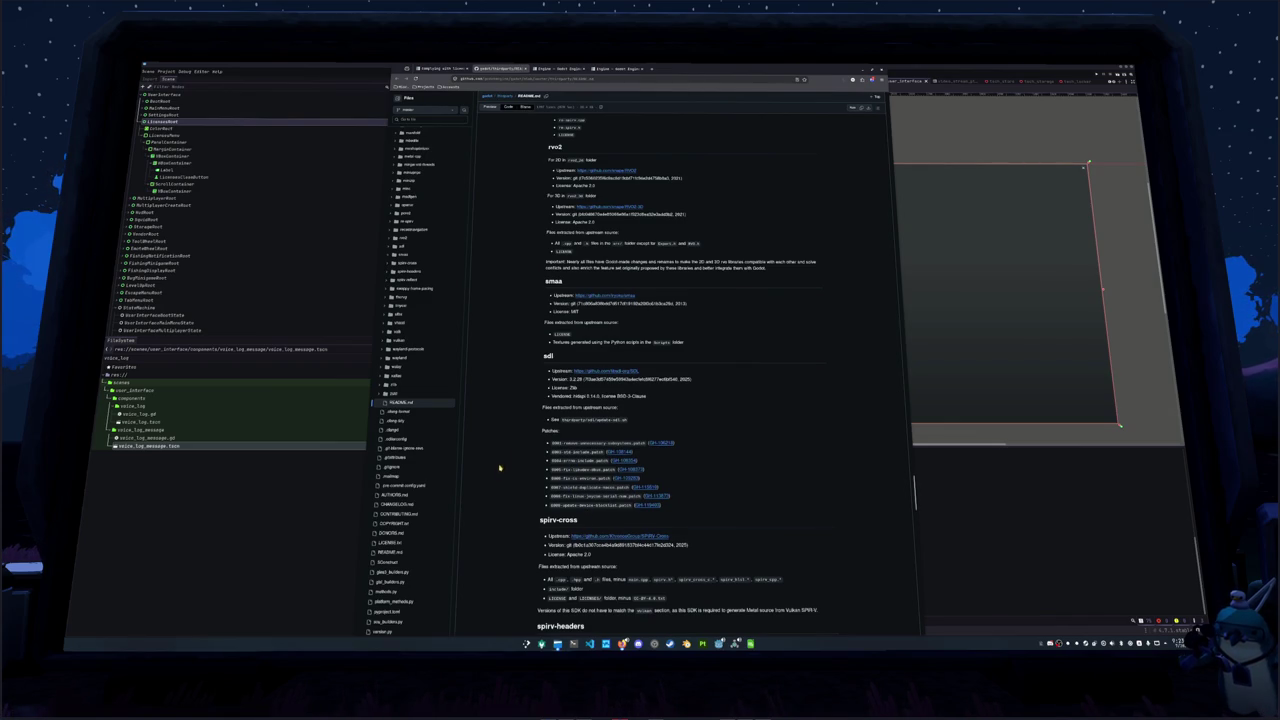
pyautogui.scroll(6, 496, 467)
pyautogui.scroll(6, 511, 464)
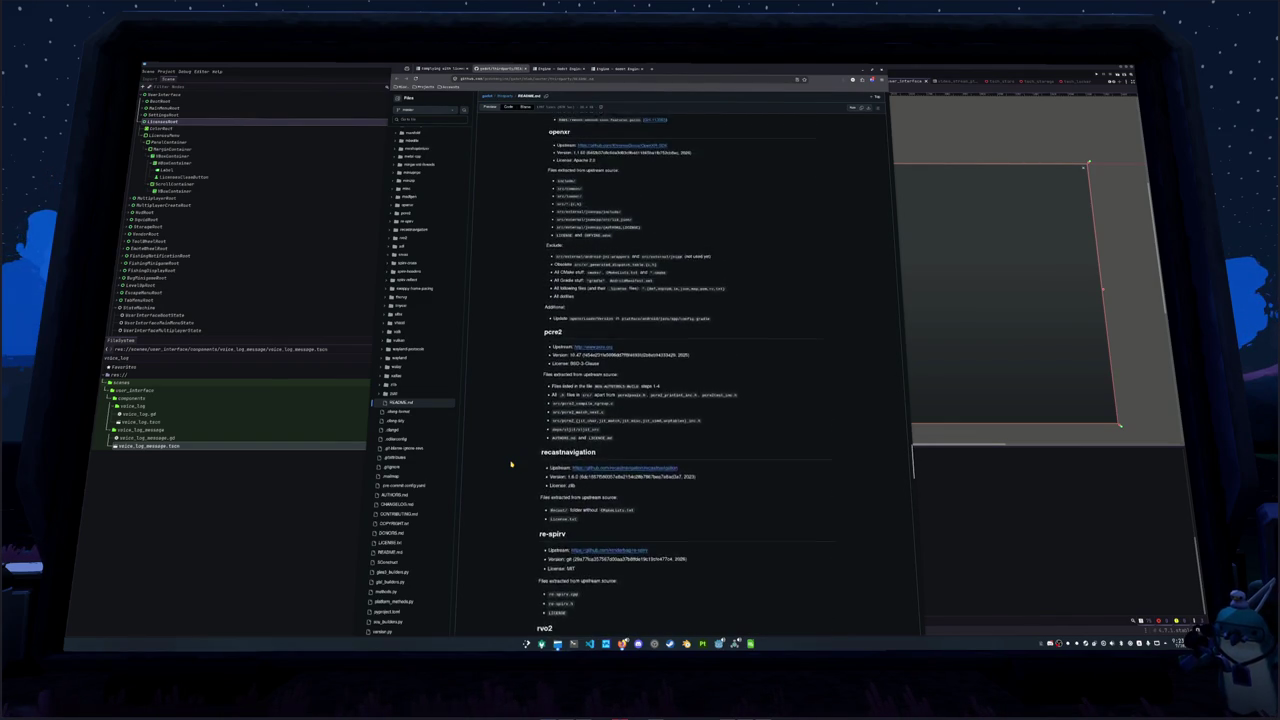
pyautogui.scroll(8, 511, 464)
pyautogui.scroll(10, 511, 464)
pyautogui.scroll(5, 511, 464)
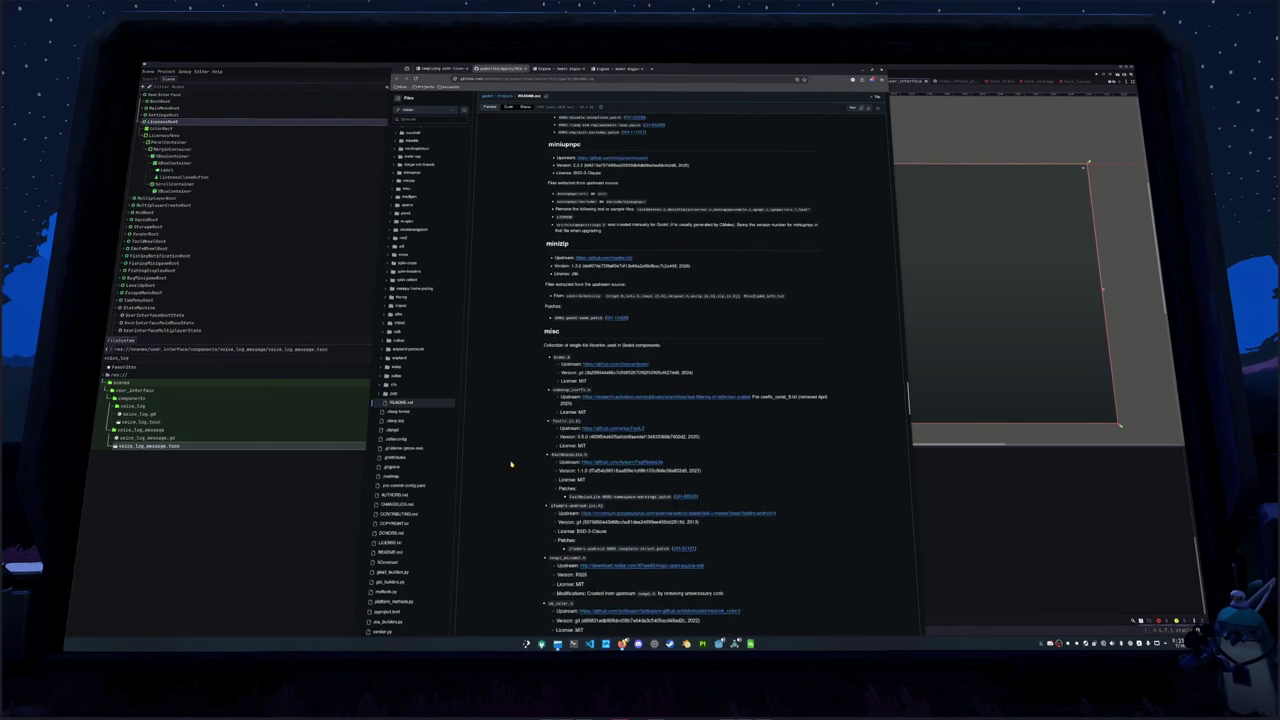
pyautogui.scroll(10, 511, 464)
pyautogui.scroll(5, 511, 464)
pyautogui.scroll(2, 511, 464)
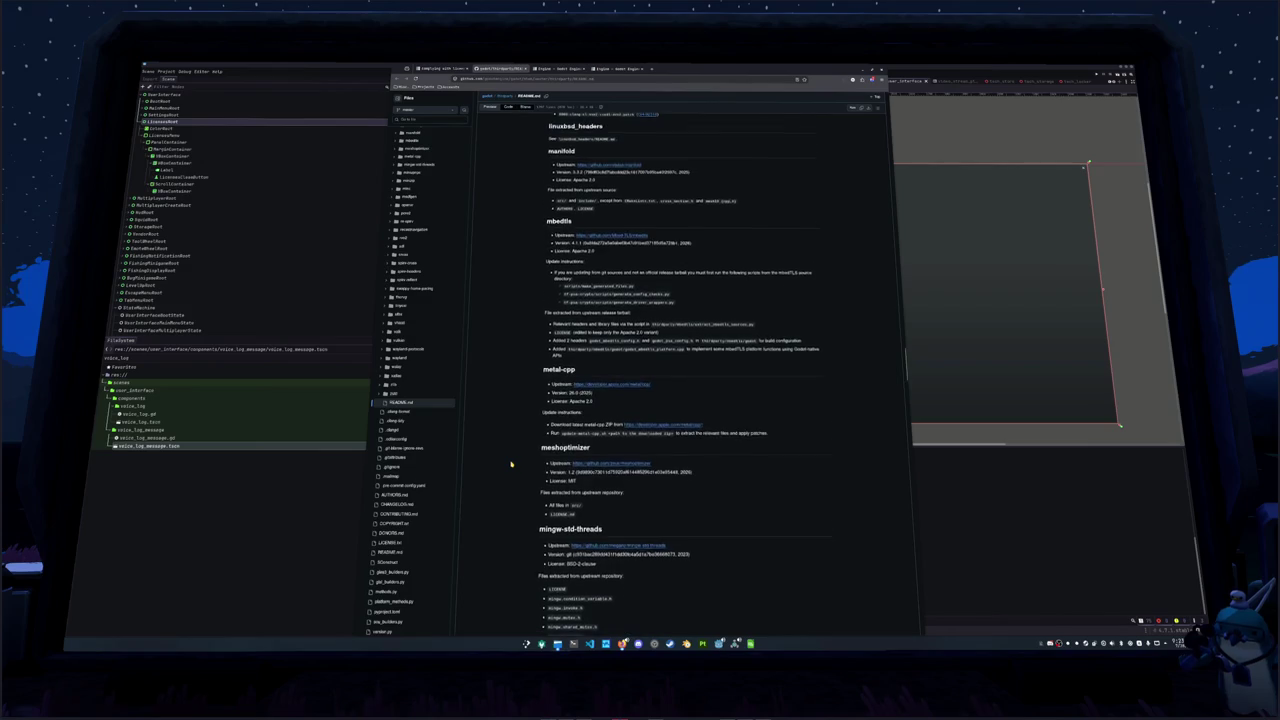
pyautogui.scroll(2, 511, 464)
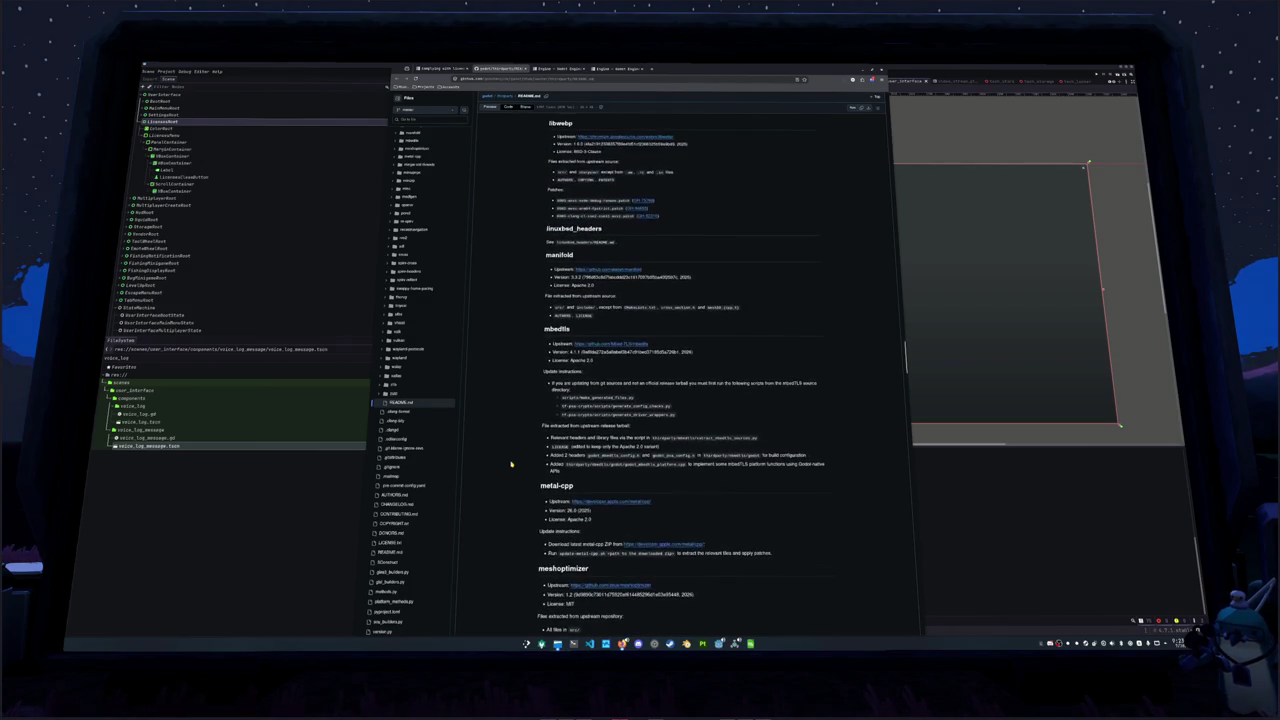
pyautogui.scroll(6, 511, 464)
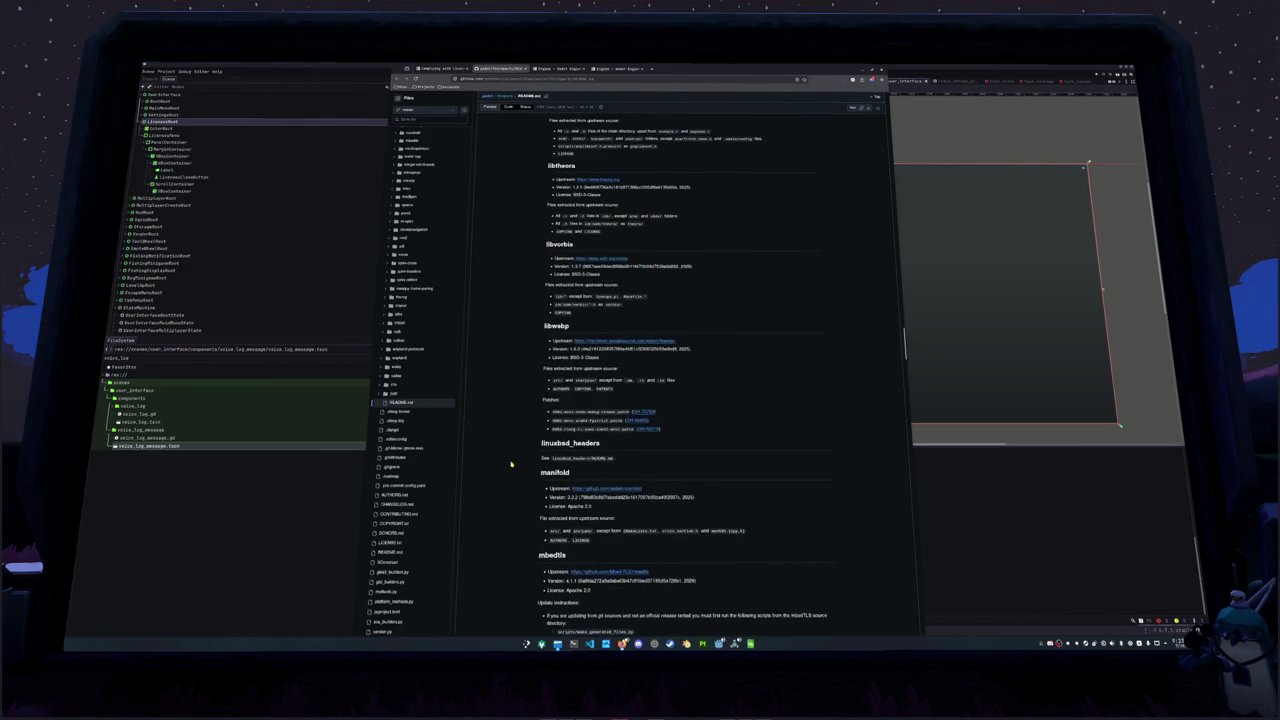
pyautogui.scroll(3, 511, 464)
pyautogui.scroll(3, 511, 464)
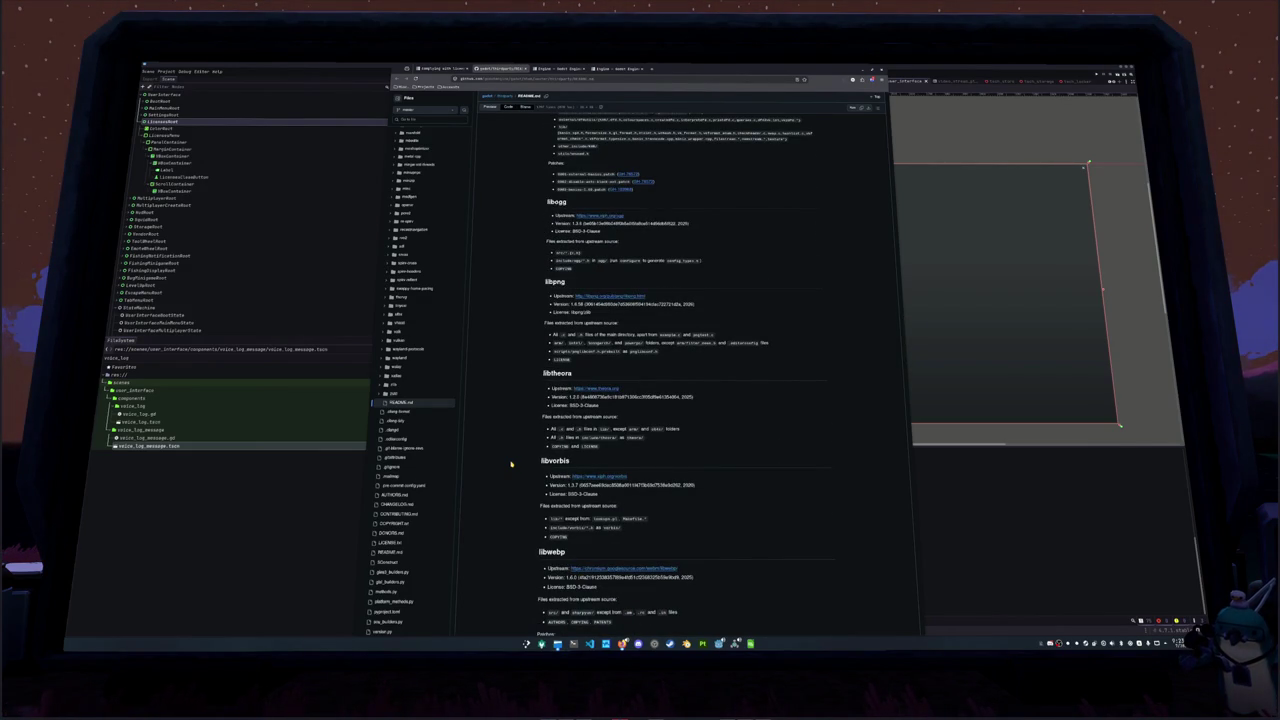
pyautogui.scroll(6, 511, 464)
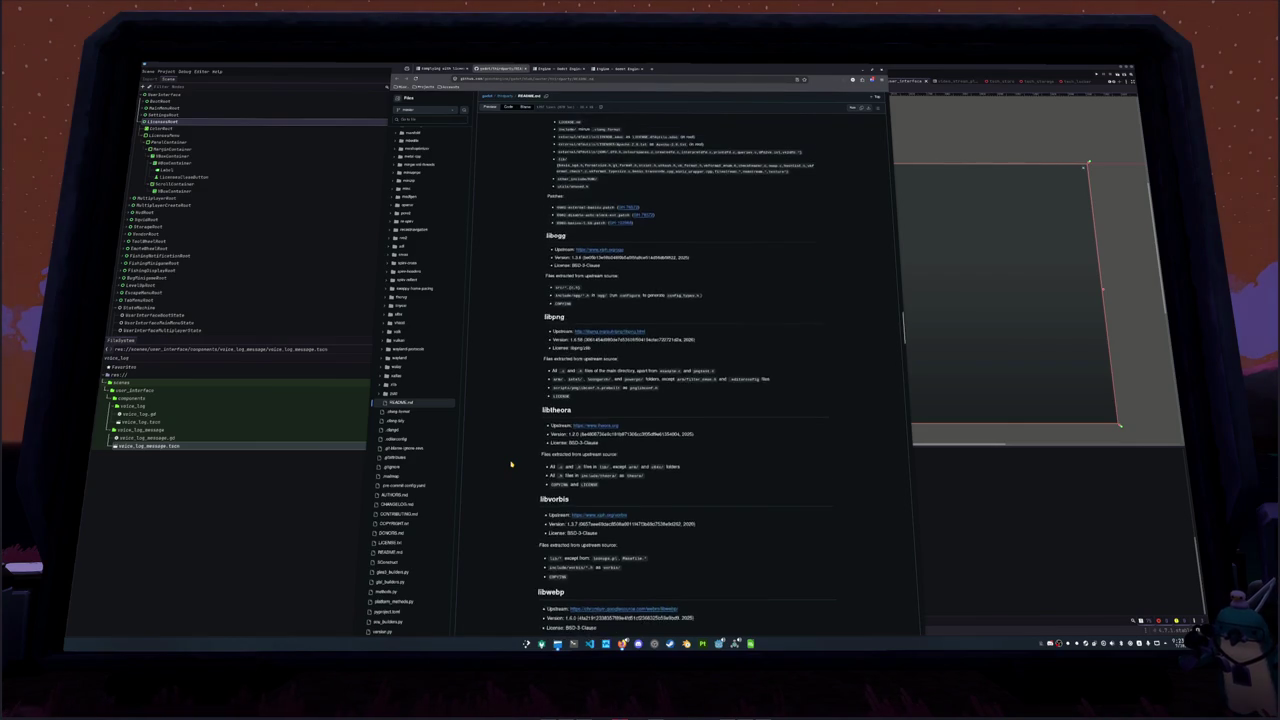
pyautogui.scroll(8, 511, 464)
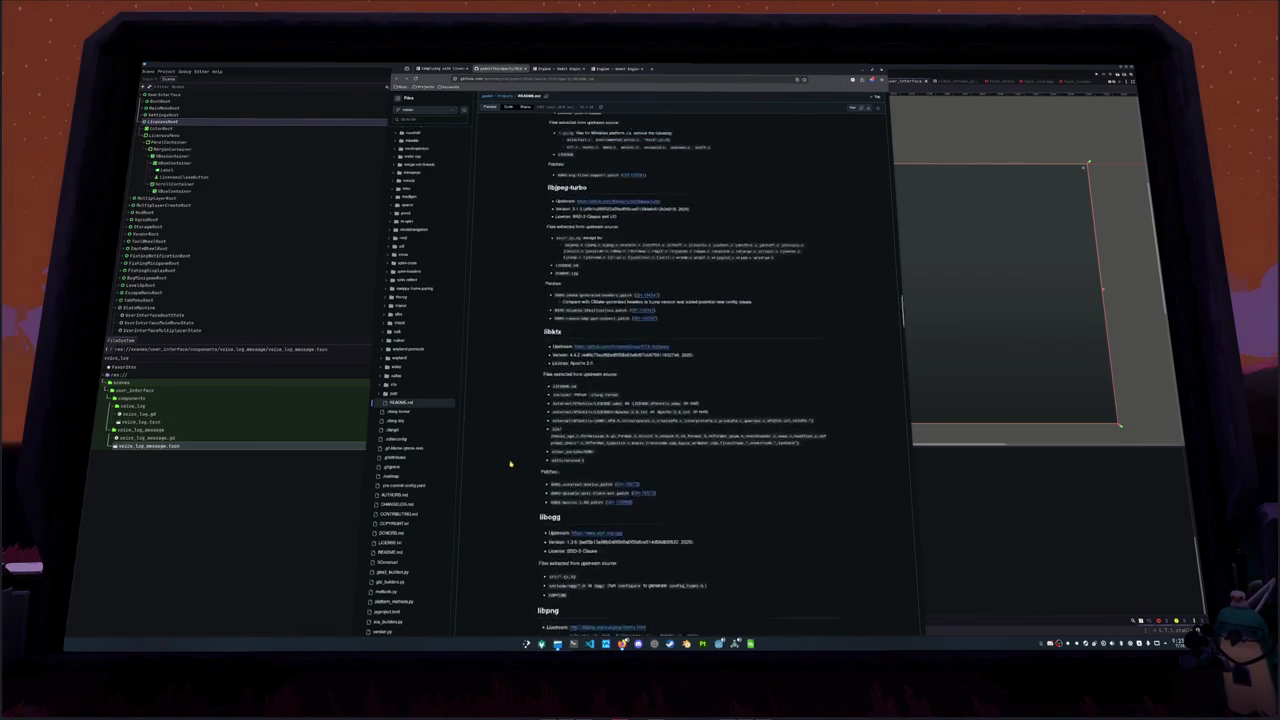
pyautogui.scroll(-1, 509, 463)
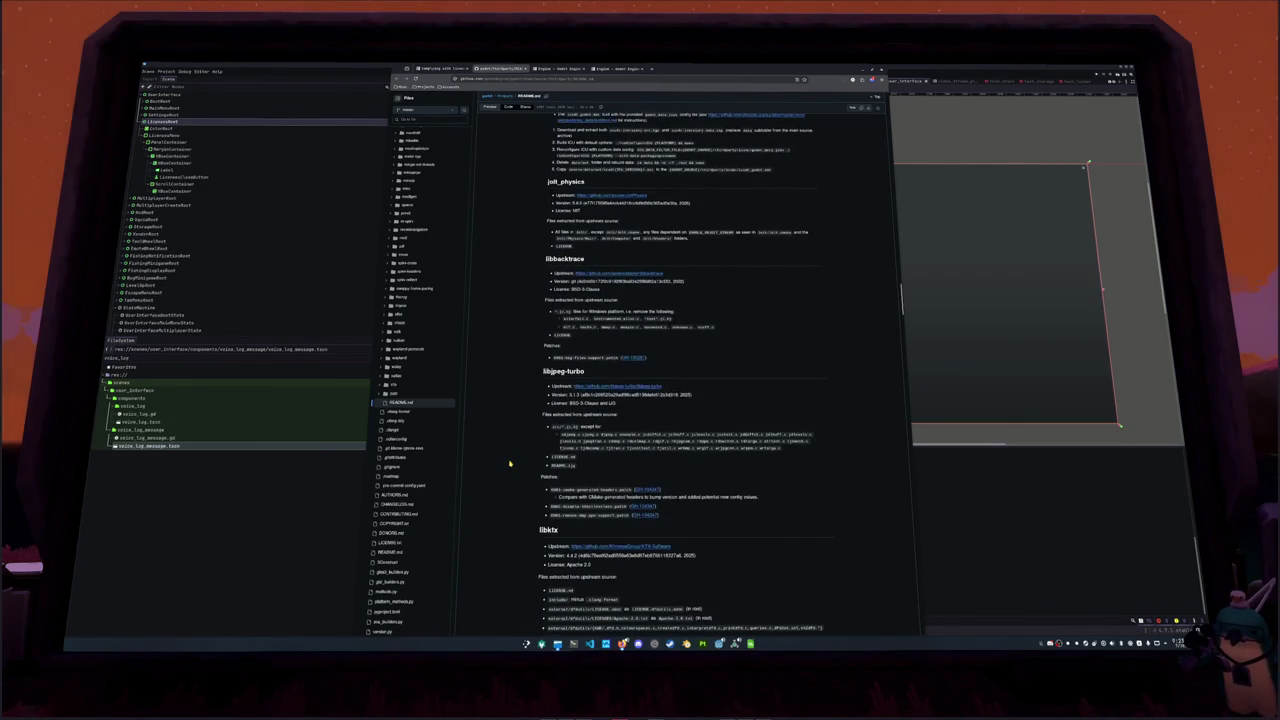
pyautogui.scroll(3, 509, 463)
pyautogui.scroll(8, 509, 463)
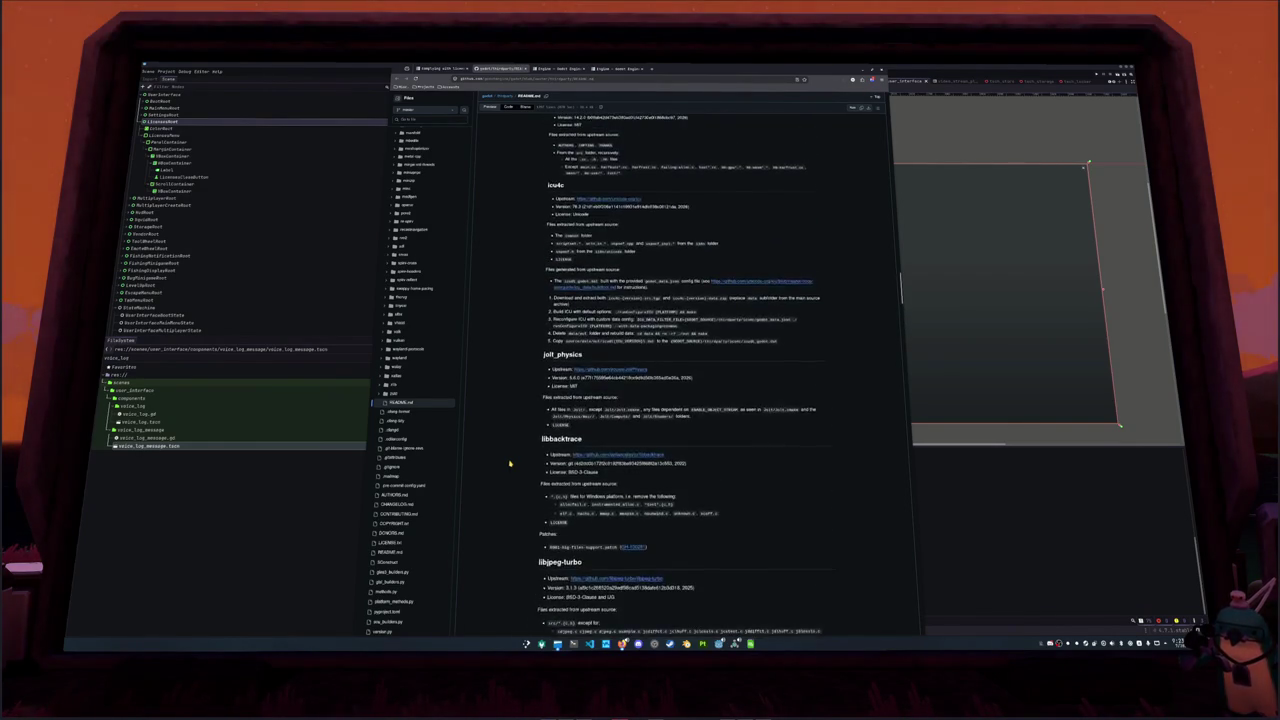
pyautogui.scroll(4, 509, 463)
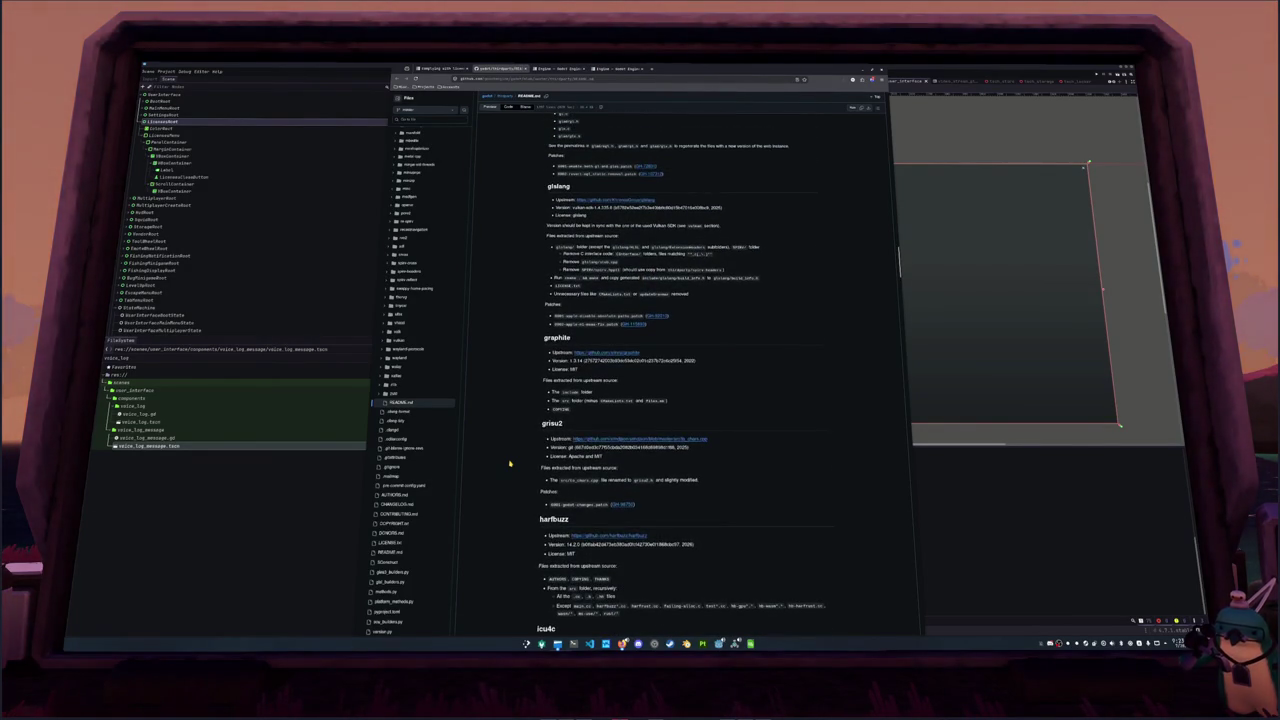
pyautogui.scroll(1, 509, 463)
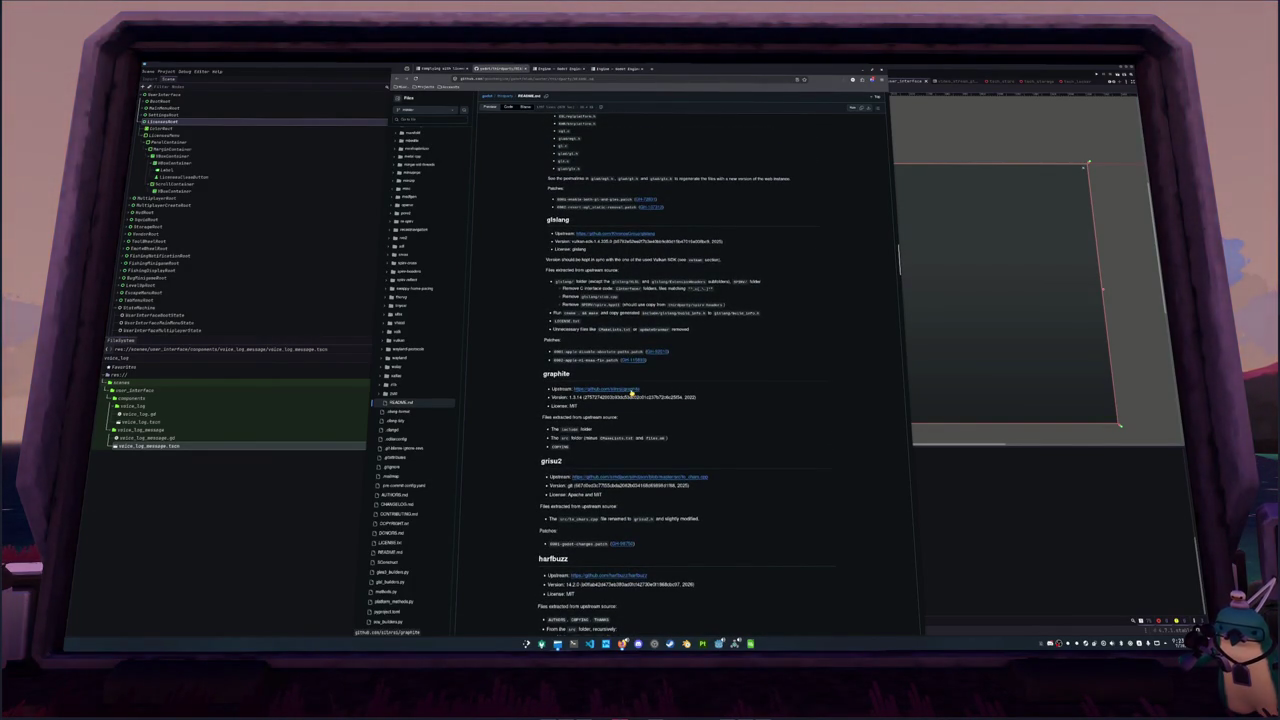
# Check the graphite repository page, then return to the README and scroll back to its top
pyautogui.hotkey('ctrl', 'Tab')
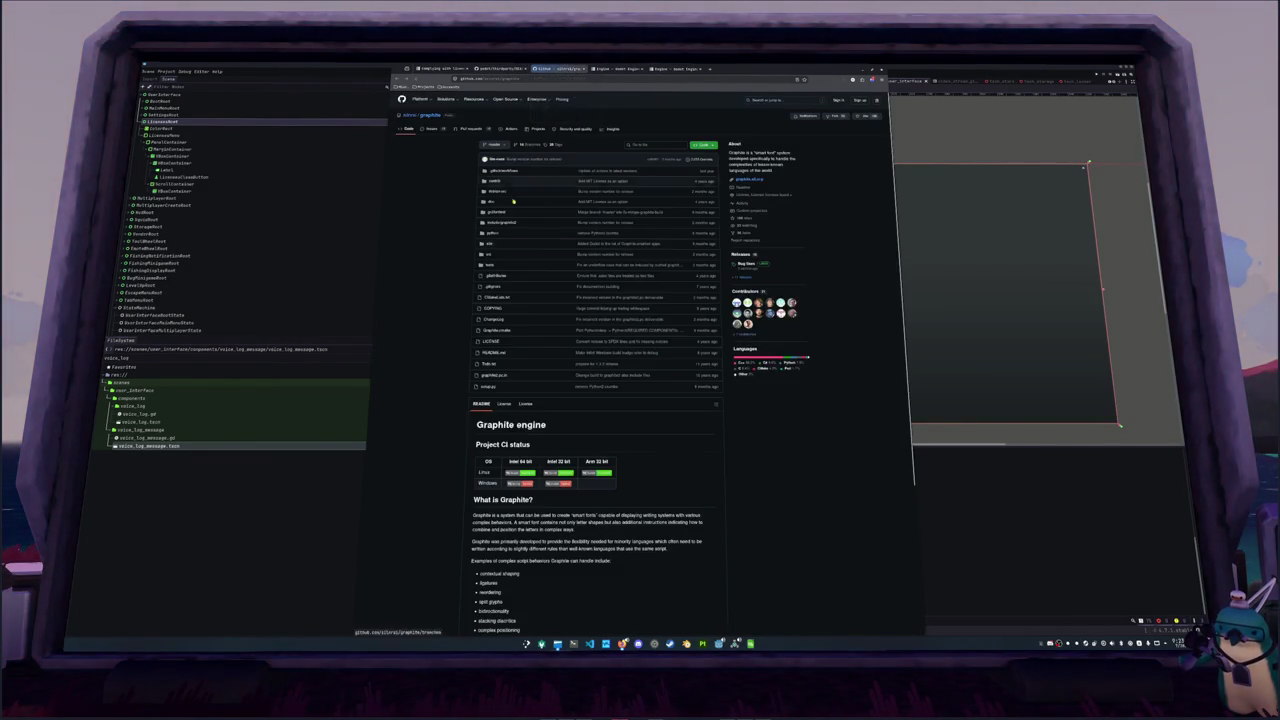
pyautogui.scroll(-3, 449, 323)
pyautogui.scroll(-1, 445, 320)
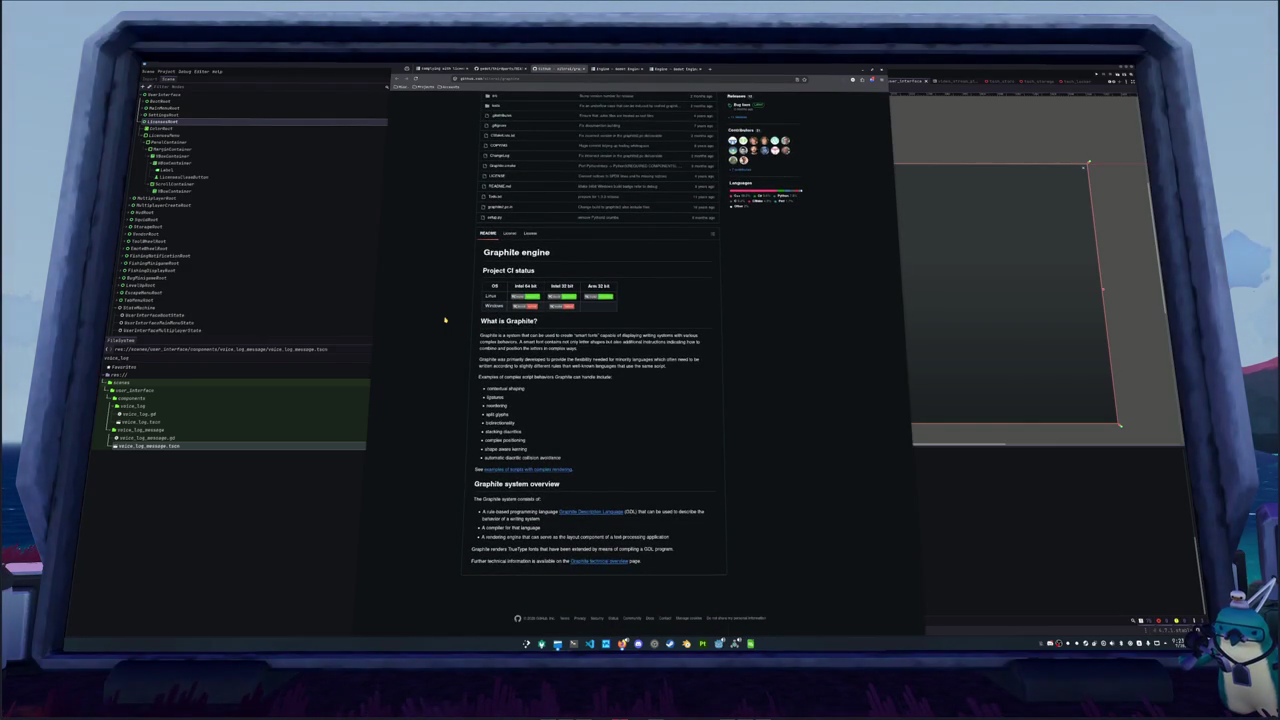
pyautogui.hotkey('ctrl', 'shift', 'Tab')
pyautogui.scroll(7, 495, 356)
pyautogui.scroll(2, 501, 355)
pyautogui.scroll(2, 501, 355)
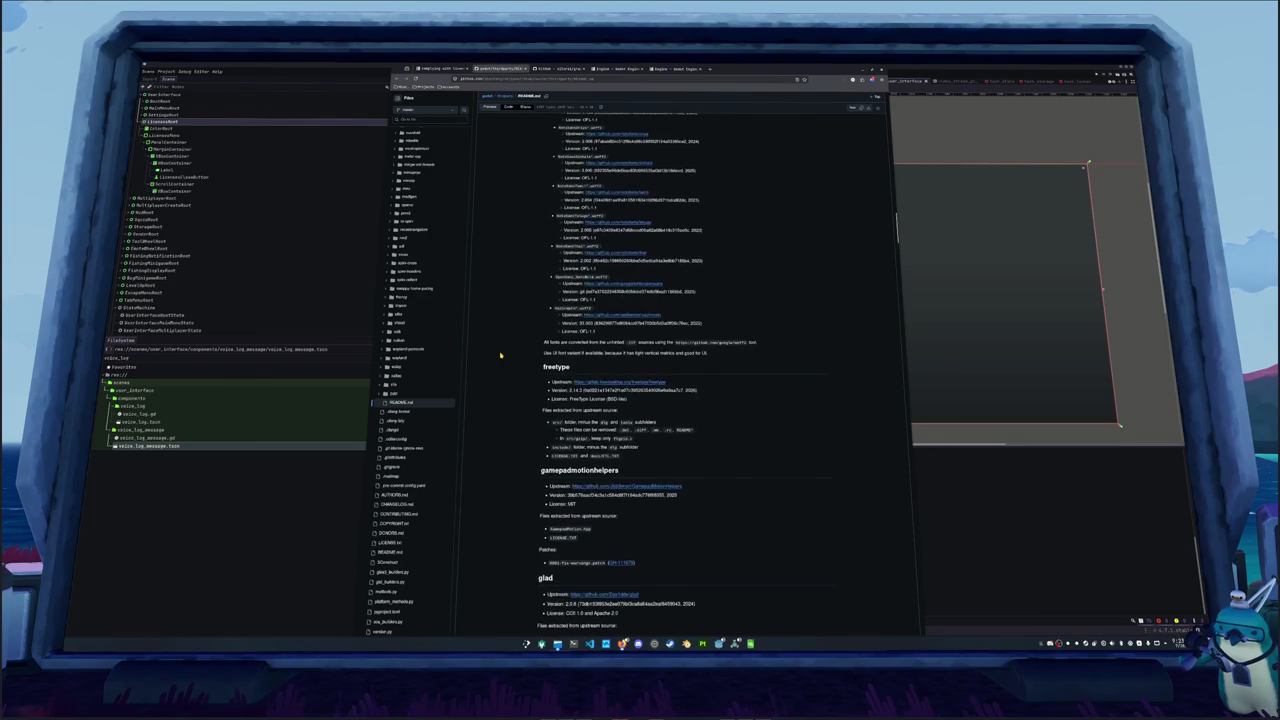
pyautogui.scroll(3, 501, 355)
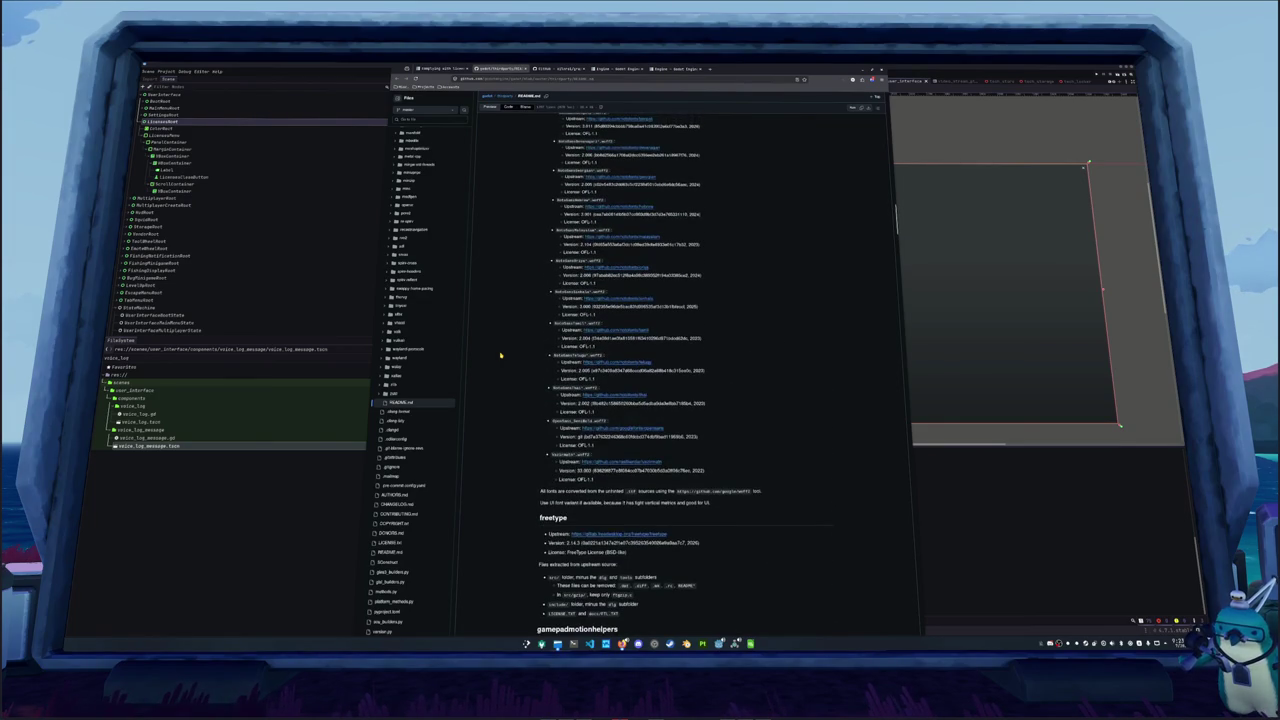
pyautogui.scroll(3, 501, 355)
pyautogui.scroll(3, 501, 355)
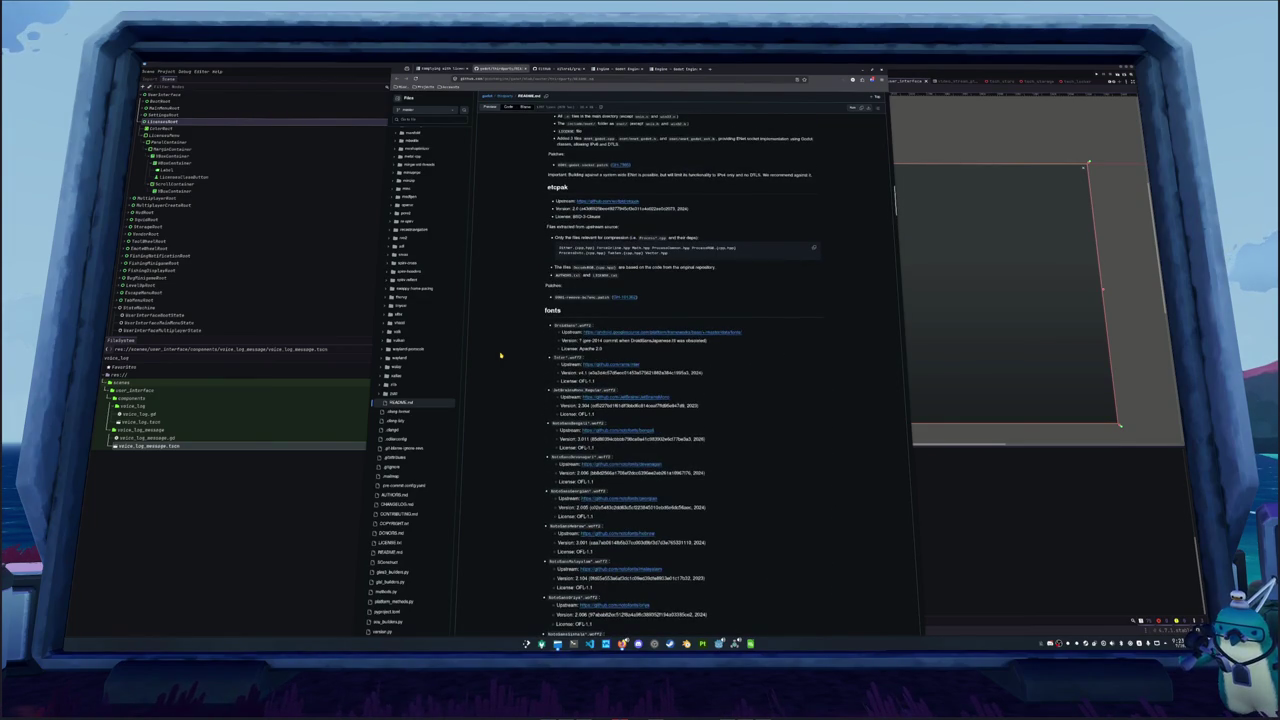
pyautogui.scroll(1, 501, 355)
pyautogui.scroll(1, 501, 355)
pyautogui.scroll(1, 501, 355)
pyautogui.scroll(4, 501, 355)
pyautogui.scroll(6, 501, 355)
pyautogui.scroll(6, 501, 355)
pyautogui.scroll(5, 501, 355)
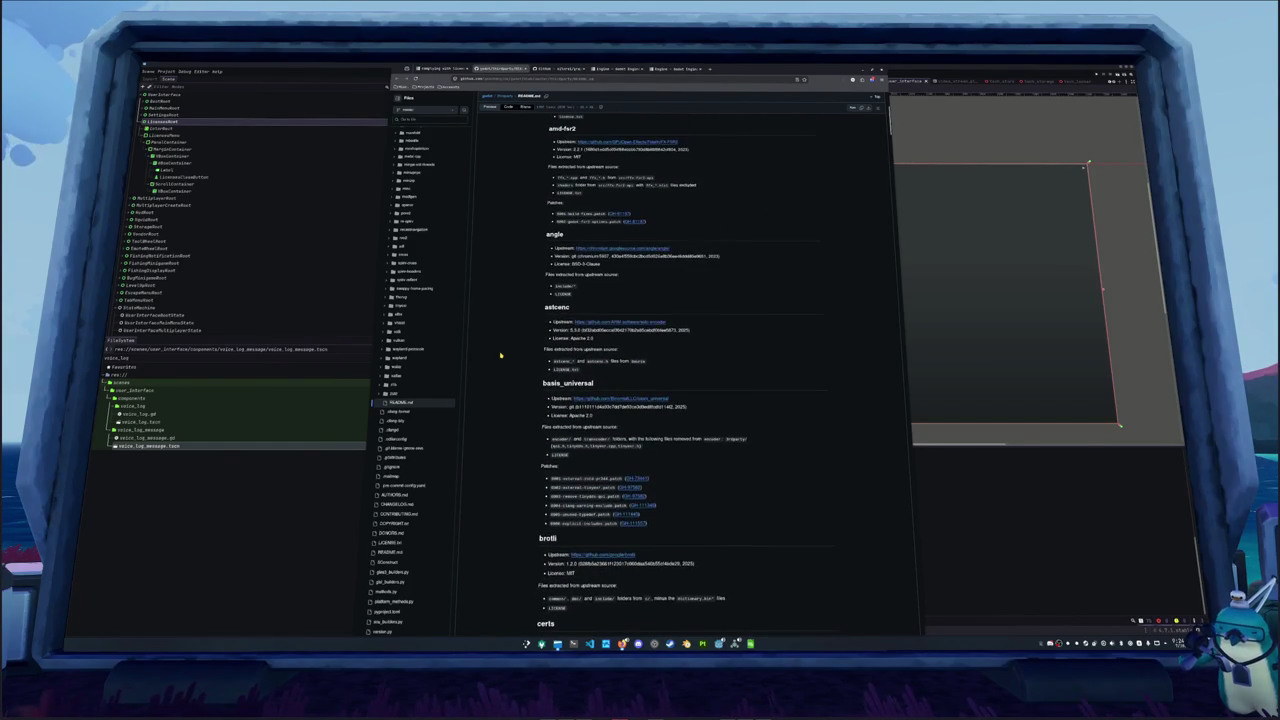
pyautogui.scroll(3, 501, 355)
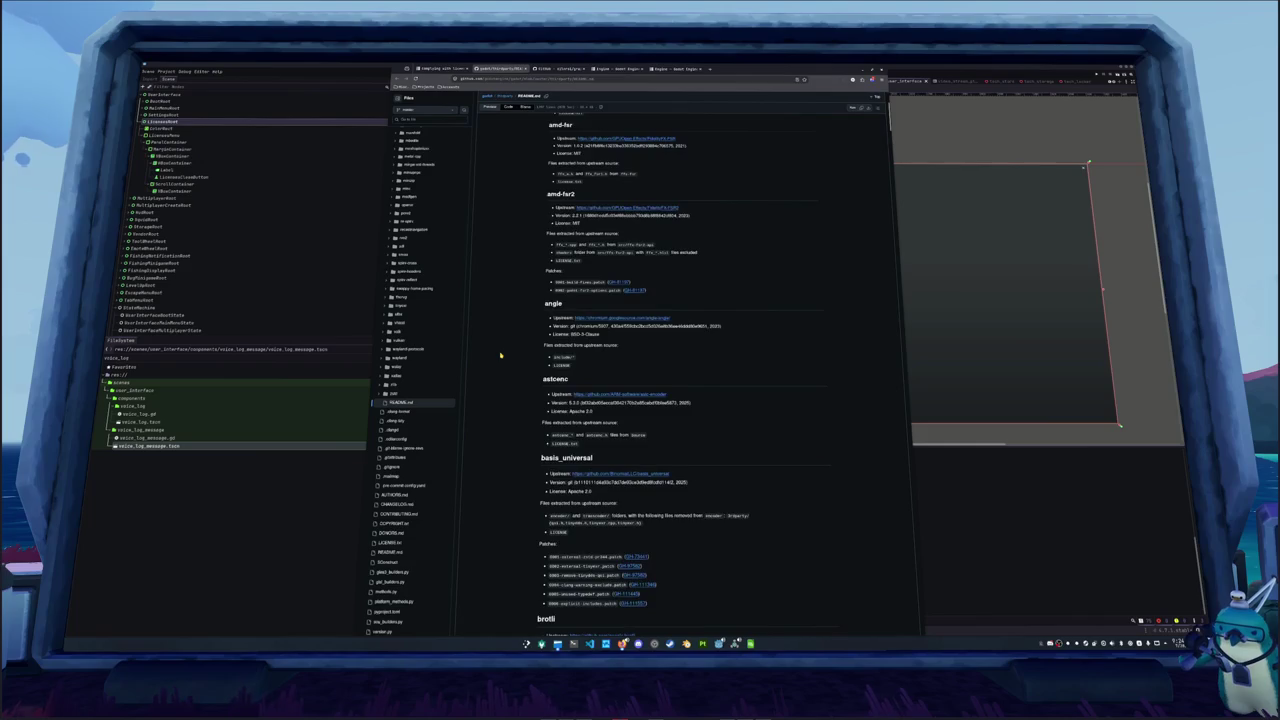
pyautogui.scroll(1, 501, 355)
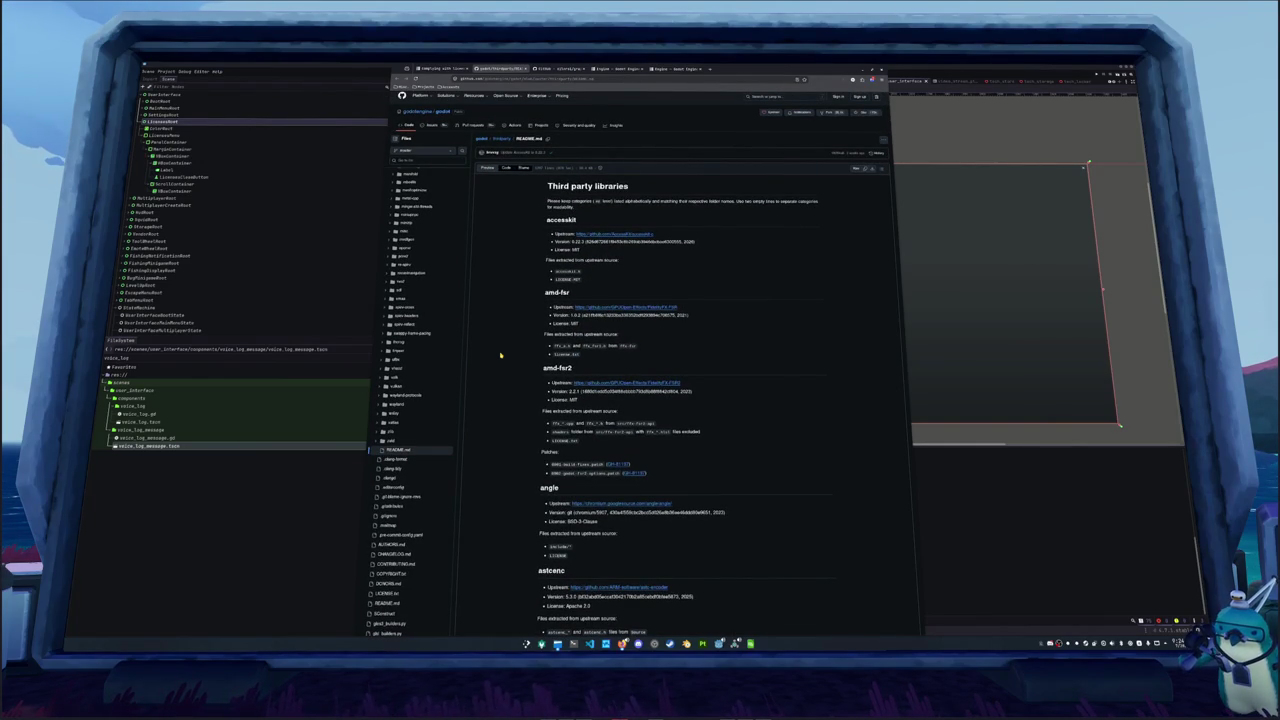
# In Godot, collapse LicensesRoot and select UserInterfaceLicensesState to bring up its licenses state script
pyautogui.click(913, 521)
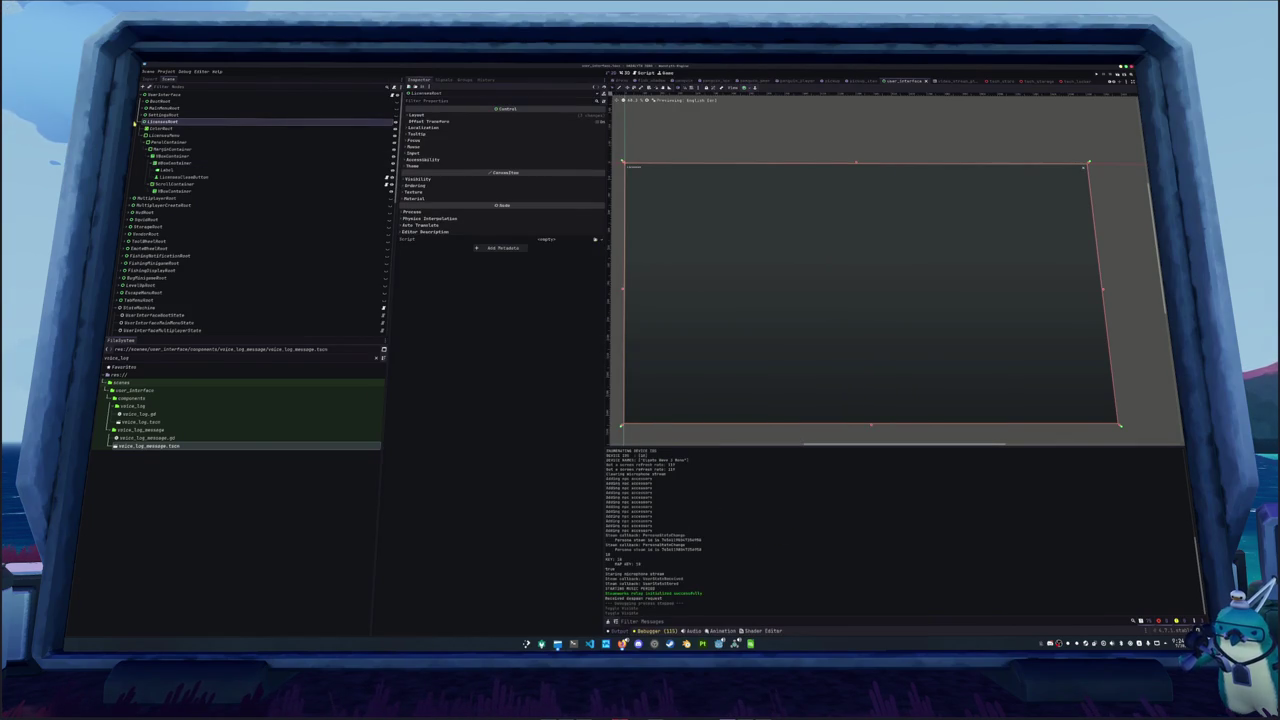
pyautogui.click(139, 121)
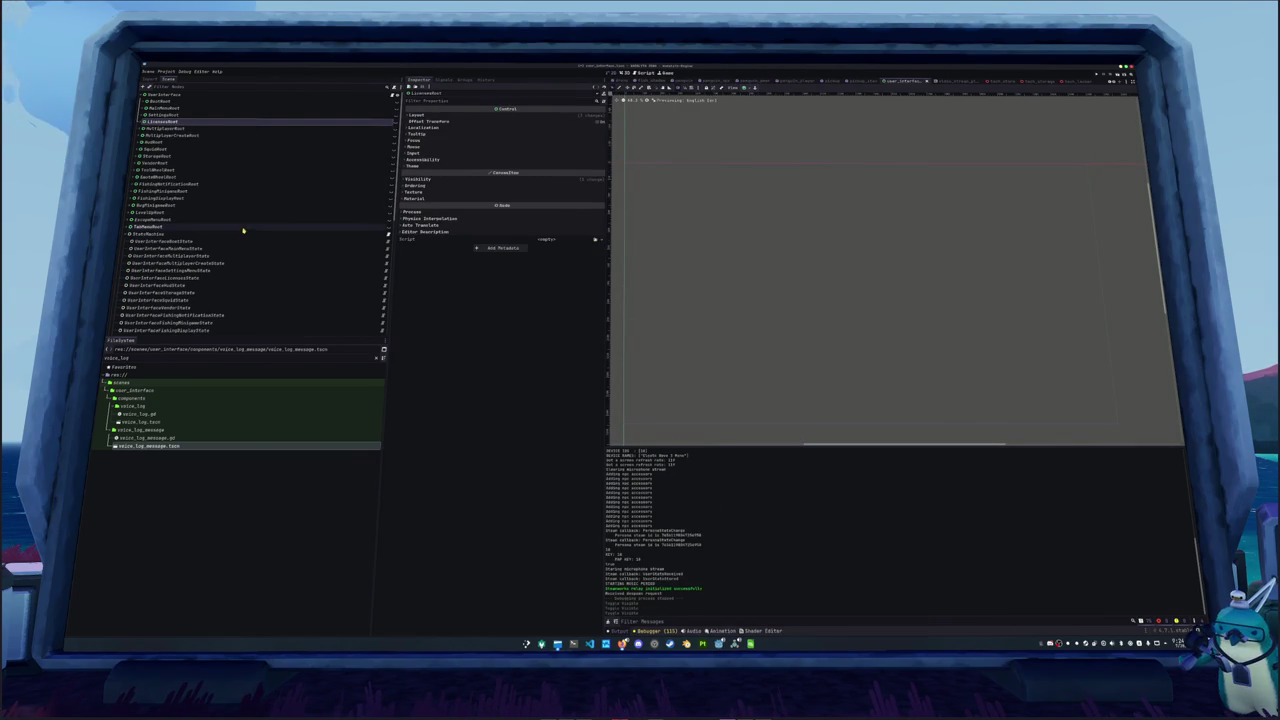
pyautogui.scroll(-3, 185, 236)
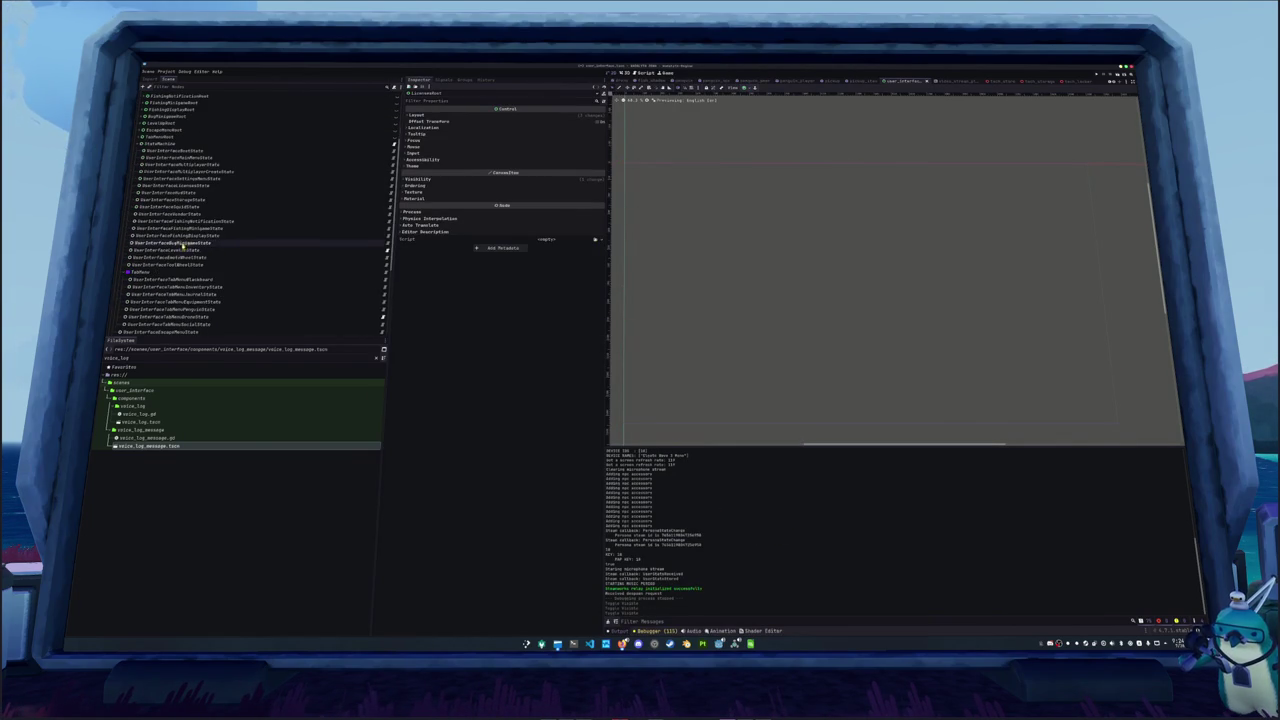
pyautogui.click(190, 187)
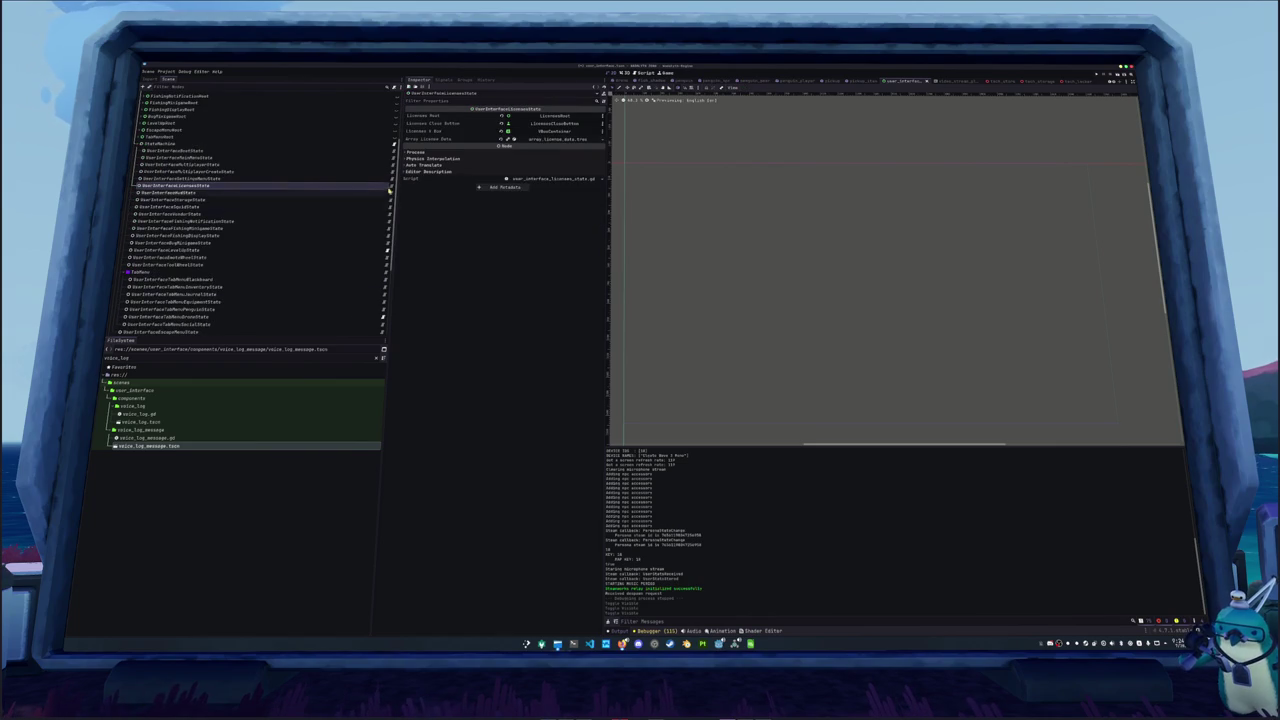
pyautogui.click(589, 643)
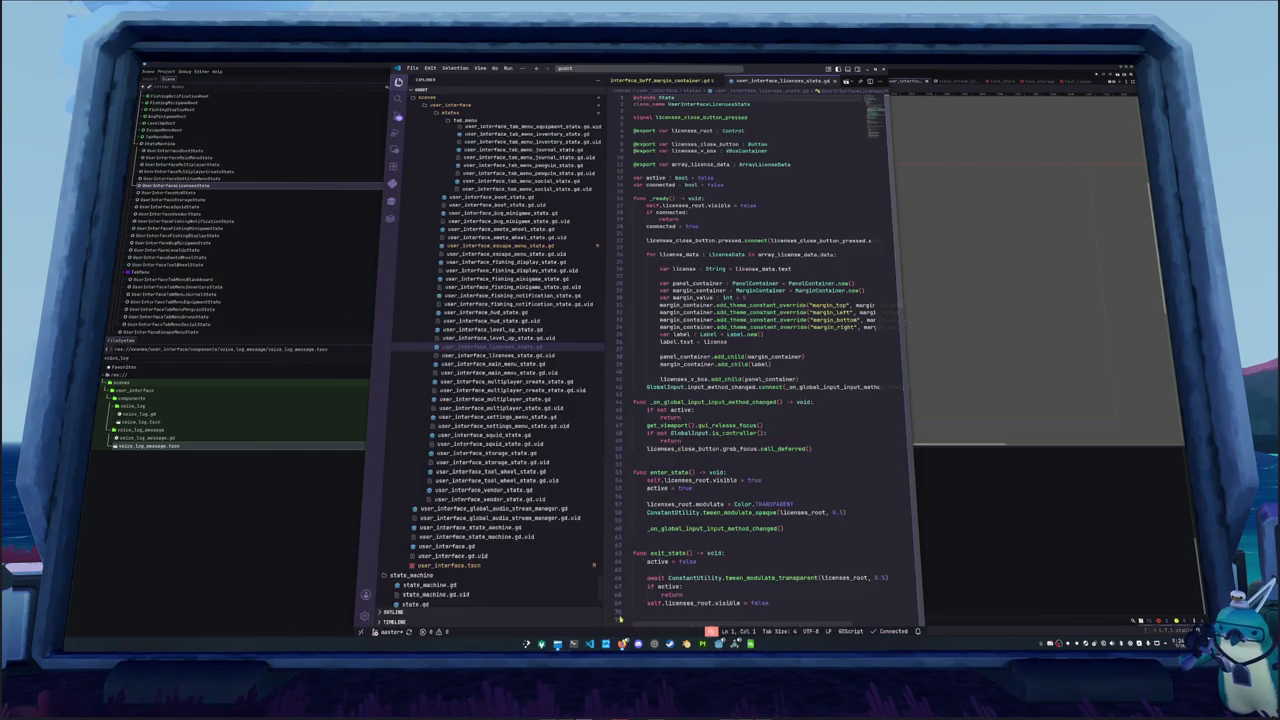
# Insert a blank line above the input-method handler in user_interface_licenses_state.gd
pyautogui.click(647, 232)
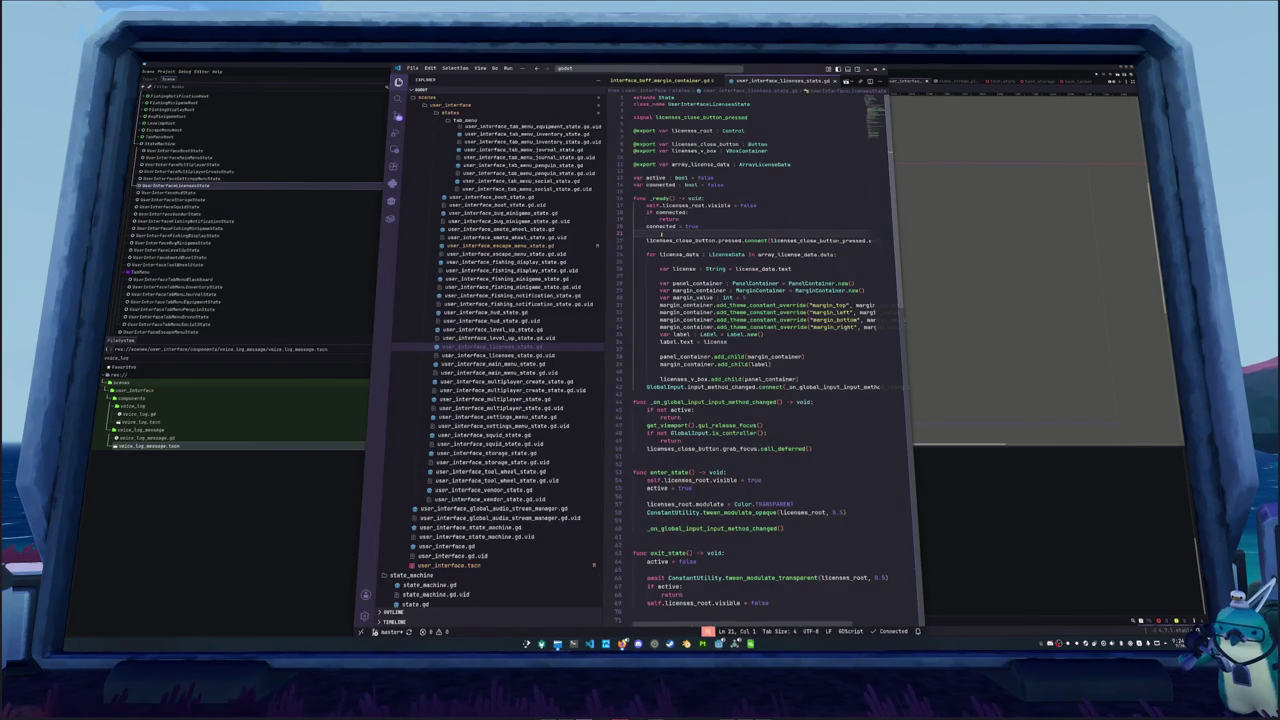
pyautogui.scroll(-1, 661, 234)
pyautogui.scroll(-1, 658, 249)
pyautogui.click(662, 316)
pyautogui.scroll(-1, 660, 313)
pyautogui.click(664, 299)
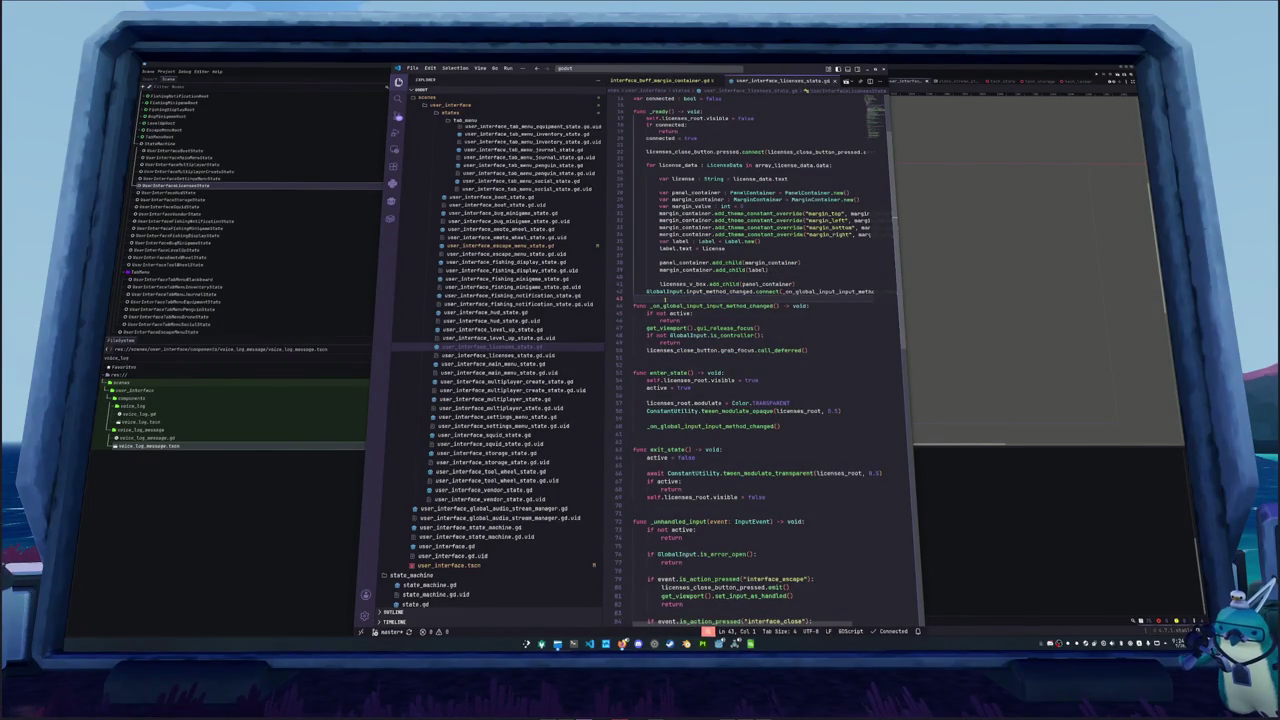
pyautogui.press('Return')
pyautogui.press('Down')
pyautogui.press('Down')
pyautogui.press('Down')
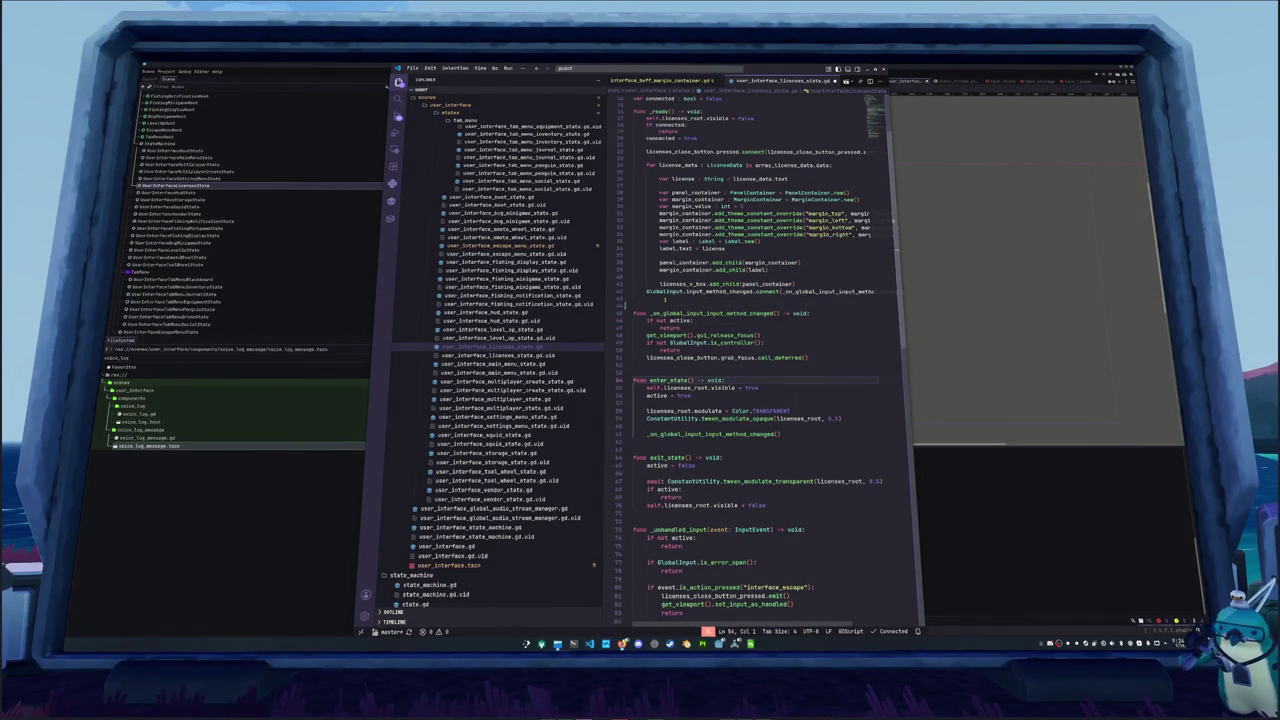
# Run the game from Godot with F5 and open its Licenses screen
pyautogui.hotkey('alt', 'Tab')
pyautogui.press('F5')
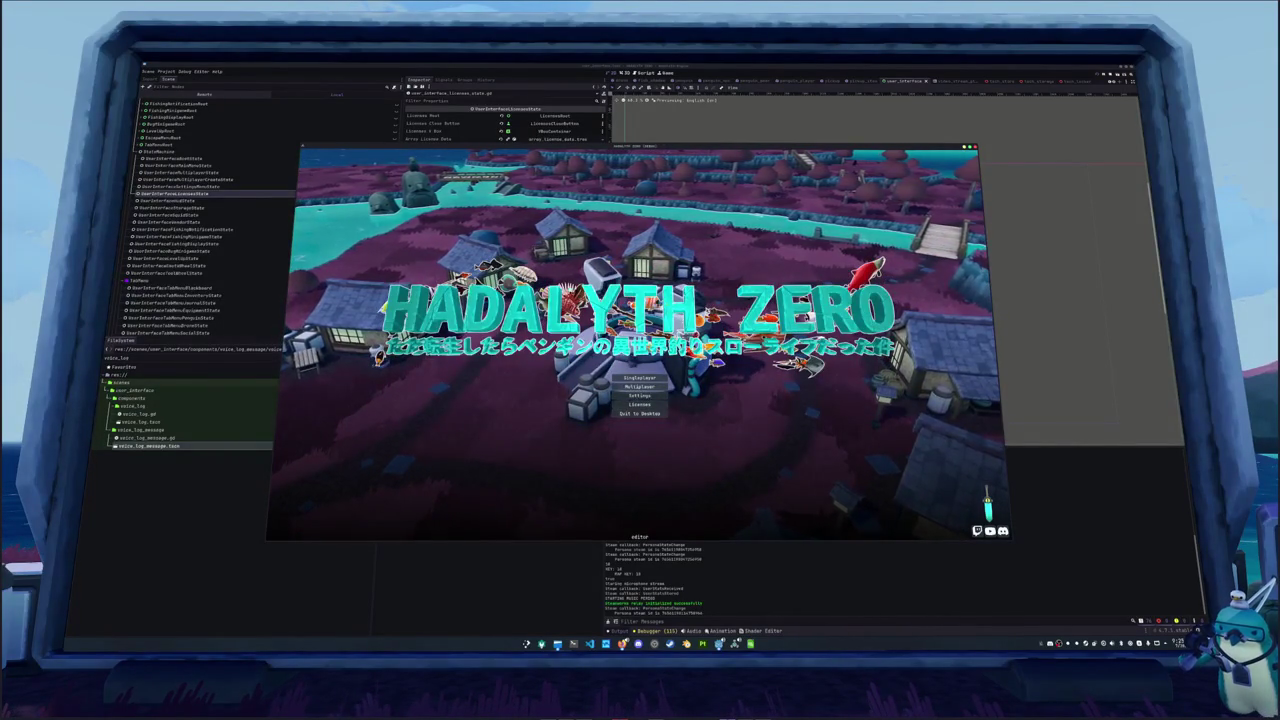
pyautogui.click(628, 405)
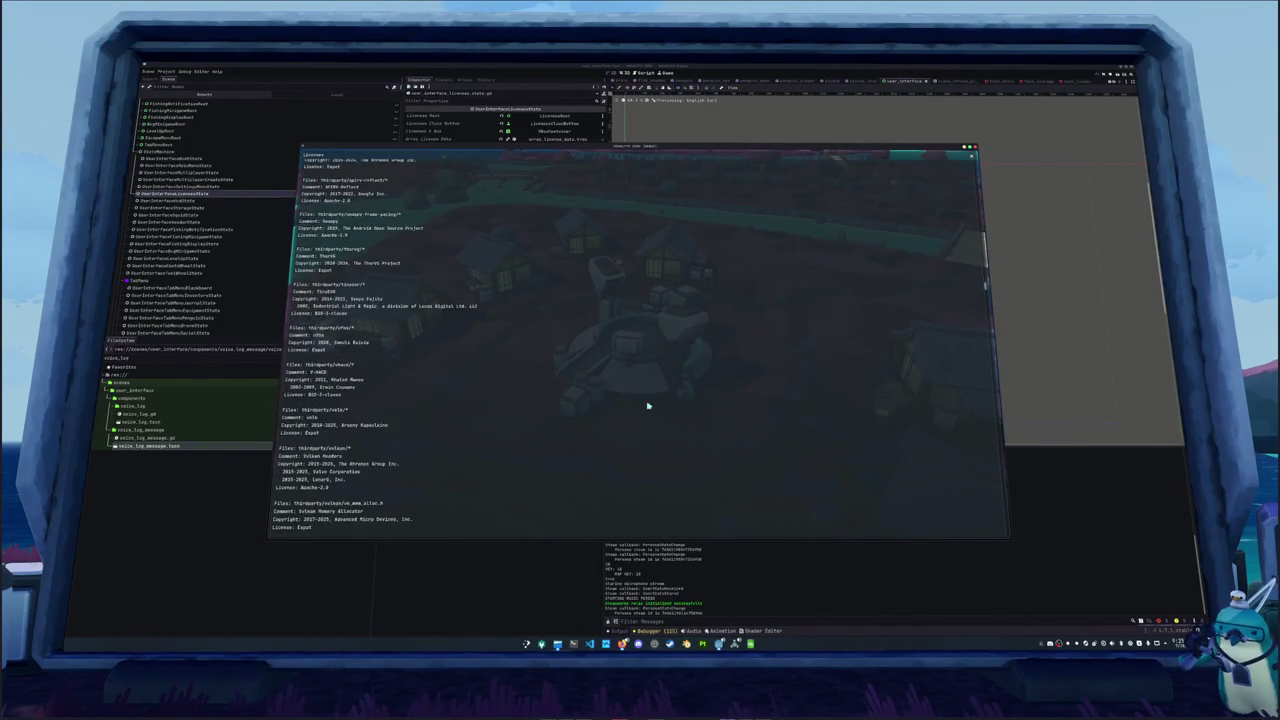
pyautogui.scroll(-5, 647, 406)
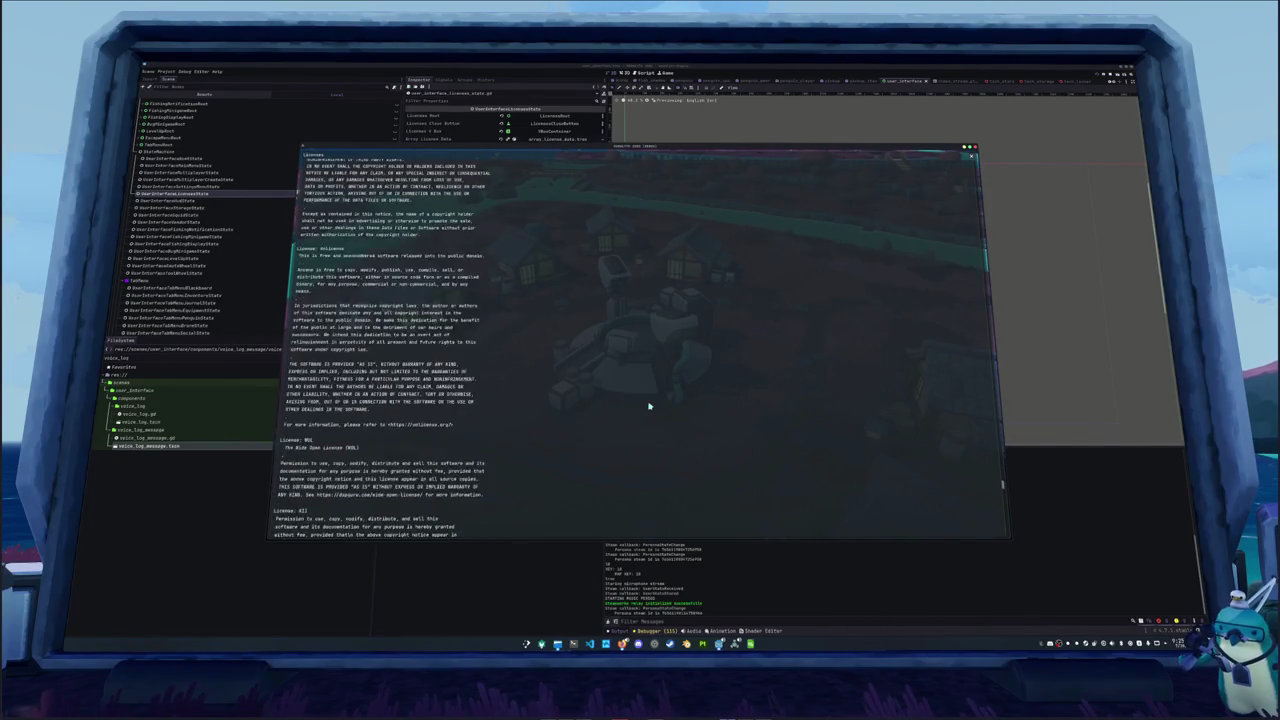
pyautogui.scroll(-3, 649, 406)
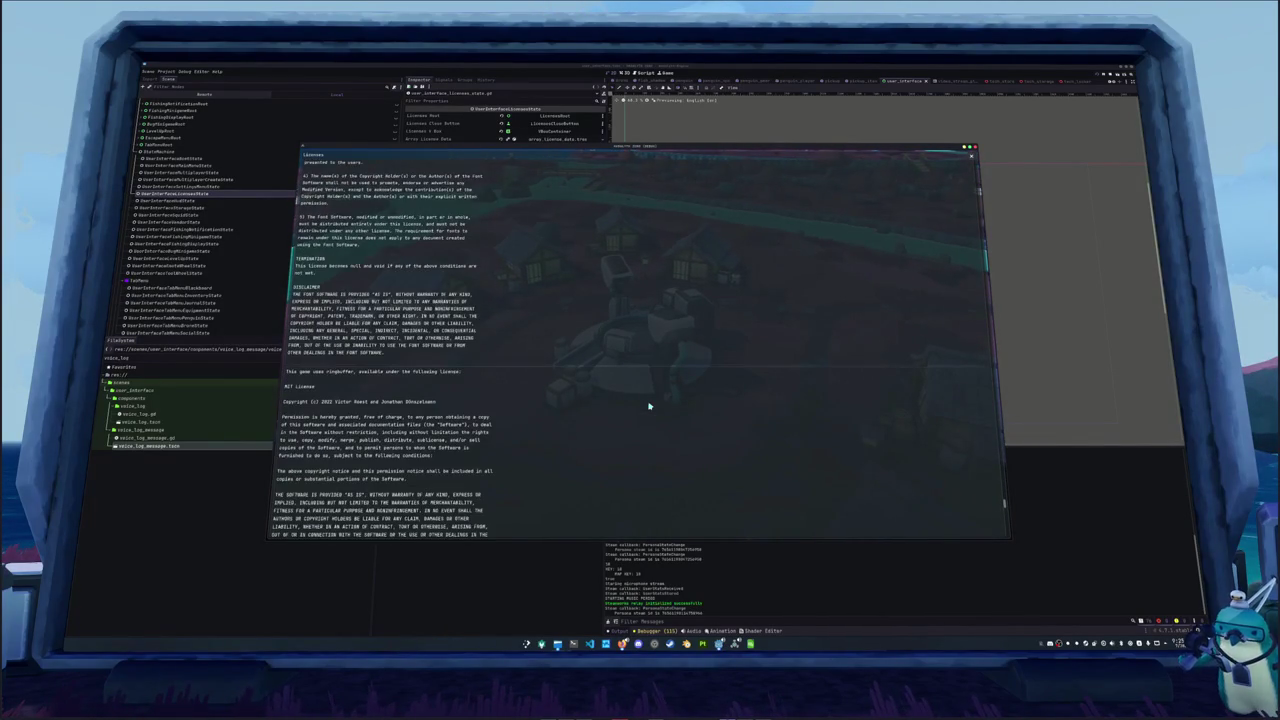
pyautogui.scroll(-2, 649, 406)
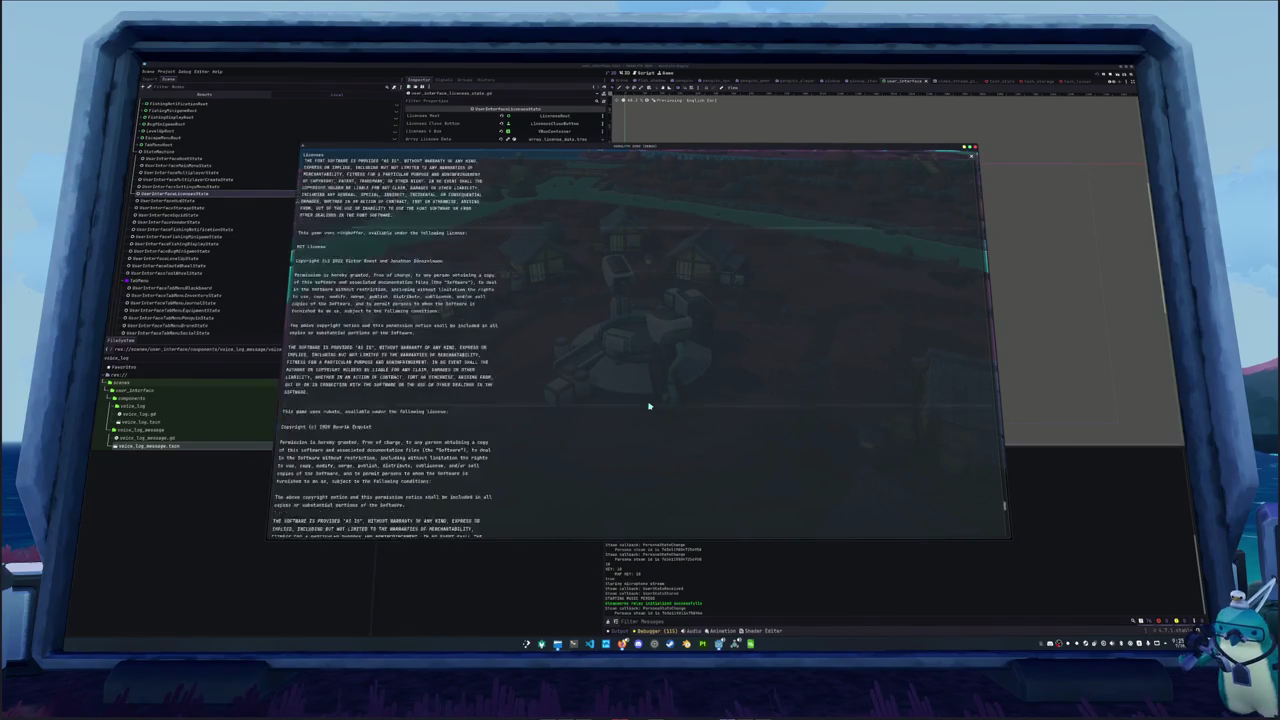
pyautogui.scroll(-5, 649, 406)
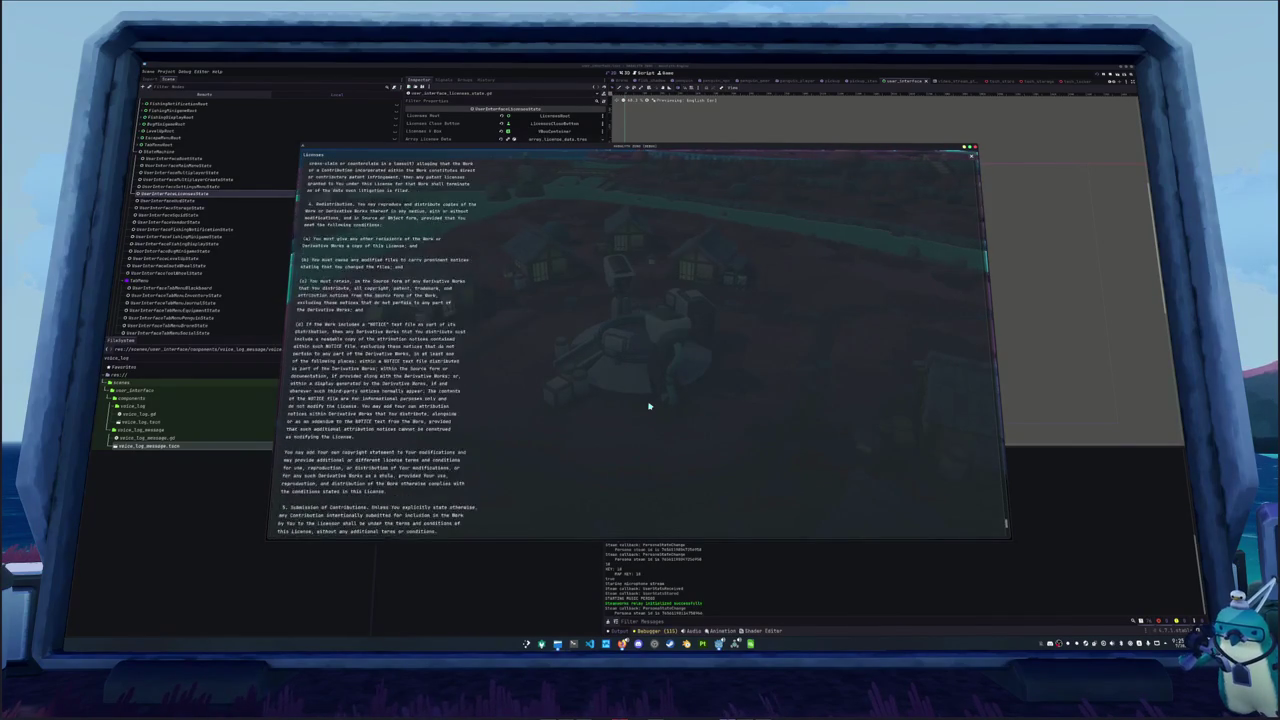
pyautogui.press('Escape')
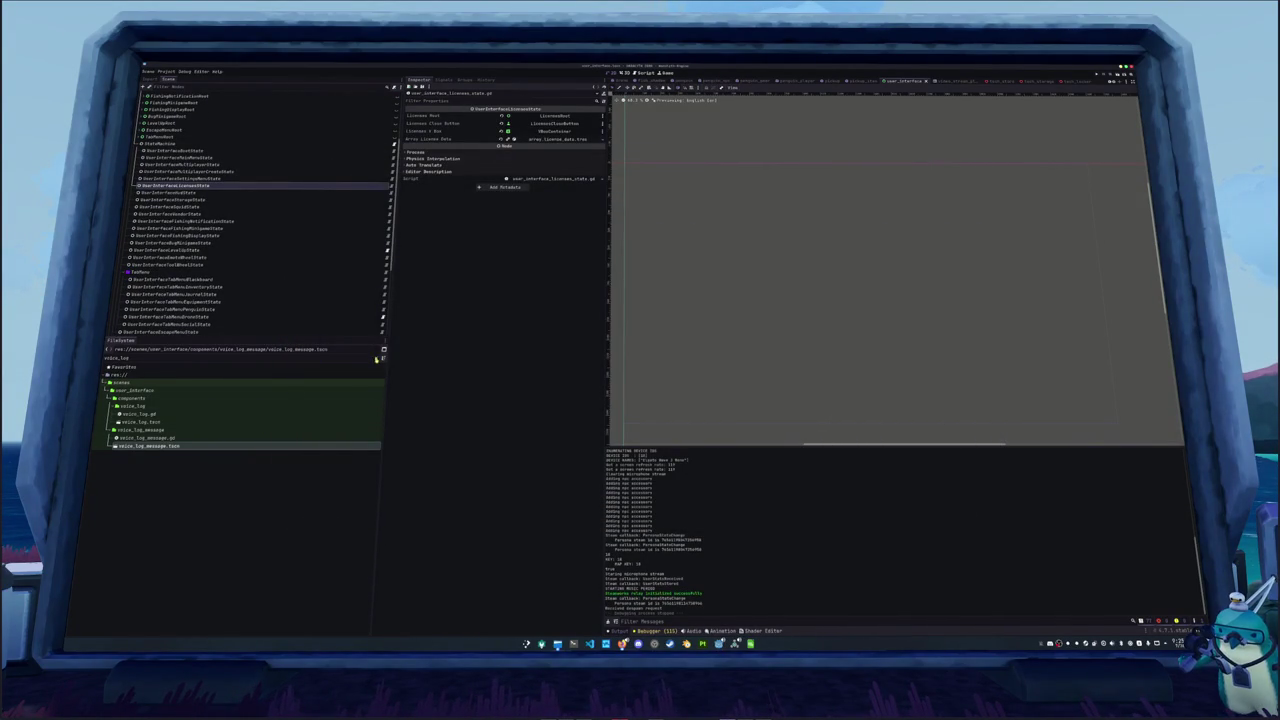
# Clear the voice_log filter in the FileSystem dock so the full project tree shows
pyautogui.click(377, 359)
pyautogui.scroll(10, 200, 450)
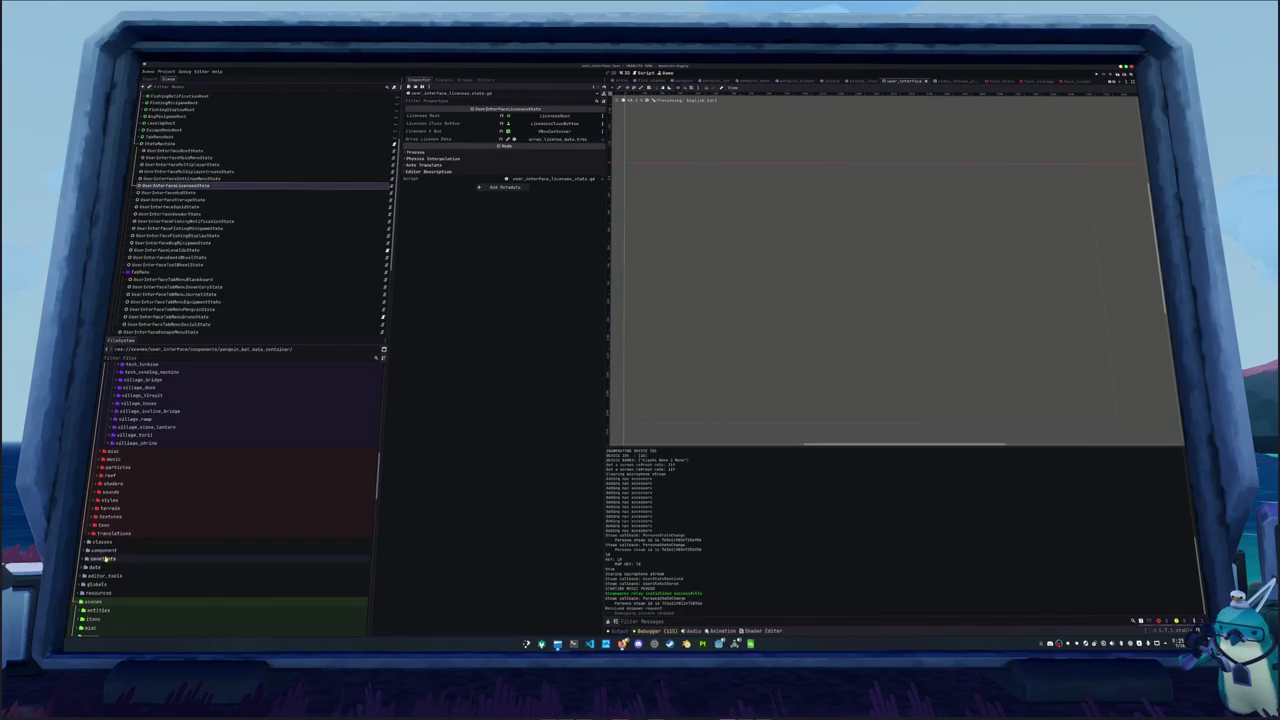
pyautogui.scroll(-2, 118, 480)
pyautogui.scroll(-15, 120, 480)
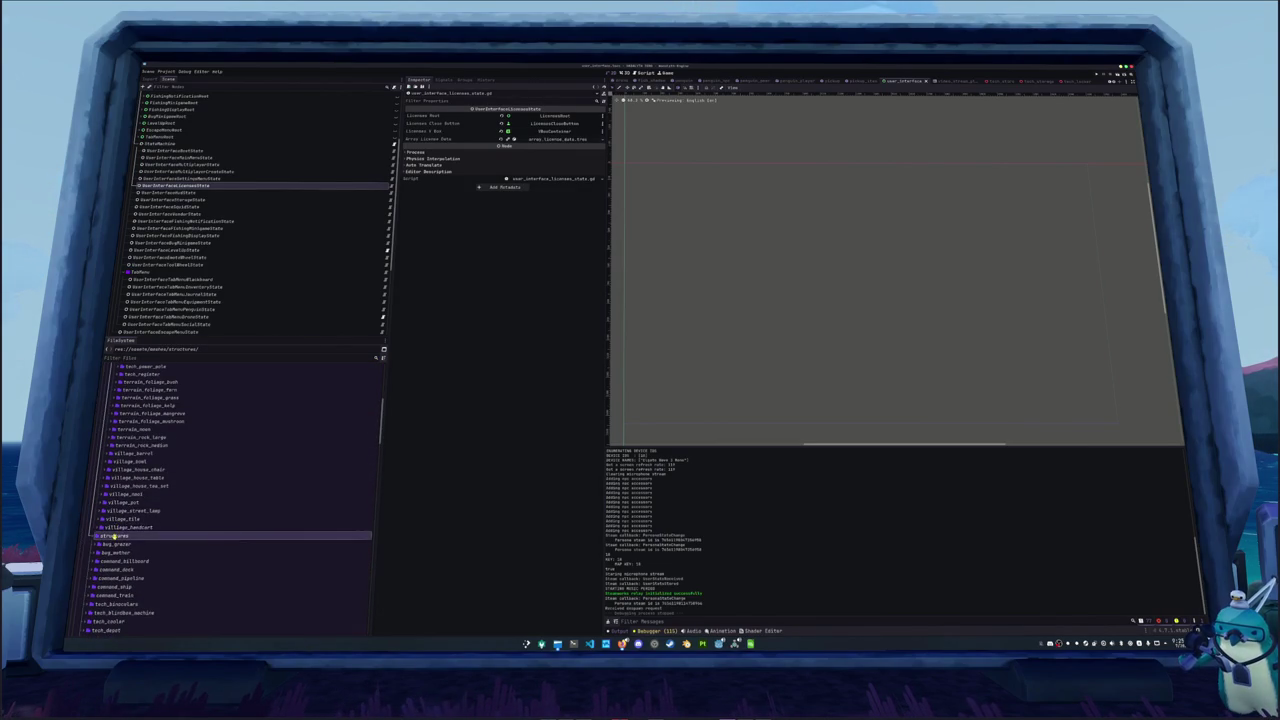
pyautogui.scroll(8, 120, 500)
# Collapse the meshes folder and bring up a terminal window
pyautogui.click(125, 436)
pyautogui.click(113, 370)
pyautogui.click(573, 640)
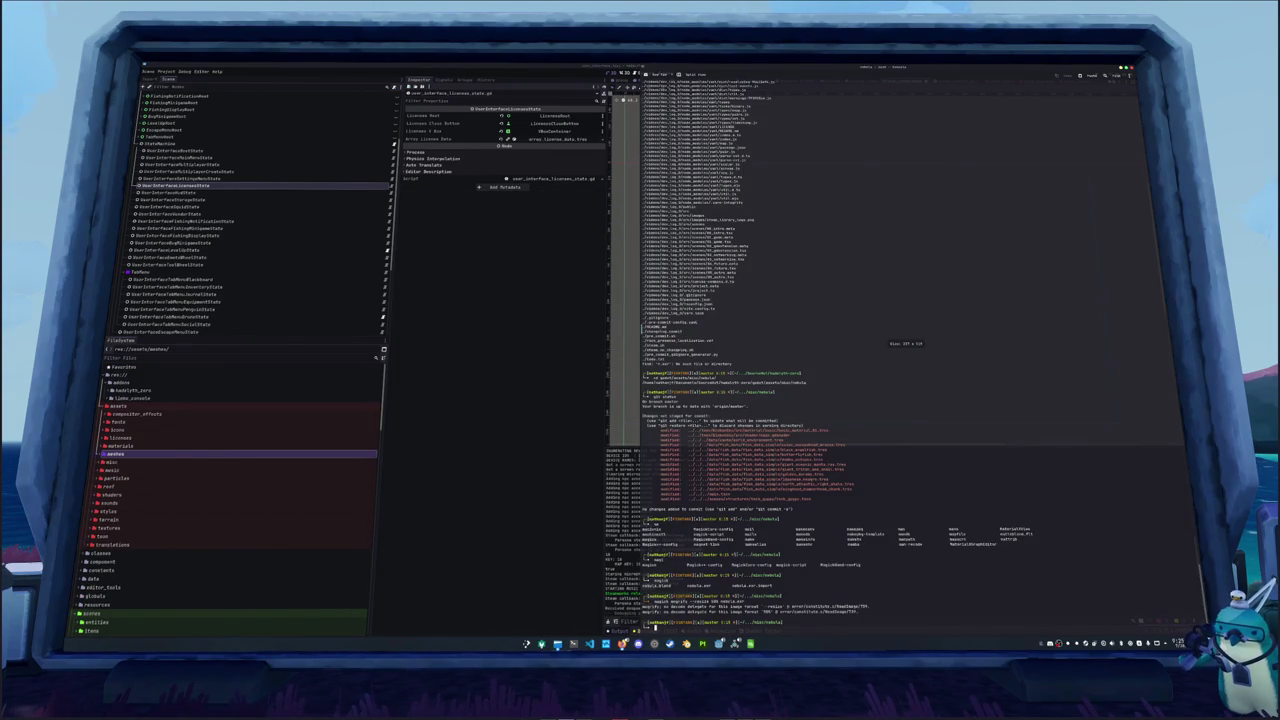
# Enlarge the terminal font and navigate up to hadalyth-zero, then into its rust folder
pyautogui.hotkey('ctrl', '=')
pyautogui.hotkey('ctrl', '=')
pyautogui.hotkey('ctrl', '=')
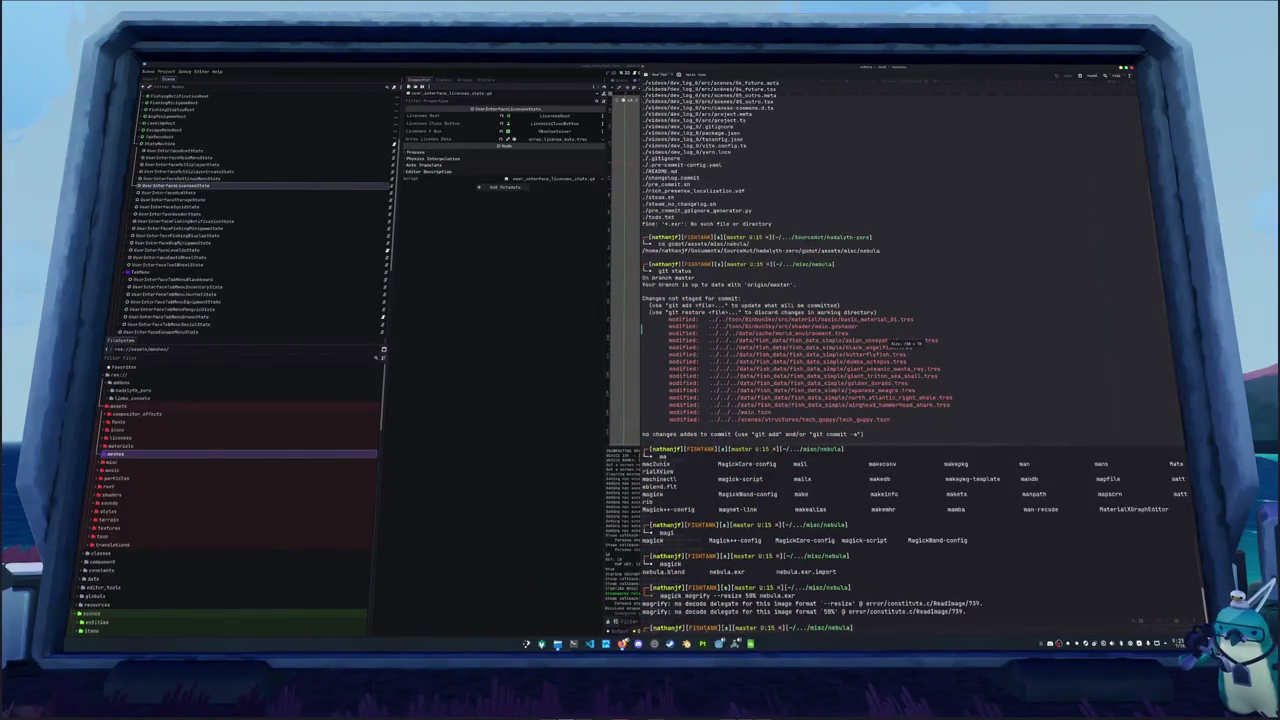
pyautogui.write('cd ..')
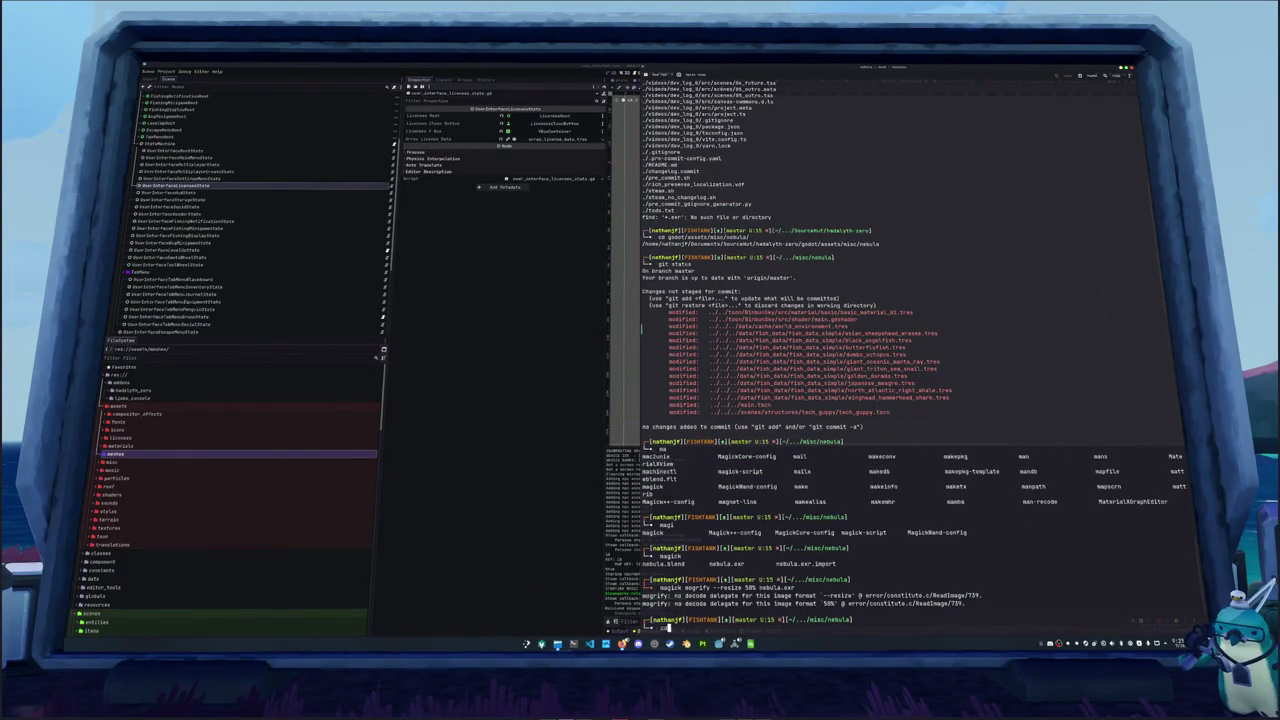
pyautogui.press('Tab')
pyautogui.press('Return')
pyautogui.write('cd ..')
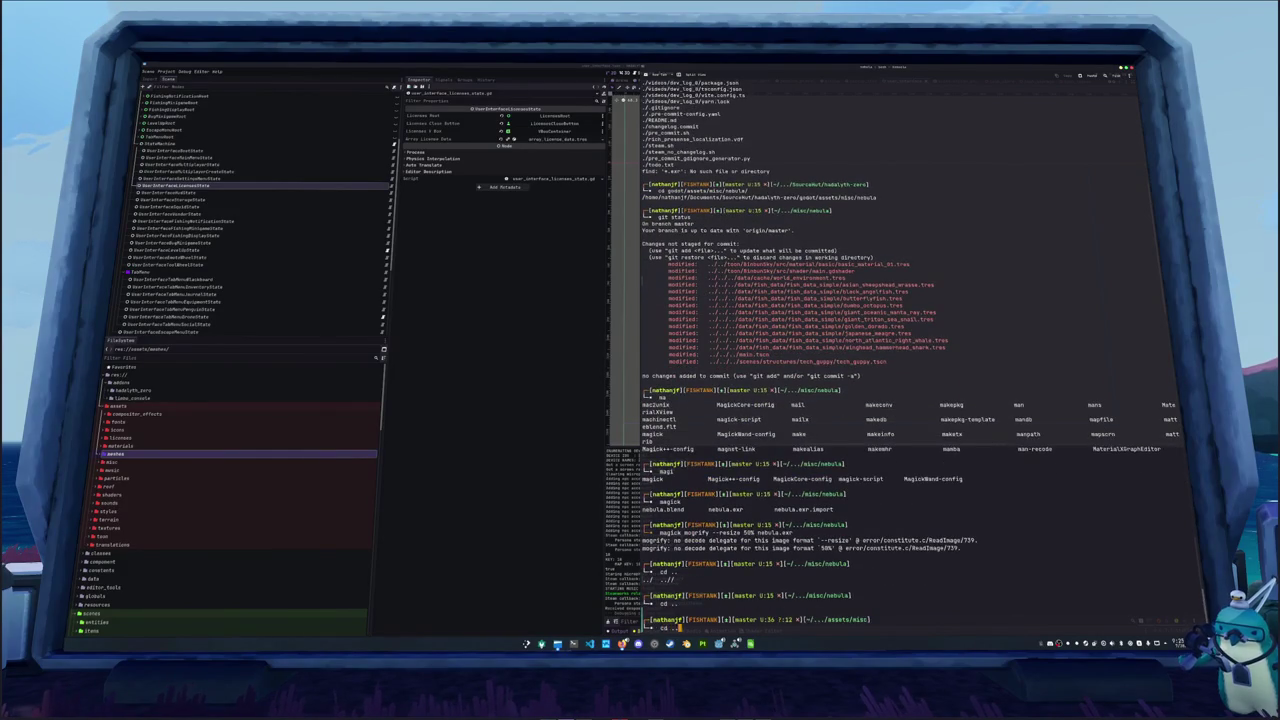
pyautogui.press('Return')
pyautogui.write('cd ..')
pyautogui.press('Return')
pyautogui.write('..')
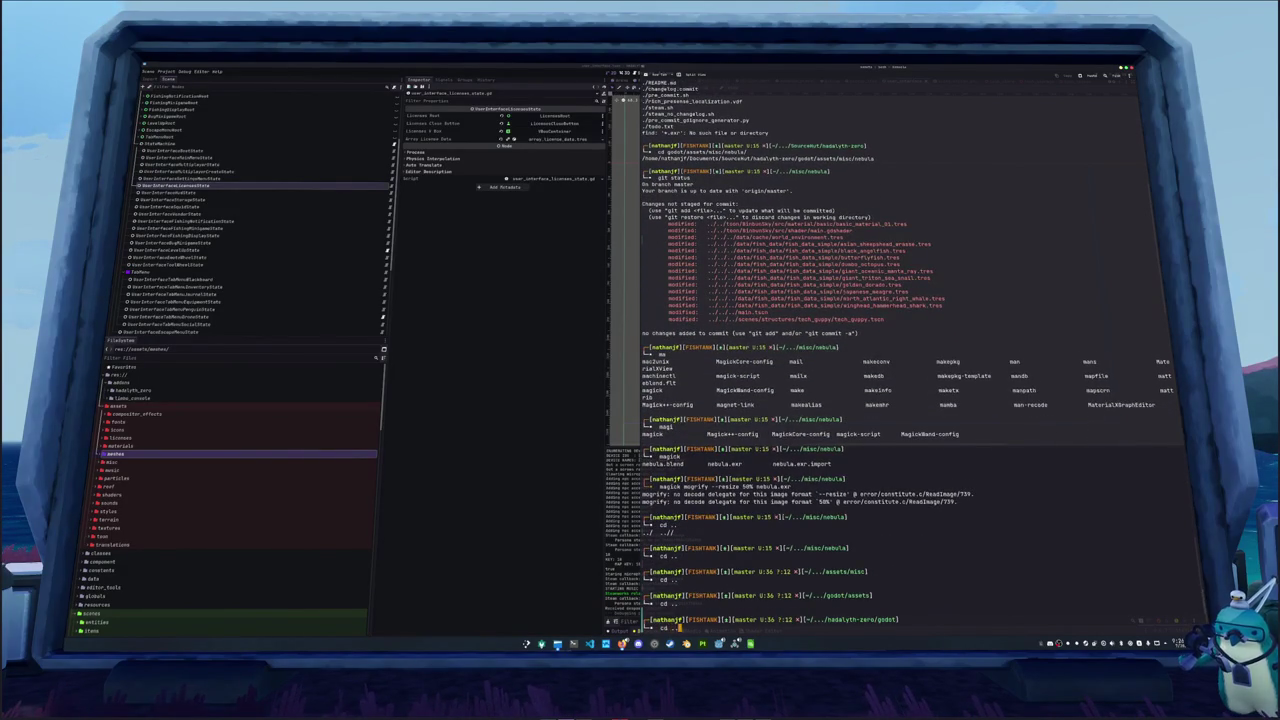
pyautogui.press('Return')
pyautogui.write('cd rust/')
pyautogui.press('Return')
# Clear the screen and run ./generate_about.sh instead of cargo about
pyautogui.write('carg')
pyautogui.press('BackSpace')
pyautogui.press('BackSpace')
pyautogui.press('BackSpace')
pyautogui.write('clear')
pyautogui.press('Return')
pyautogui.write('cargo about')
pyautogui.press('Tab')
pyautogui.press('Tab')
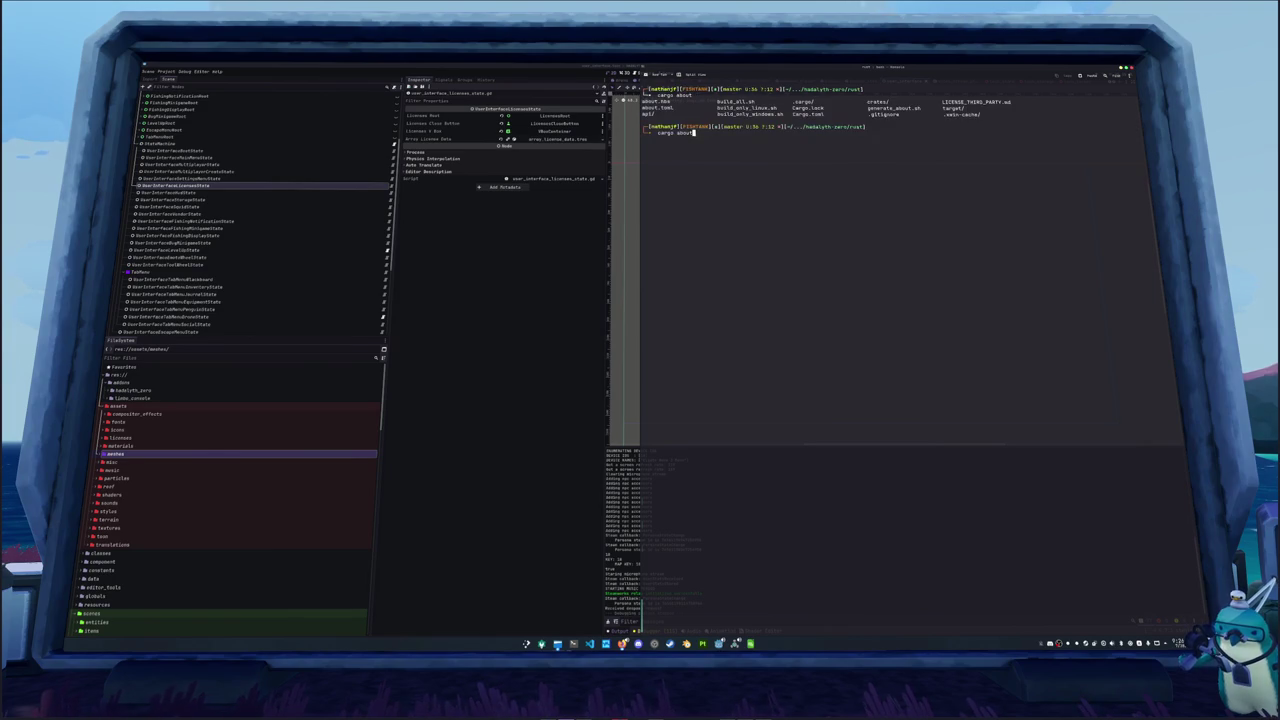
pyautogui.press('BackSpace')
pyautogui.press('BackSpace')
pyautogui.press('BackSpace')
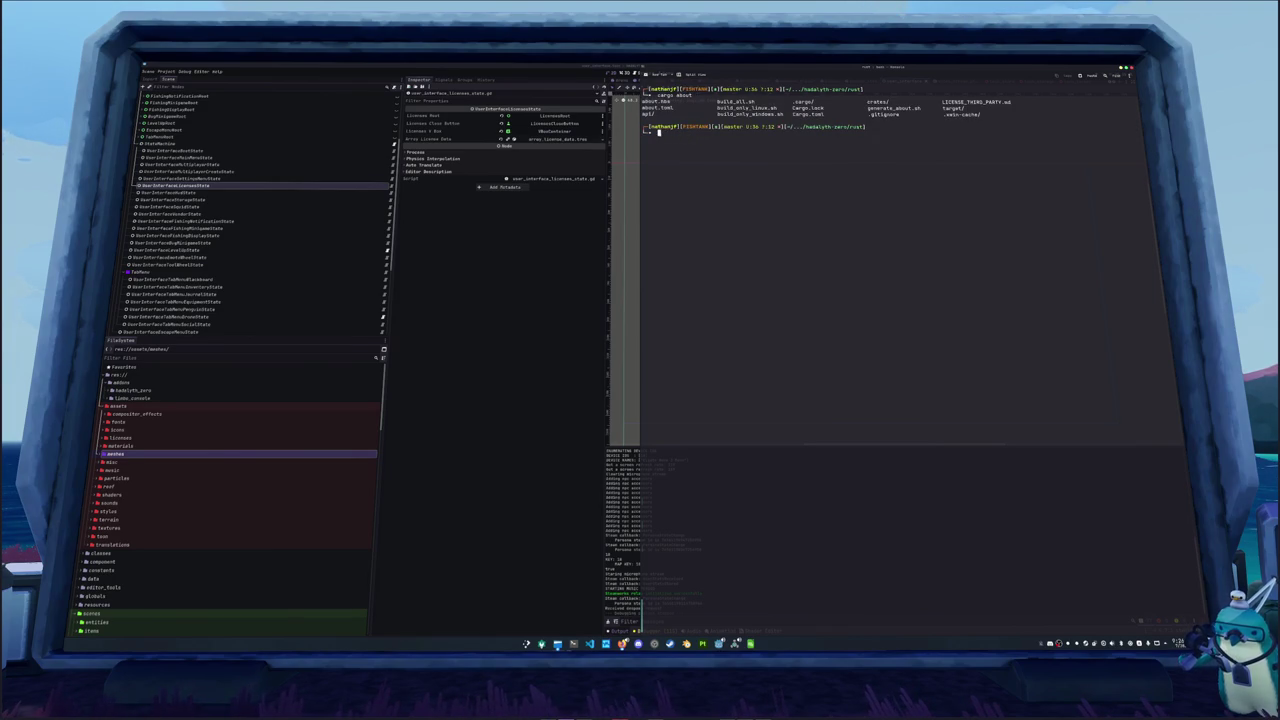
pyautogui.write('carg')
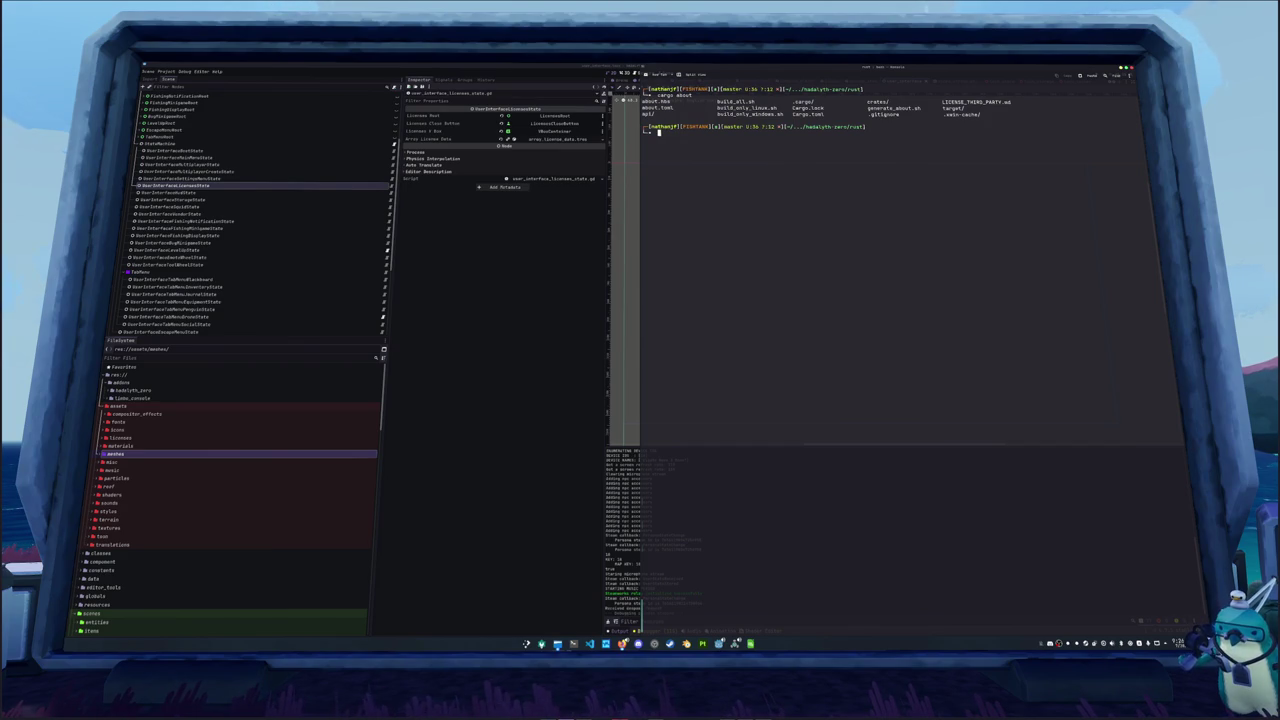
pyautogui.write('./generate_about.sh')
pyautogui.press('Return')
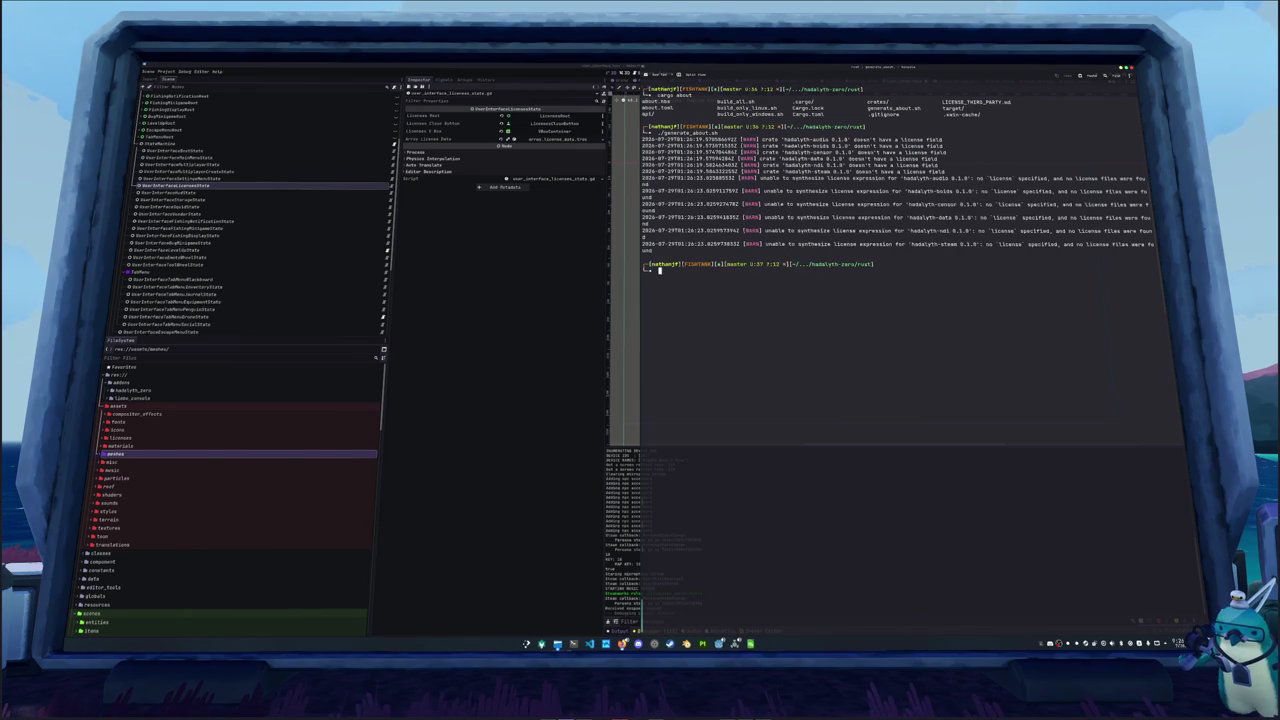
# Install bat with yay -S bat and rerun bat on LICENSE_THIRD_PARTY.md
pyautogui.write('clear')
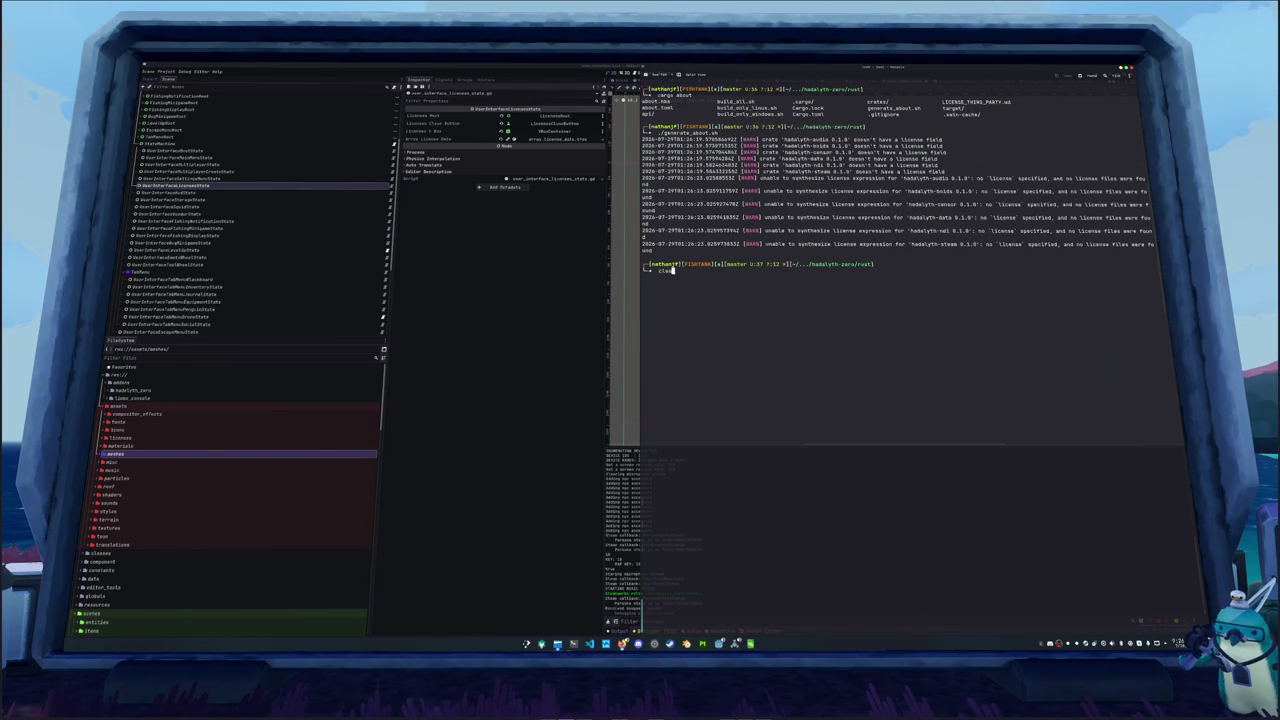
pyautogui.press('Return')
pyautogui.write('LICENSE_THIRD_PARTY.md')
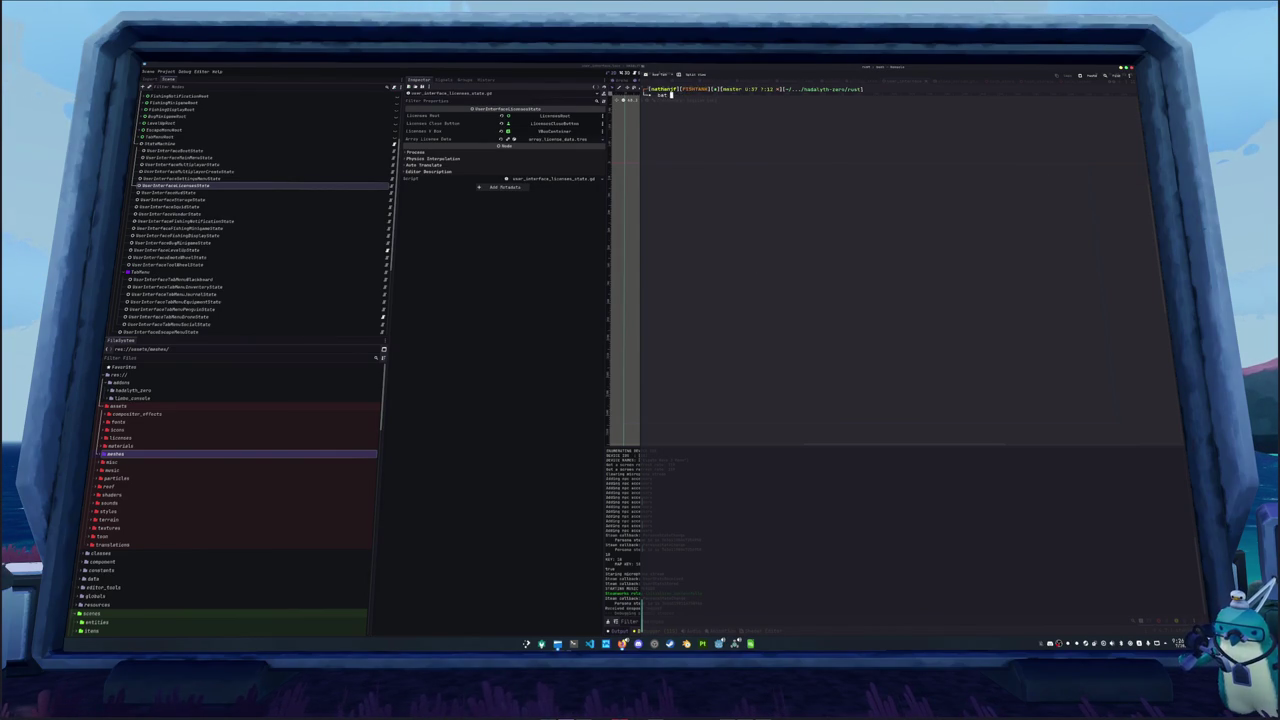
pyautogui.press('Return')
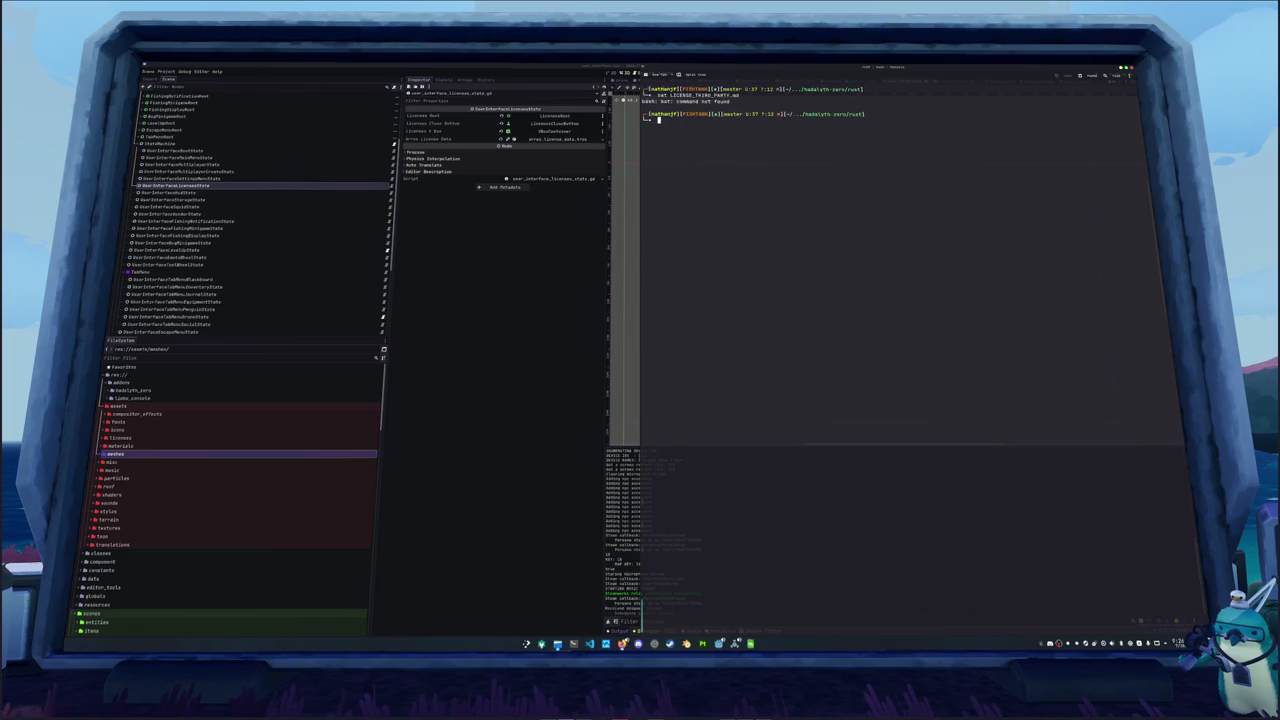
pyautogui.write('cat')
pyautogui.press('Return')
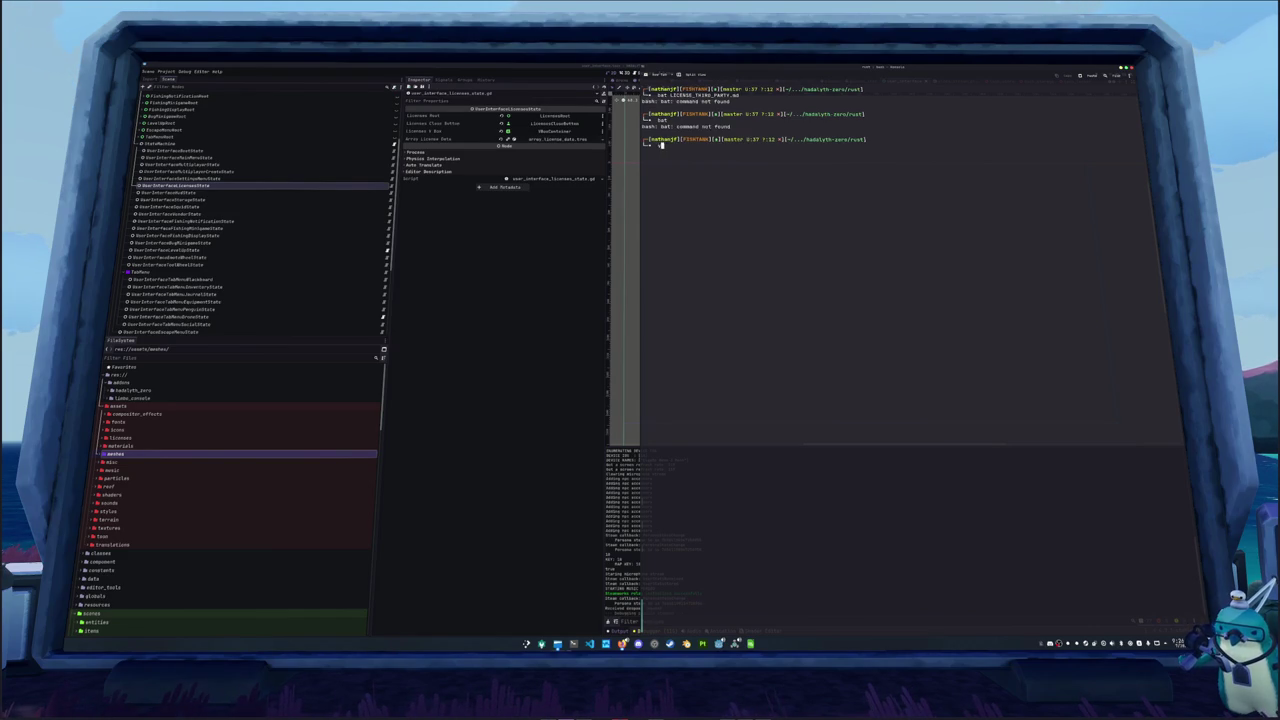
pyautogui.write('yay -S bat')
pyautogui.press('Return')
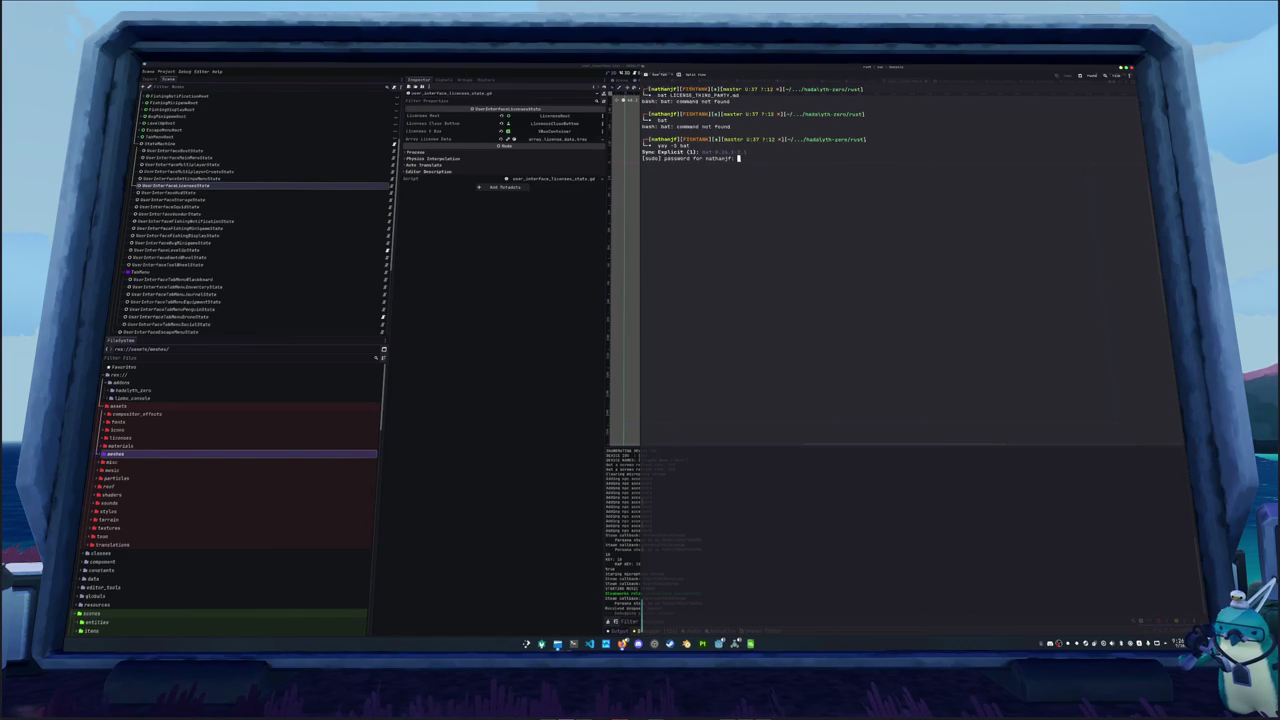
pyautogui.press('Return')
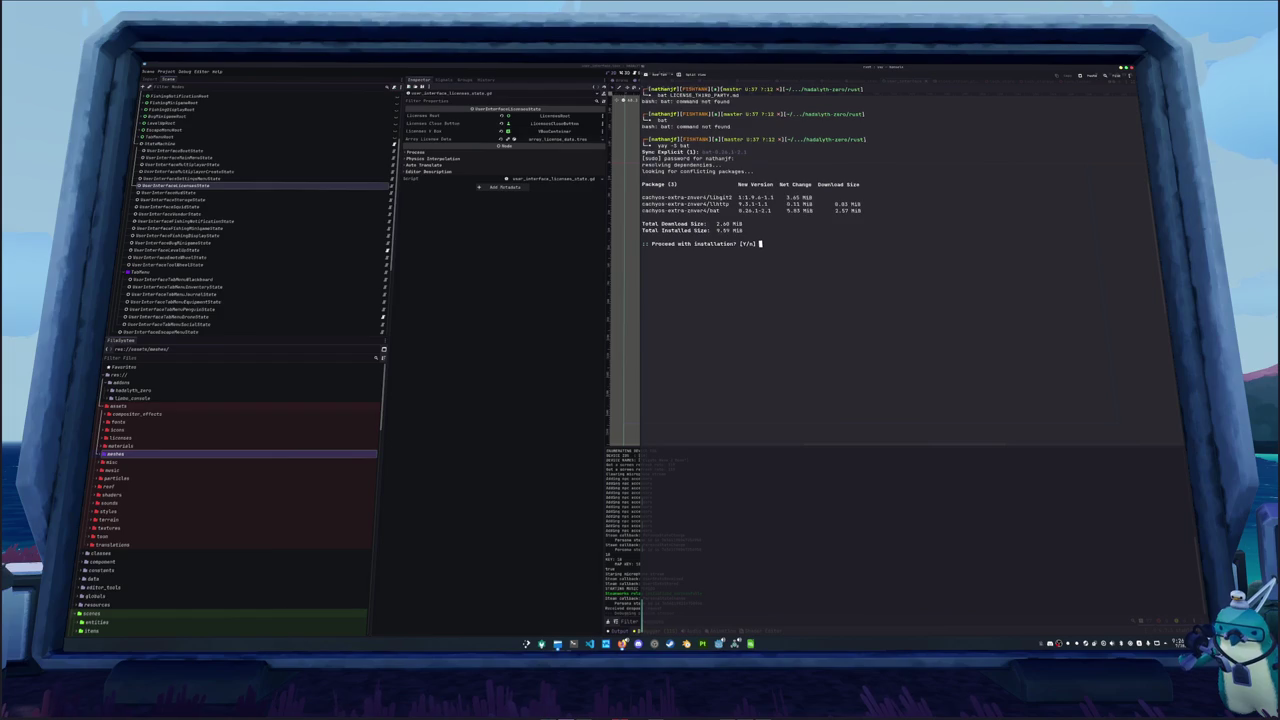
pyautogui.press('Return')
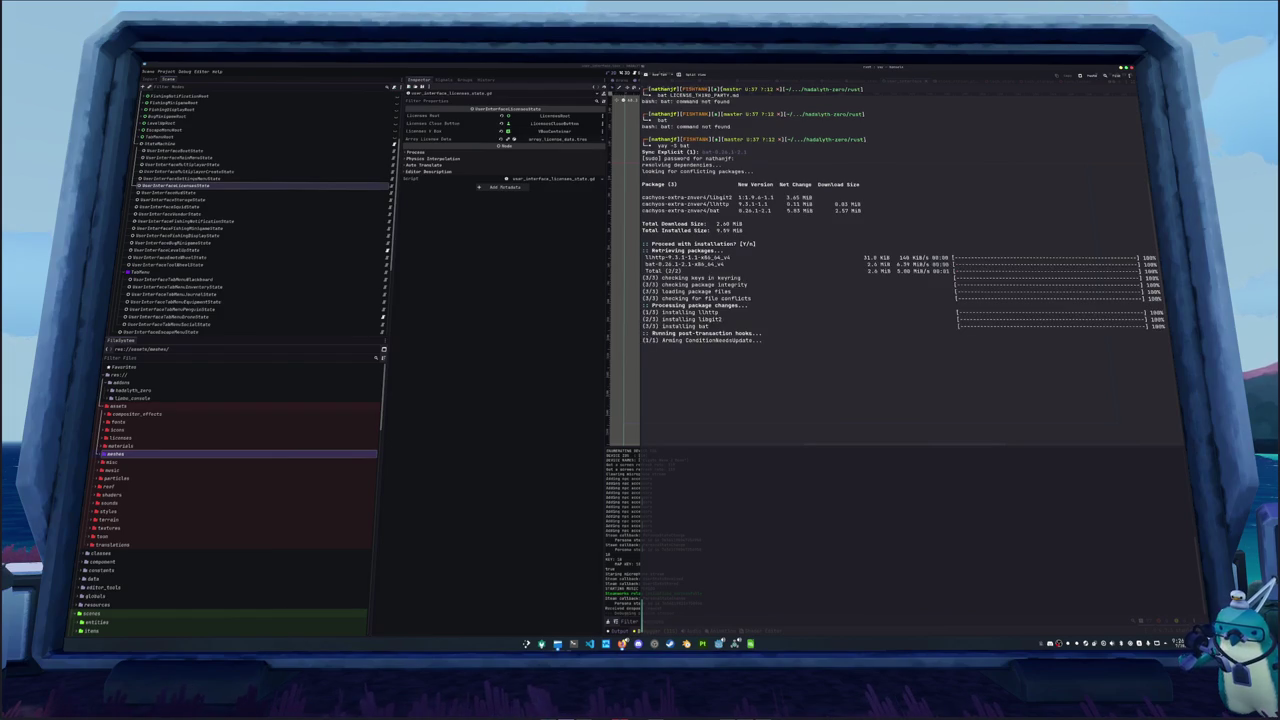
pyautogui.press('Up')
pyautogui.press('Up')
pyautogui.press('Up')
pyautogui.press('Return')
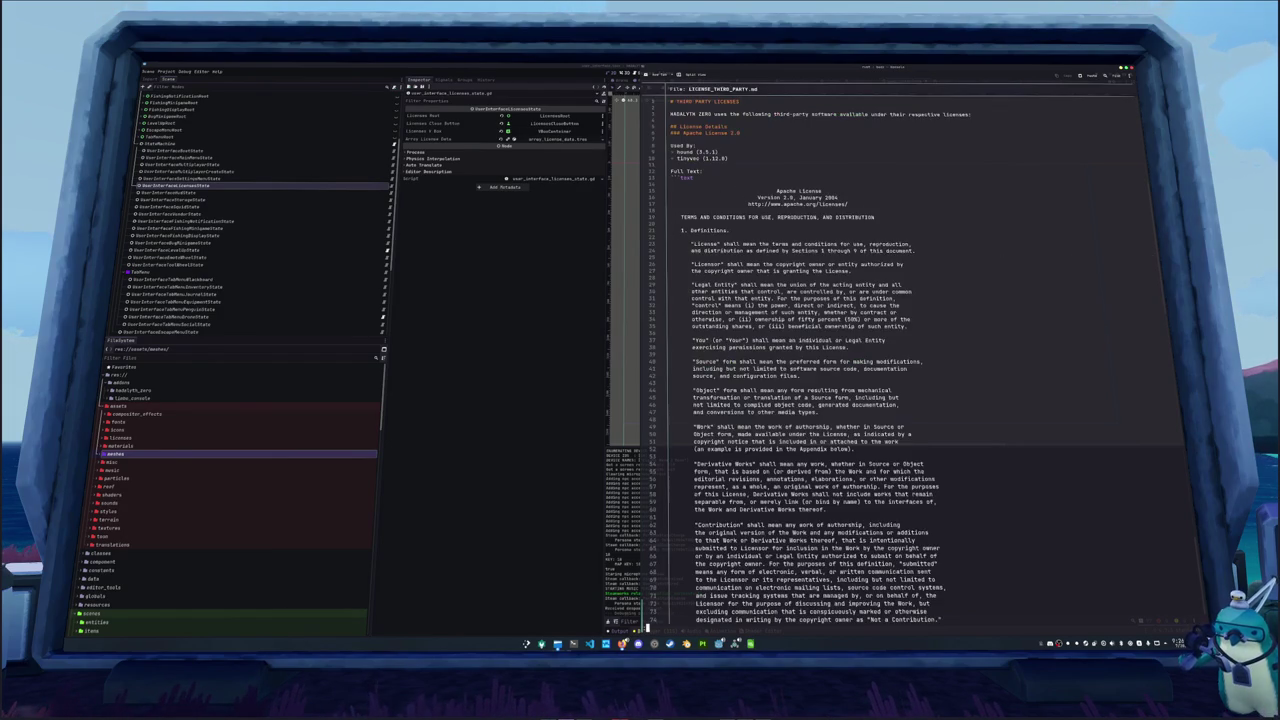
# Page through the license file, highlighting the text tags under Full Text, then quit the viewer
pyautogui.scroll(-20, 800, 350)
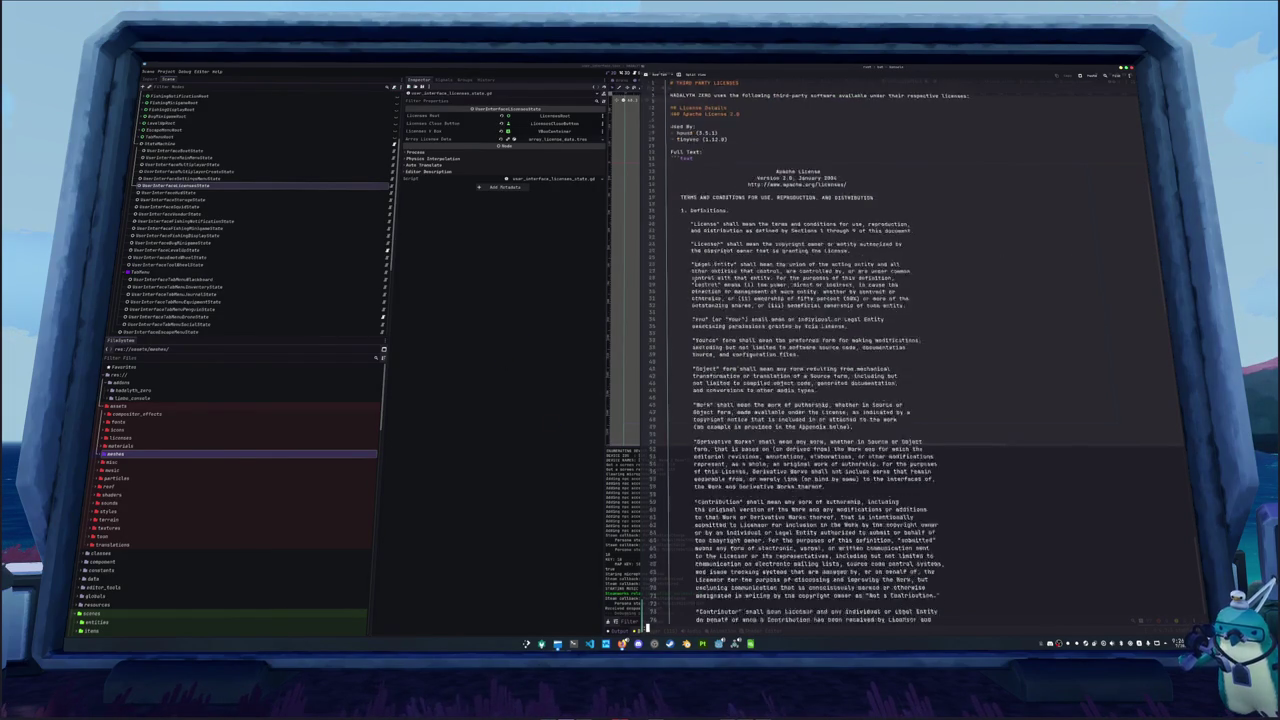
pyautogui.scroll(-20, 800, 350)
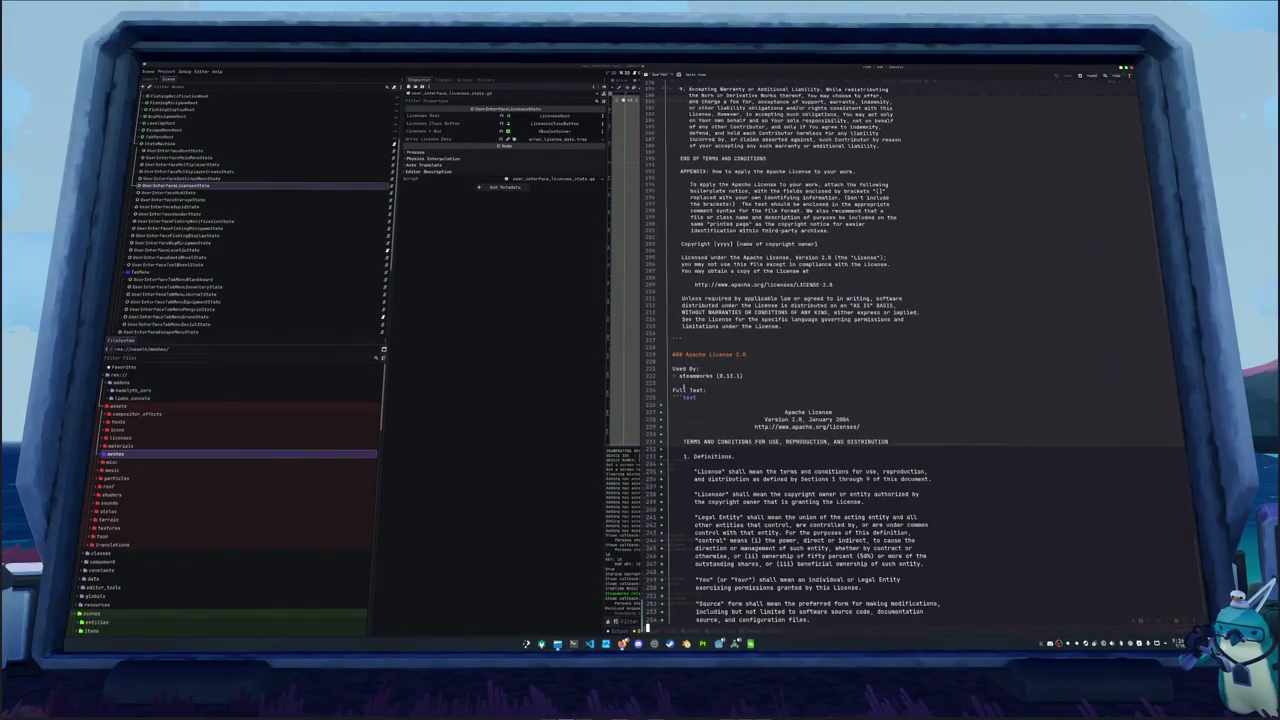
pyautogui.scroll(-5, 690, 410)
pyautogui.scroll(-20, 678, 418)
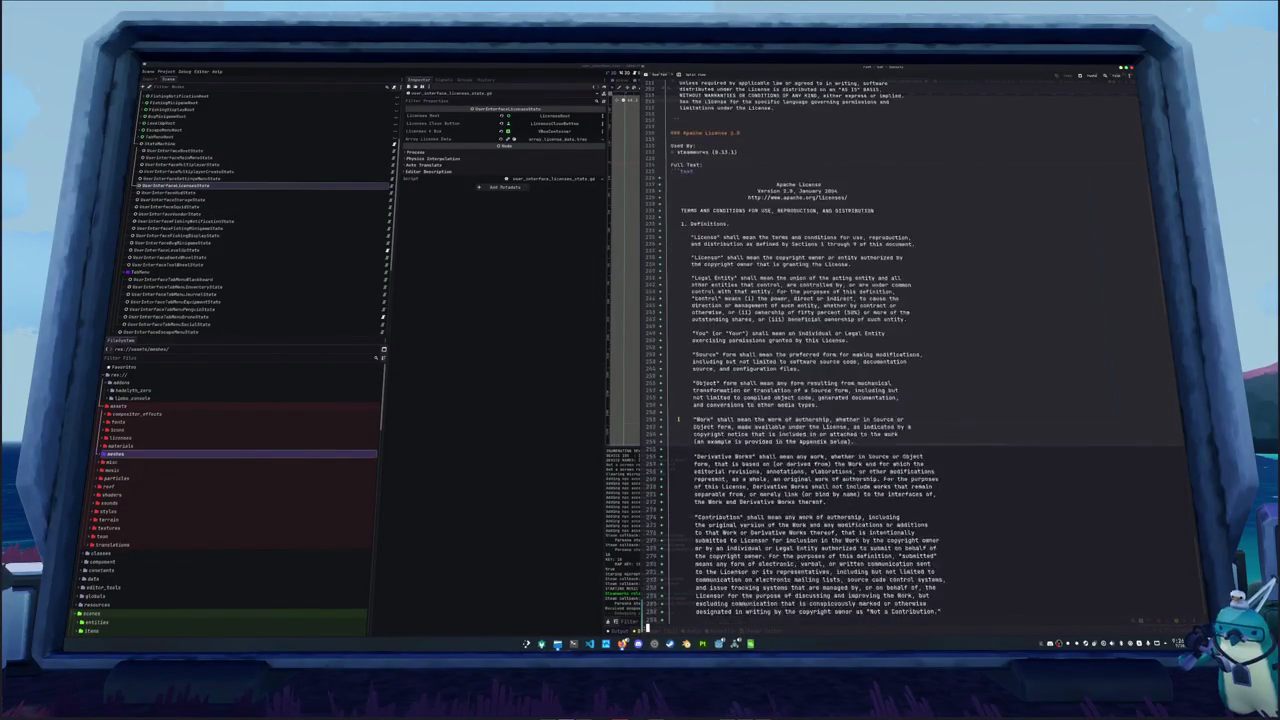
pyautogui.scroll(-20, 678, 418)
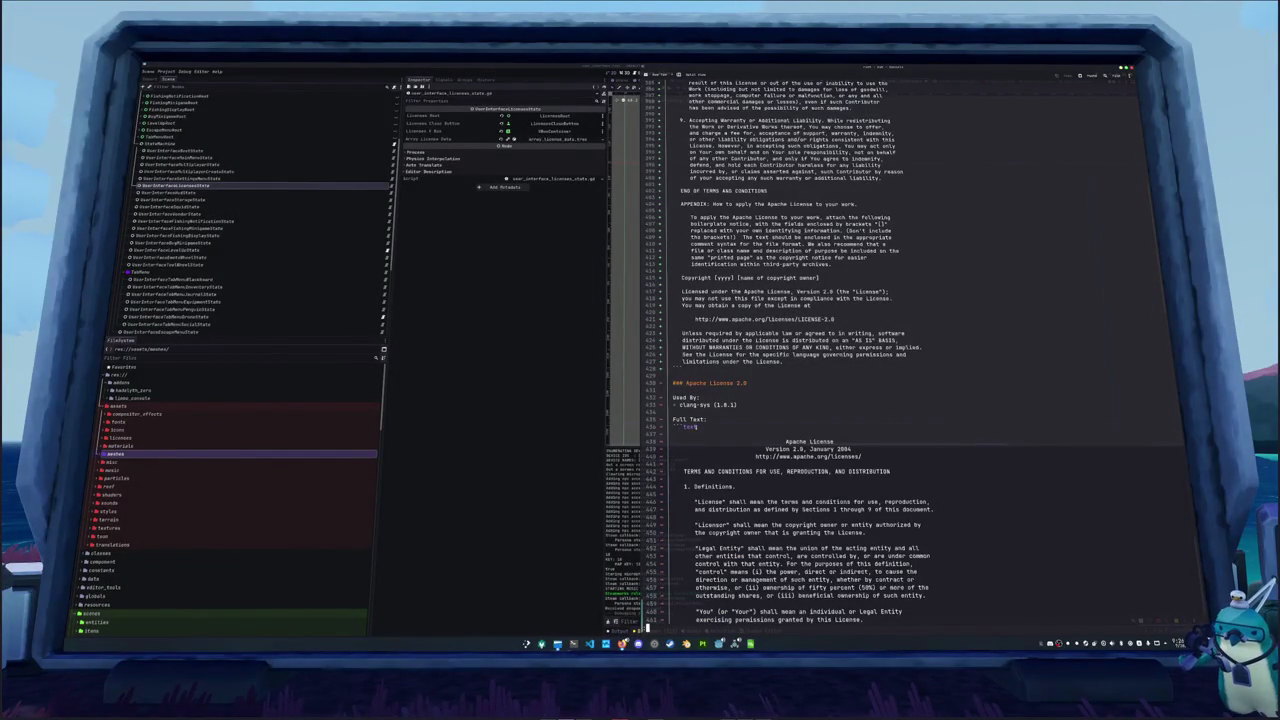
pyautogui.doubleClick(688, 427)
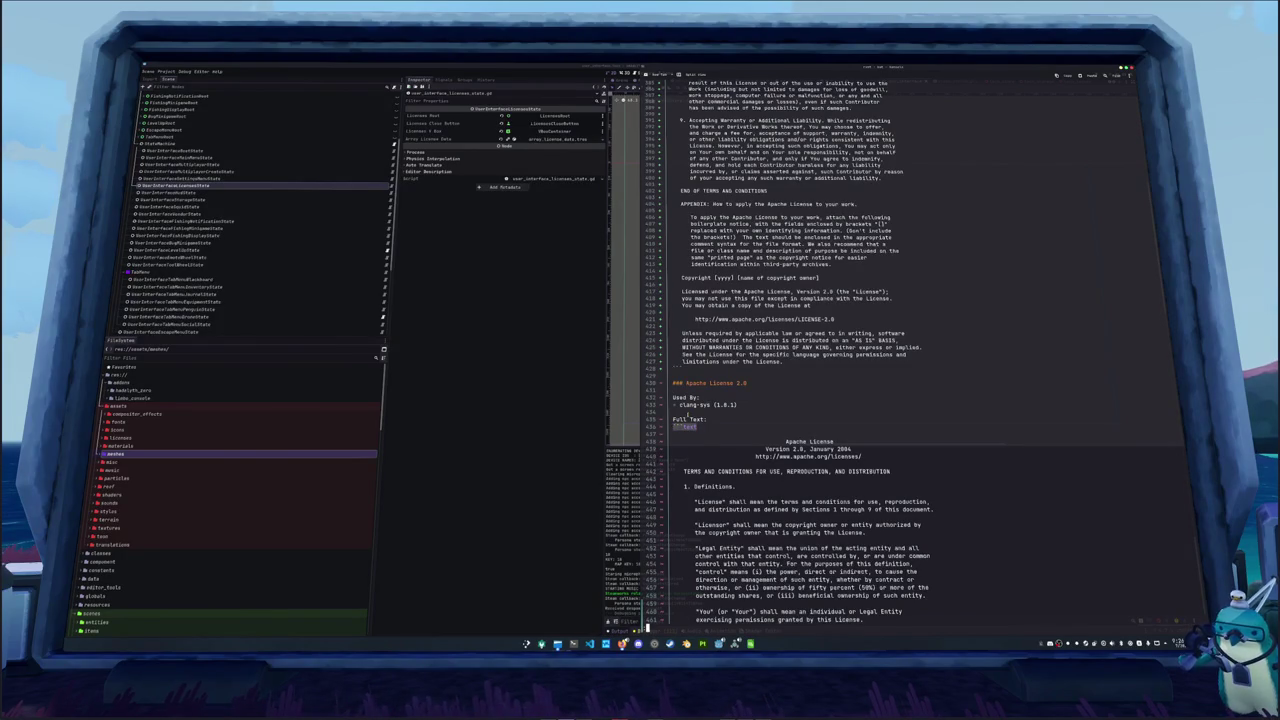
pyautogui.scroll(-4, 769, 407)
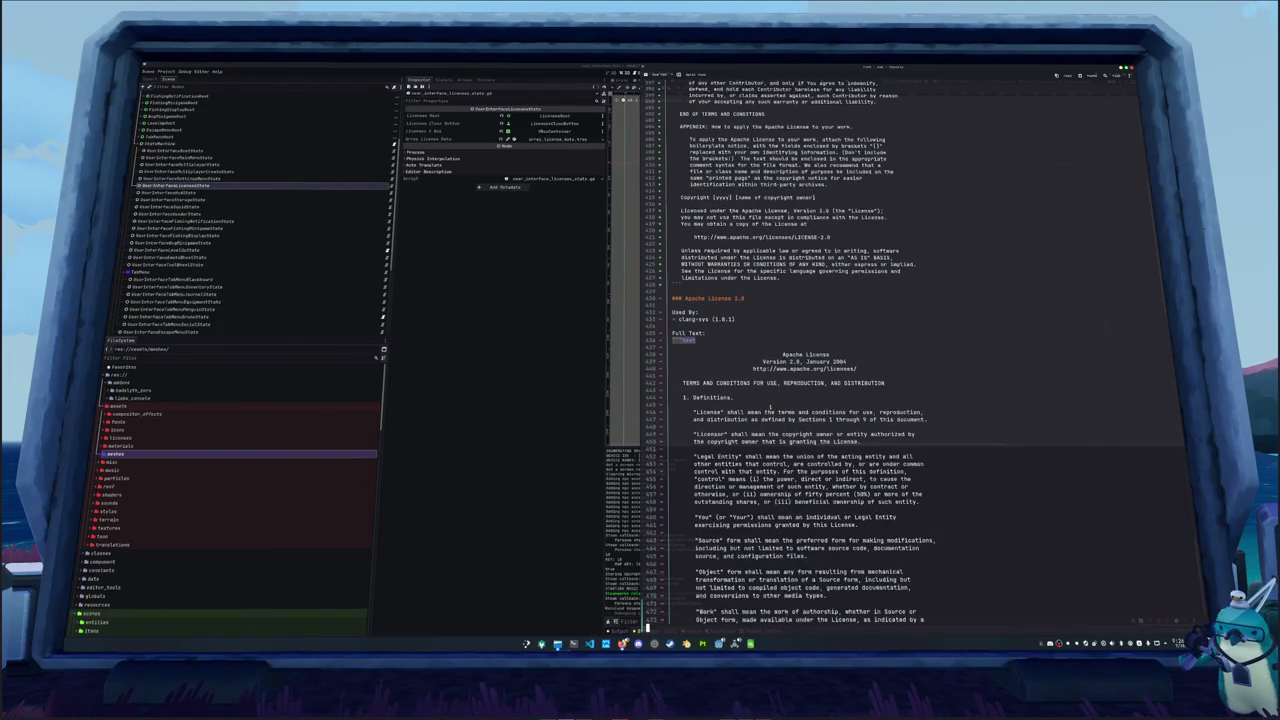
pyautogui.scroll(-20, 769, 407)
pyautogui.scroll(20, 687, 456)
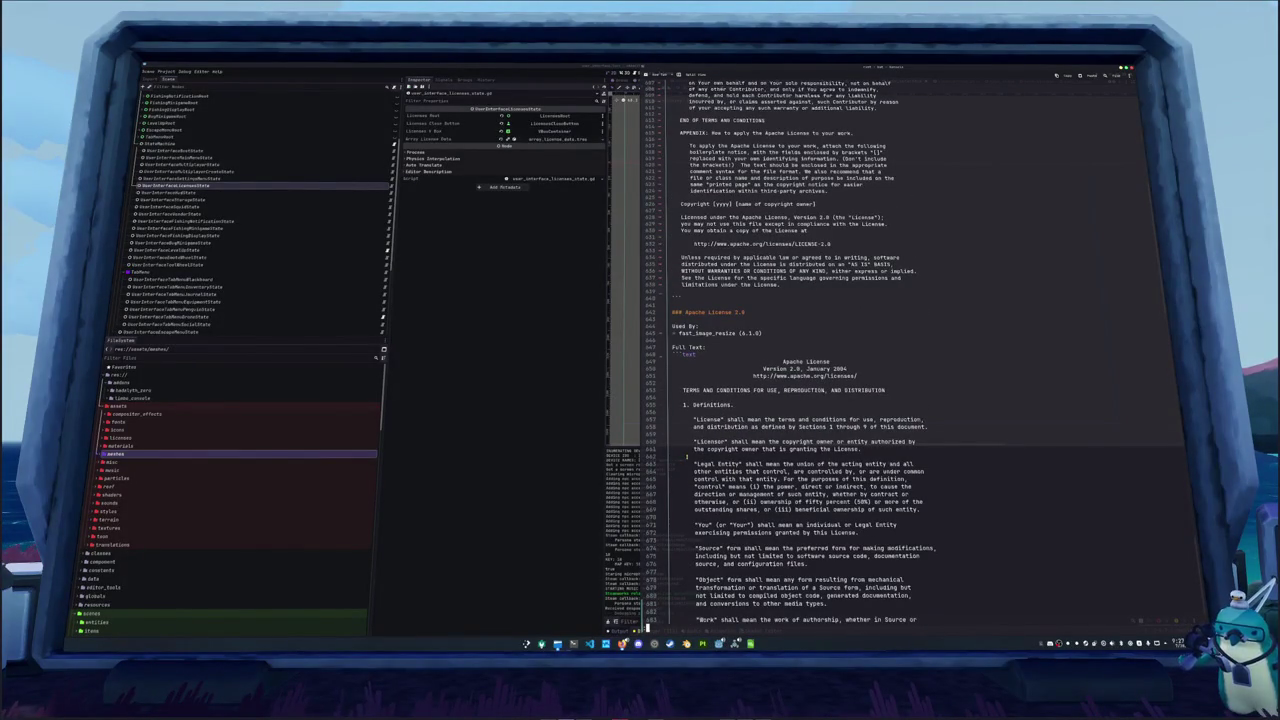
pyautogui.doubleClick(686, 354)
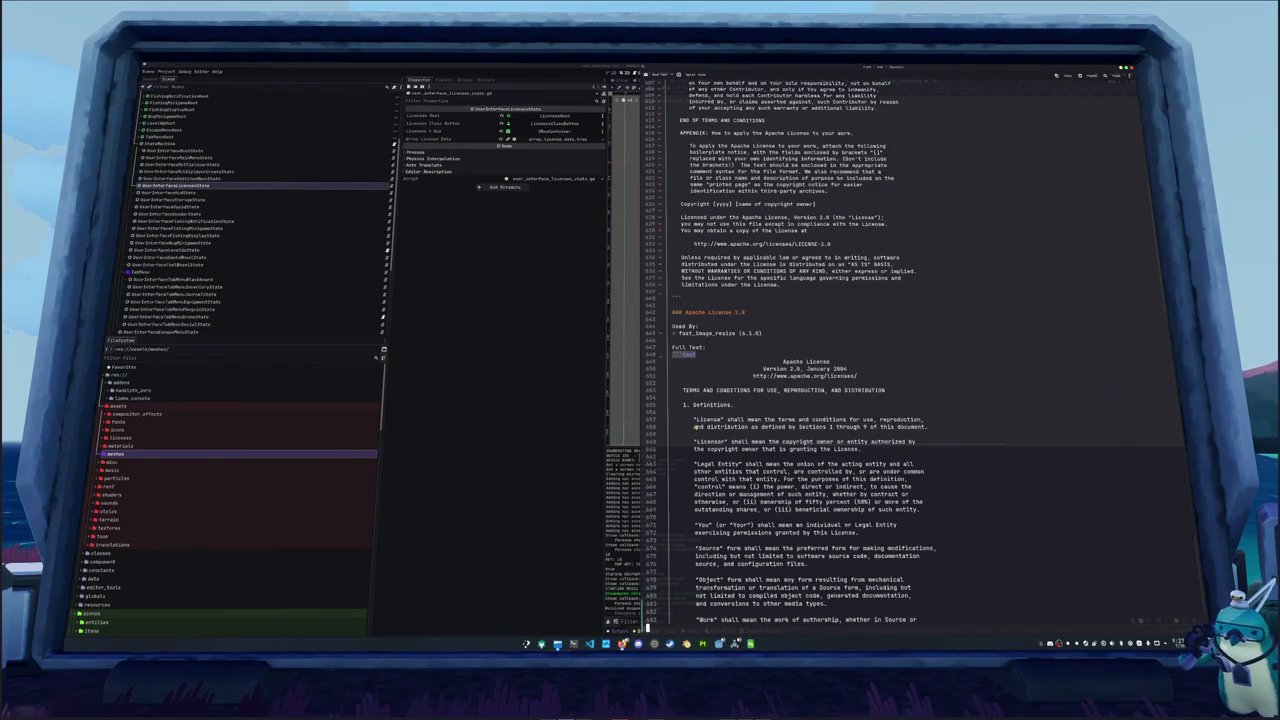
pyautogui.scroll(-20, 694, 427)
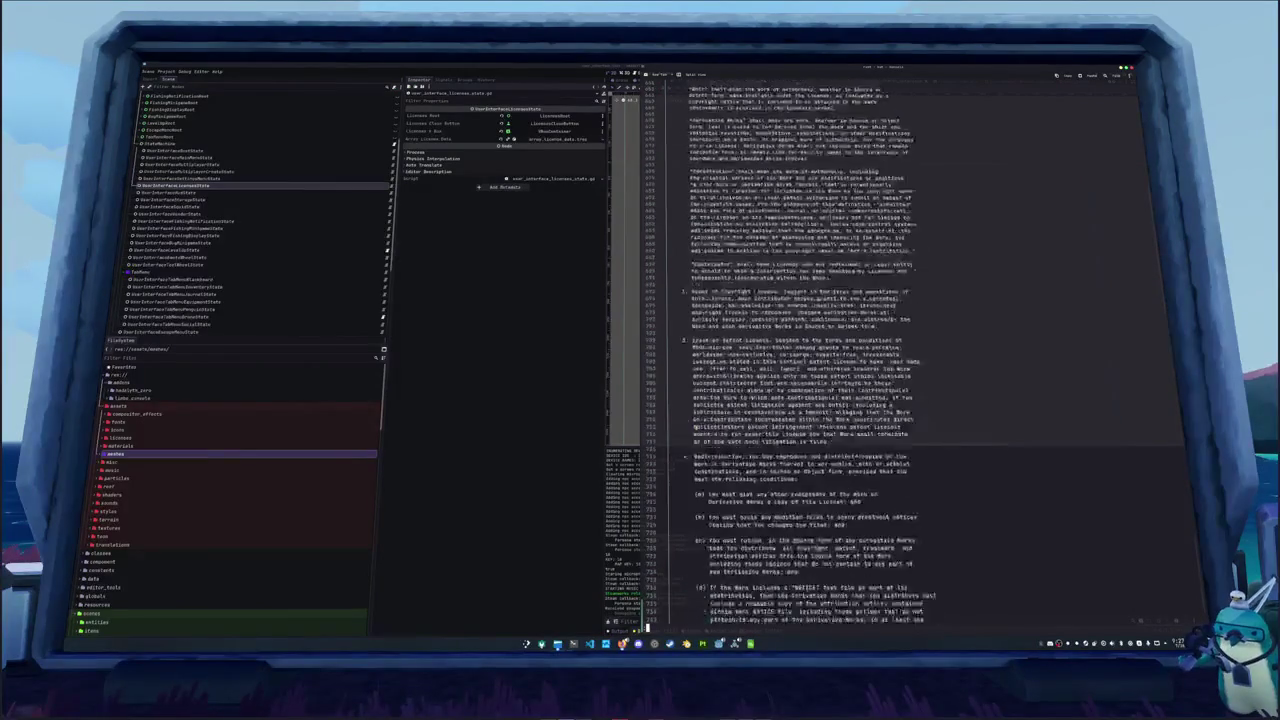
pyautogui.scroll(-20, 694, 427)
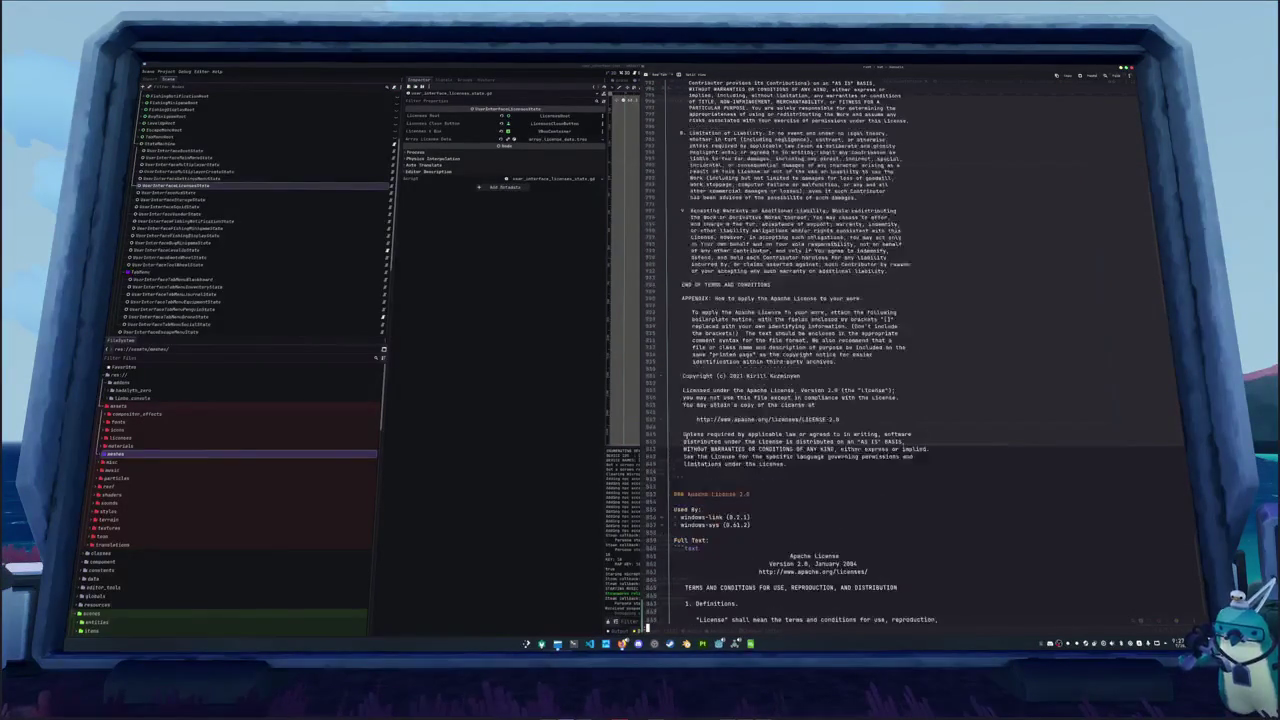
pyautogui.press('q')
pyautogui.write('nano')
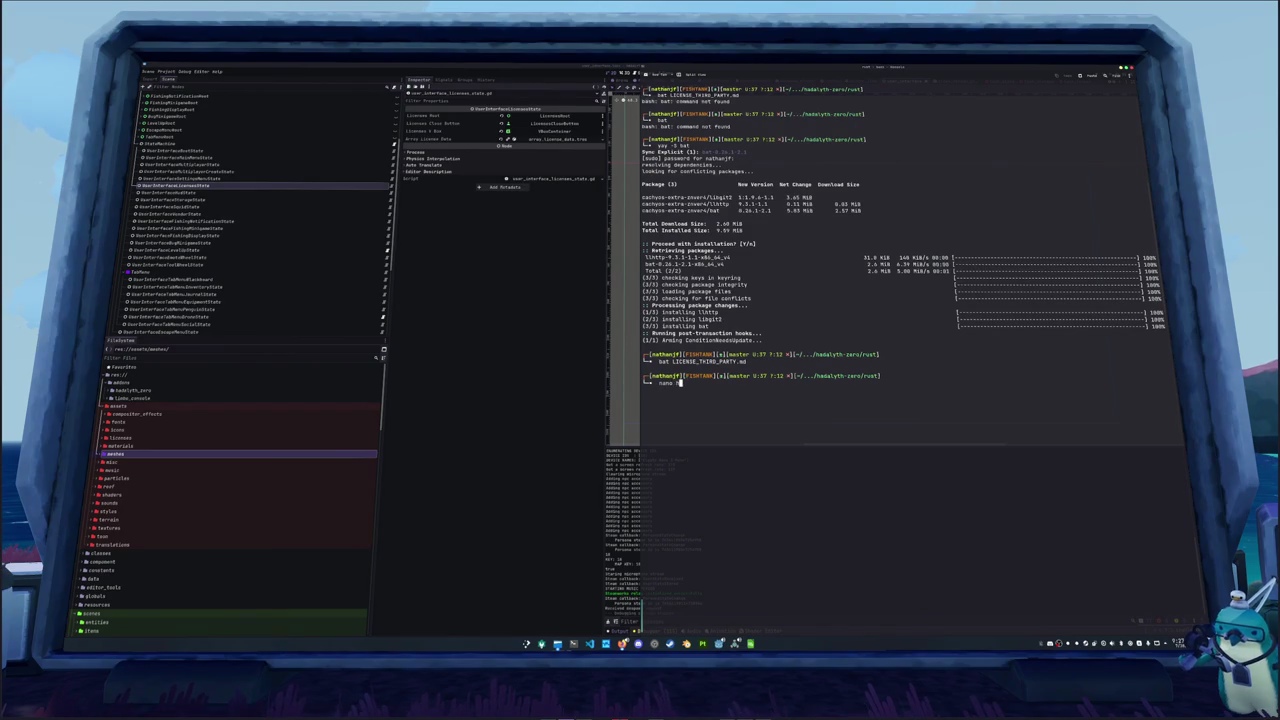
# Open the about.hbs template in nano
pyautogui.write('b')
pyautogui.press('Tab')
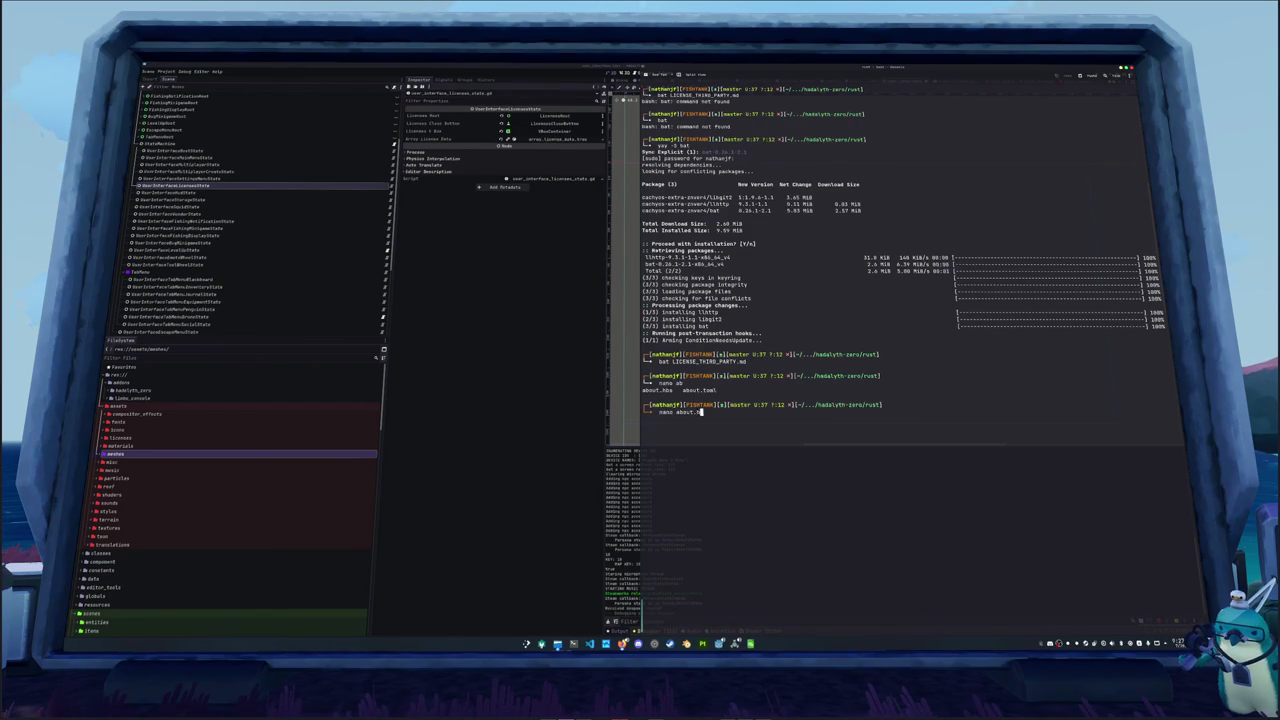
pyautogui.write('h')
pyautogui.press('Tab')
pyautogui.press('Return')
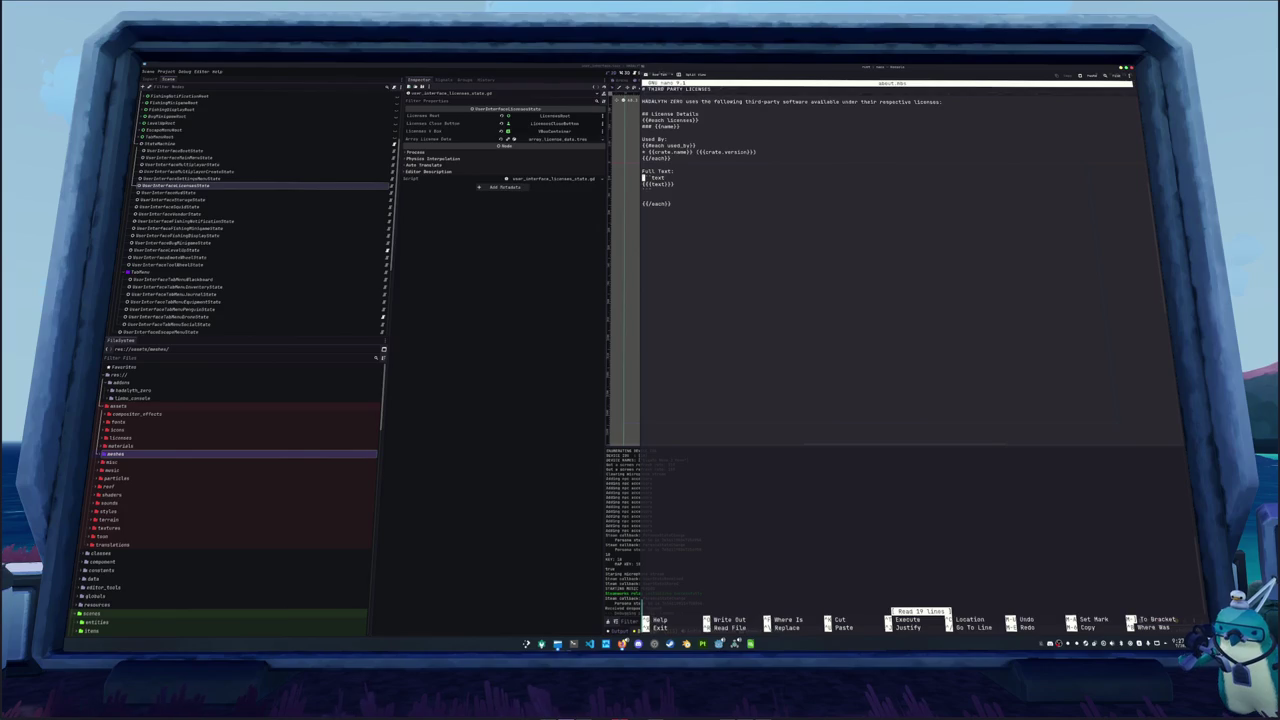
# Delete the stray text line and blank lines around {{text}}, then save about.hbs
pyautogui.press('Delete')
pyautogui.press('Delete')
pyautogui.press('Delete')
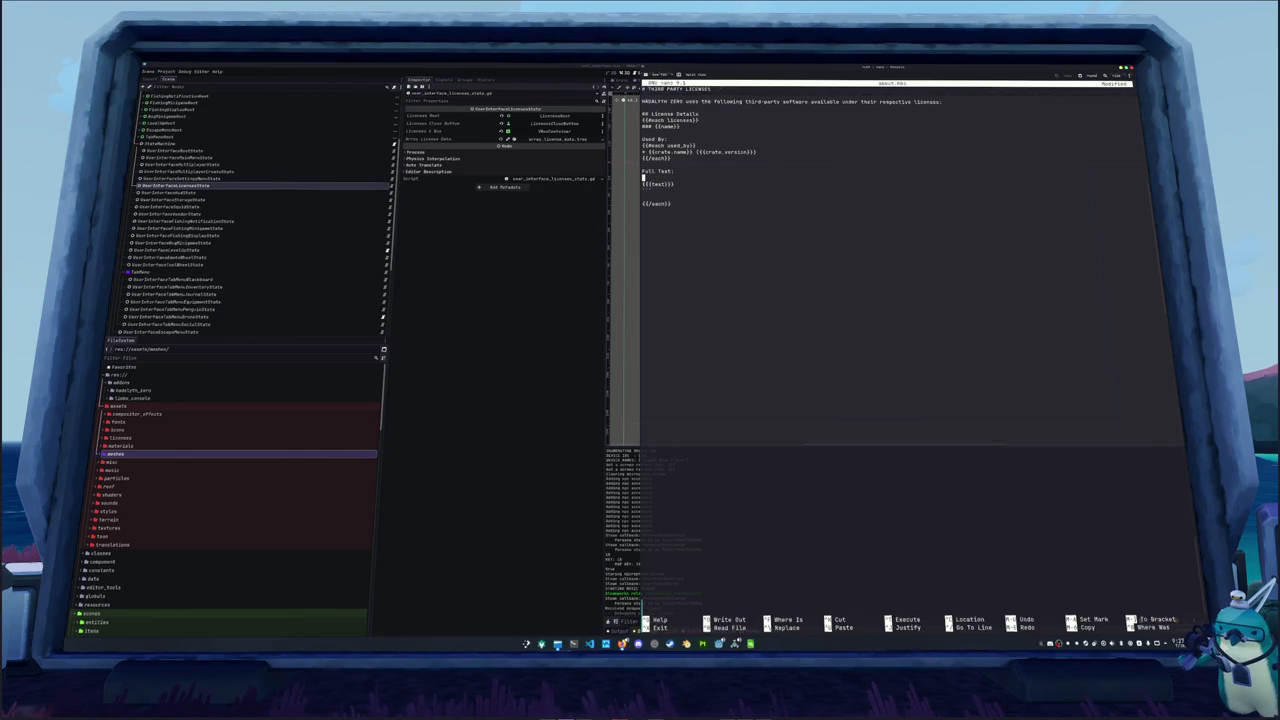
pyautogui.press('Down')
pyautogui.press('Down')
pyautogui.press('Up')
pyautogui.press('BackSpace')
pyautogui.press('Down')
pyautogui.press('Delete')
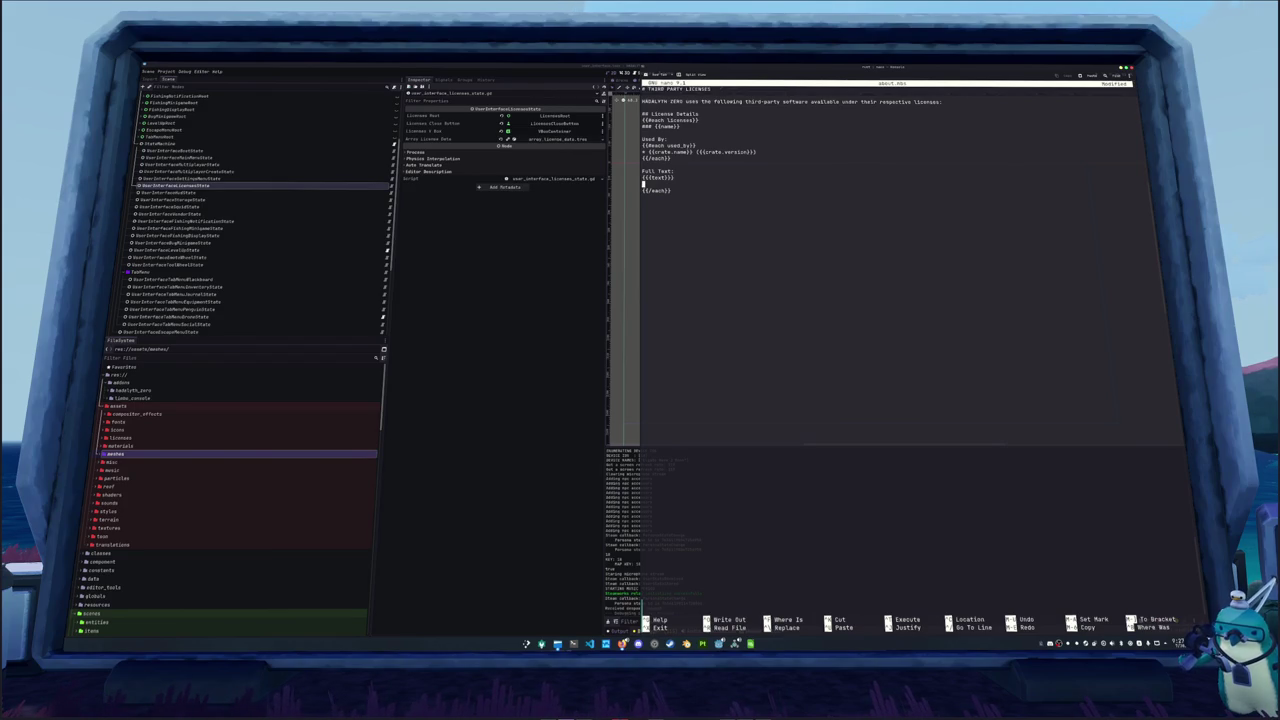
pyautogui.hotkey('ctrl', 'x')
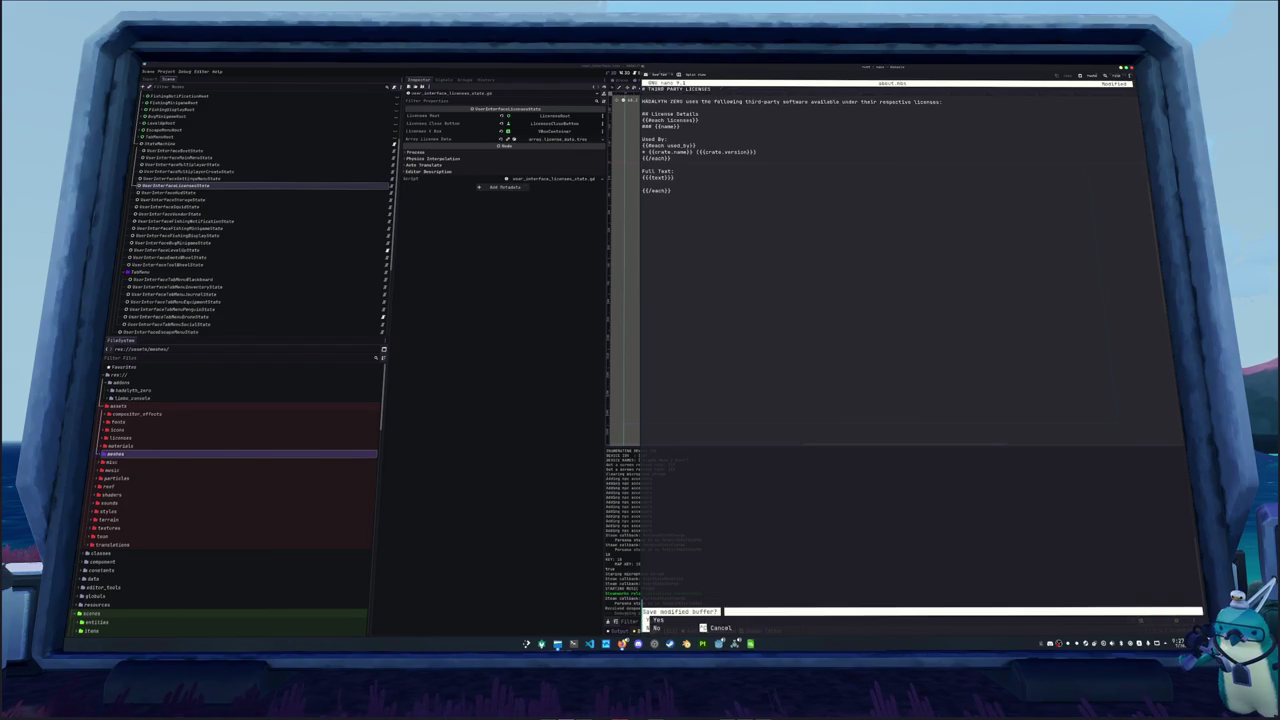
pyautogui.press('y')
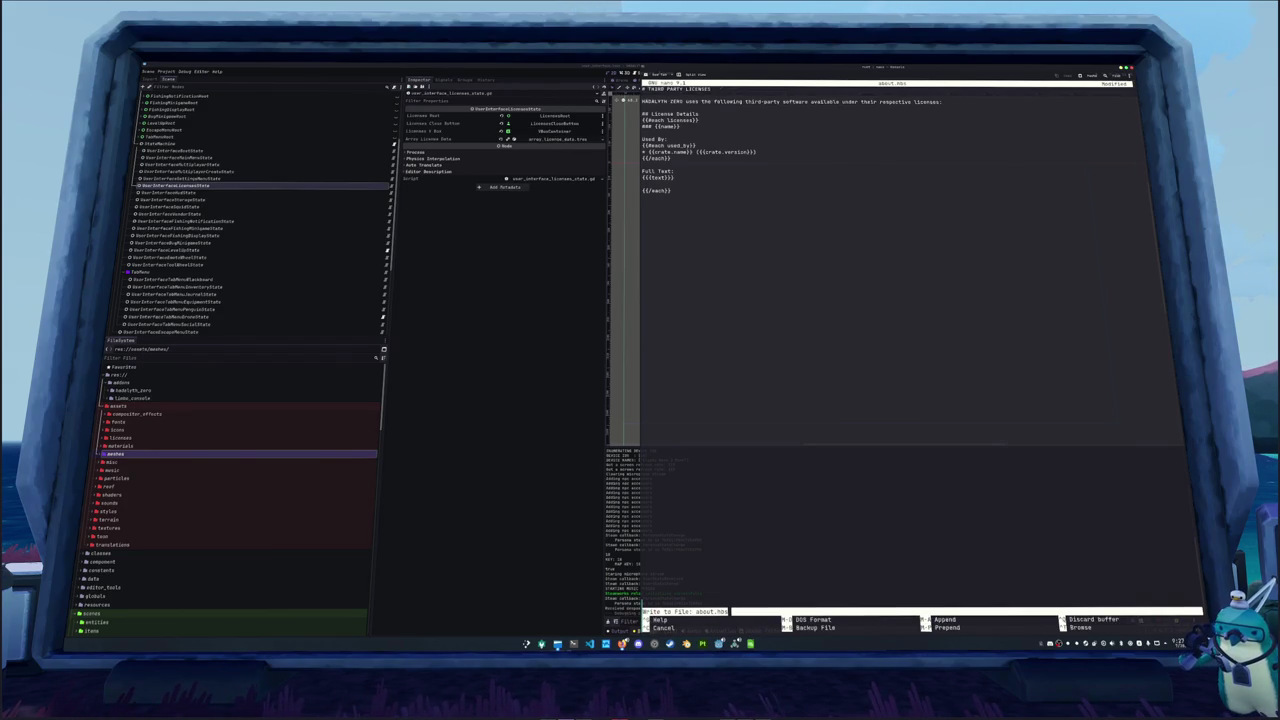
pyautogui.press('Return')
# Rerun ./generate_about.sh to regenerate the third-party licenses
pyautogui.write('bat LICENSE_THIRD_PARTY.md')
pyautogui.press('BackSpace')
pyautogui.press('BackSpace')
pyautogui.press('BackSpace')
pyautogui.write('./generate_about.sh')
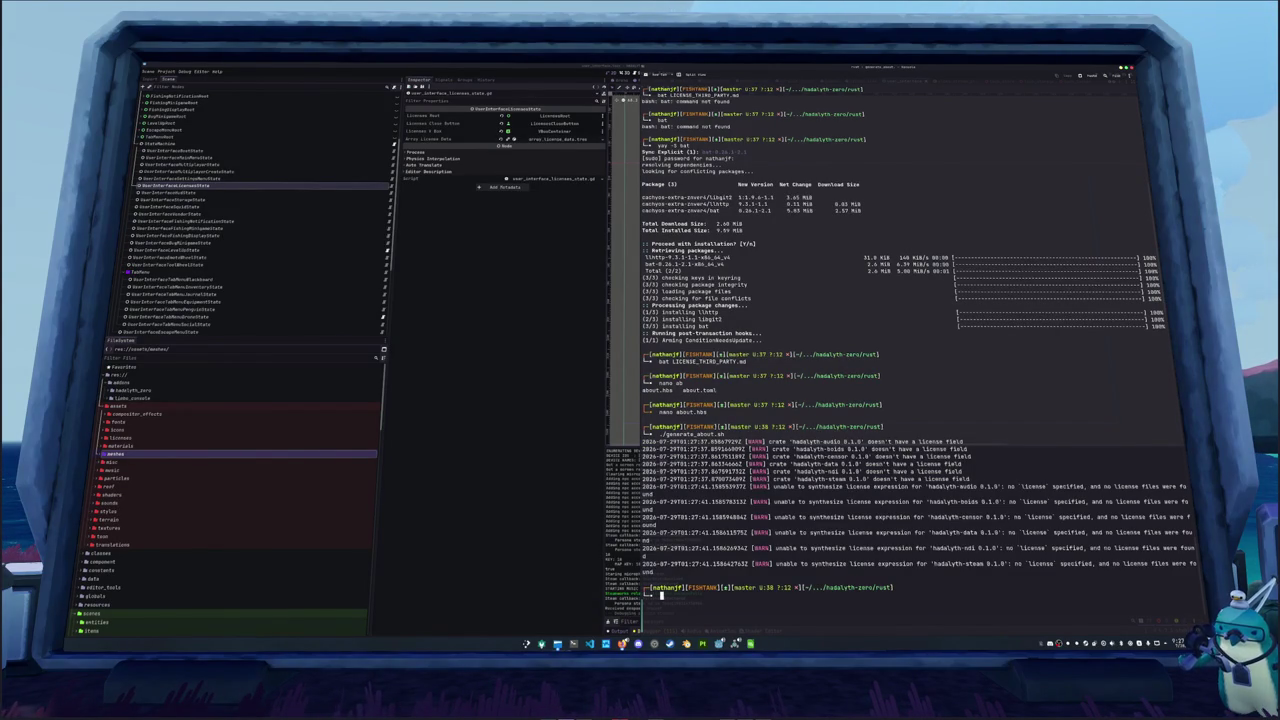
# Glance at Godot's misc folder and the licenses script, then return to the terminal
pyautogui.click(484, 394)
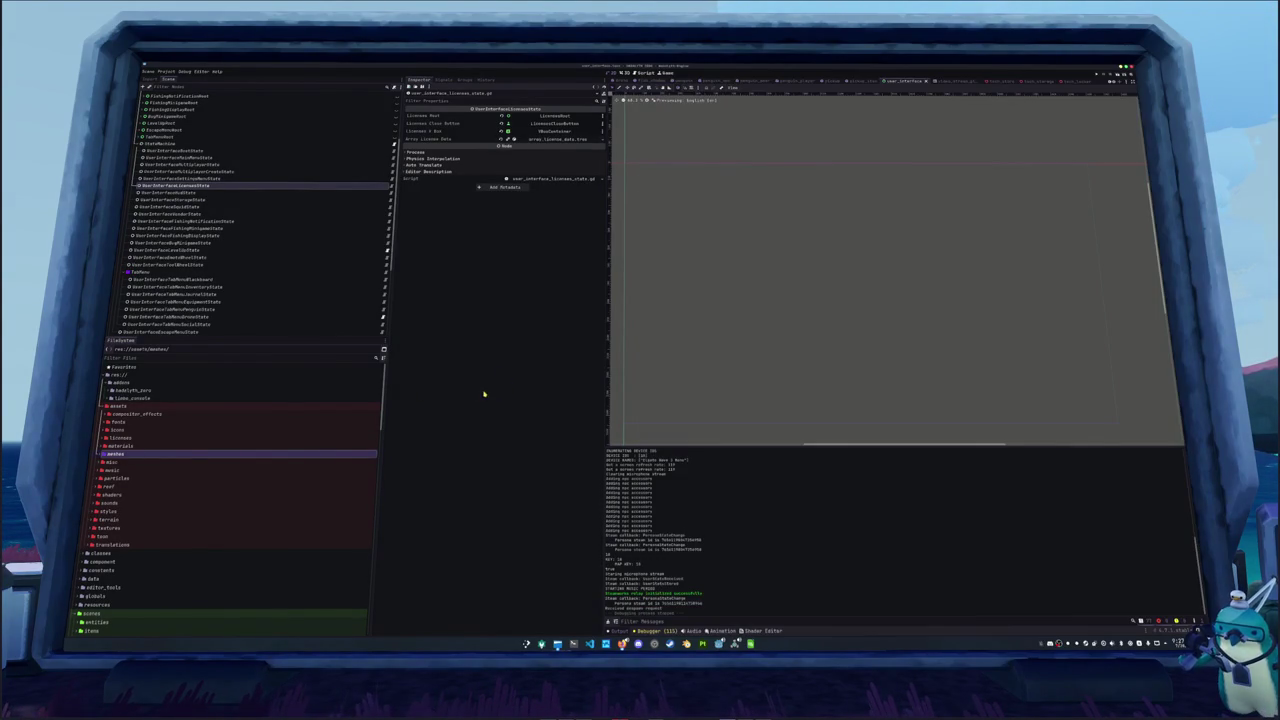
pyautogui.doubleClick(123, 462)
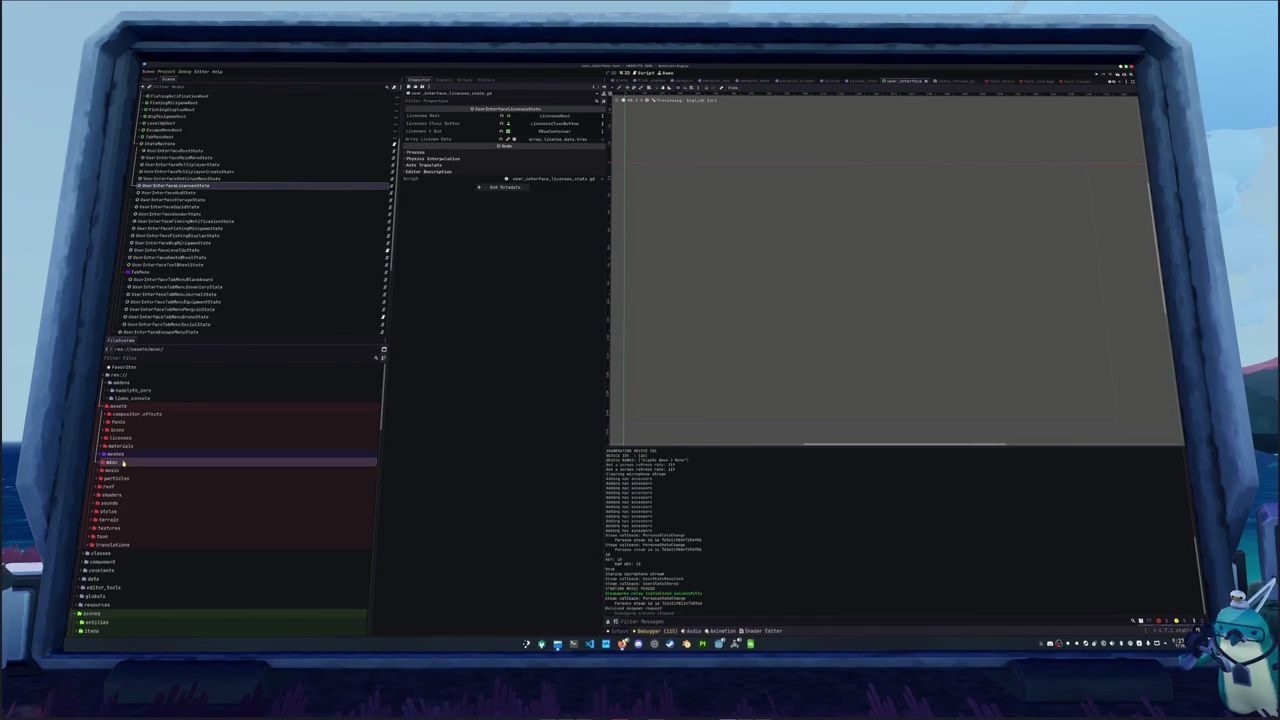
pyautogui.doubleClick(123, 462)
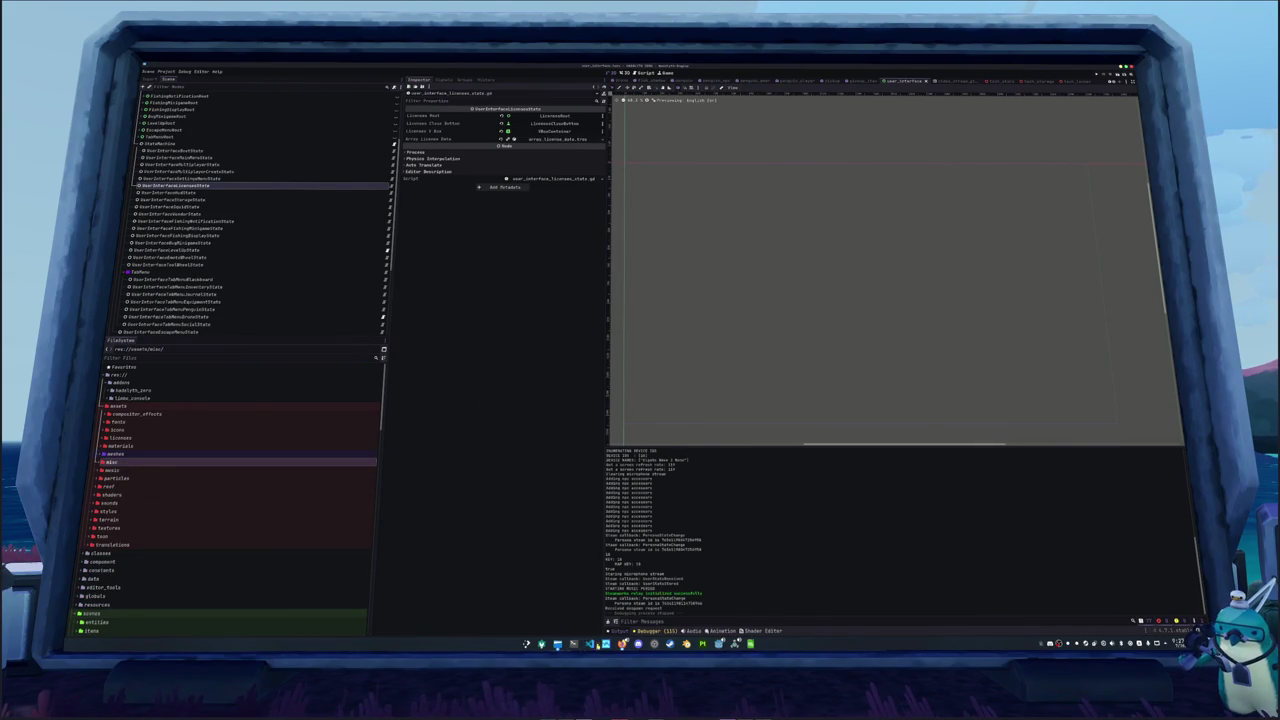
pyautogui.click(589, 643)
pyautogui.hotkey('alt', 'Tab')
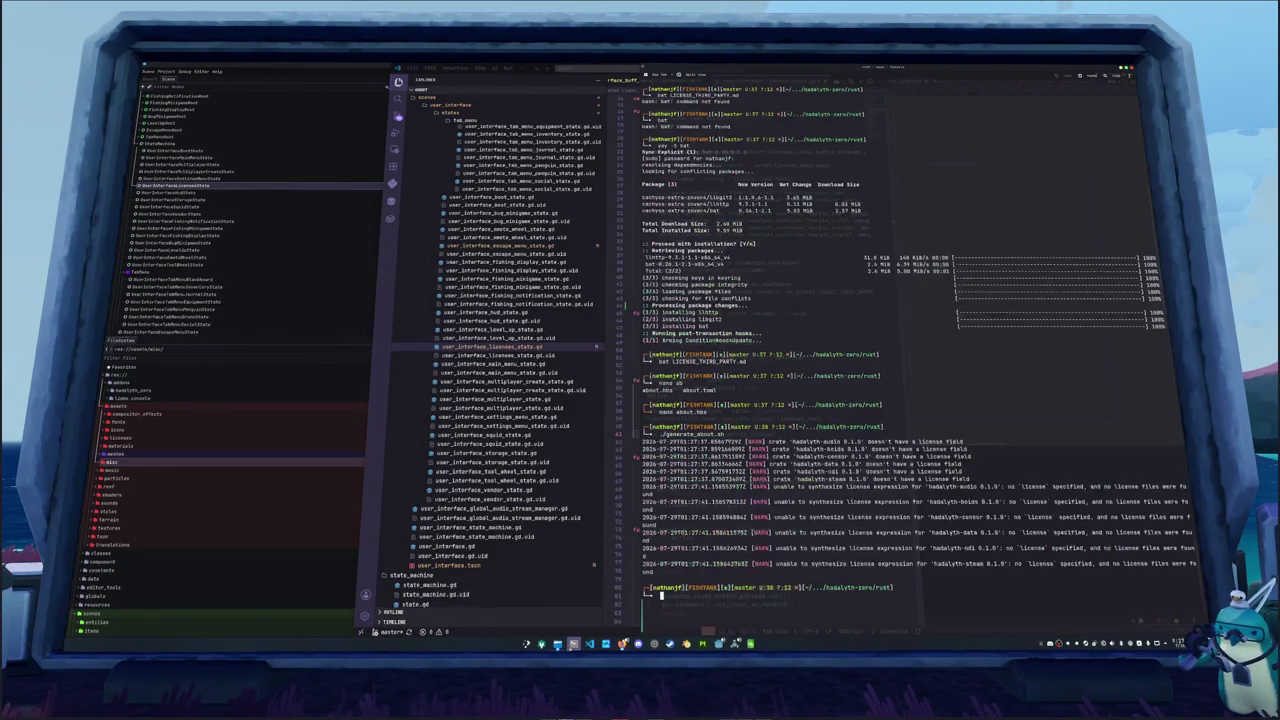
# Open the Rust project with `code .` and delete the rmp-serde line from the workspace Cargo.toml
pyautogui.write('code .')
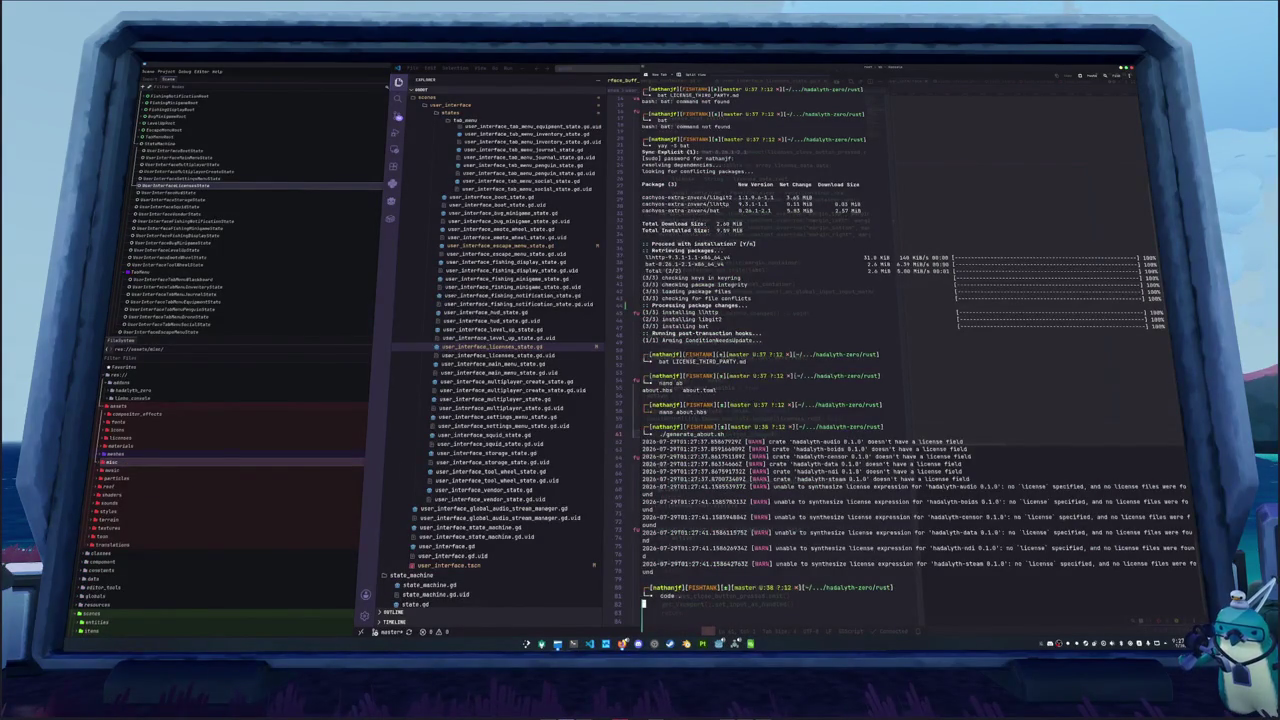
pyautogui.press('Return')
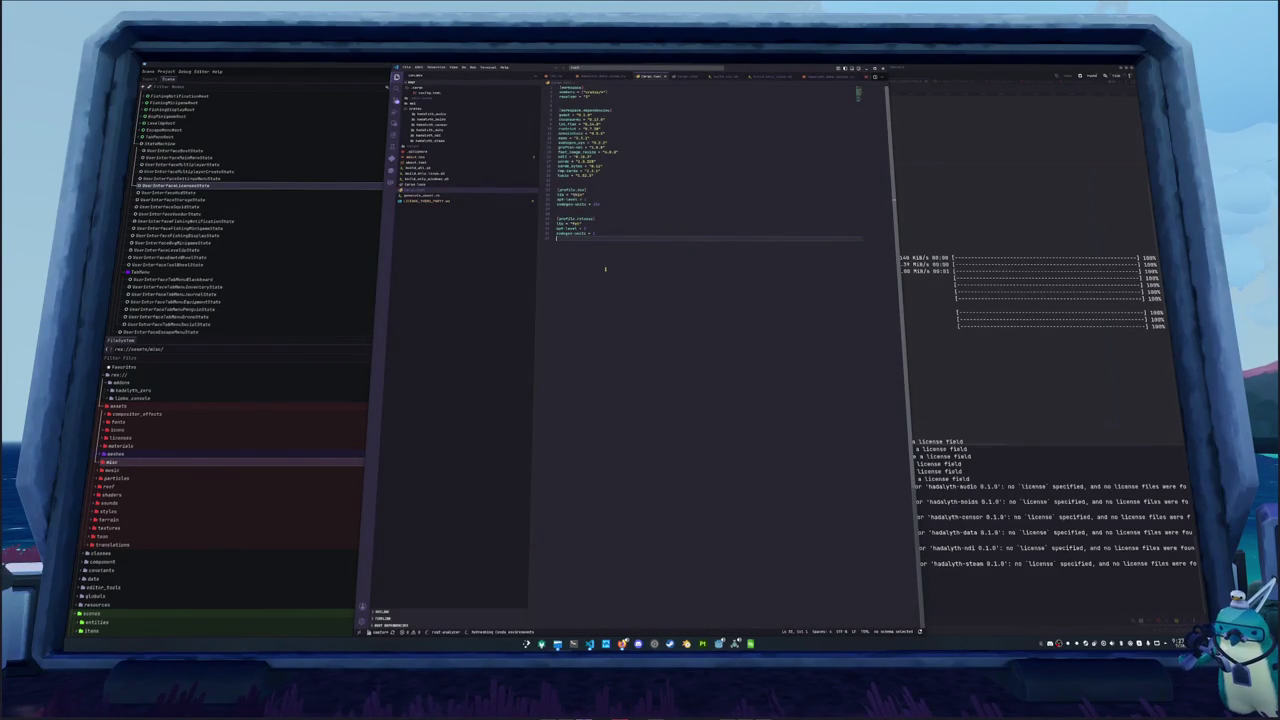
pyautogui.press('Up')
pyautogui.press('Up')
pyautogui.press('Up')
pyautogui.hotkey('shift', 'Up')
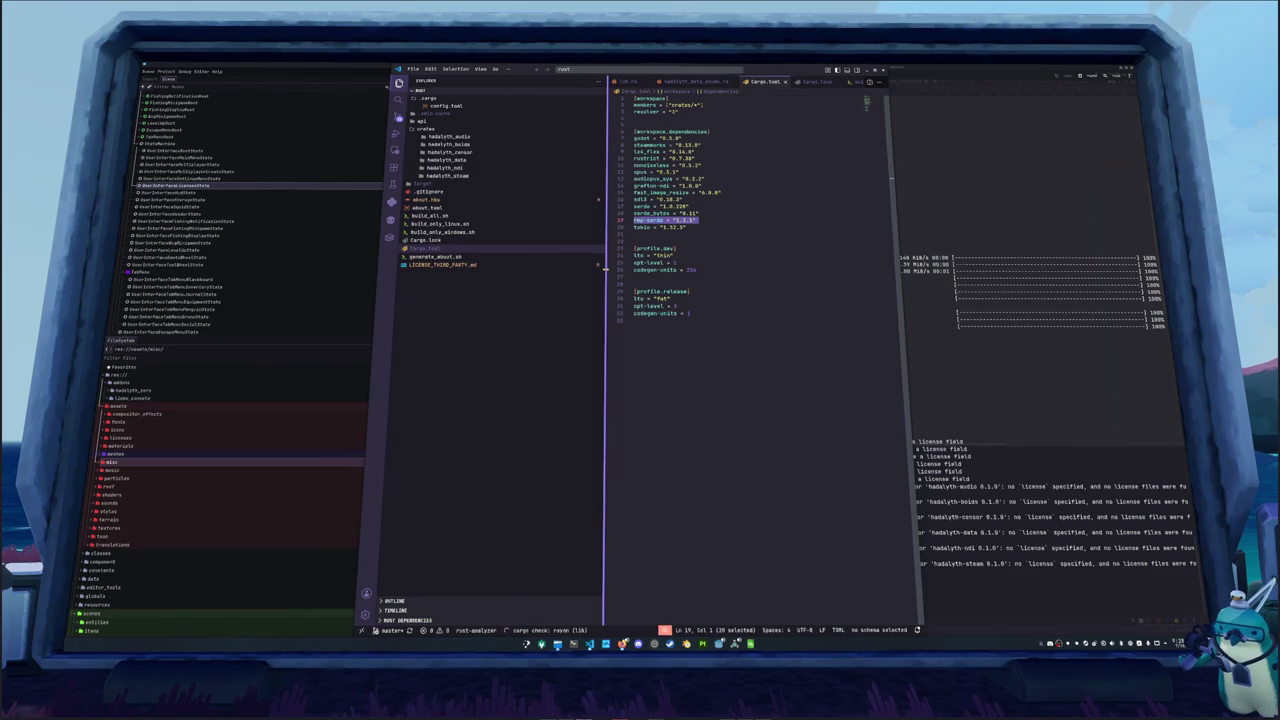
pyautogui.press('BackSpace')
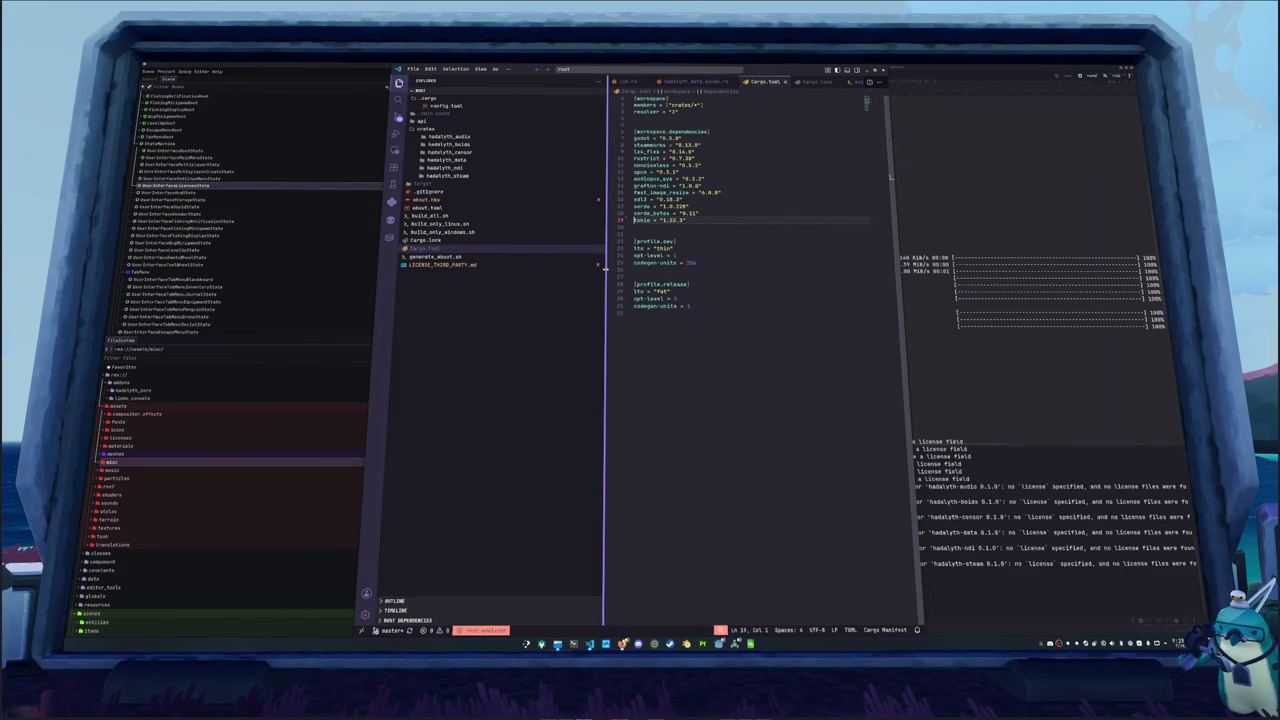
pyautogui.click(446, 176)
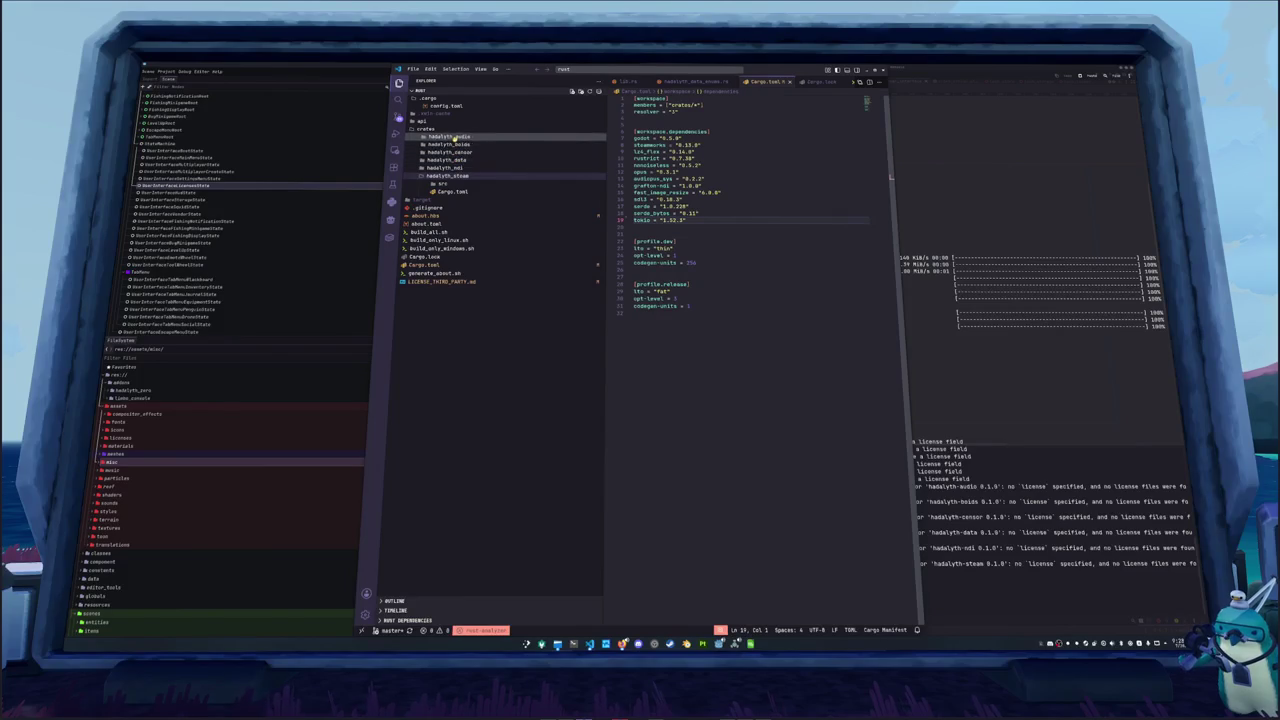
# Delete the commented zstd line from hadalyth_steam's Cargo.toml
pyautogui.click(450, 191)
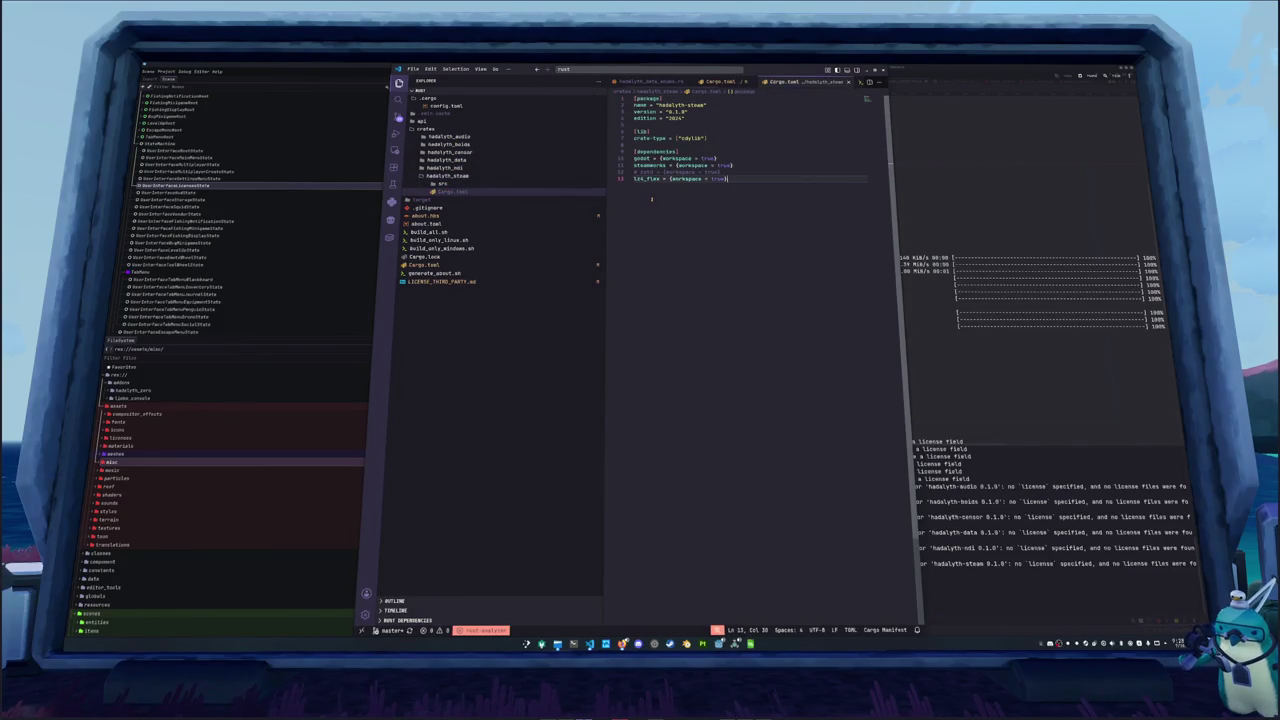
pyautogui.press('Up')
pyautogui.hotkey('shift', 'Up')
pyautogui.press('BackSpace')
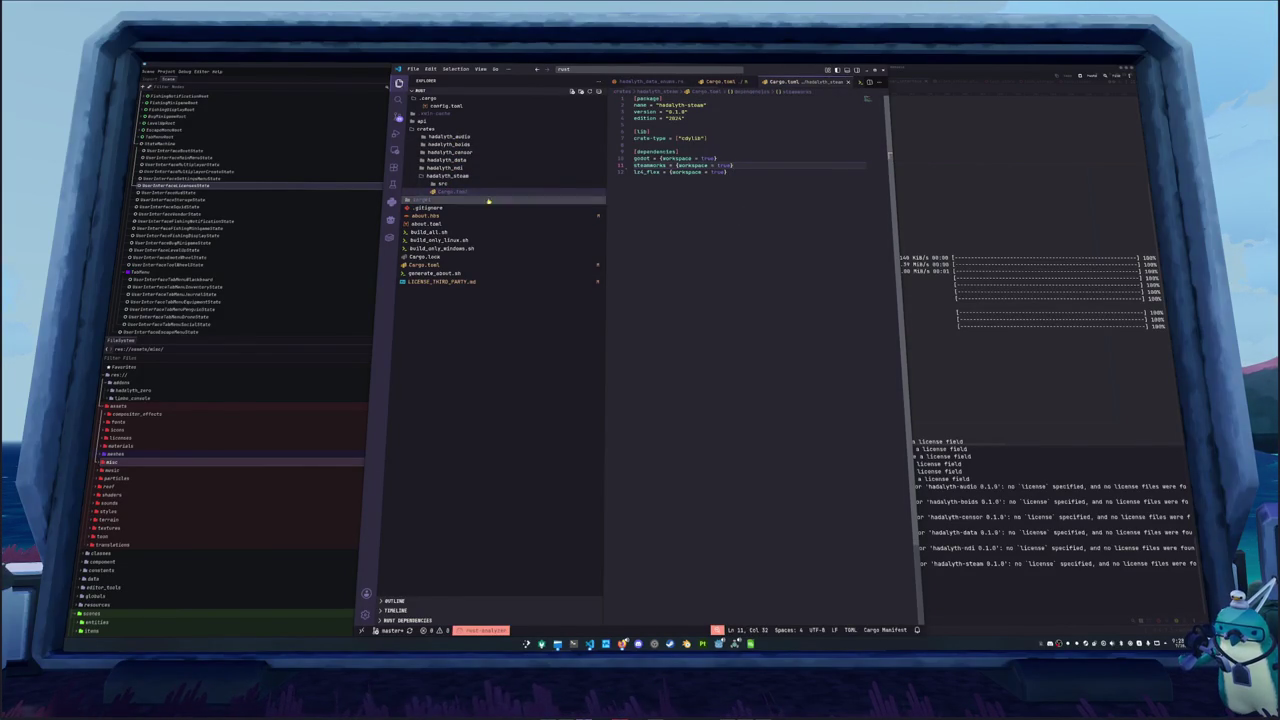
pyautogui.click(455, 185)
pyautogui.click(466, 191)
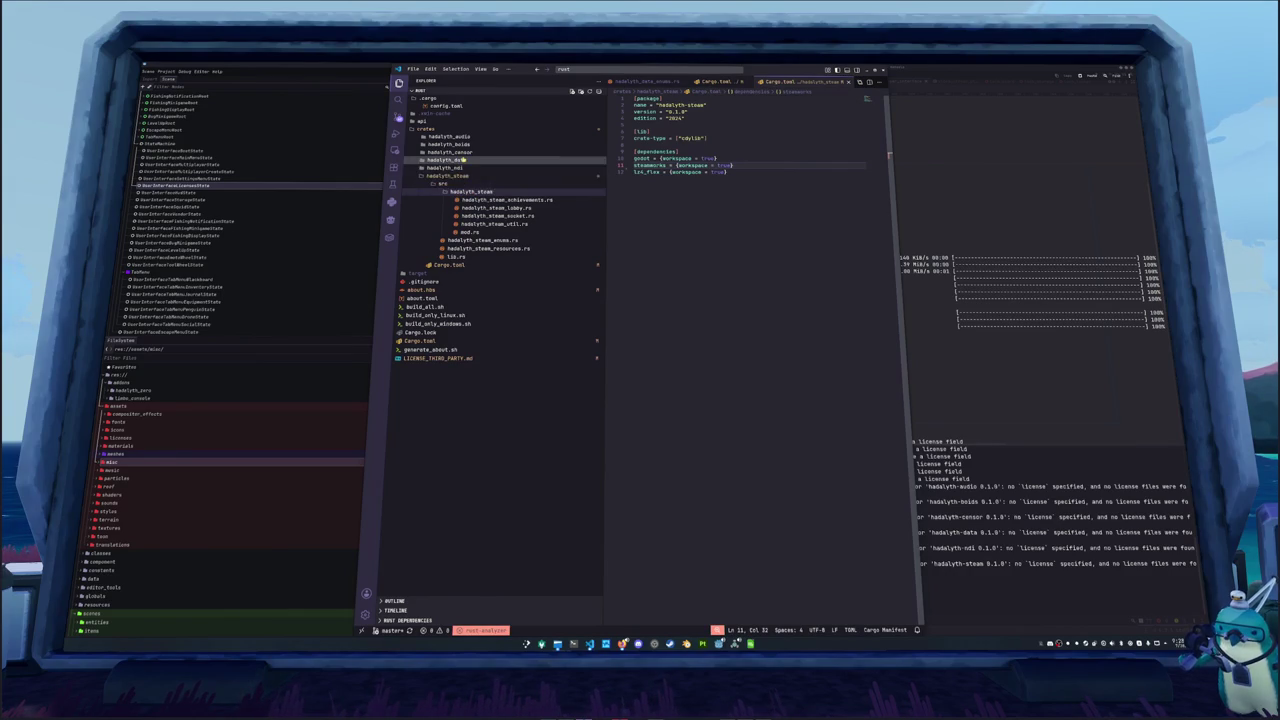
# Delete the rmp-serde dependency from hadalyth_data's Cargo.toml and save it
pyautogui.click(446, 160)
pyautogui.click(453, 176)
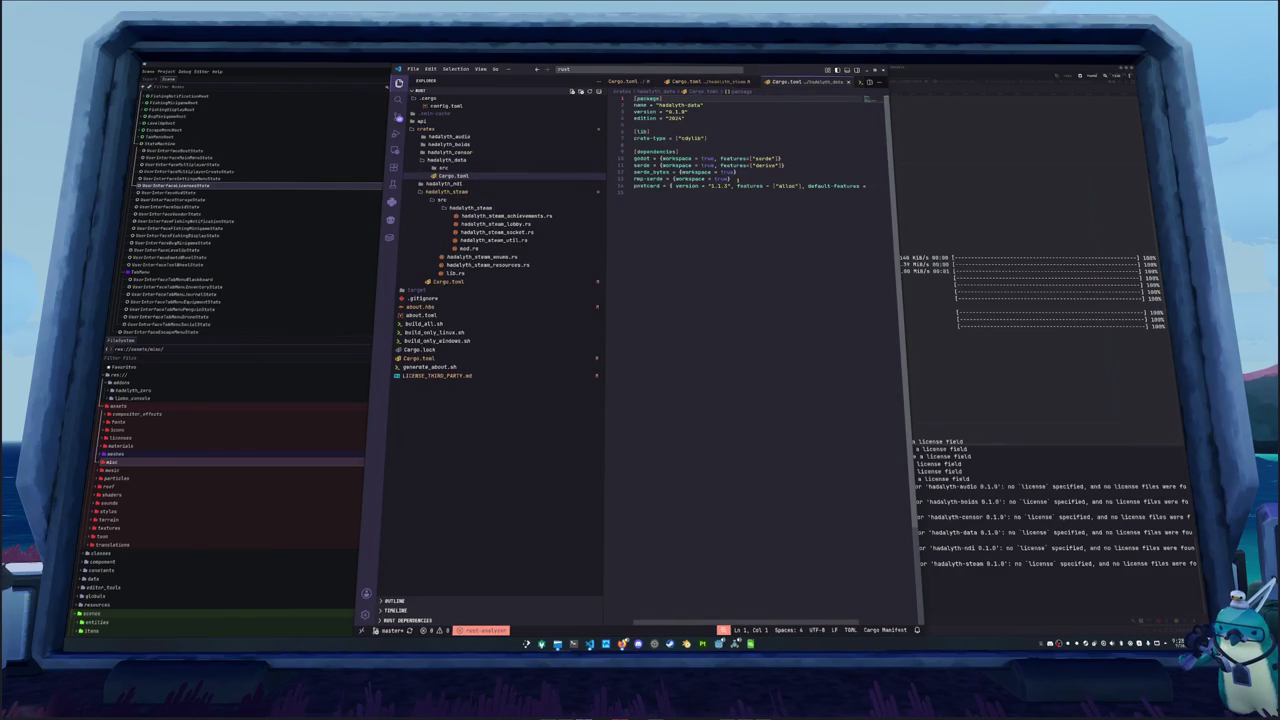
pyautogui.tripleClick(737, 179)
pyautogui.press('BackSpace')
pyautogui.hotkey('ctrl', 's')
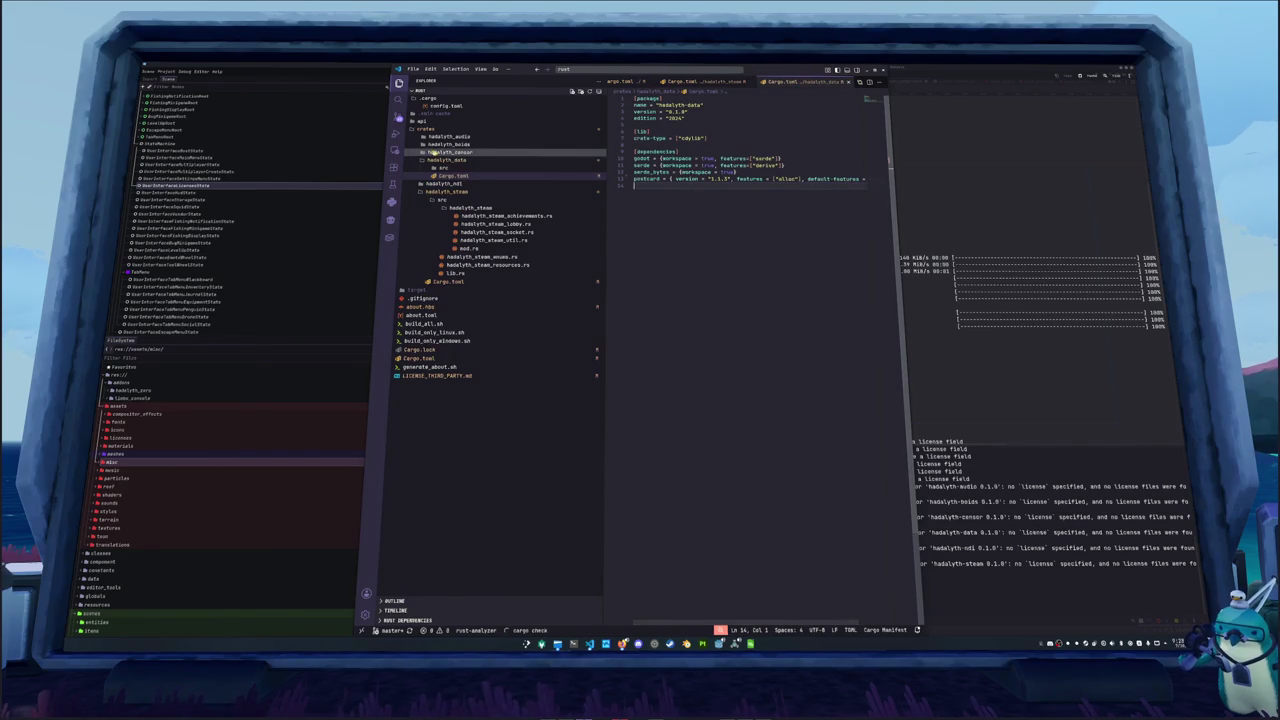
# Review the Cargo.toml files of hadalyth_censor, hadalyth_boids and hadalyth_audio
pyautogui.click(449, 152)
pyautogui.click(437, 167)
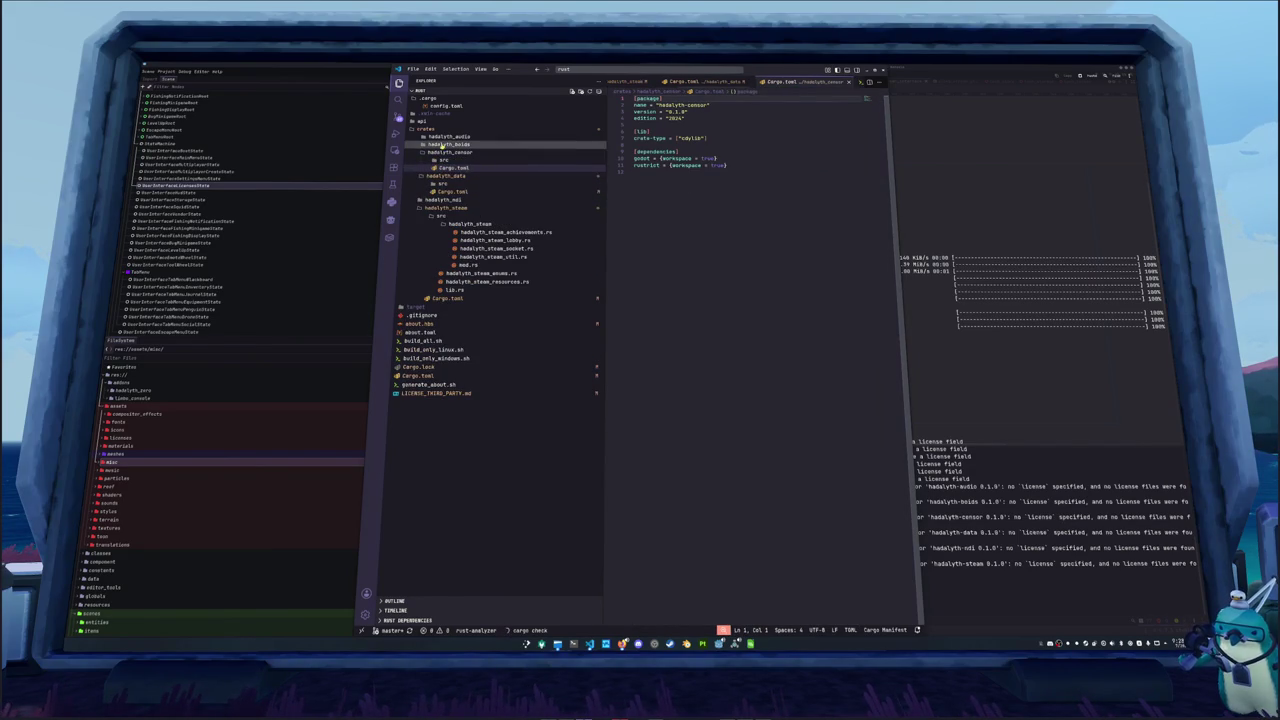
pyautogui.click(447, 144)
pyautogui.click(447, 160)
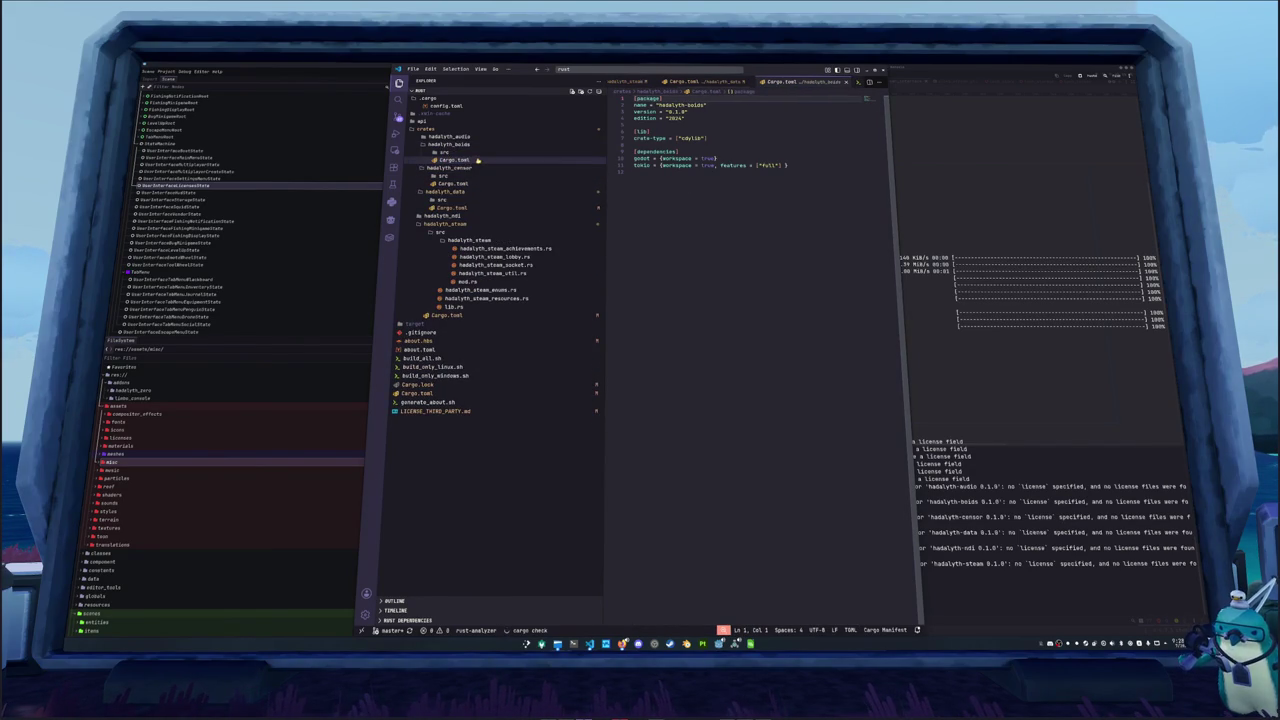
pyautogui.click(449, 136)
pyautogui.click(455, 151)
pyautogui.click(688, 248)
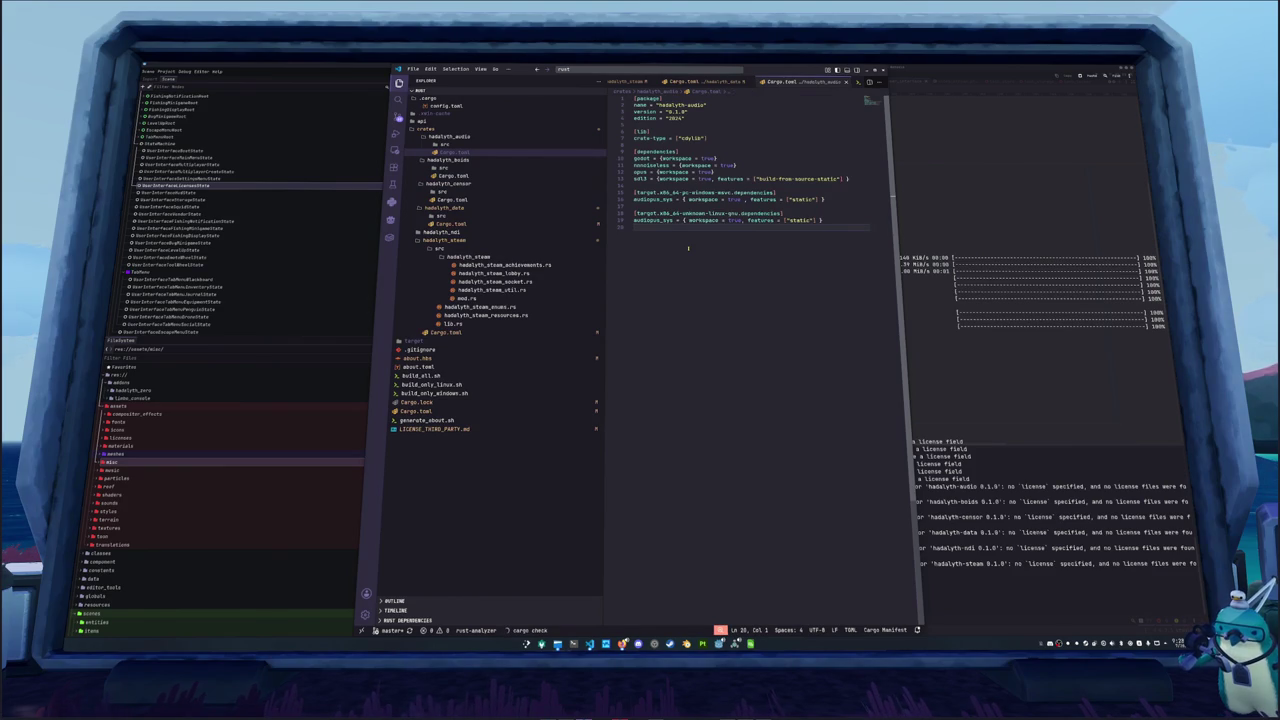
# Recheck the boids, data, ndi and steam Cargo.toml files, then return to the root Cargo.toml
pyautogui.click(447, 175)
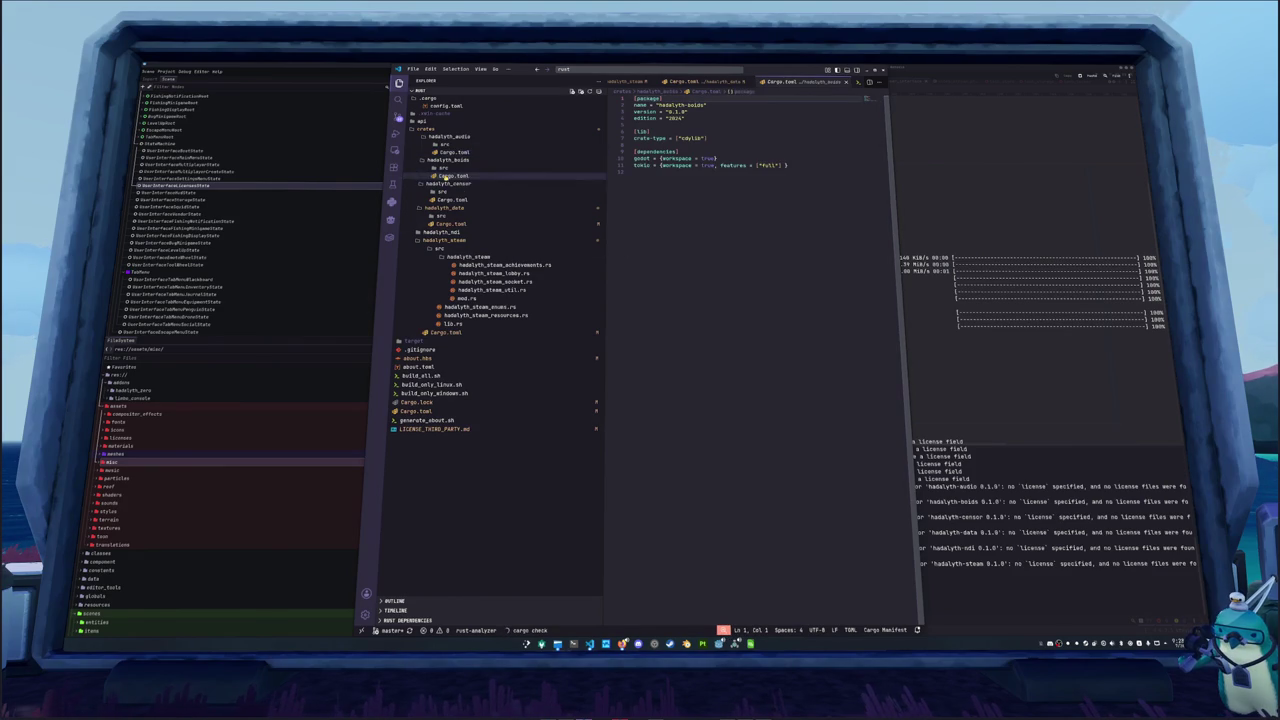
pyautogui.click(447, 223)
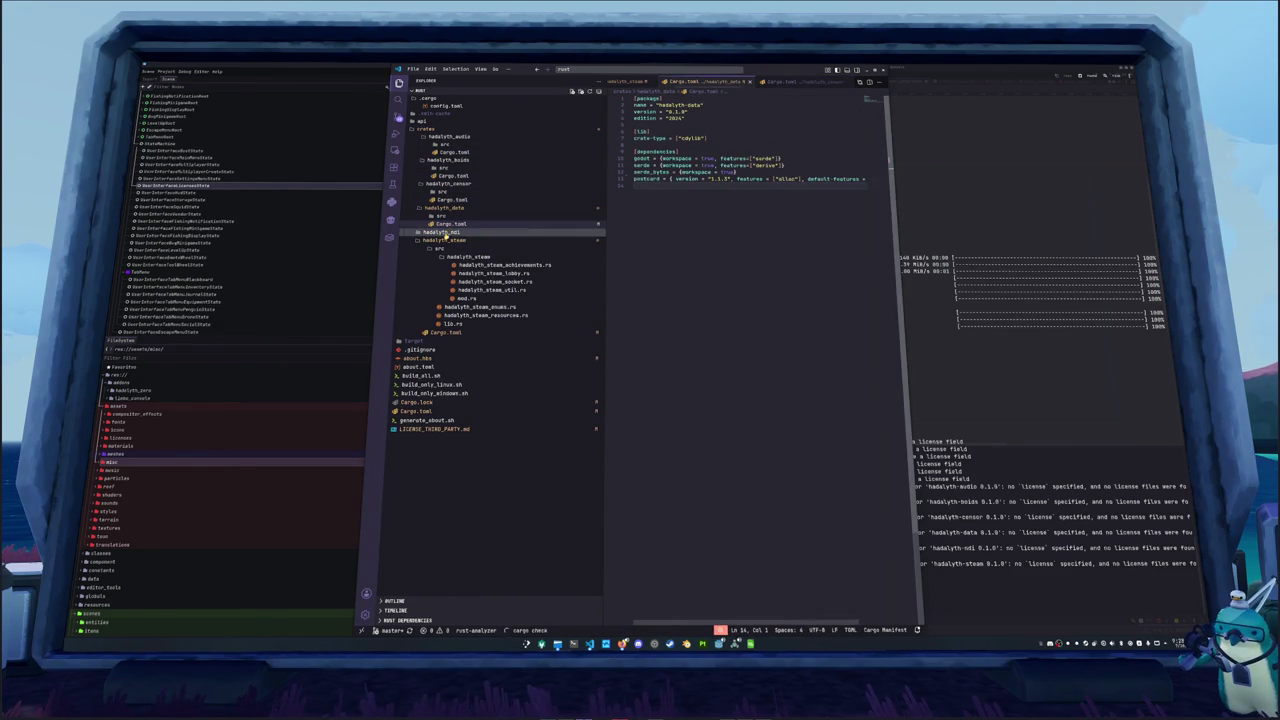
pyautogui.click(443, 232)
pyautogui.click(450, 248)
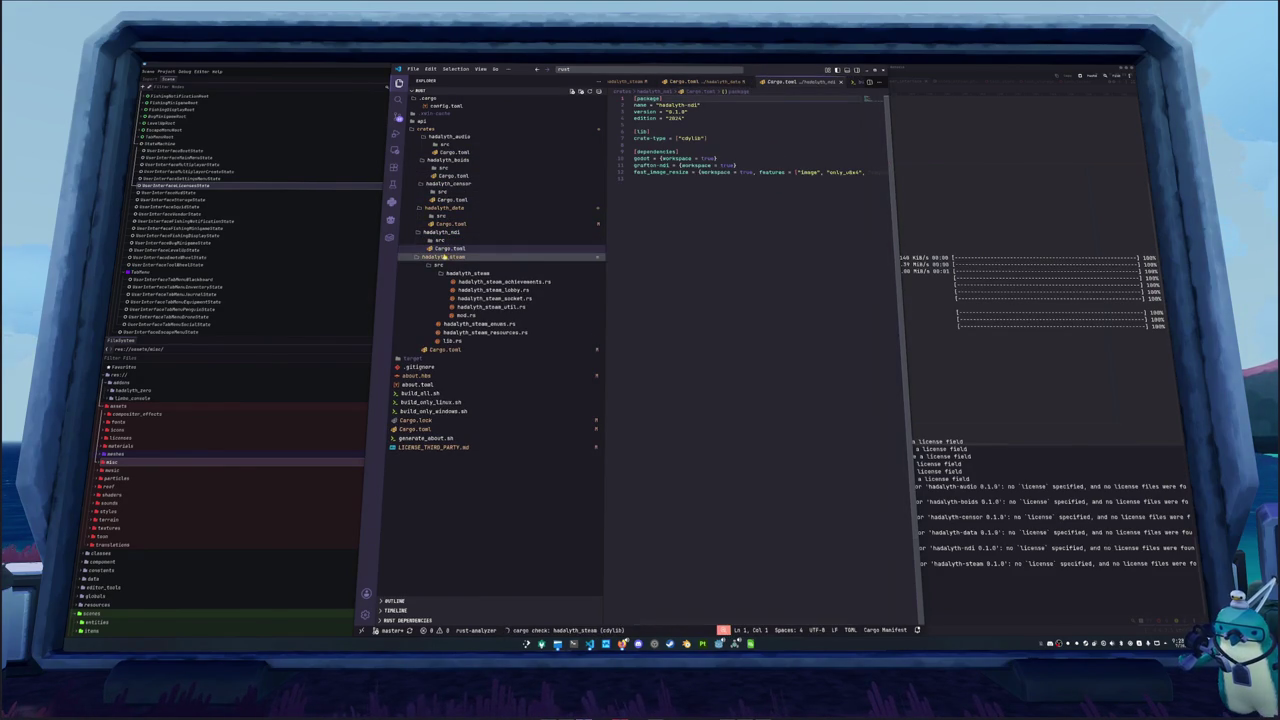
pyautogui.click(470, 349)
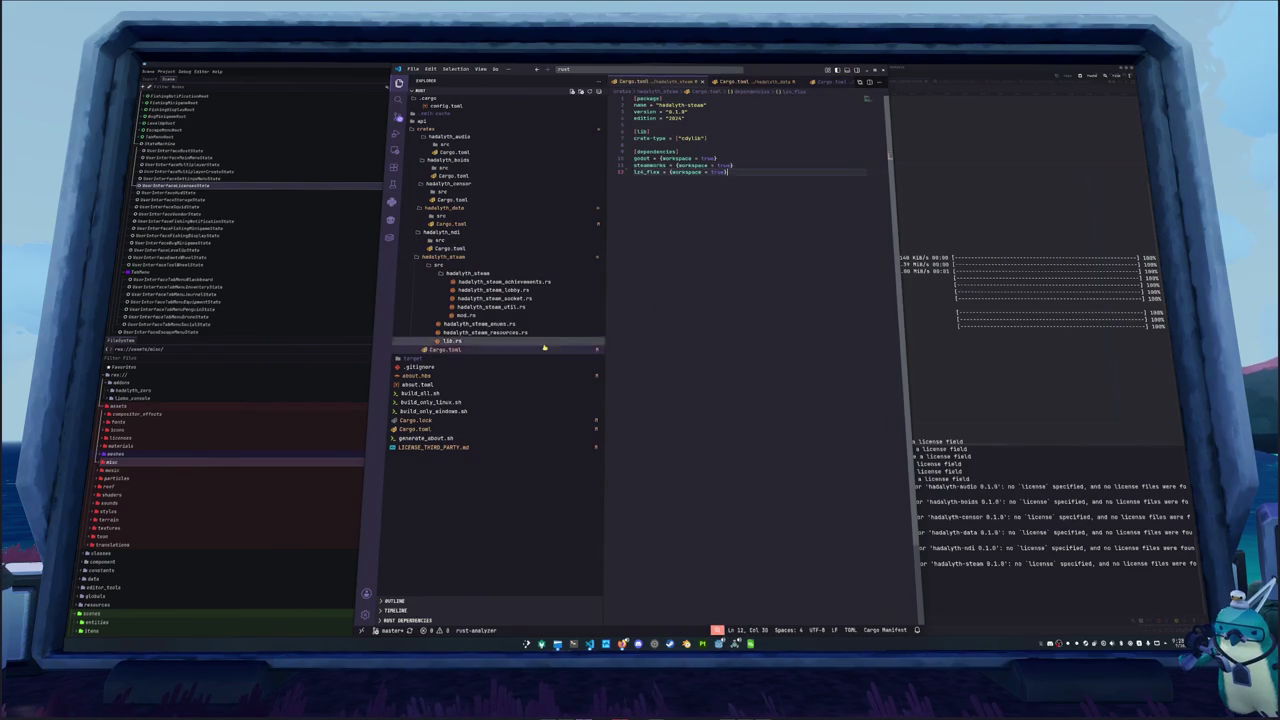
pyautogui.click(415, 428)
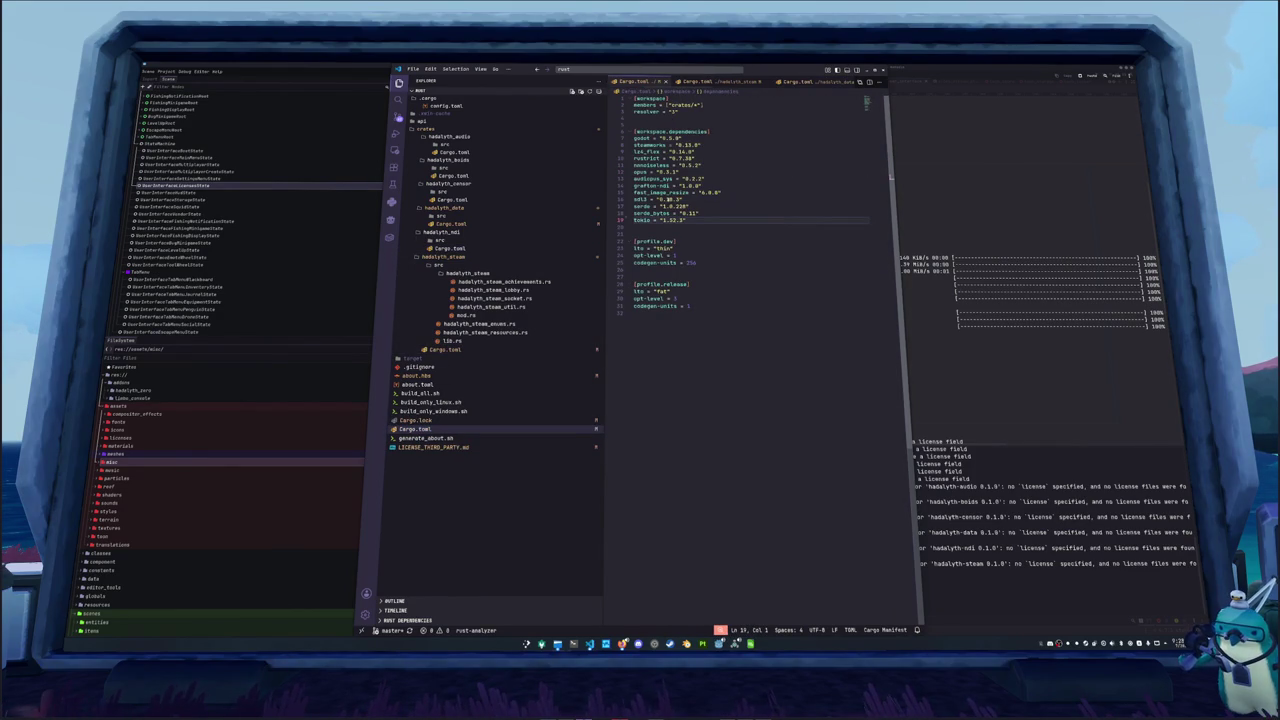
# Step through the workspace dependencies from serde to audiopus_sys and grafton-ndi, then raise the terminal
pyautogui.click(715, 204)
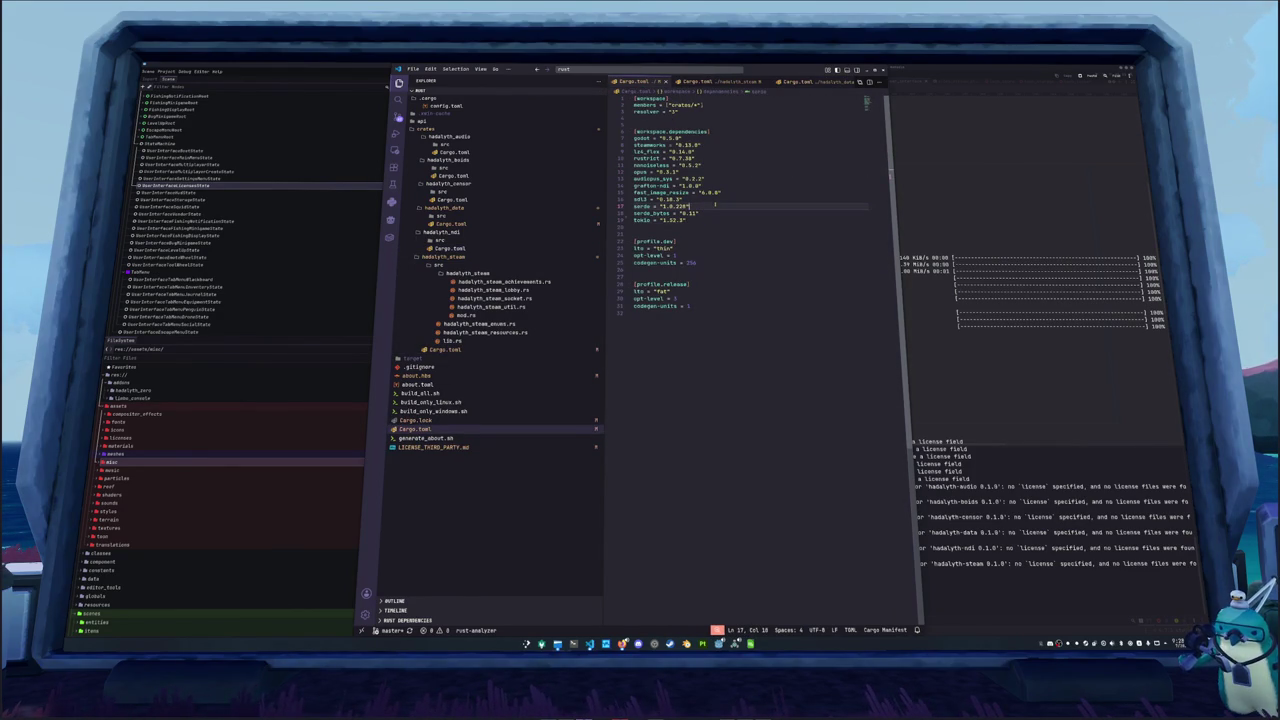
pyautogui.press('Up')
pyautogui.press('Up')
pyautogui.press('Up')
pyautogui.click(741, 178)
pyautogui.press('Up')
pyautogui.press('Up')
pyautogui.press('Up')
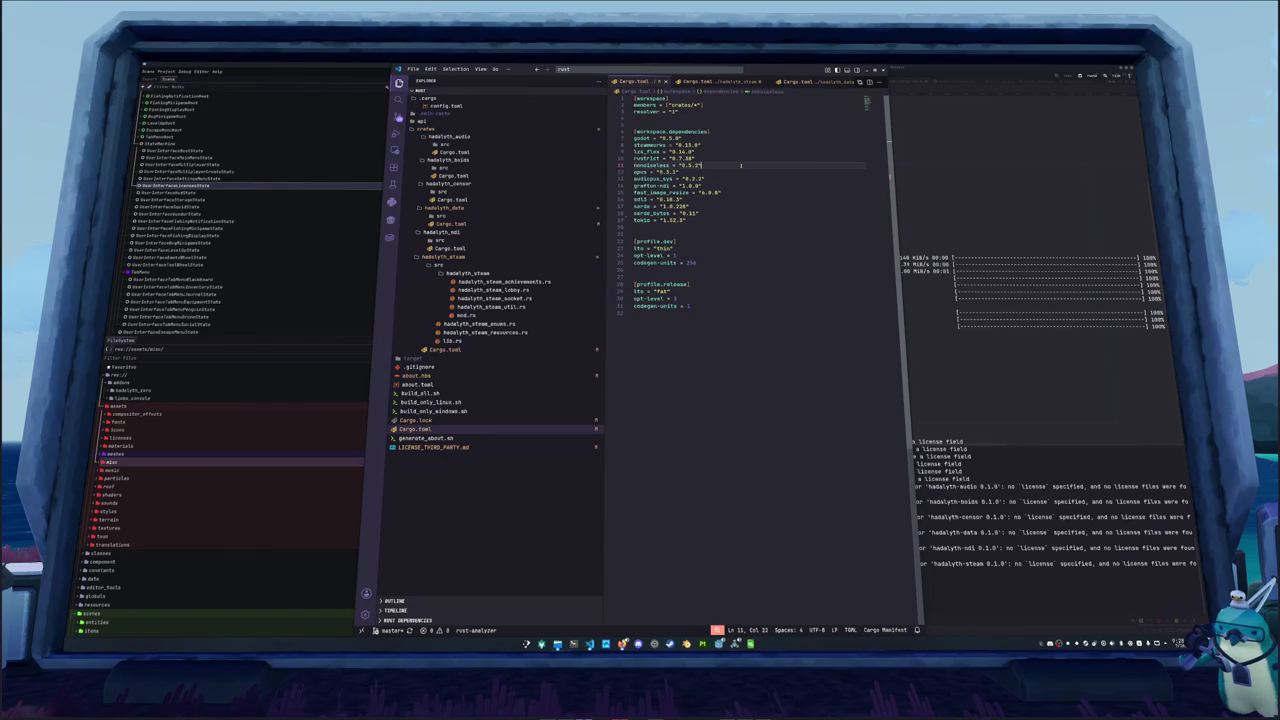
pyautogui.press('Down')
pyautogui.press('Down')
pyautogui.press('Down')
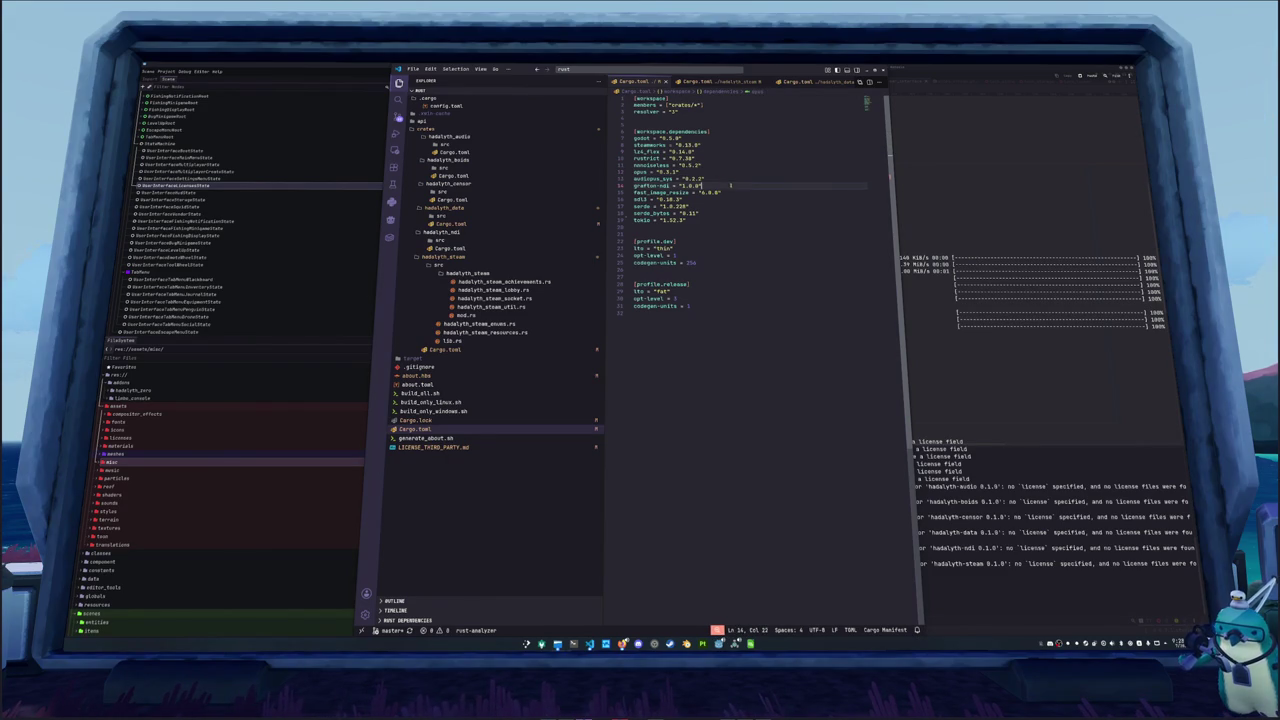
pyautogui.hotkey('shift', 'Home')
pyautogui.press('End')
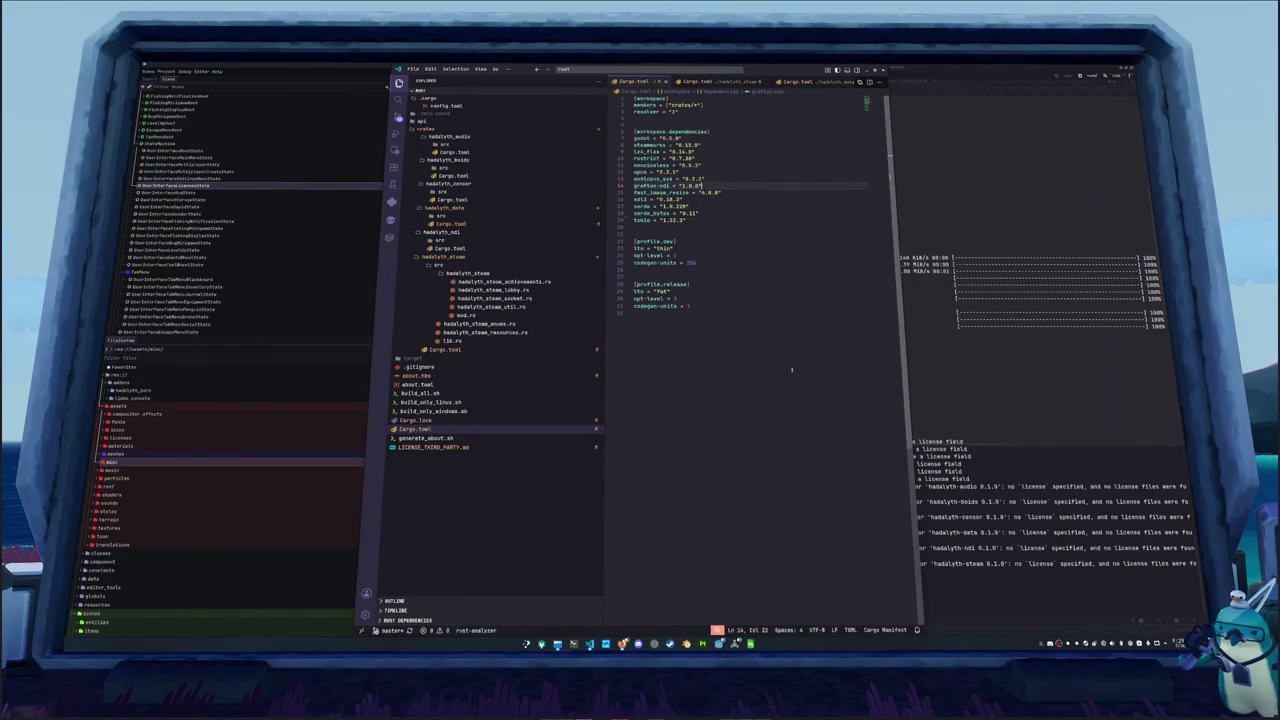
pyautogui.click(960, 364)
# Run `cargo about` and `cargo about help` for its usage, then open about.hbs in VS Code
pyautogui.write('cargo about')
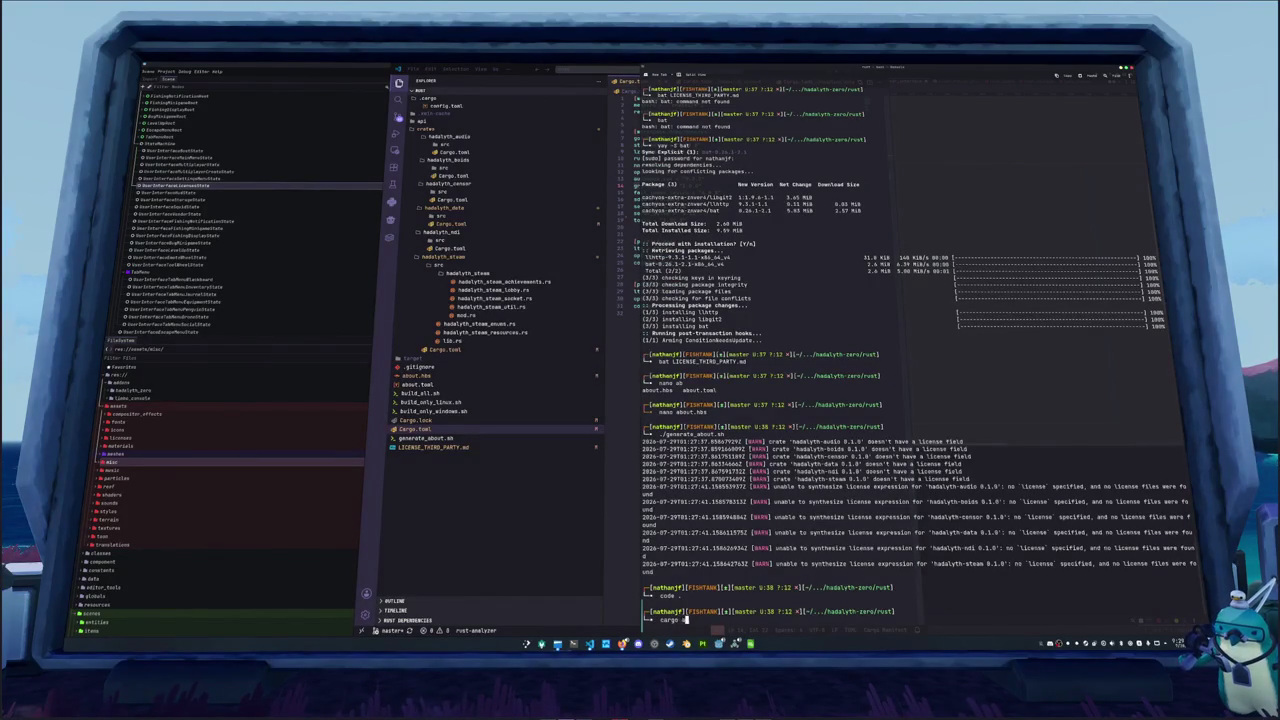
pyautogui.press('Return')
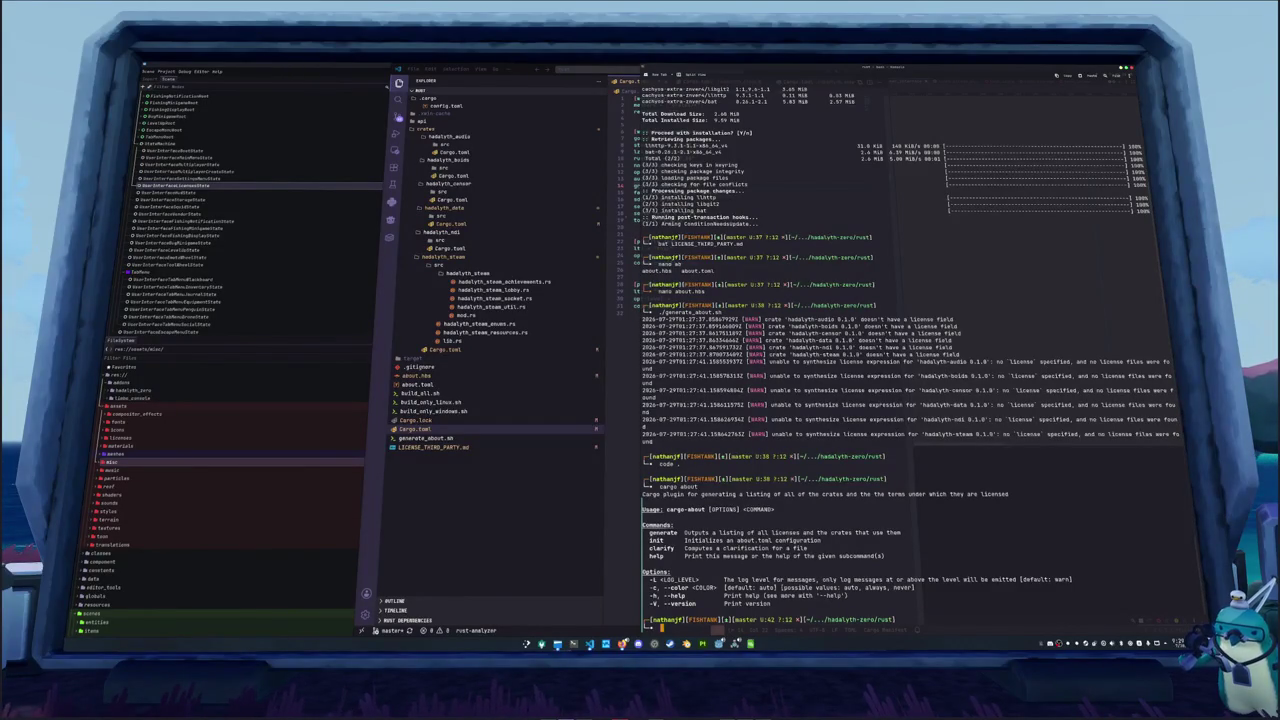
pyautogui.press('Up')
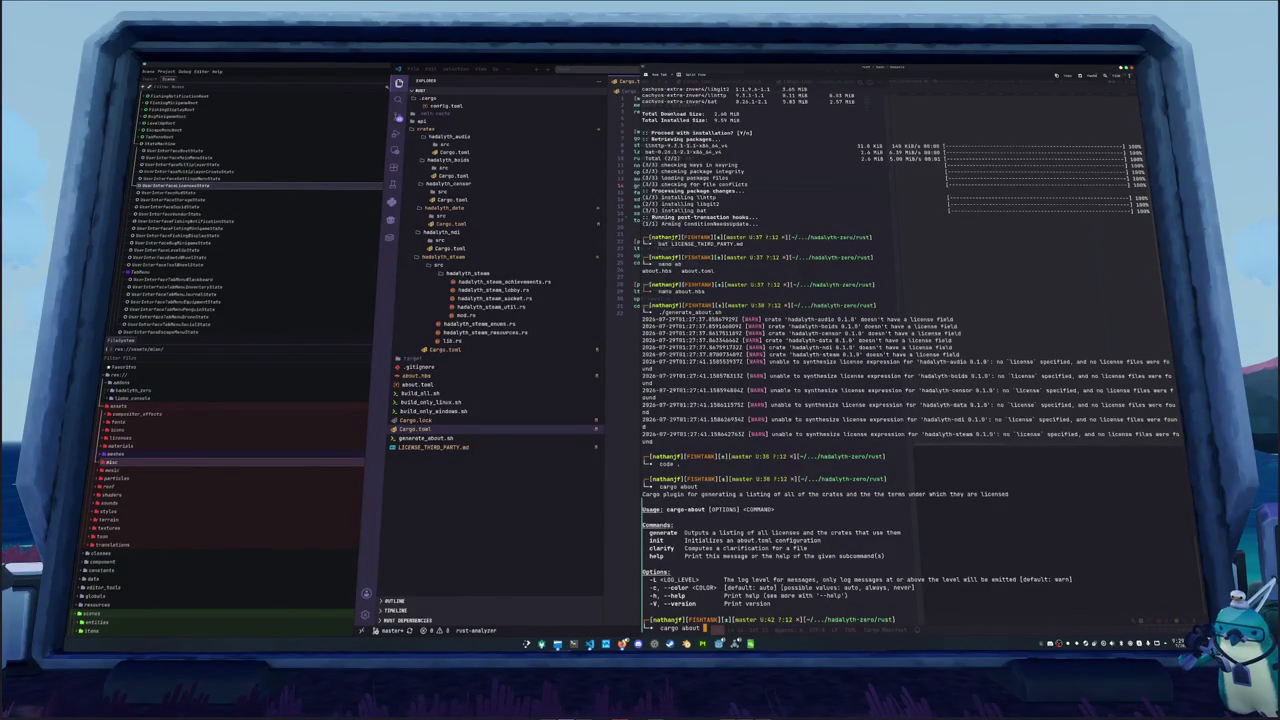
pyautogui.write('help')
pyautogui.press('Return')
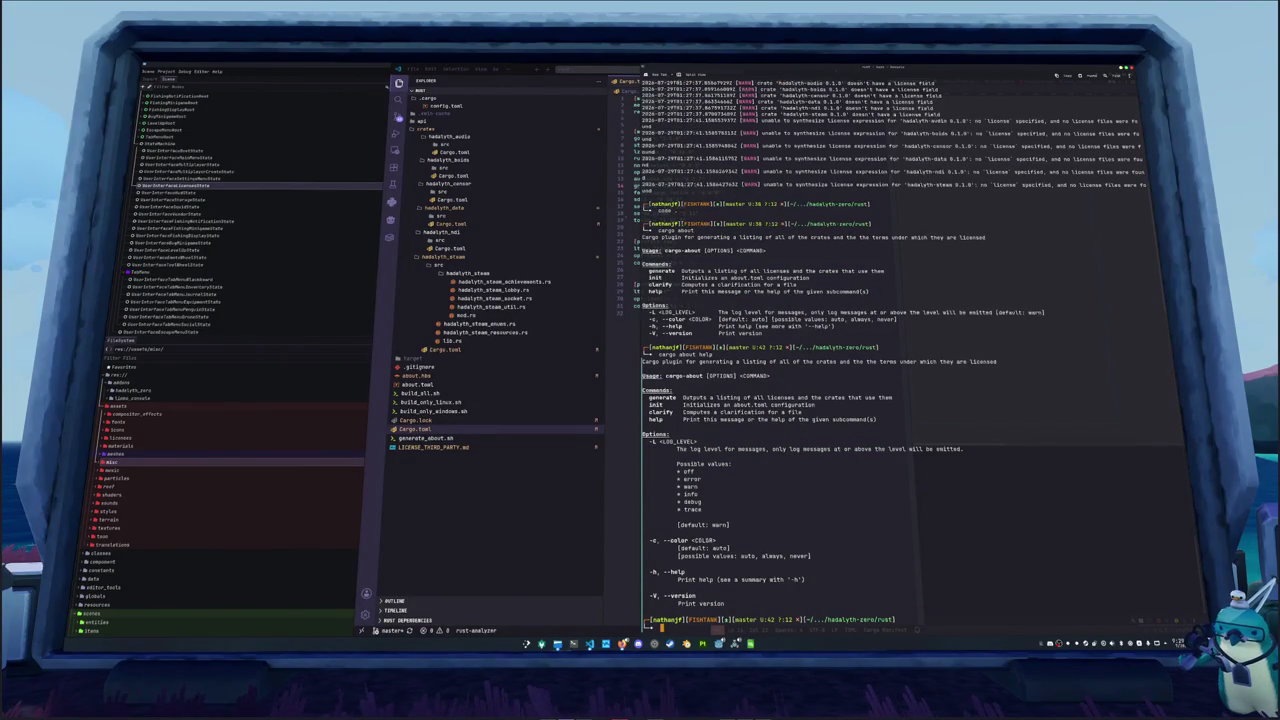
pyautogui.click(471, 374)
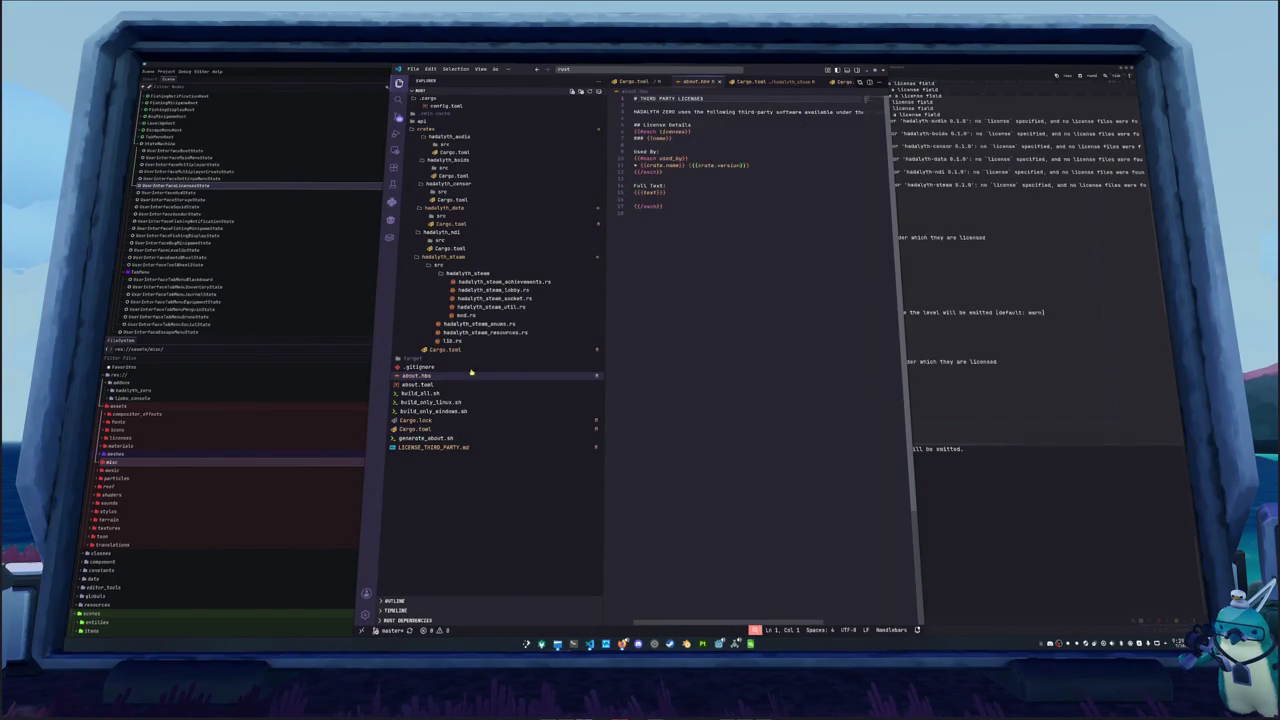
# Review the accepted licences in about.toml, then rerun ./generate_about.sh in the terminal
pyautogui.click(417, 384)
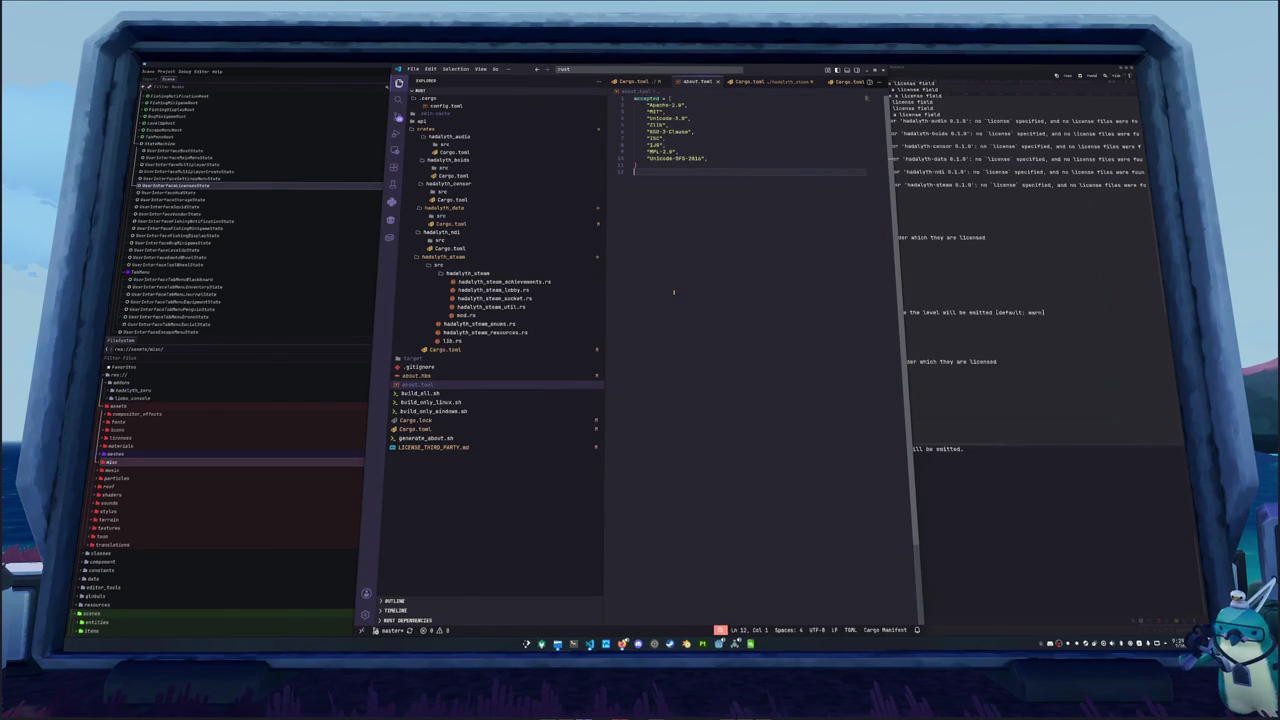
pyautogui.hotkey('alt', 'Tab')
pyautogui.write('code')
pyautogui.press('Tab')
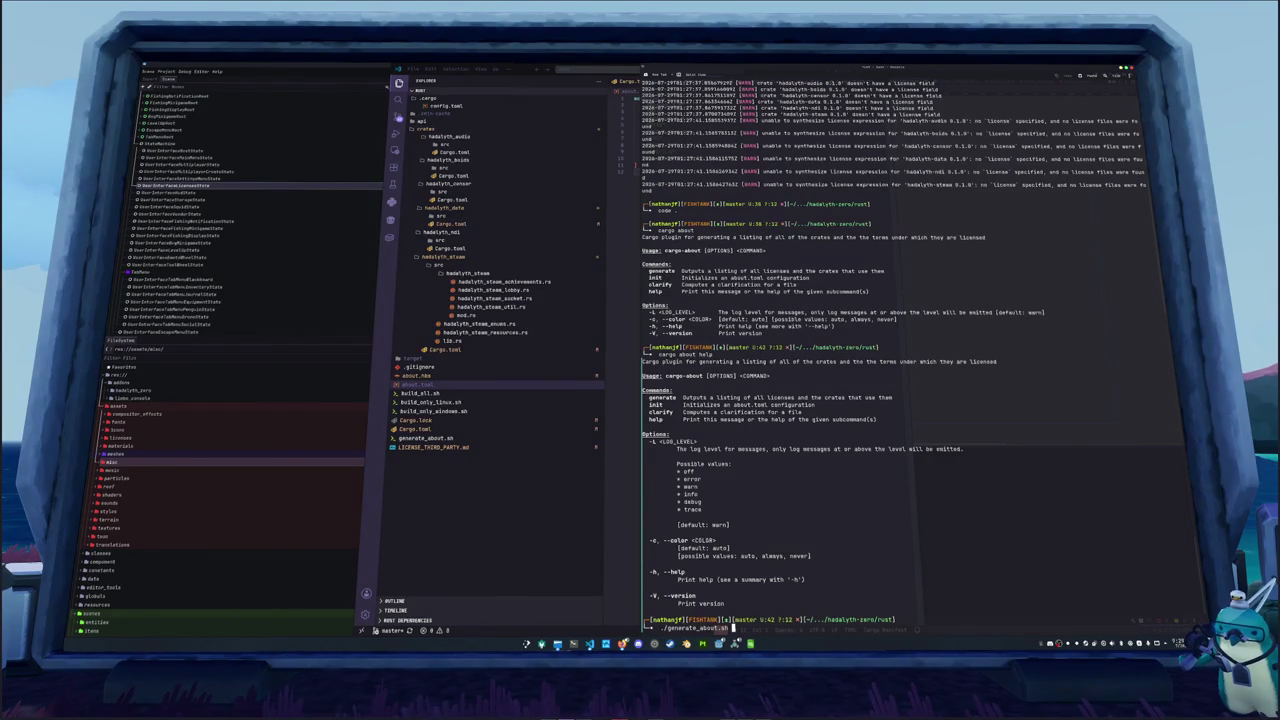
pyautogui.press('Return')
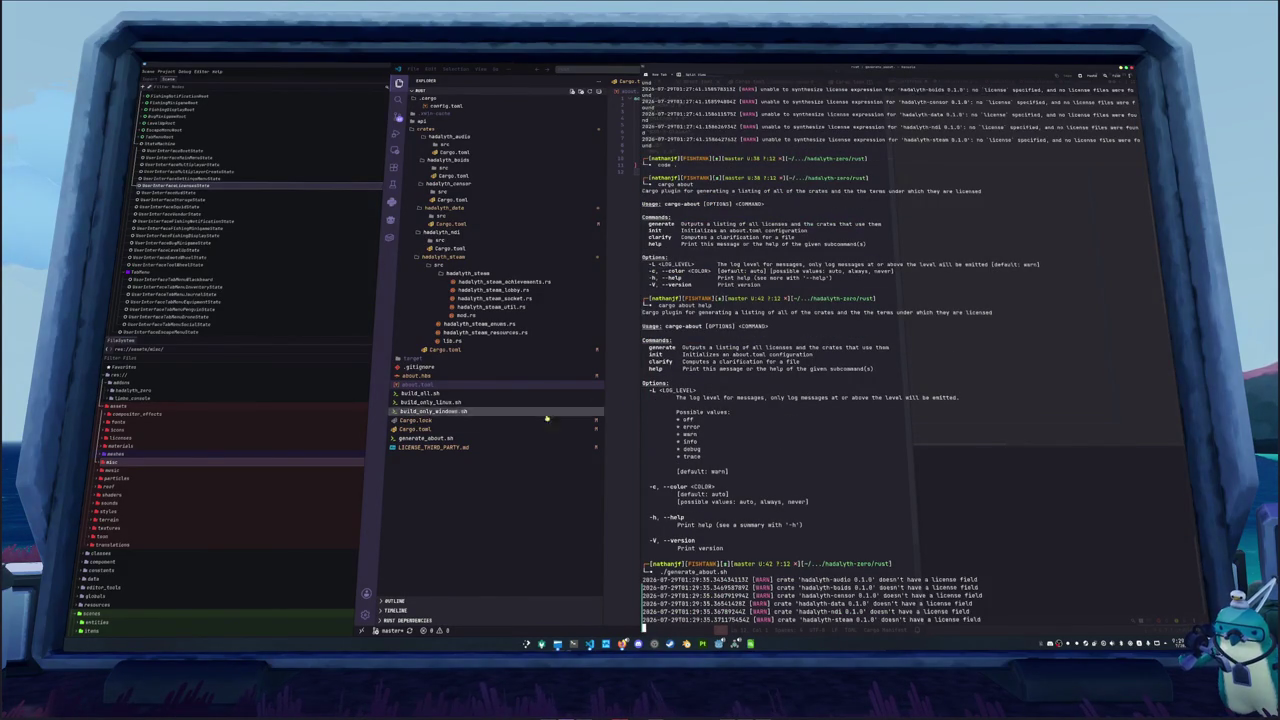
# Find and delete the grafton-ndi Apache License 2.0 section in LICENSE_THIRD_PARTY.md
pyautogui.click(484, 447)
pyautogui.click(668, 397)
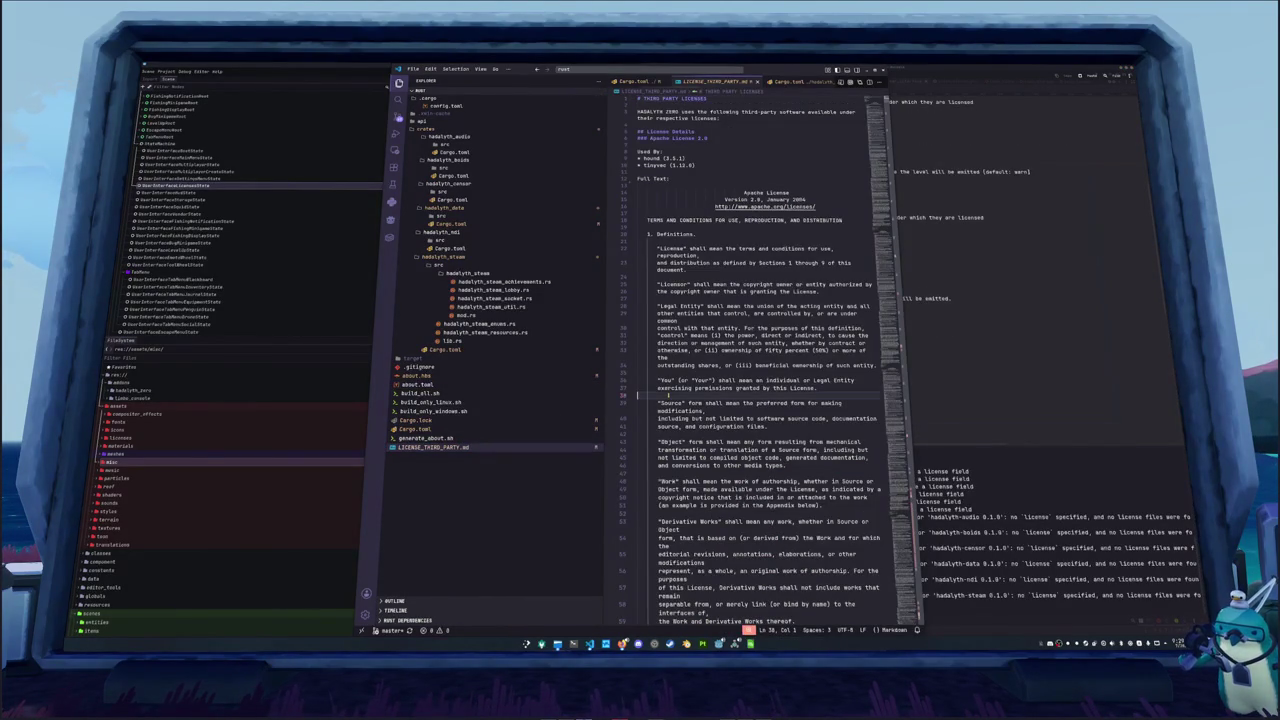
pyautogui.write('grafton')
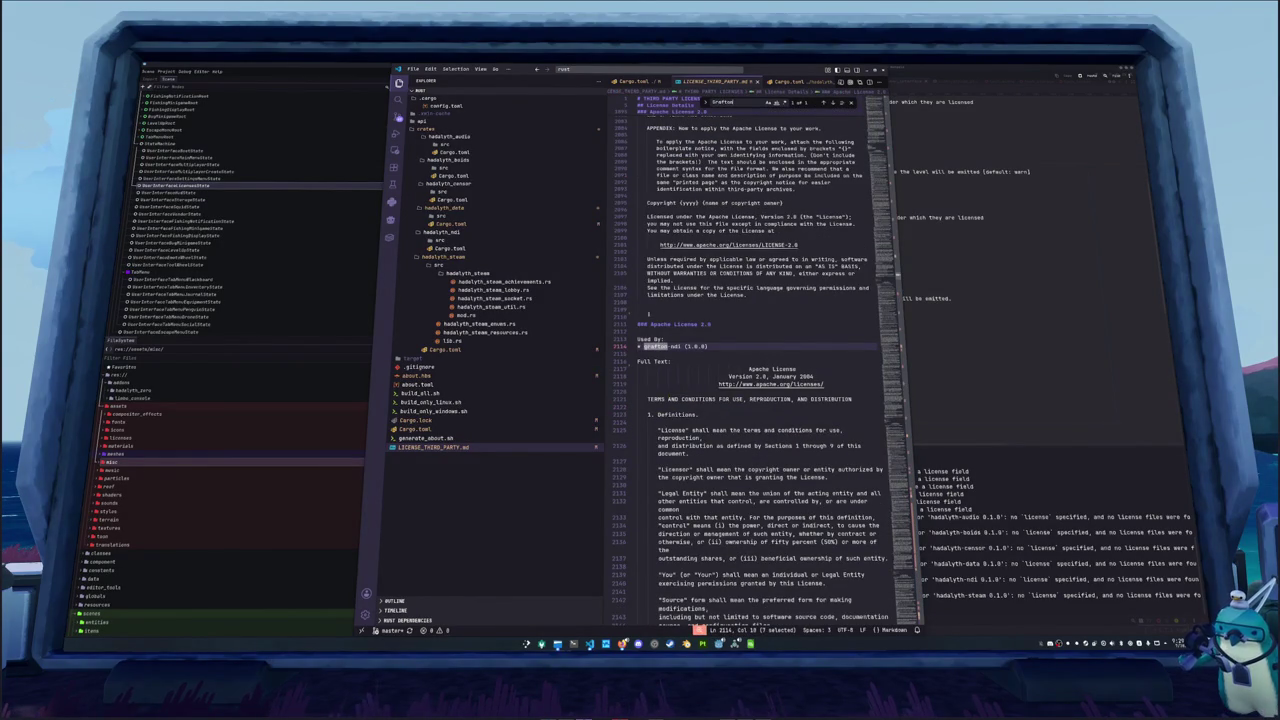
pyautogui.moveTo(637, 324)
pyautogui.mouseDown()
pyautogui.moveTo(705, 346)
pyautogui.moveTo(700, 427)
pyautogui.moveTo(700, 400)
pyautogui.moveTo(716, 448)
pyautogui.moveTo(740, 468)
pyautogui.mouseUp()
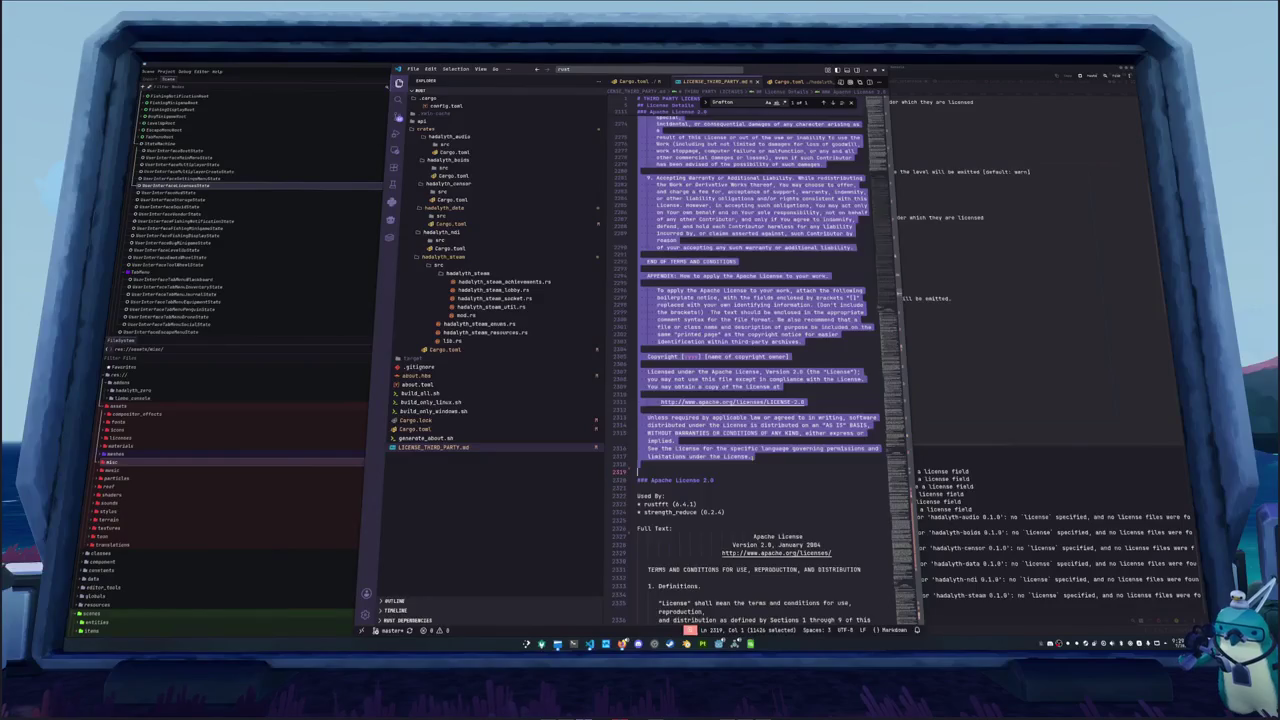
pyautogui.press('BackSpace')
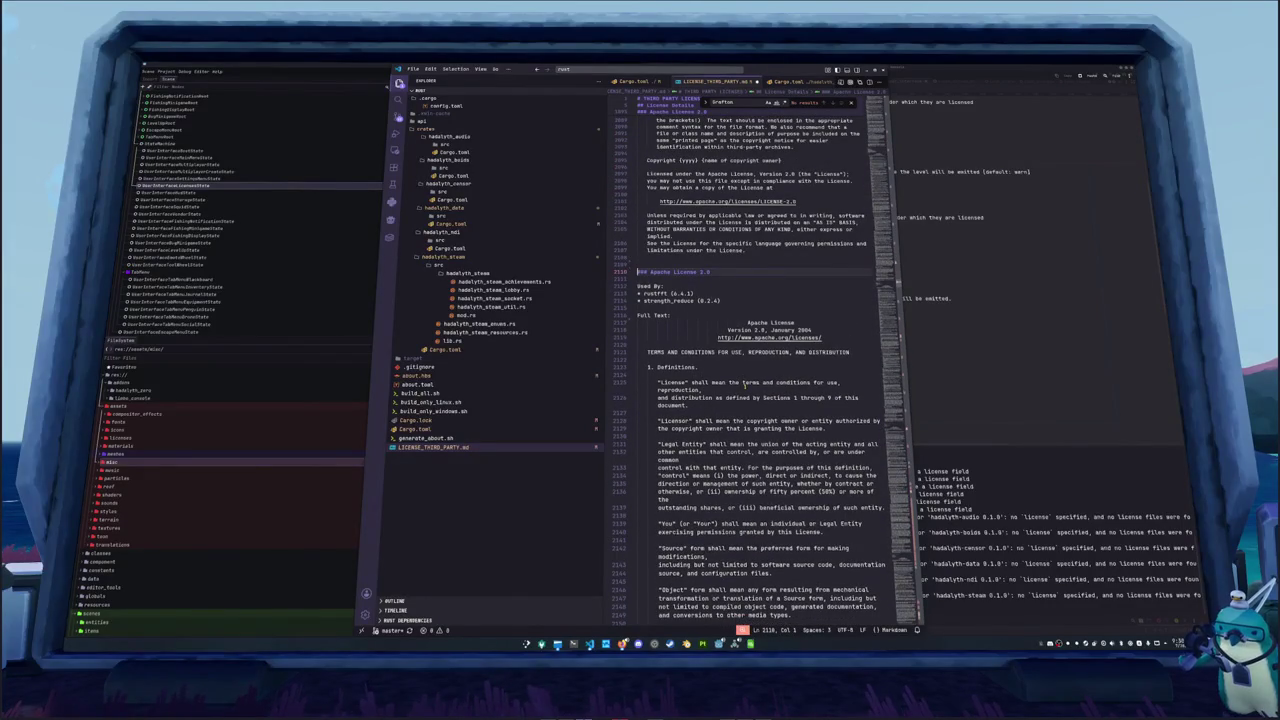
pyautogui.click(657, 263)
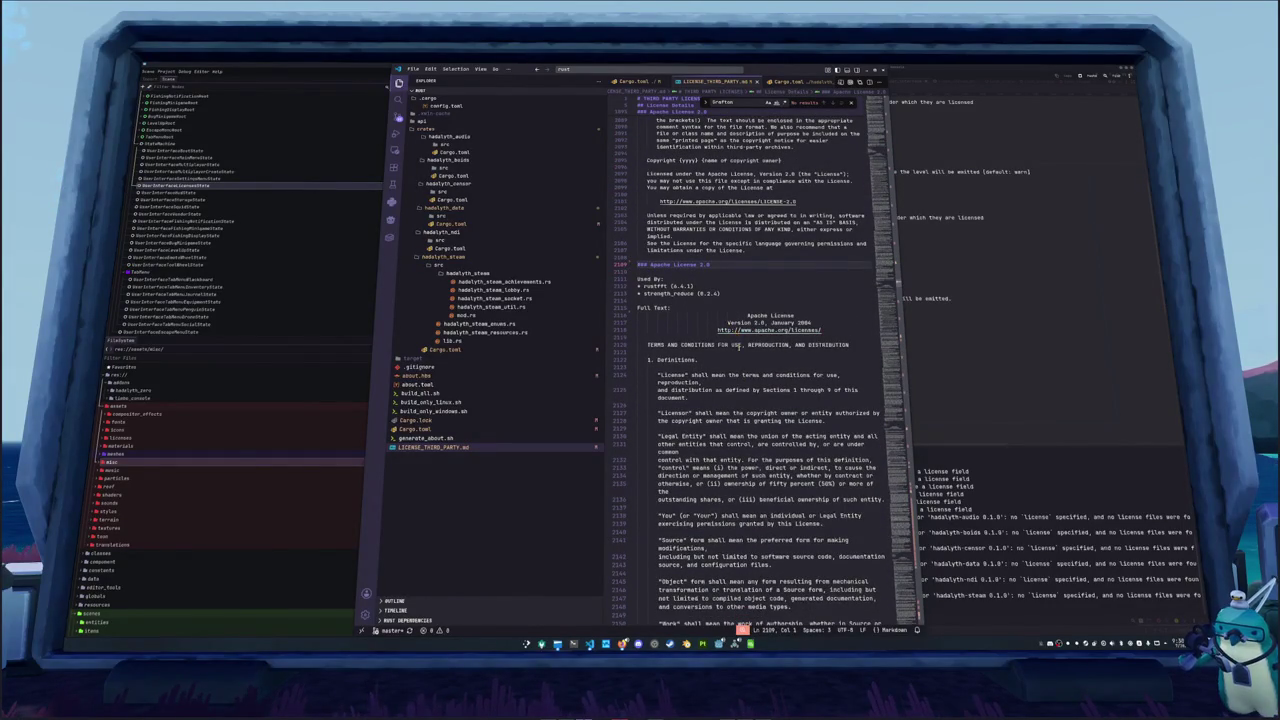
# Insert a blank separating line after line 2108, then bring the terminal forward
pyautogui.scroll(7, 660, 390)
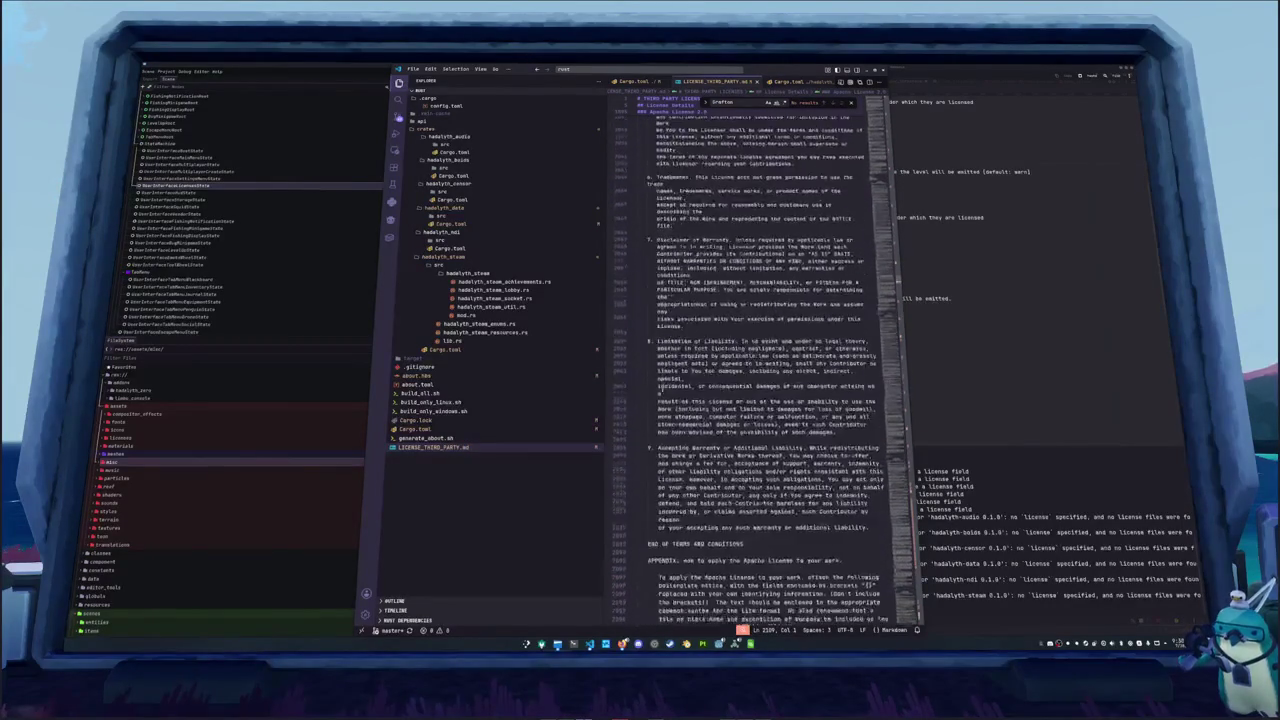
pyautogui.scroll(15, 660, 390)
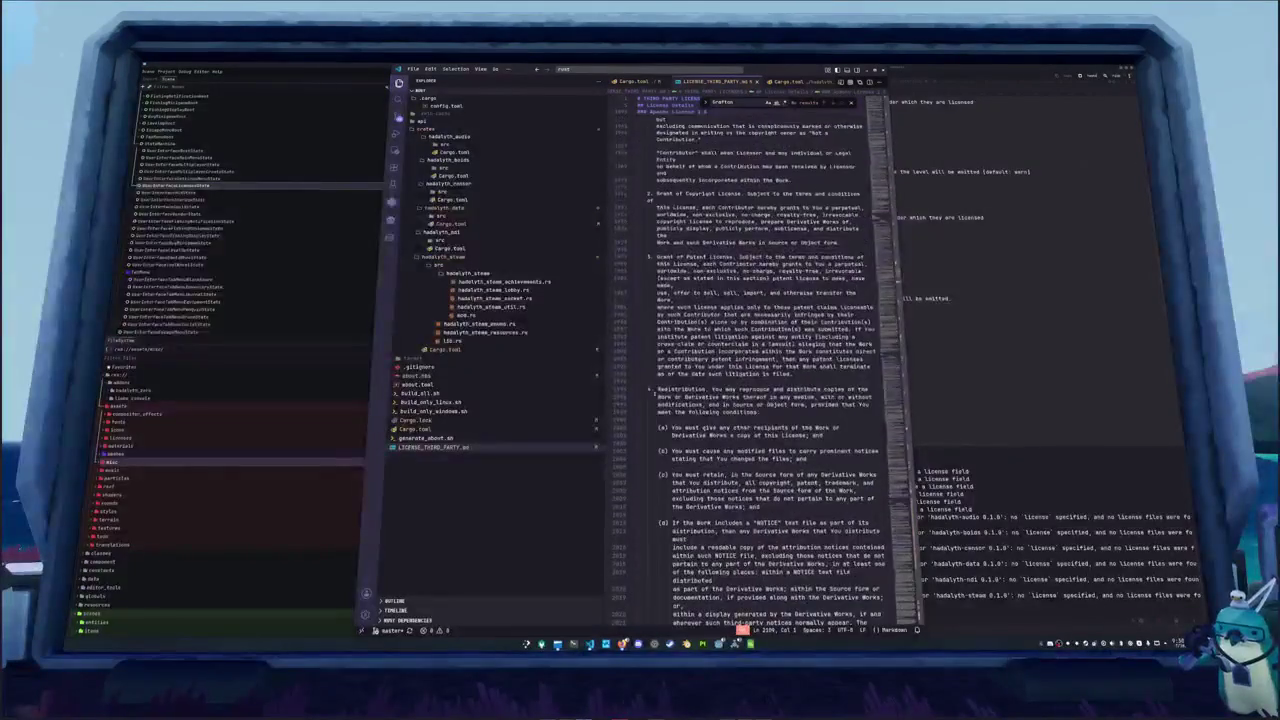
pyautogui.scroll(10, 653, 393)
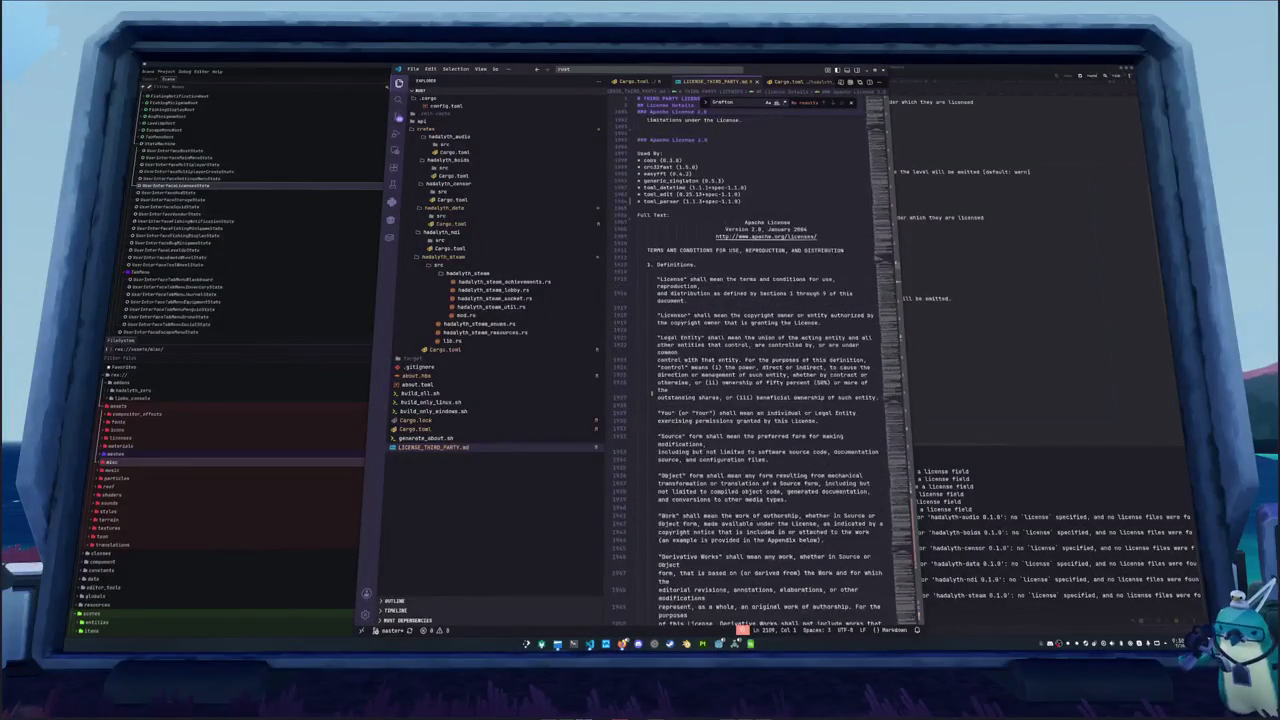
pyautogui.scroll(-2, 645, 340)
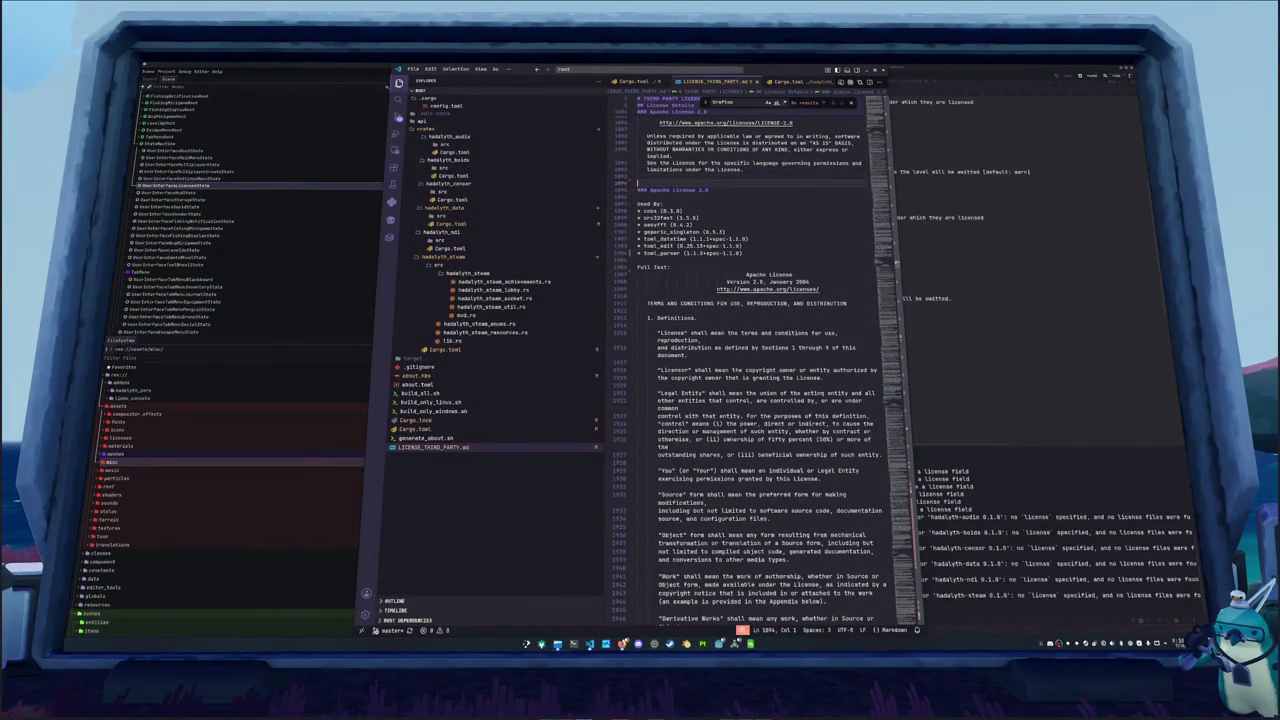
pyautogui.scroll(-15, 649, 327)
pyautogui.scroll(-15, 649, 327)
pyautogui.scroll(-15, 649, 327)
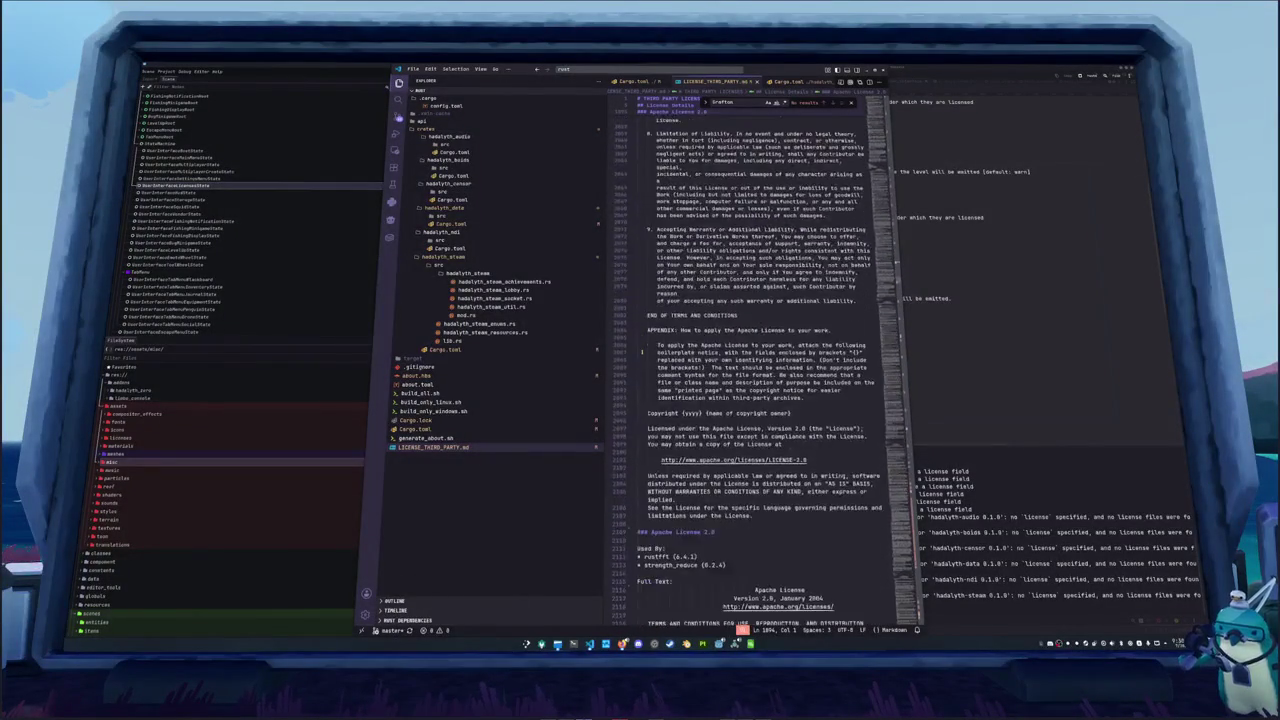
pyautogui.scroll(-5, 642, 352)
pyautogui.click(651, 408)
pyautogui.press('Return')
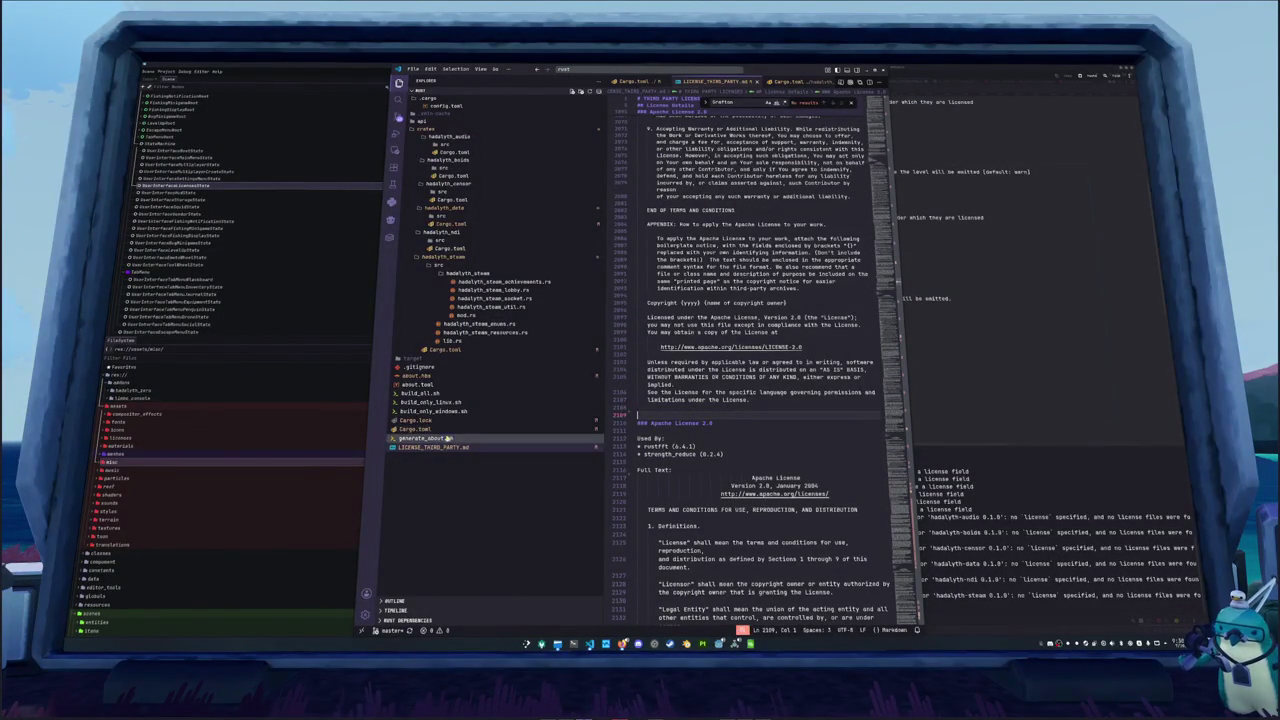
pyautogui.click(979, 468)
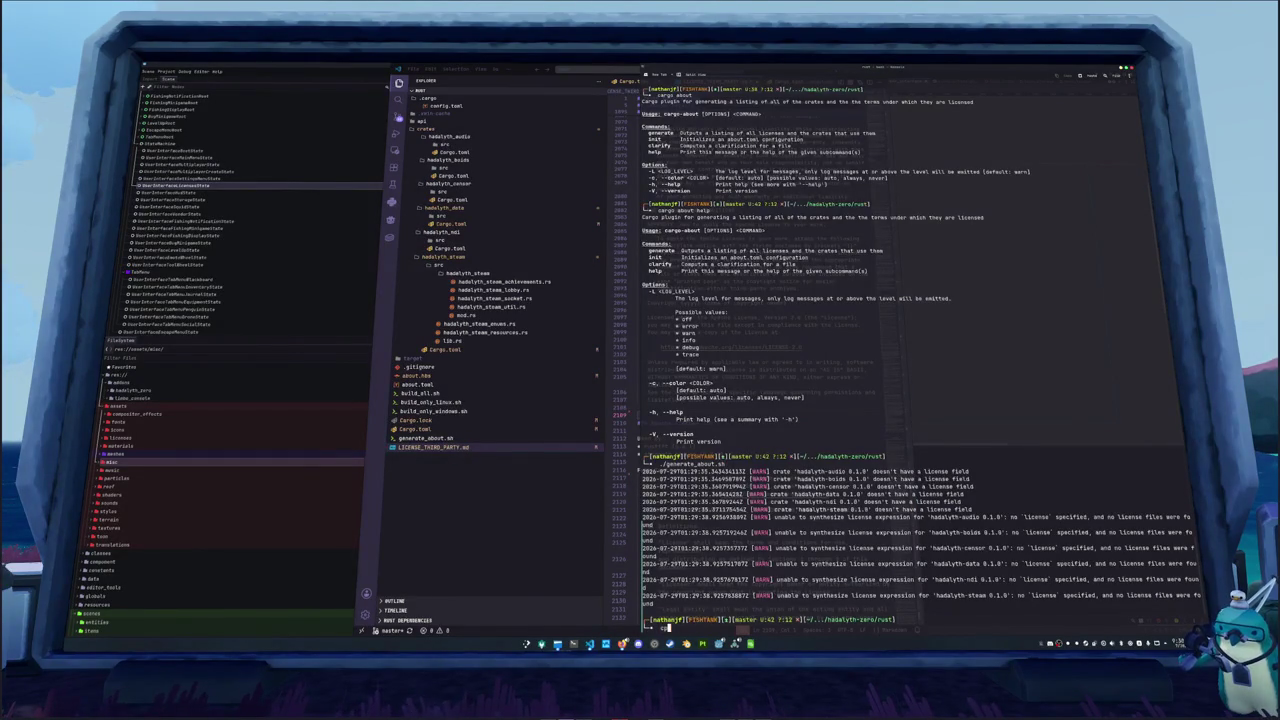
# Copy LICENSE_THIRD_PARTY.md to LICENSE_THIRD_PARTY.txt
pyautogui.write('cp LICENSE_THIRD_PARTY.md')
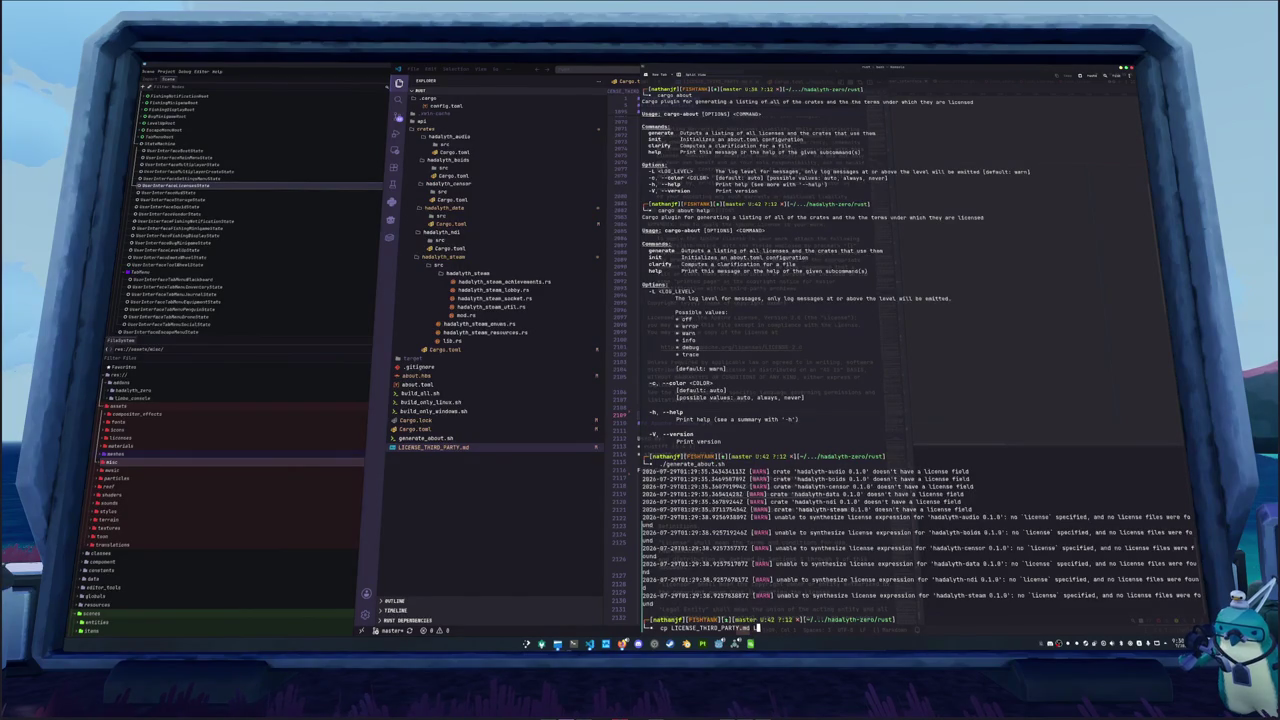
pyautogui.write(' LICENSE_THIRD_PARTY.md')
pyautogui.press('BackSpace')
pyautogui.press('BackSpace')
pyautogui.write('txt')
pyautogui.press('Return')
# Move LICENSE_THIRD_PARTY.txt into ../godot/assets/licenses/
pyautogui.write('mv LIC')
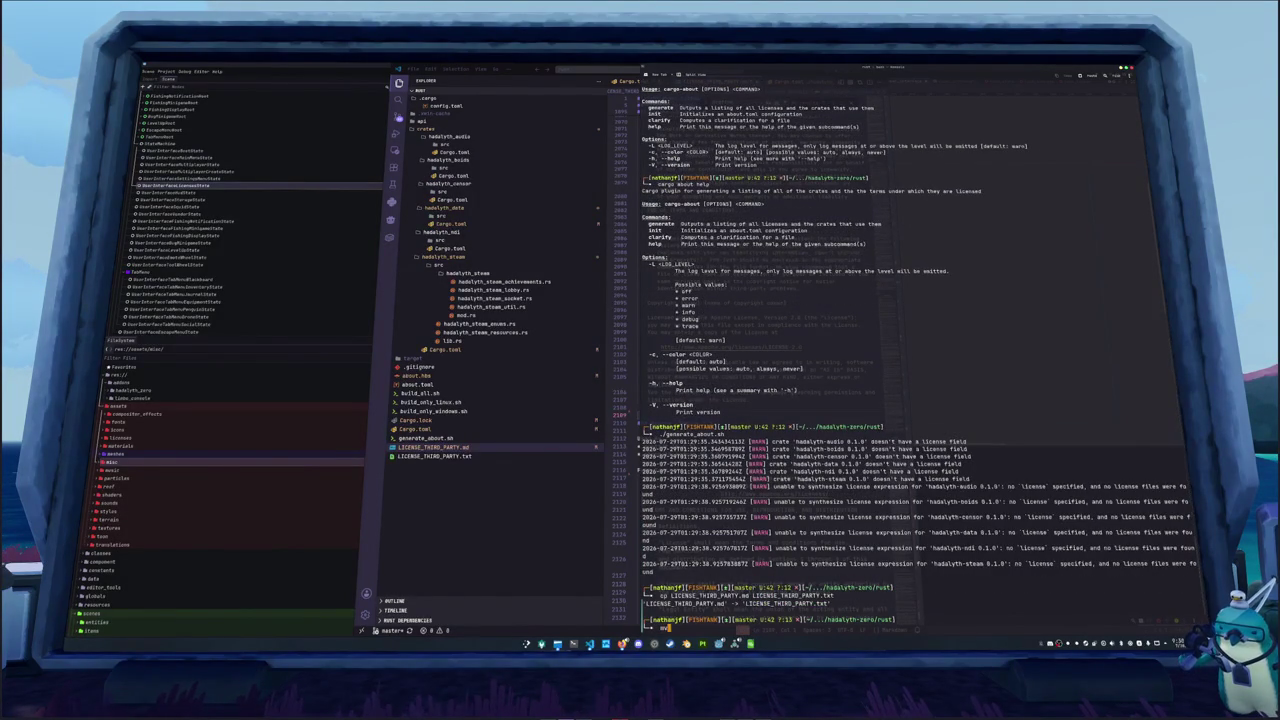
pyautogui.press('Tab')
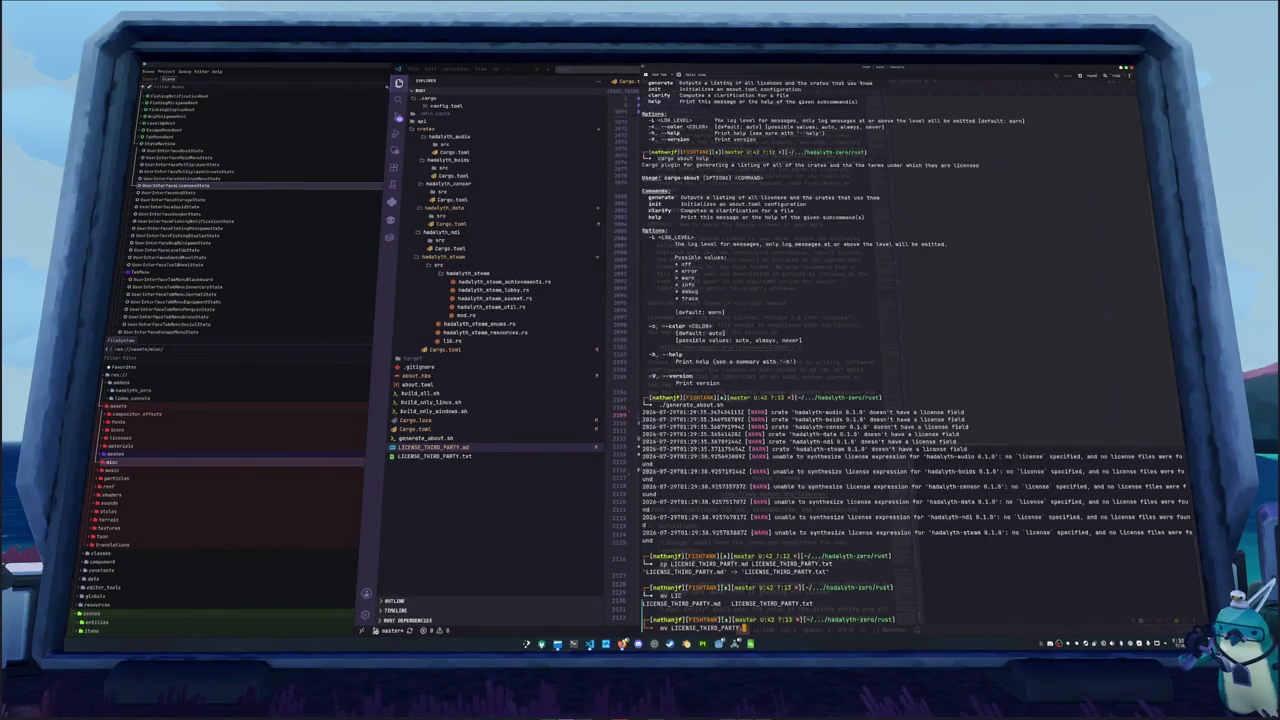
pyautogui.write('txt ../godot/assets/licenses/')
pyautogui.press('Return')
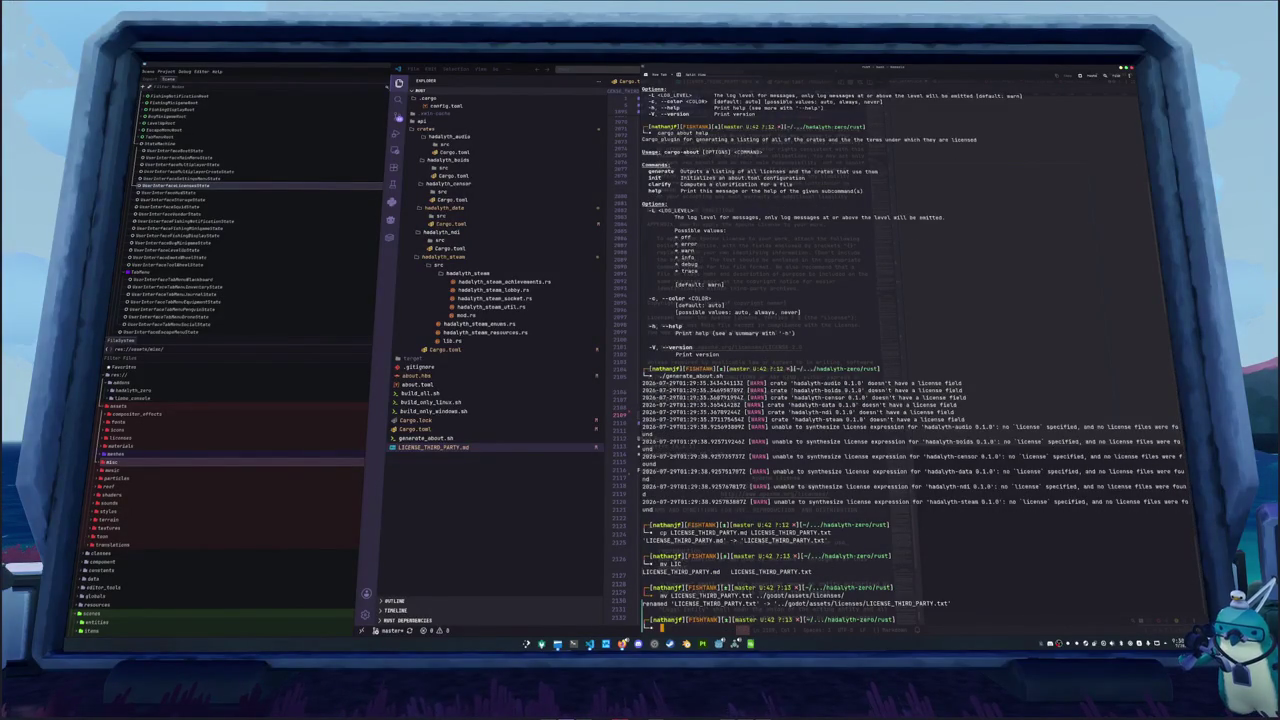
# Expand assets/licenses in the FileSystem dock and delete lc4_flex_license.txt
pyautogui.click(254, 456)
pyautogui.doubleClick(120, 437)
pyautogui.click(137, 446)
pyautogui.click(139, 454)
pyautogui.click(140, 462)
pyautogui.click(140, 470)
pyautogui.click(143, 479)
pyautogui.click(145, 486)
pyautogui.click(144, 495)
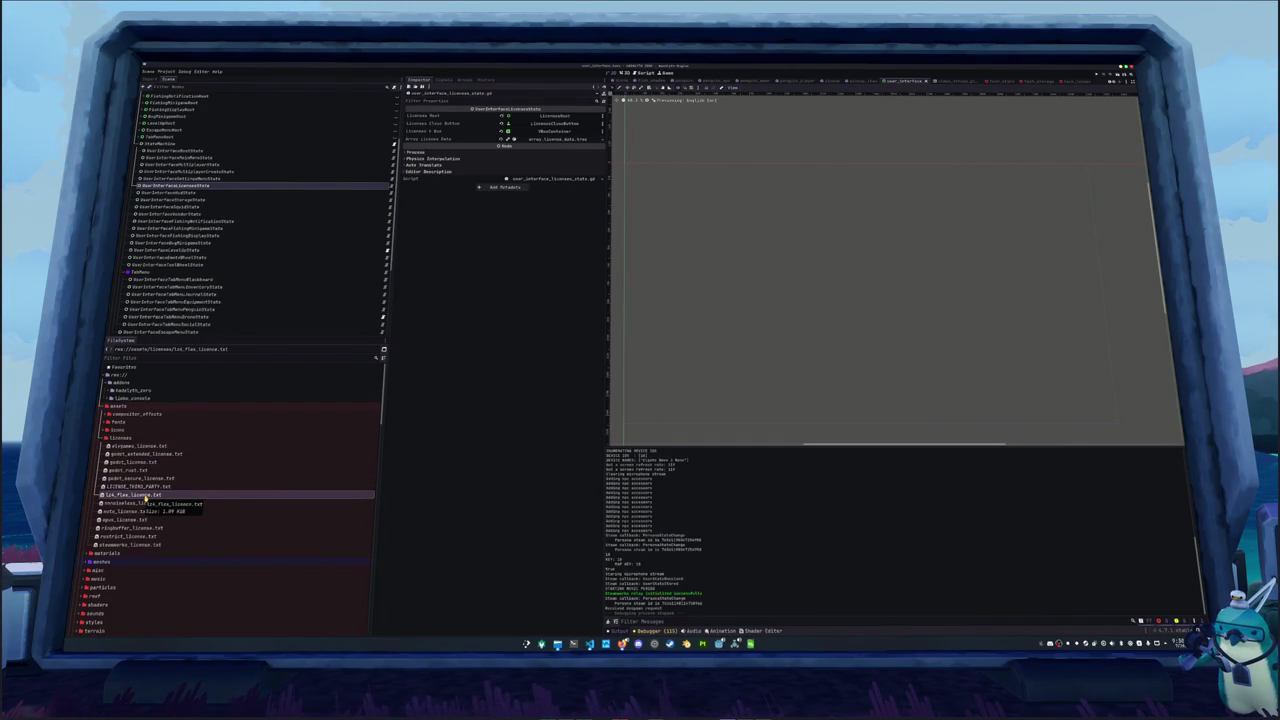
pyautogui.press('Delete')
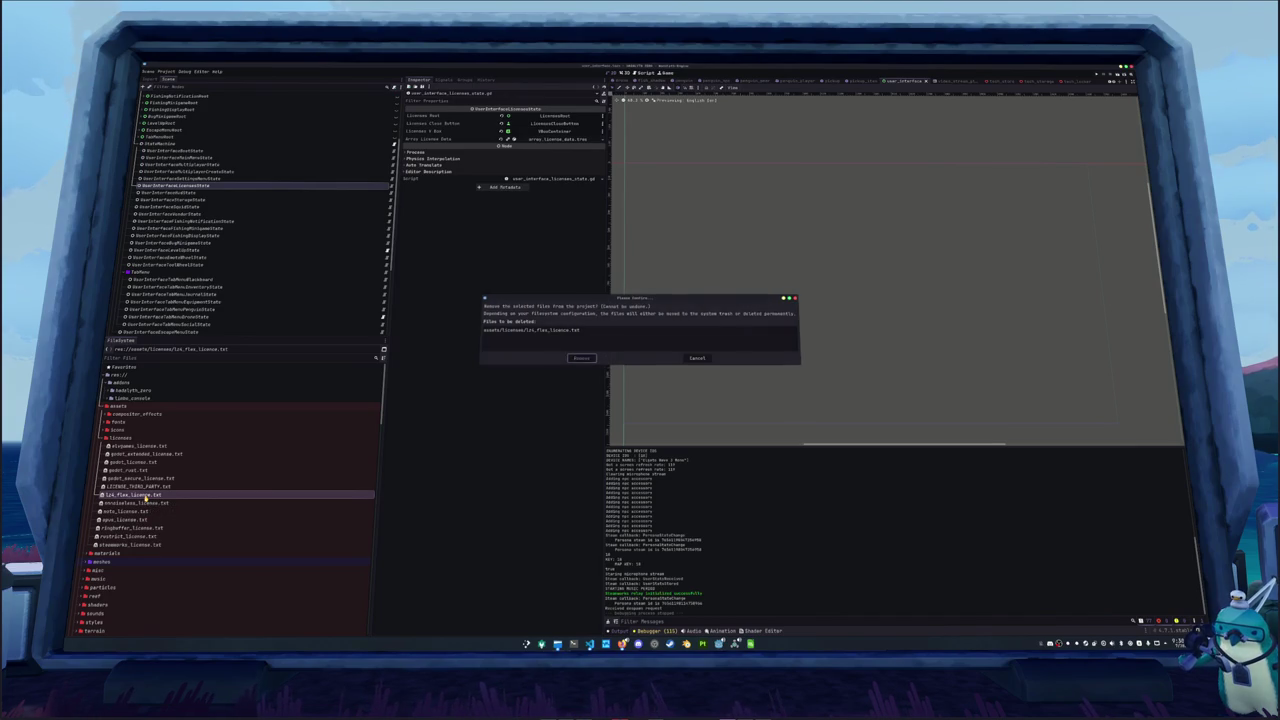
pyautogui.press('Return')
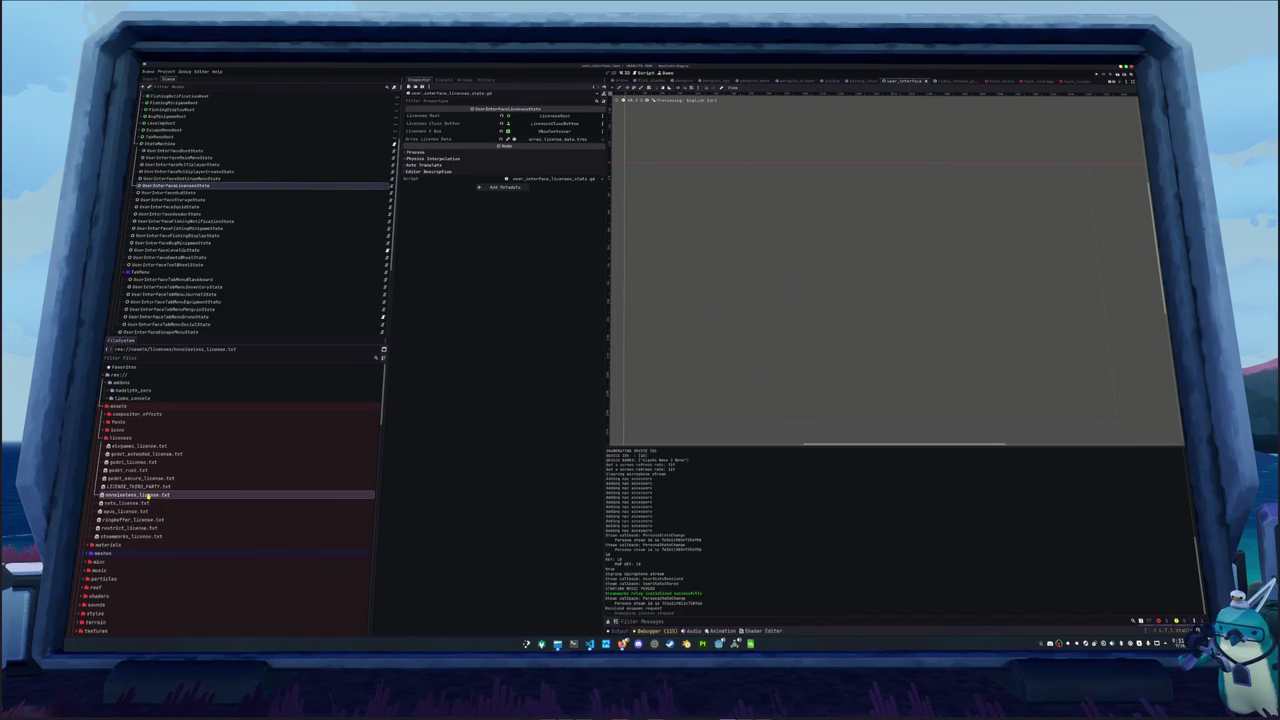
# Delete the next two redundant license files and ringbuffer_license.txt
pyautogui.press('Delete')
pyautogui.press('Return')
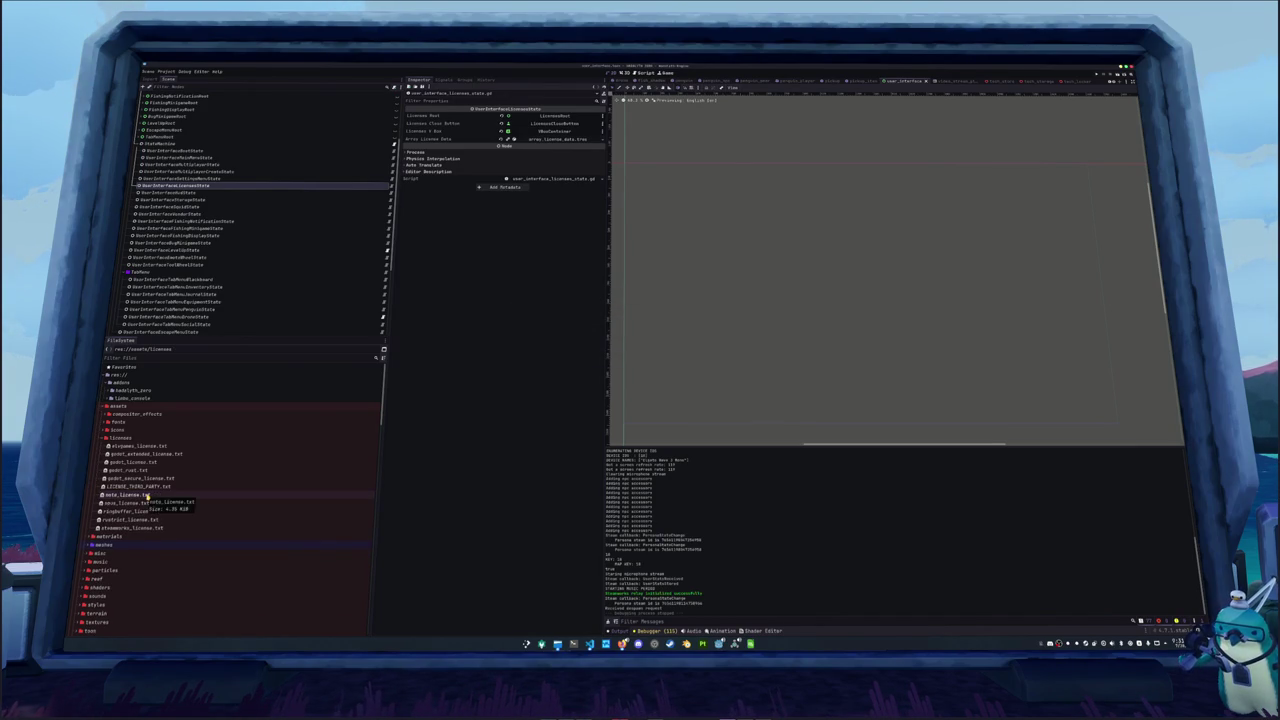
pyautogui.press('Delete')
pyautogui.press('Return')
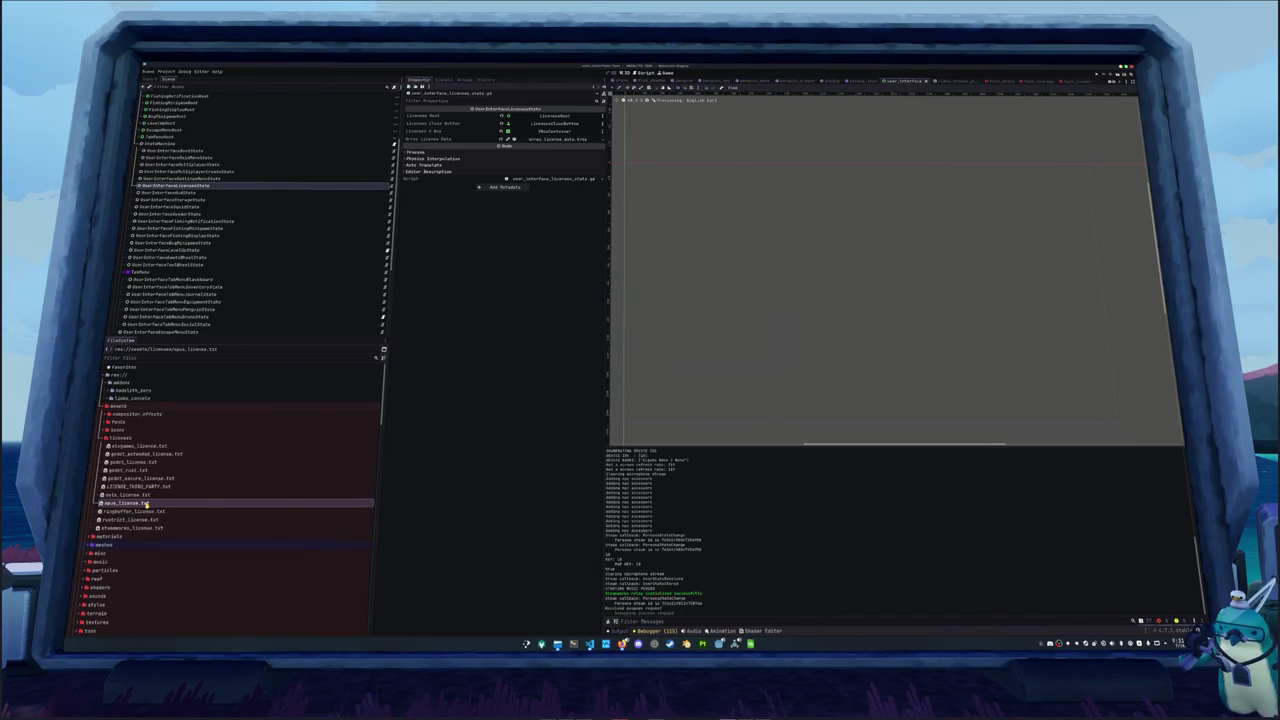
pyautogui.click(147, 504)
pyautogui.press('Delete')
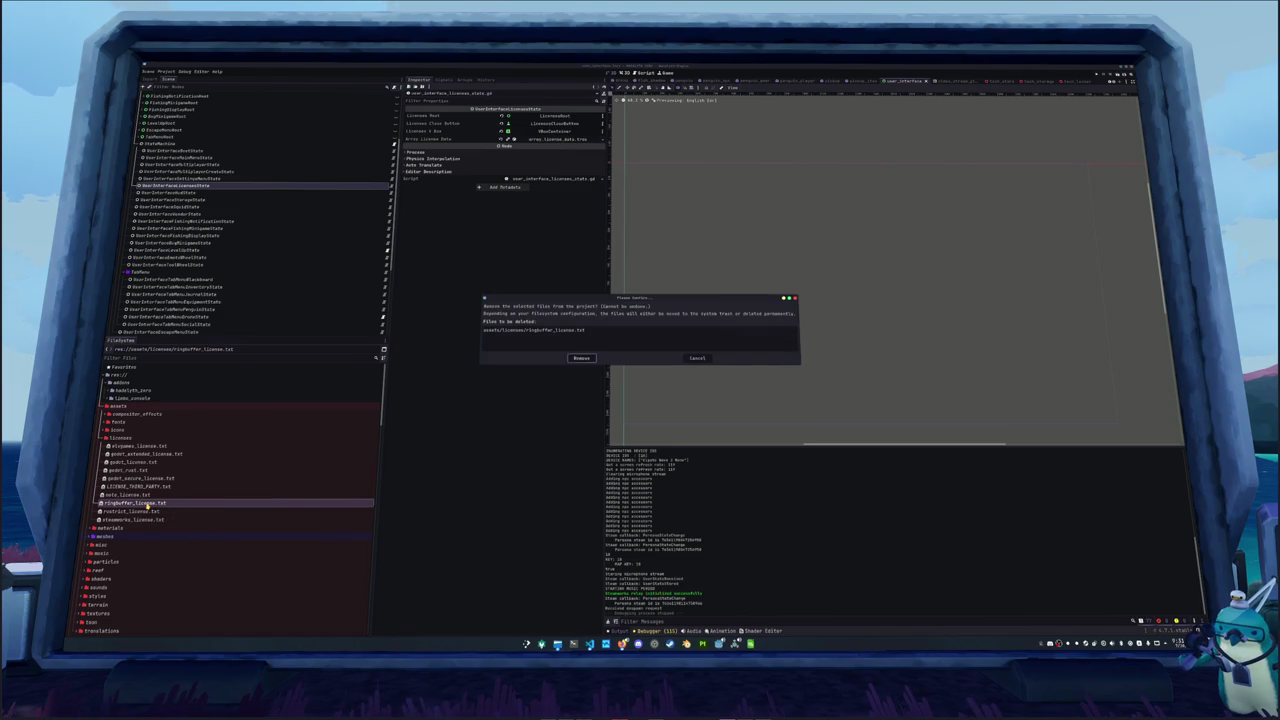
pyautogui.press('Return')
# Delete rustrict_license.txt and steamworks_license.txt, keeping LICENSE_THIRD_PARTY.txt
pyautogui.click(147, 504)
pyautogui.press('Delete')
pyautogui.press('Return')
pyautogui.click(147, 504)
pyautogui.press('Delete')
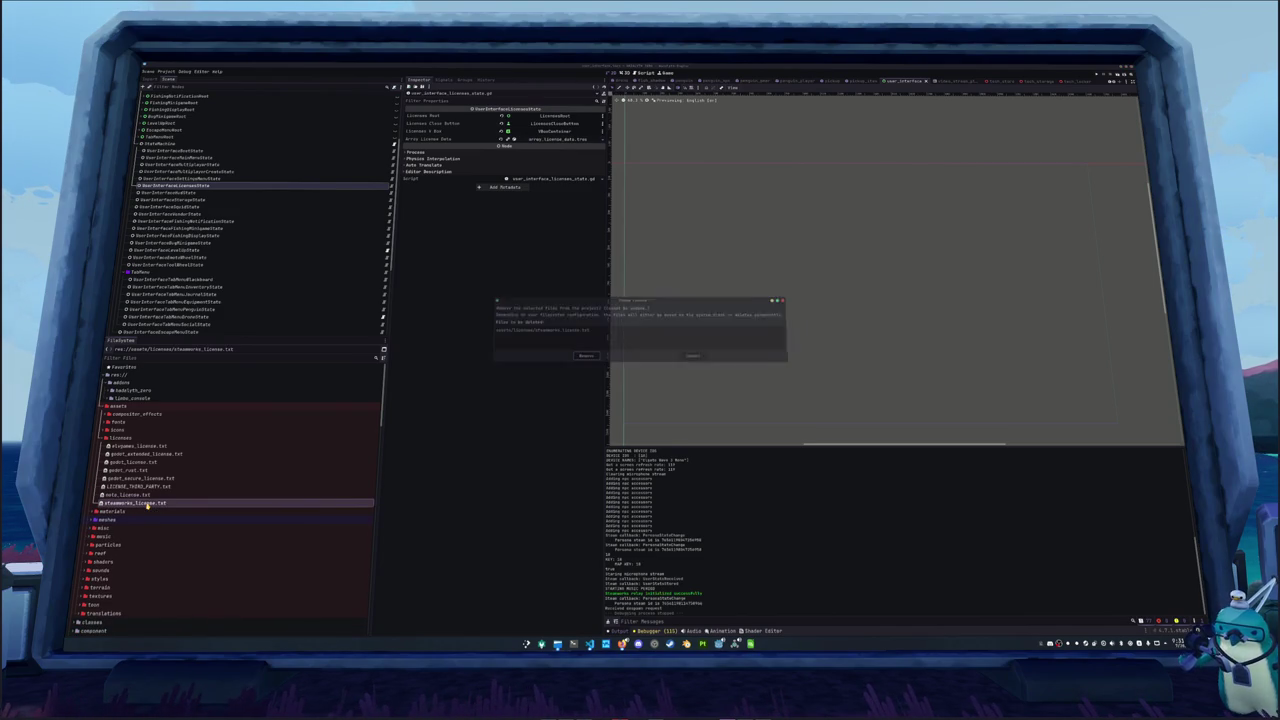
pyautogui.press('Return')
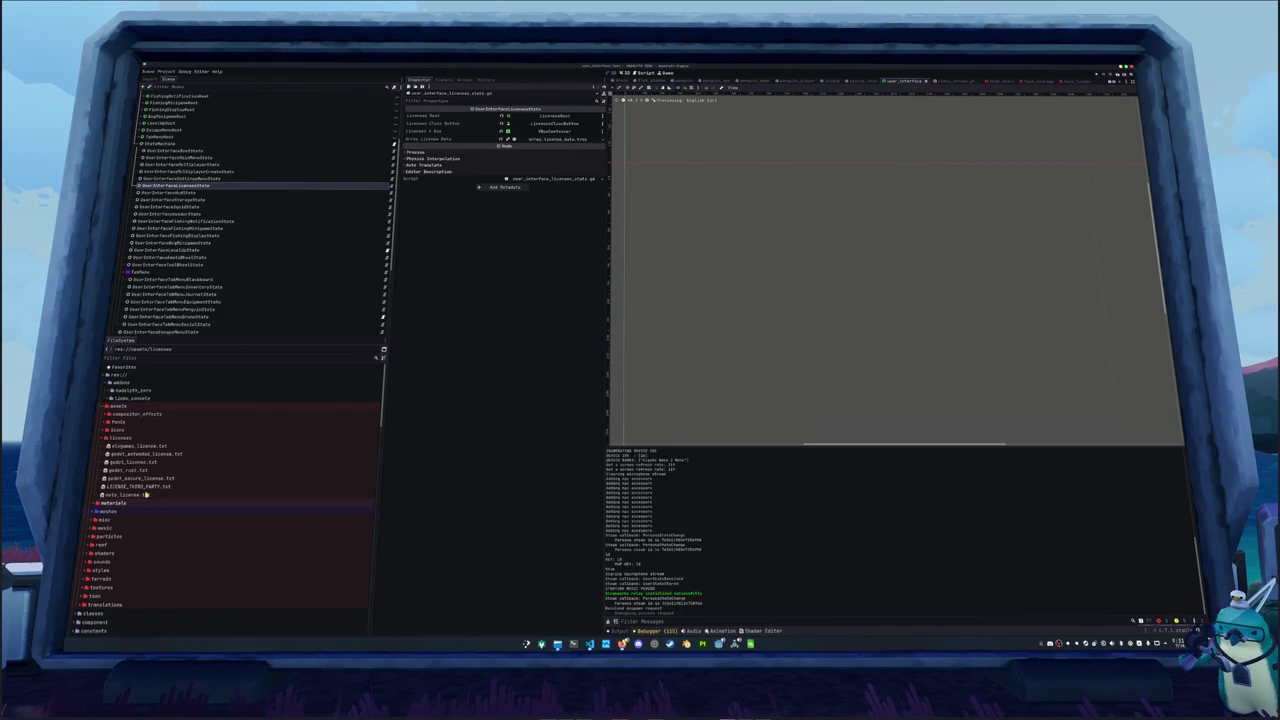
pyautogui.click(143, 487)
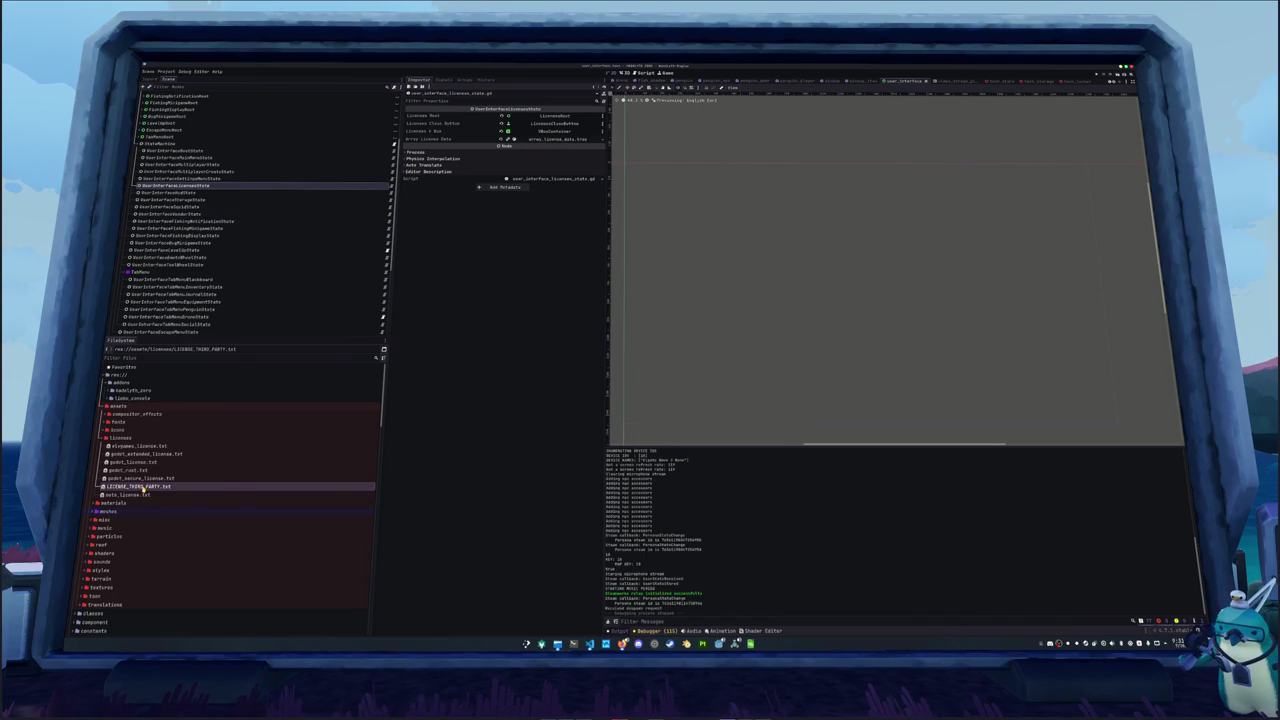
pyautogui.press('Delete')
pyautogui.press('Escape')
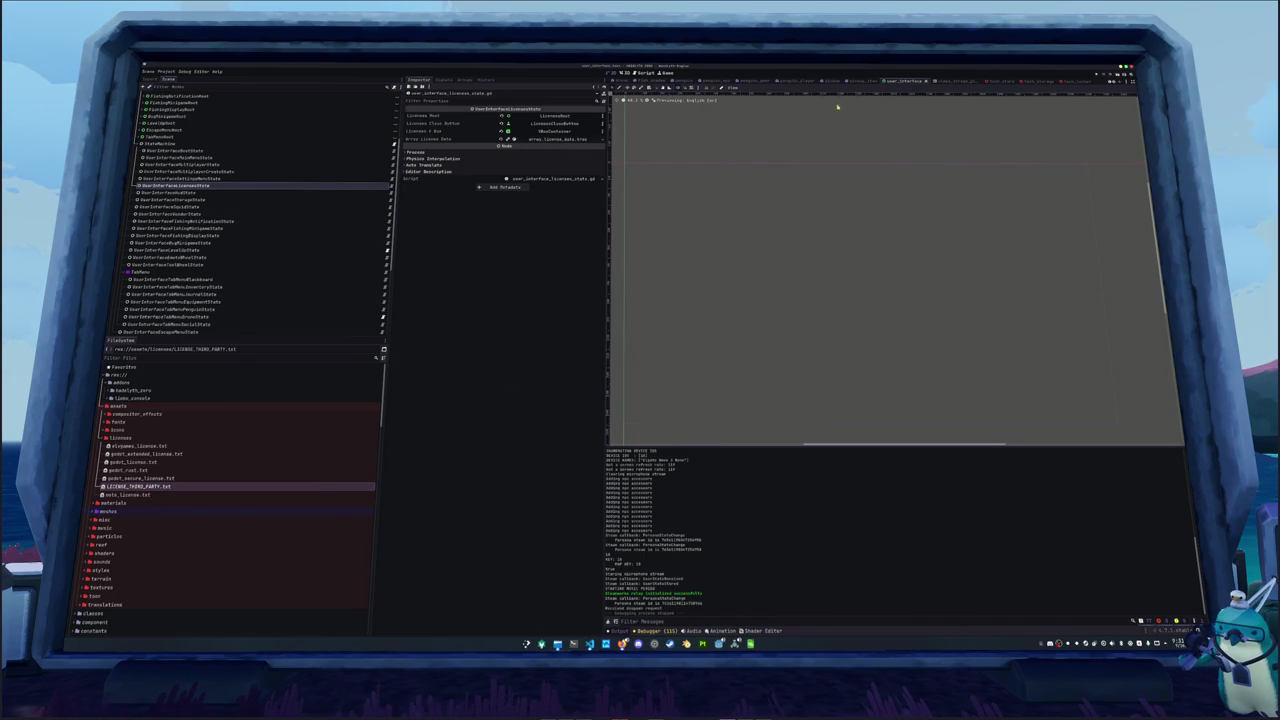
pyautogui.scroll(-4, 956, 84)
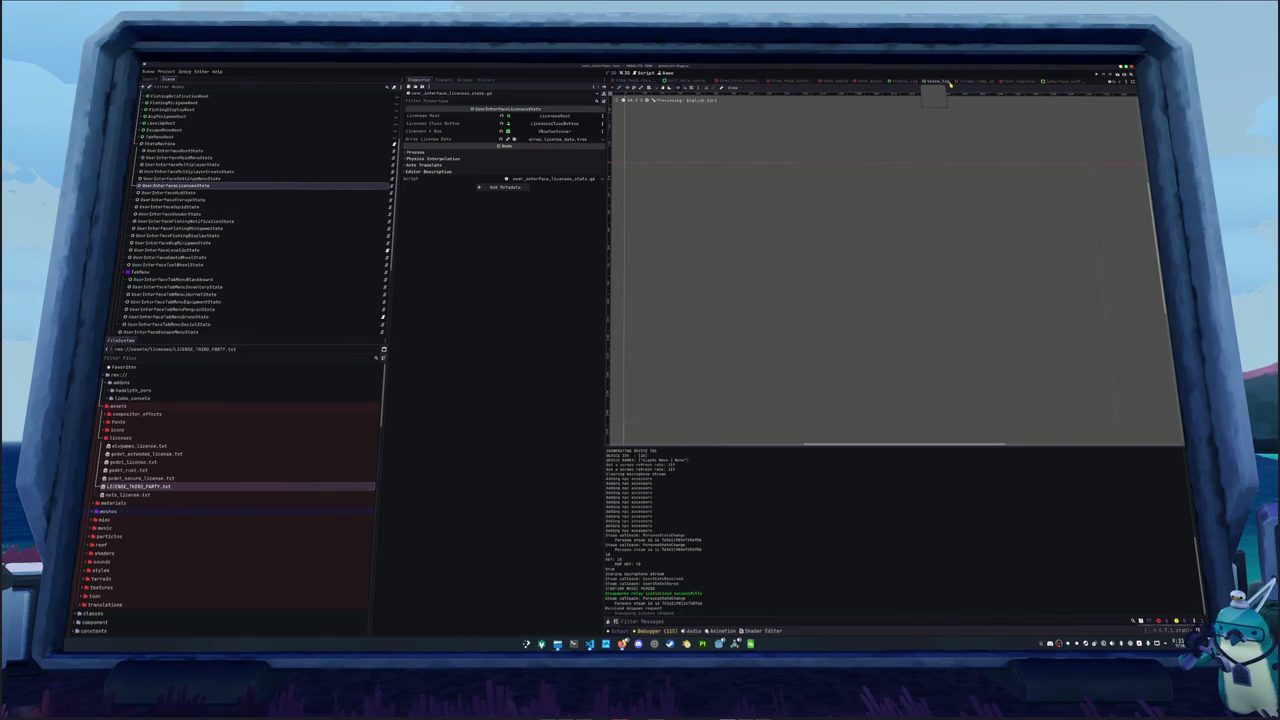
# In the BatchFishTasks scene, select BatchLicenseTasks and expand its License Paths list
pyautogui.scroll(3, 690, 82)
pyautogui.click(692, 80)
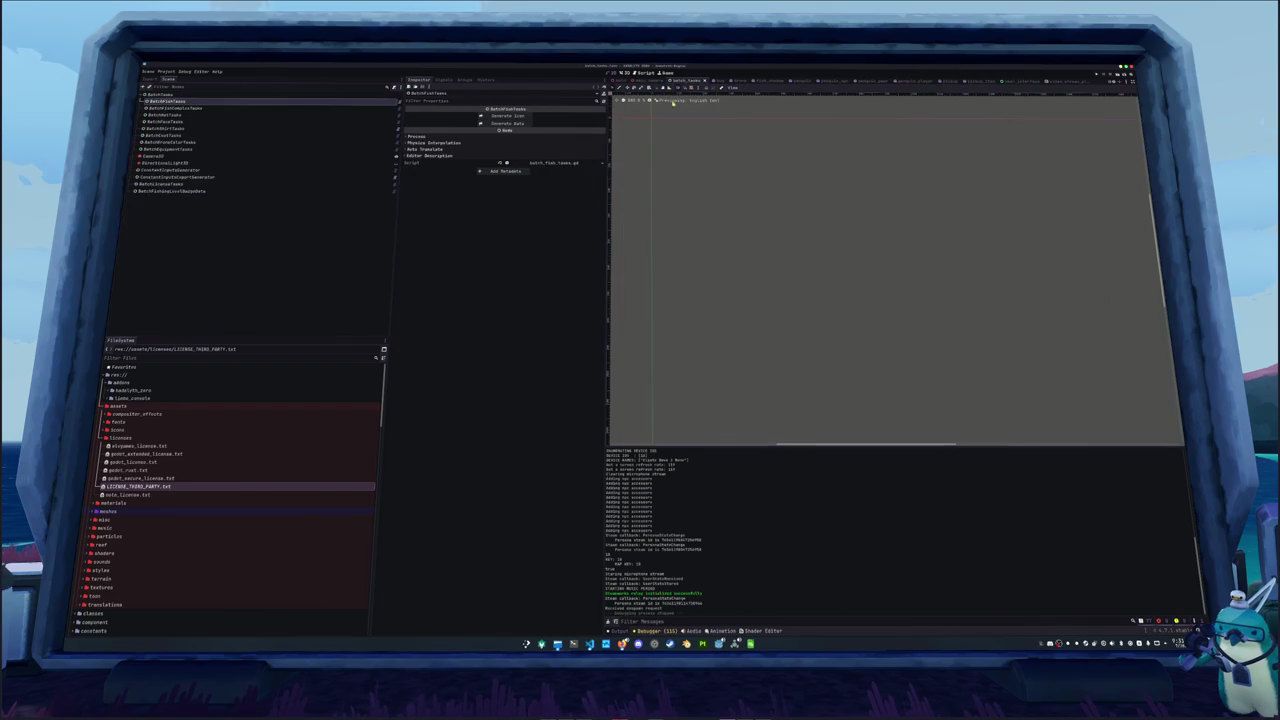
pyautogui.click(175, 184)
pyautogui.click(545, 123)
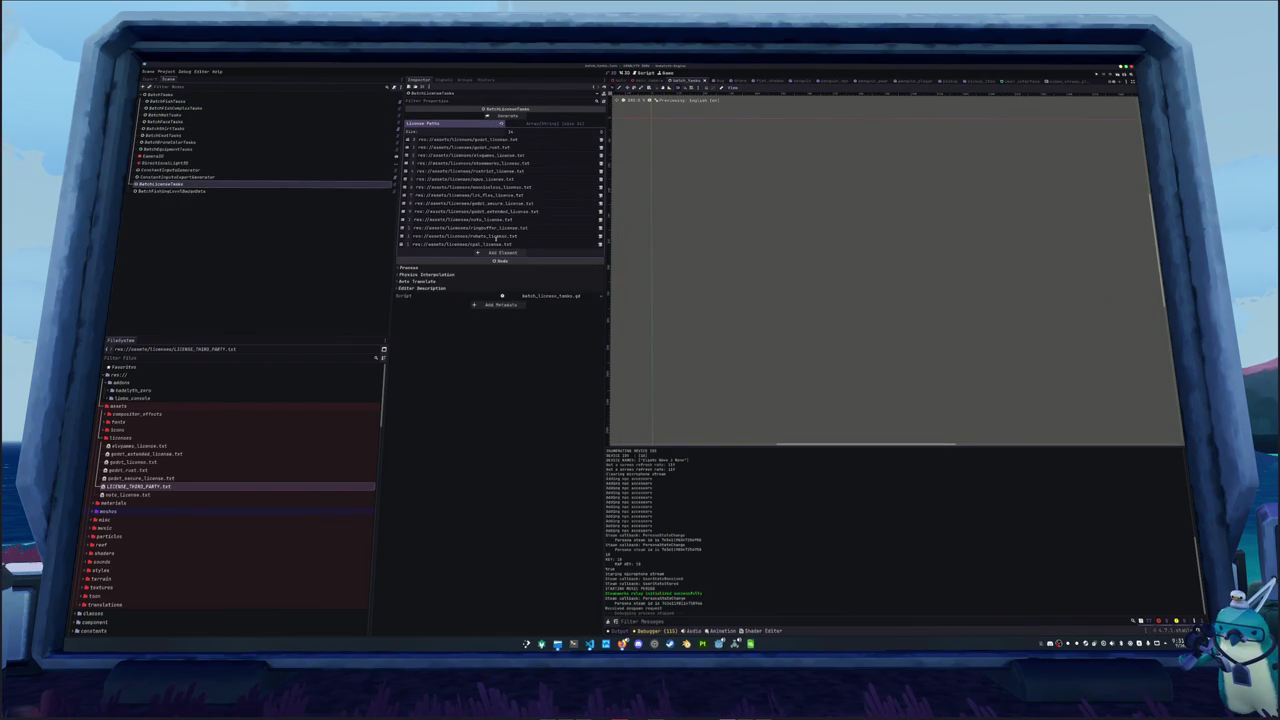
# Remove seven obsolete License Paths entries, including ringbuffer and contrib licenses, and save the scene
pyautogui.click(601, 236)
pyautogui.click(601, 236)
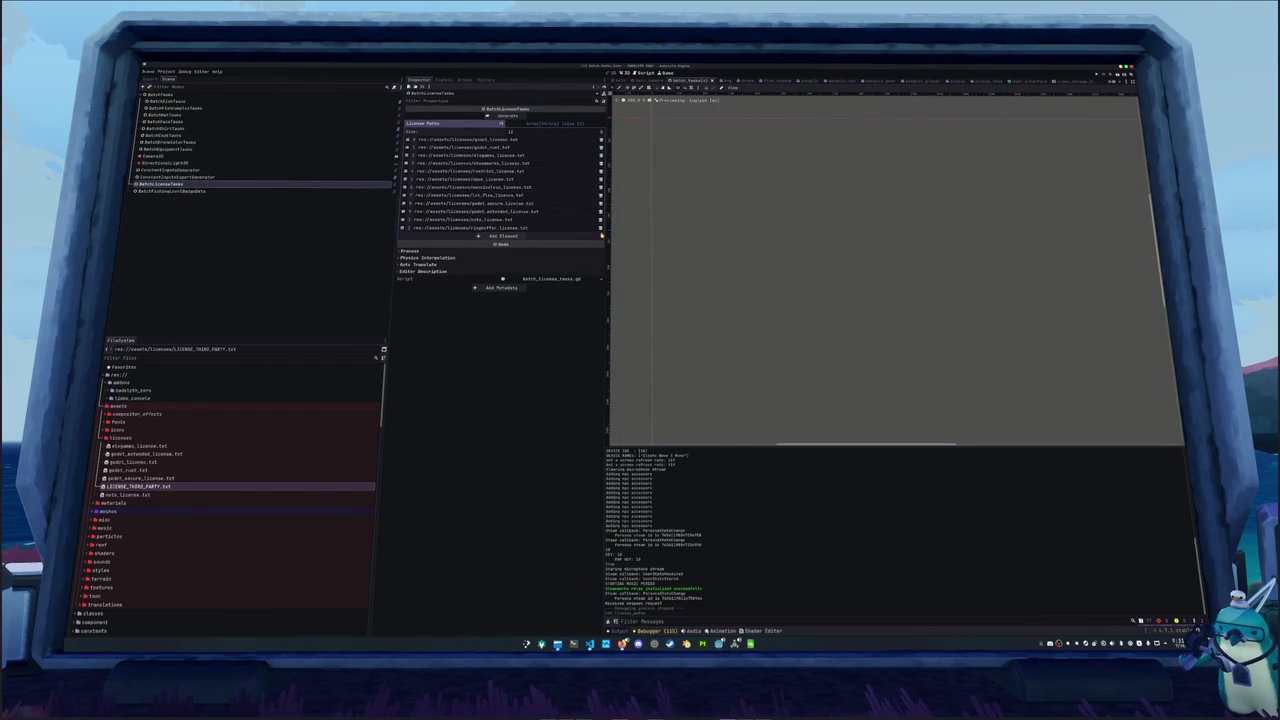
pyautogui.click(601, 228)
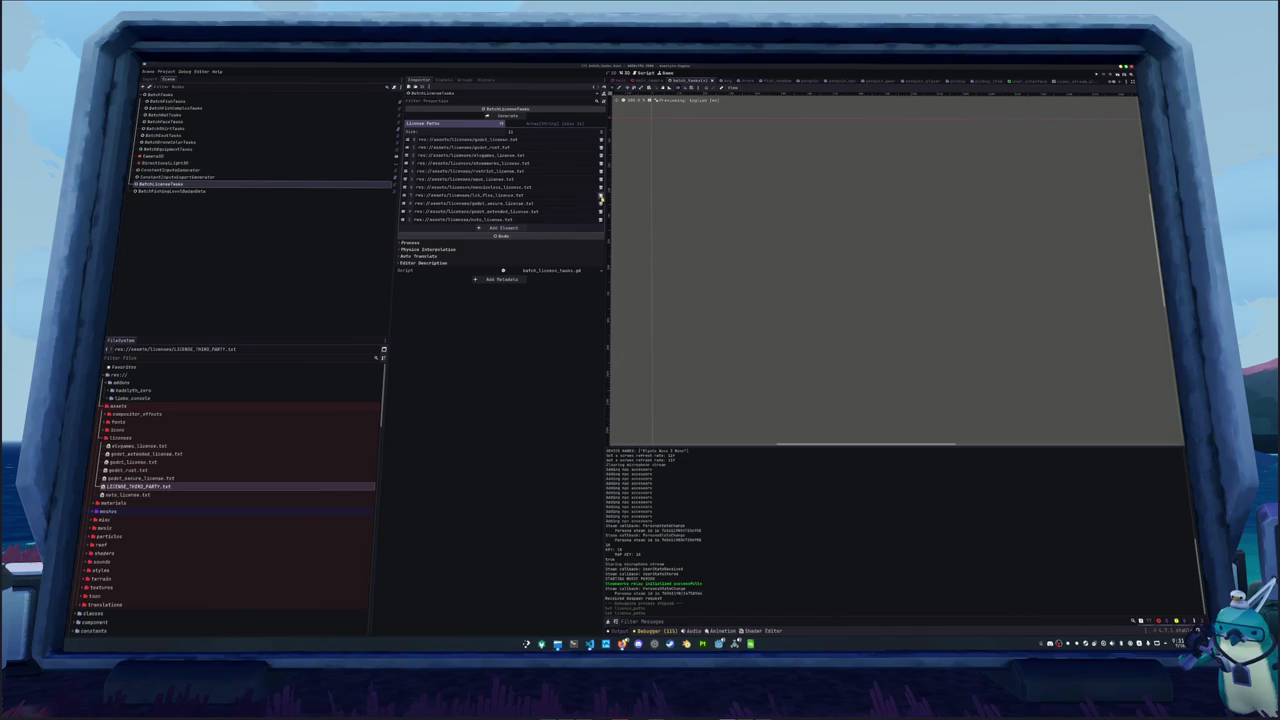
pyautogui.click(601, 196)
pyautogui.click(601, 188)
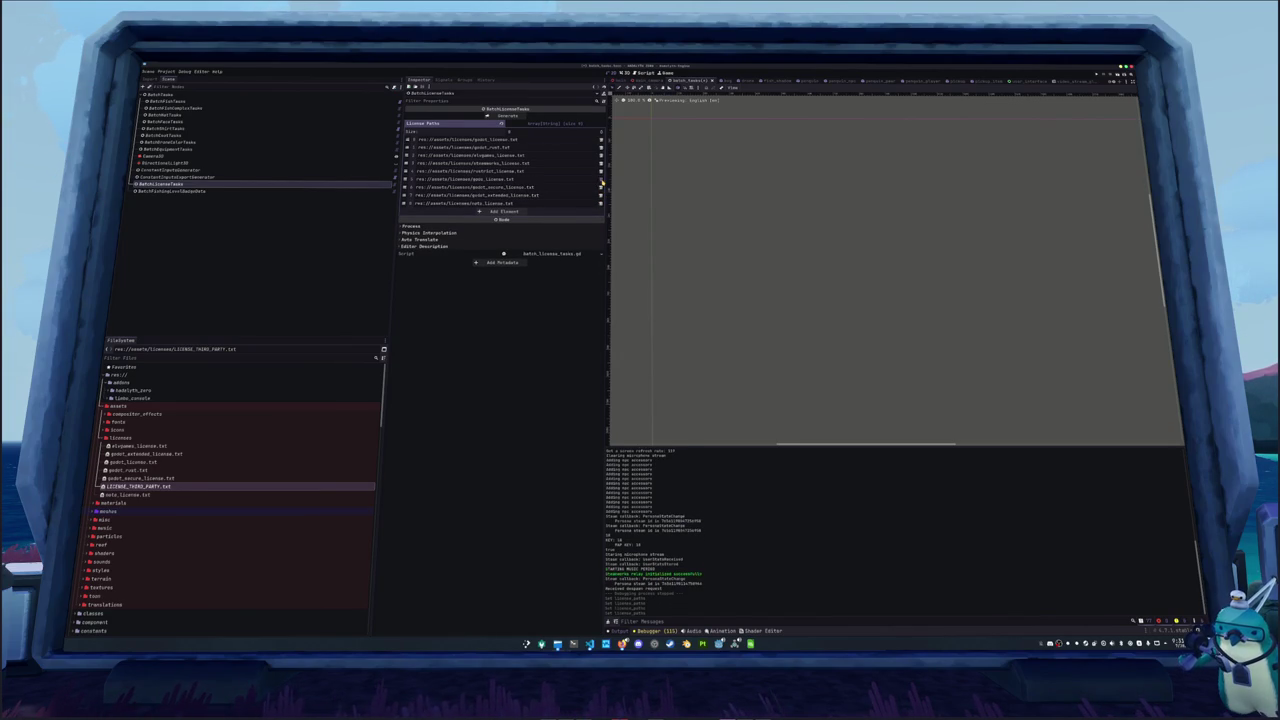
pyautogui.click(601, 180)
pyautogui.click(601, 171)
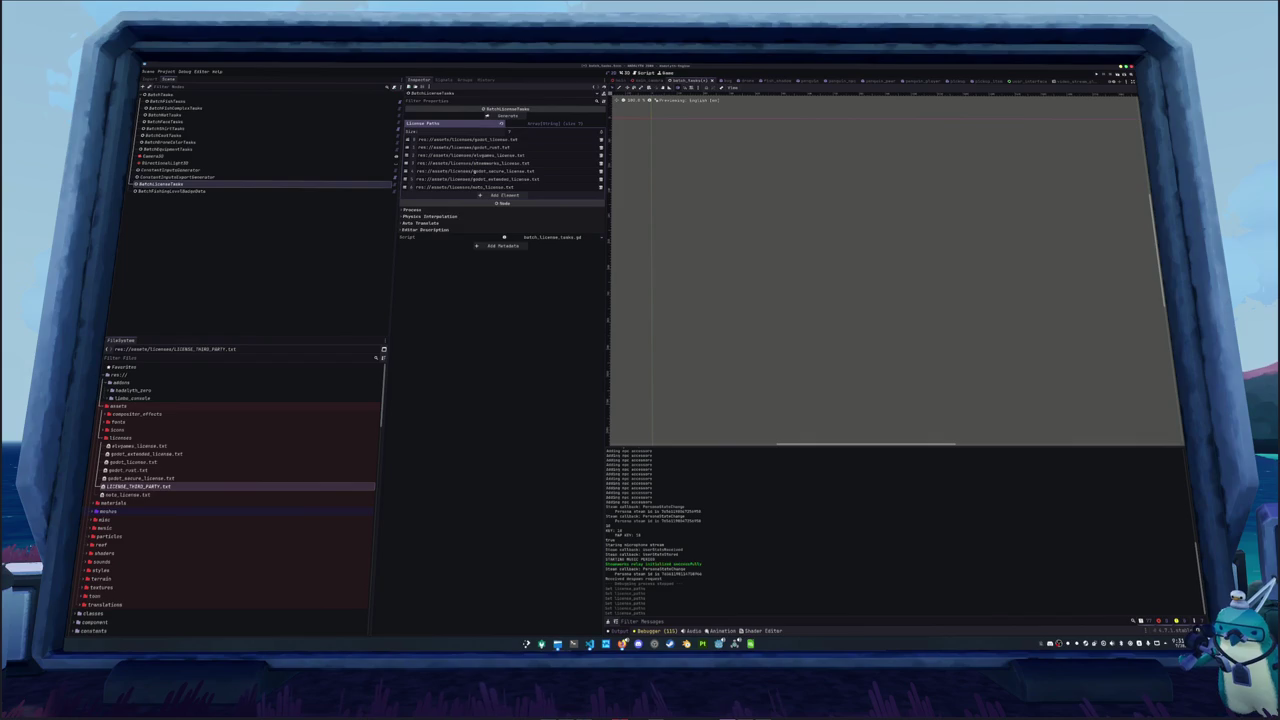
pyautogui.click(158, 478)
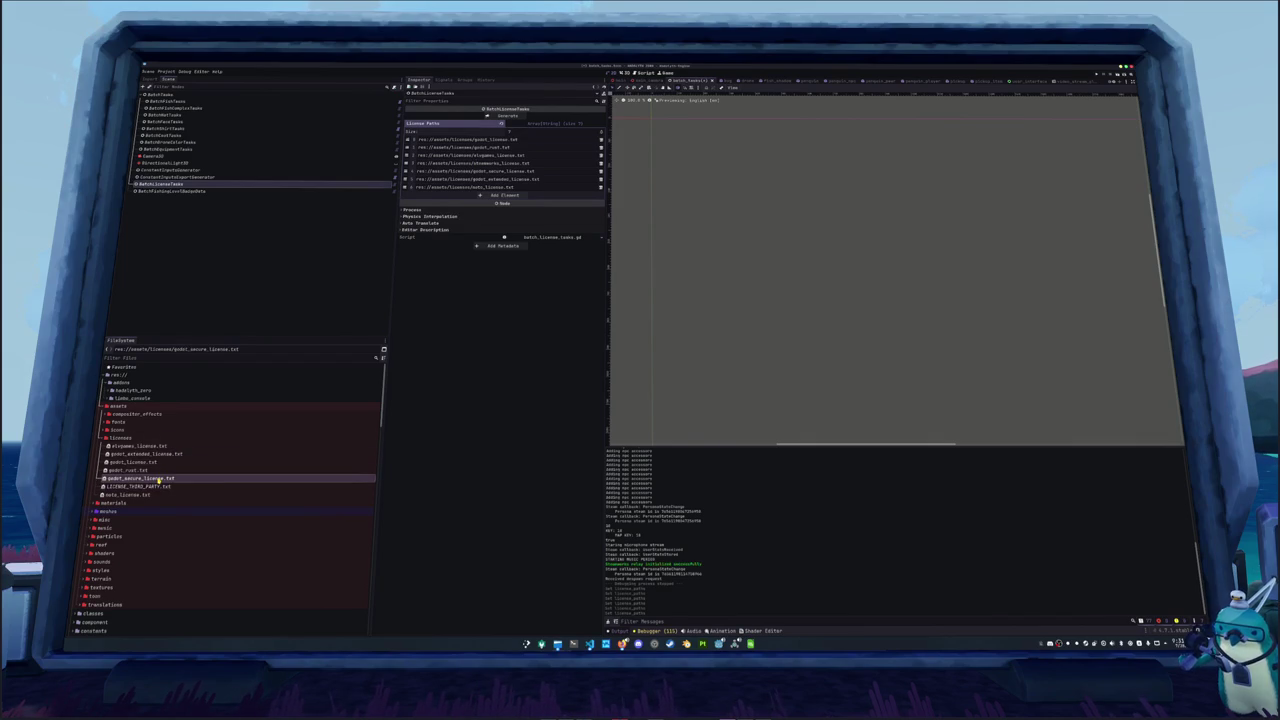
pyautogui.hotkey('ctrl', 'z')
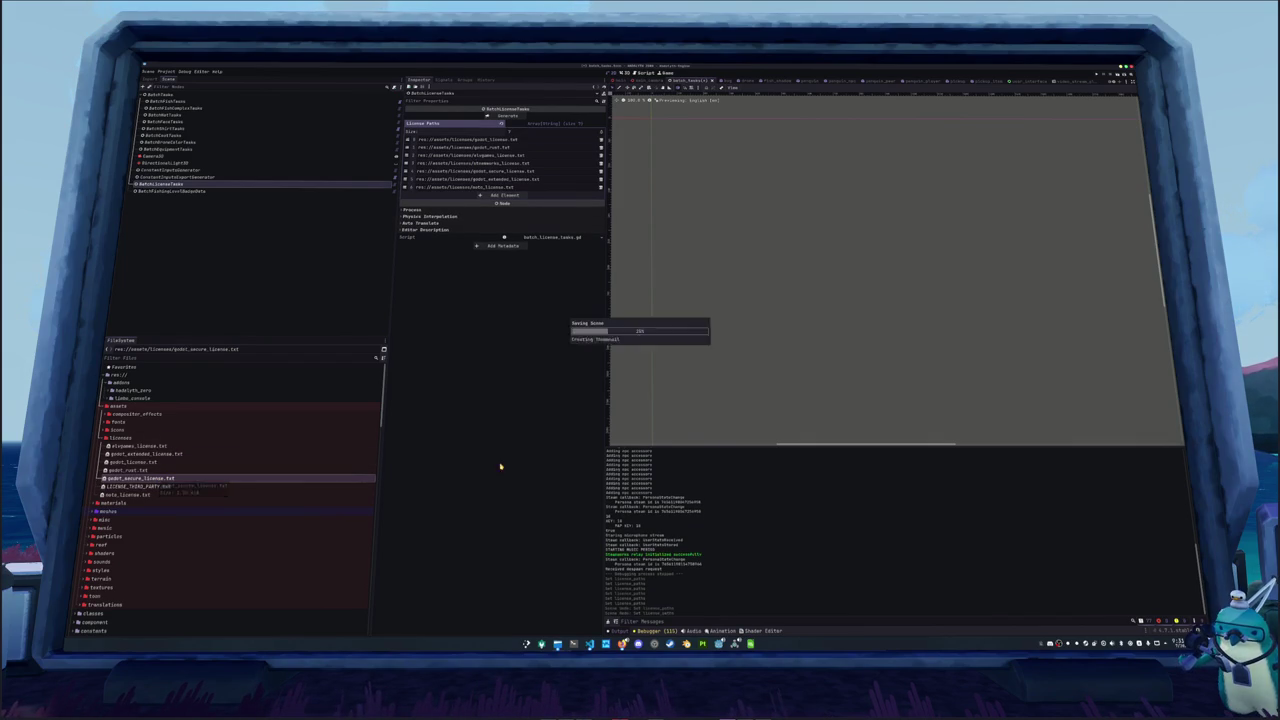
pyautogui.click(573, 644)
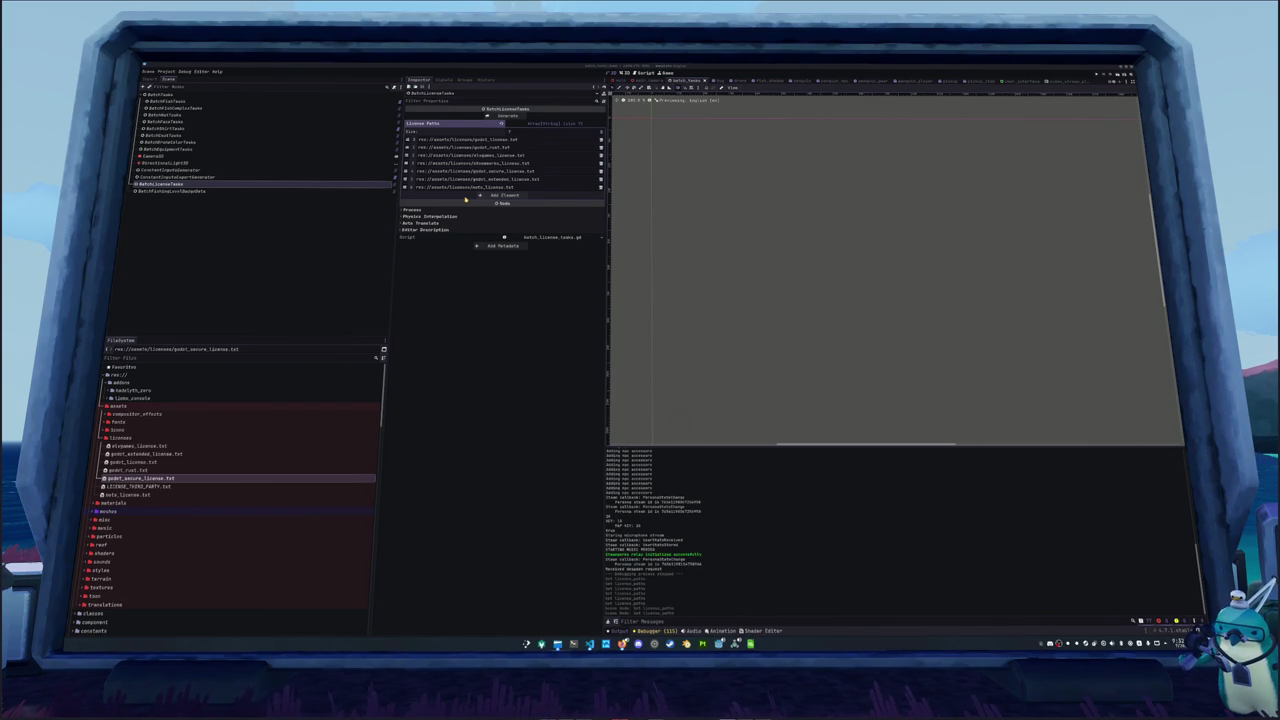
# Replace the steamworks_license.txt entry with the copied absolute path of LICENSE_THIRD_PARTY.txt
pyautogui.click(601, 163)
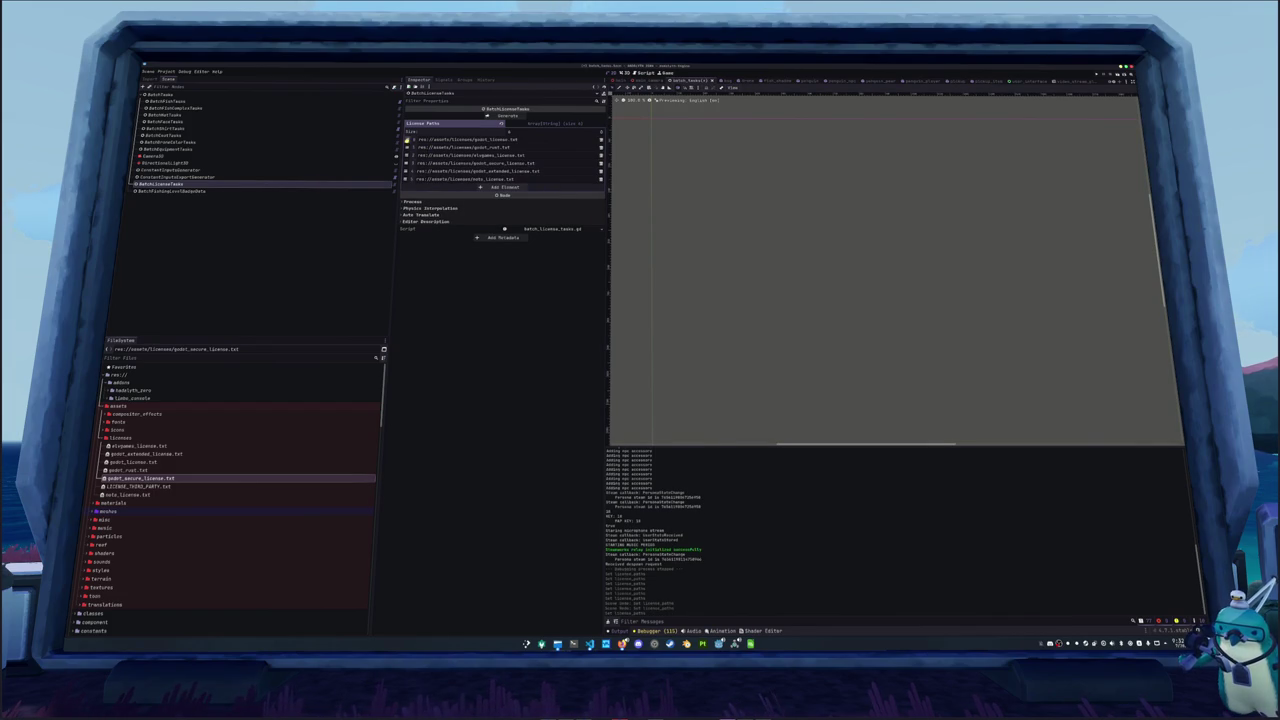
pyautogui.click(494, 187)
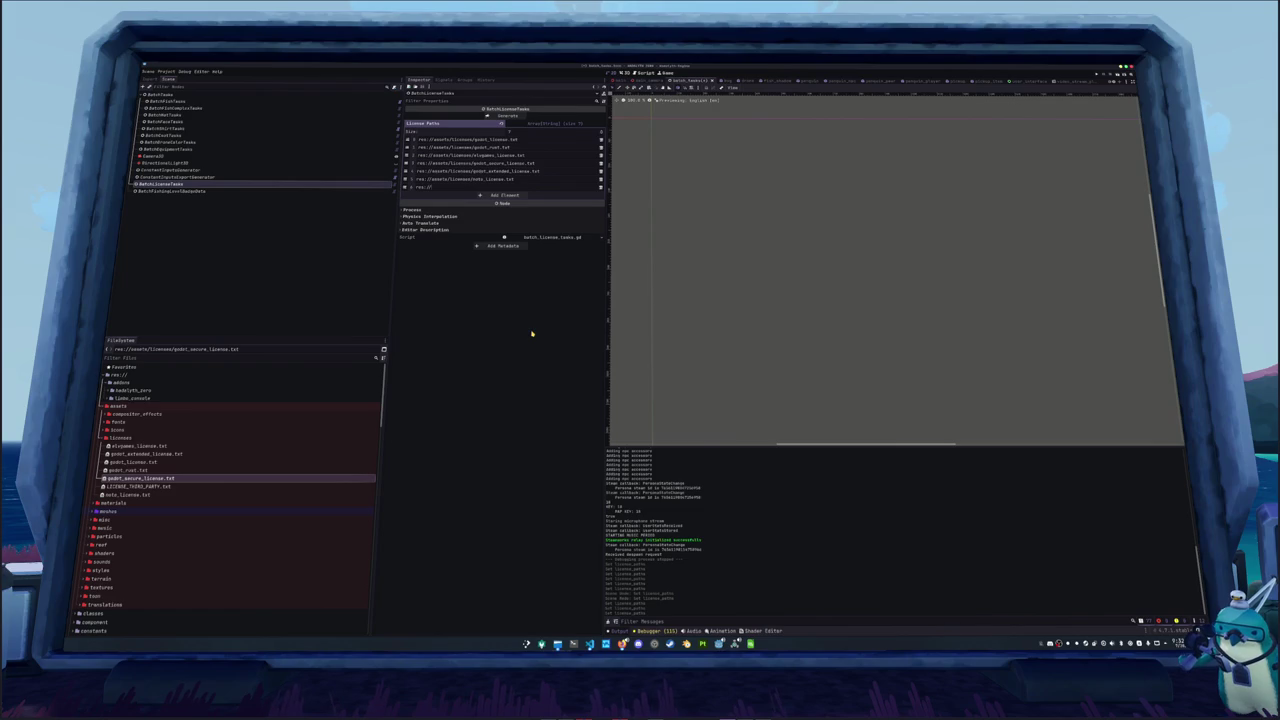
pyautogui.click(132, 486)
pyautogui.rightClick(139, 487)
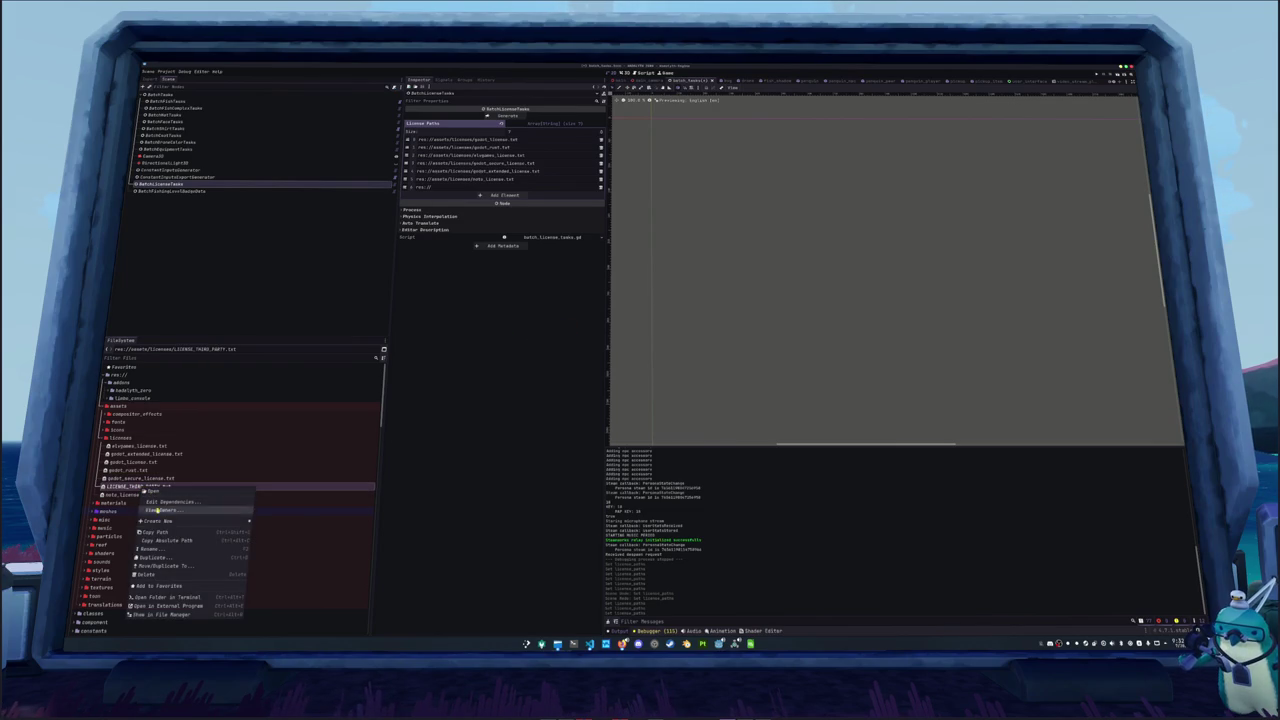
pyautogui.click(158, 540)
pyautogui.hotkey('ctrl', 'v')
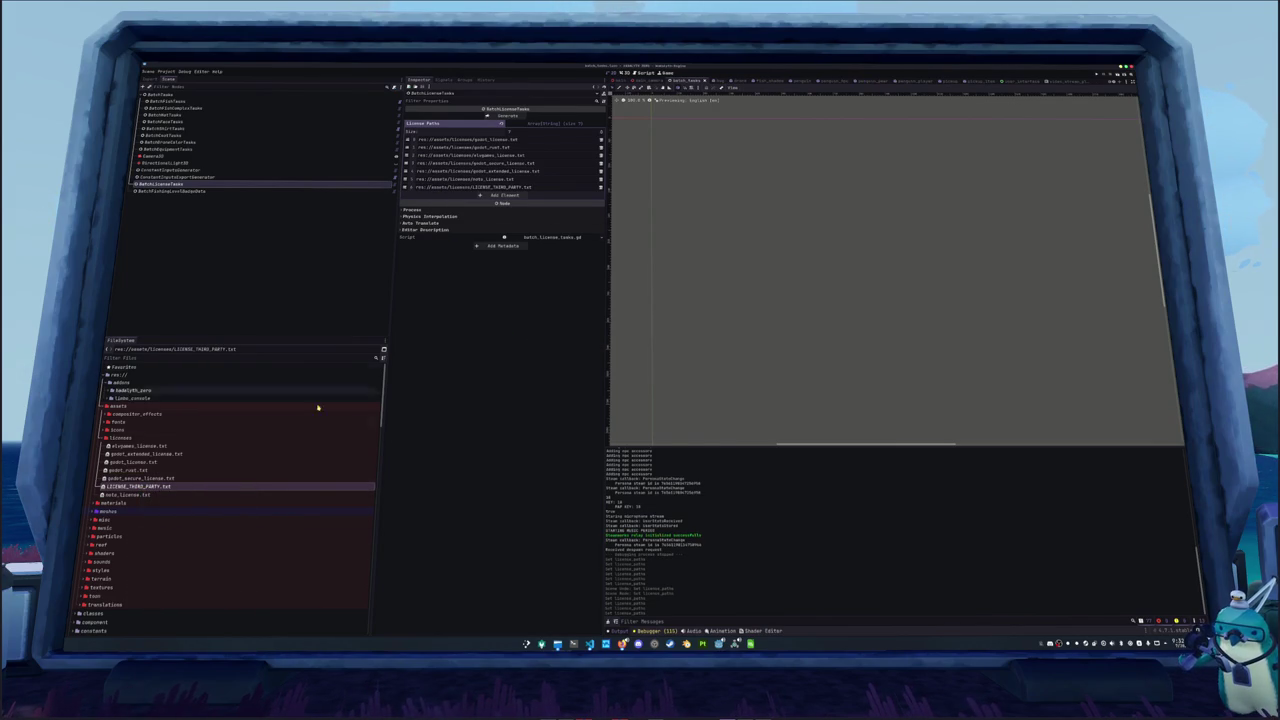
pyautogui.scroll(-4, 150, 520)
# Delete the old license files, gpl_license.tres through steamworks_license.tres, in data/license_data/base
pyautogui.click(108, 535)
pyautogui.doubleClick(108, 535)
pyautogui.scroll(-2, 110, 500)
pyautogui.click(111, 481)
pyautogui.doubleClick(118, 497)
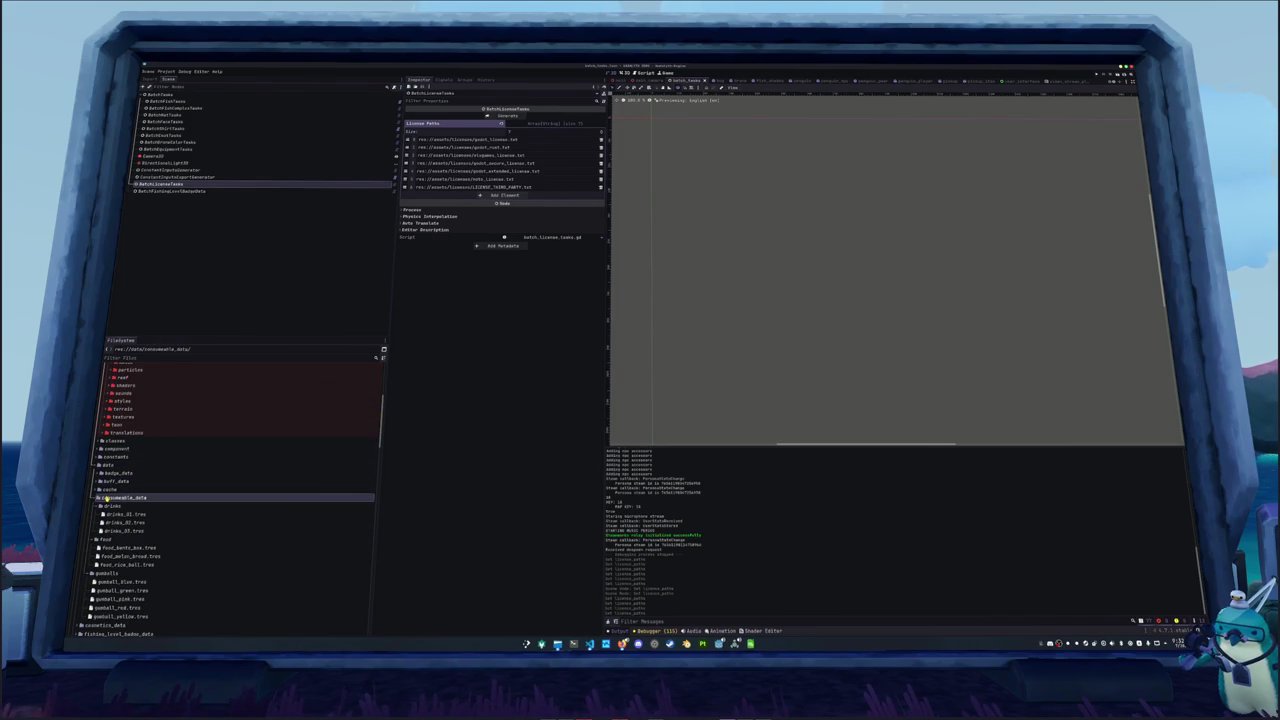
pyautogui.scroll(-2, 100, 560)
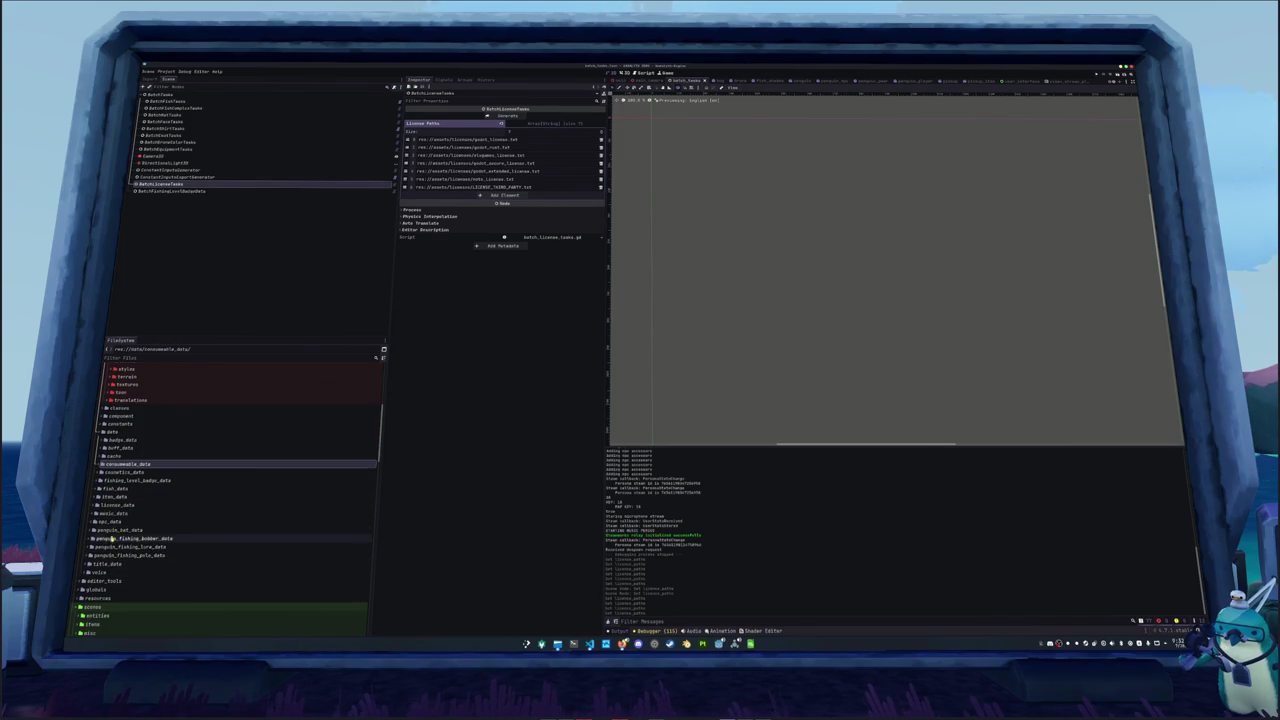
pyautogui.doubleClick(114, 505)
pyautogui.scroll(-2, 120, 490)
pyautogui.doubleClick(112, 480)
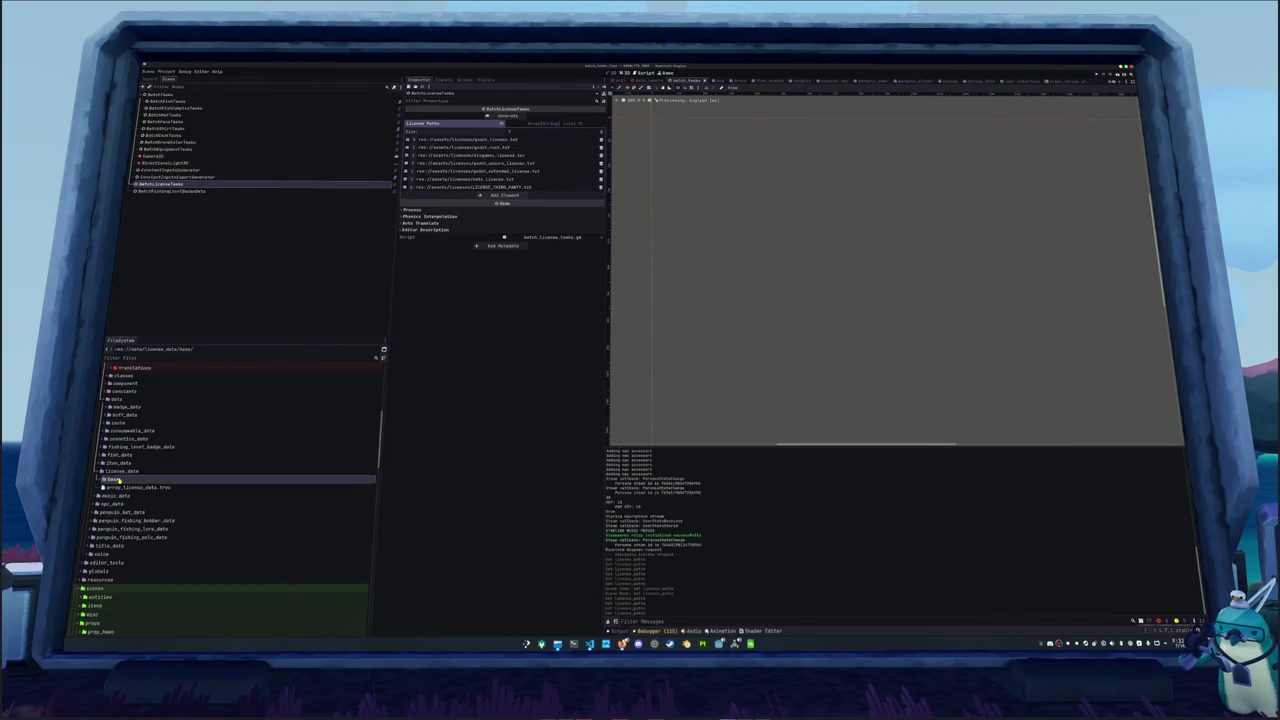
pyautogui.click(122, 487)
pyautogui.keyDown('shift'); pyautogui.click(125, 595); pyautogui.keyUp('shift')
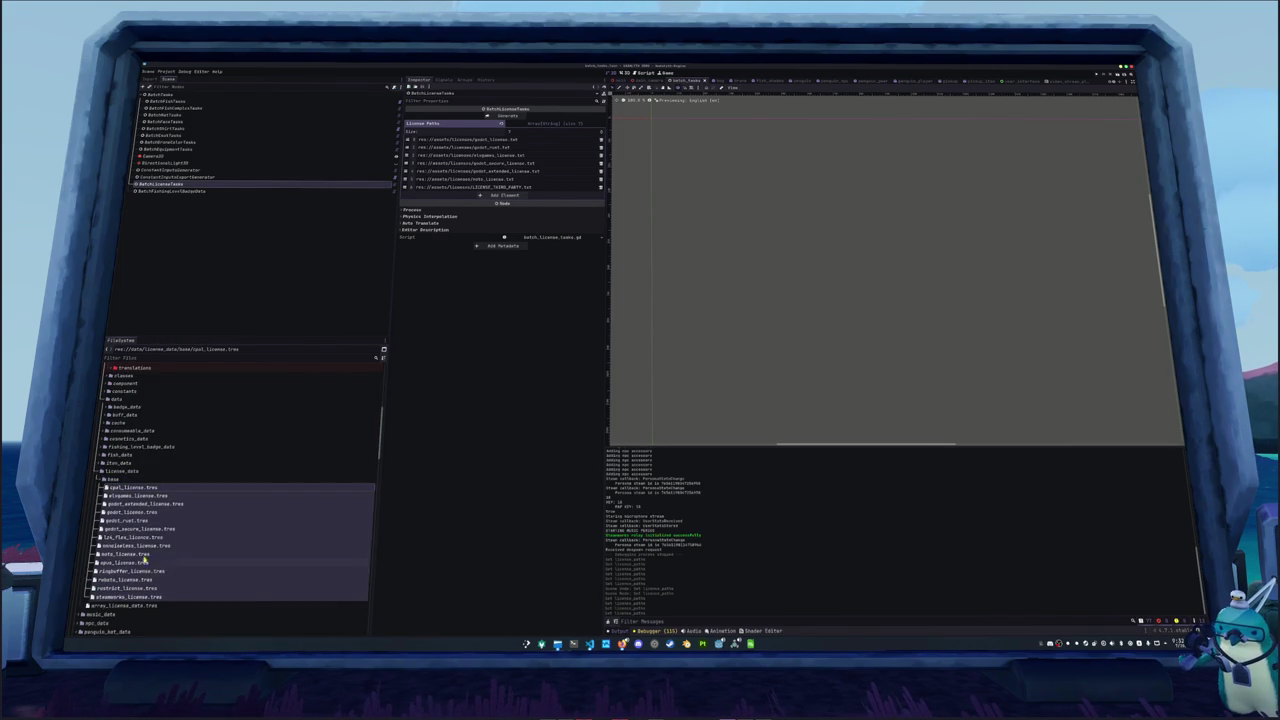
pyautogui.press('Delete')
pyautogui.press('Escape')
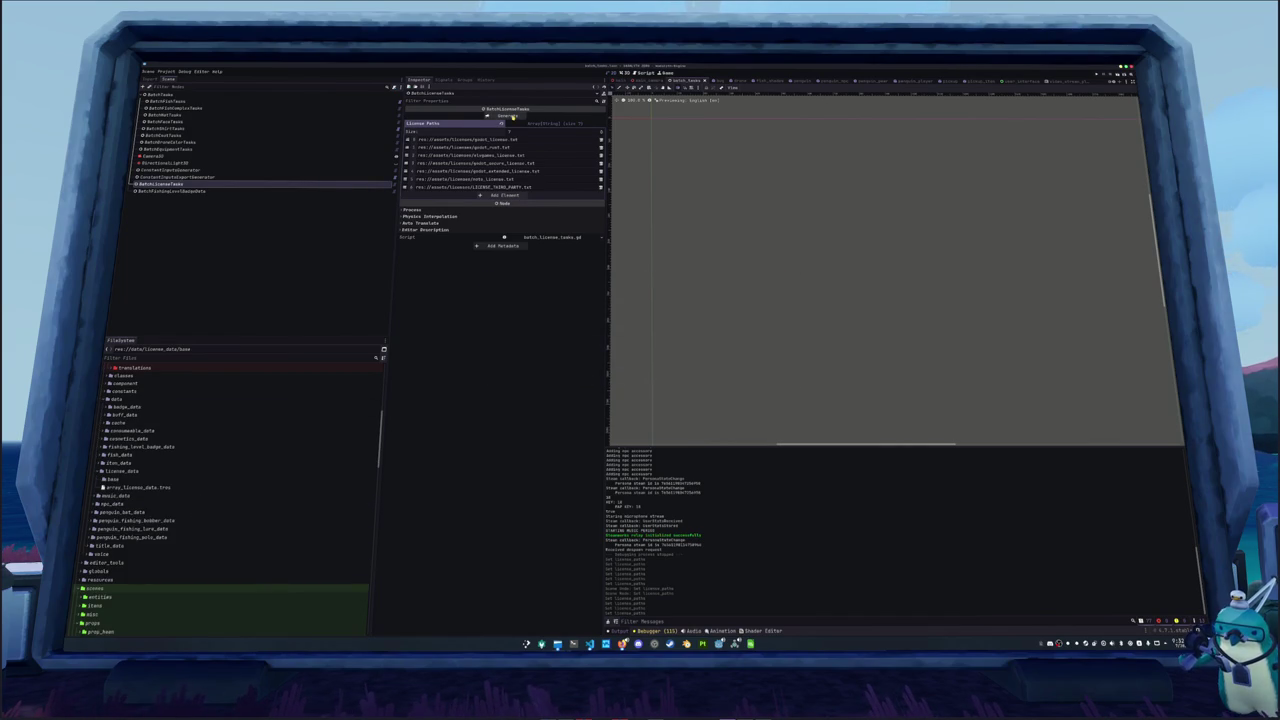
# Generate license resources from the path list and inspect the new LICENSE_THIRD_PARTY.tres
pyautogui.click(508, 116)
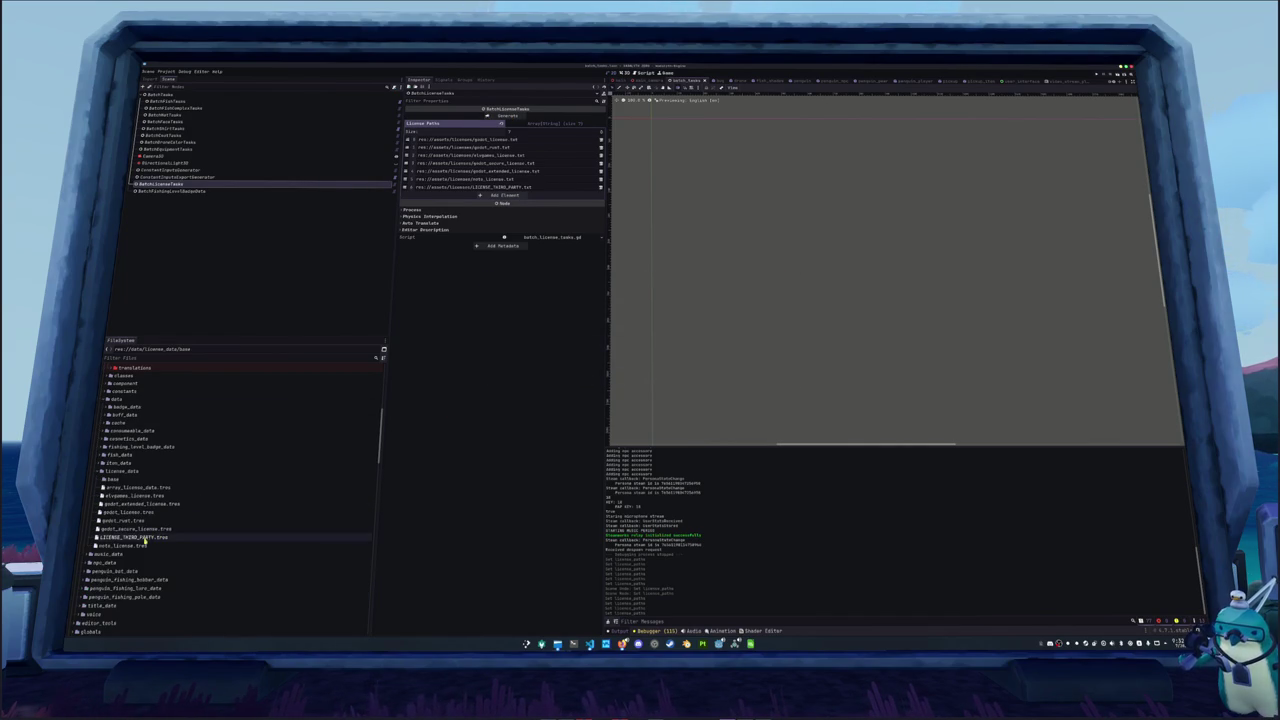
pyautogui.scroll(-2, 200, 480)
pyautogui.click(145, 469)
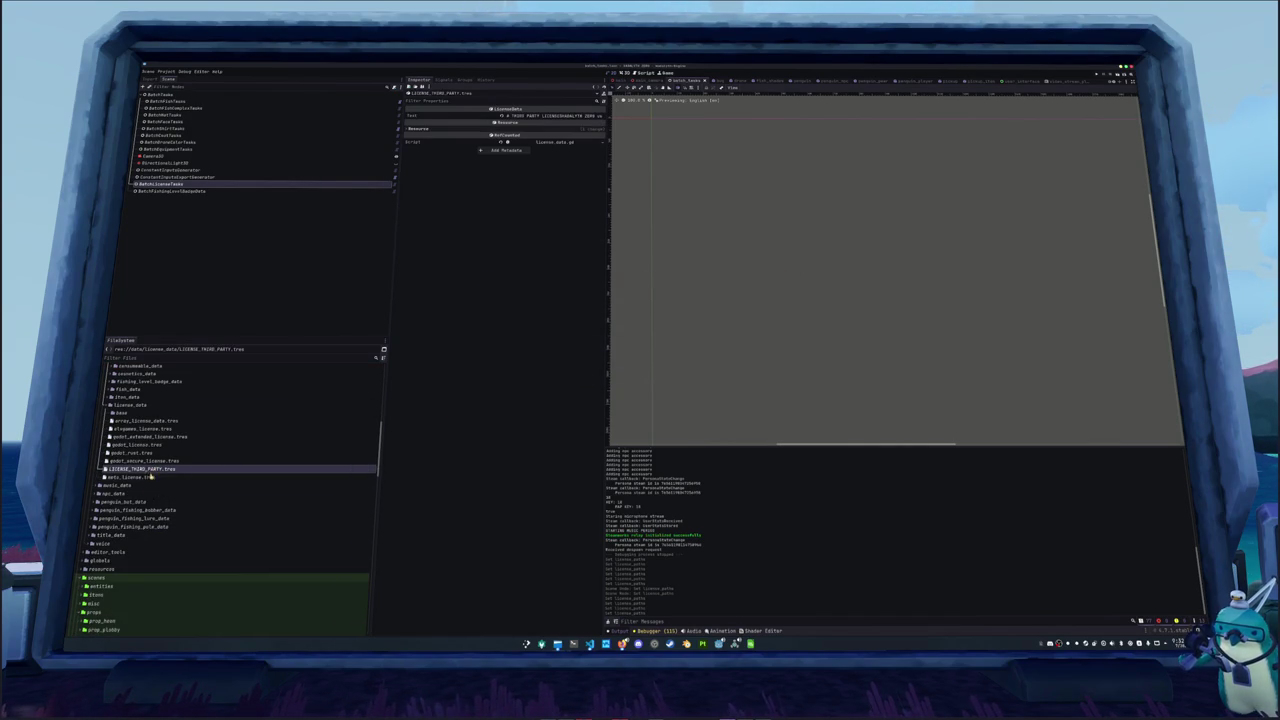
# Inspect the generated license resources, including LICENSE_THIRD_PARTY.tres
pyautogui.click(148, 477)
pyautogui.click(150, 469)
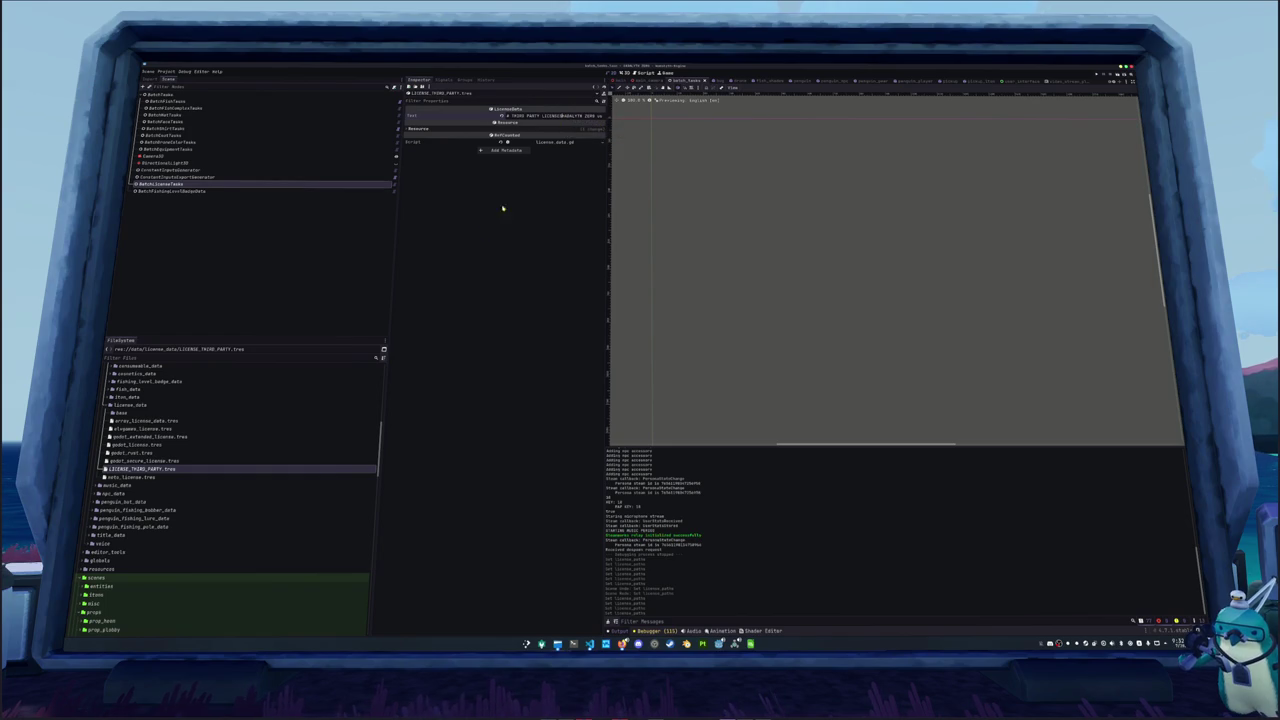
pyautogui.click(155, 478)
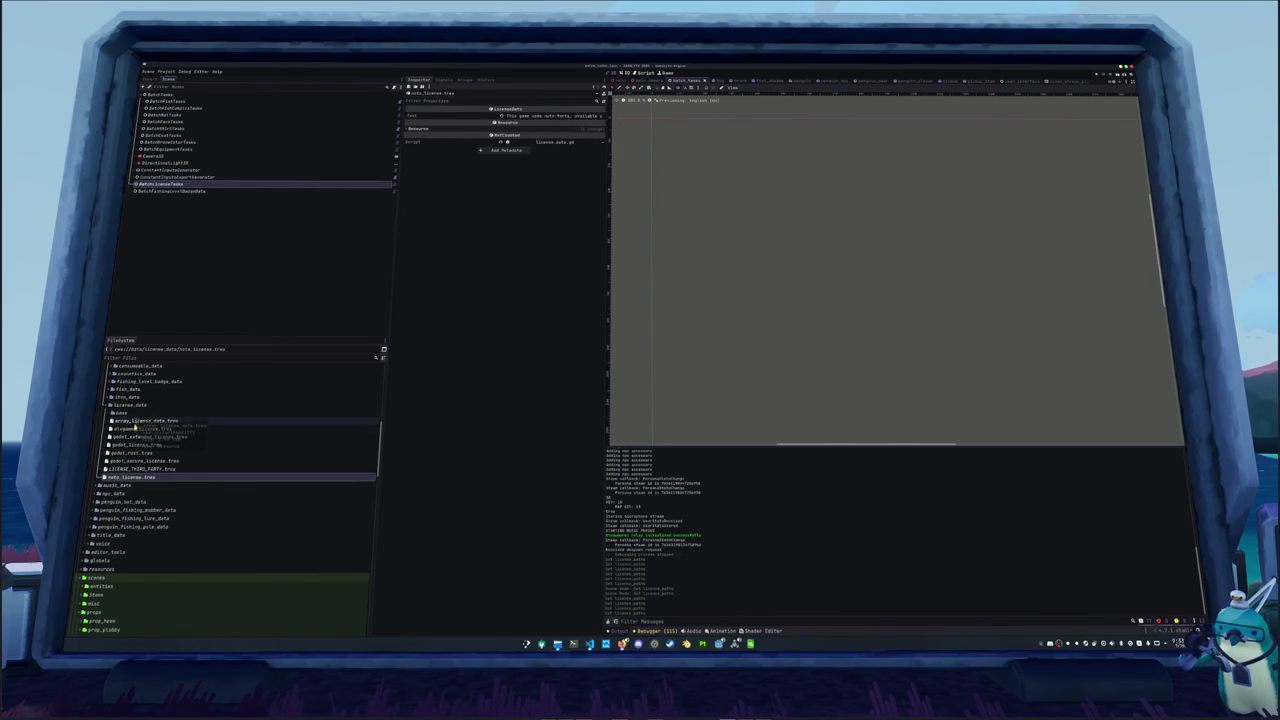
# Move the seven generated license files into the base folder, then open array_license_data.tres
pyautogui.click(122, 428)
pyautogui.keyDown('shift'); pyautogui.click(126, 479); pyautogui.keyUp('shift')
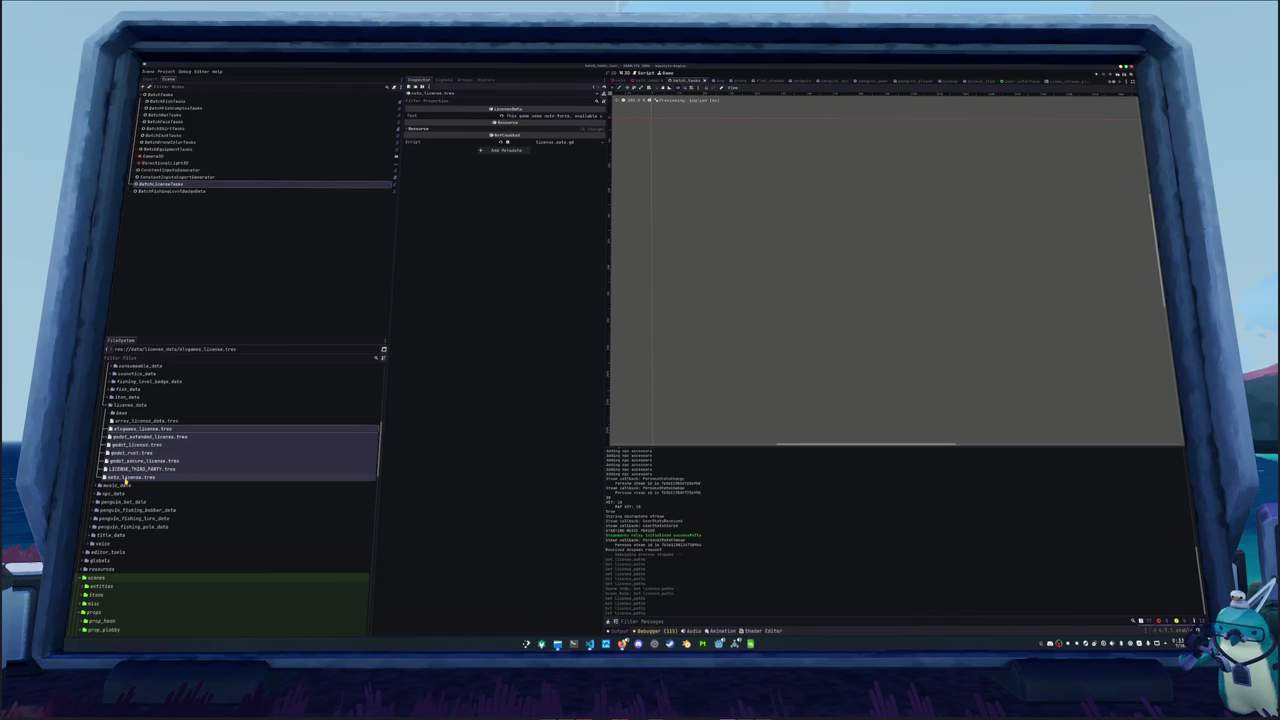
pyautogui.moveTo(122, 430); pyautogui.dragTo(120, 412)
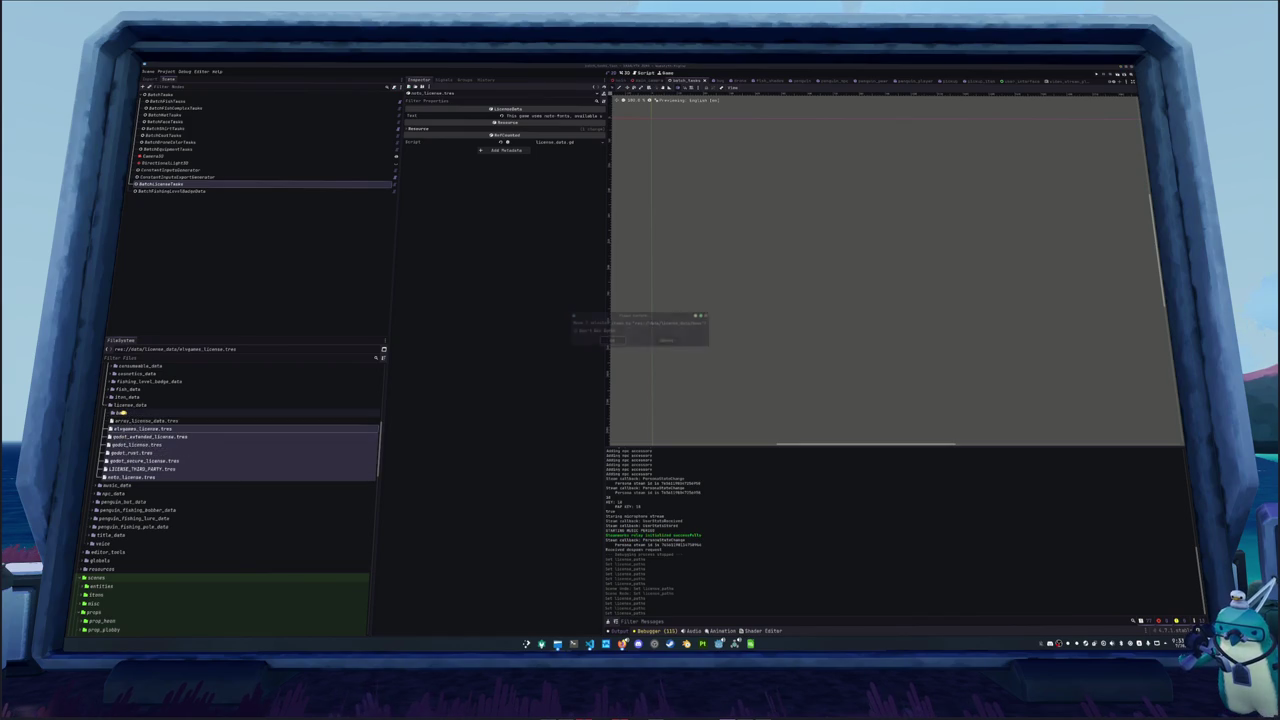
pyautogui.click(609, 341)
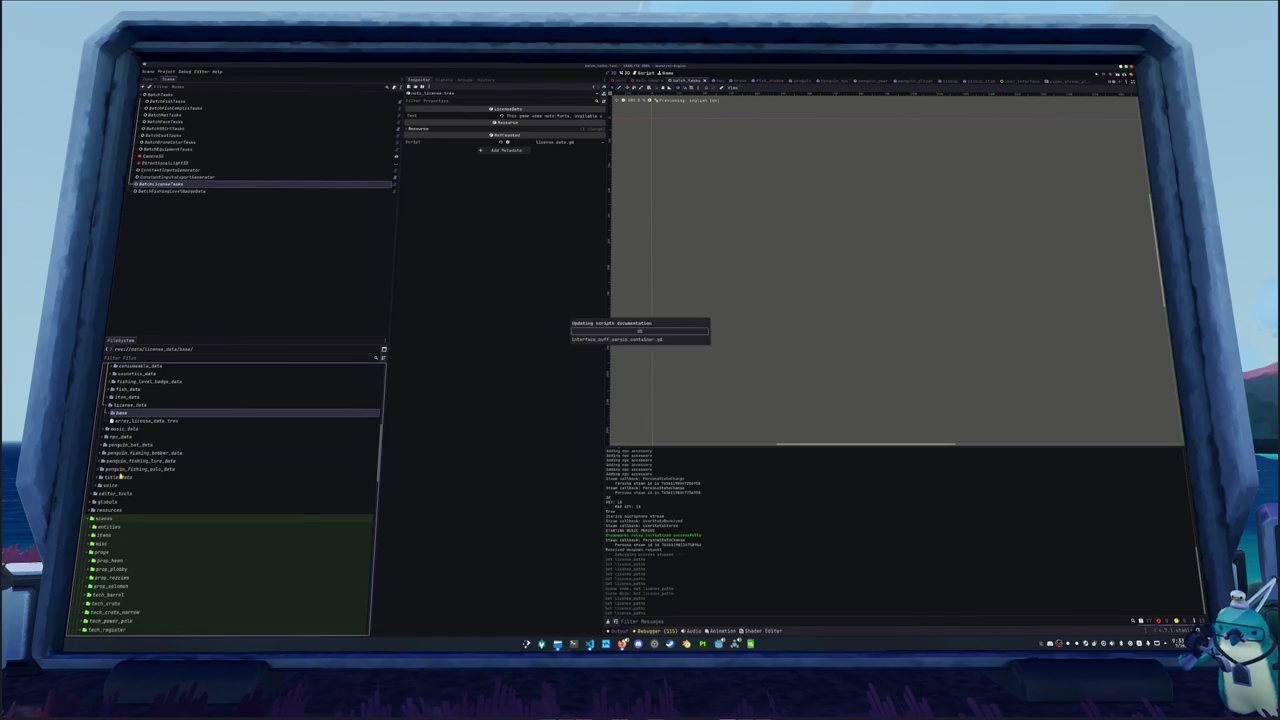
pyautogui.click(128, 421)
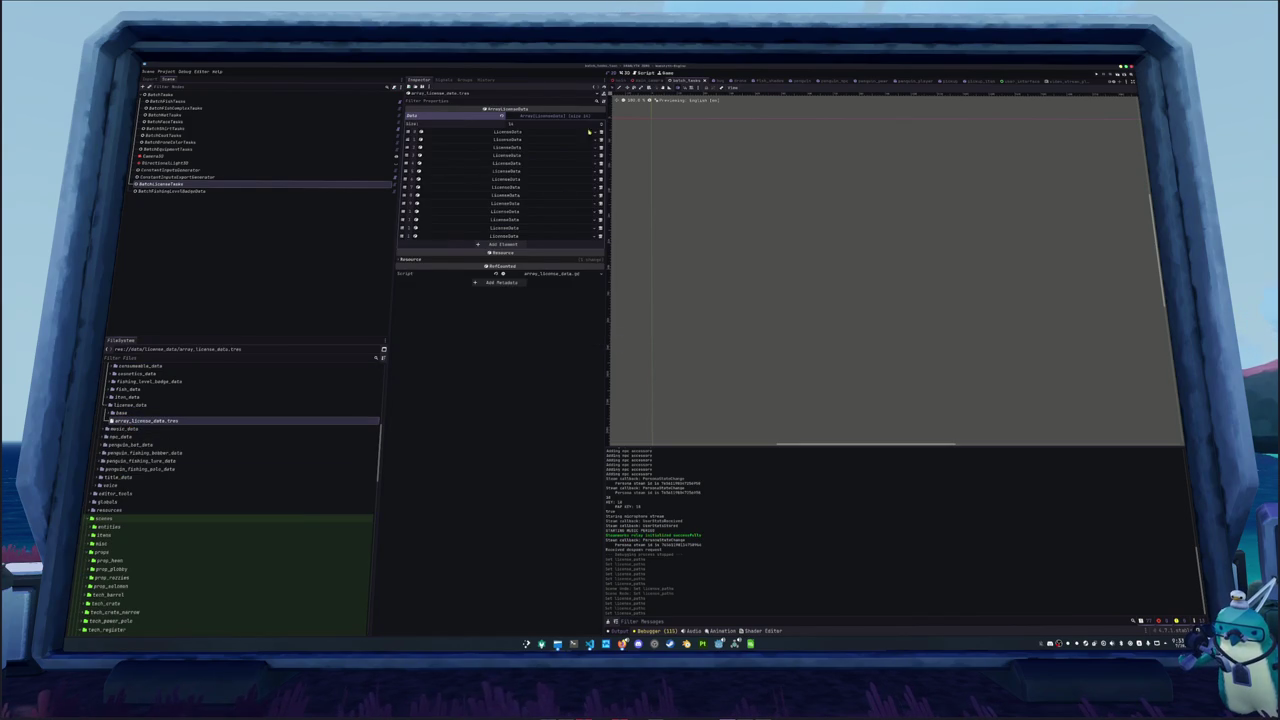
# Add the seven license files from base to the Data array
pyautogui.doubleClick(120, 412)
pyautogui.click(128, 421)
pyautogui.keyDown('shift'); pyautogui.click(140, 460); pyautogui.keyUp('shift')
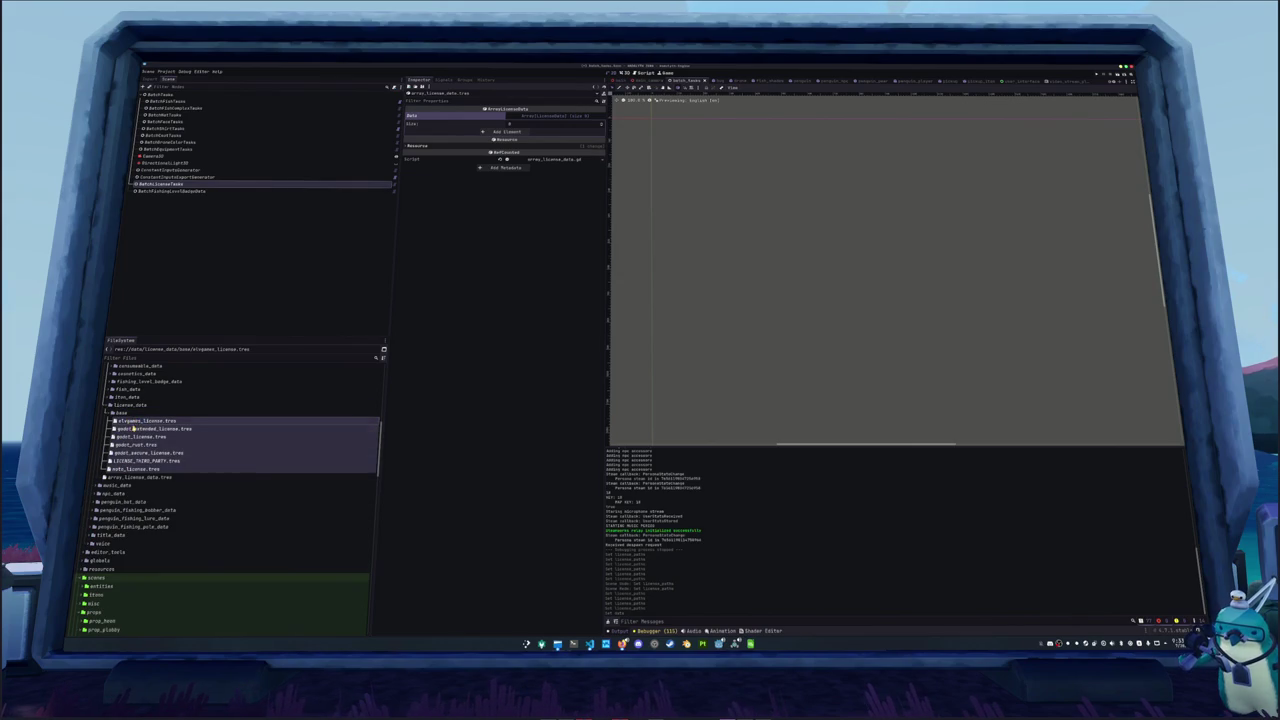
pyautogui.moveTo(130, 421)
pyautogui.mouseDown()
pyautogui.moveTo(490, 125)
pyautogui.moveTo(530, 116)
pyautogui.mouseUp()
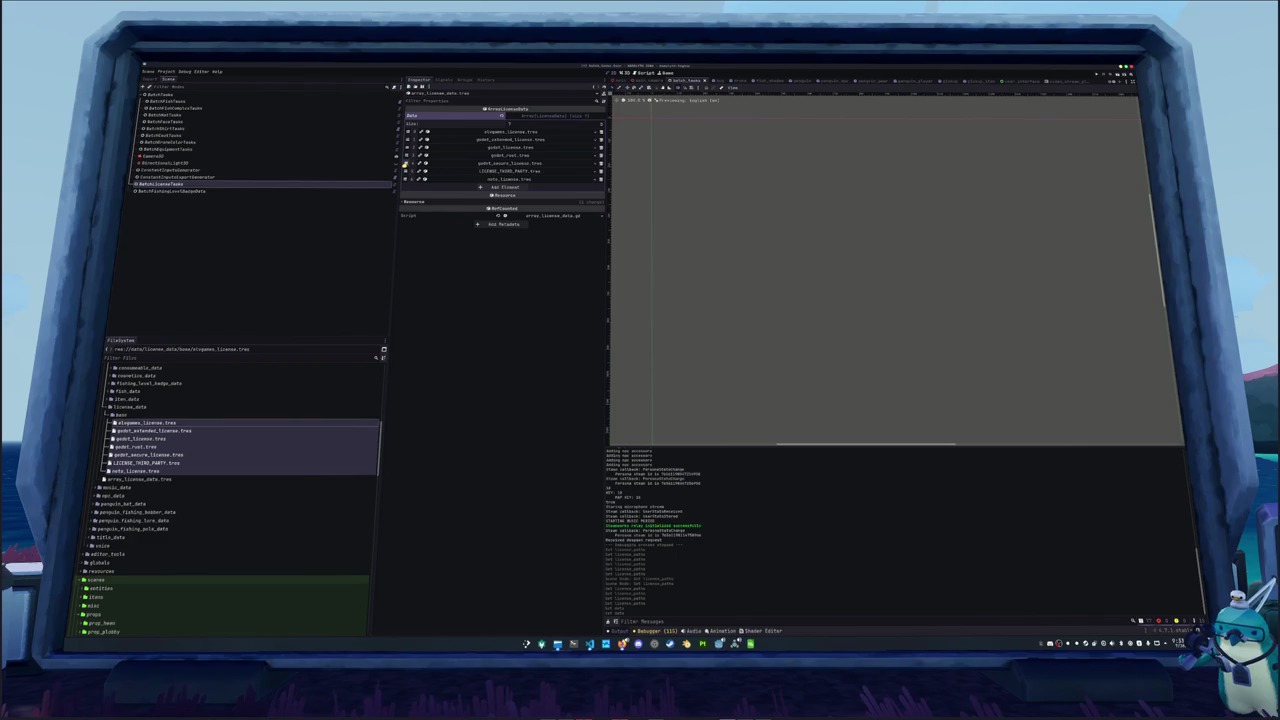
# Reorder Data to godot_license, godot_extended_license, godot_rust, then LICENSE_THIRD_PARTY.tres fourth
pyautogui.moveTo(407, 147); pyautogui.dragTo(408, 131)
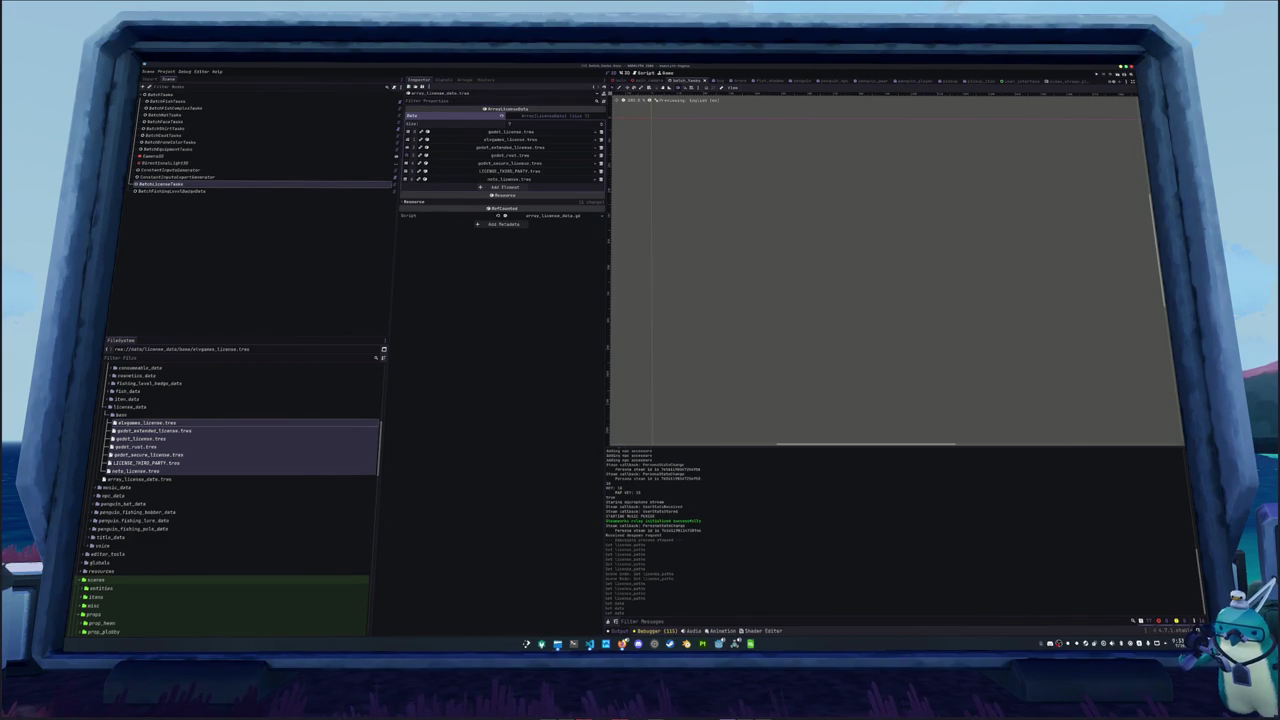
pyautogui.moveTo(407, 155); pyautogui.dragTo(407, 139)
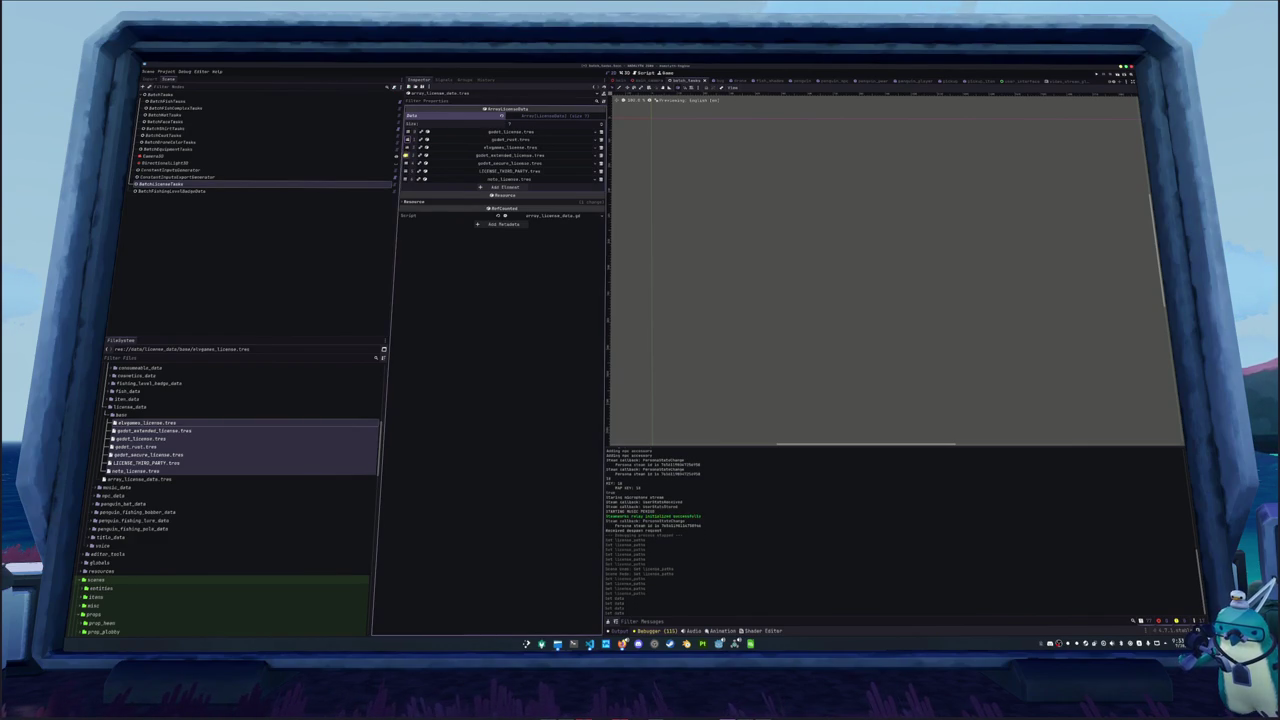
pyautogui.moveTo(407, 155); pyautogui.dragTo(407, 139)
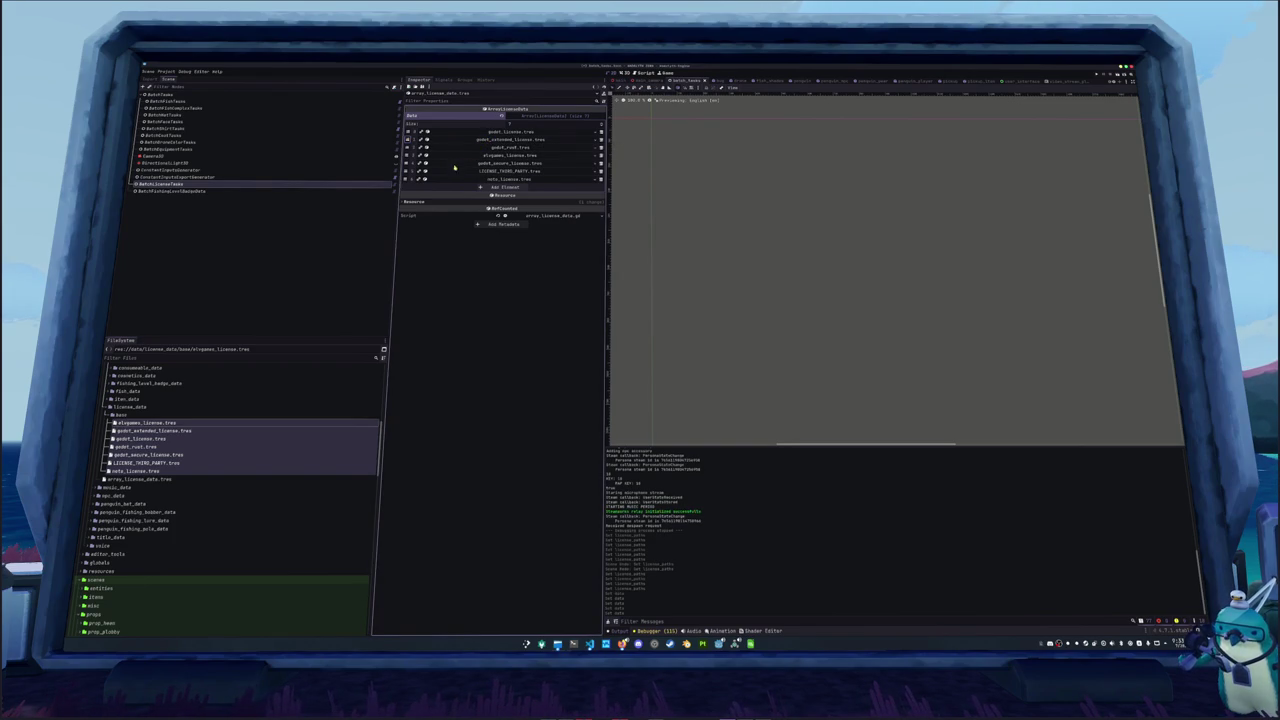
pyautogui.moveTo(407, 171); pyautogui.dragTo(407, 163)
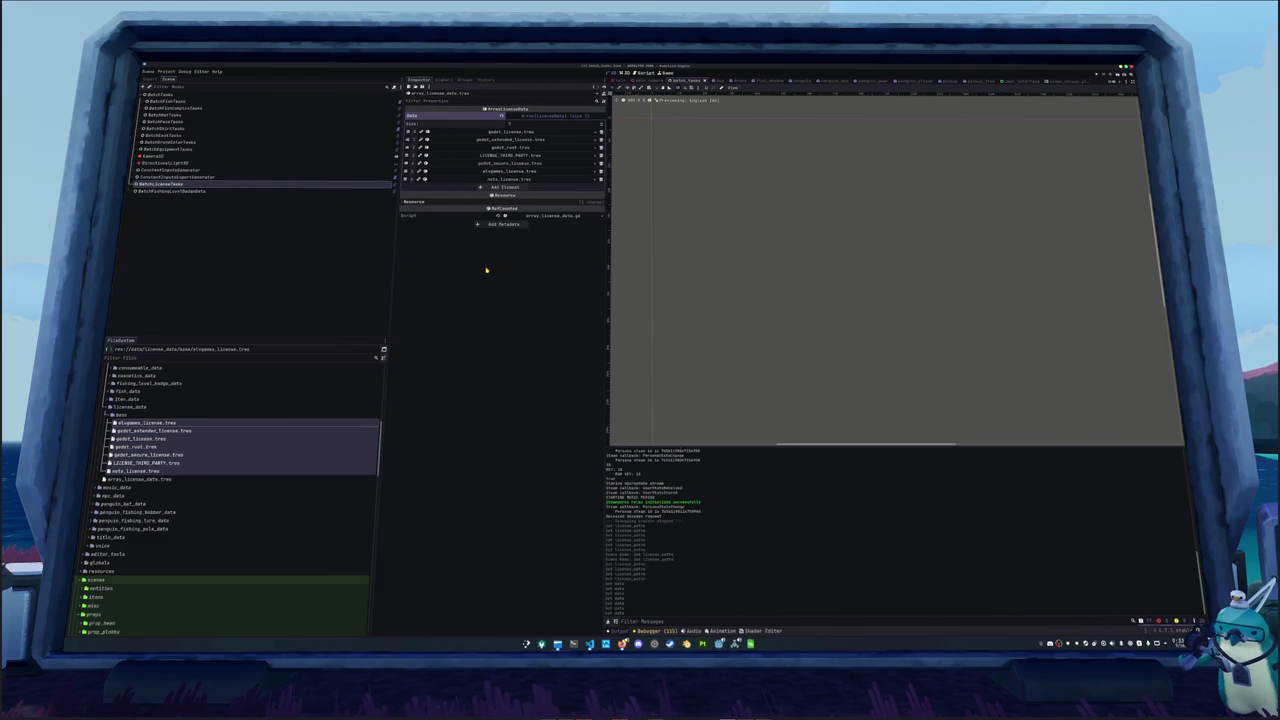
pyautogui.click(558, 116)
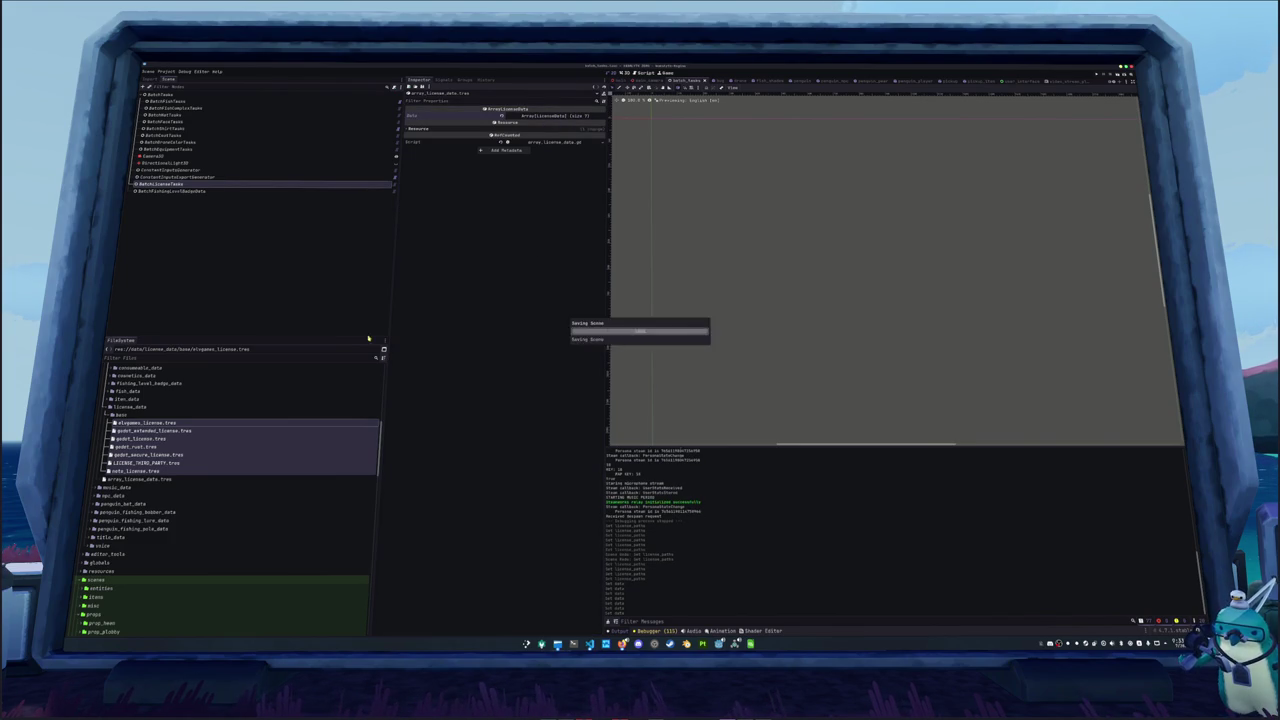
# Verify the seven license entries in the user_interface scene, save it, and run the game
pyautogui.click(1015, 81)
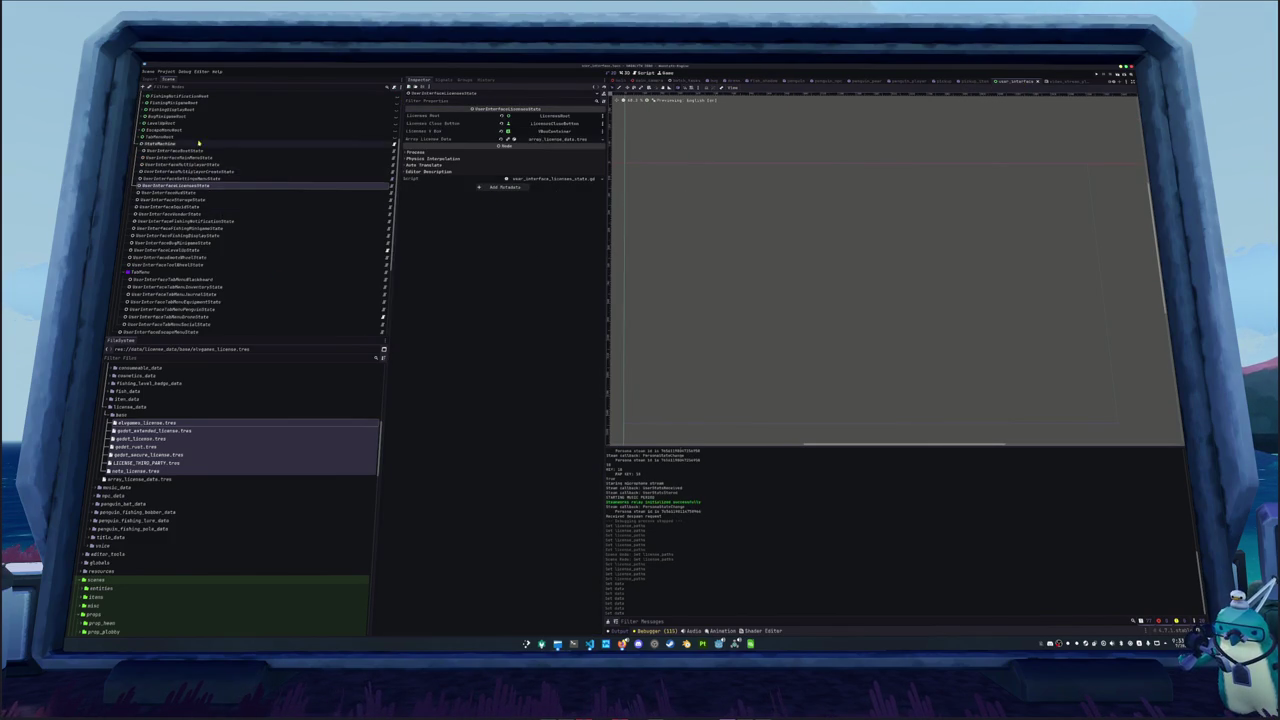
pyautogui.scroll(3, 233, 200)
pyautogui.click(555, 138)
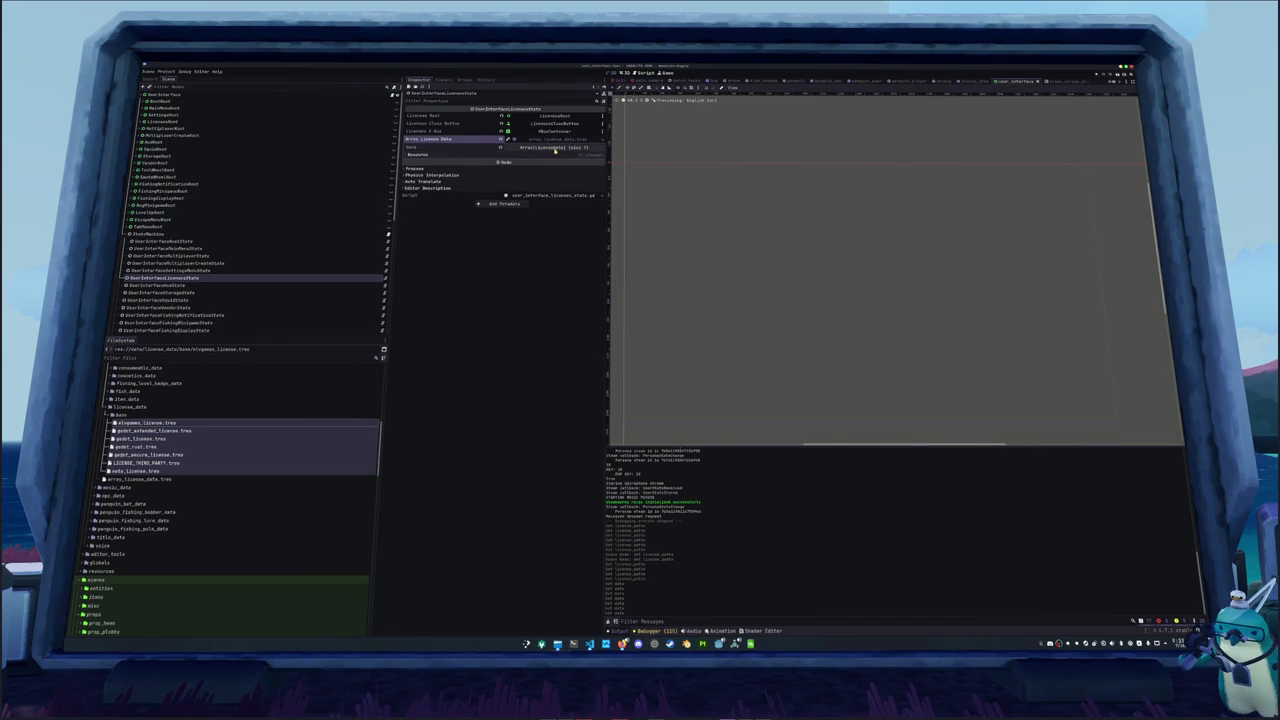
pyautogui.click(558, 147)
pyautogui.hotkey('ctrl', 's')
pyautogui.press('F5')
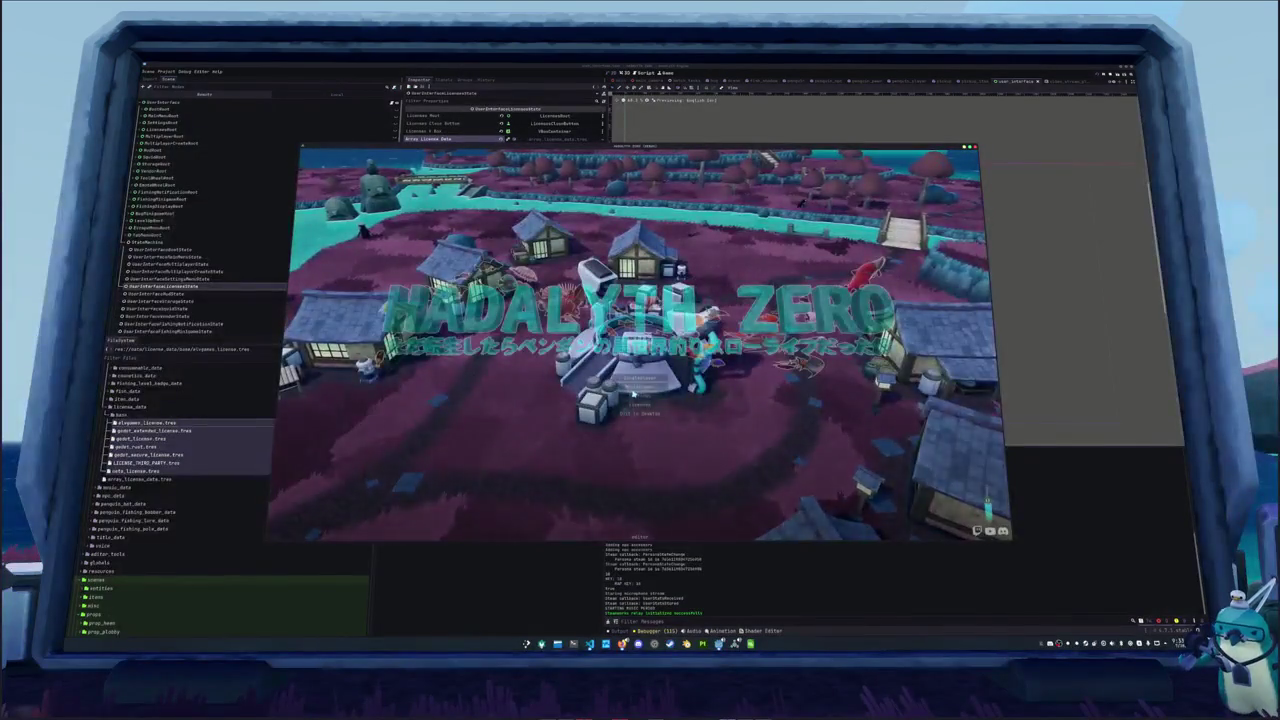
# Read through the in-game Licenses screen, then close it
pyautogui.click(637, 403)
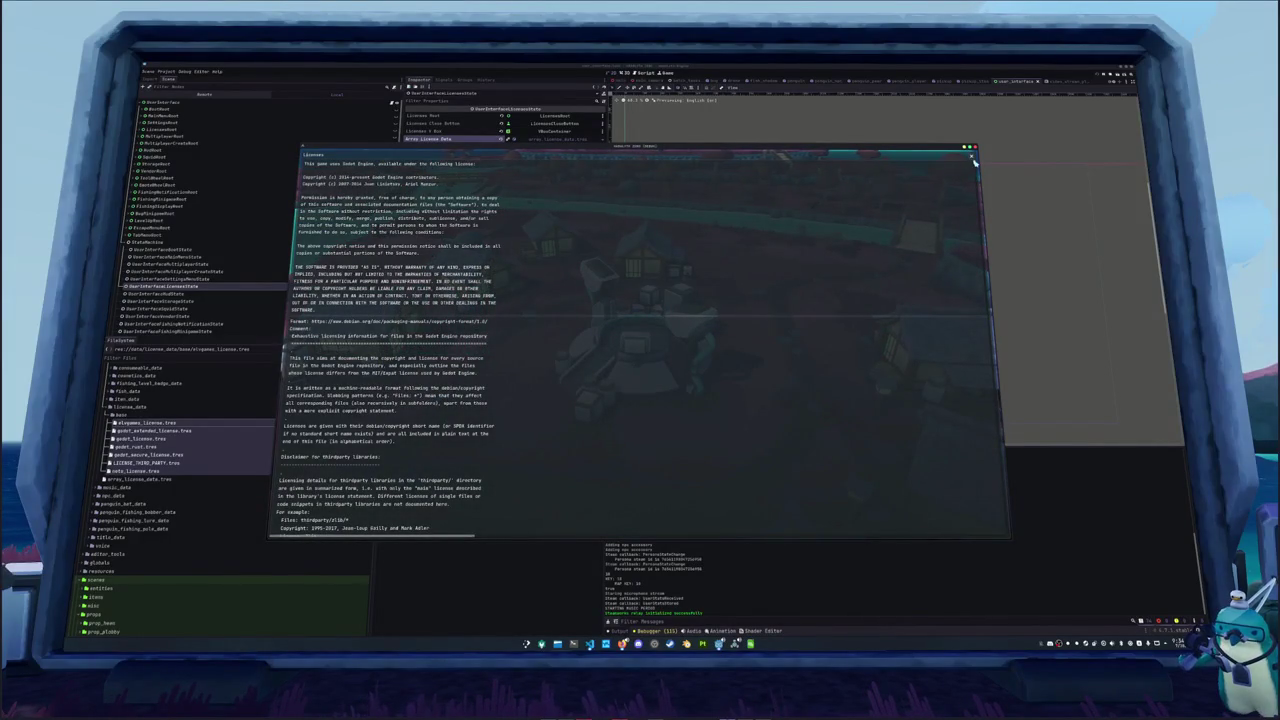
pyautogui.scroll(-10, 979, 225)
pyautogui.moveTo(979, 225); pyautogui.dragTo(999, 465)
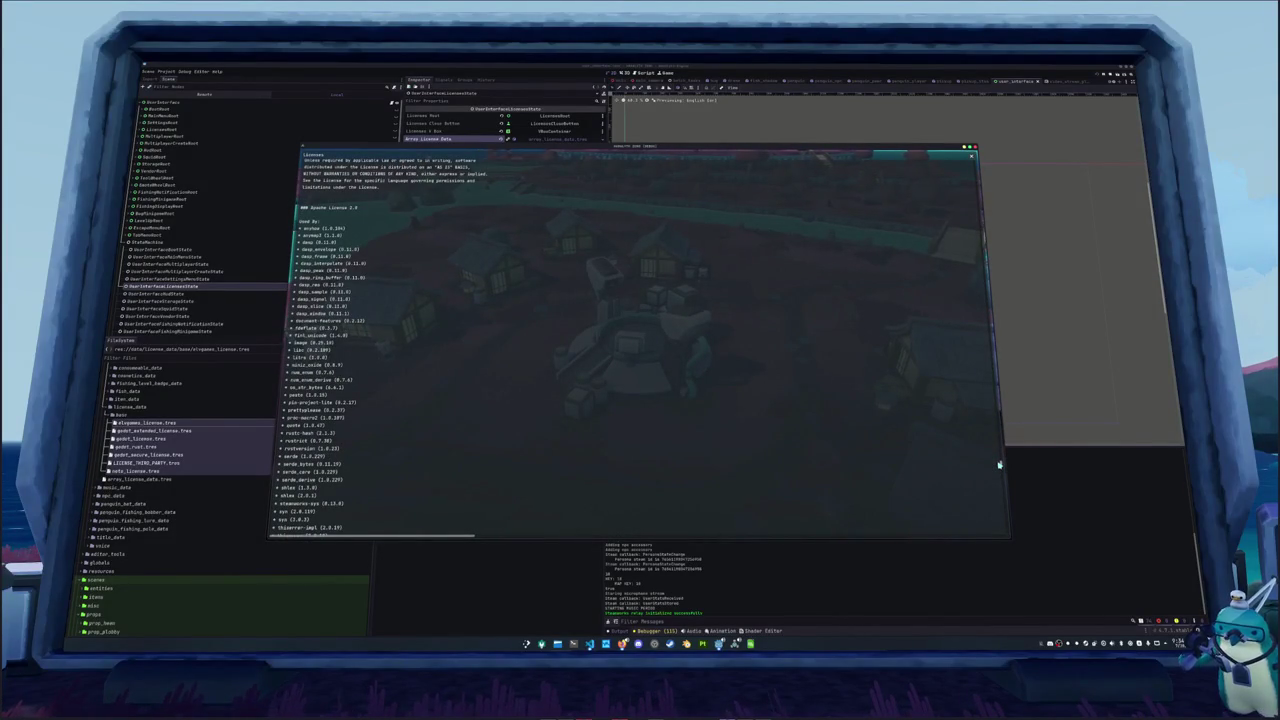
pyautogui.scroll(-5, 999, 465)
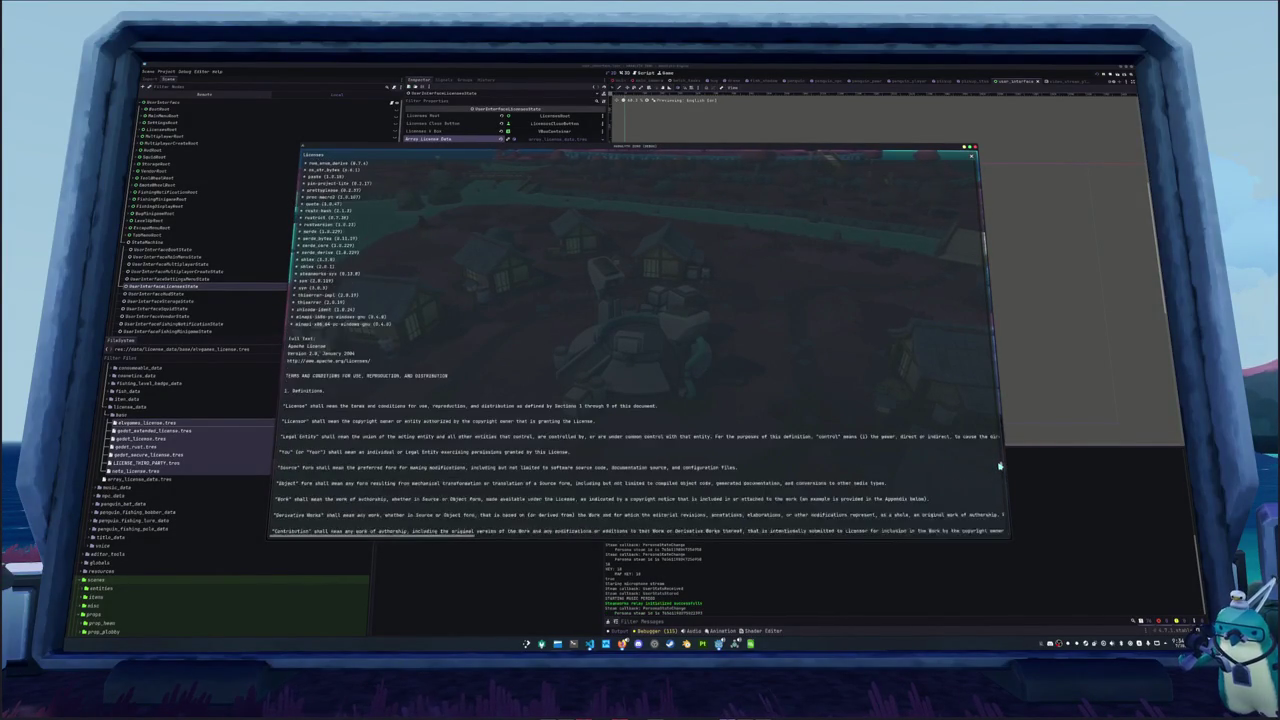
pyautogui.moveTo(999, 465); pyautogui.dragTo(1000, 469)
pyautogui.scroll(-1, 1000, 469)
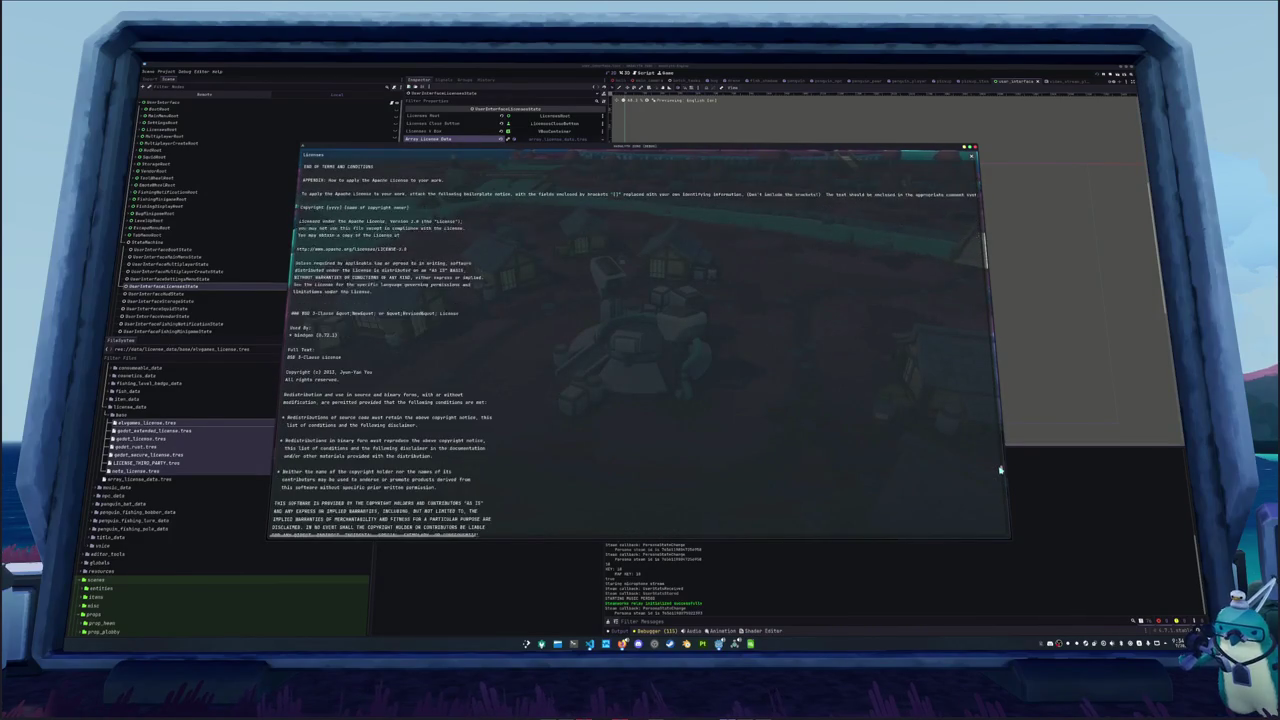
pyautogui.scroll(-10, 1000, 469)
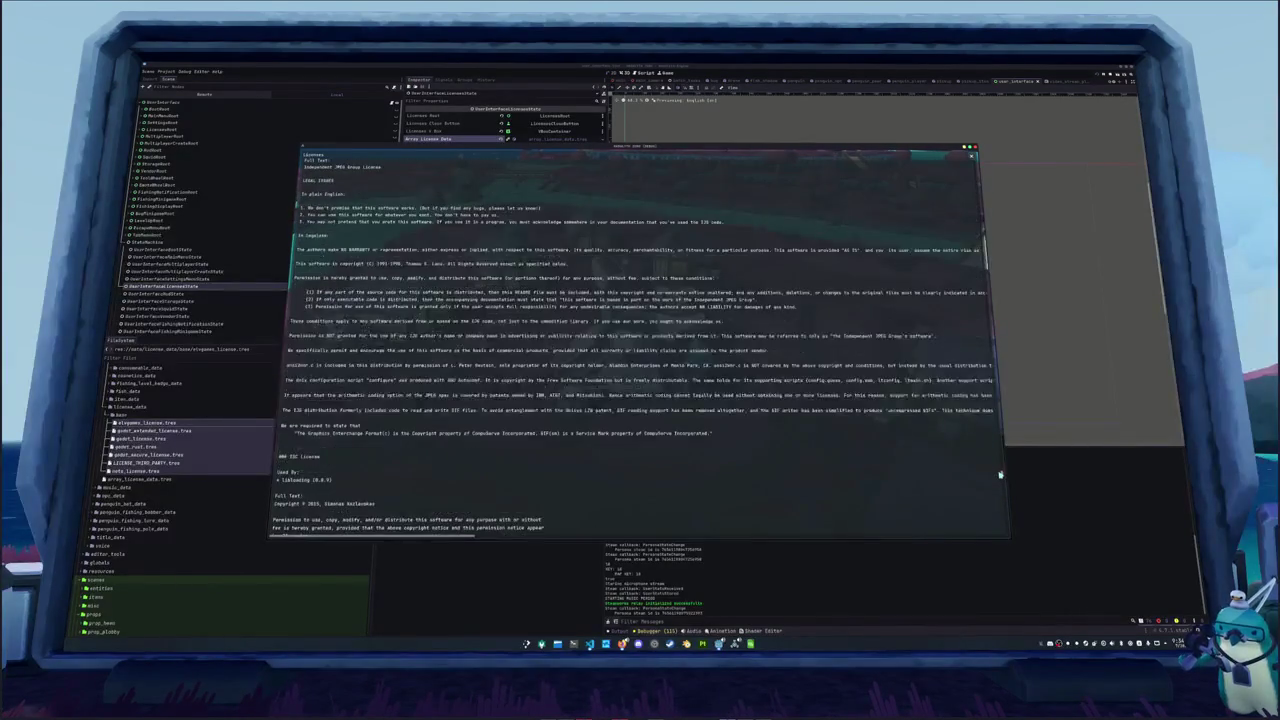
pyautogui.moveTo(1002, 489)
pyautogui.mouseDown()
pyautogui.moveTo(1003, 532)
pyautogui.moveTo(997, 451)
pyautogui.mouseUp()
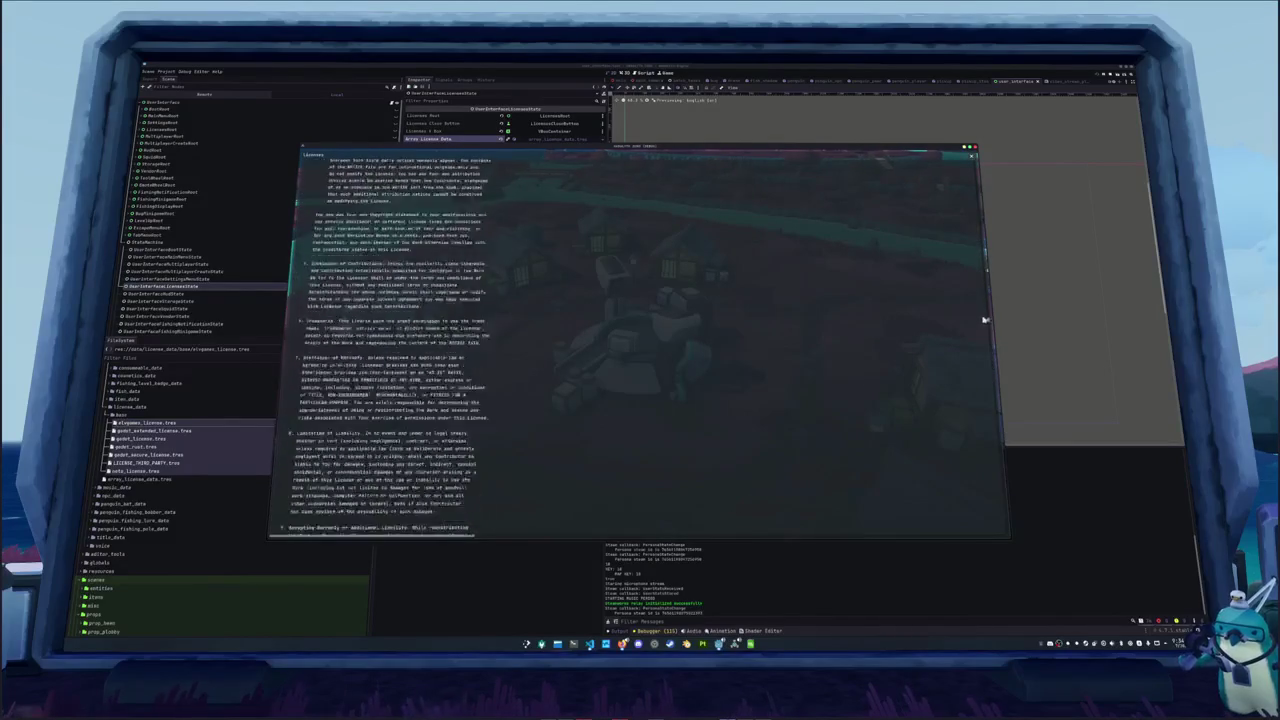
pyautogui.moveTo(978, 245); pyautogui.dragTo(974, 182)
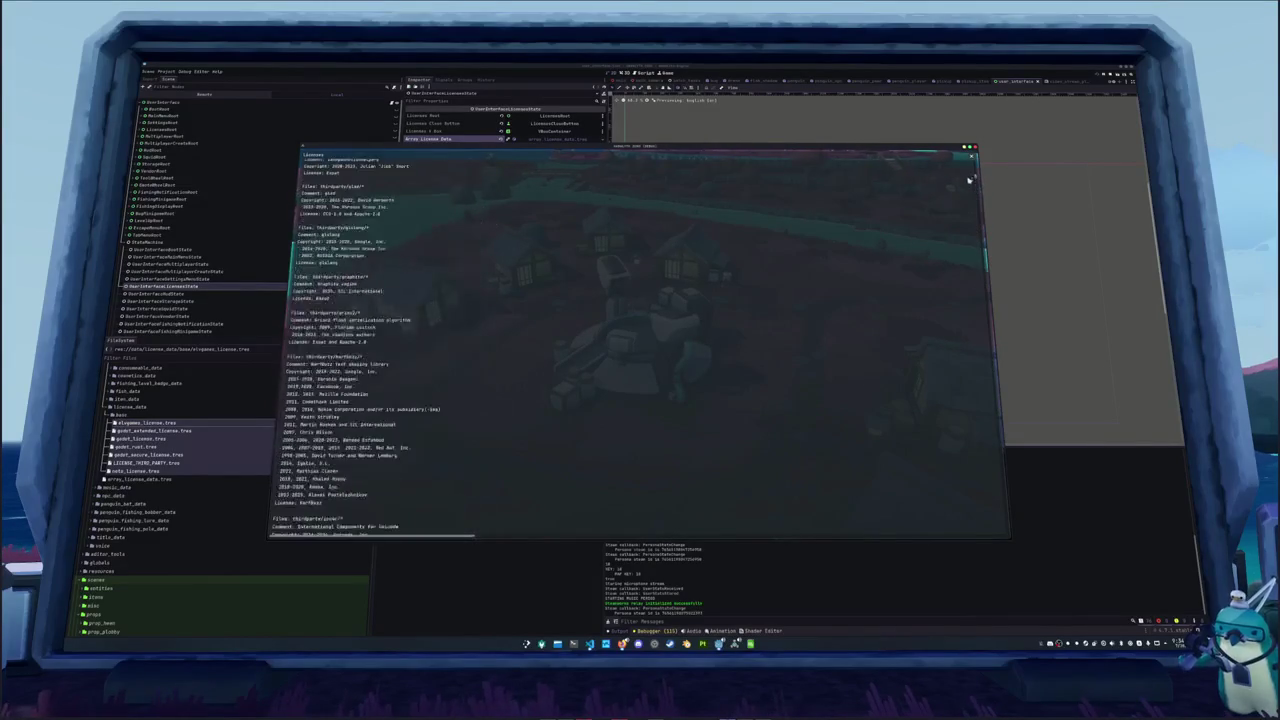
pyautogui.press('Escape')
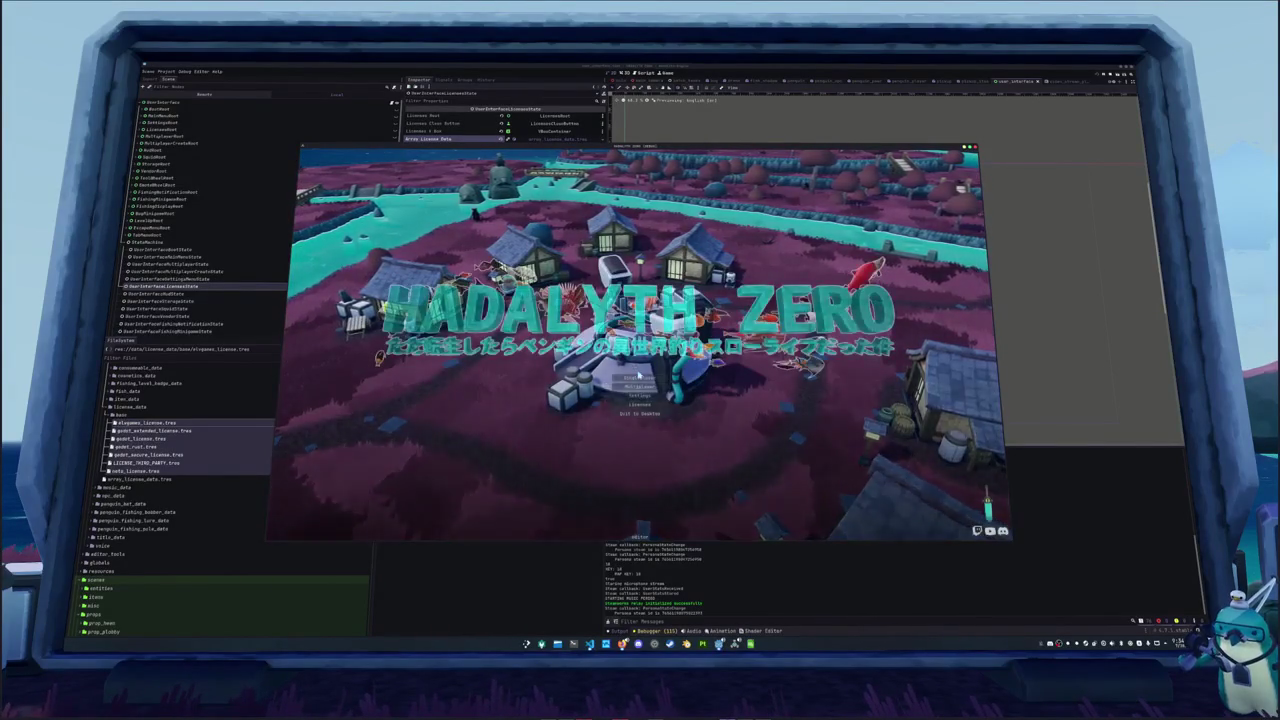
# Start playing briefly, open the escape menu, and stop the running game
pyautogui.click(639, 377)
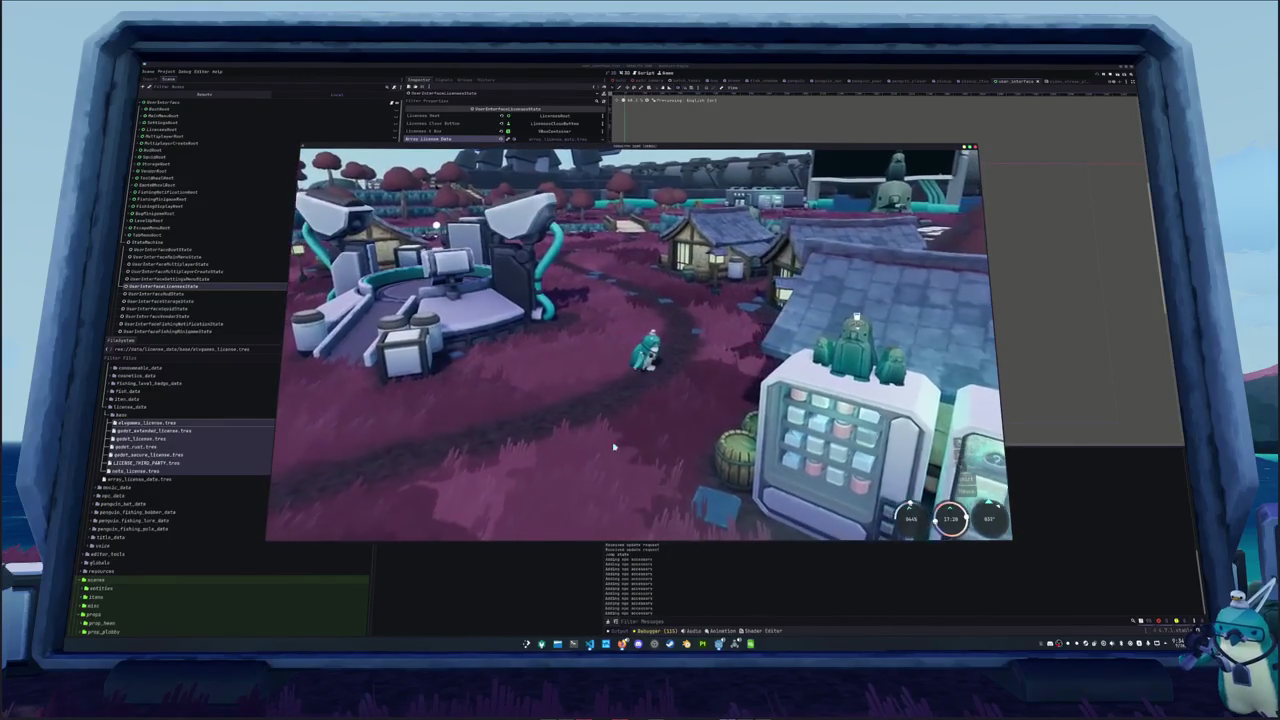
pyautogui.press('Escape')
pyautogui.press('F8')
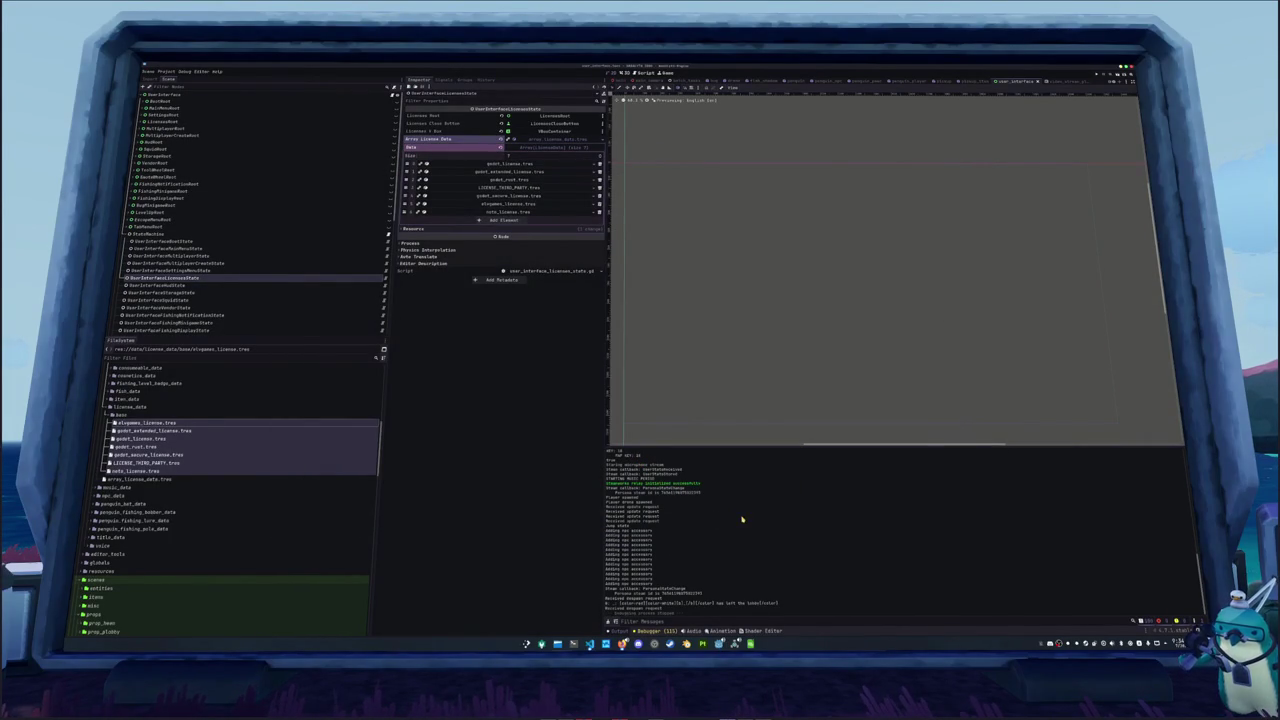
# Change into the hadalyth-zero repository folder and clear the terminal
pyautogui.click(574, 644)
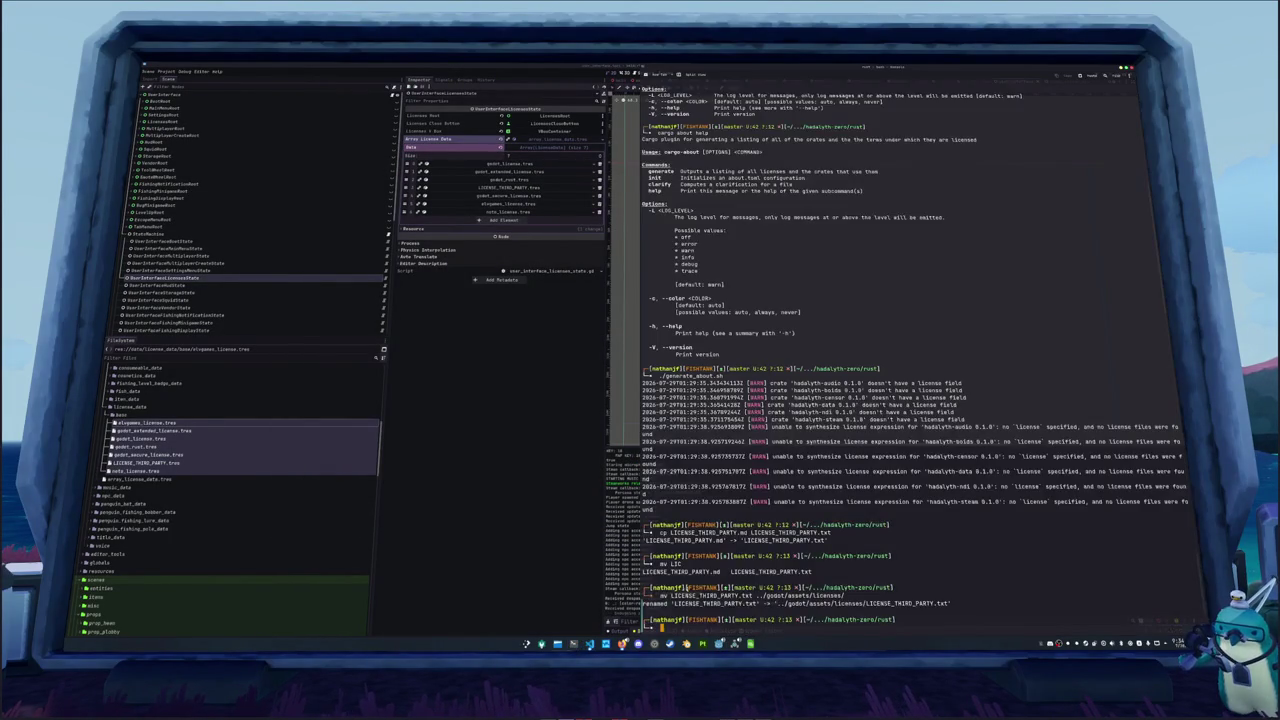
pyautogui.write('cd..')
pyautogui.press('Return')
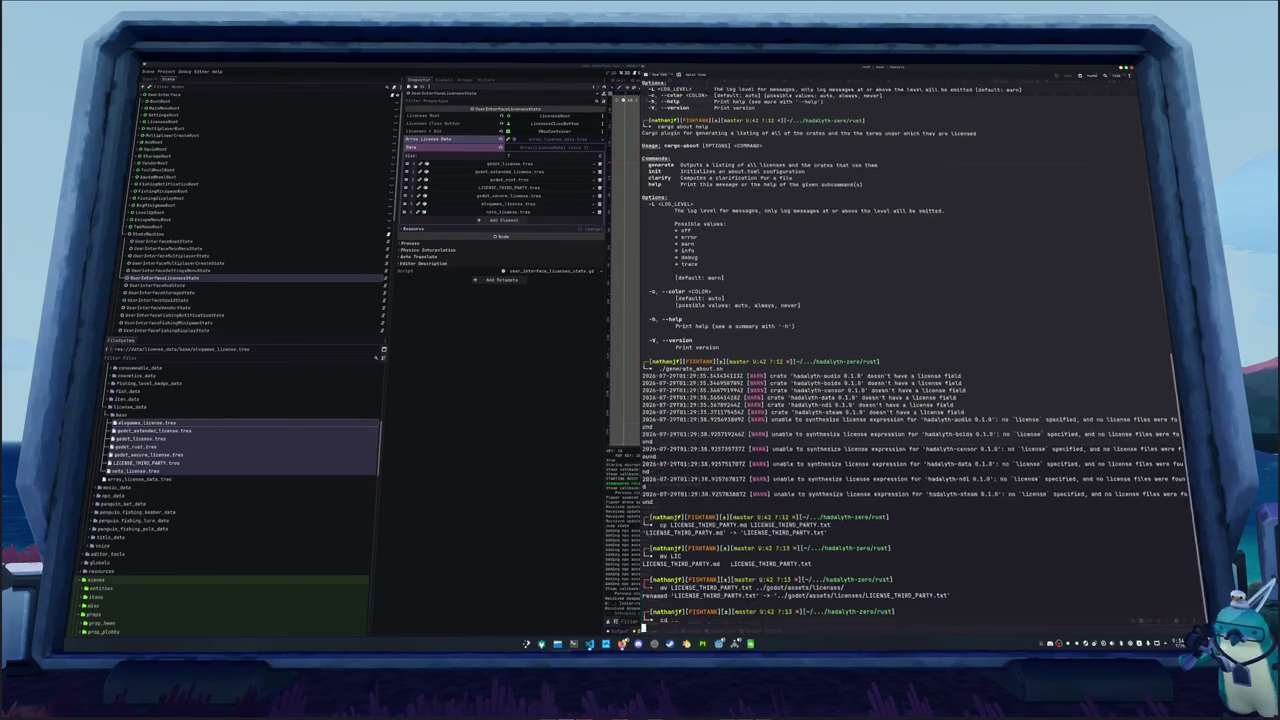
pyautogui.write('cd ..')
pyautogui.press('Return')
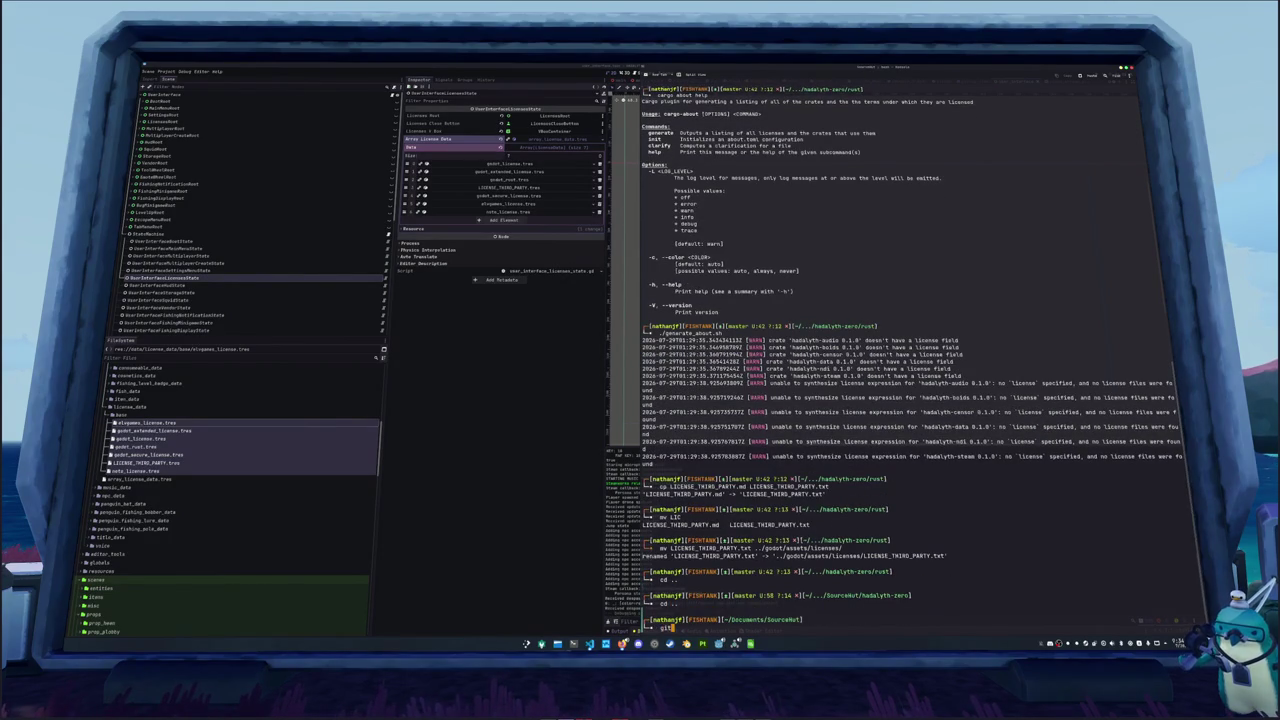
pyautogui.write('ha')
pyautogui.press('Tab')
pyautogui.write('dalyth-zero/')
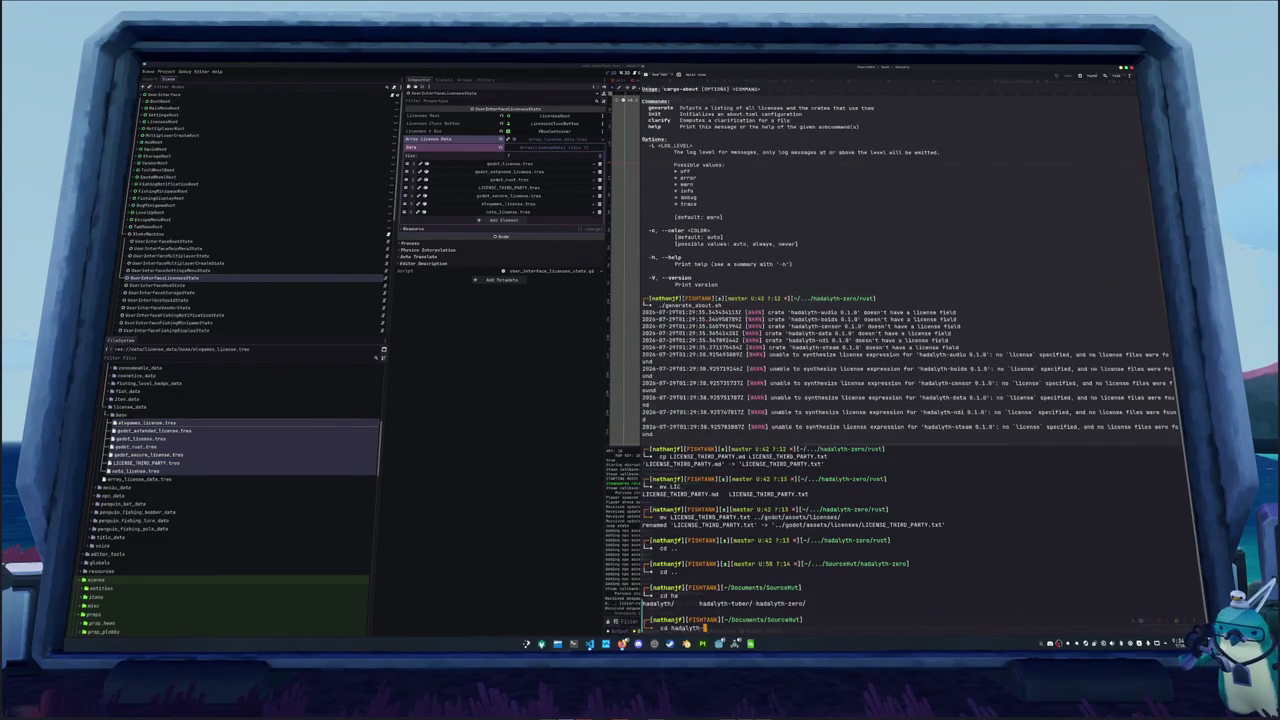
pyautogui.press('Return')
pyautogui.write('clear')
pyautogui.press('Return')
# Check git status and stage all changes with git add *
pyautogui.write('git status')
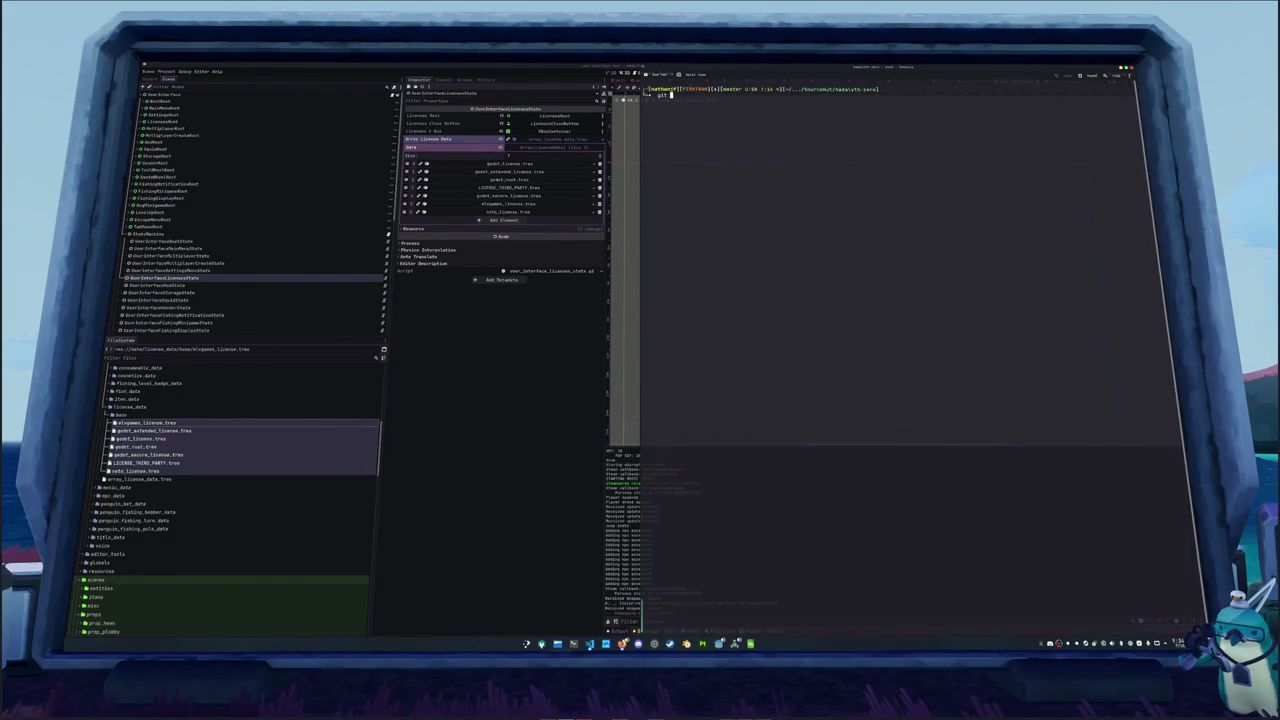
pyautogui.press('Return')
pyautogui.write('git add *')
pyautogui.press('Return')
# Commit with a message about licenses, store and UI settings, then recheck git status
pyautogui.write('git co')
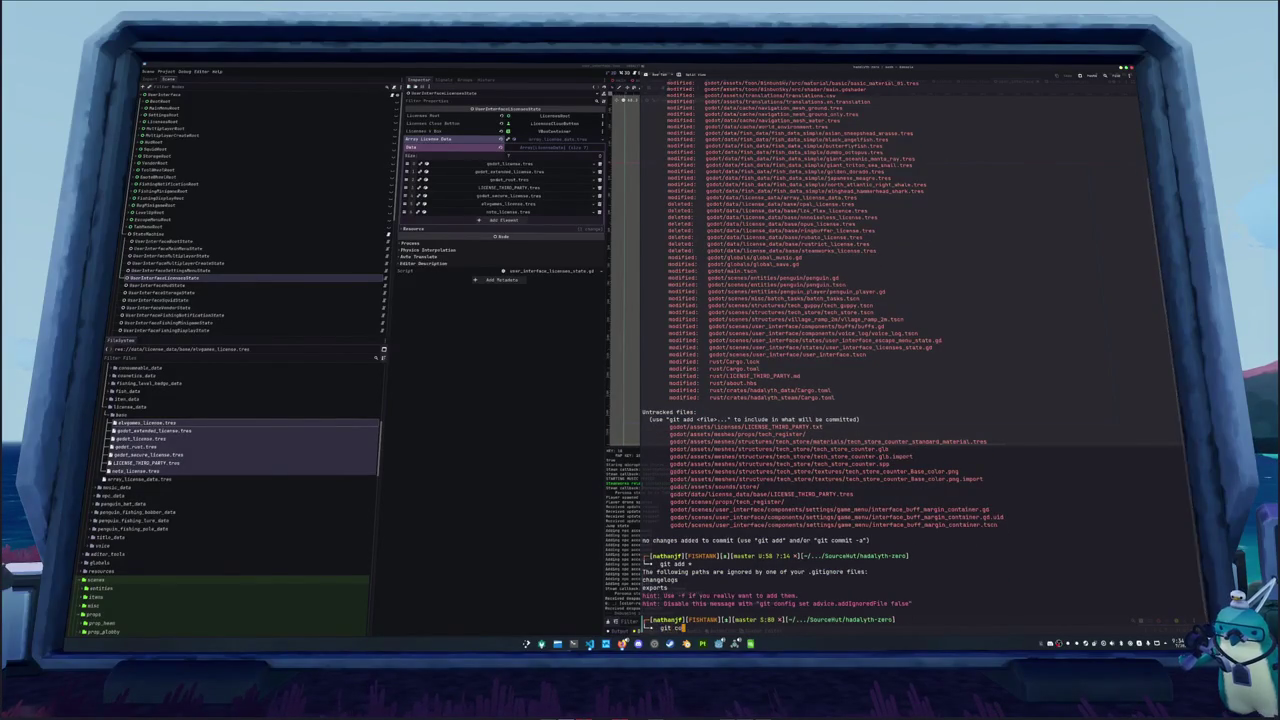
pyautogui.write('mmdde')
pyautogui.write(' li')
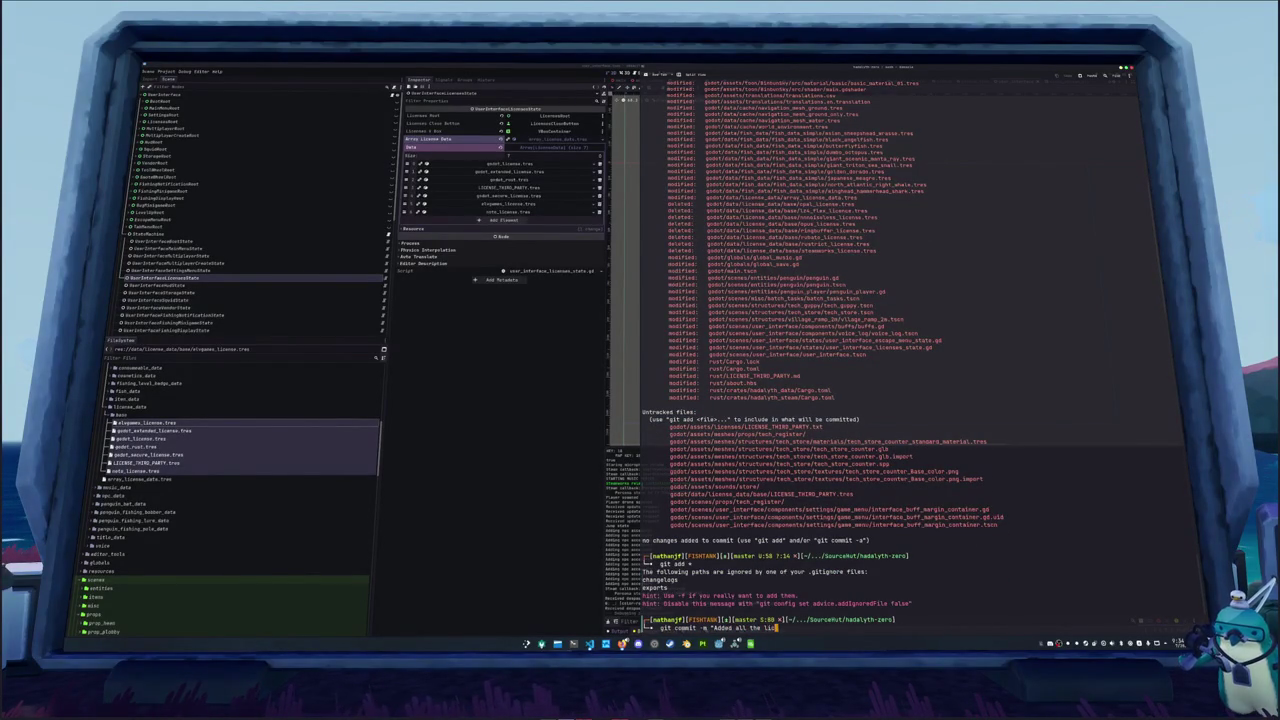
pyautogui.press('BackSpace')
pyautogui.press('BackSpace')
pyautogui.press('BackSpace')
pyautogui.write("inished' the store, ")
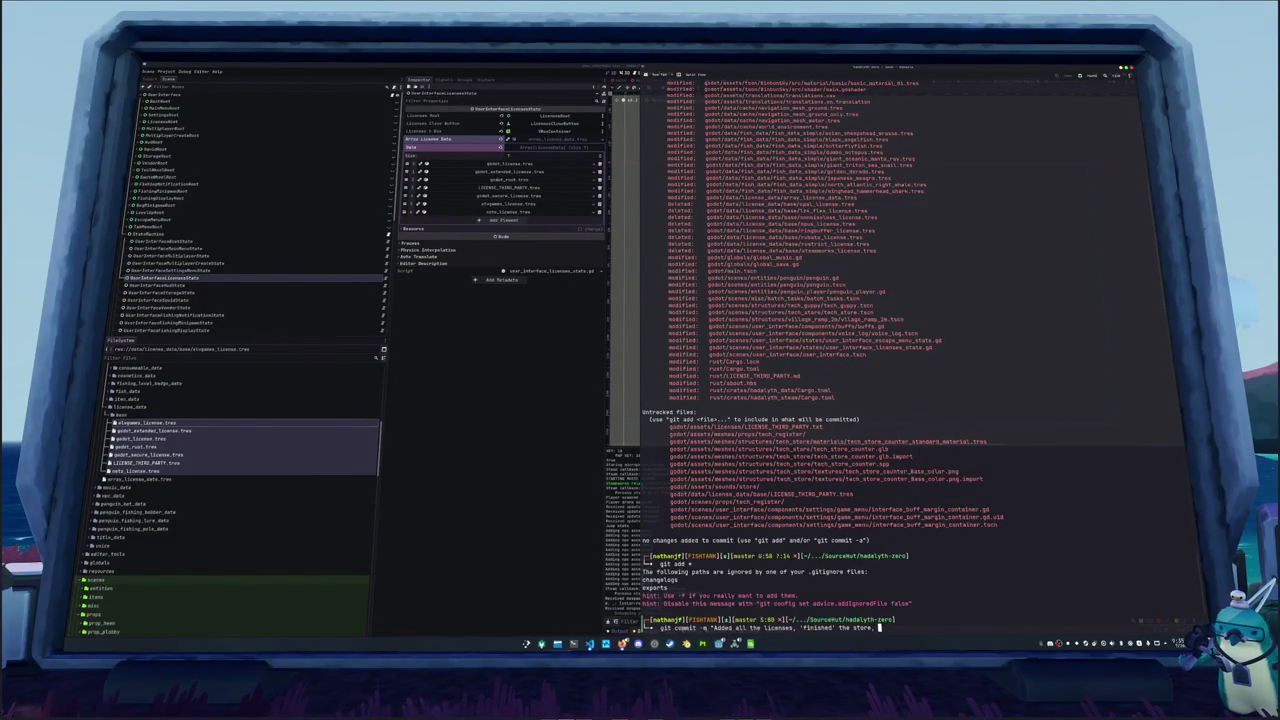
pyautogui.write('added new ui')
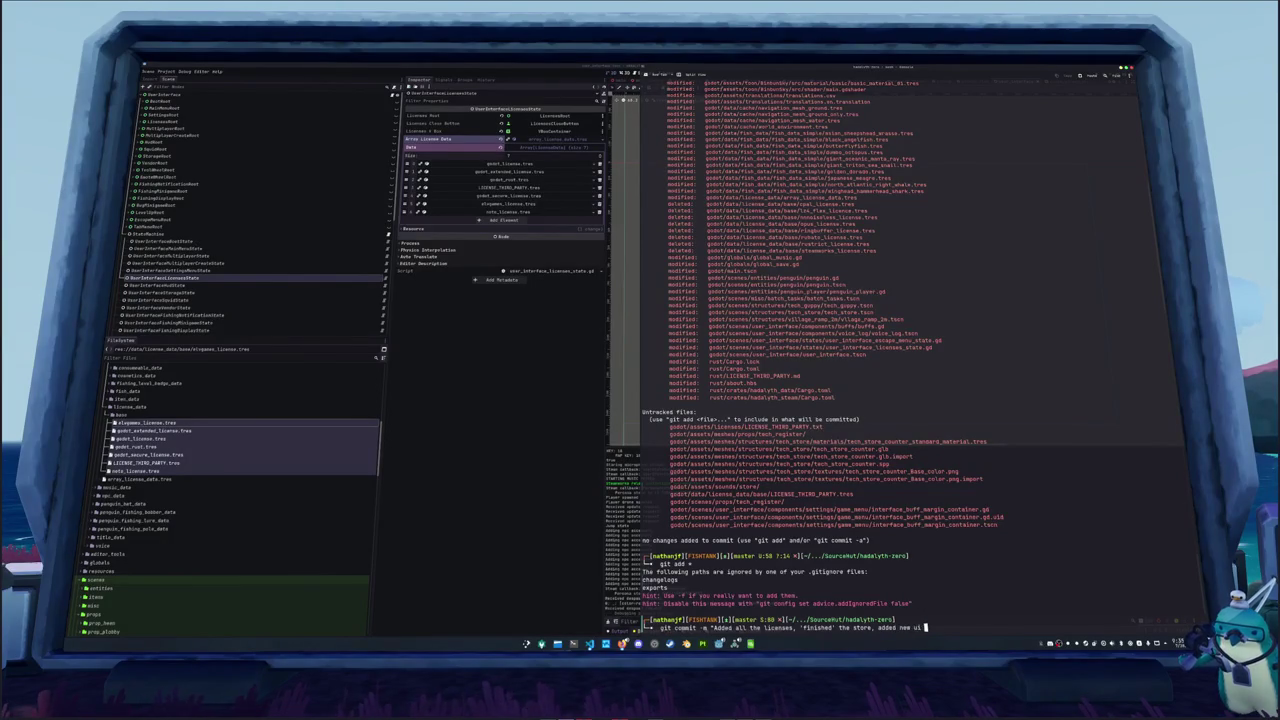
pyautogui.write(' t')
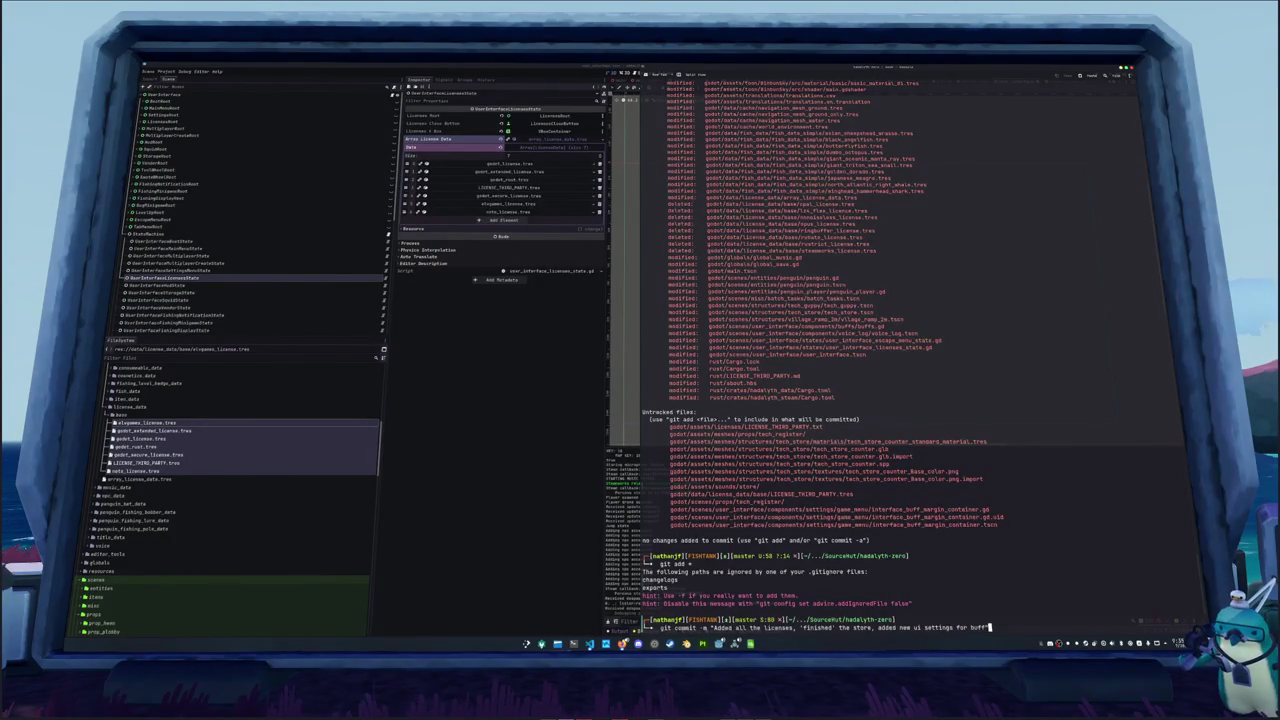
pyautogui.press('Return')
pyautogui.write('git')
pyautogui.write('us')
pyautogui.press('Return')
pyautogui.write('git add')
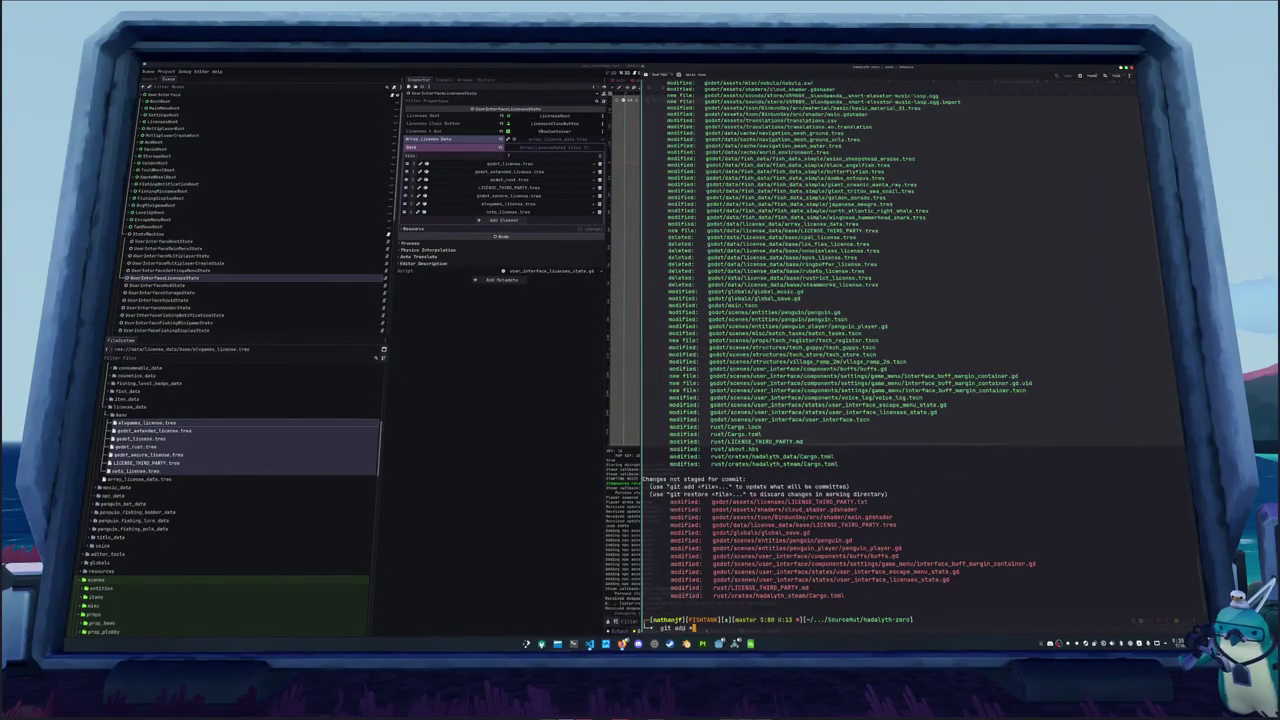
# Re-stage the hook-fixed files, attempt git push, and stage everything with git add
pyautogui.press('Return')
pyautogui.write('git push')
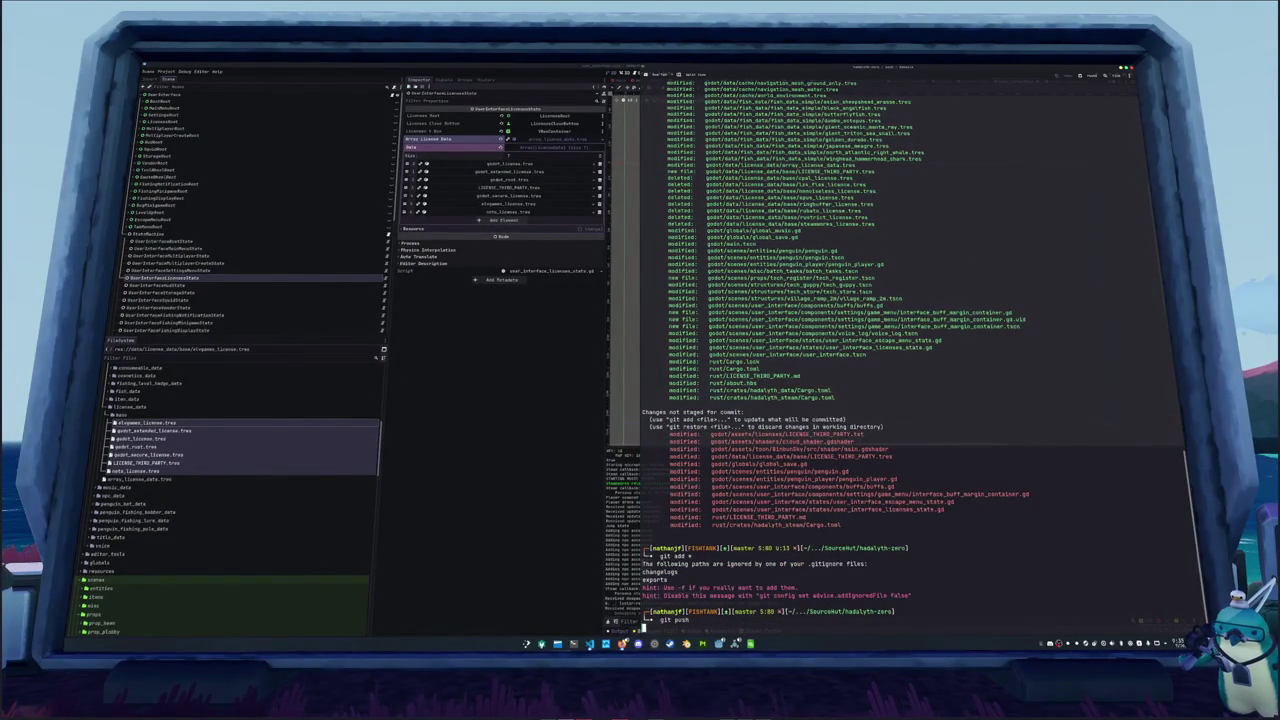
pyautogui.press('Return')
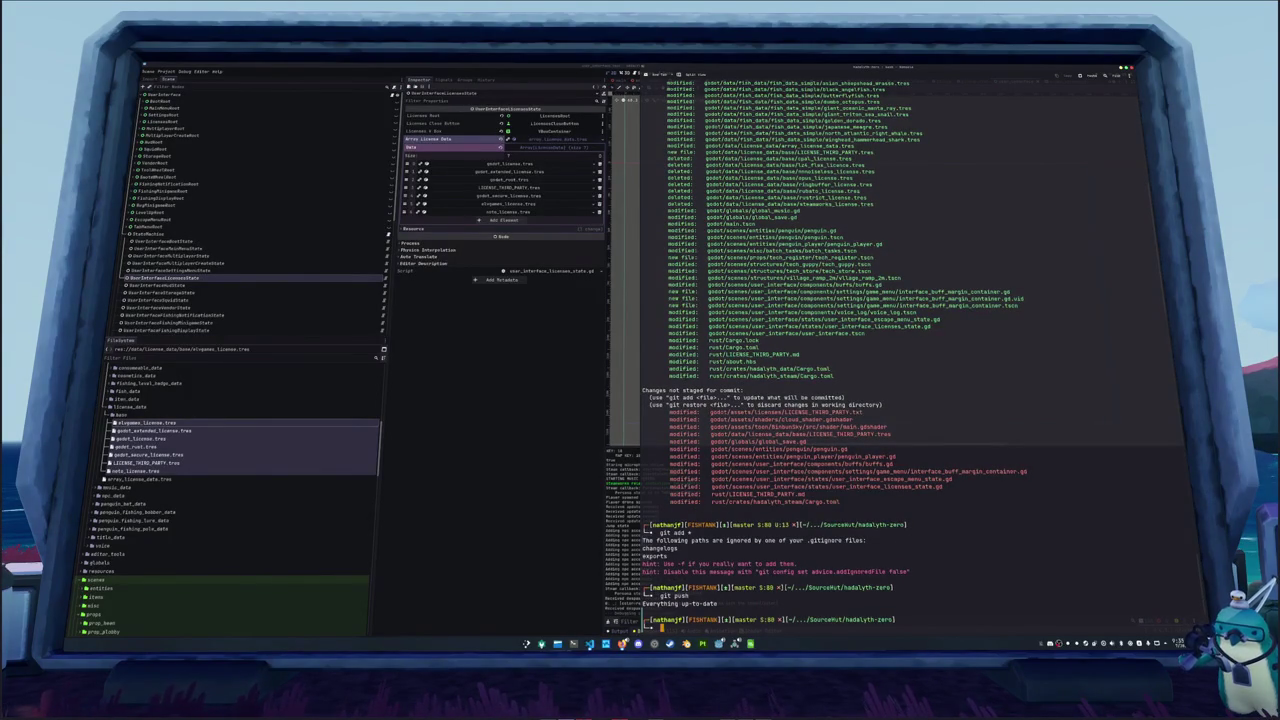
pyautogui.write('gi')
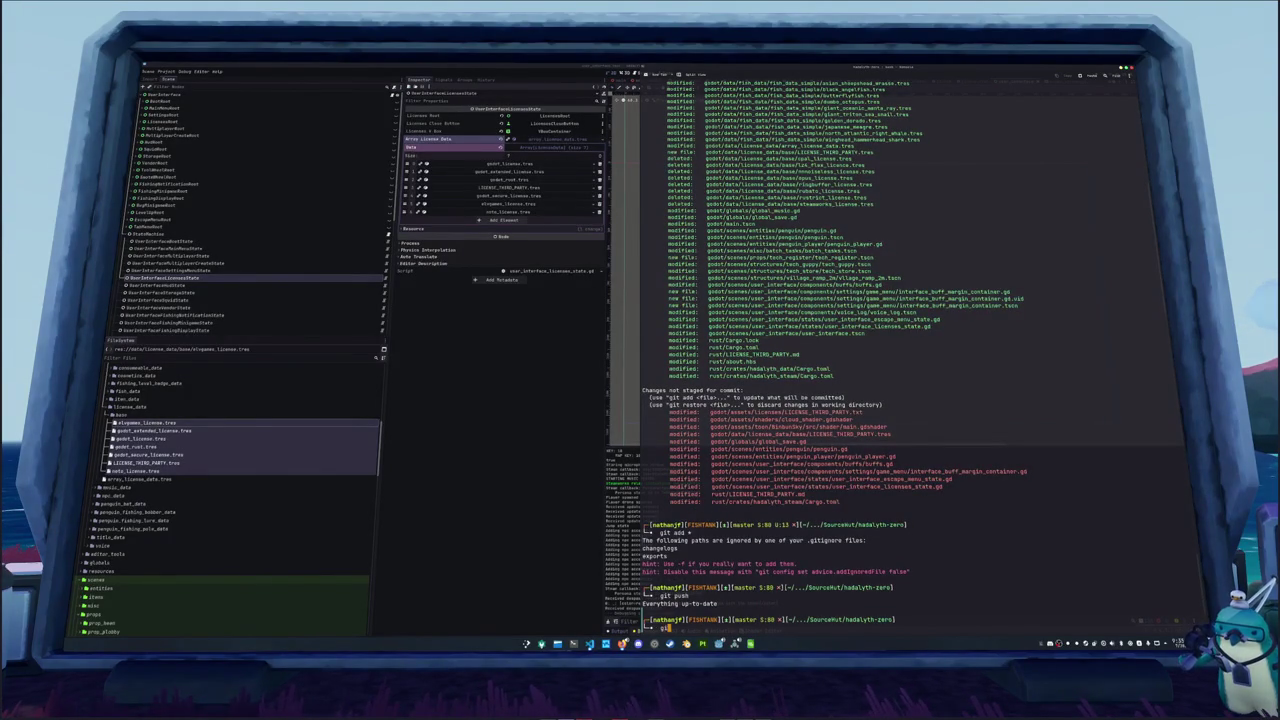
pyautogui.write('t add .')
pyautogui.press('Return')
# Rerun the earlier commit with the same message, check status, and show git log
pyautogui.write('git')
pyautogui.press('Tab')
pyautogui.press('Right')
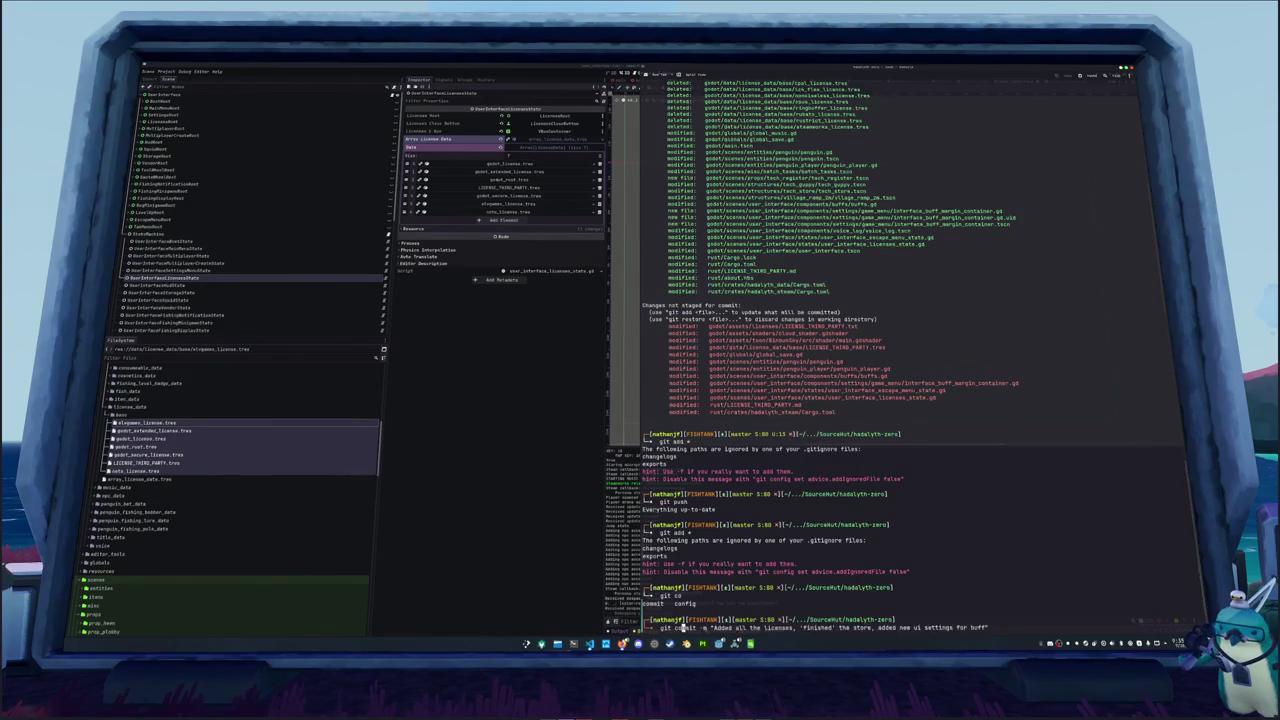
pyautogui.press('Return')
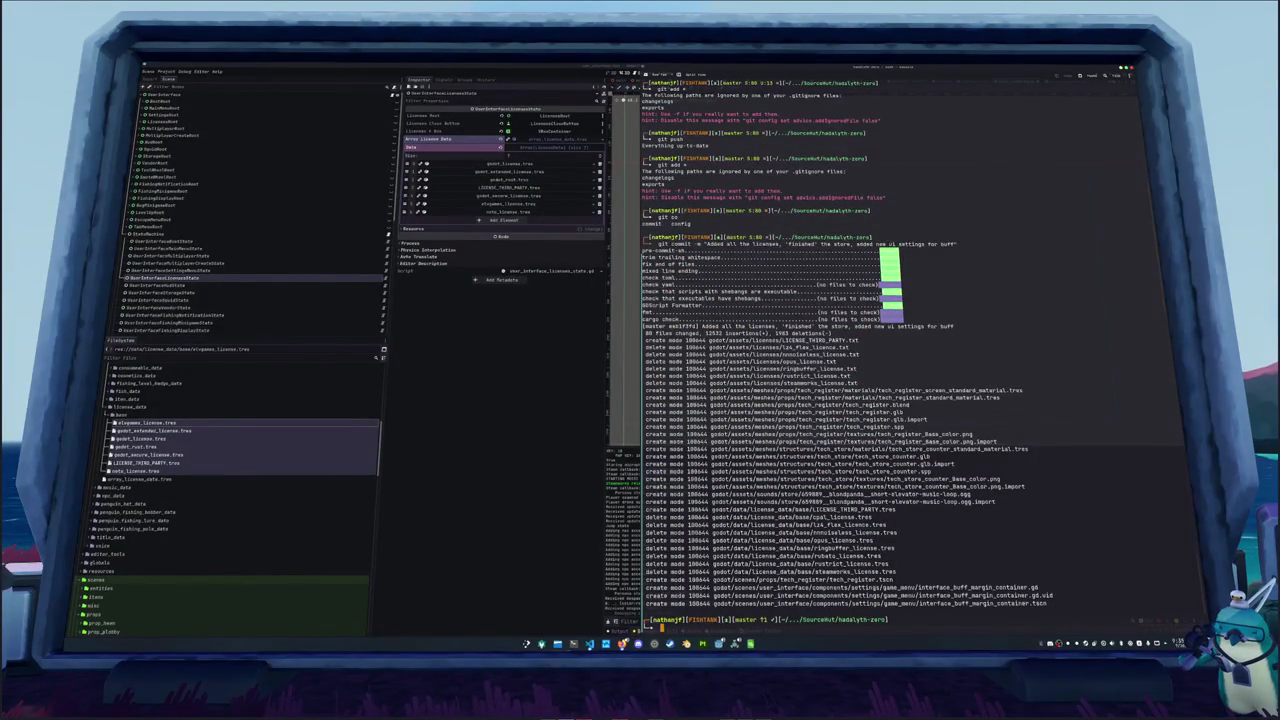
pyautogui.write('gitpush')
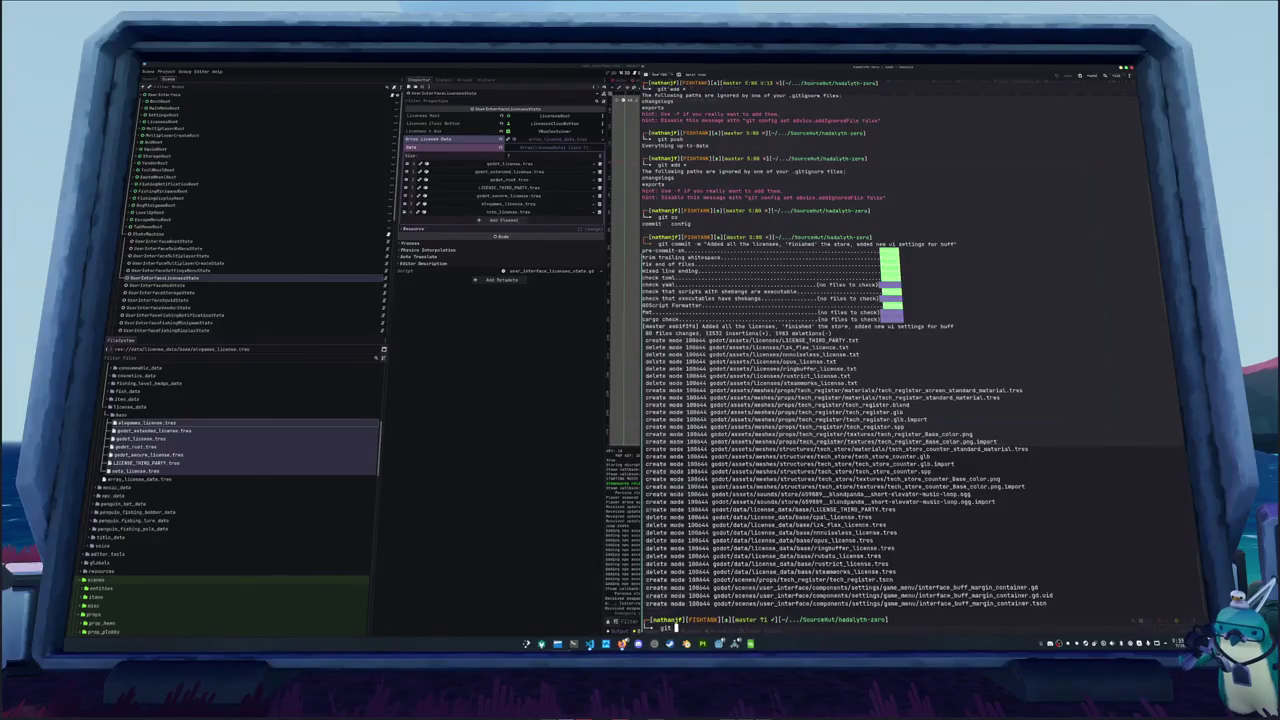
pyautogui.write('us')
pyautogui.press('Return')
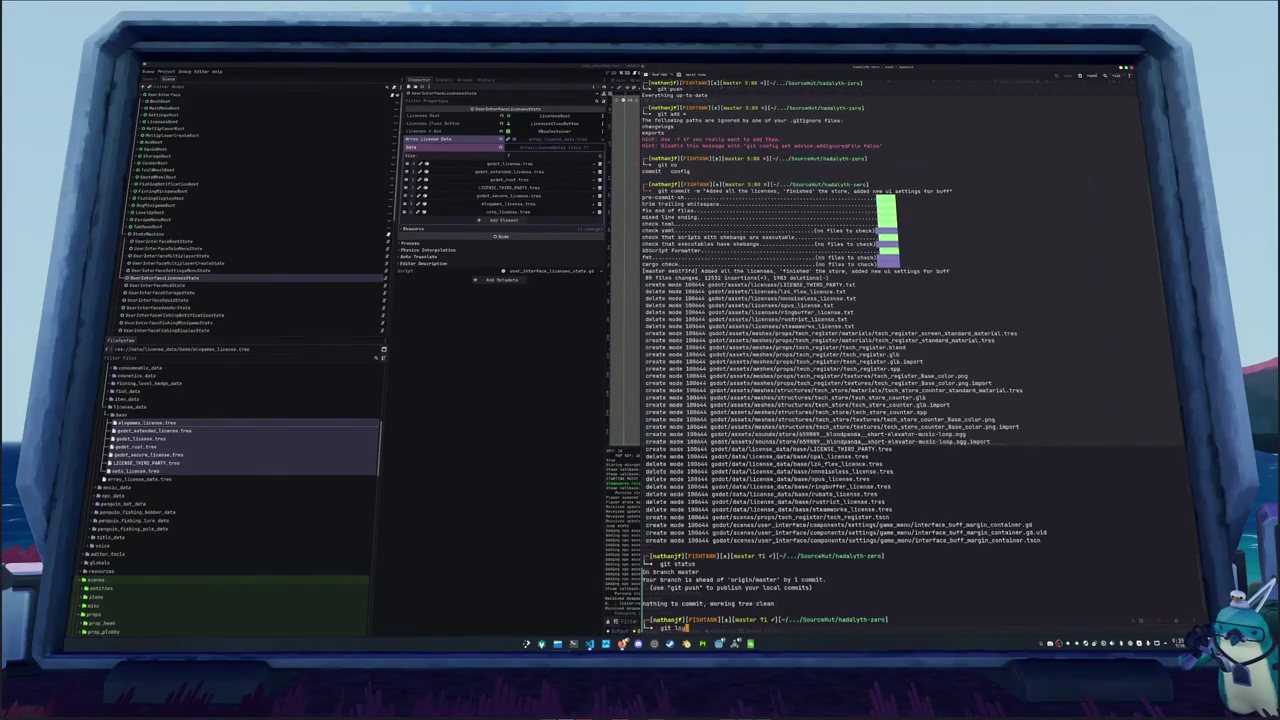
pyautogui.press('Return')
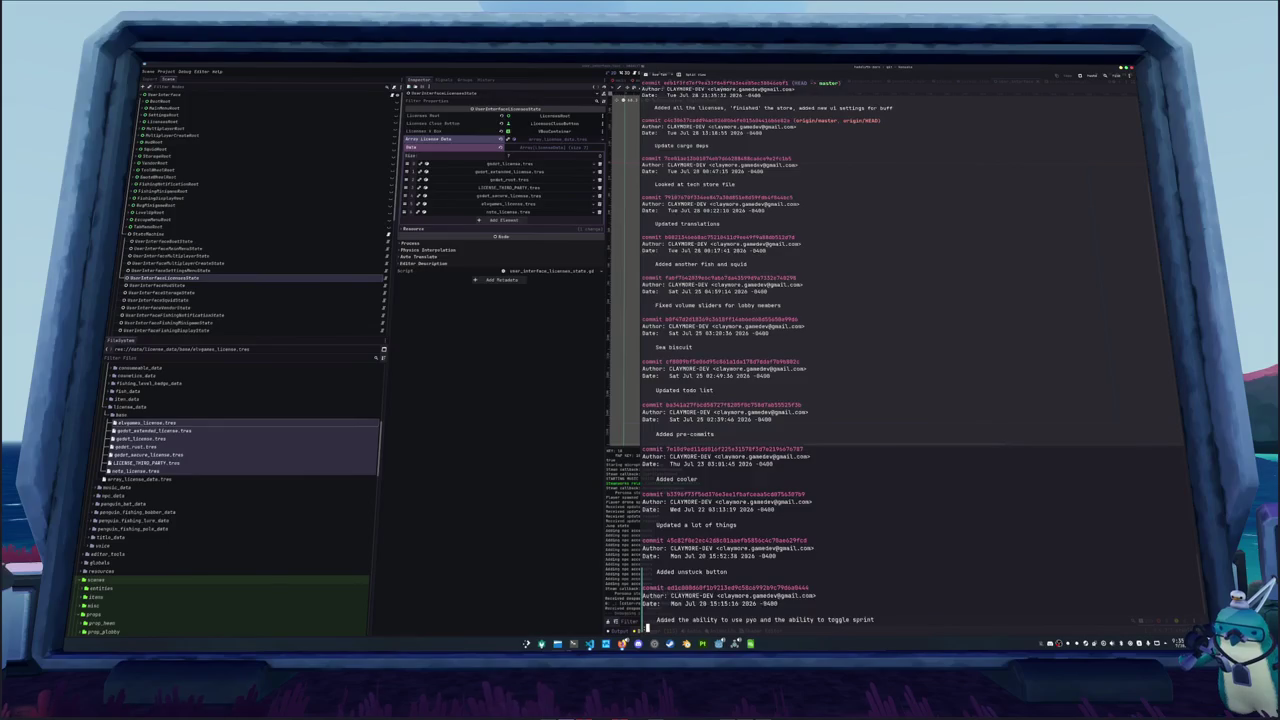
# Quit the log pager, push the commit to remote master, and run an admin removal command
pyautogui.write('q')
pyautogui.write('git push')
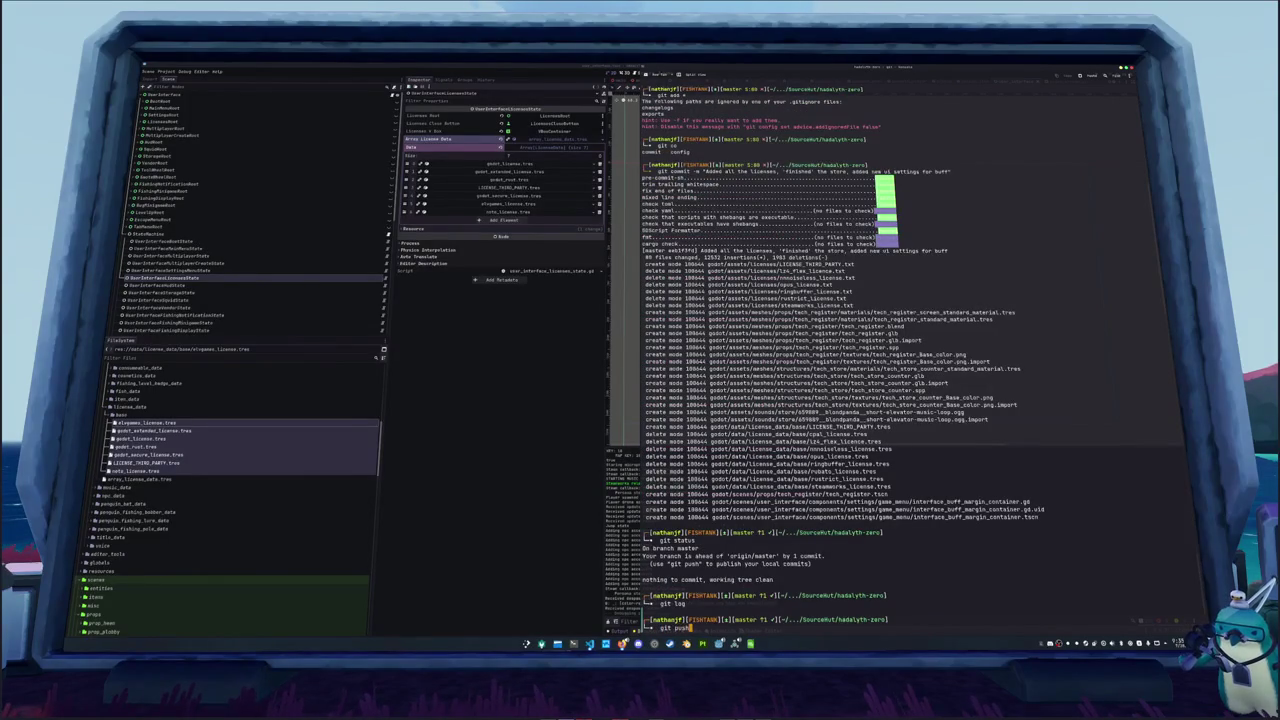
pyautogui.press('Return')
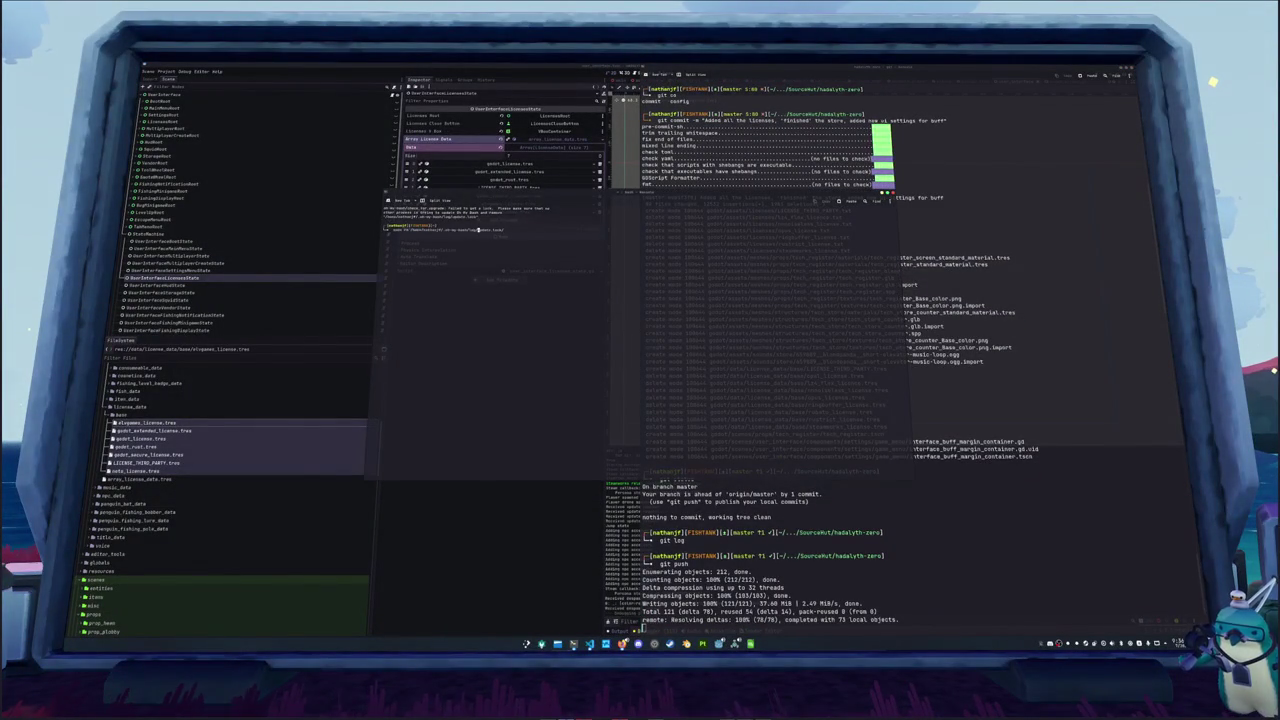
pyautogui.press('Return')
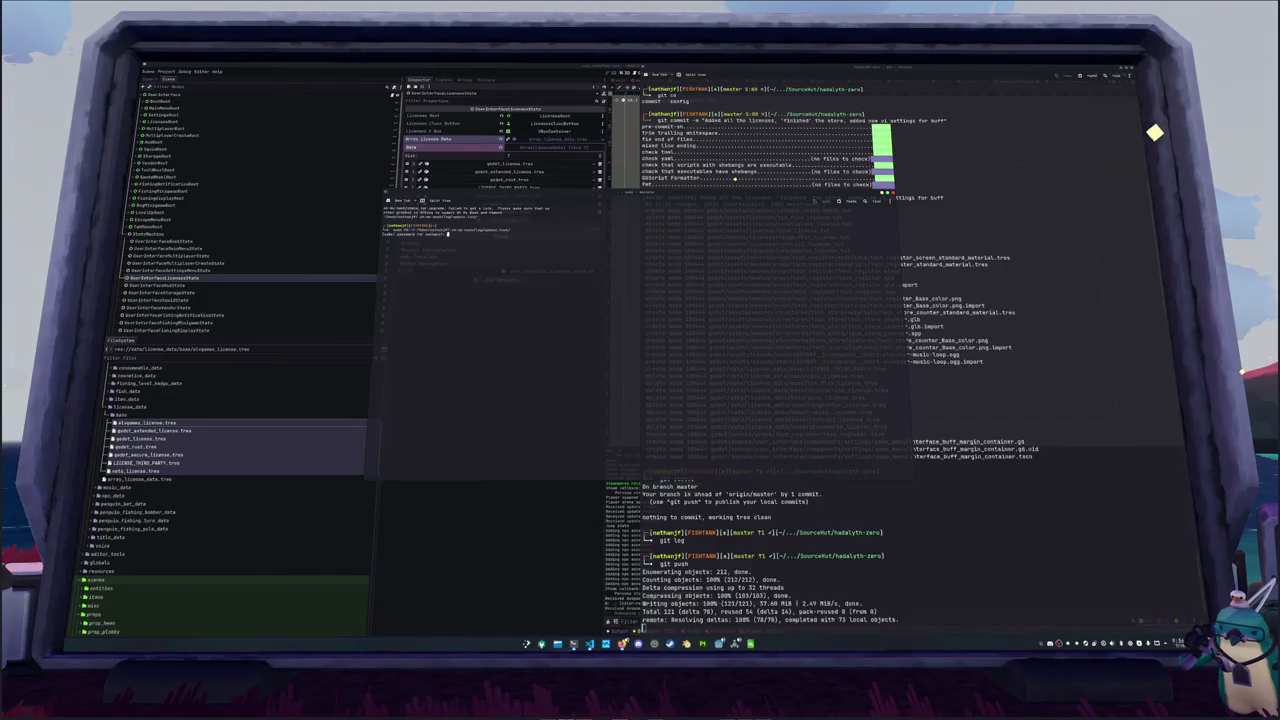
pyautogui.press('Return')
# In the small terminal, enter hadalyth-zero, check git status, and open todo.txt in nano
pyautogui.hotkey('ctrl', 'l')
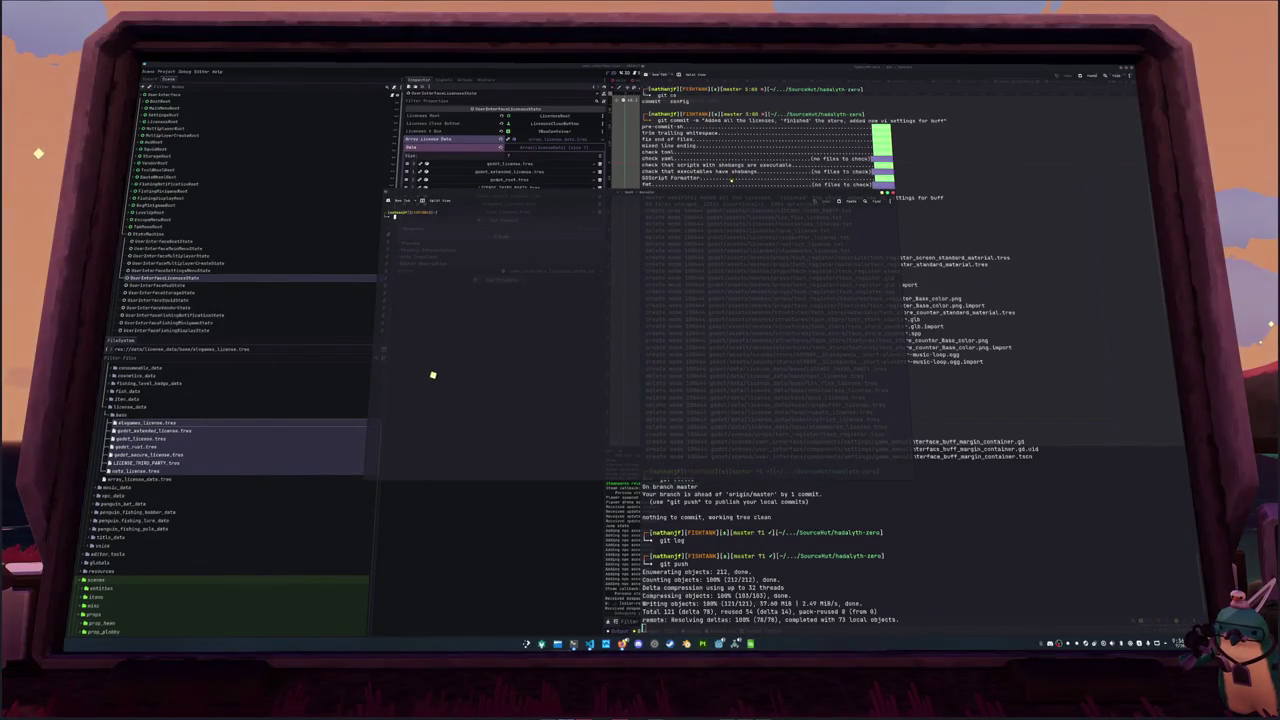
pyautogui.press('Tab')
pyautogui.press('Tab')
pyautogui.write('-z')
pyautogui.press('Tab')
pyautogui.press('Return')
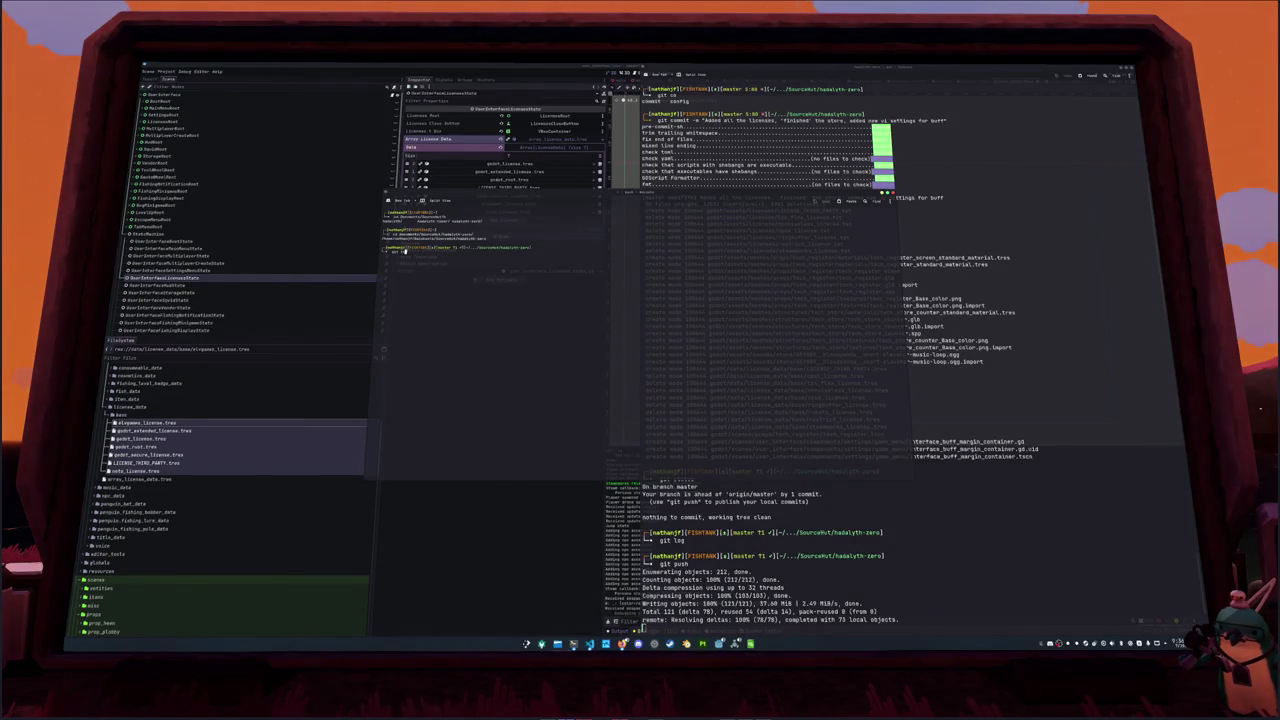
pyautogui.press('Return')
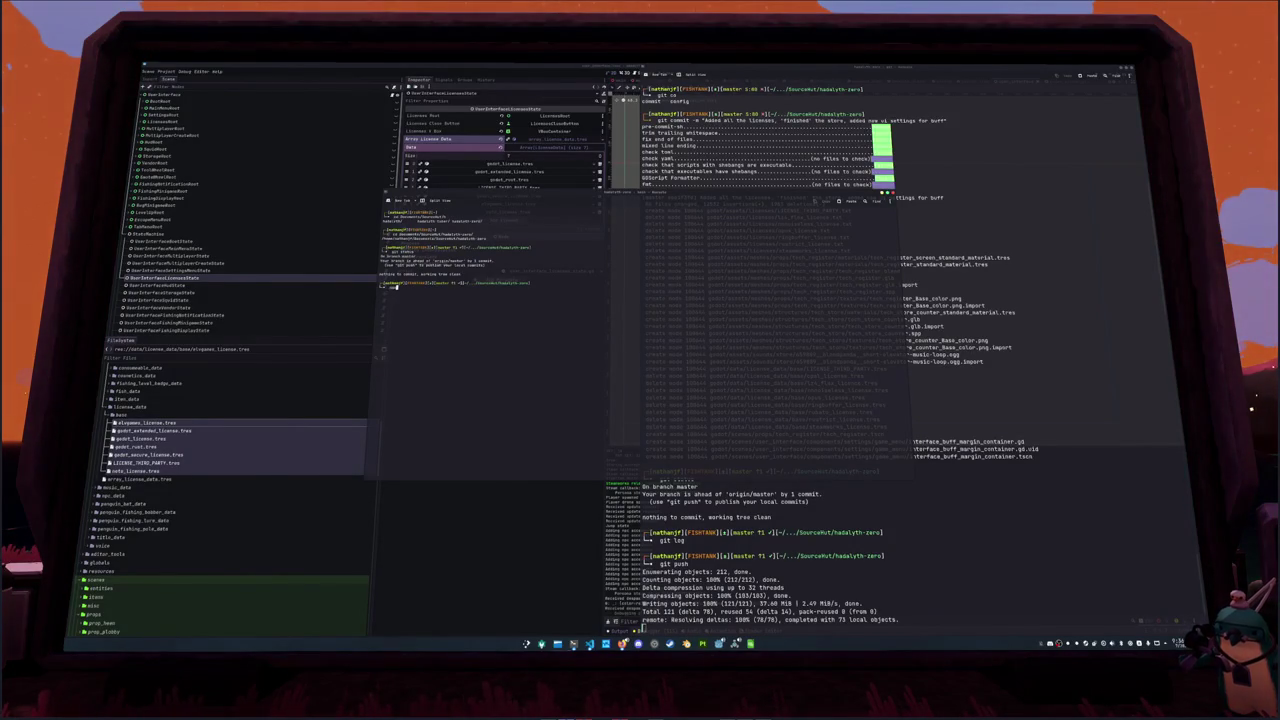
pyautogui.press('Tab')
pyautogui.press('Return')
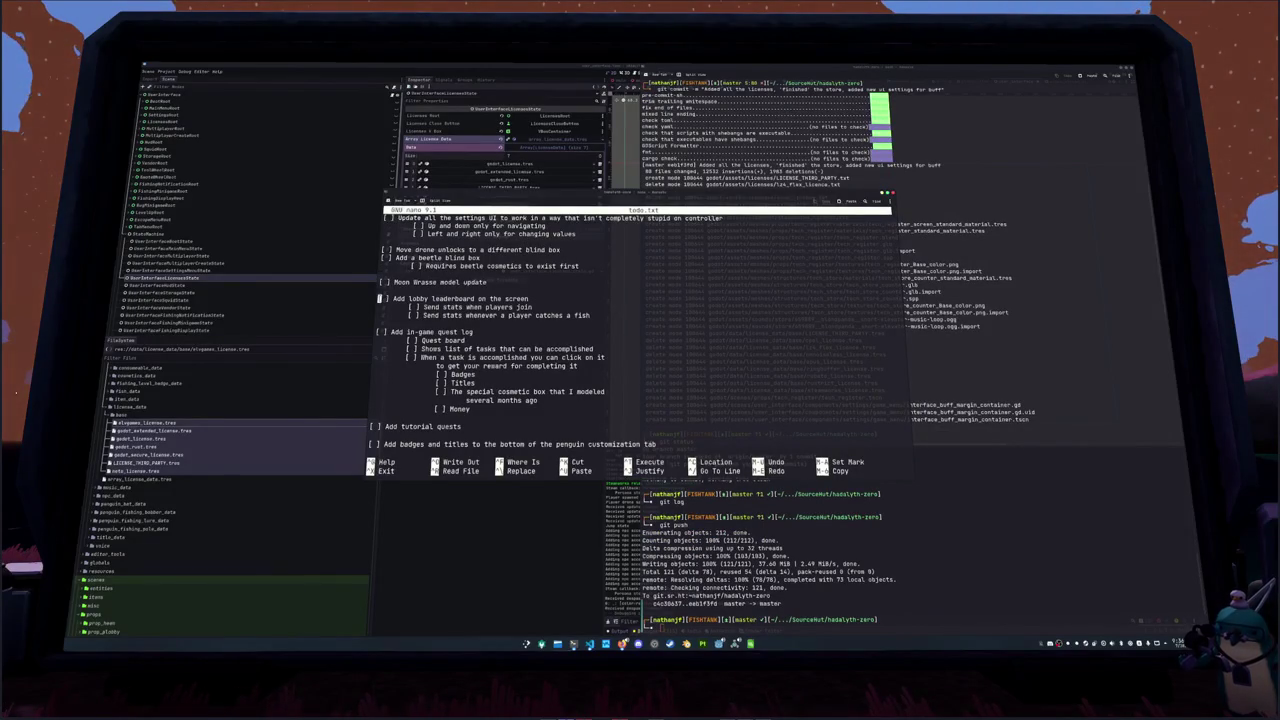
# Mark Squid model variation and Alternative sell menu as done with X
pyautogui.click(372, 408)
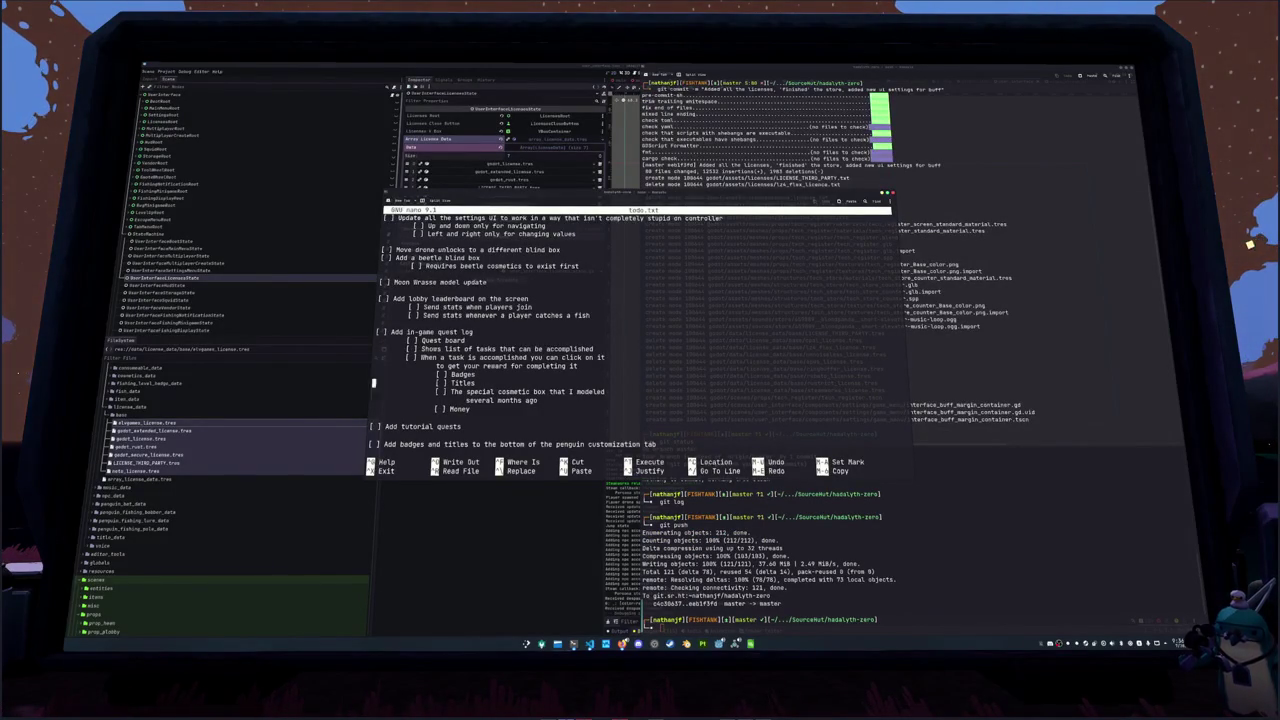
pyautogui.press('Down')
pyautogui.press('Down')
pyautogui.press('Down')
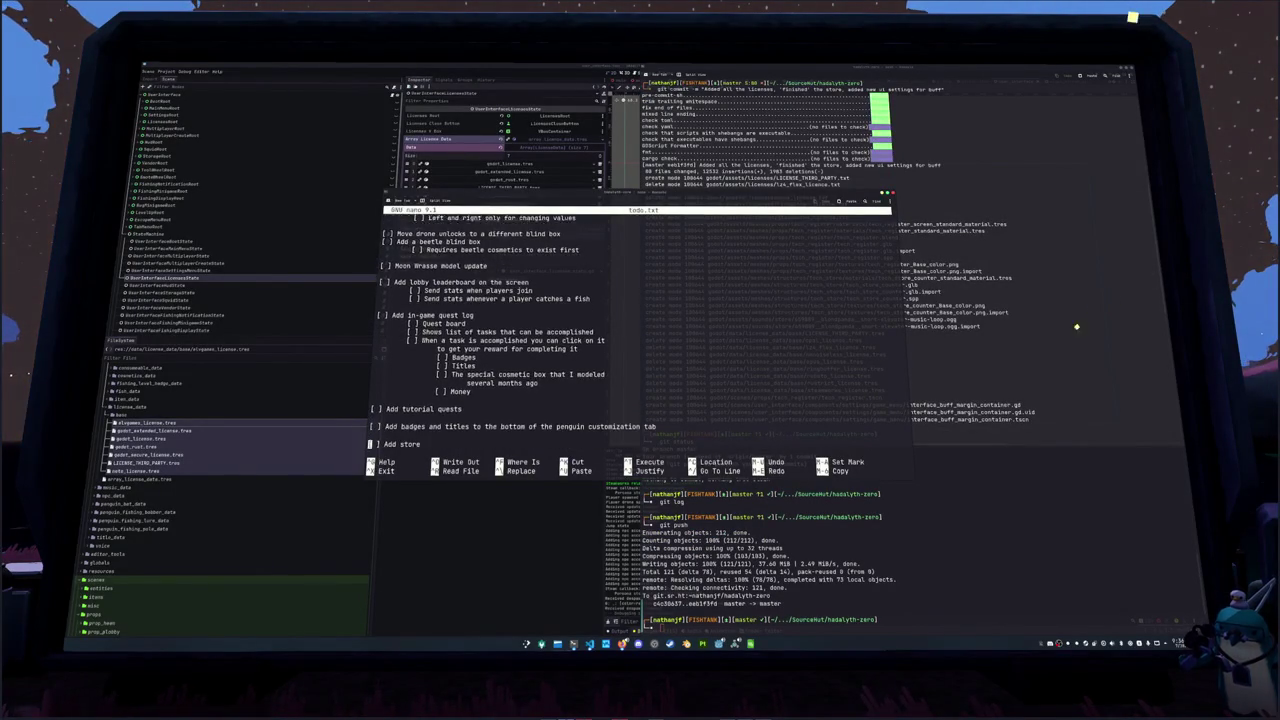
pyautogui.press('Down')
pyautogui.press('Down')
pyautogui.press('Down')
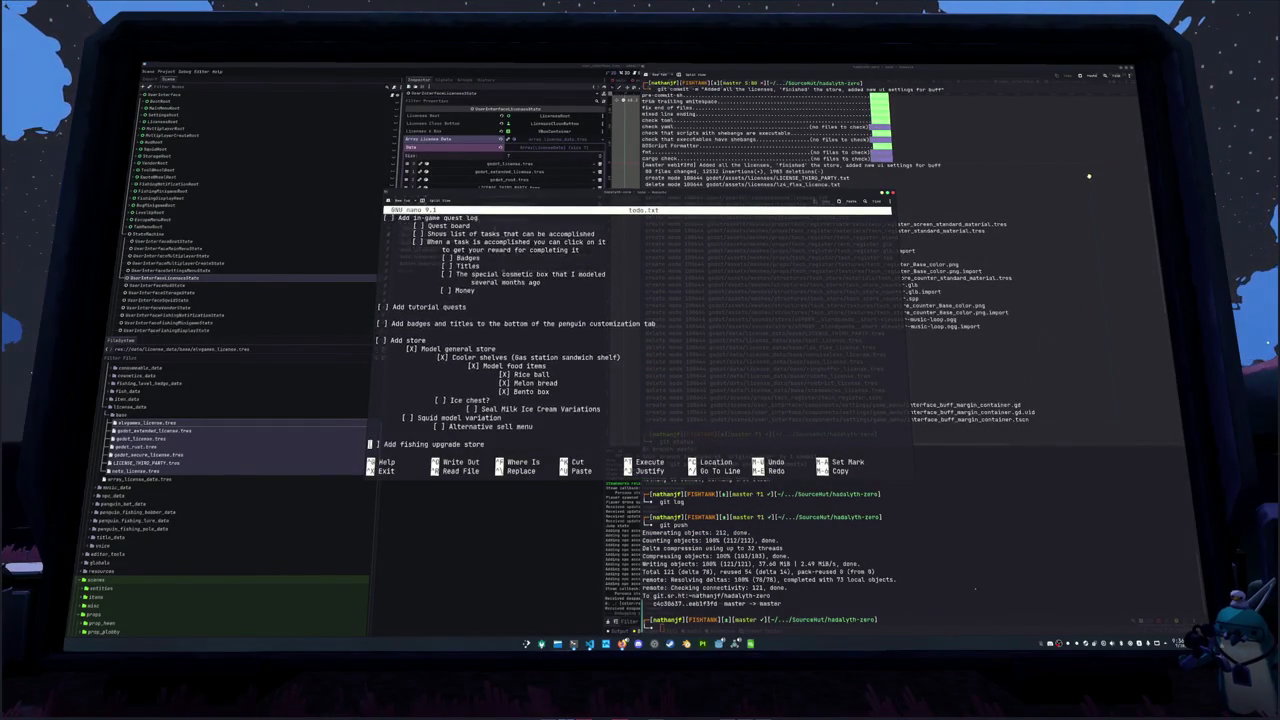
pyautogui.click(409, 391)
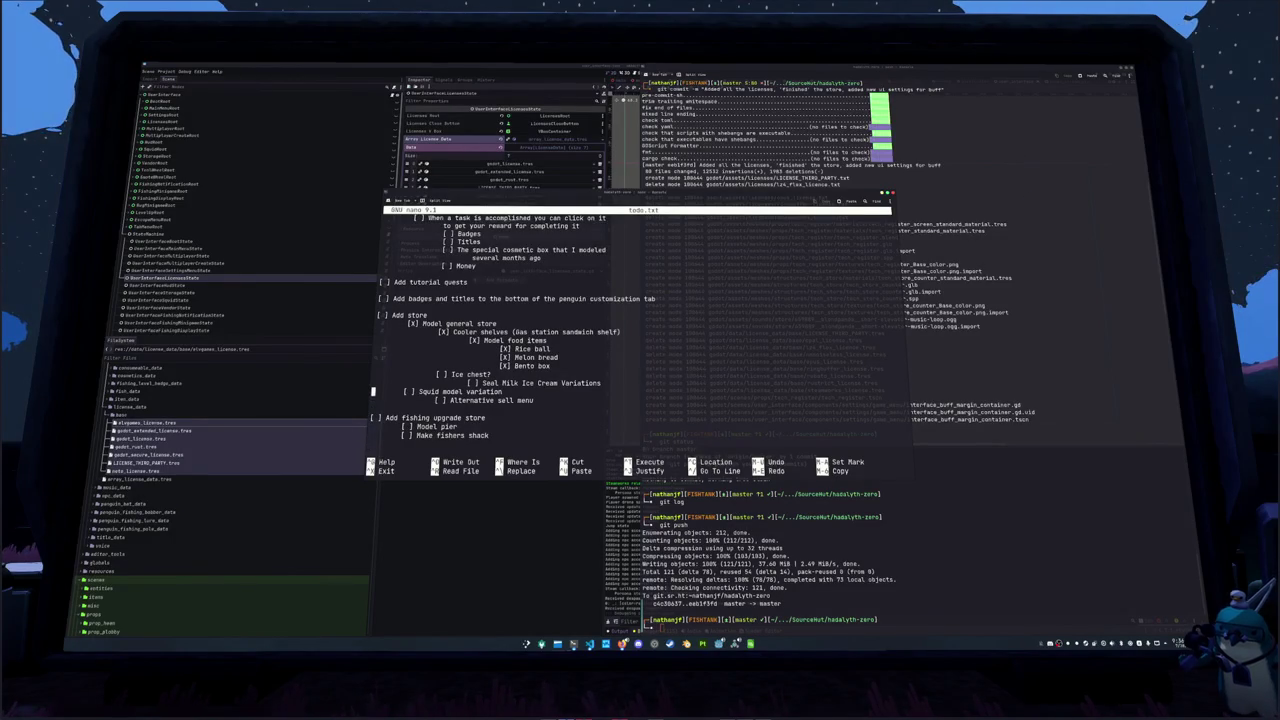
pyautogui.press('Delete')
pyautogui.write('X')
pyautogui.click(443, 400)
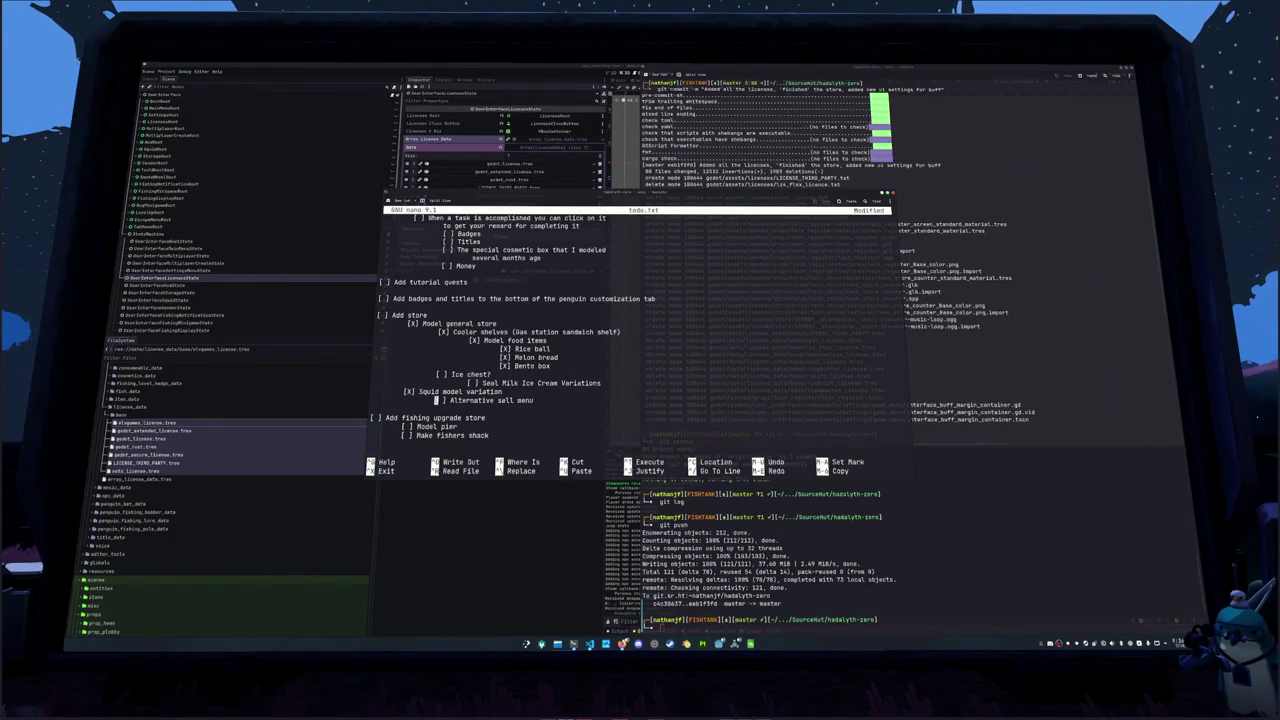
pyautogui.press('Delete')
pyautogui.write('X')
# Add NPC routine tasks (sleeping, dialogue interactions) and a '[ ] Add daily quests' line
pyautogui.press('Down')
pyautogui.press('Down')
pyautogui.press('Down')
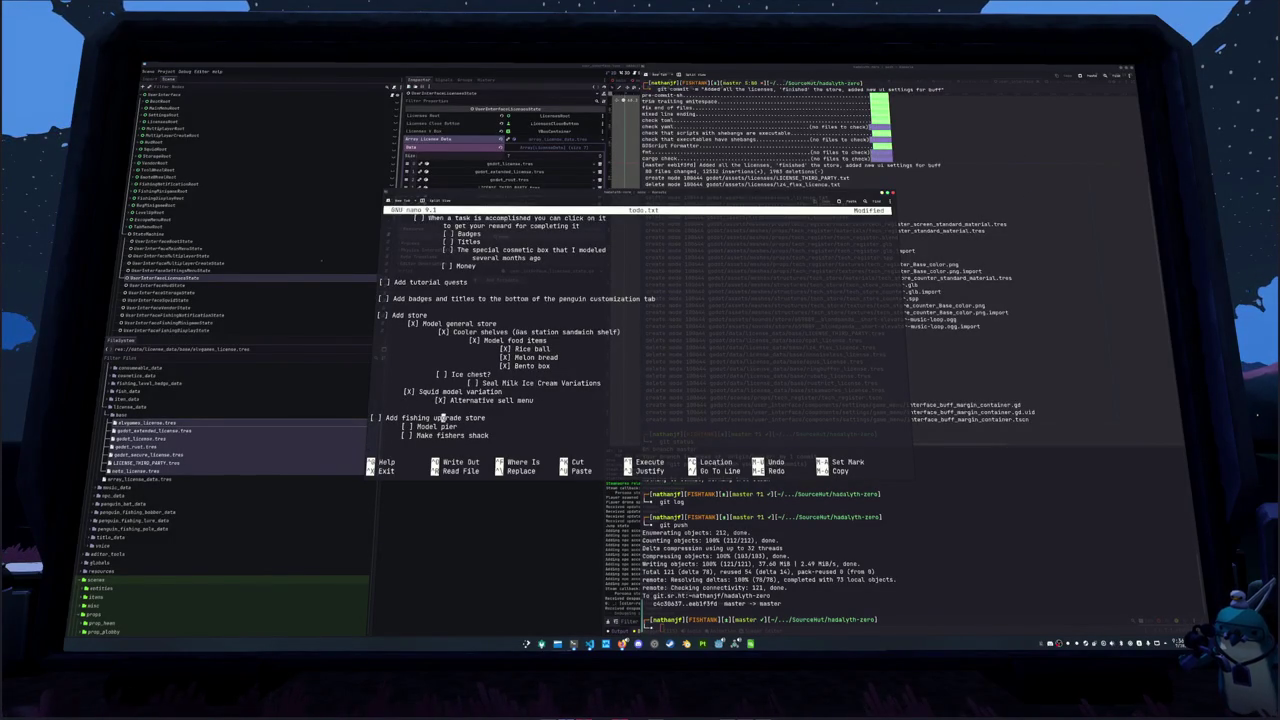
pyautogui.write('[ ] Finish NPC routines     [ ] Add sleeping     [ ] Add dialogue interactions  [X] Add a bug     [ ] Add bug customization menu     [ ] Let the host of the lobby customize the beetle         [ ] Everyone can unlock things and customize the beetle in the menu, but only the host actually sends updates')
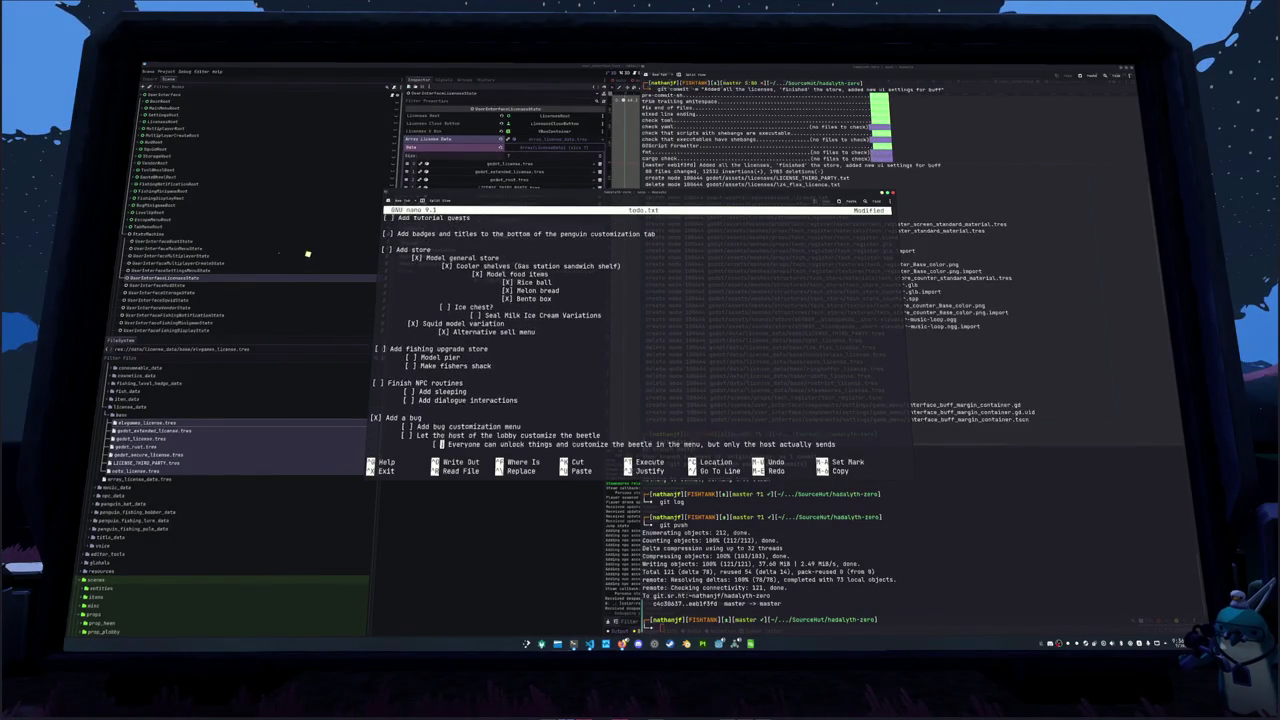
pyautogui.press('Up')
pyautogui.press('Up')
pyautogui.press('Up')
pyautogui.press('Return')
pyautogui.press('Return')
pyautogui.press('Up')
pyautogui.write('[ ] ')
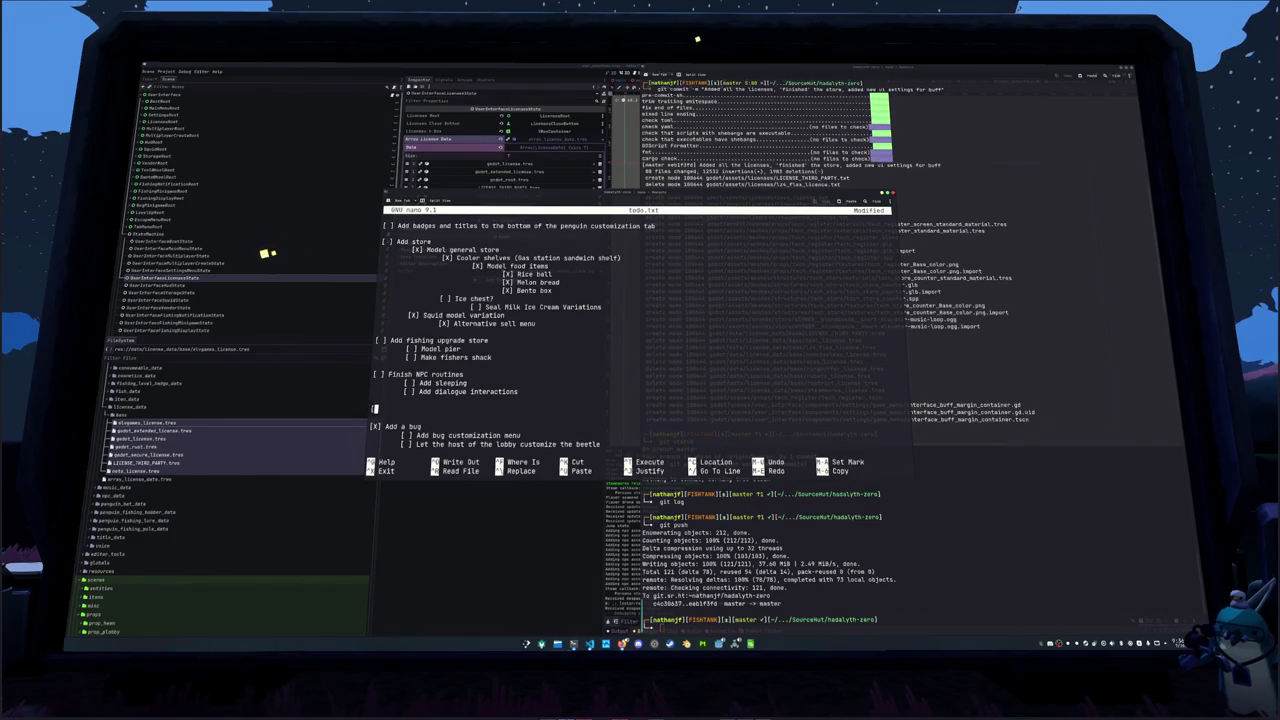
pyautogui.write('Add dail')
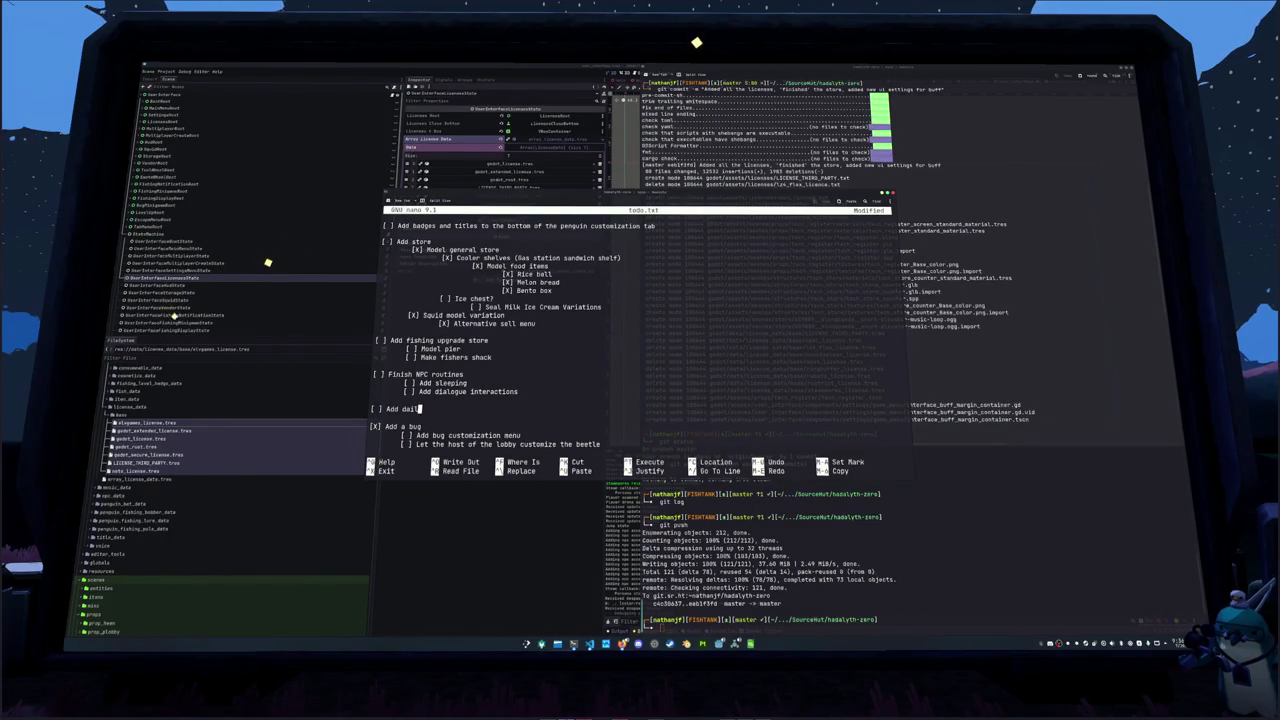
pyautogui.write('y quests')
pyautogui.press('Down')
pyautogui.press('Down')
pyautogui.press('Down')
pyautogui.press('Down')
pyautogui.press('Down')
pyautogui.press('Down')
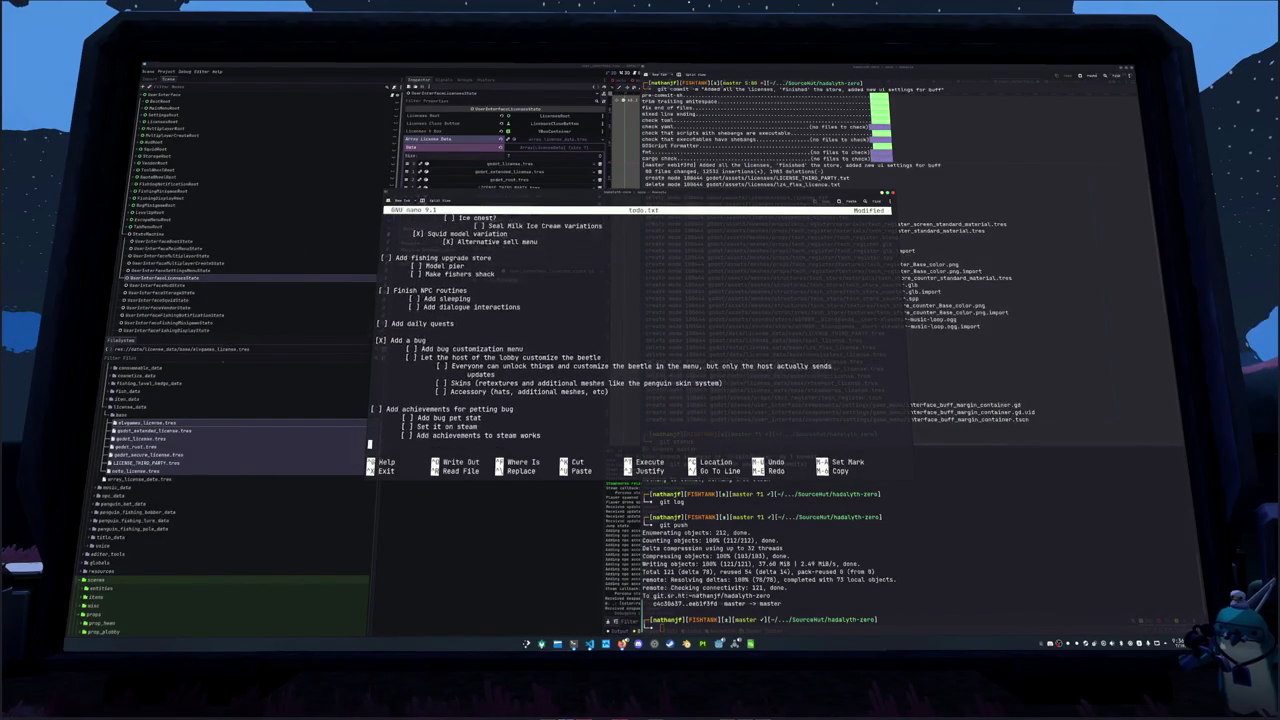
# Add a '[ ] Add arcade games' subtask under Model arcade ship
pyautogui.press('Down')
pyautogui.press('Down')
pyautogui.press('Down')
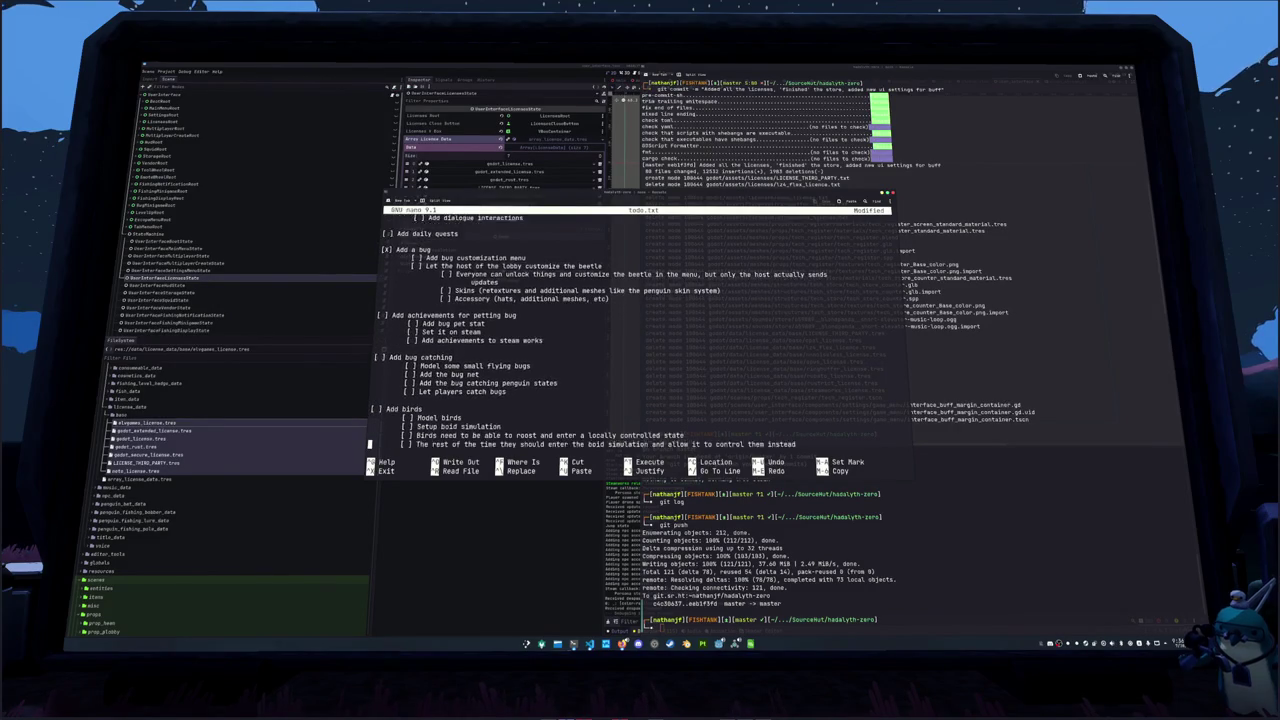
pyautogui.press('Down')
pyautogui.press('Down')
pyautogui.press('Down')
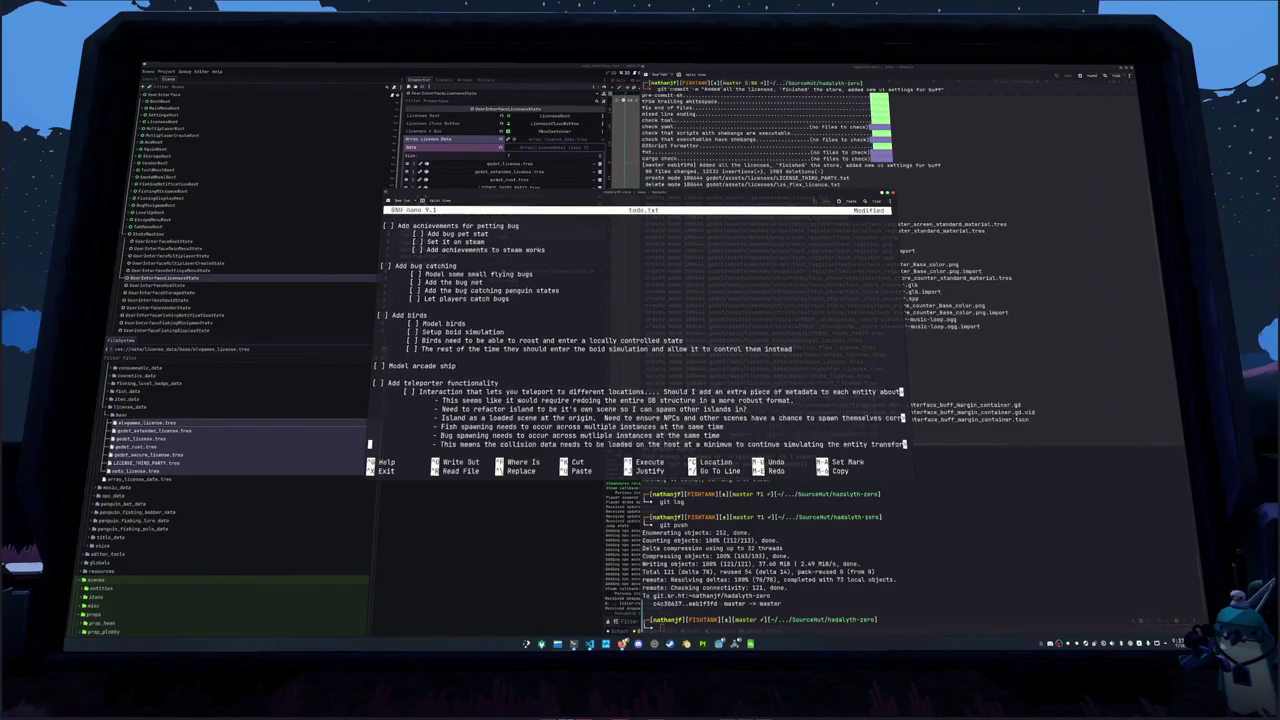
pyautogui.press('Down')
pyautogui.click(381, 266)
pyautogui.press('End')
pyautogui.press('Return')
pyautogui.press('Return')
pyautogui.press('BackSpace')
pyautogui.write('[ ] Add')
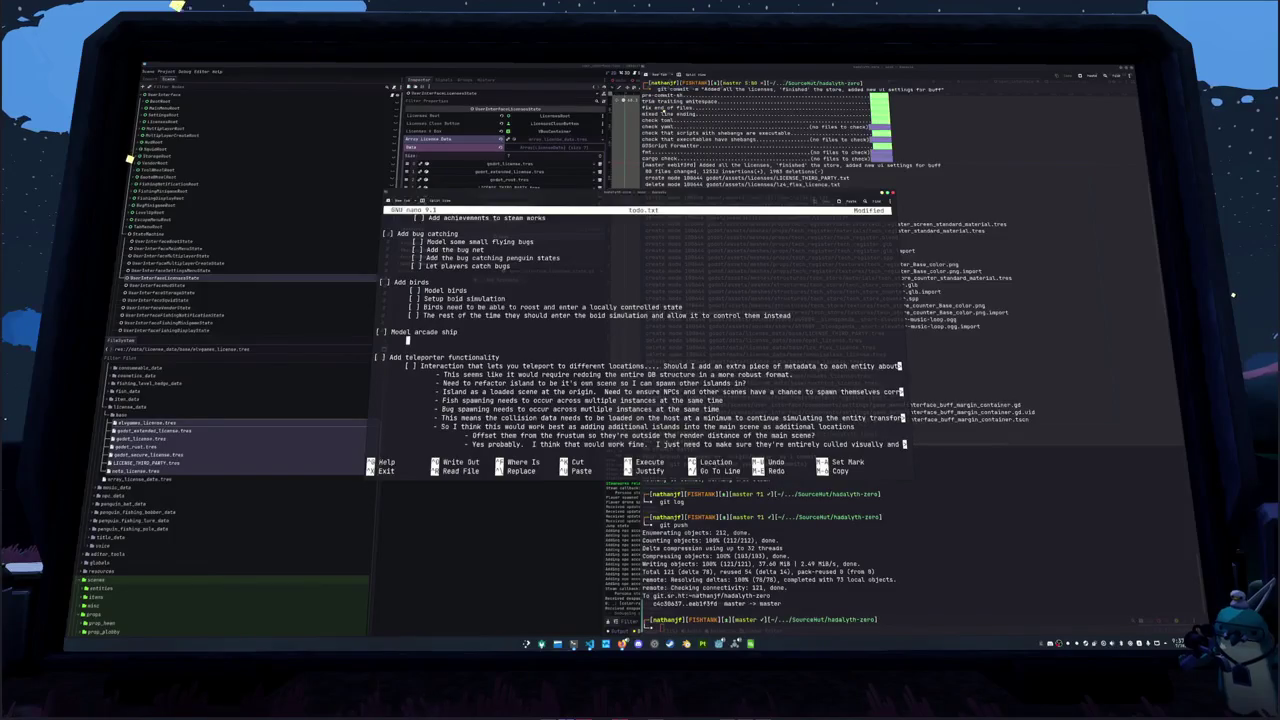
pyautogui.write(' arcade games')
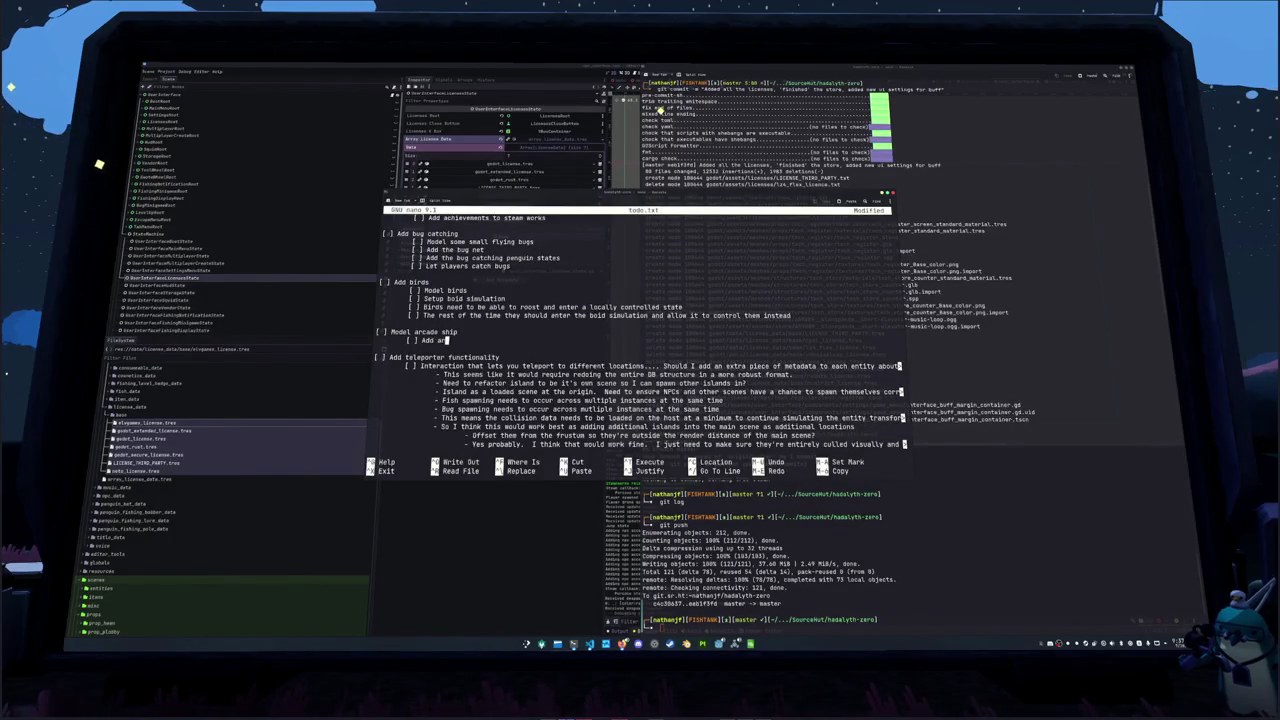
pyautogui.press('Up')
pyautogui.press('Up')
pyautogui.press('Up')
pyautogui.press('Up')
pyautogui.press('Up')
pyautogui.press('Up')
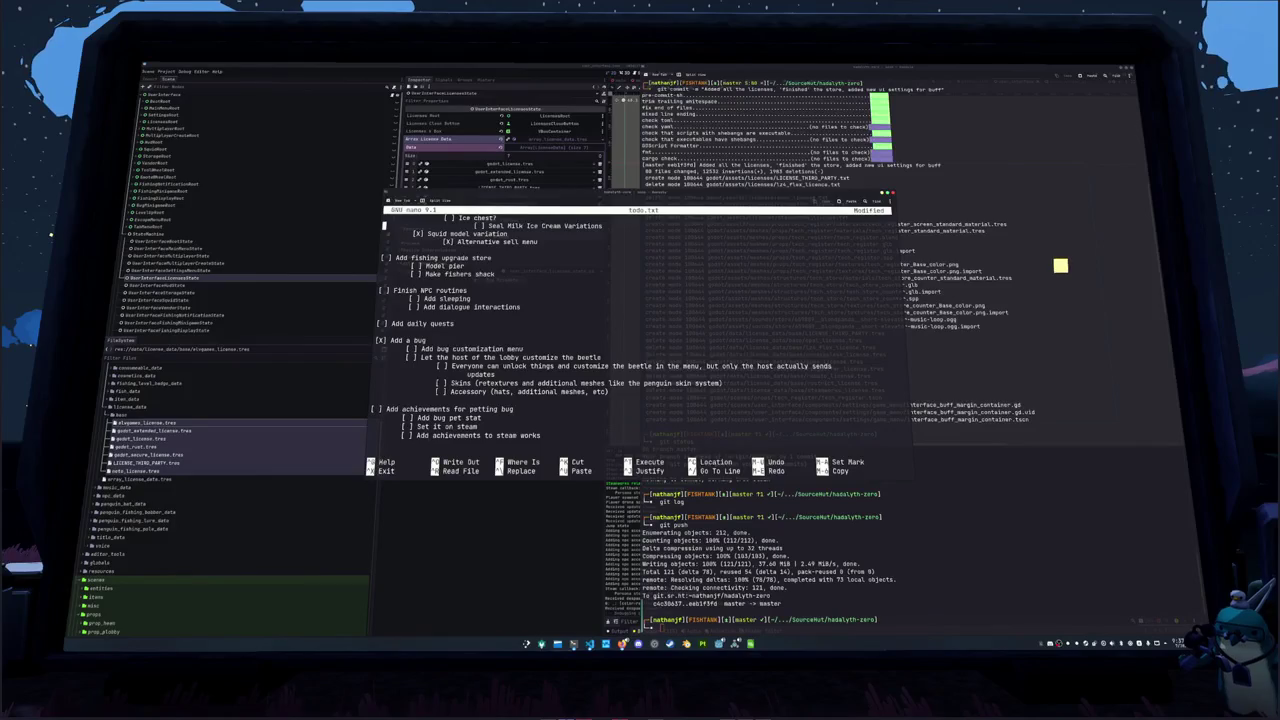
pyautogui.press('Up')
pyautogui.press('Up')
pyautogui.press('Up')
pyautogui.press('Up')
pyautogui.press('Up')
pyautogui.press('Up')
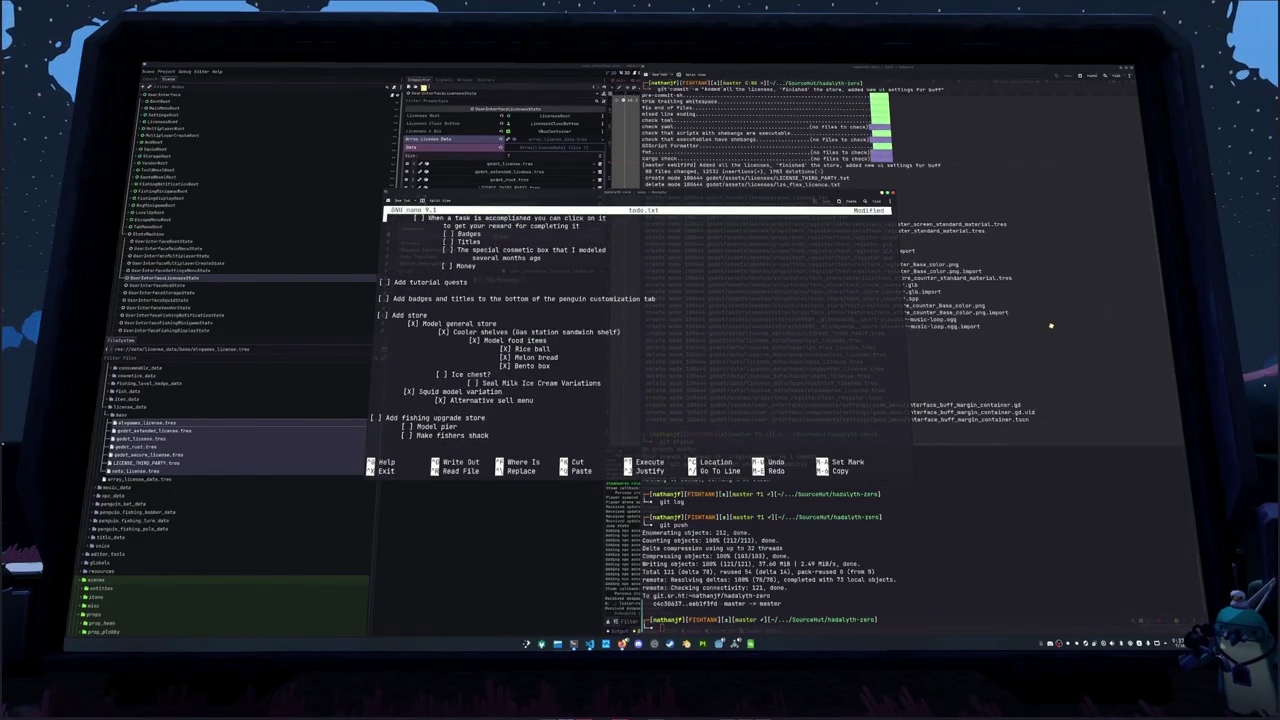
pyautogui.press('Up')
pyautogui.press('Up')
pyautogui.press('Up')
pyautogui.press('Up')
pyautogui.press('Up')
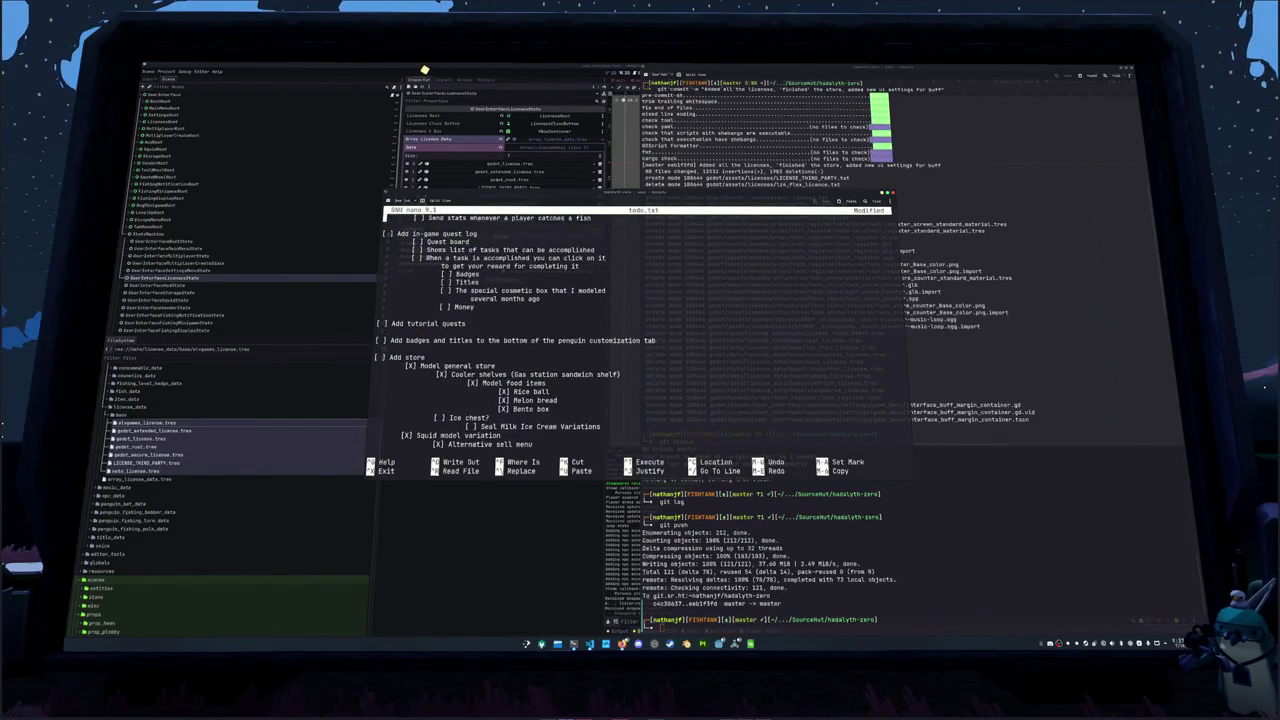
pyautogui.press('Down')
pyautogui.press('Down')
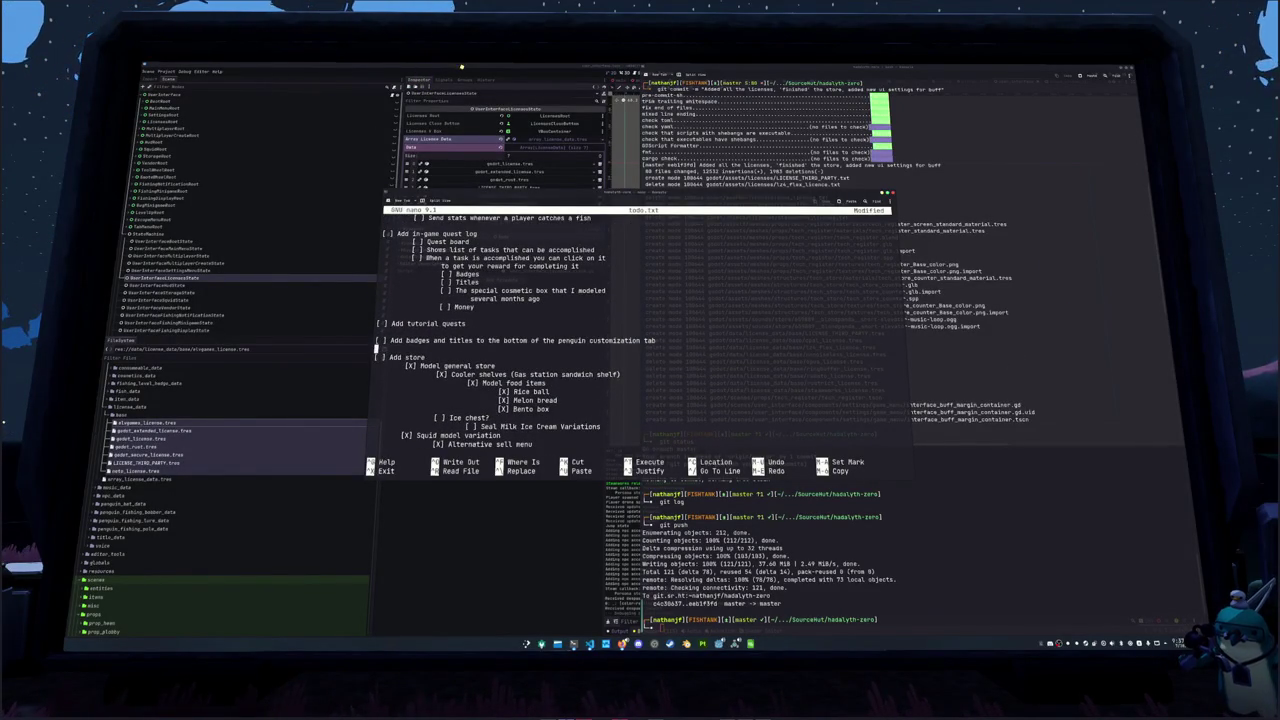
pyautogui.press('Up')
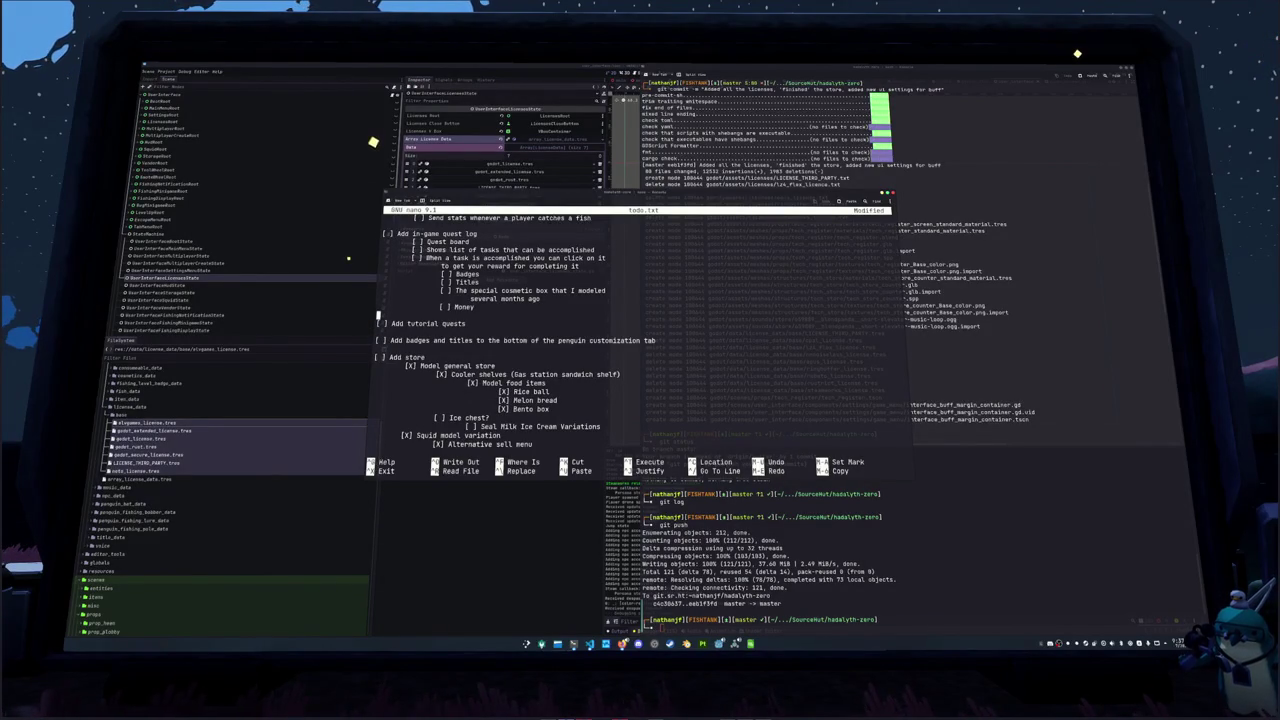
pyautogui.press('Up')
pyautogui.press('Up')
pyautogui.press('Up')
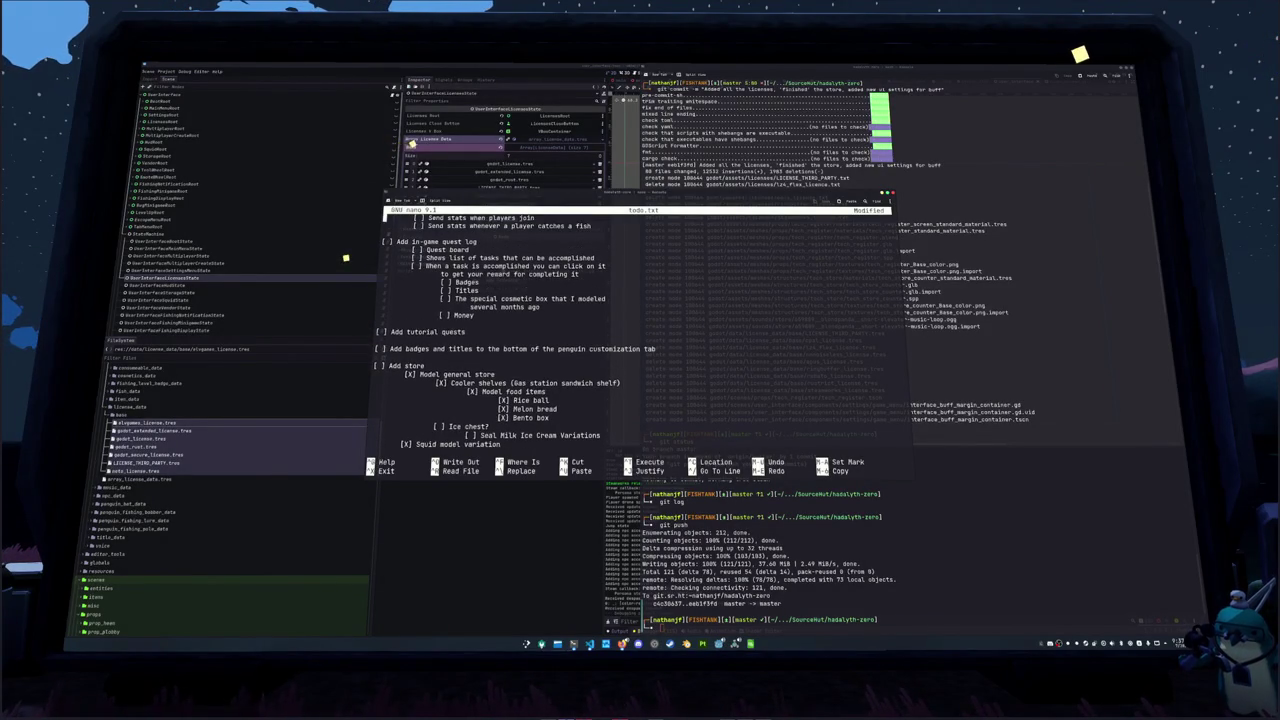
pyautogui.press('Up')
pyautogui.press('Up')
pyautogui.press('Up')
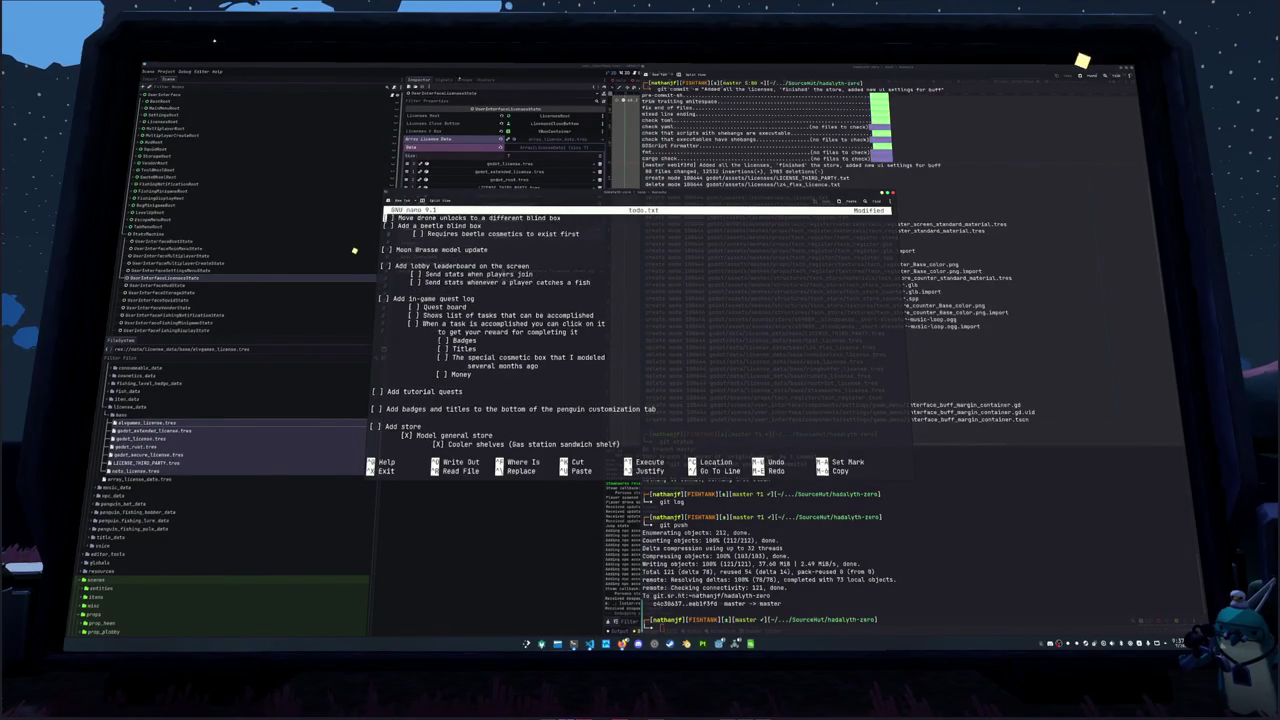
pyautogui.press('Up')
pyautogui.press('Up')
pyautogui.press('Up')
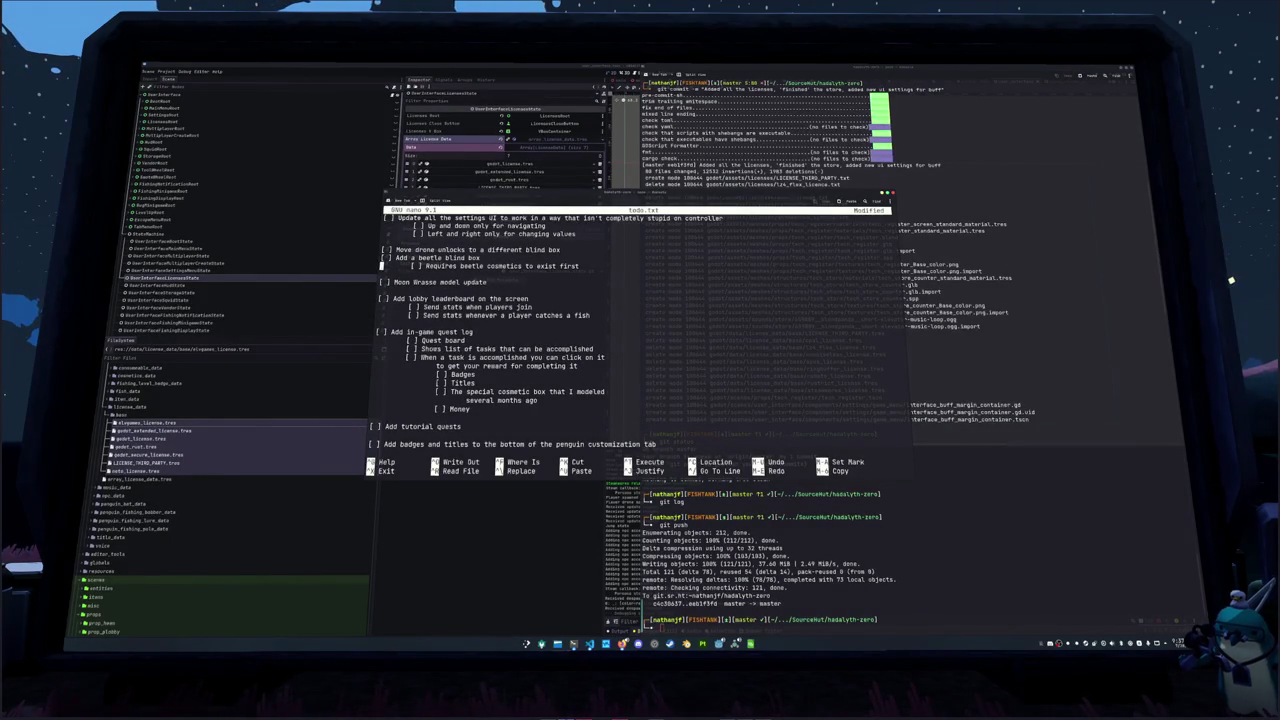
pyautogui.press('Down')
pyautogui.press('Down')
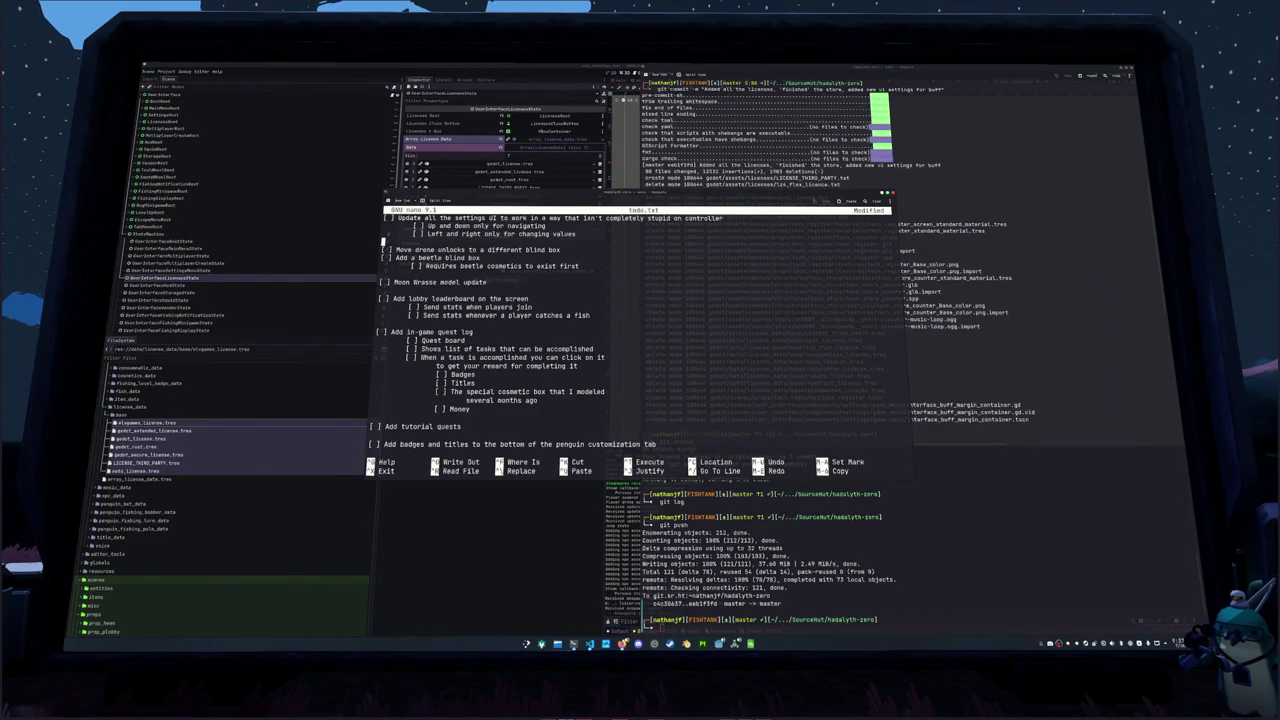
pyautogui.press('Return')
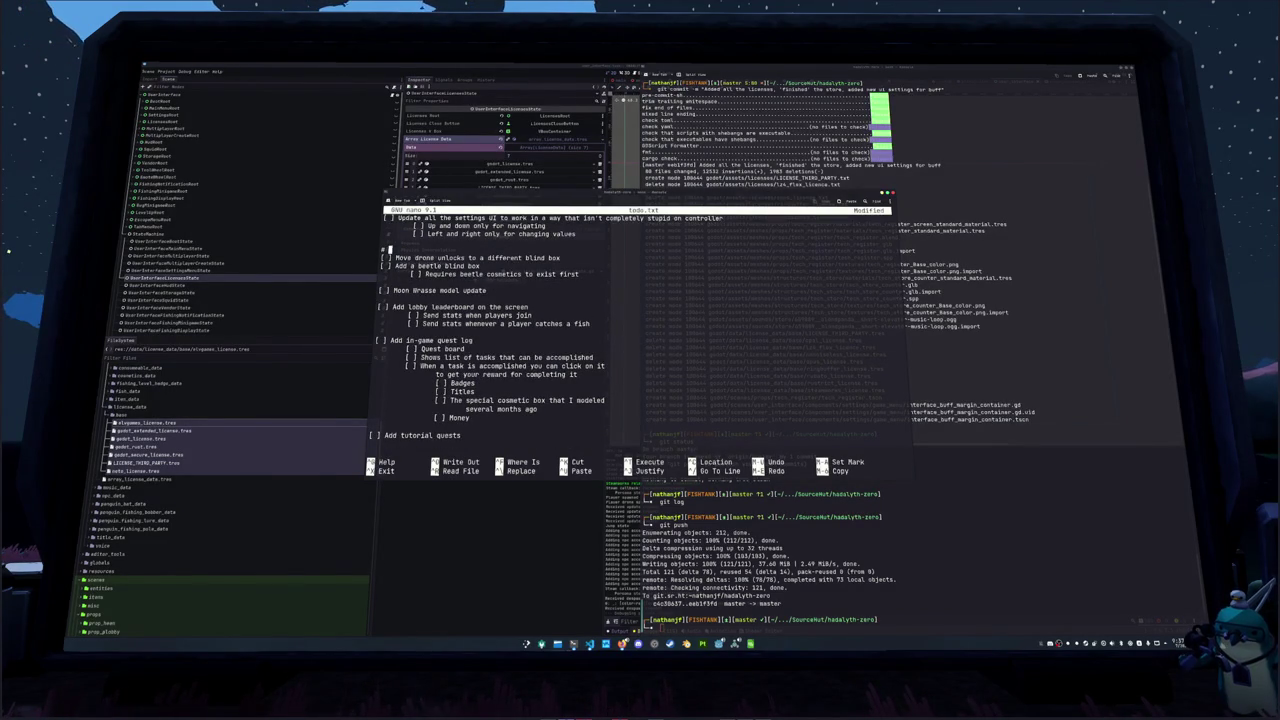
# Add comment notes, including '# Just add category sources for different boxes is fine'
pyautogui.write('I might ')
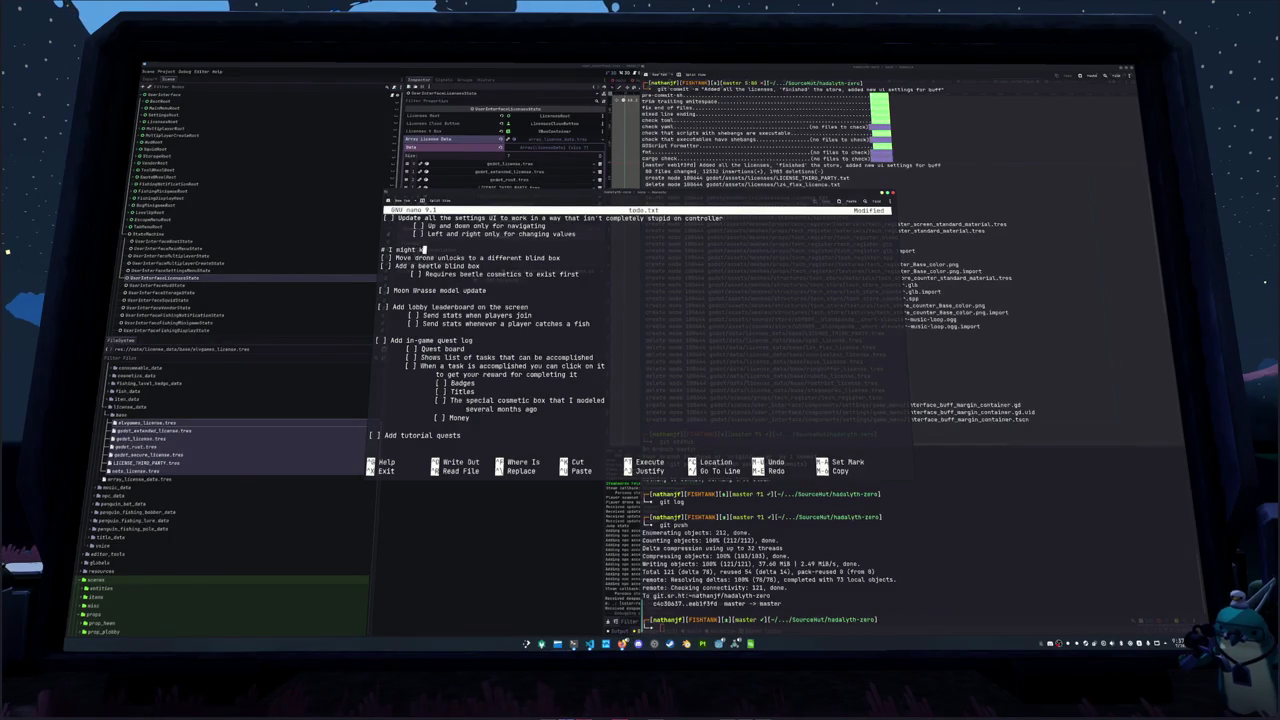
pyautogui.write('keep thistirely')
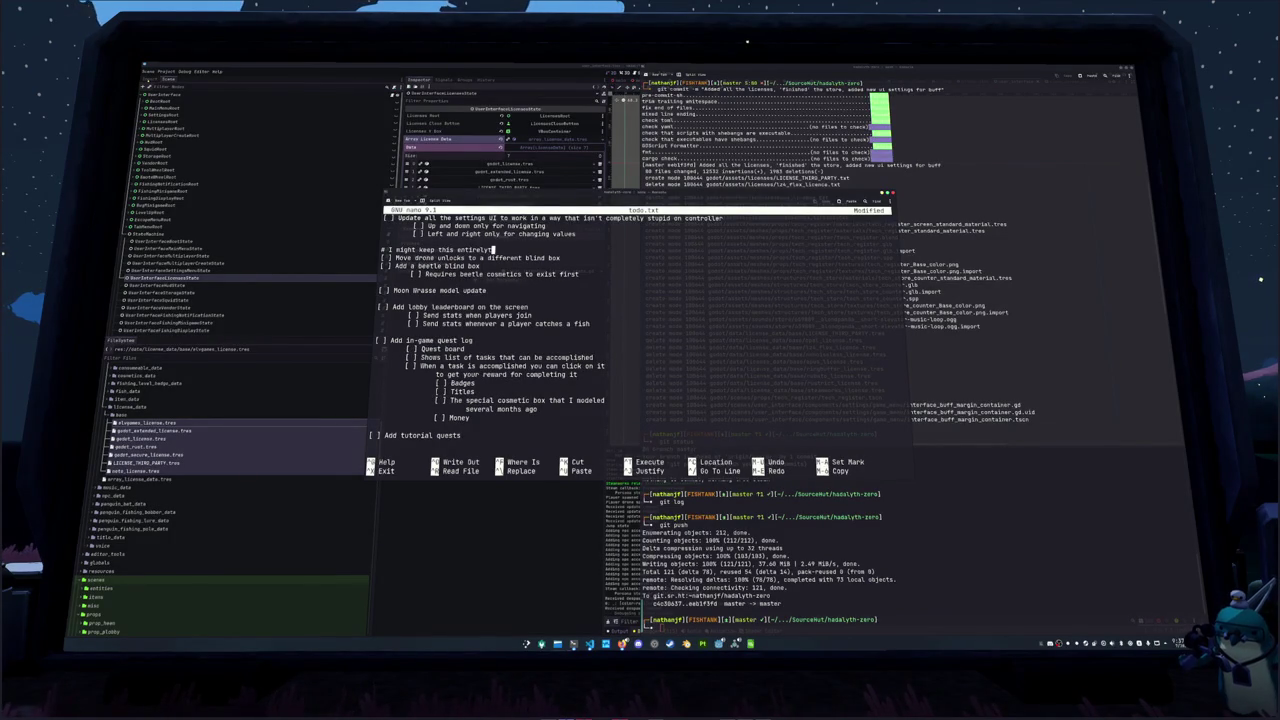
pyautogui.write(' tndom')
pyautogui.click(380, 282)
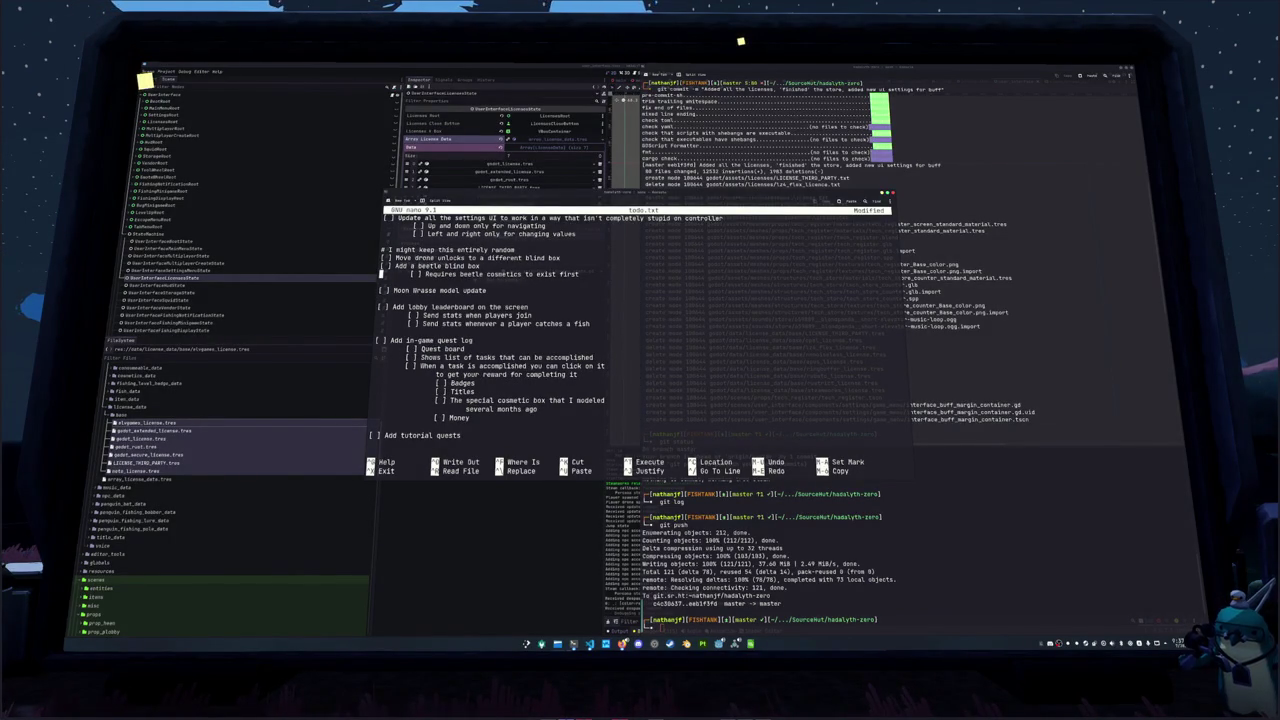
pyautogui.press('Down')
pyautogui.press('Down')
pyautogui.press('Down')
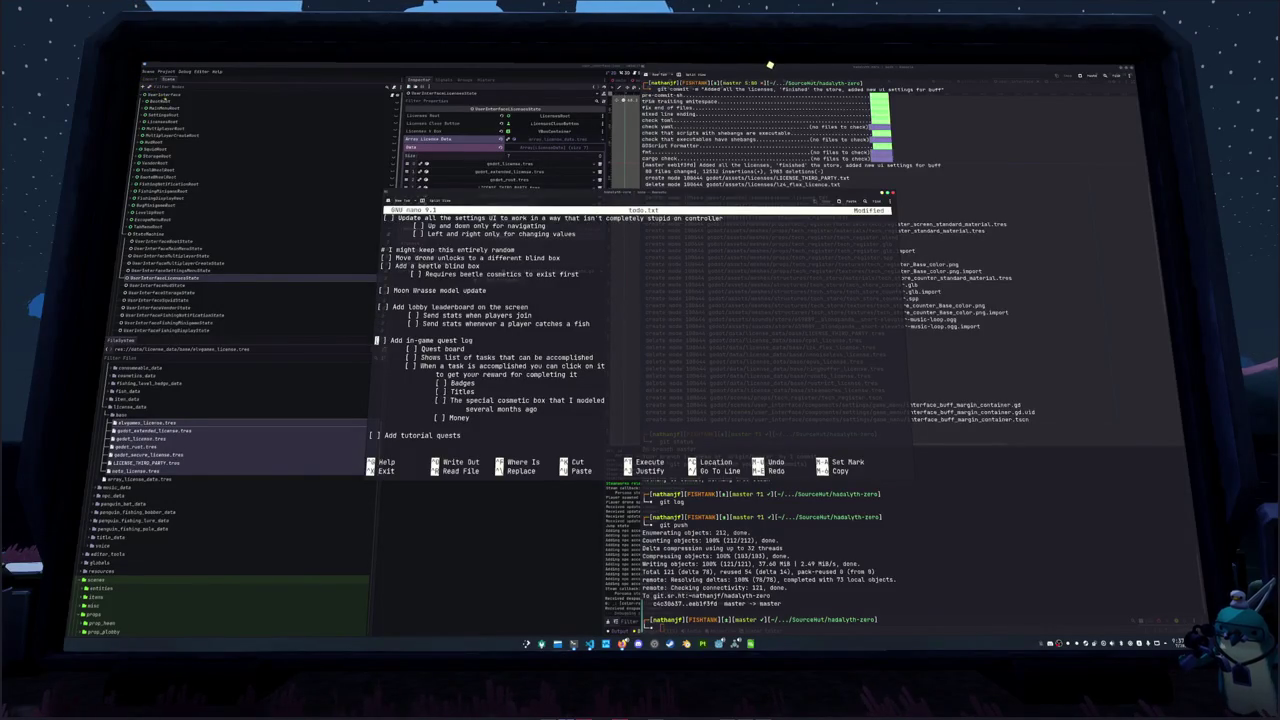
pyautogui.press('Up')
pyautogui.press('Up')
pyautogui.press('Up')
pyautogui.press('Return')
pyautogui.press('Up')
pyautogui.write('# Just add')
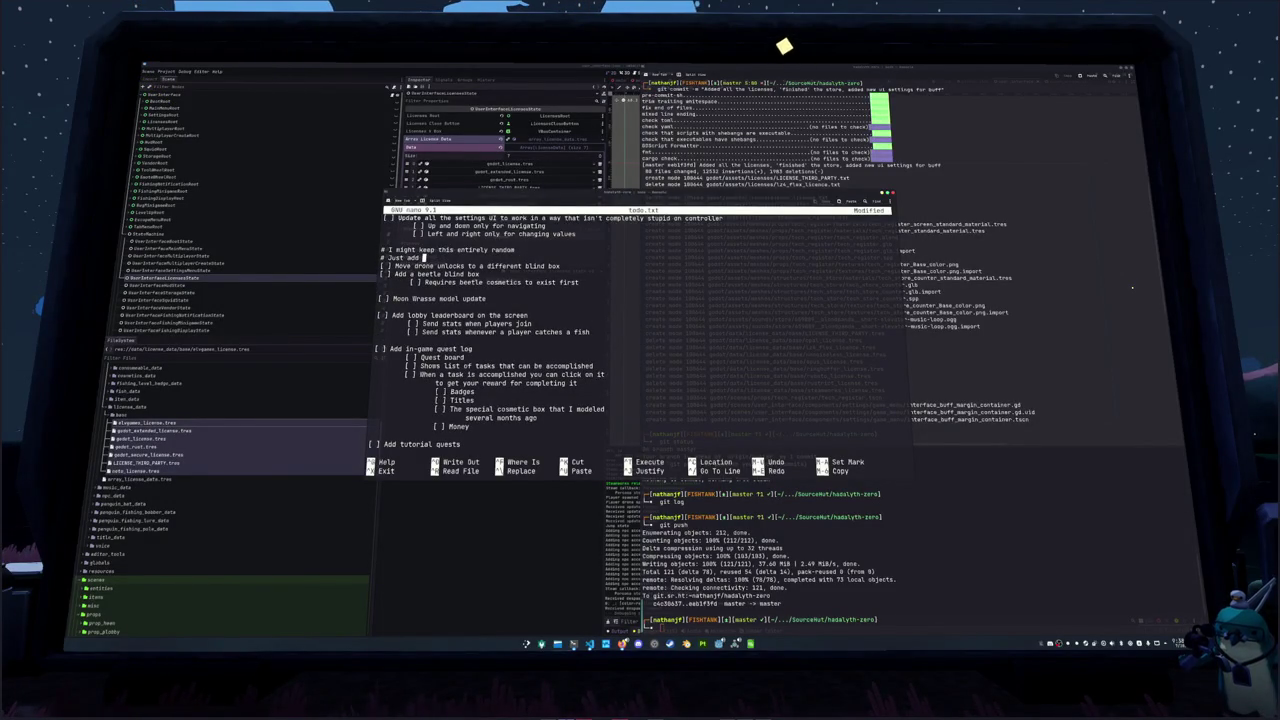
pyautogui.write(' category sources for different boxes is fine')
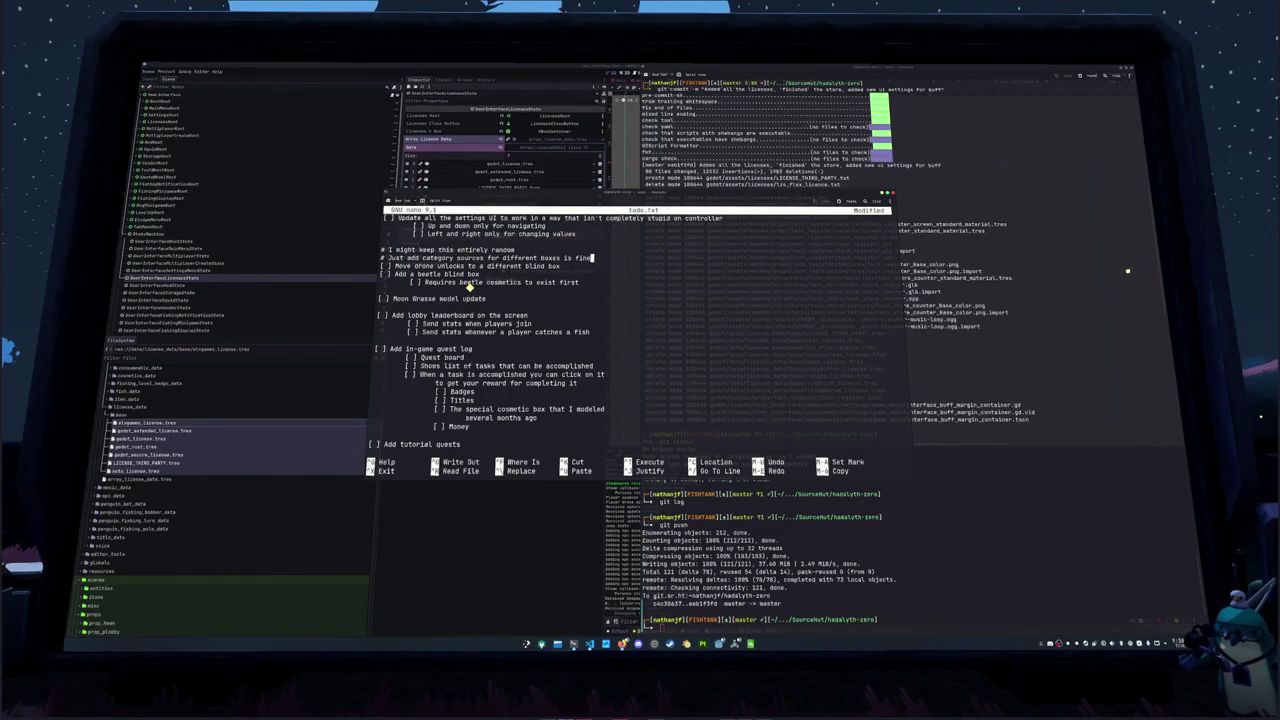
# Replace the drone and beetle blind box tasks with 'Add beetle cosmetics to the loot' box
pyautogui.hotkey('shift', 'Down')
pyautogui.hotkey('shift', 'Down')
pyautogui.hotkey('shift', 'Down')
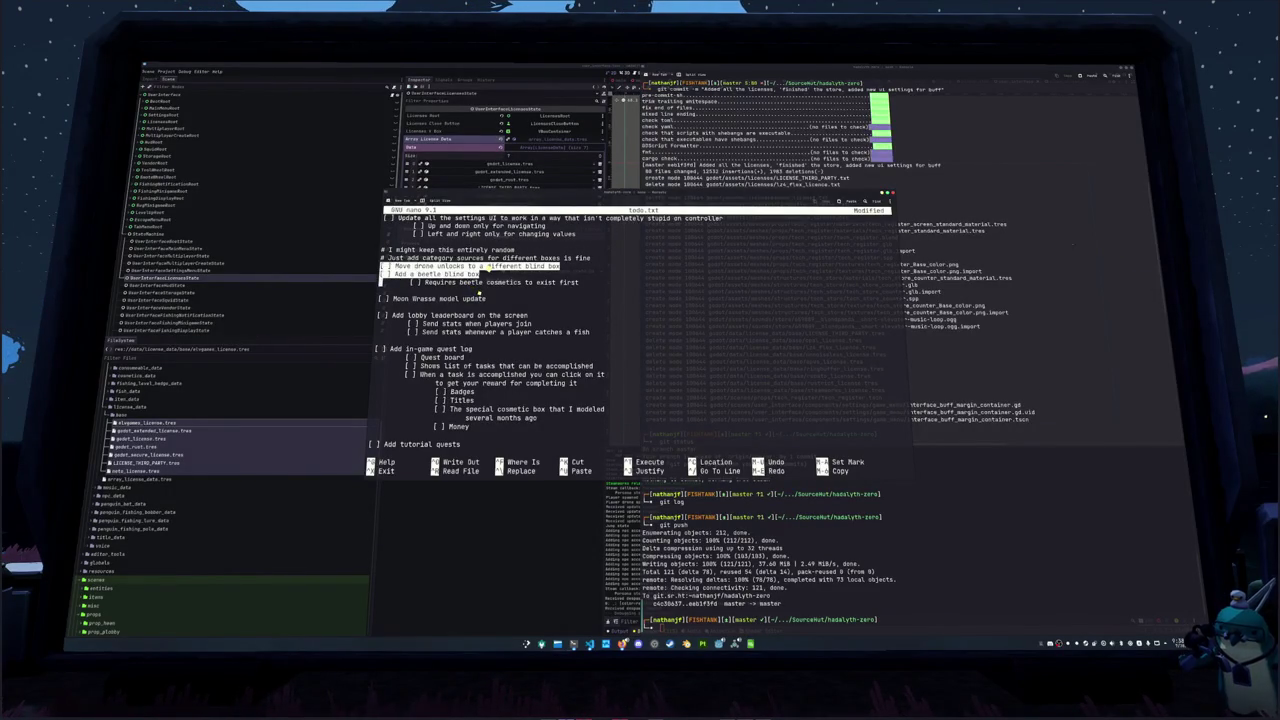
pyautogui.press('Delete')
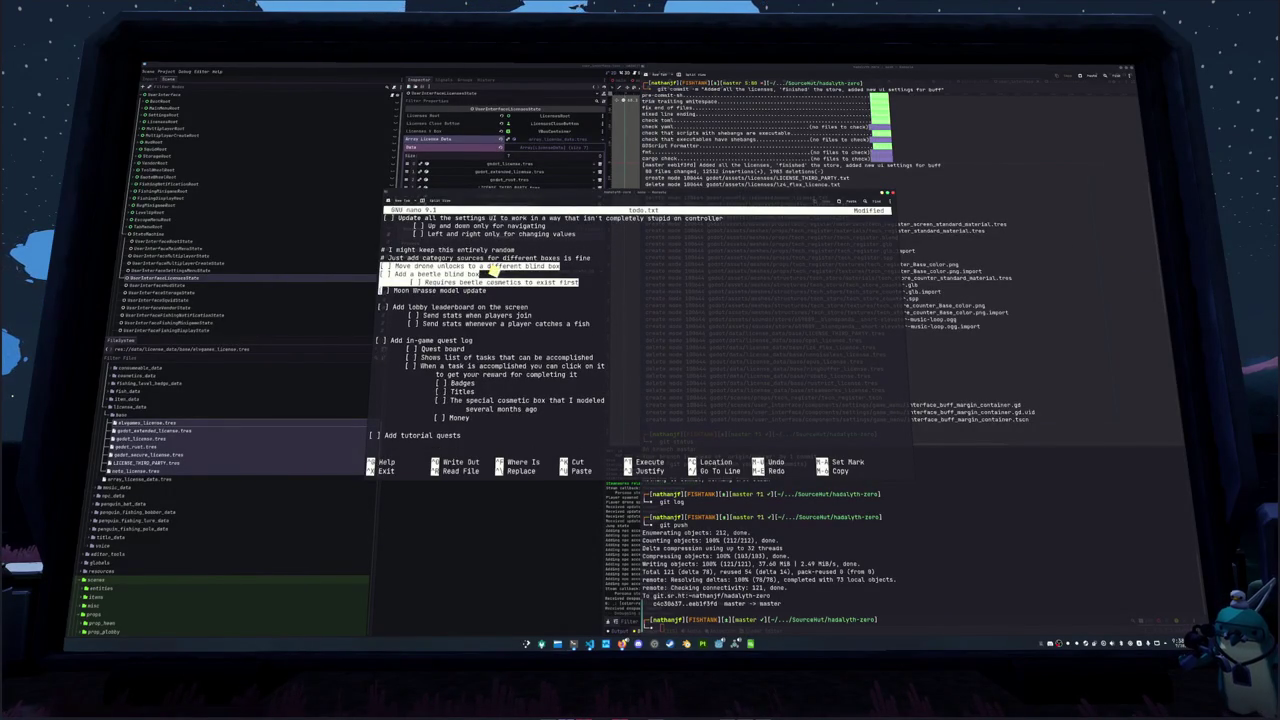
pyautogui.hotkey('ctrl', 'k')
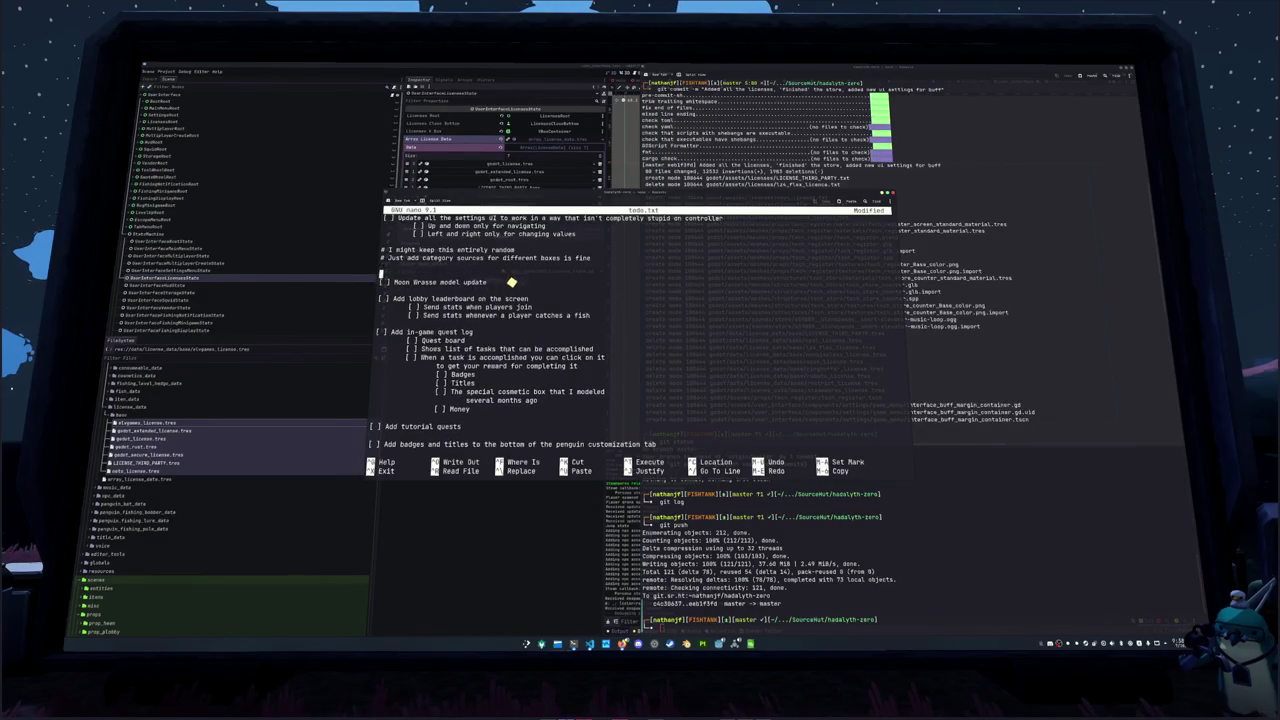
pyautogui.write('Add be')
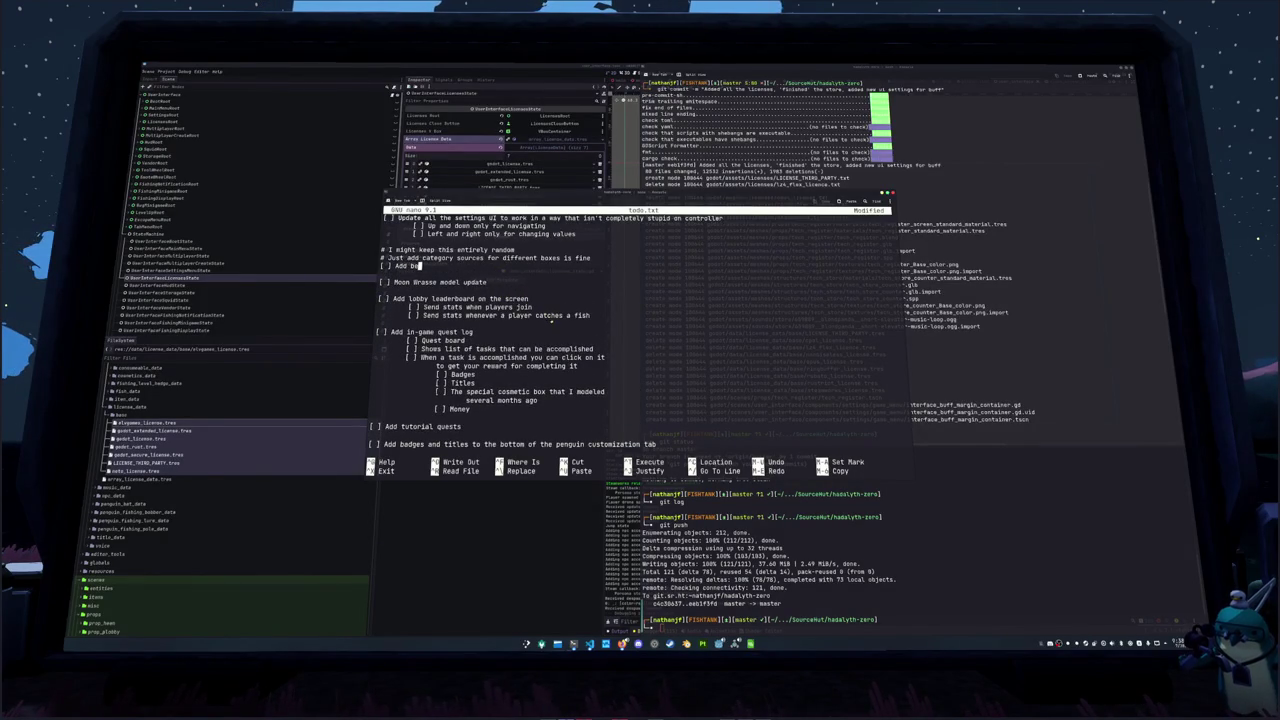
pyautogui.write('etle cosmetics t')
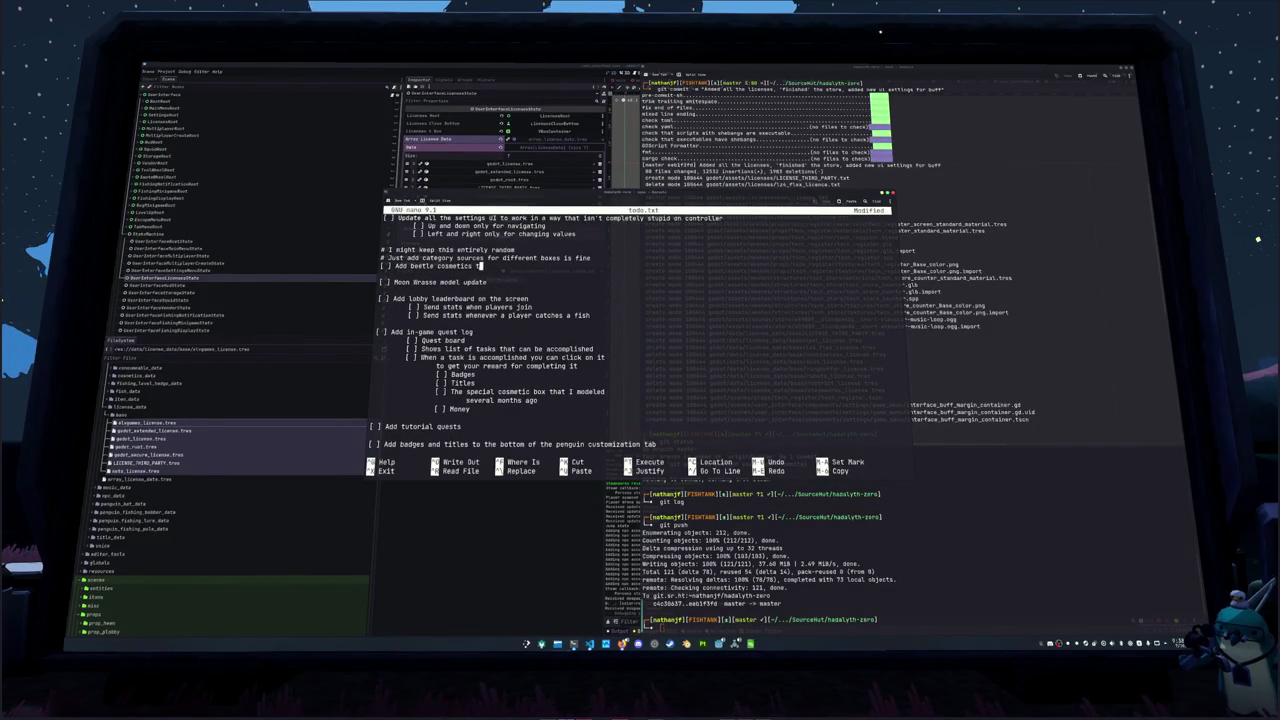
pyautogui.write('o the blind bo')
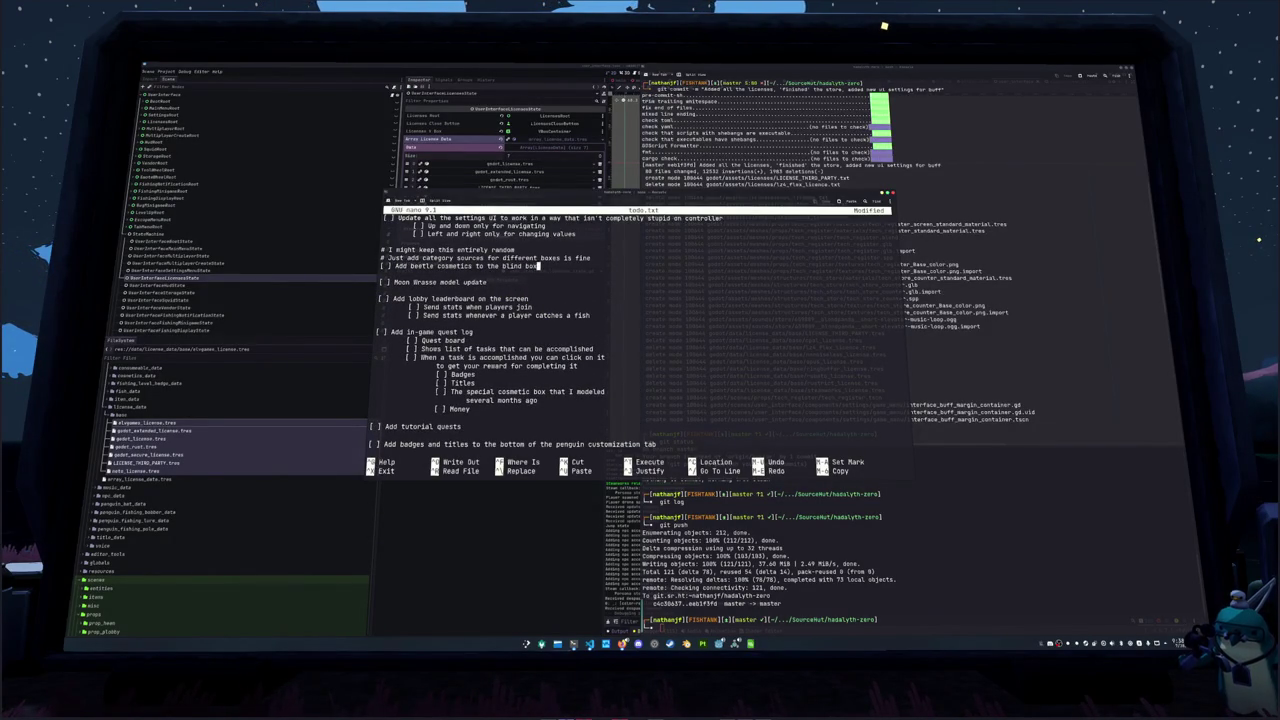
pyautogui.press('BackSpace')
pyautogui.press('BackSpace')
pyautogui.press('BackSpace')
pyautogui.write('loot')
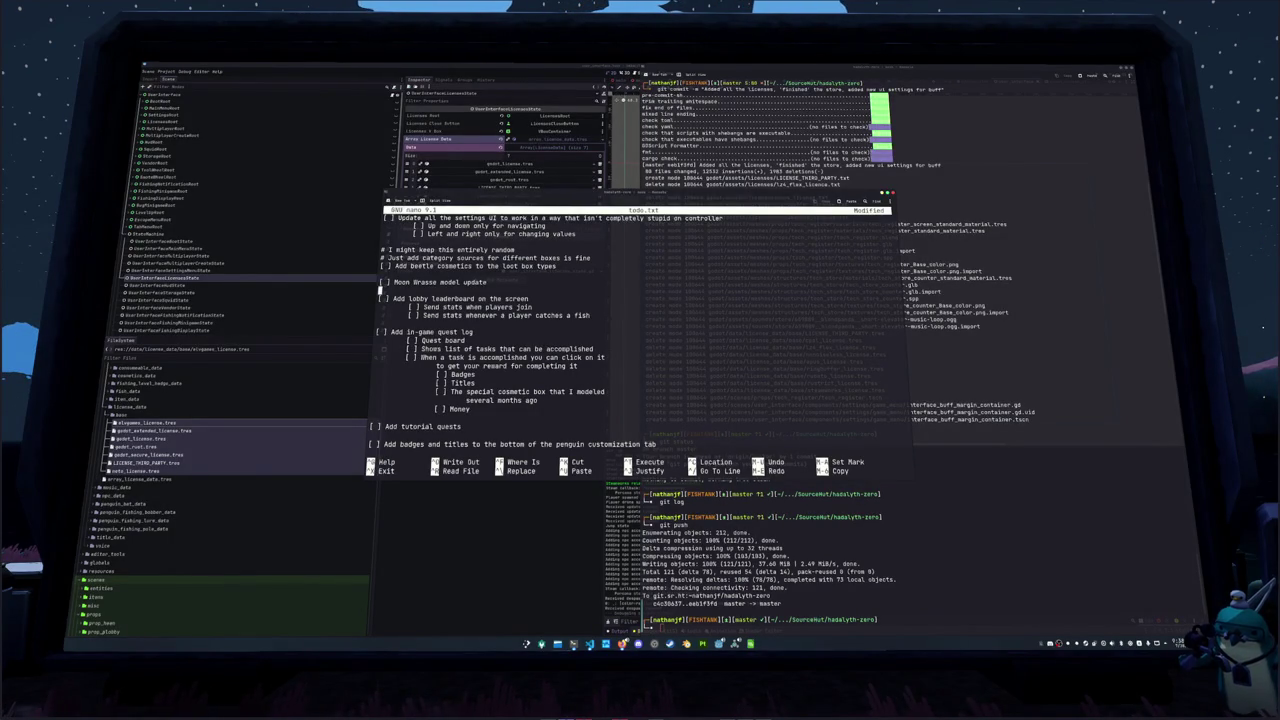
# Add a Red snapper line and a subtask 'Configure screen ui state so all exit keys function as expected'
pyautogui.press('Return')
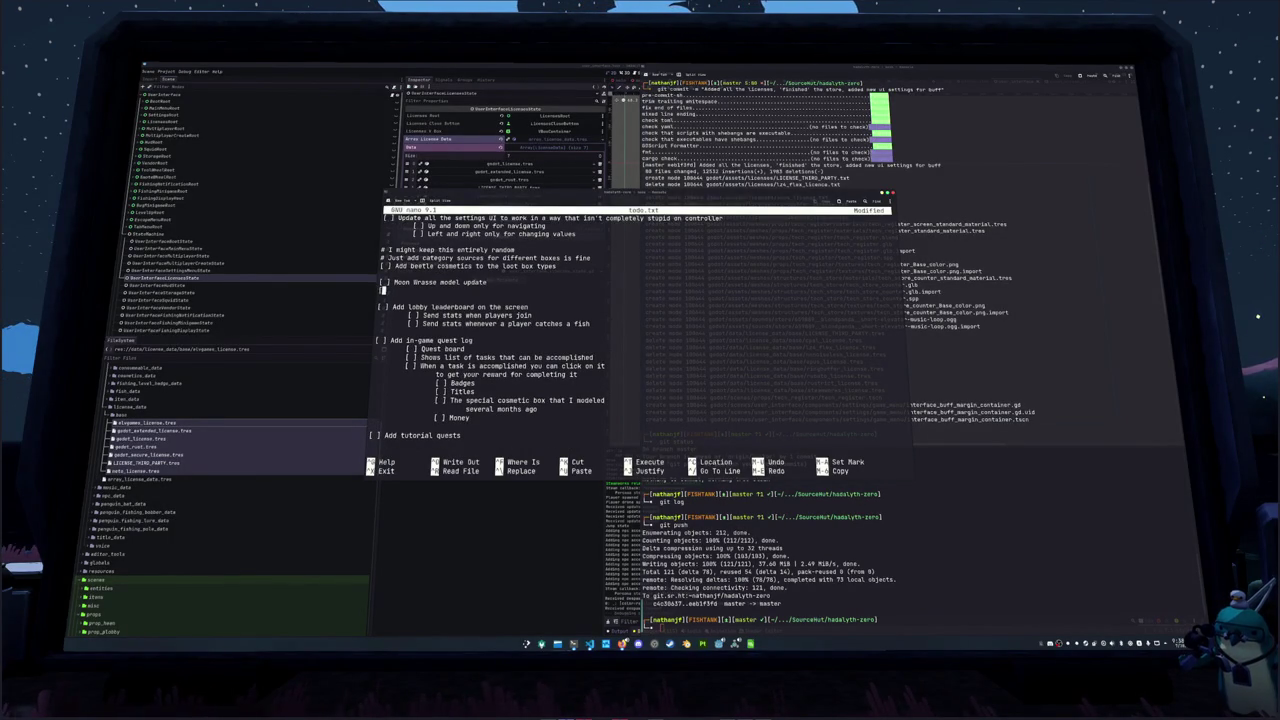
pyautogui.write('napper model update')
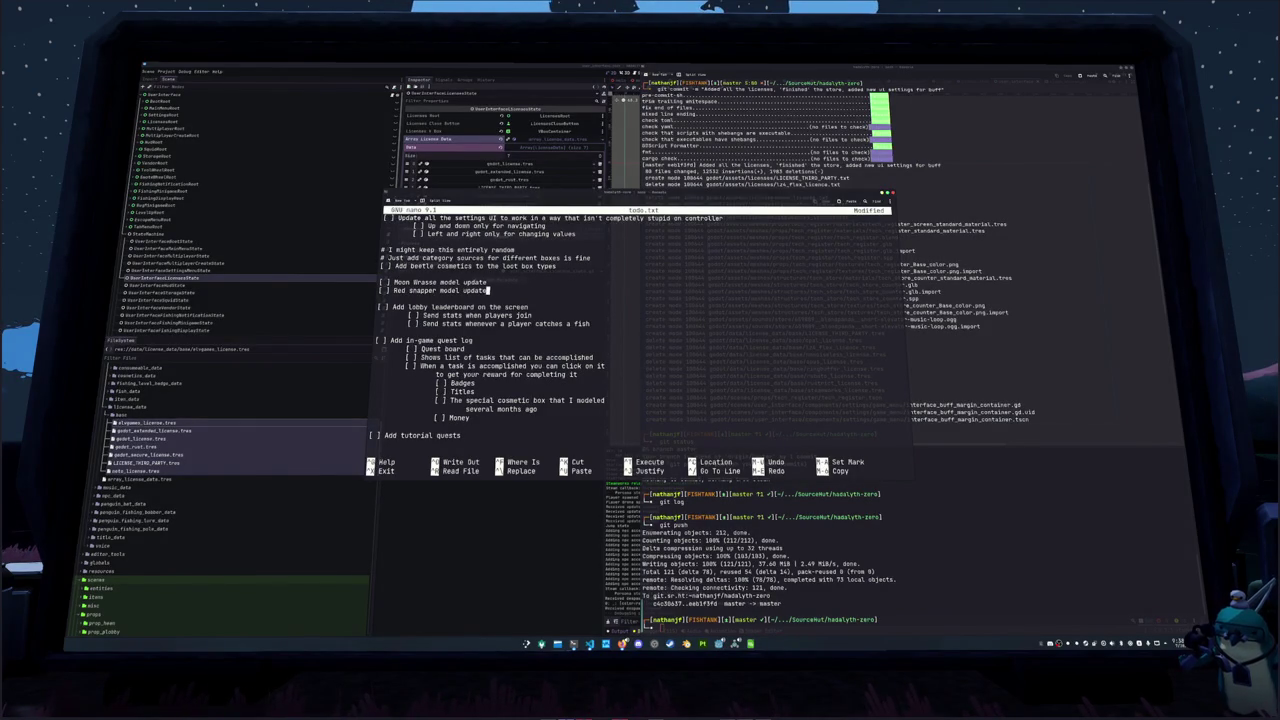
pyautogui.press('Return')
pyautogui.press('Up')
pyautogui.write('[ ] ')
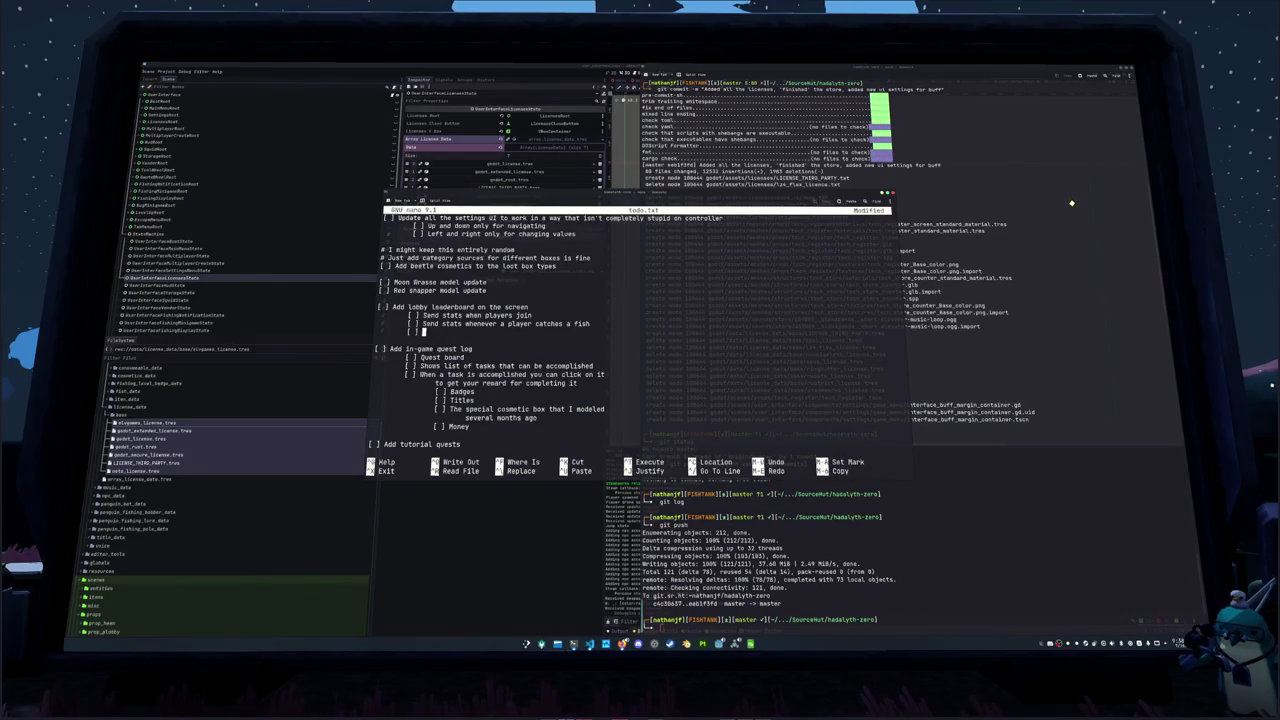
pyautogui.write('Configure ')
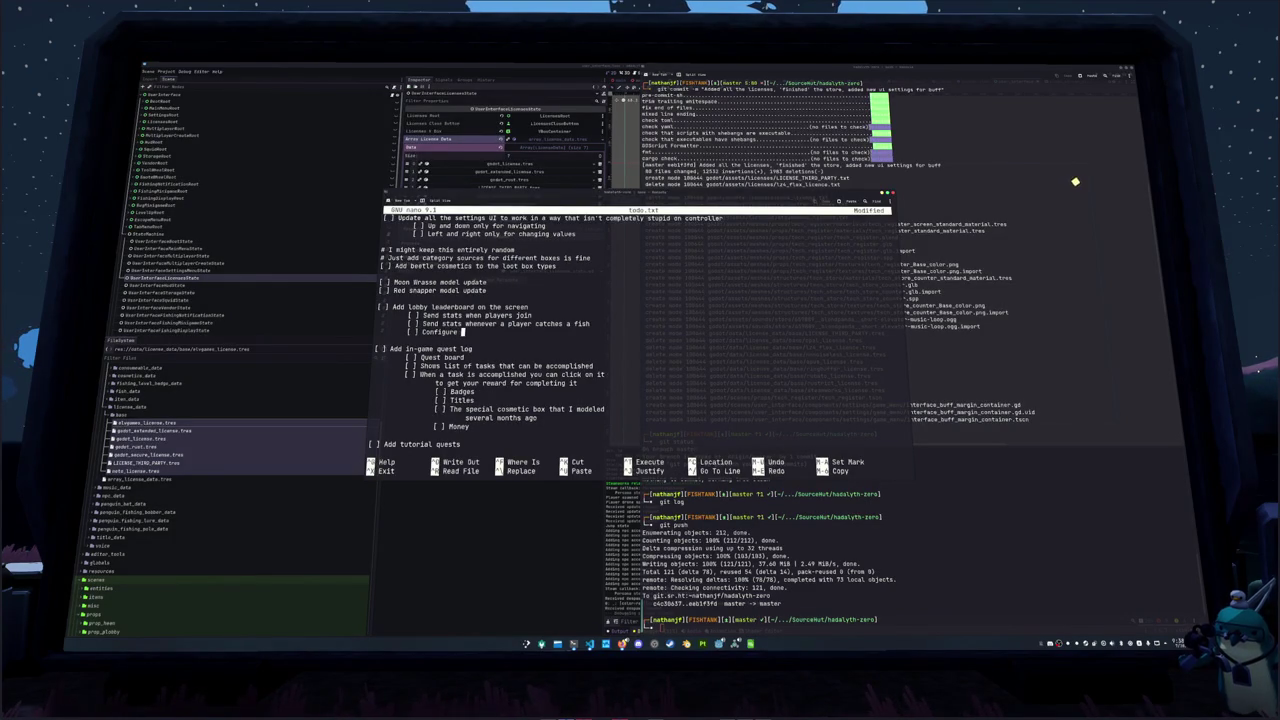
pyautogui.write('screen ui state')
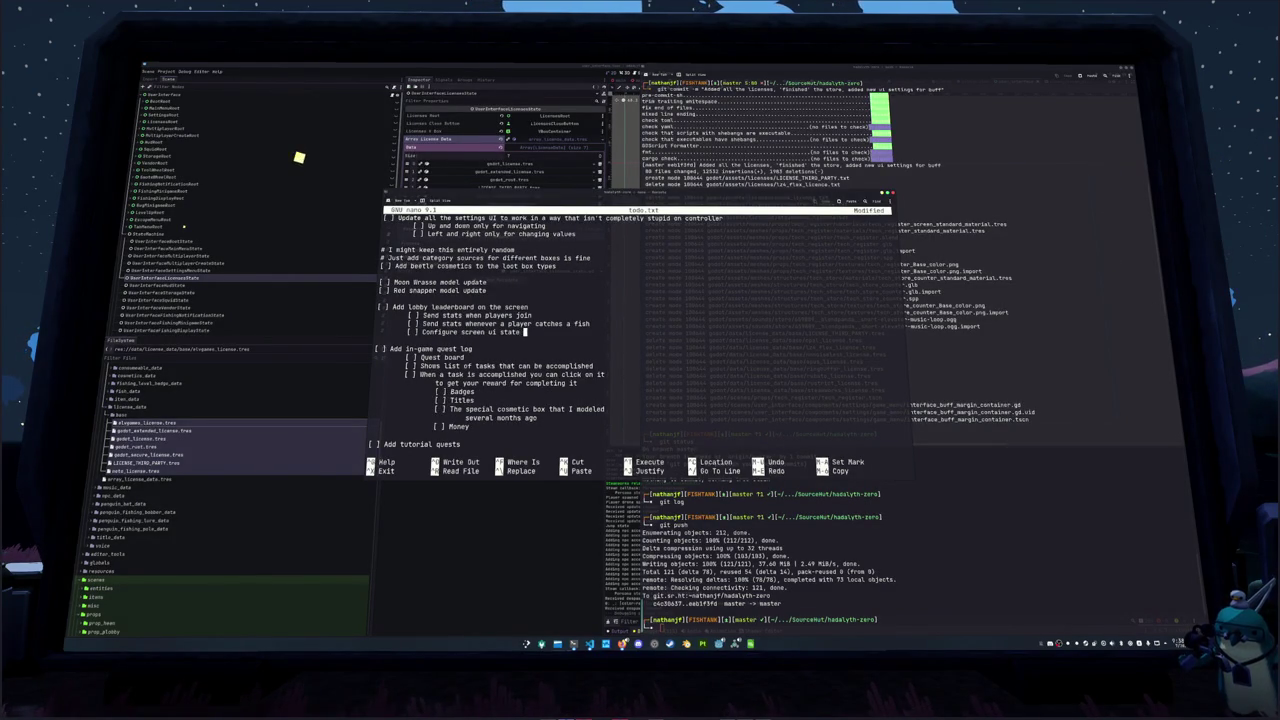
pyautogui.write(' so ')
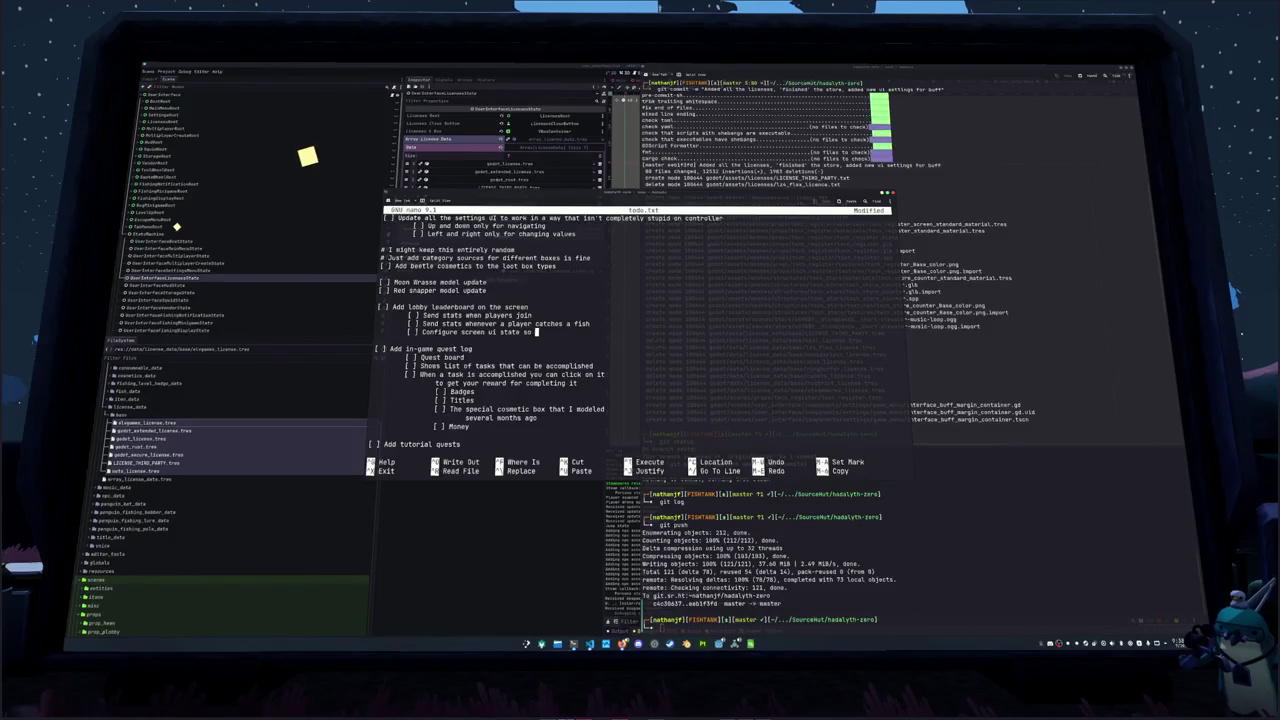
pyautogui.write('everything')
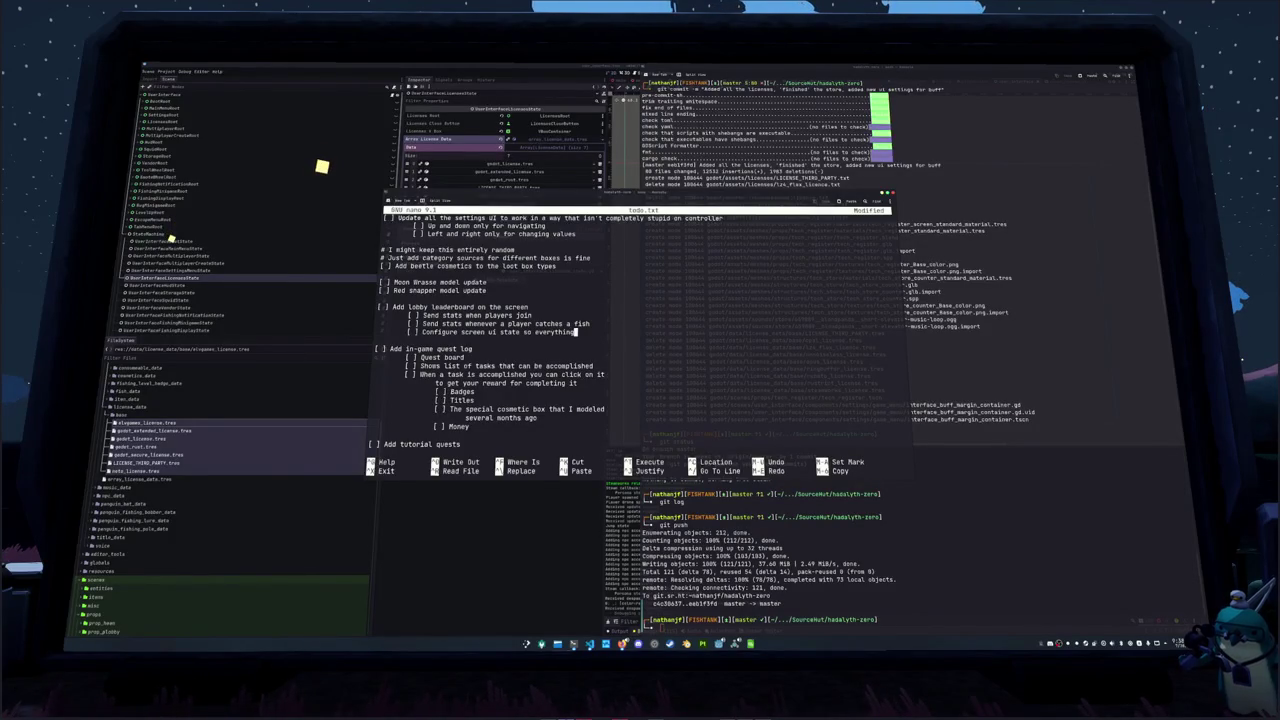
pyautogui.press('BackSpace')
pyautogui.press('BackSpace')
pyautogui.press('BackSpace')
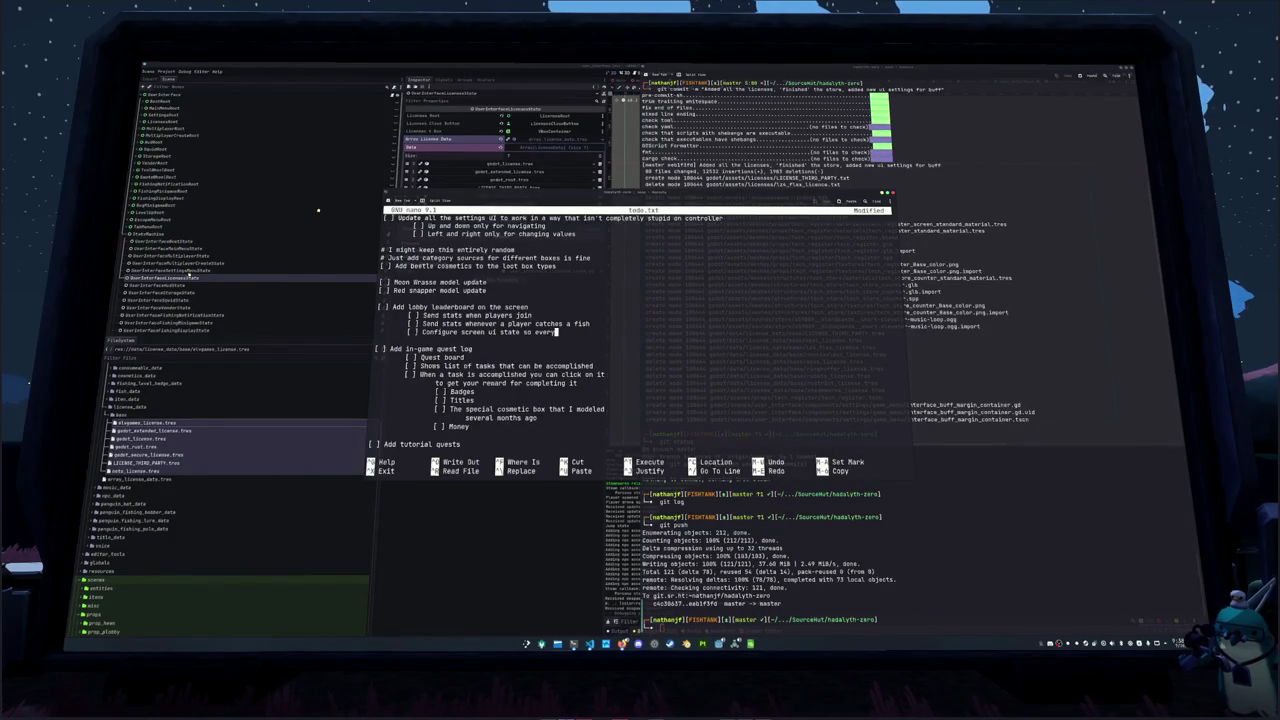
pyautogui.write('all exit')
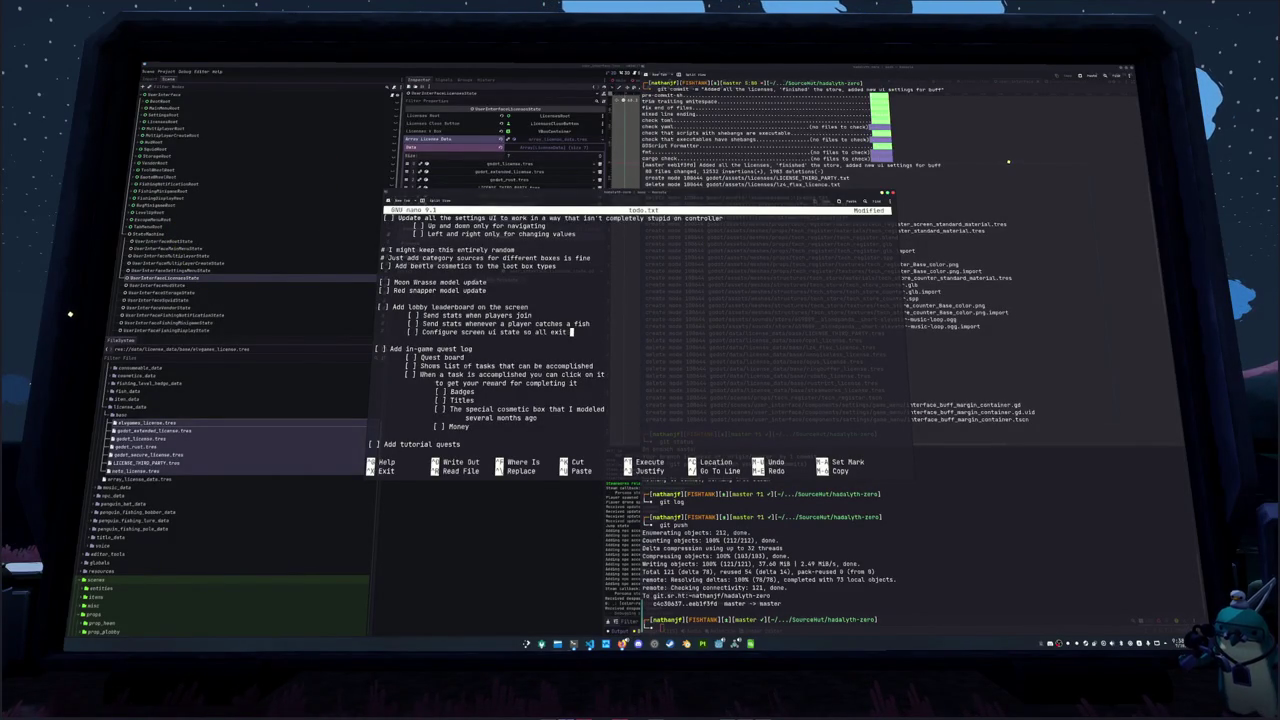
pyautogui.write(' keys function as')
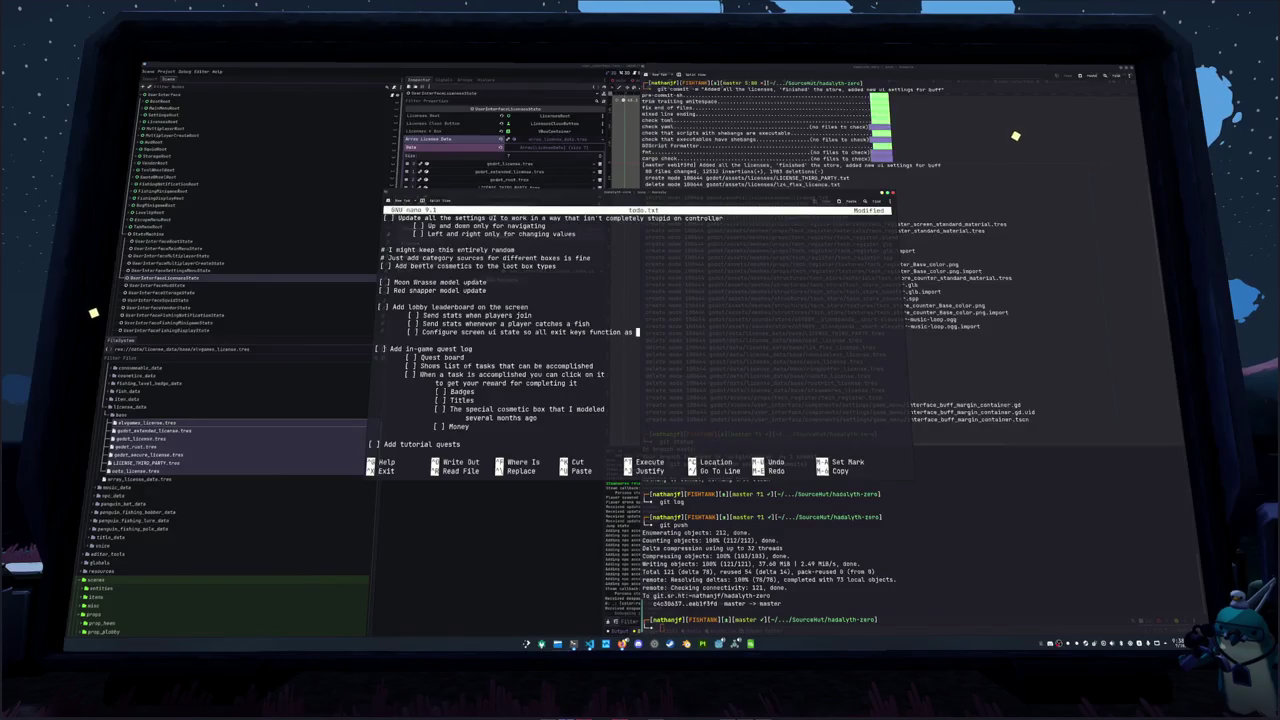
pyautogui.write(' expected')
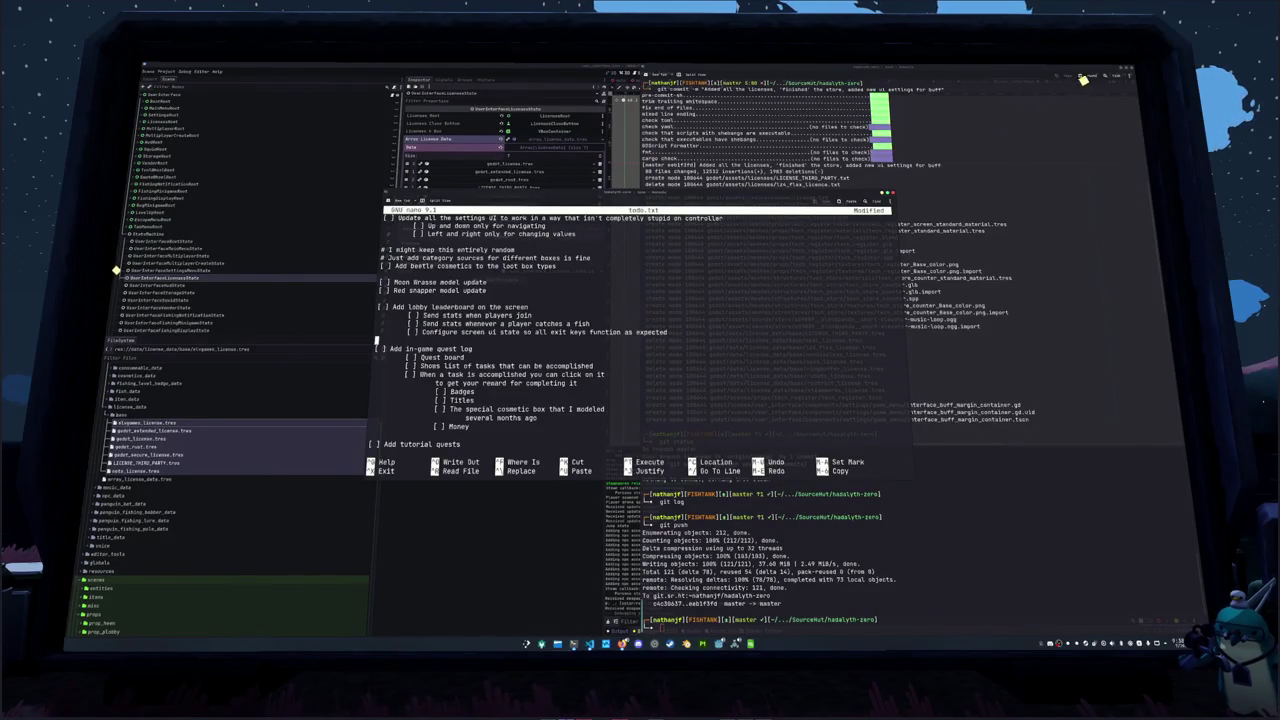
# Add tasks for badges and titles on the penguin customization tab, and '[ ] Add store'
pyautogui.click(375, 366)
pyautogui.press('Return')
pyautogui.press('Return')
pyautogui.write('[ ] Add badges and titles to the bottom of the penguin customization tab')
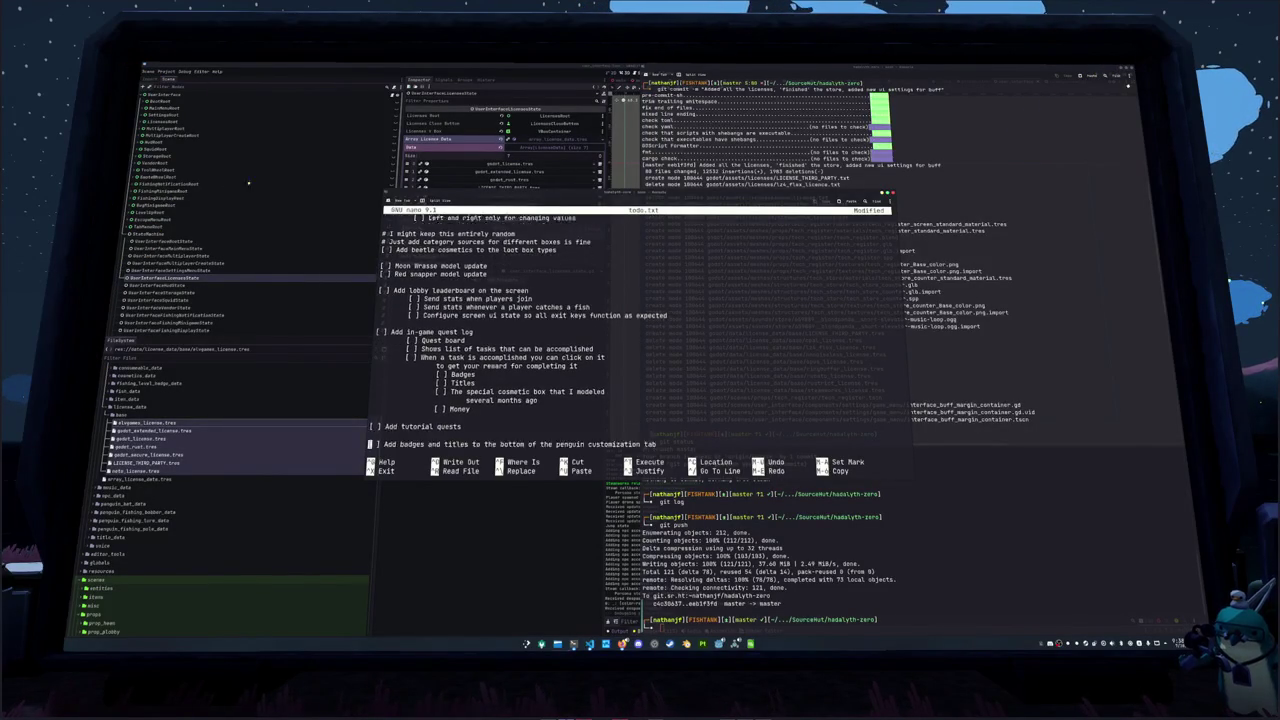
pyautogui.press('Return')
pyautogui.press('Return')
pyautogui.write('[ ] Add store')
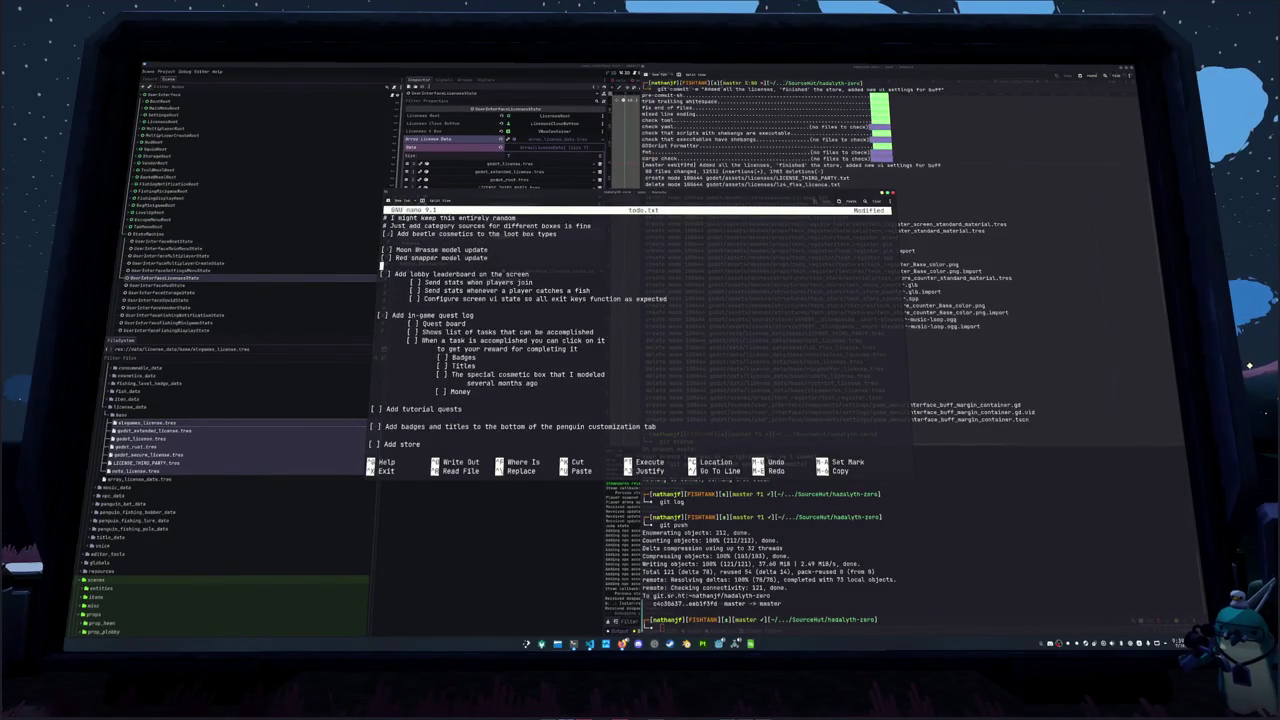
# Add a task about taking money out of your wallet after Red snapper model update
pyautogui.click(488, 257)
pyautogui.press('Return')
pyautogui.press('Return')
pyautogui.write('[ ] Add')
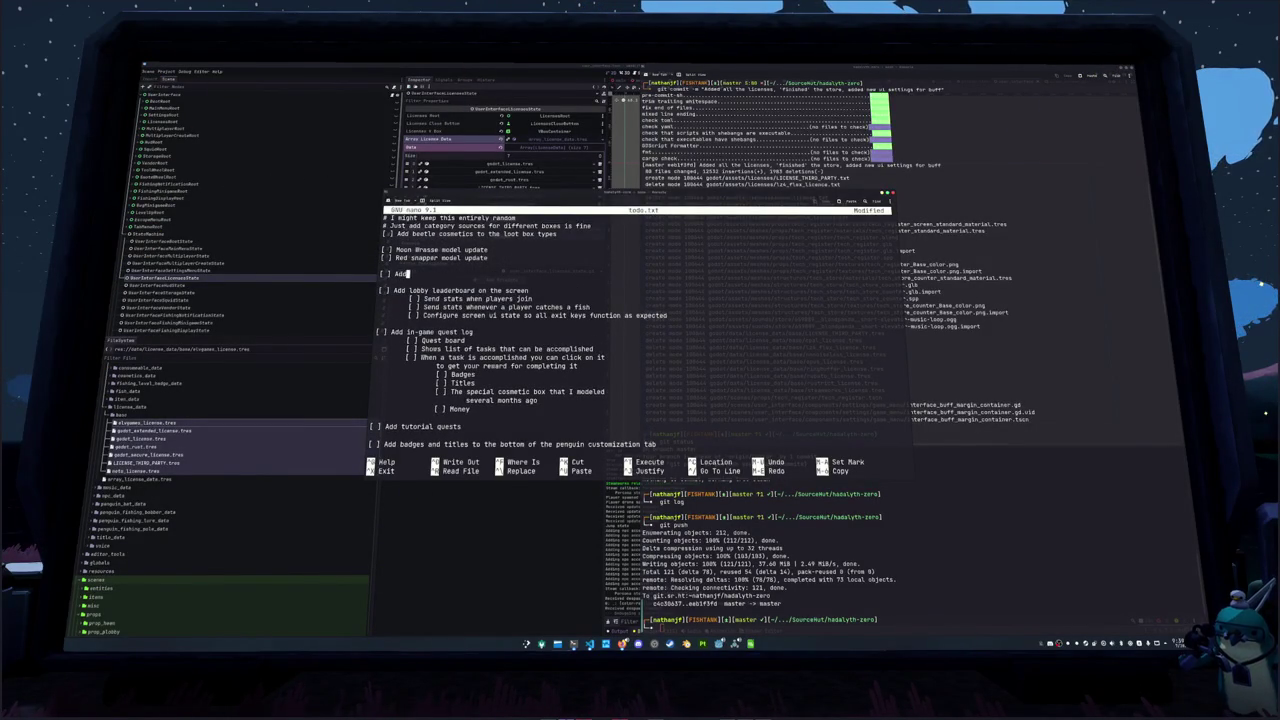
pyautogui.write('ake money out of your wallet?')
pyautogui.press('Return')
# Indent the trading note under the wallet task, add '?', and add an indented ATM sub-note
pyautogui.write('[ ] For trading with other')
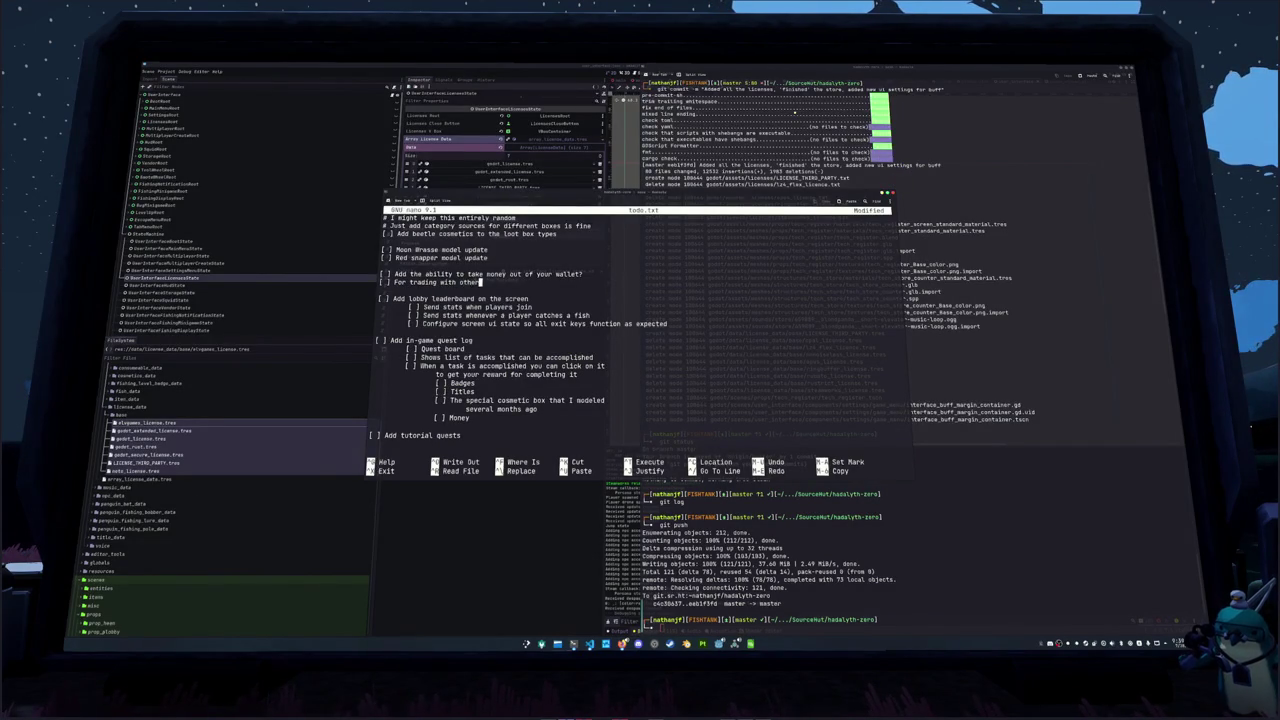
pyautogui.hotkey('ctrl', 'Left')
pyautogui.hotkey('ctrl', 'Left')
pyautogui.hotkey('ctrl', 'Left')
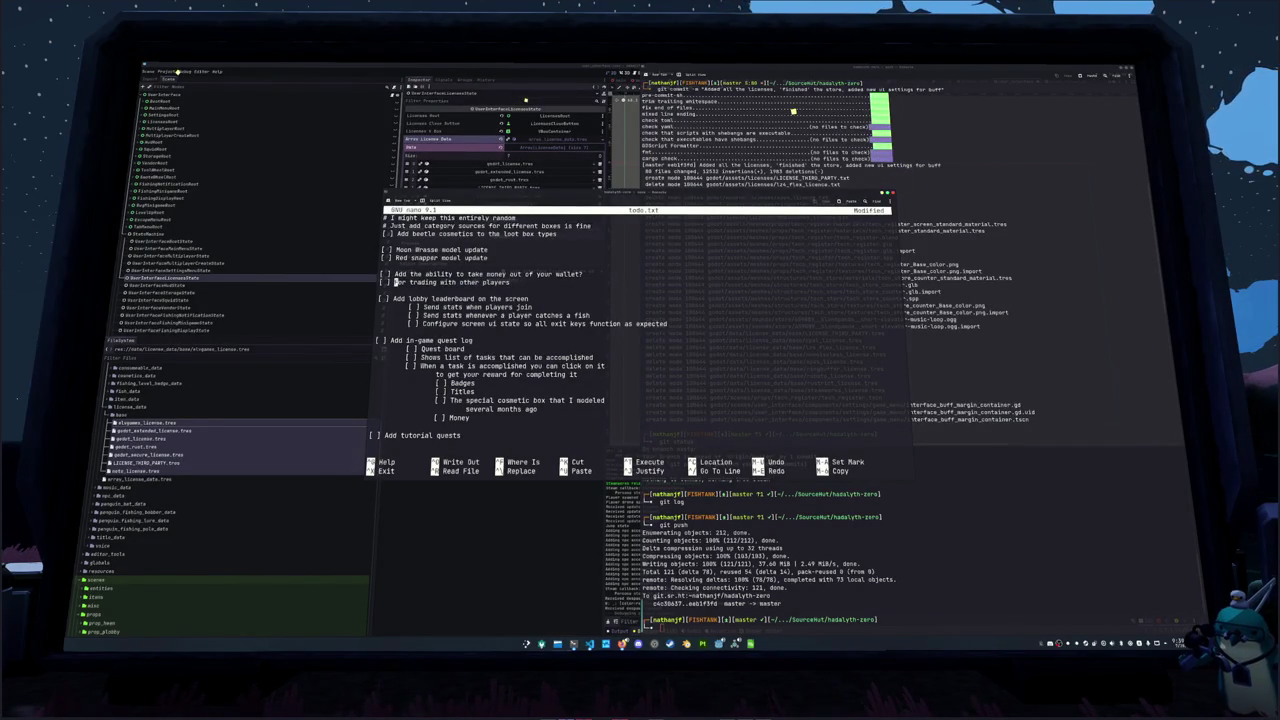
pyautogui.press('Tab')
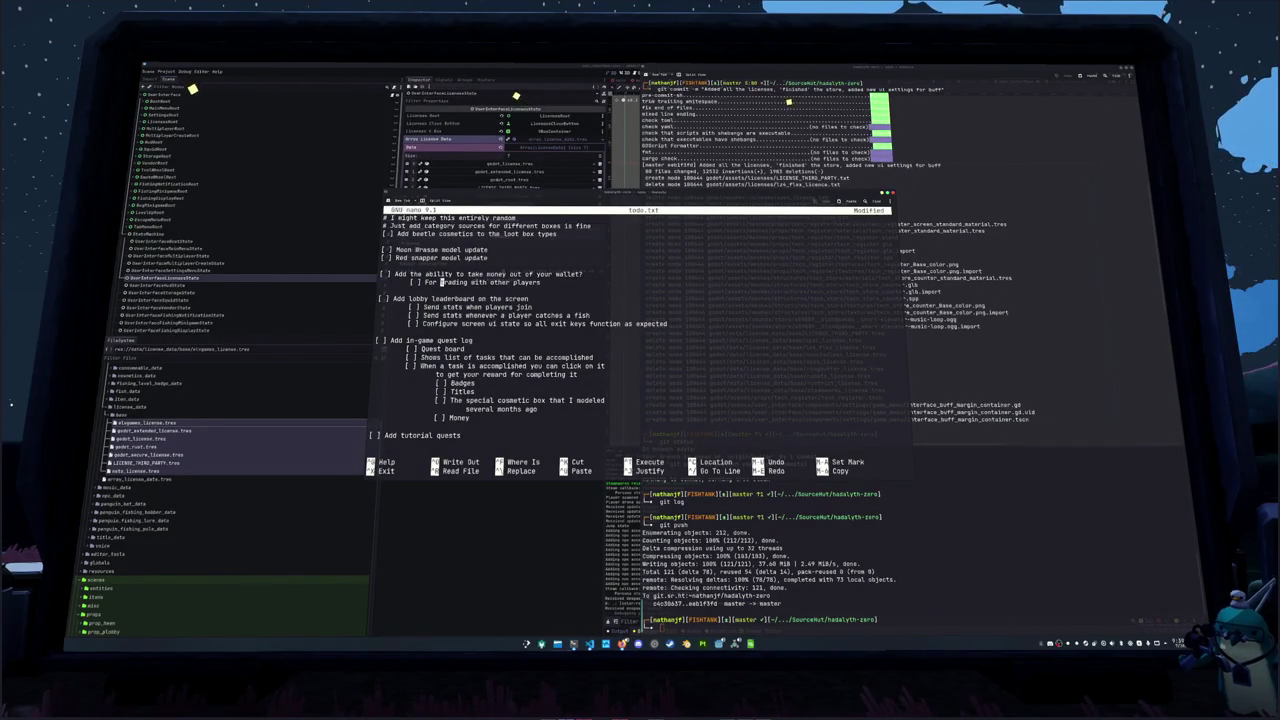
pyautogui.press('Left')
pyautogui.write('?')
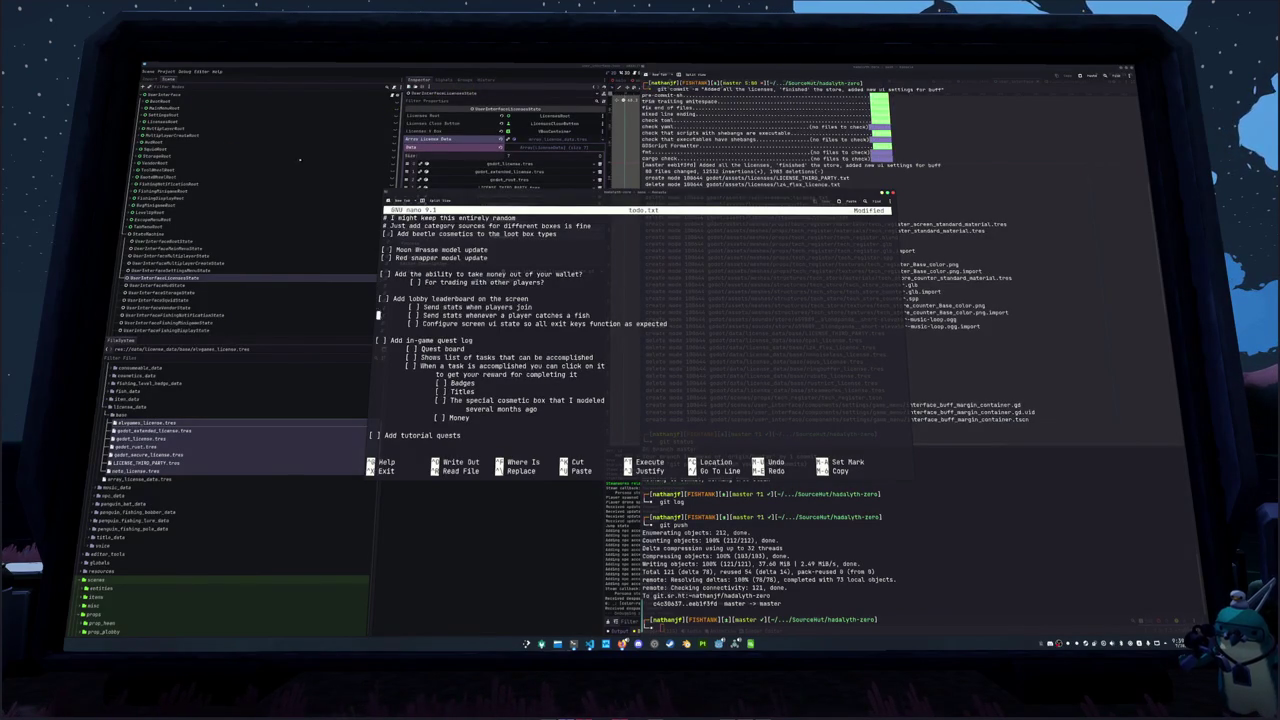
pyautogui.click(370, 435)
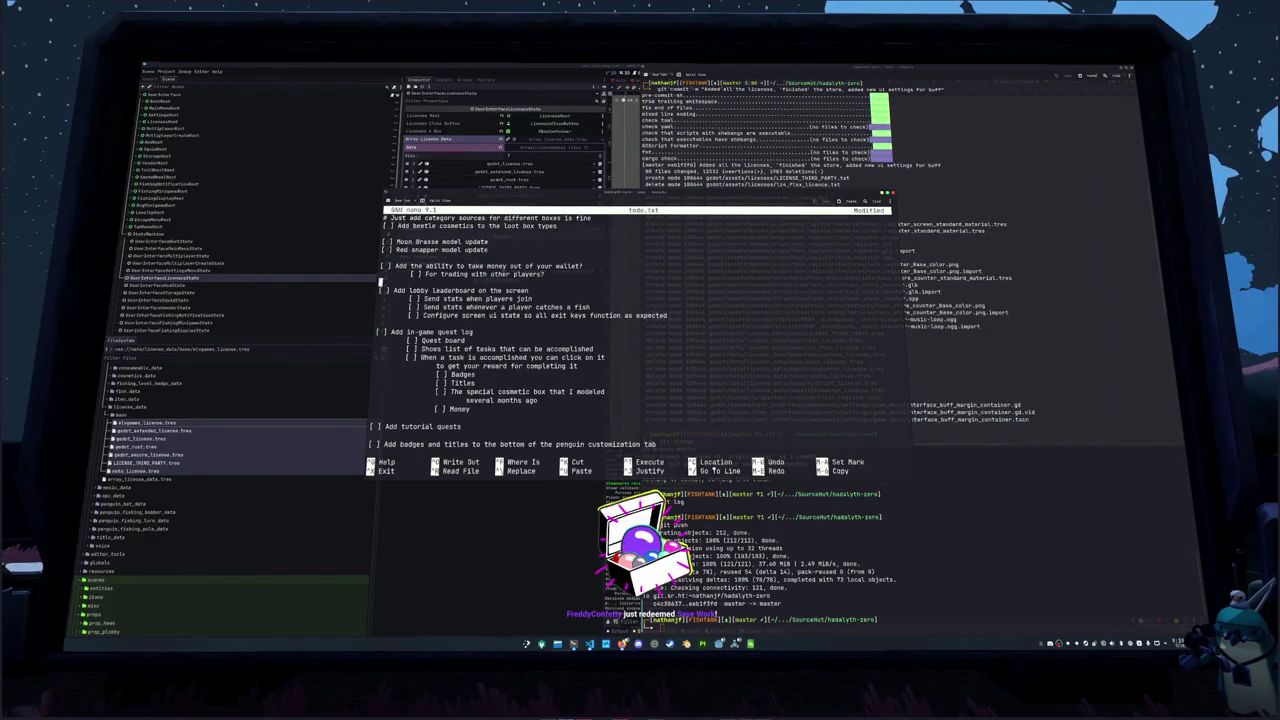
pyautogui.click(546, 274)
pyautogui.press('Return')
pyautogui.press('Tab')
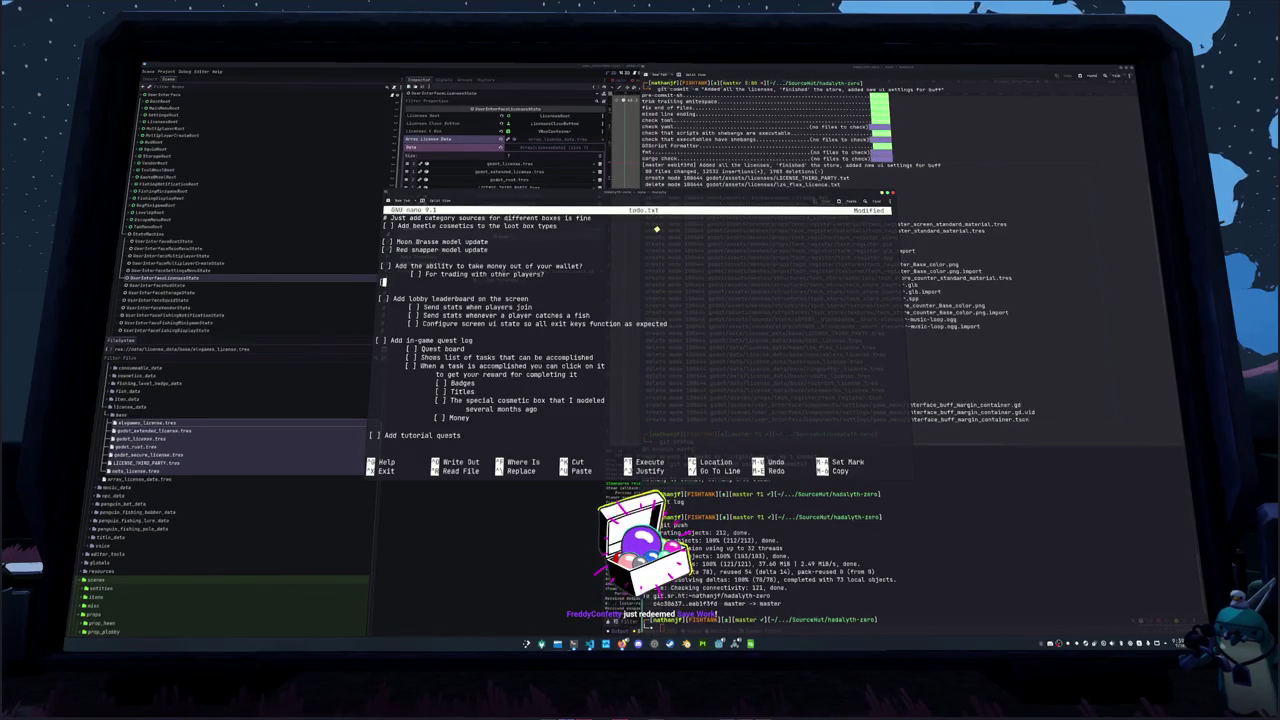
pyautogui.write('[ ]')
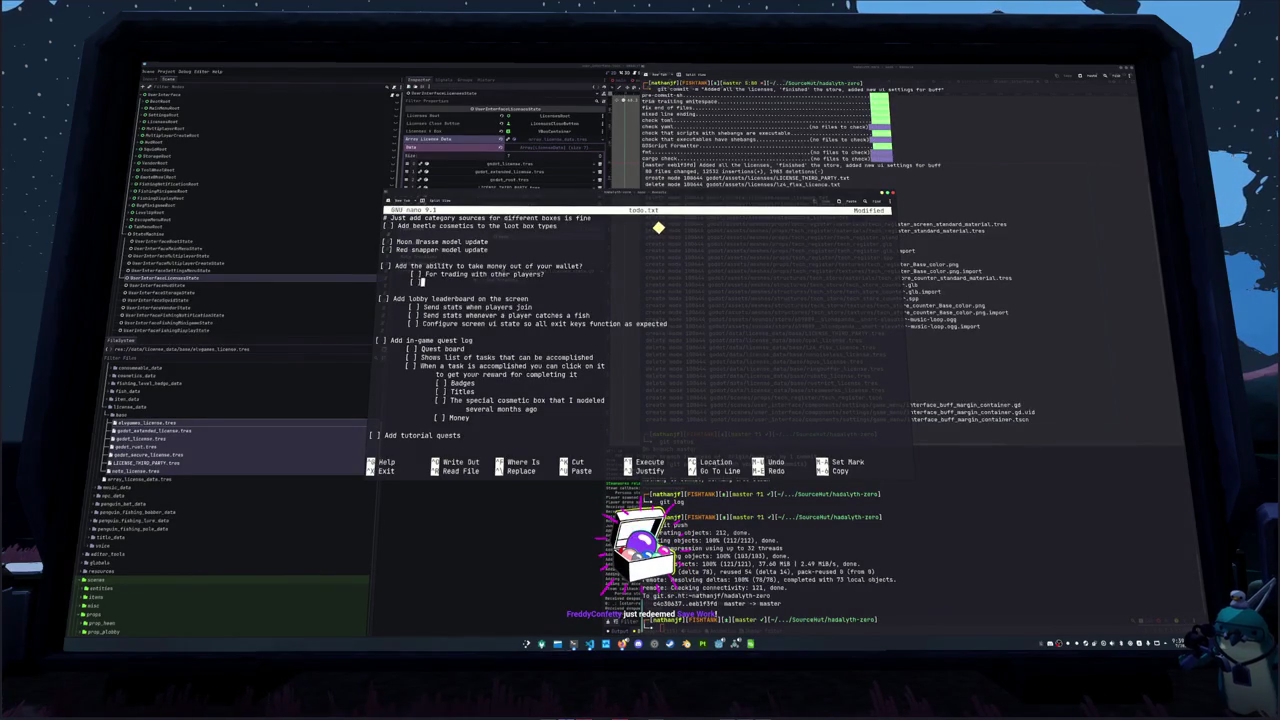
pyautogui.write('I would rather ')
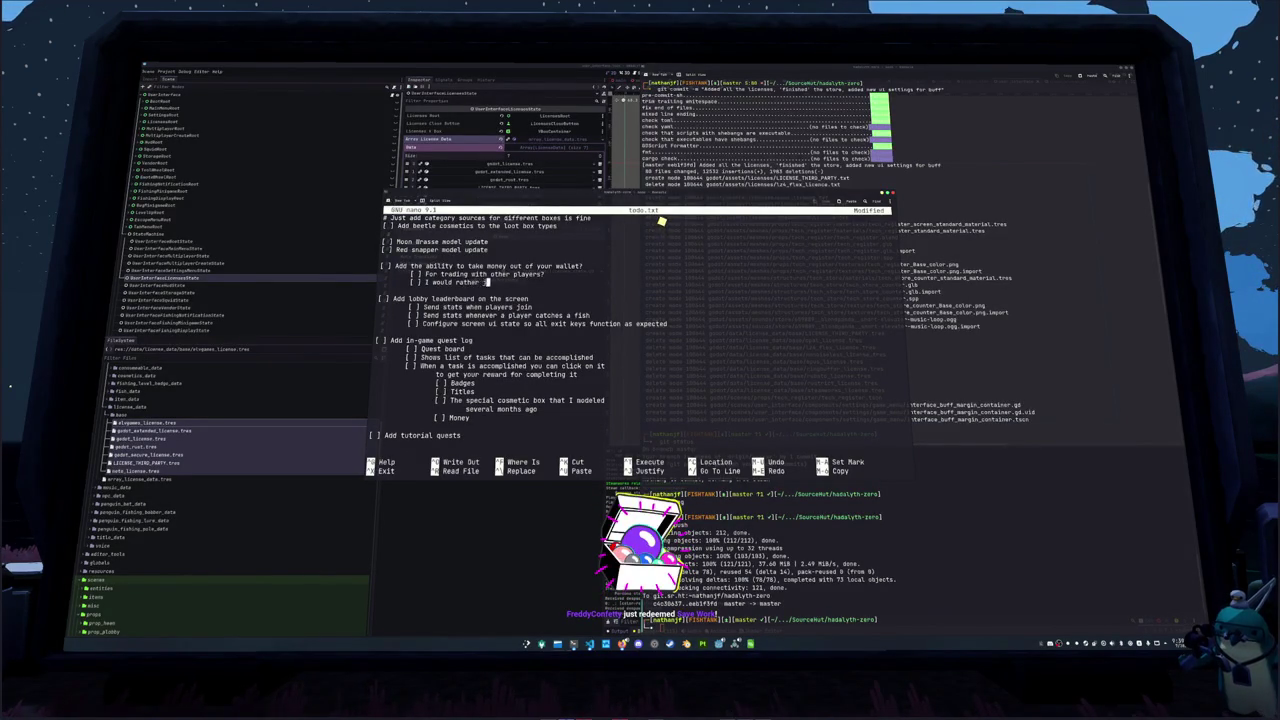
pyautogui.write('just make an ATM')
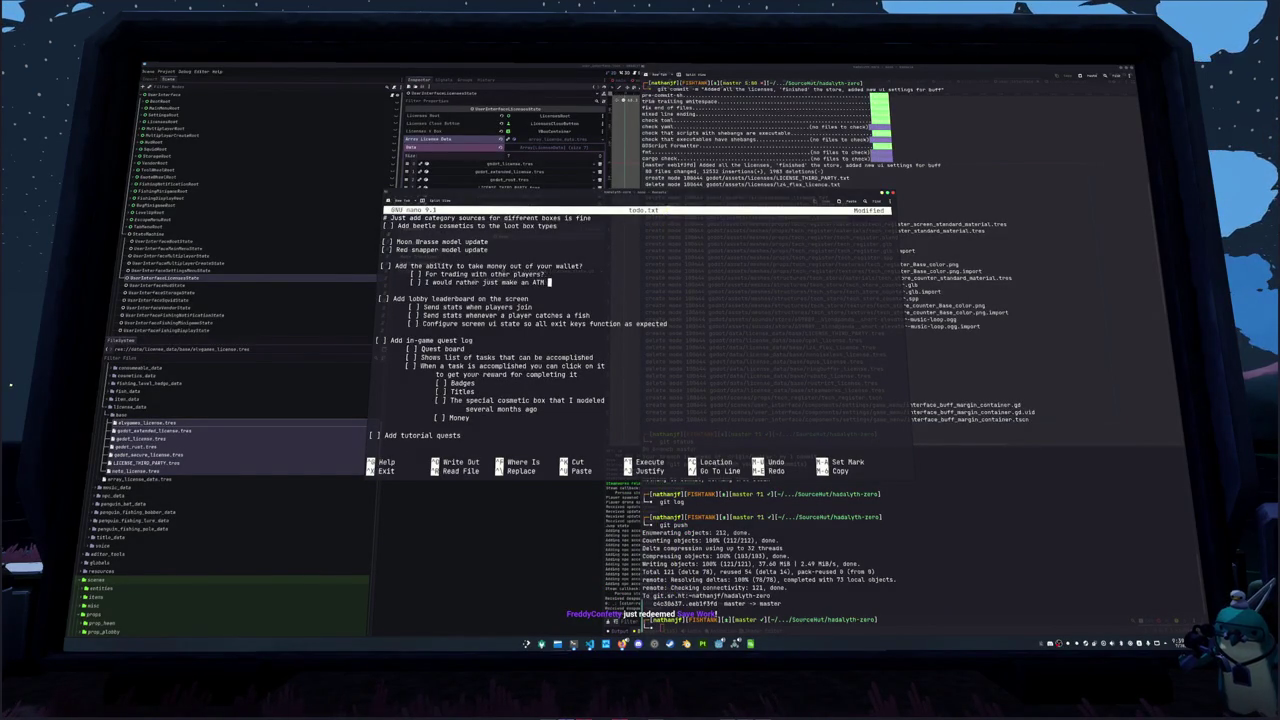
pyautogui.write('ing that lets you exchang')
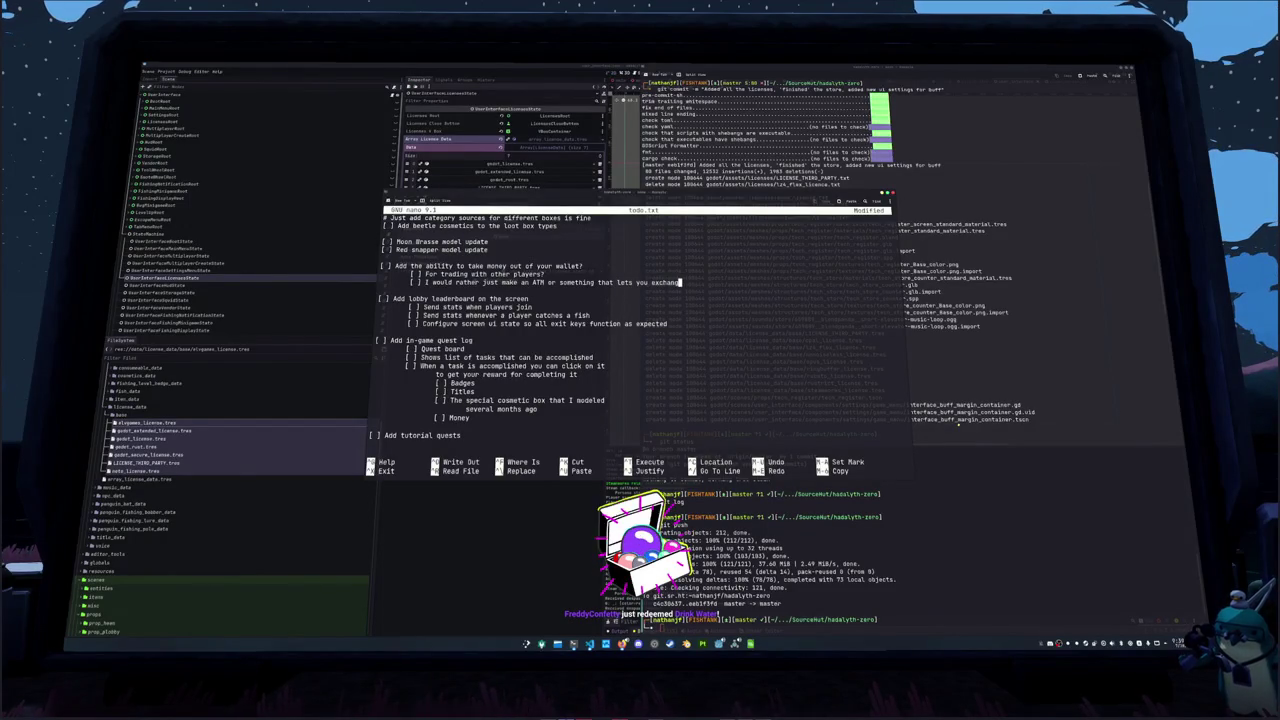
pyautogui.write('e for cu')
pyautogui.write('y')
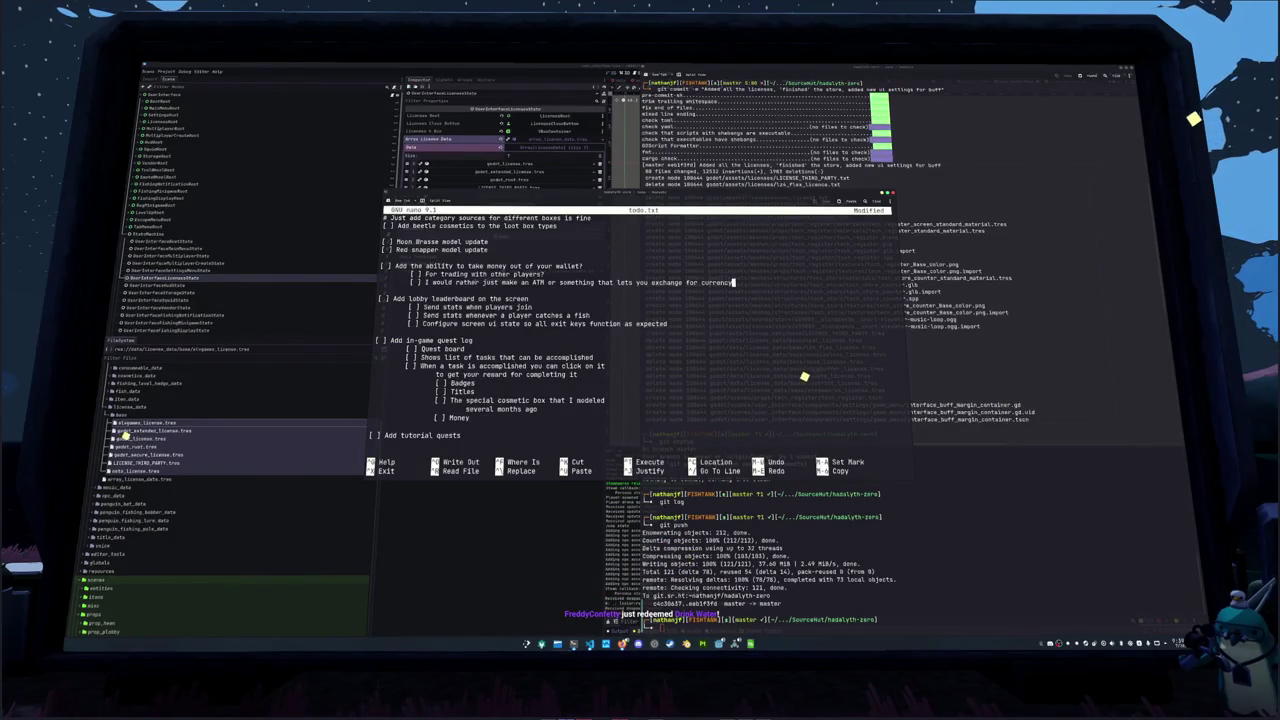
pyautogui.hotkey('shift', 'Tab')
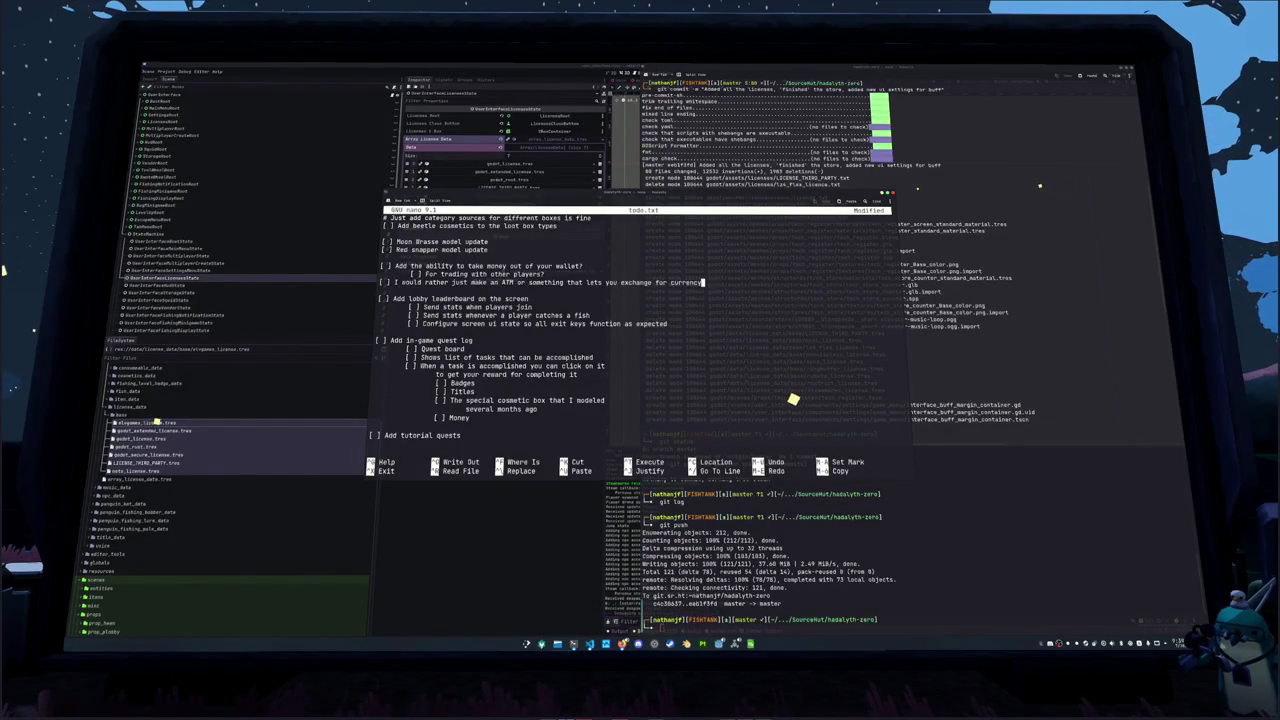
pyautogui.press('Tab')
# Select the wallet task with its trading and ATM notes and cut all three lines
pyautogui.press('Home')
pyautogui.press('Up')
pyautogui.press('Up')
pyautogui.press('Home')
pyautogui.press('Down')
pyautogui.hotkey('shift', 'End')
pyautogui.press('Return')
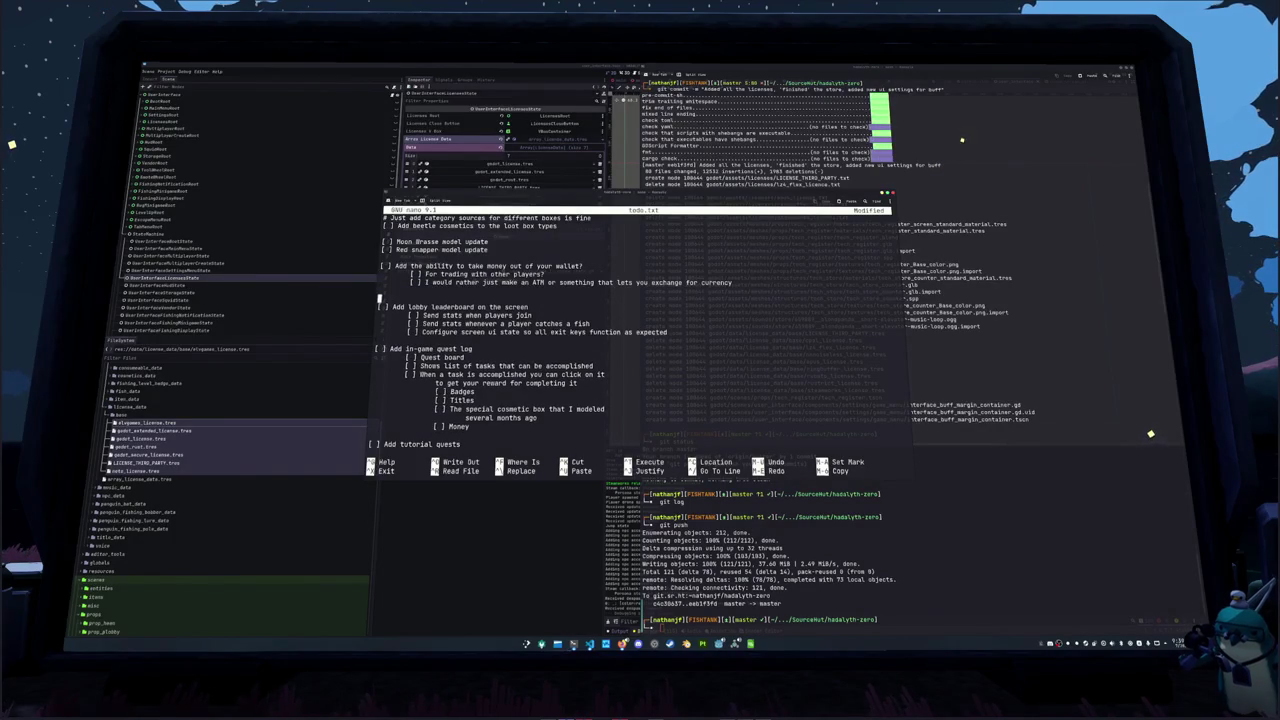
pyautogui.hotkey('shift', 'Down')
pyautogui.hotkey('shift', 'Up')
pyautogui.hotkey('shift', 'Home')
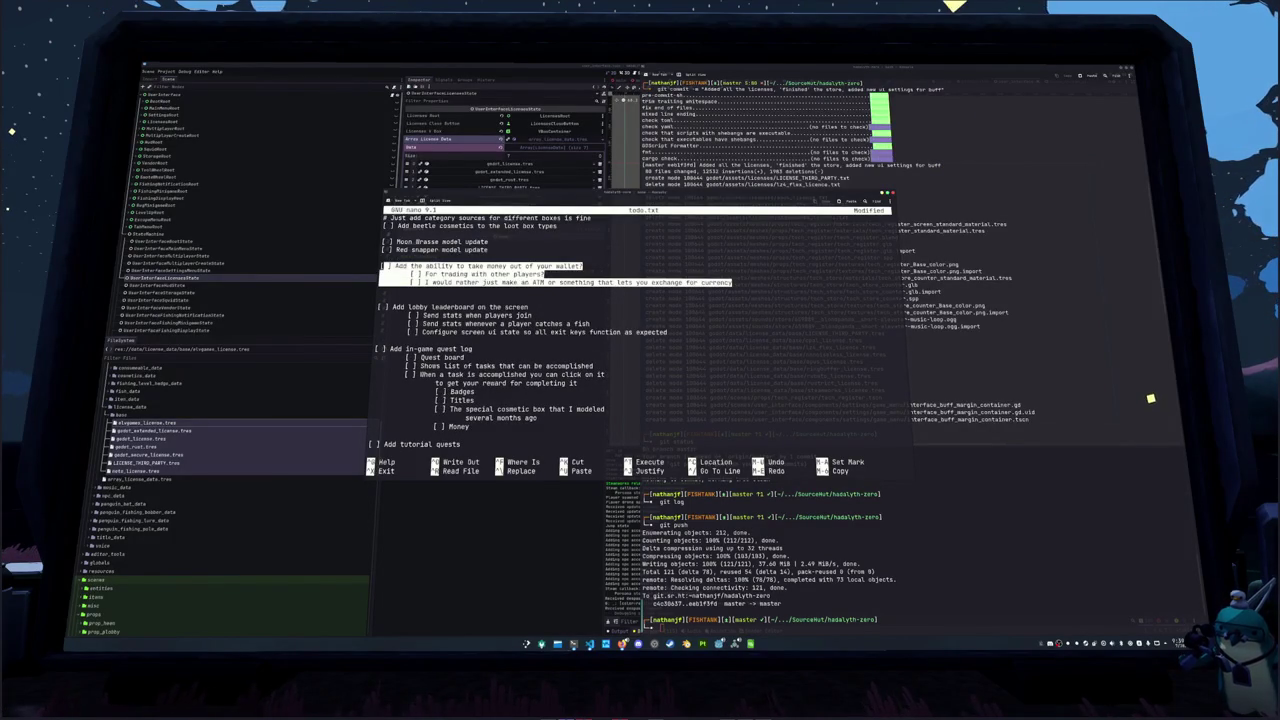
pyautogui.hotkey('alt', '6')
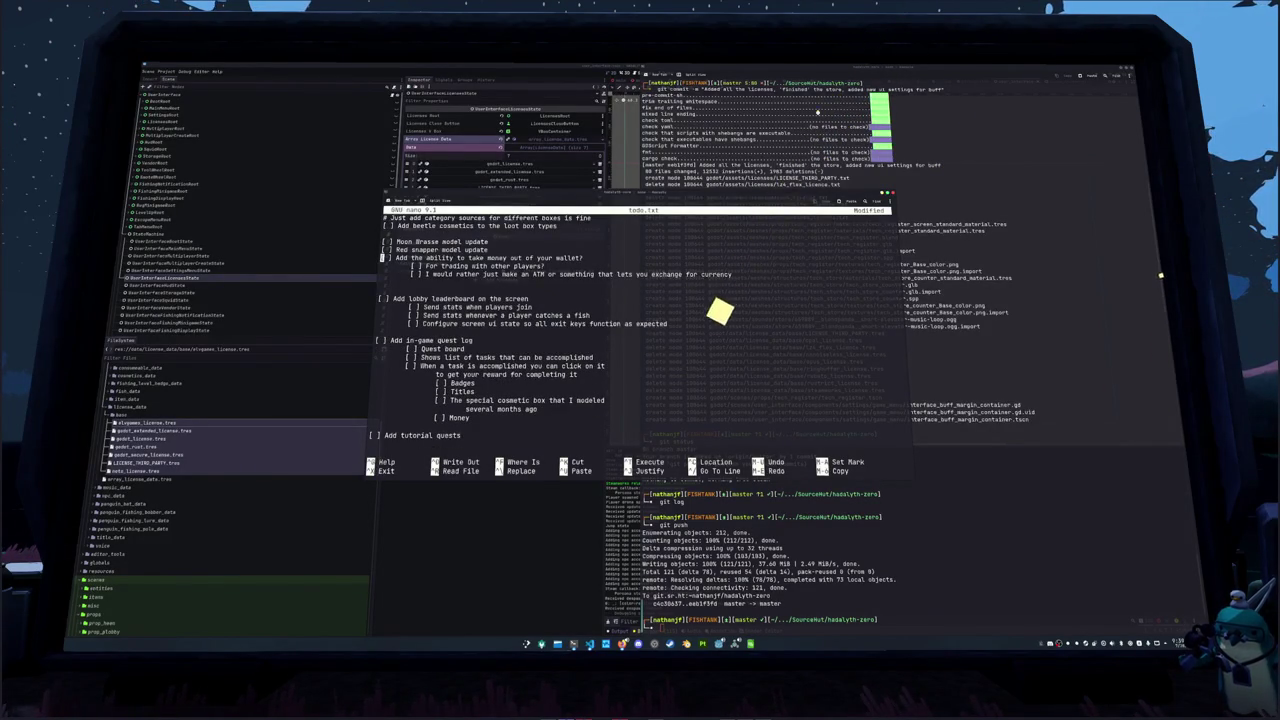
pyautogui.hotkey('shift', 'Down')
pyautogui.hotkey('shift', 'Down')
pyautogui.hotkey('shift', 'Down')
pyautogui.hotkey('ctrl', 'k')
pyautogui.write('[ ] ATM that lets')
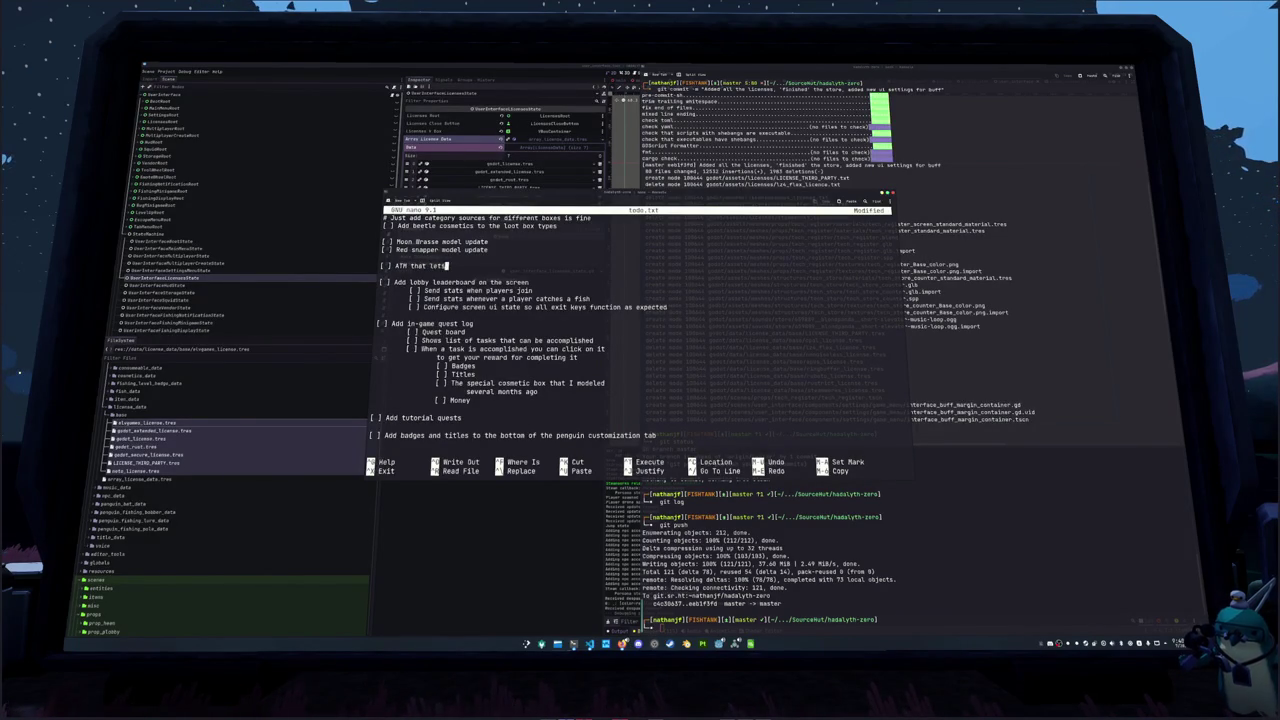
# Write the ATM task: exchange money into pyo items so you can give it to other players
pyautogui.write('you exchange mone')
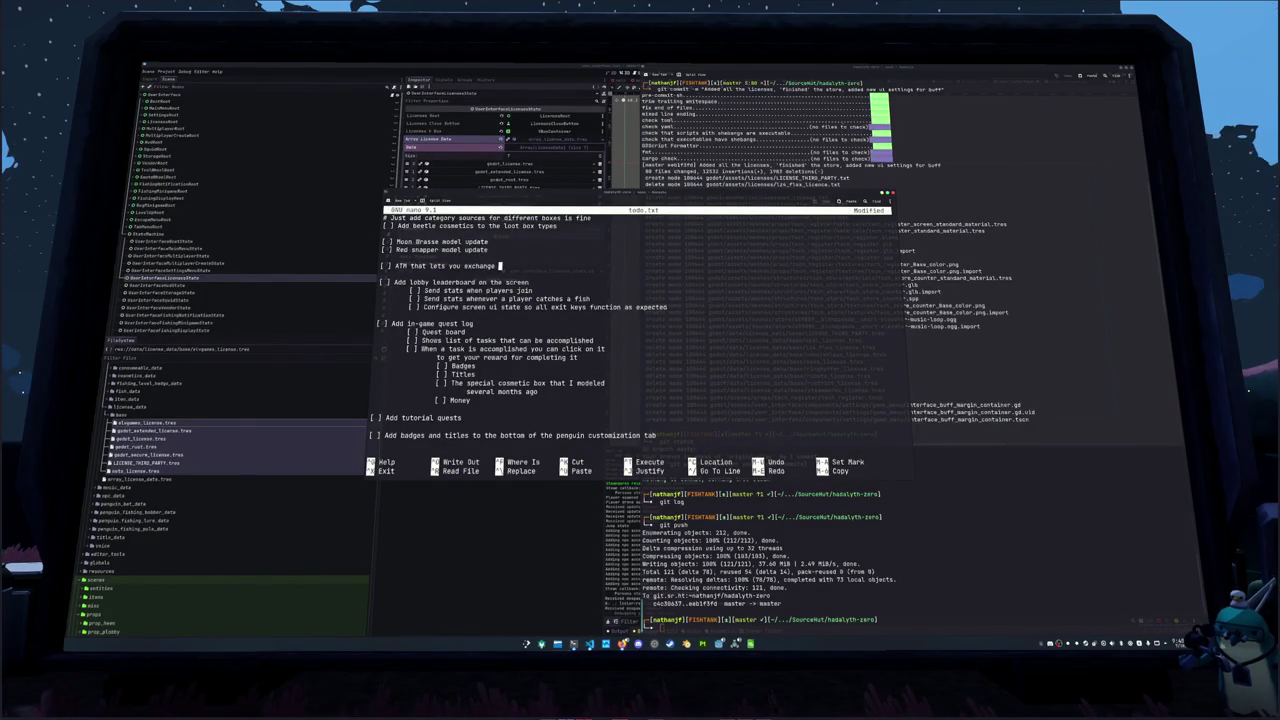
pyautogui.write('y')
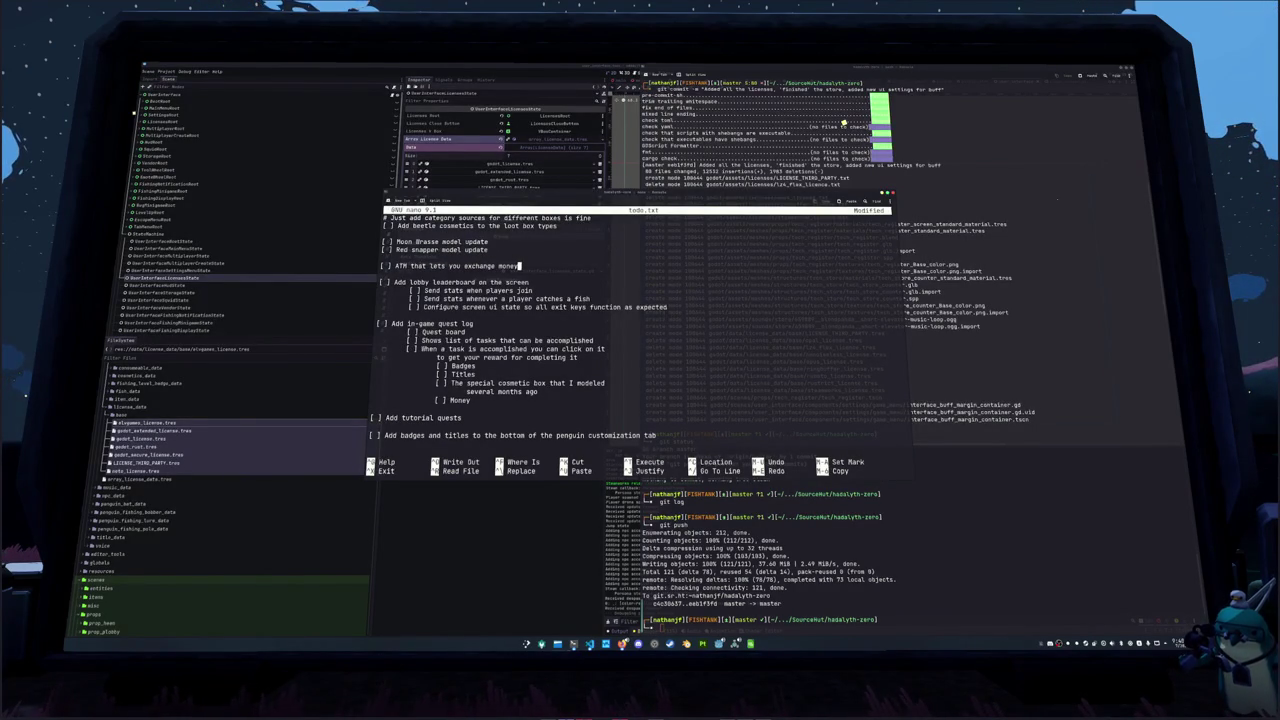
pyautogui.write(' into')
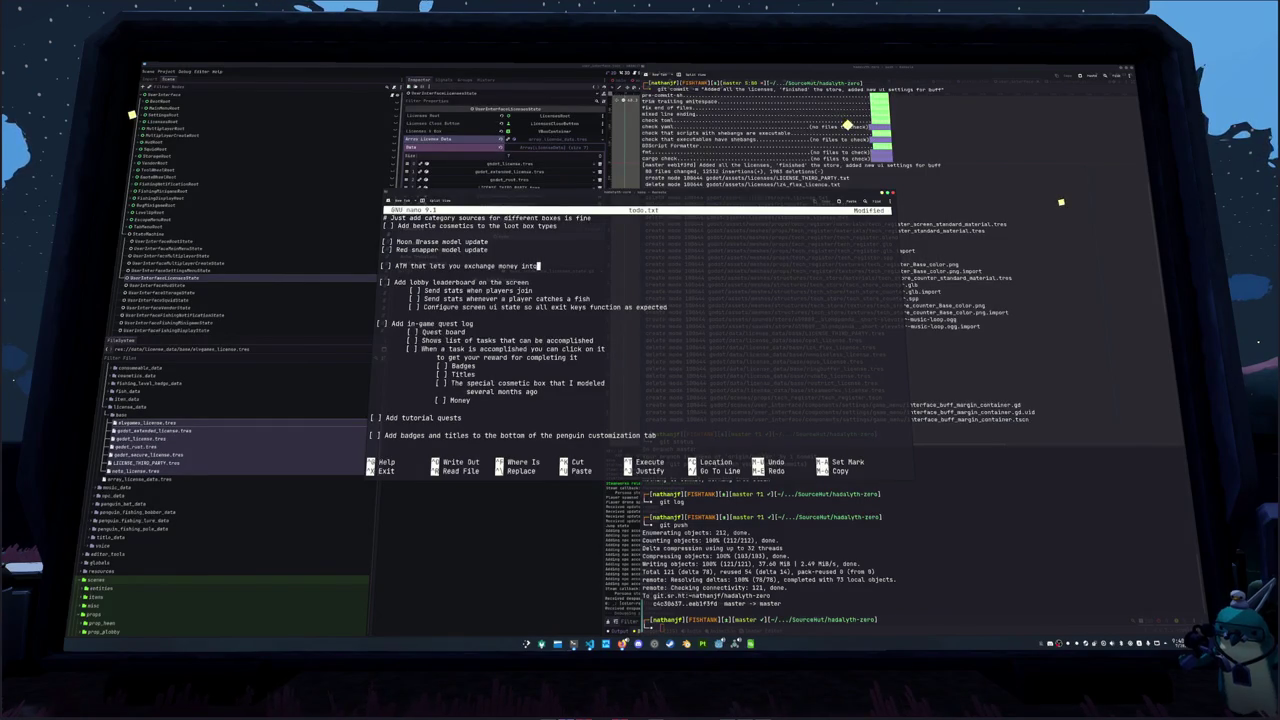
pyautogui.write(' pyo item')
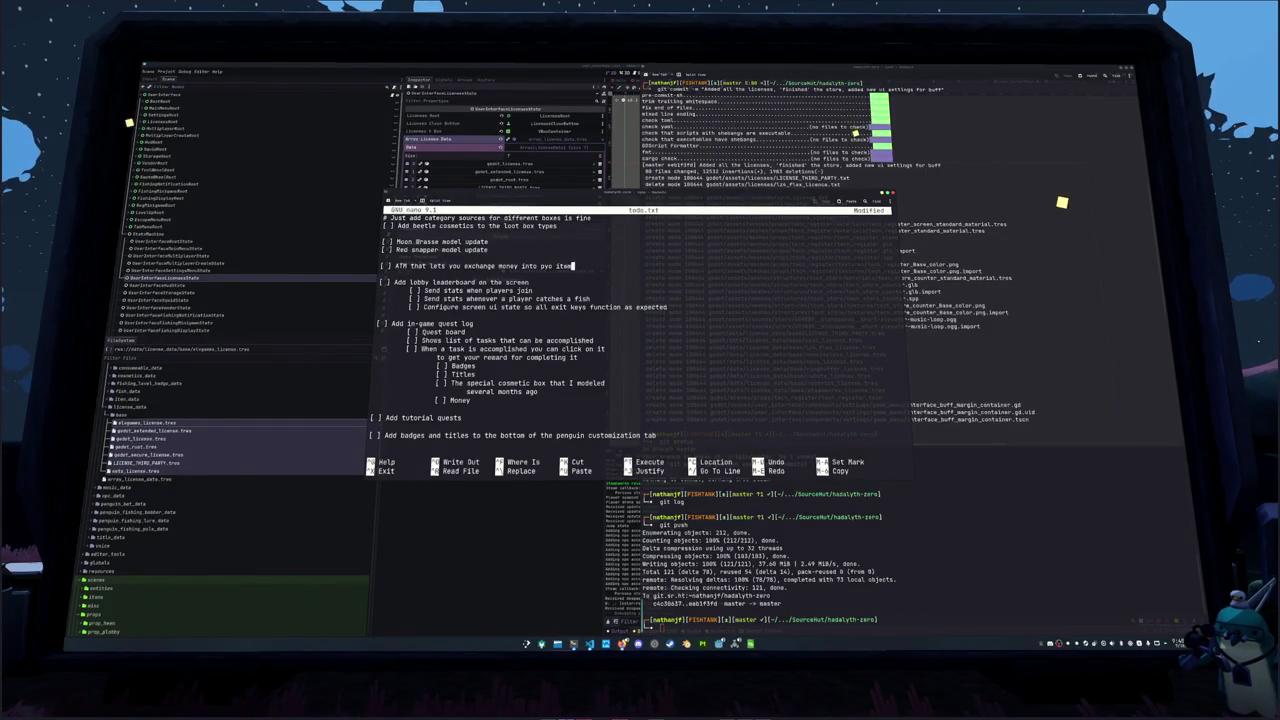
pyautogui.write('s so you can trade with players')
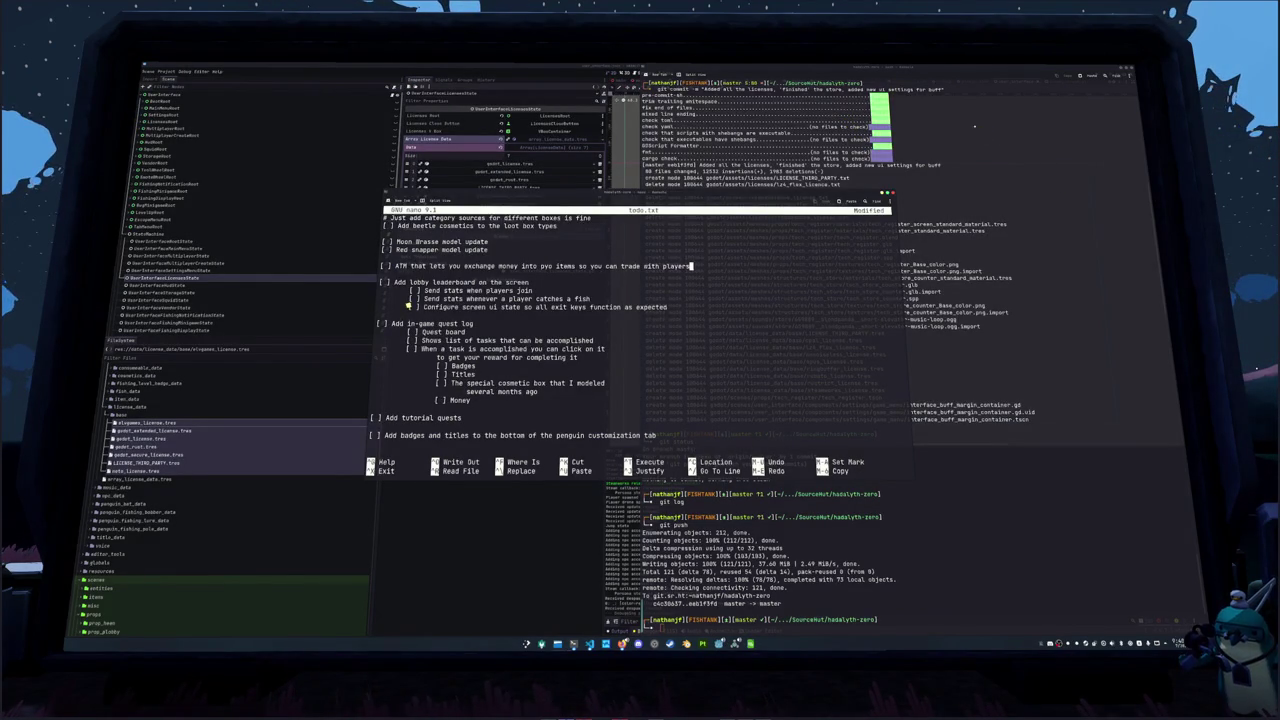
pyautogui.press('BackSpace')
pyautogui.press('BackSpace')
pyautogui.press('BackSpace')
pyautogui.press('BackSpace')
pyautogui.press('BackSpace')
pyautogui.press('BackSpace')
pyautogui.write('give it to other')
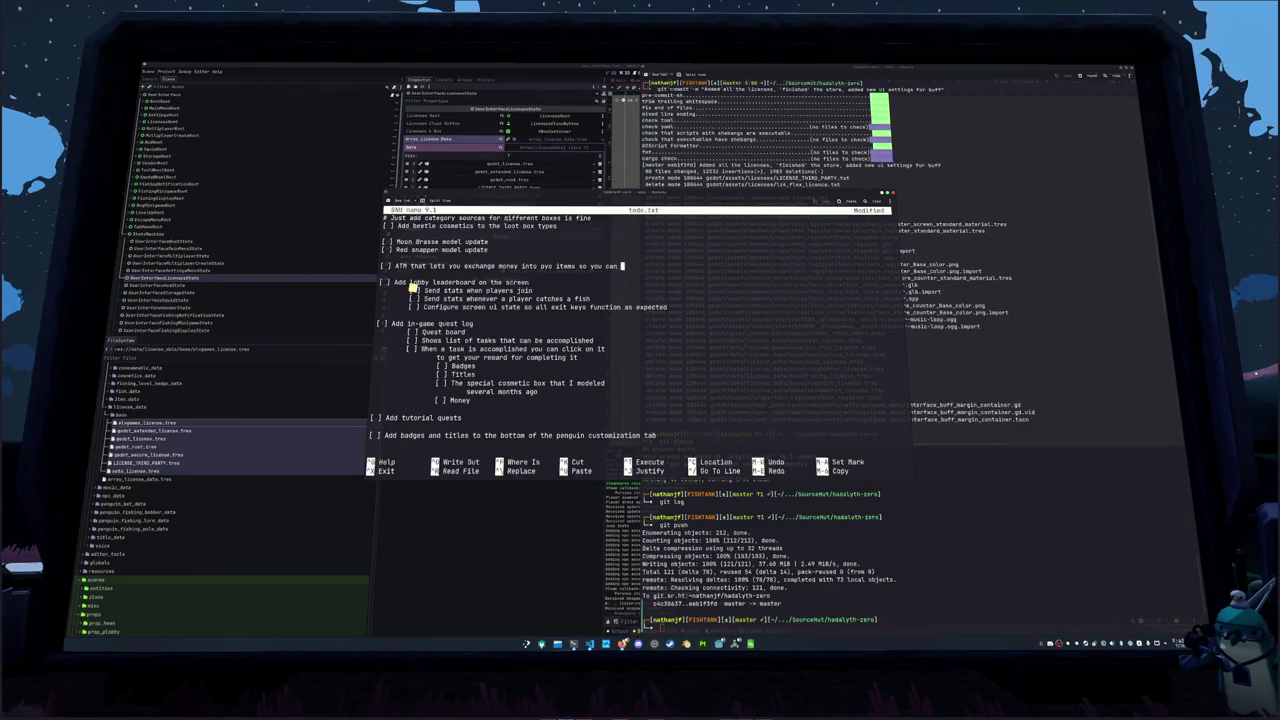
pyautogui.write(' players')
pyautogui.press('Down')
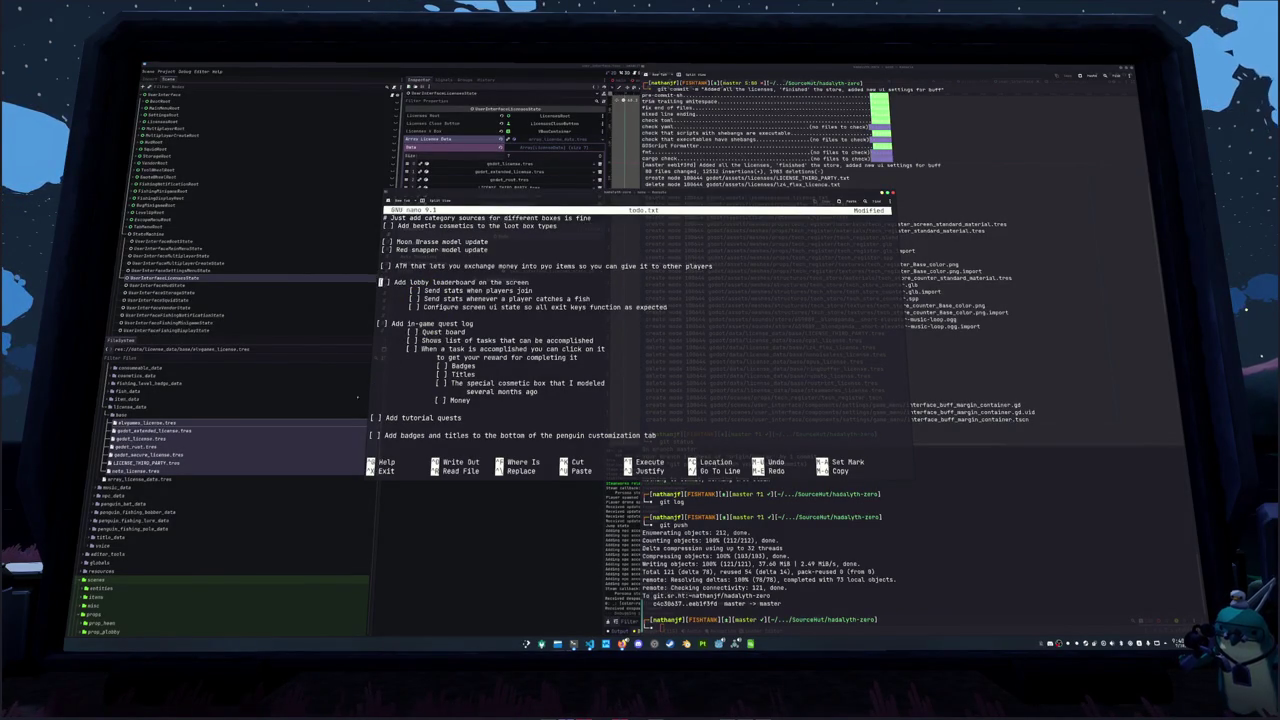
# Under Quest board, add a 'Two tabs' subtask with a nested 'Quests' item
pyautogui.press('Down')
pyautogui.press('Down')
pyautogui.press('Down')
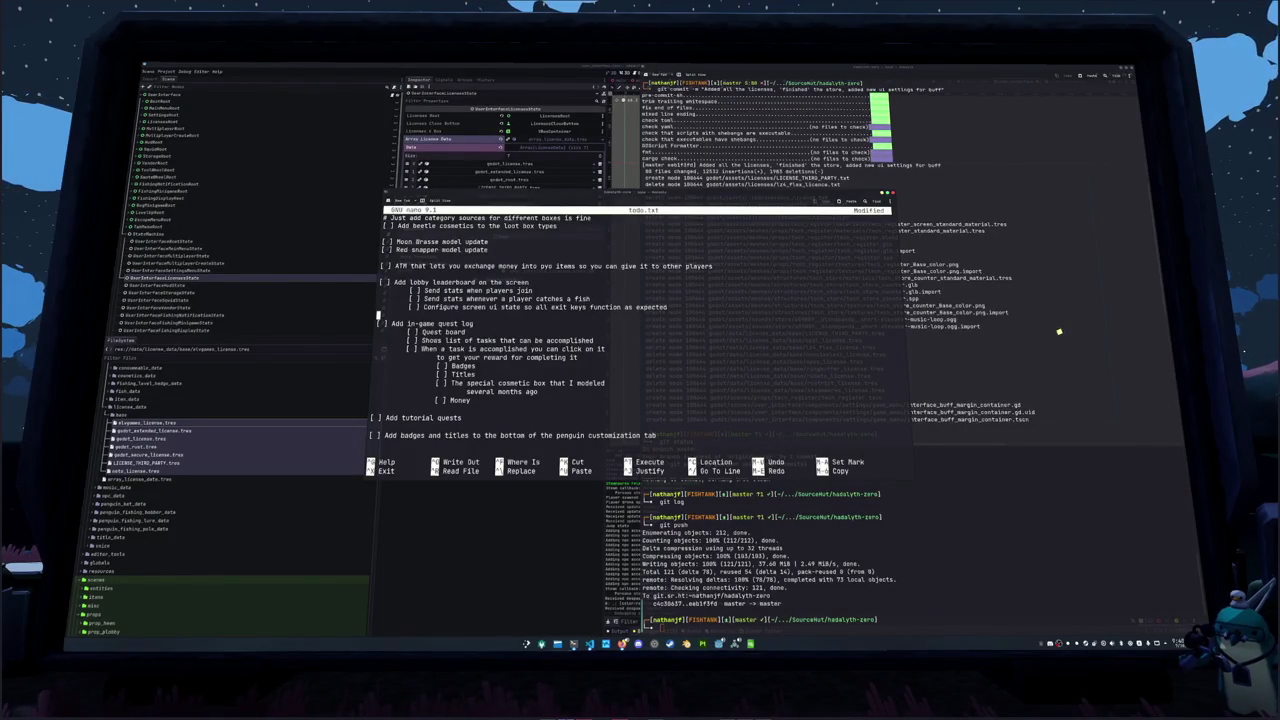
pyautogui.press('Down')
pyautogui.press('Down')
pyautogui.press('Down')
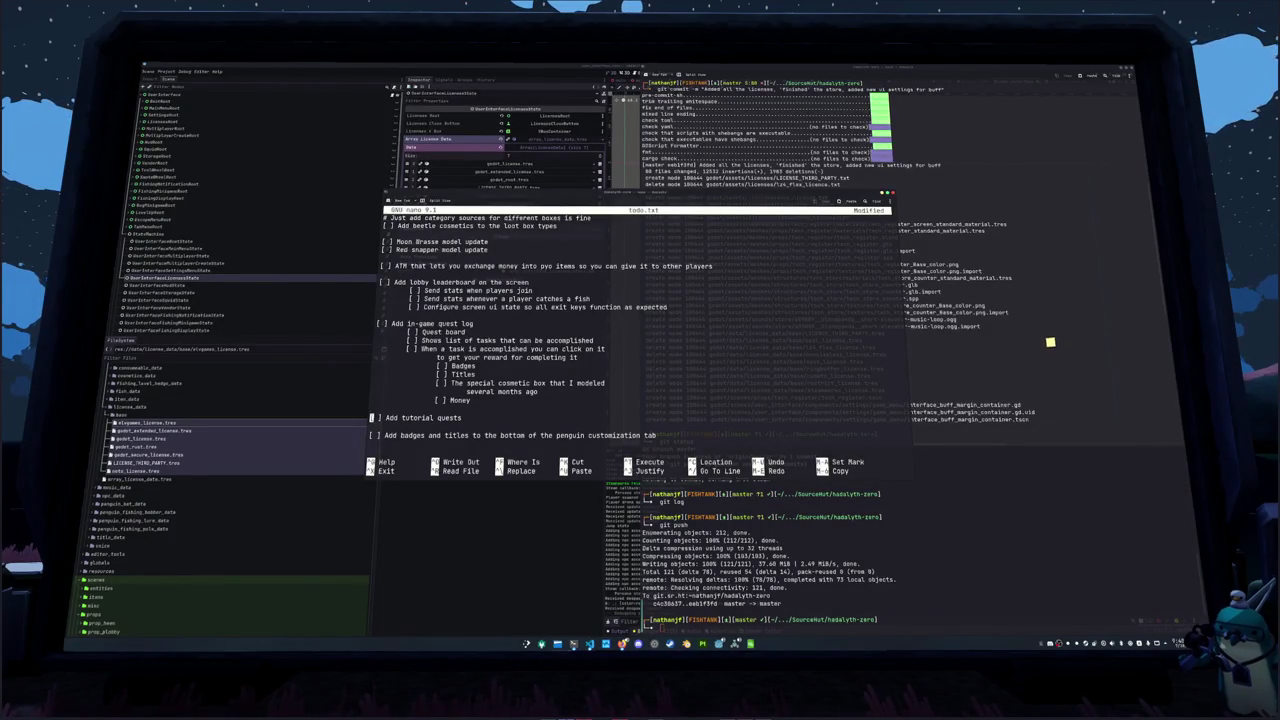
pyautogui.press('Up')
pyautogui.press('Up')
pyautogui.press('Up')
pyautogui.press('End')
pyautogui.press('Return')
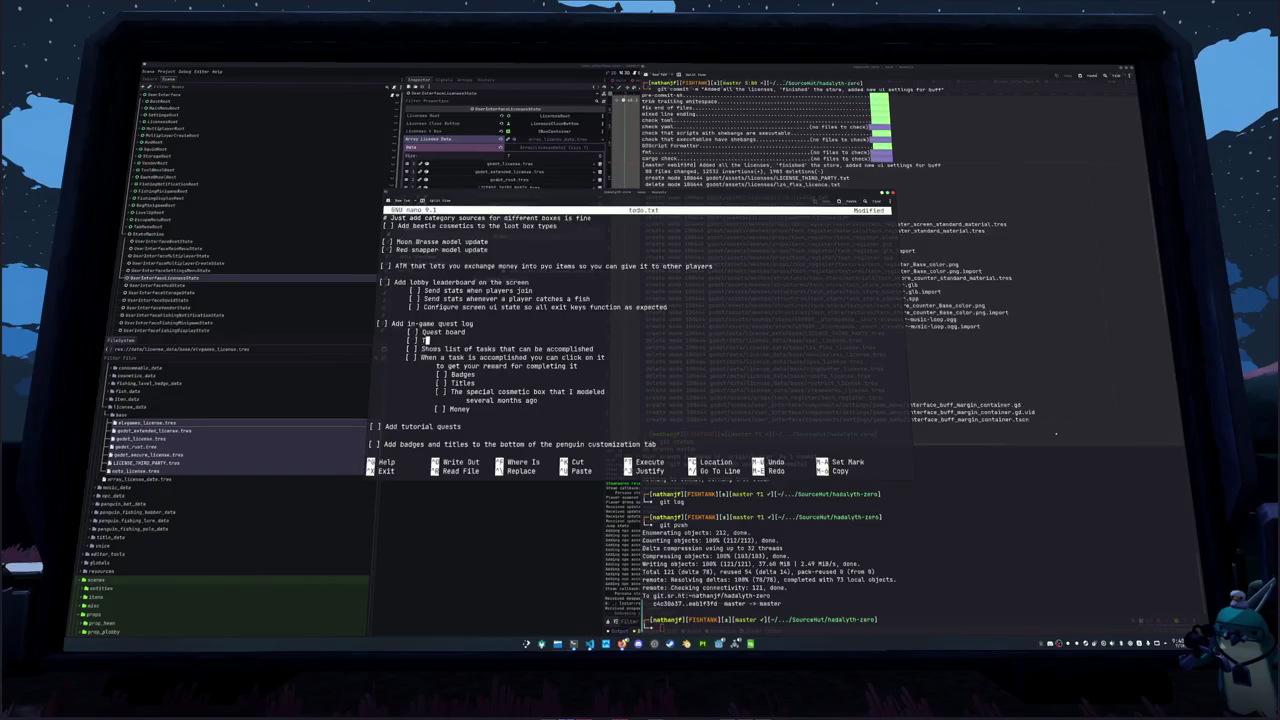
pyautogui.write('wo tabs')
pyautogui.press('Return')
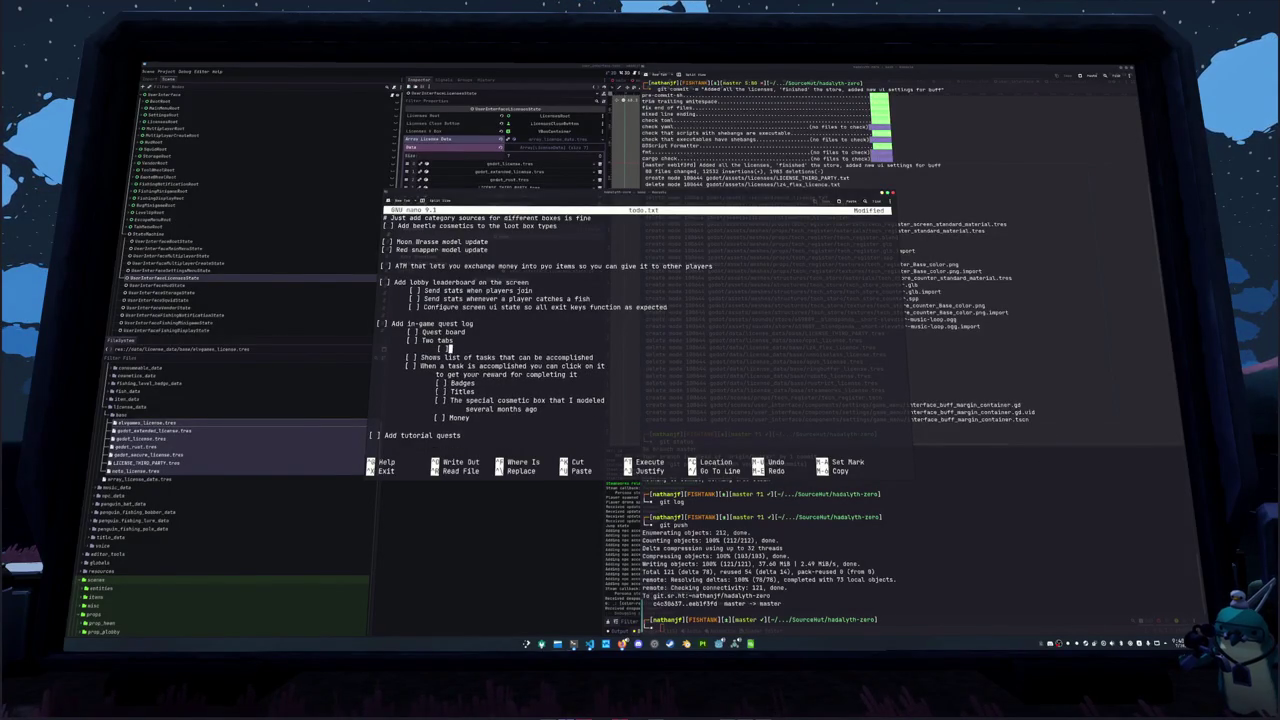
pyautogui.write('ts')
pyautogui.press('Return')
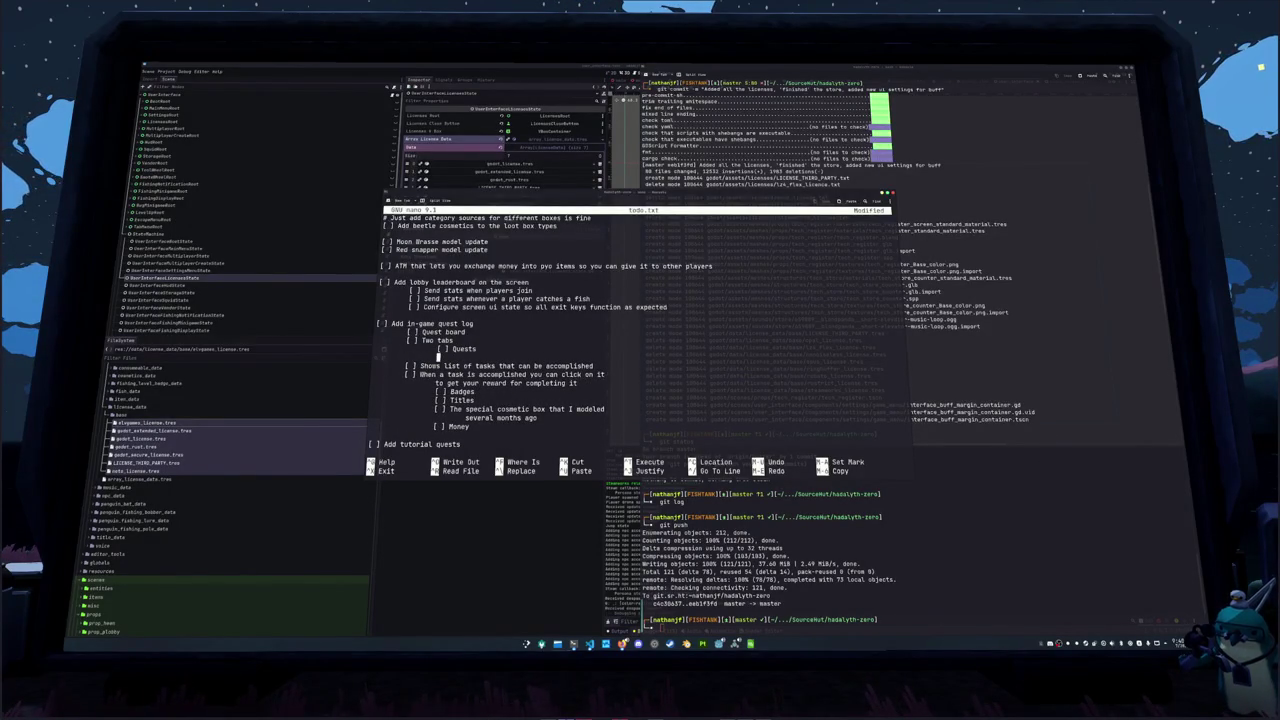
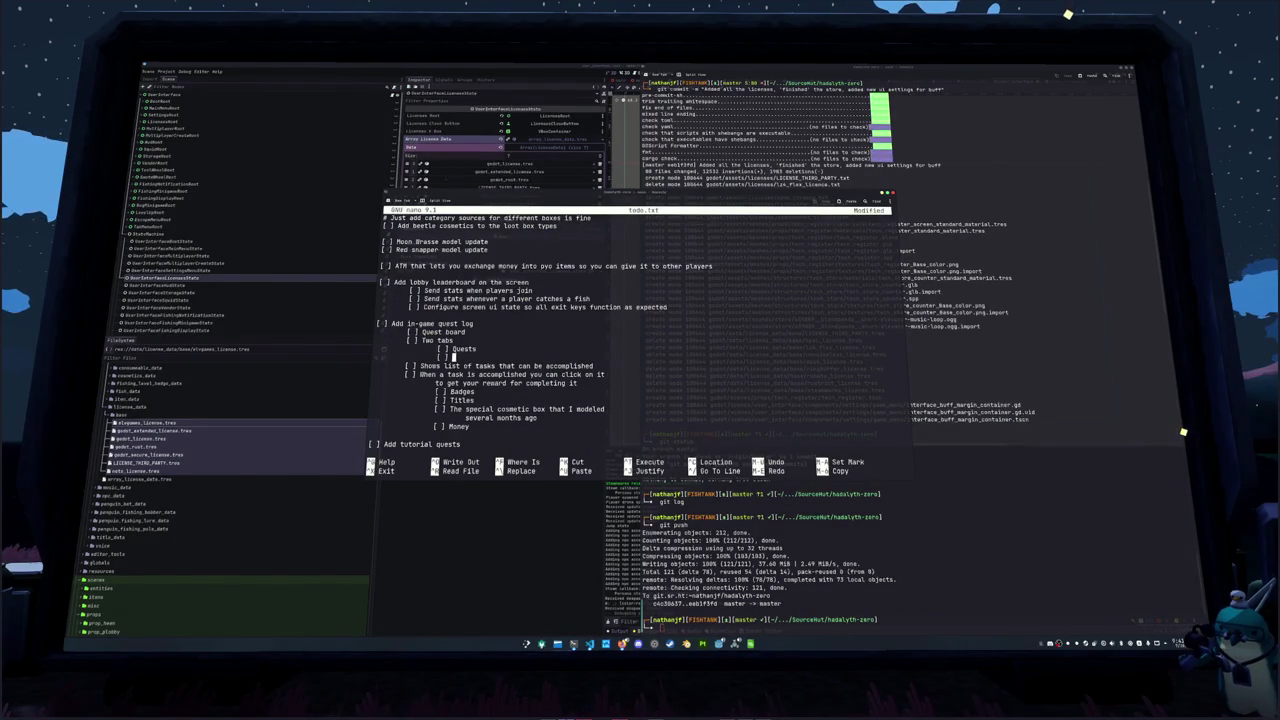
# Add a Challenges item and a '[ ] One quest that shows you the next main objective' entry
pyautogui.write('Challenges')
pyautogui.press('Up')
pyautogui.press('End')
pyautogui.press('Return')
pyautogui.write('[ ] ')
pyautogui.write('ne quest that shows you the next main q')
pyautogui.write('tive')
pyautogui.press('Down')
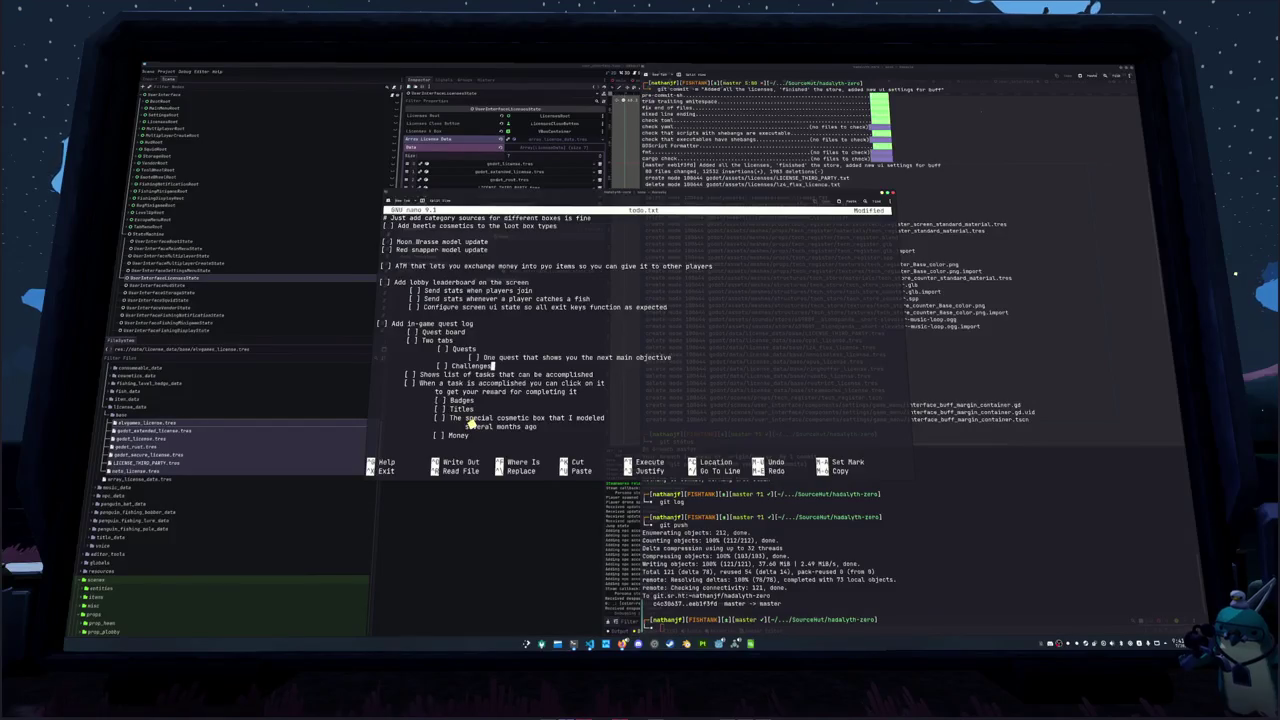
pyautogui.press('Return')
pyautogui.press('Tab')
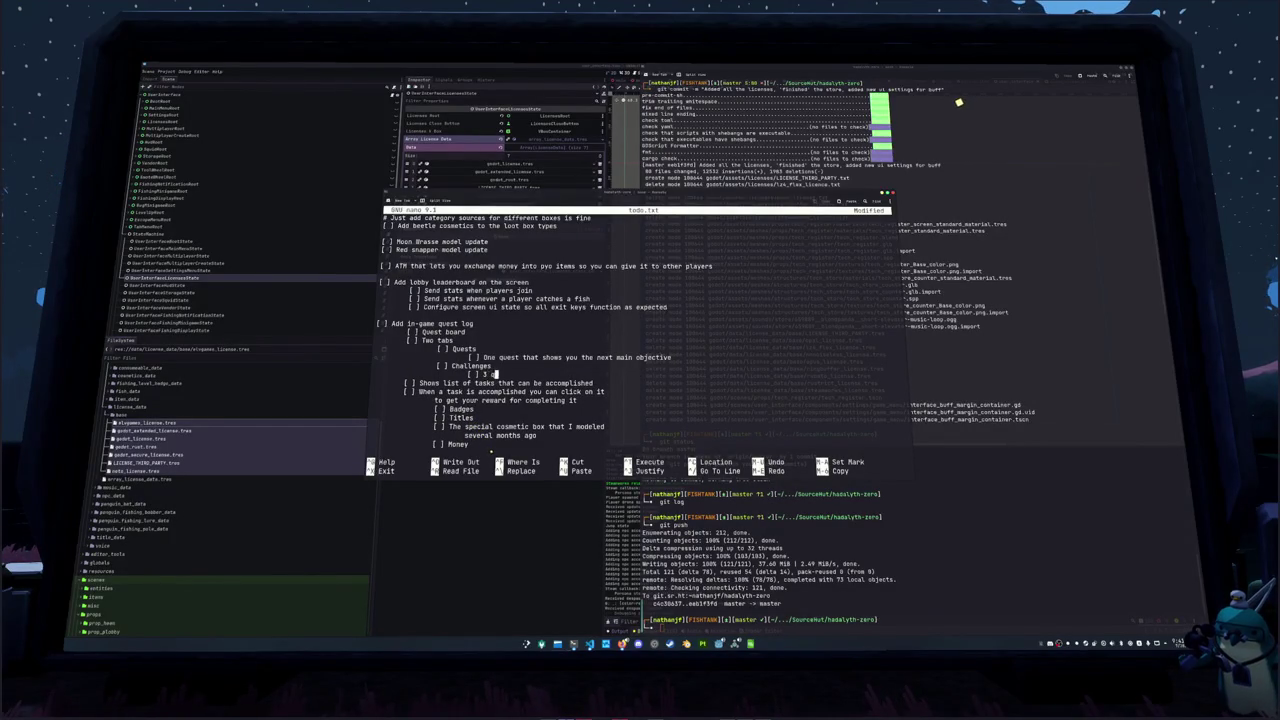
# Delete the line about 3 quests that reset each day
pyautogui.write('s that reset each day')
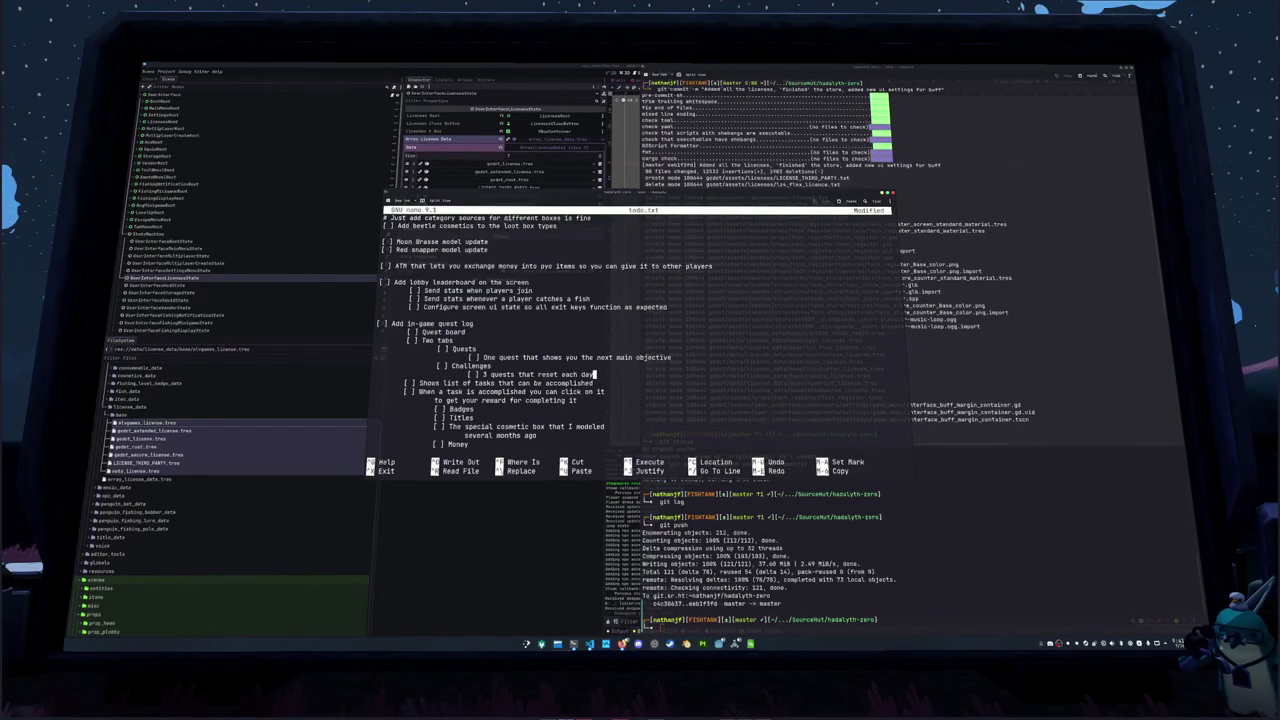
pyautogui.hotkey('shift', 'Up')
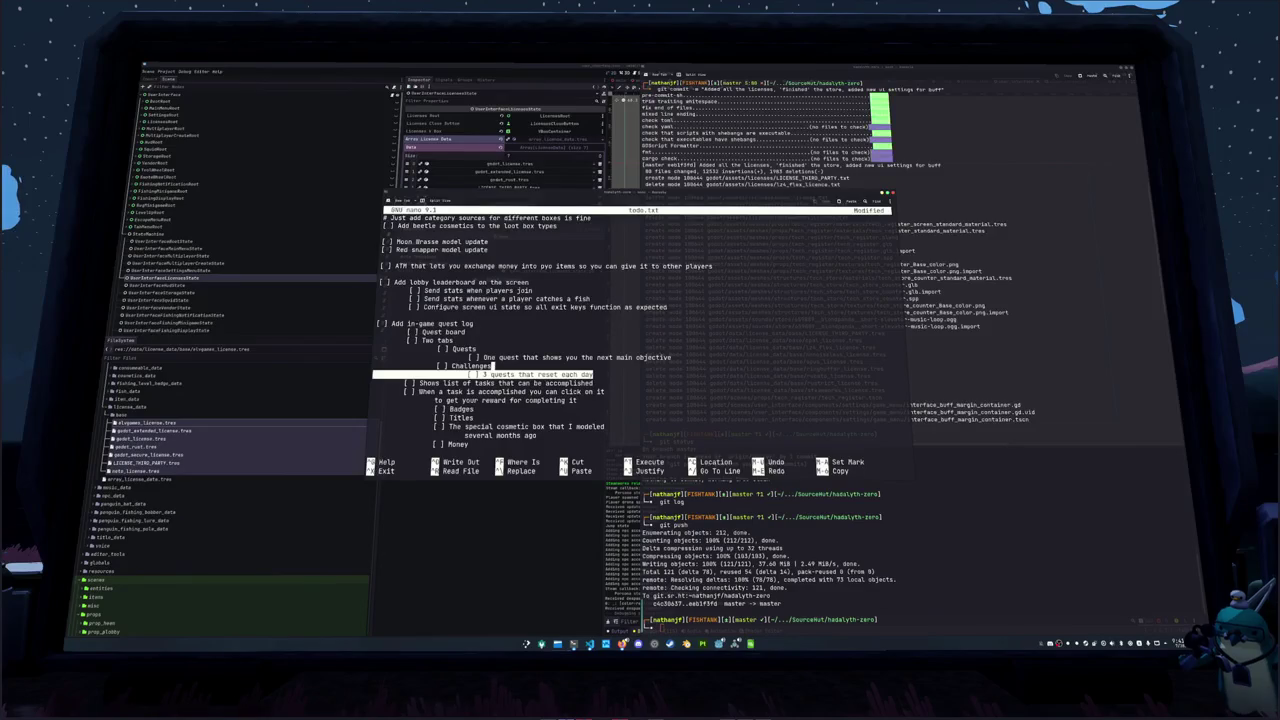
pyautogui.hotkey('ctrl', 'k')
pyautogui.press('End')
pyautogui.press('Down')
pyautogui.press('Home')
pyautogui.press('Home')
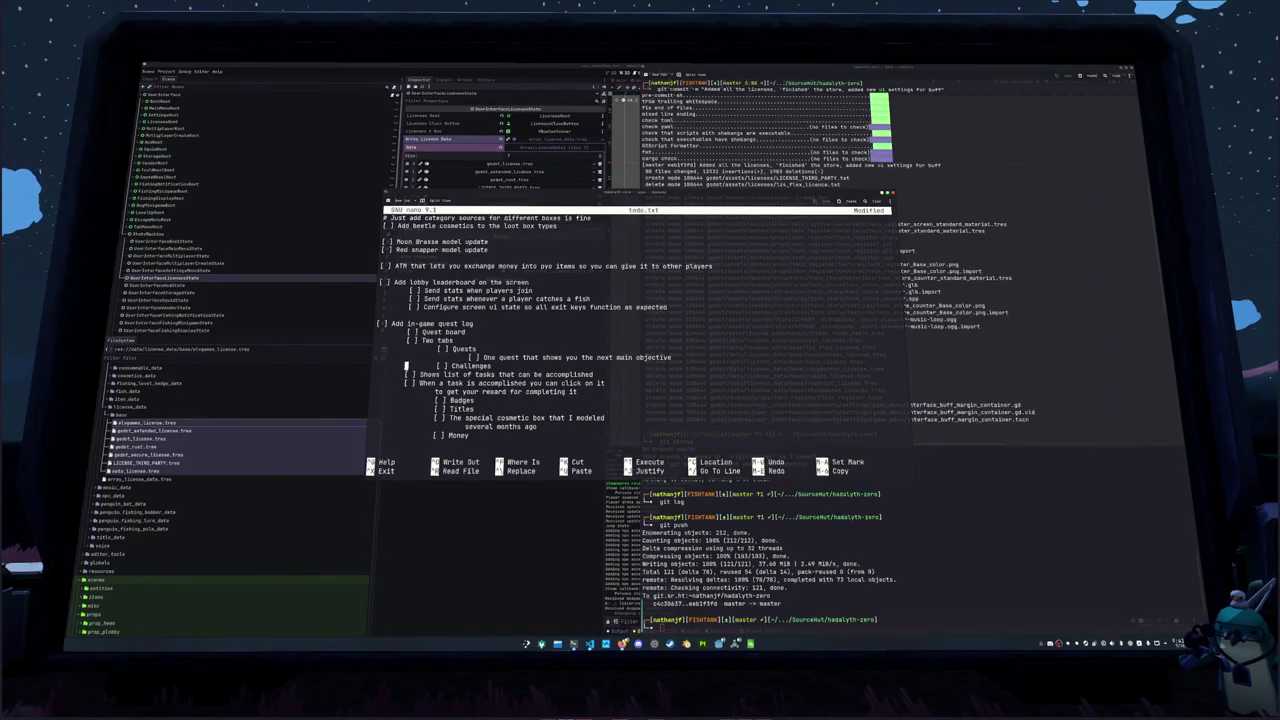
pyautogui.press('Right')
pyautogui.press('Right')
pyautogui.press('Right')
pyautogui.press('Right')
pyautogui.press('Right')
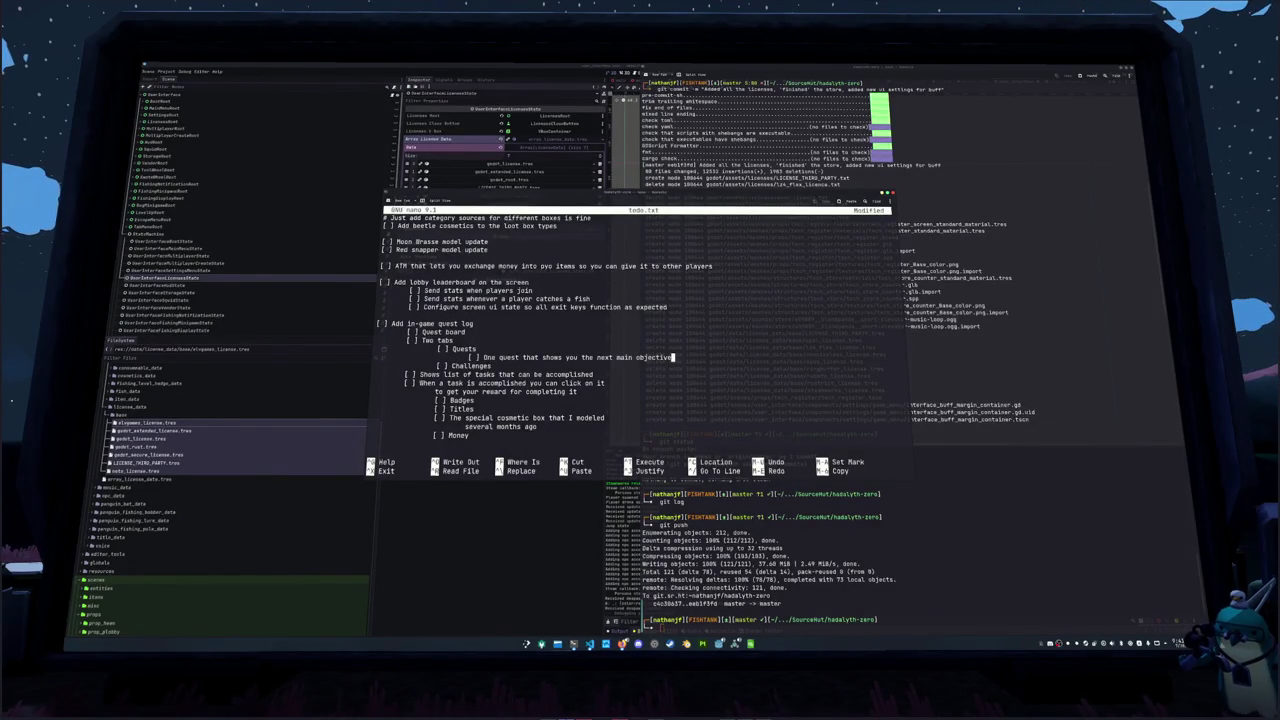
pyautogui.press('Return')
pyautogui.press('BackSpace')
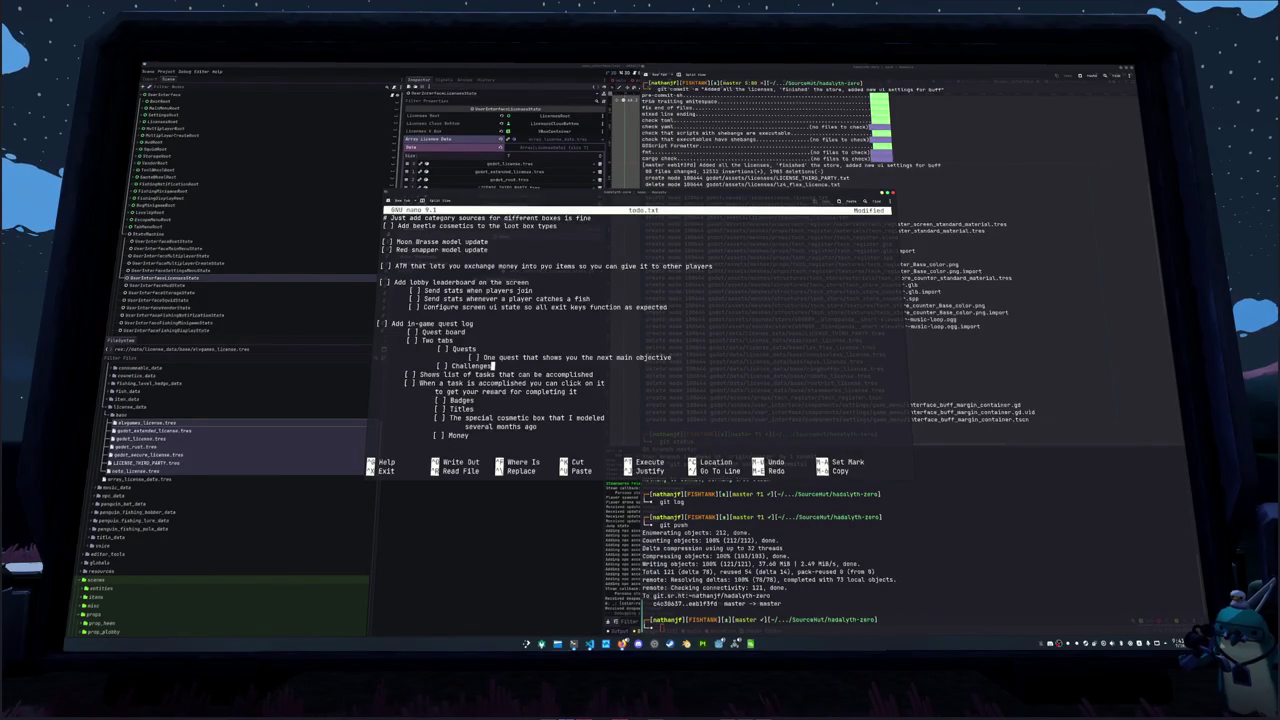
# Start rewriting 'Two tabs' as 'One pinned quest at the top and challenges in a scroll box'
pyautogui.press('Up')
pyautogui.press('Up')
pyautogui.press('BackSpace')
pyautogui.press('BackSpace')
pyautogui.press('BackSpace')
pyautogui.write('One pinned quest at the top and')
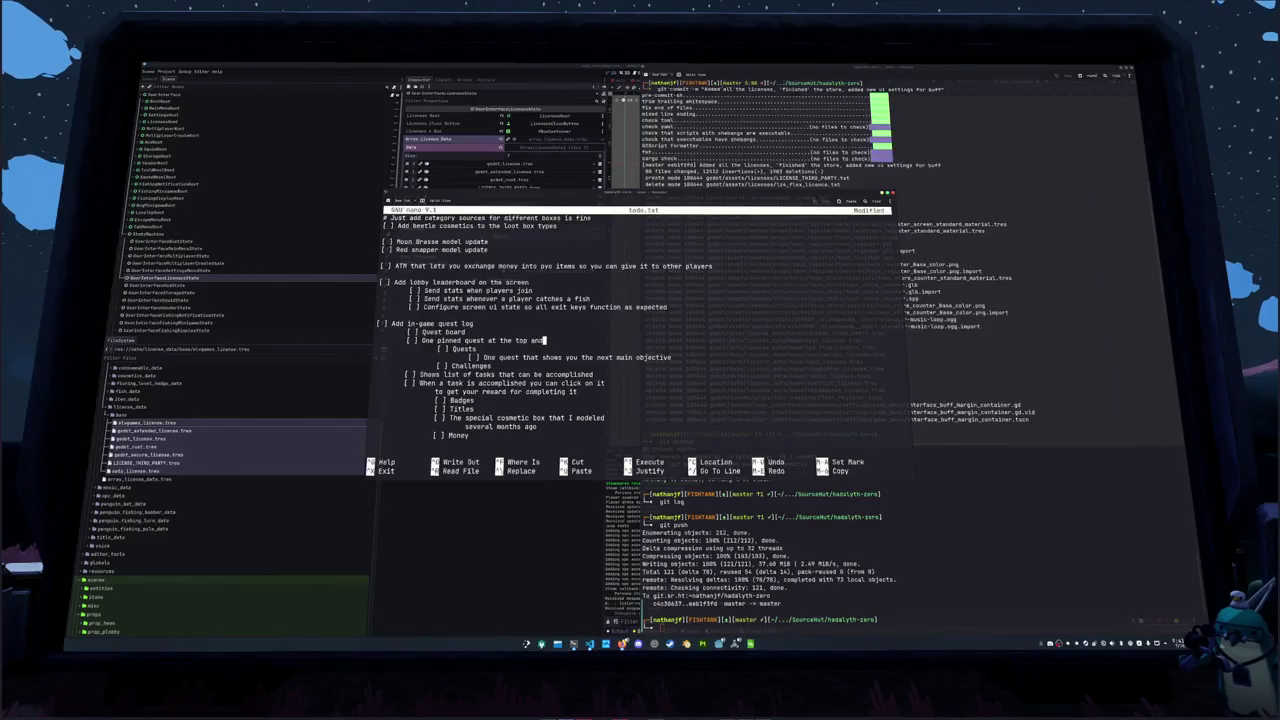
pyautogui.write(' challenges in')
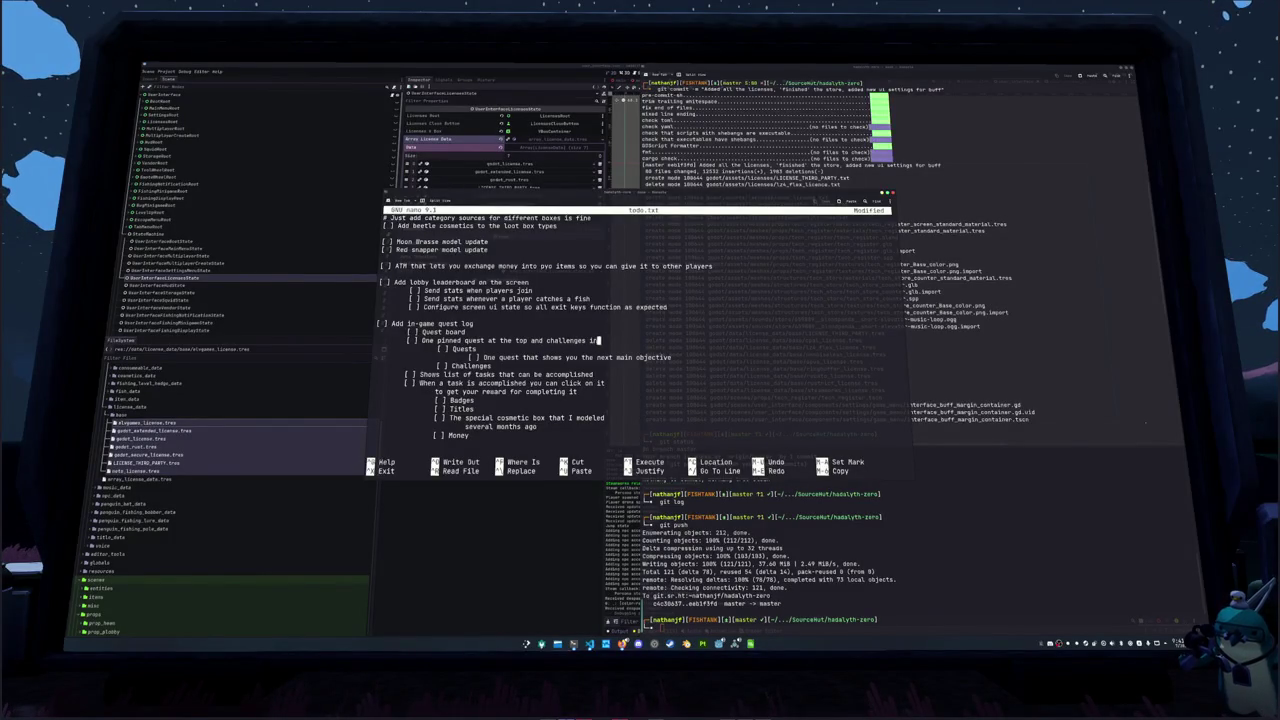
pyautogui.write(' a scroll box below that')
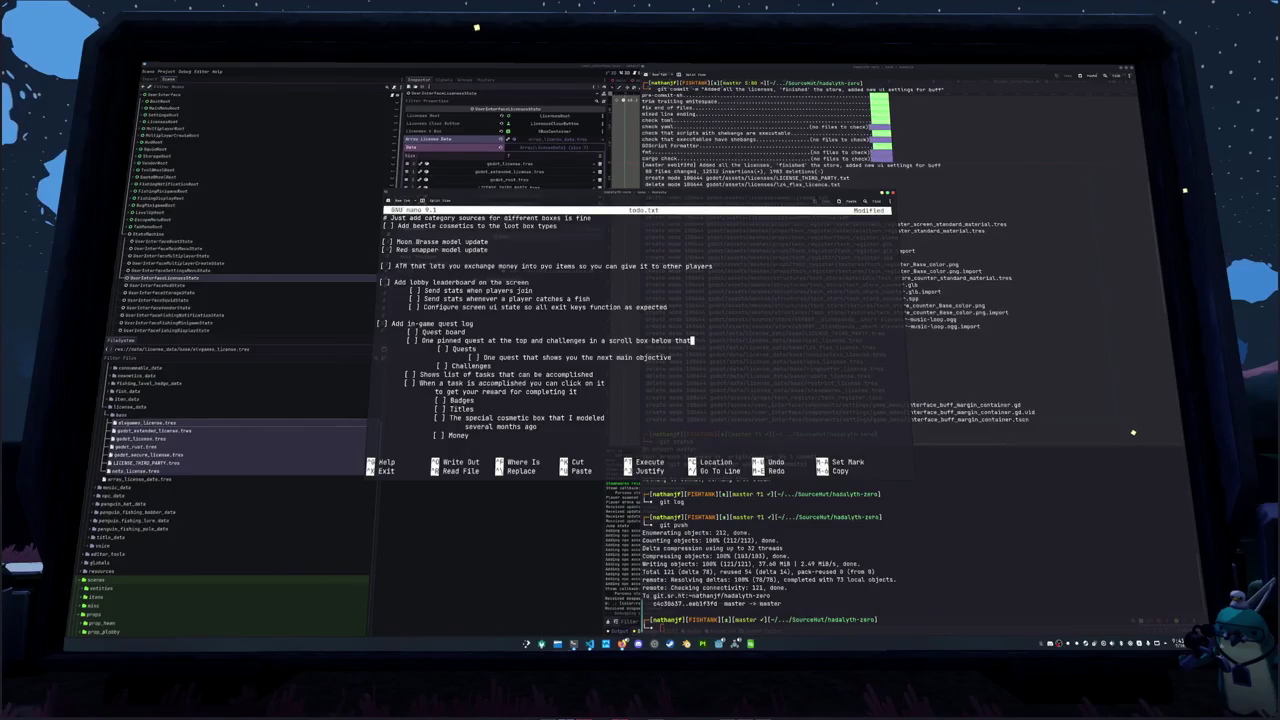
# Add indented challenge lines for UTC 00:00 daily challenges and Steam achievement mirrors
pyautogui.press('Return')
pyautogui.write('[ ] 3 daily challenges that reset at UTC 00:00')
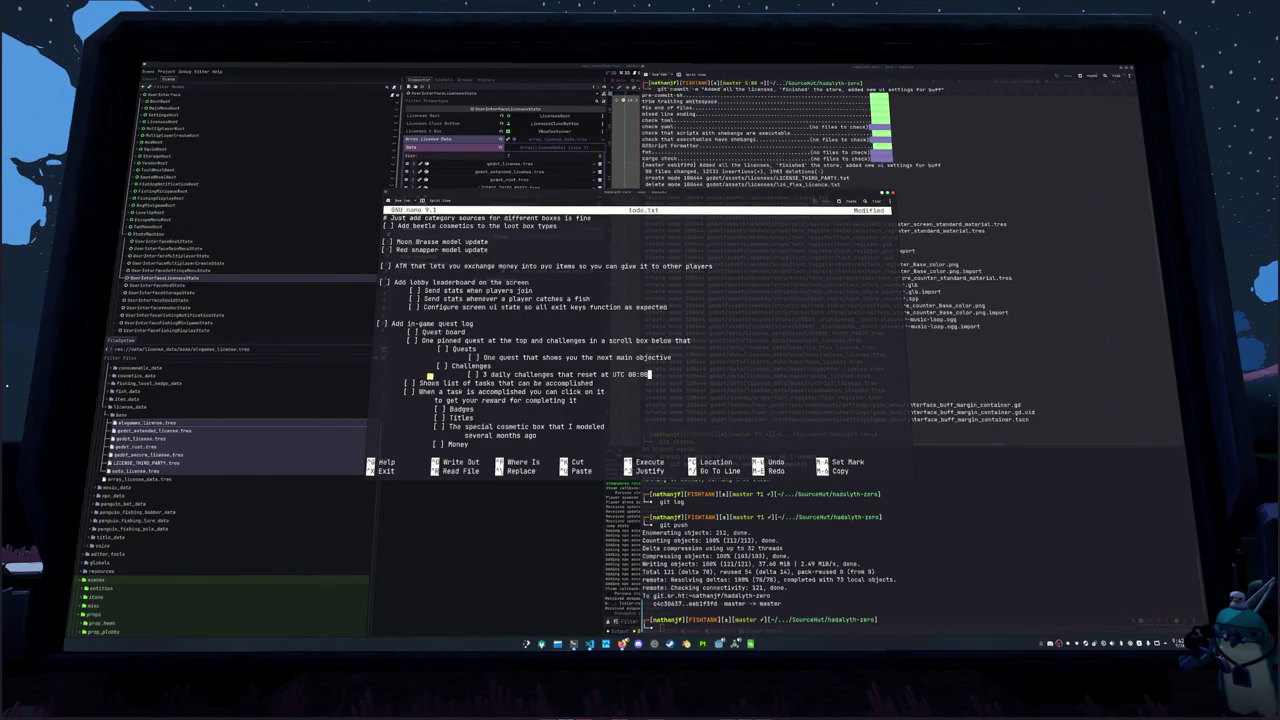
pyautogui.press('Return')
pyautogui.write('[ ] The rest of the s')
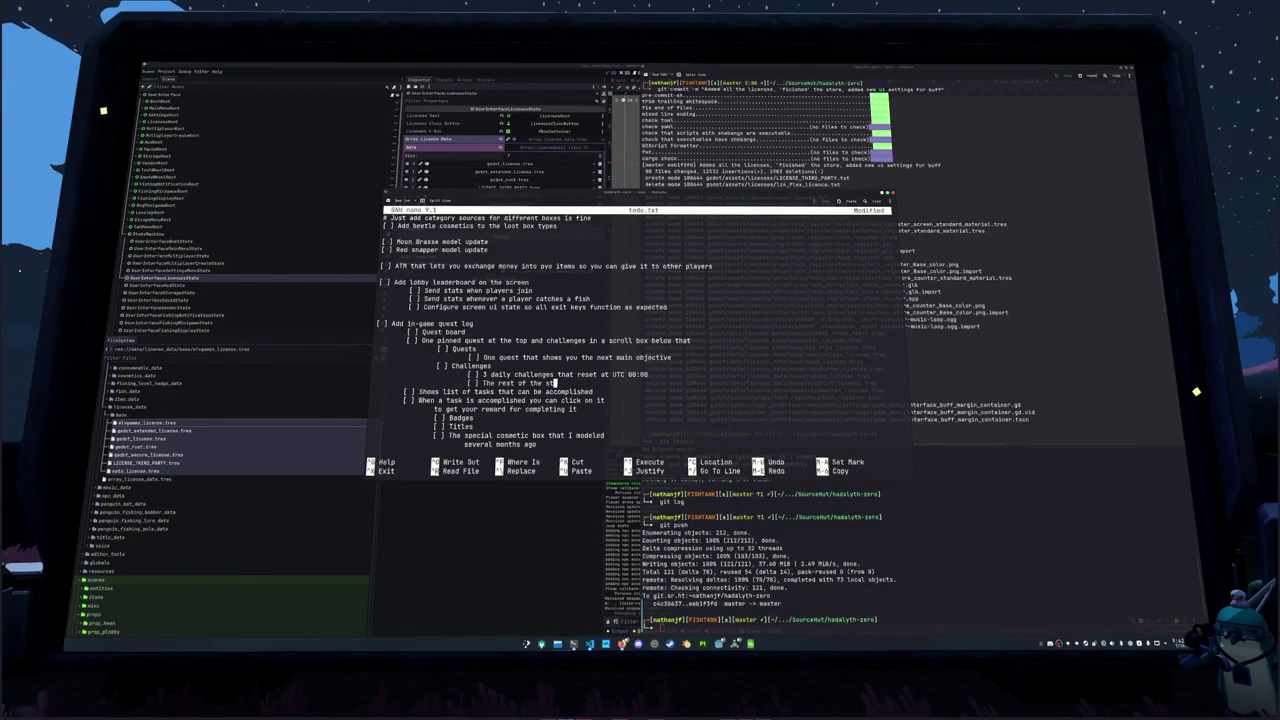
pyautogui.write('uff that')
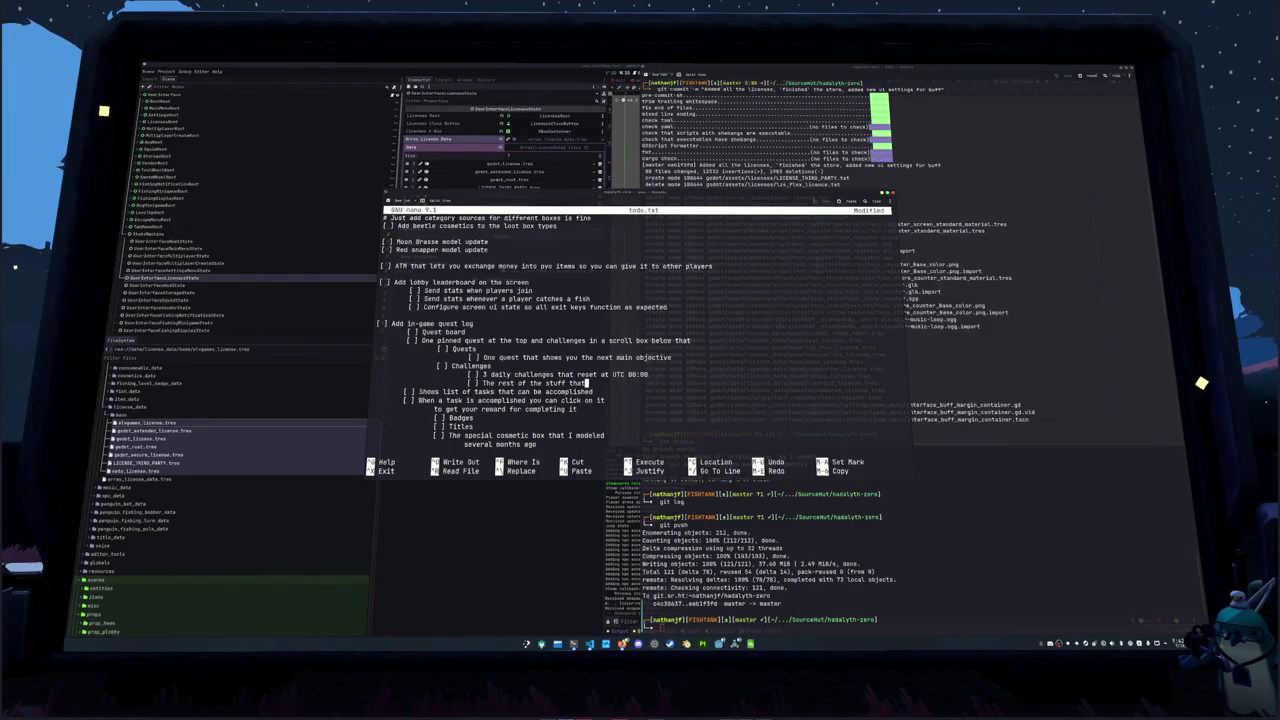
pyautogui.press('BackSpace')
pyautogui.press('BackSpace')
pyautogui.press('BackSpace')
pyautogui.press('BackSpace')
pyautogui.write('including steam achieveme')
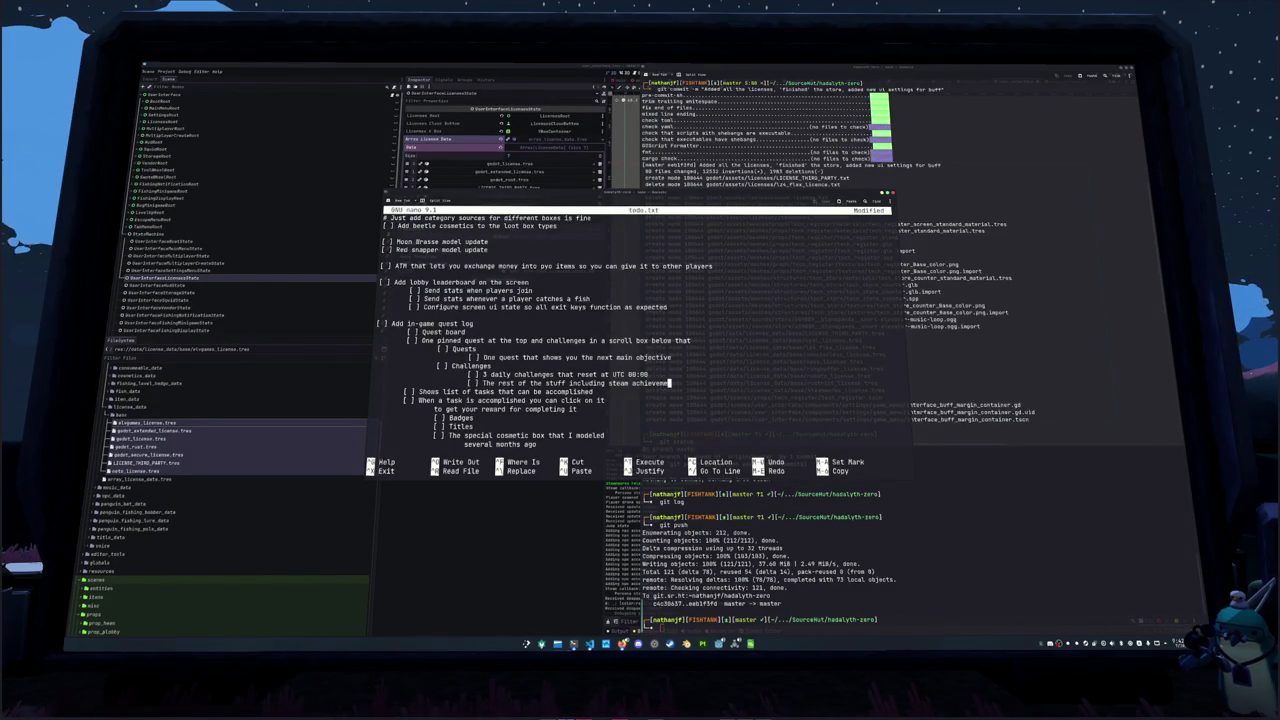
# Remove the 'Shows list of tasks' line from the quest log
pyautogui.click(373, 391)
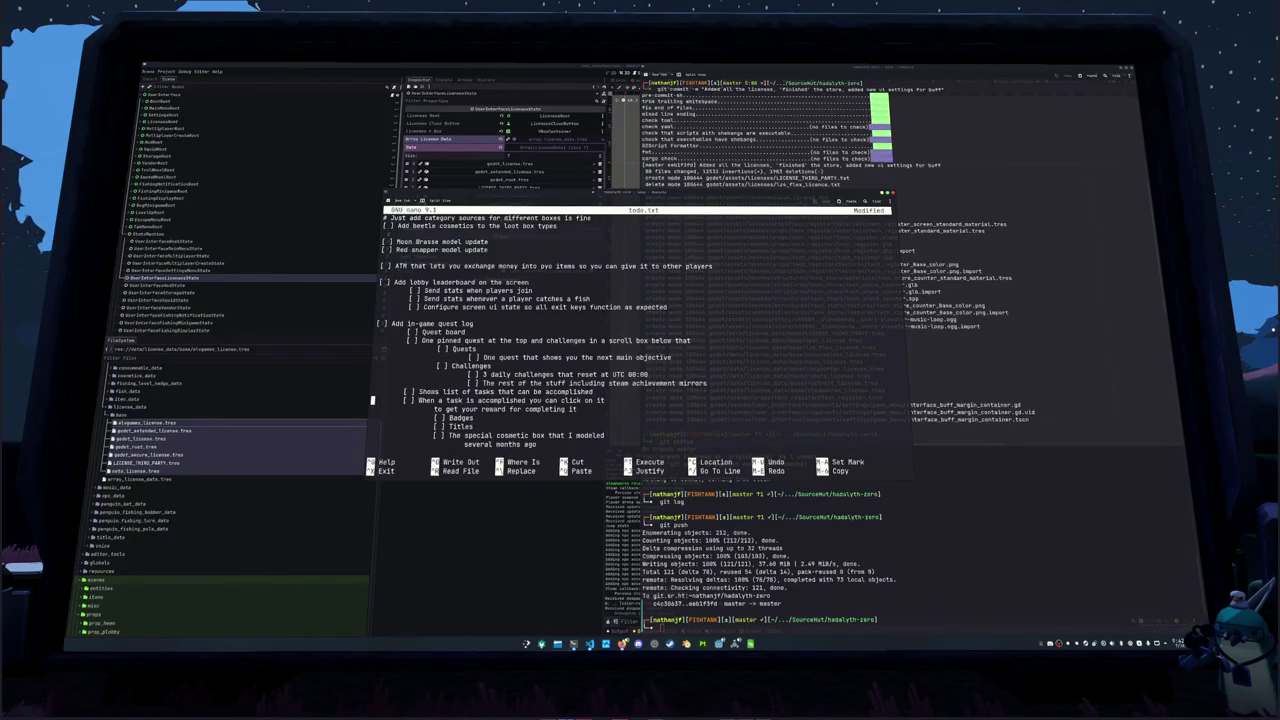
pyautogui.hotkey('shift', 'End')
pyautogui.hotkey('ctrl', 'k')
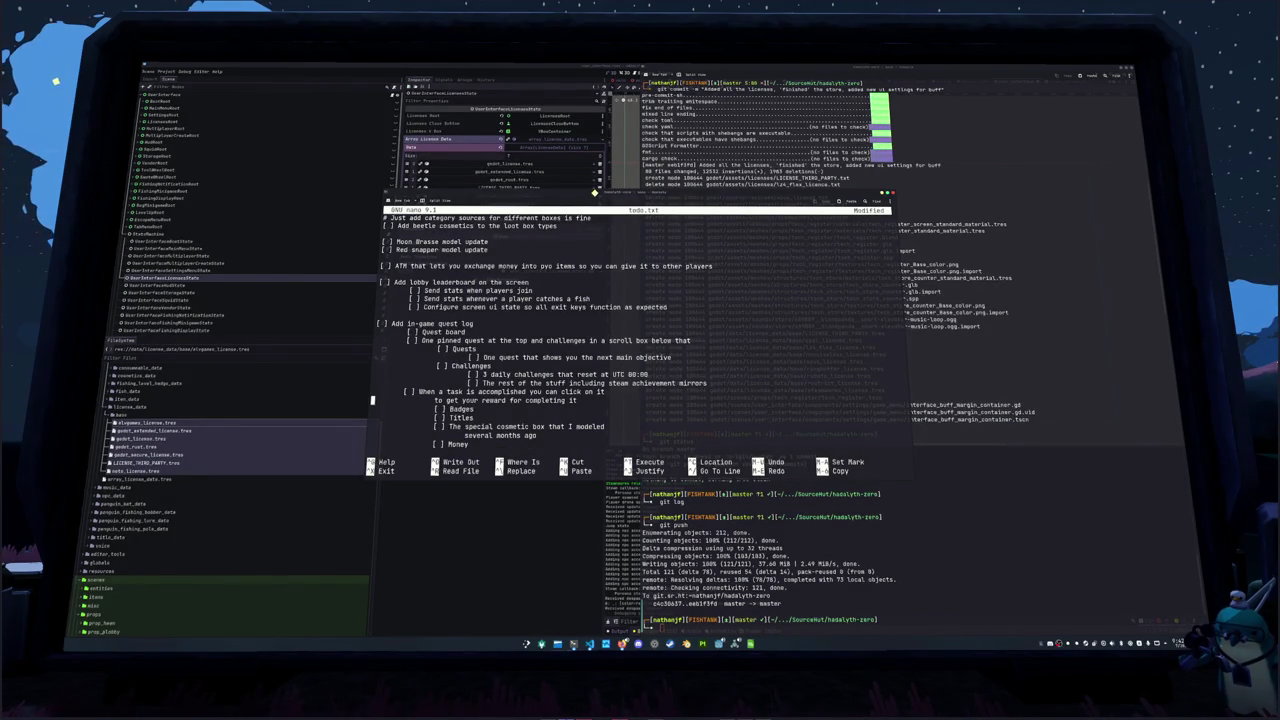
pyautogui.press('Down')
pyautogui.press('Down')
pyautogui.press('Down')
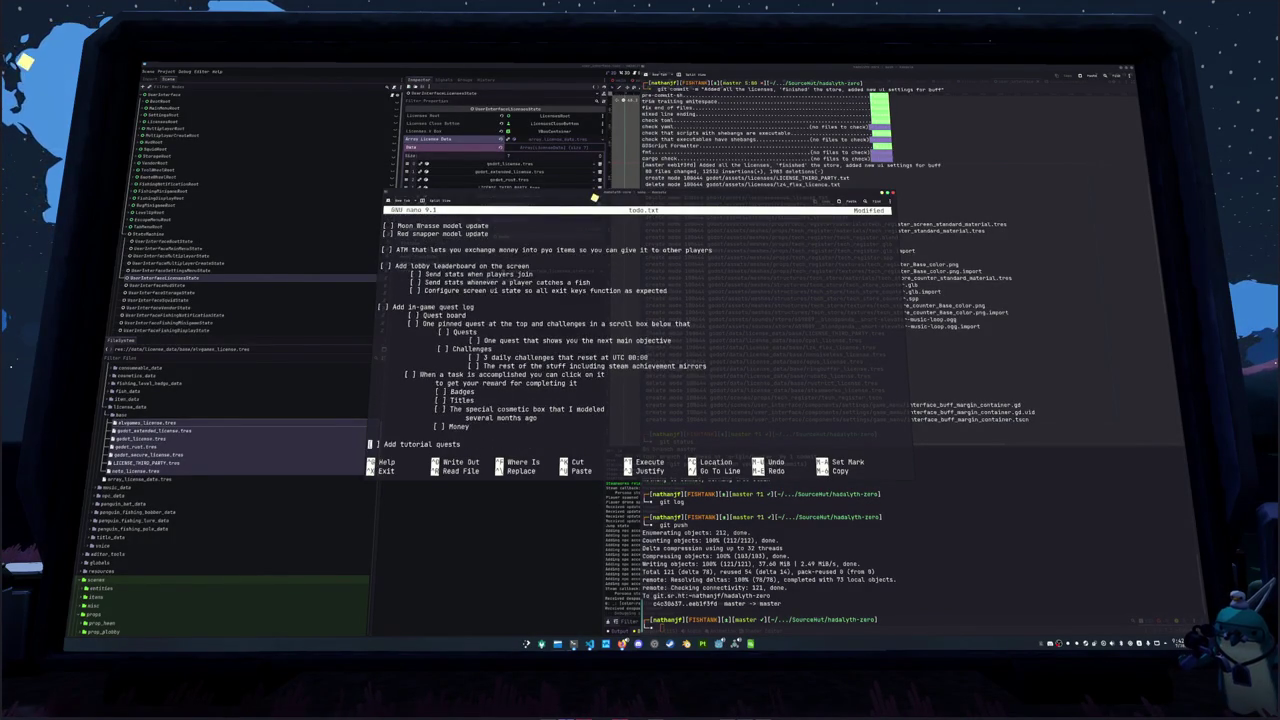
# Cut the 'Add tutorial quests' line and its blank line from the quest log
pyautogui.press('Up')
pyautogui.press('Up')
pyautogui.press('Up')
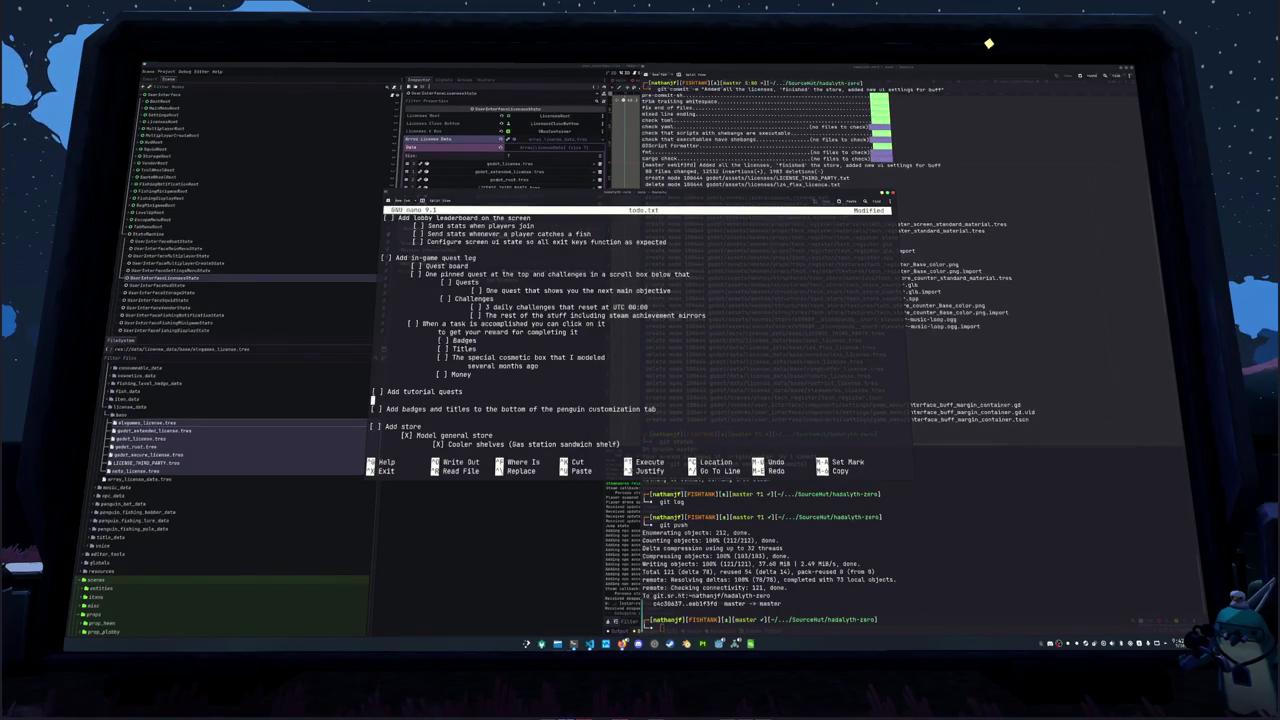
pyautogui.hotkey('shift', 'Up')
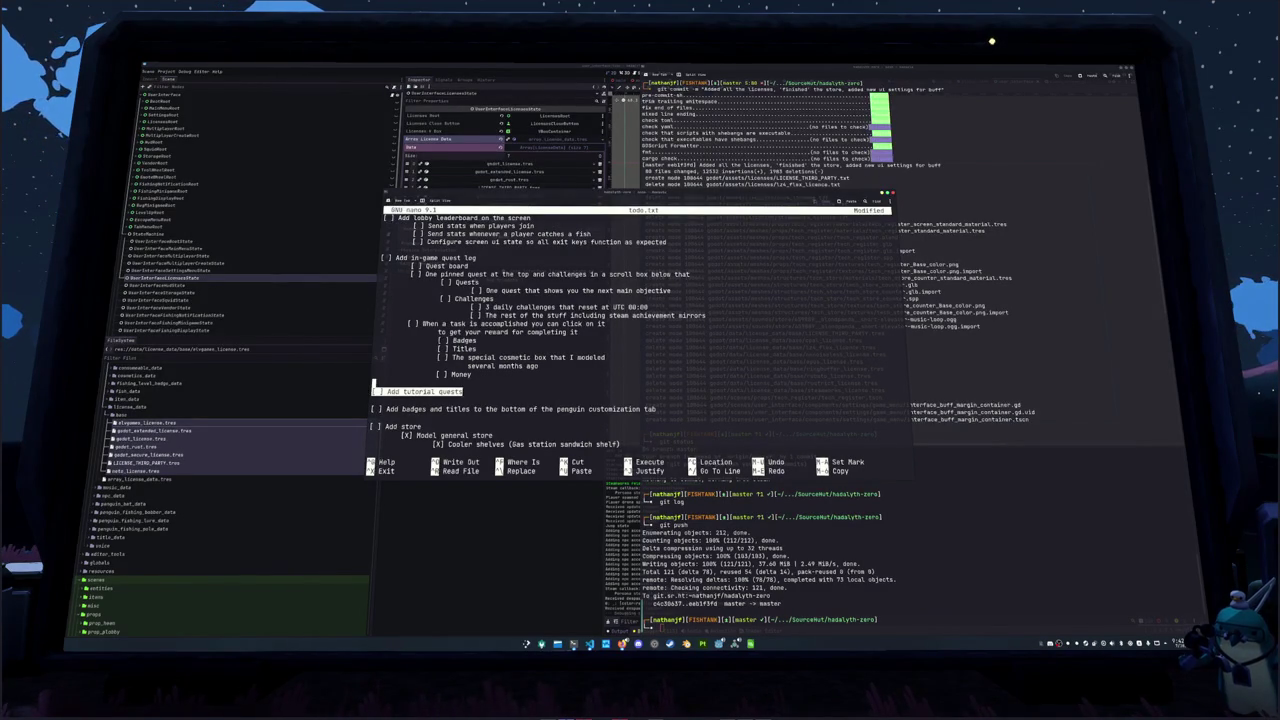
pyautogui.hotkey('ctrl', 'k')
pyautogui.hotkey('ctrl', 'k')
pyautogui.press('Up')
pyautogui.press('Up')
pyautogui.press('Up')
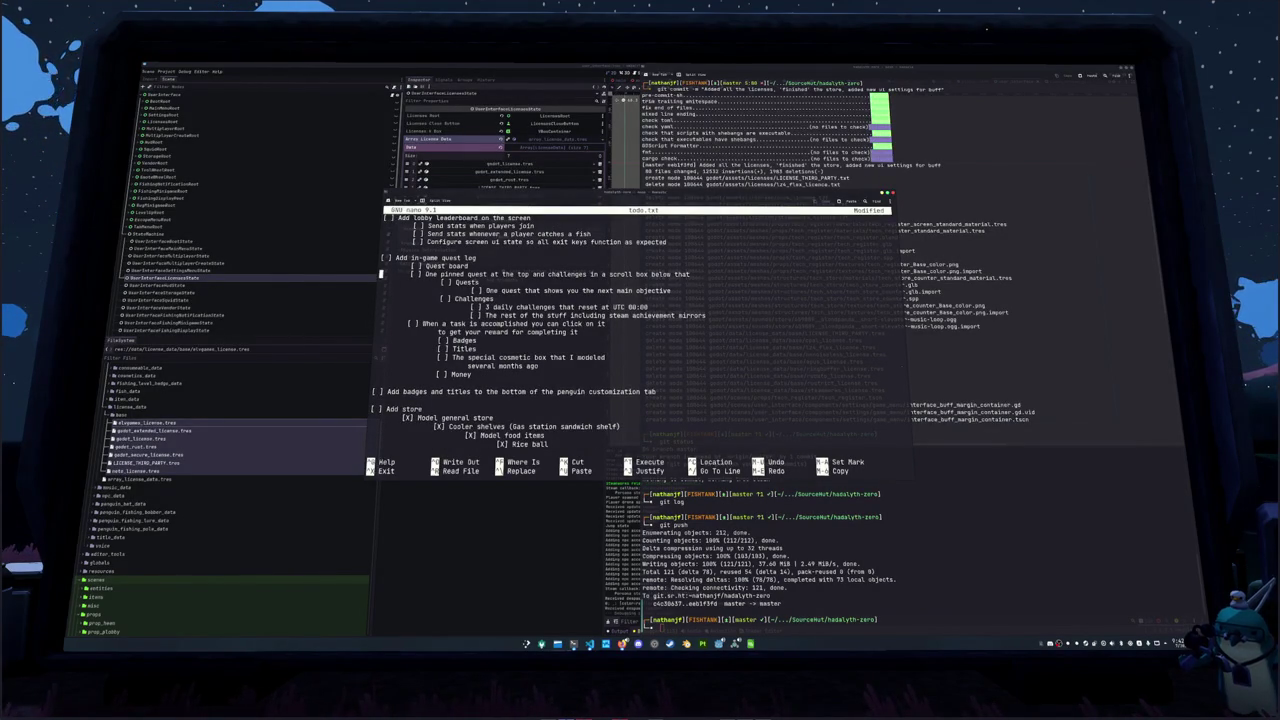
pyautogui.scroll(-4, 630, 330)
pyautogui.scroll(-4, 630, 330)
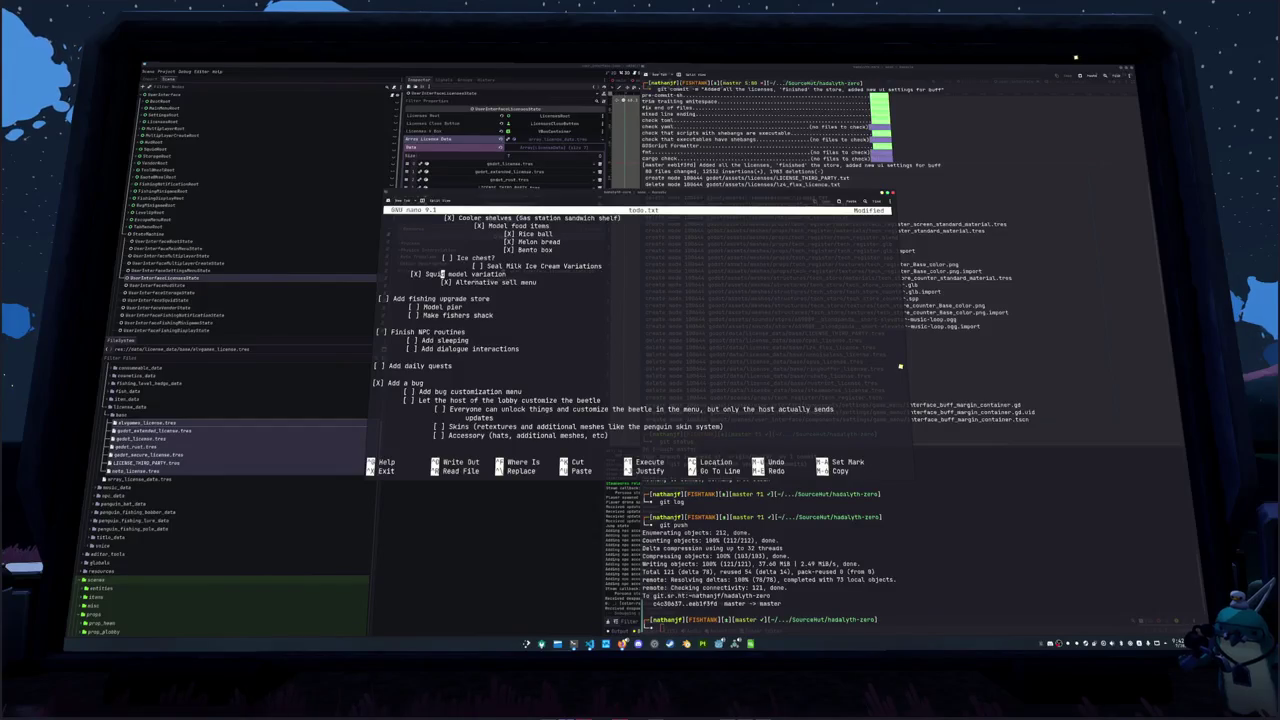
pyautogui.hotkey('ctrl', 'z')
pyautogui.scroll(4, 630, 330)
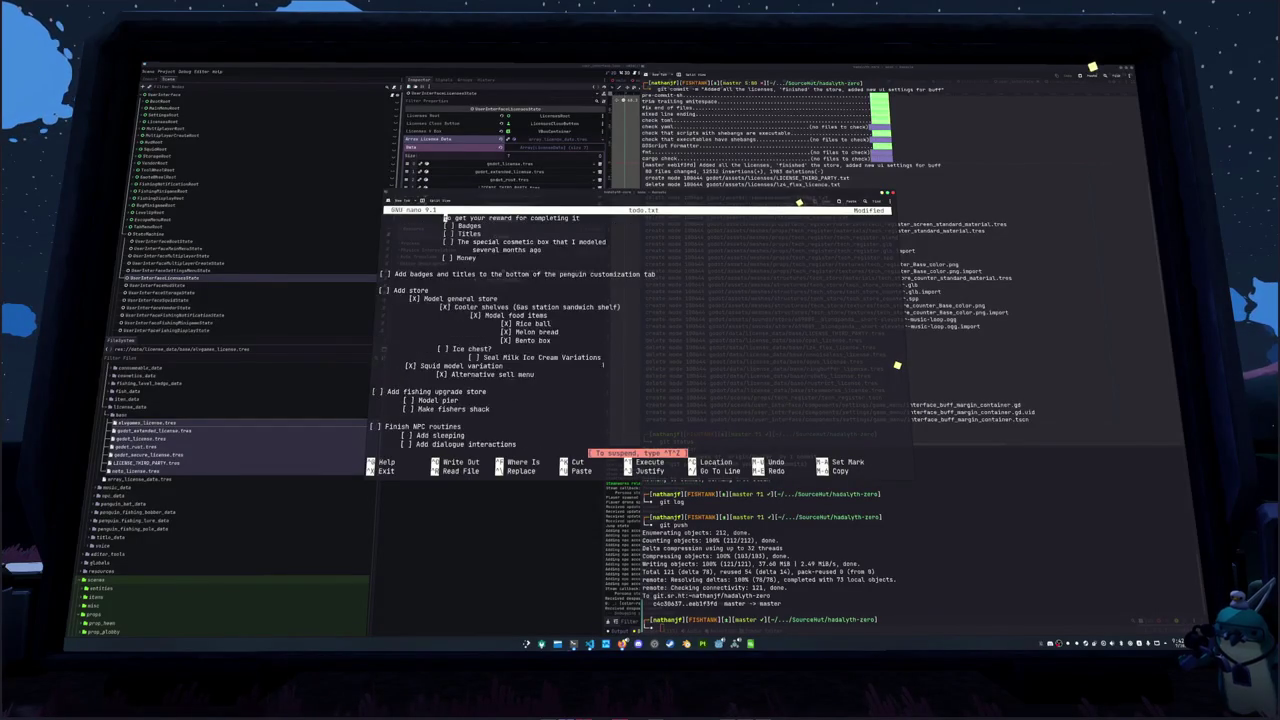
pyautogui.scroll(10, 603, 365)
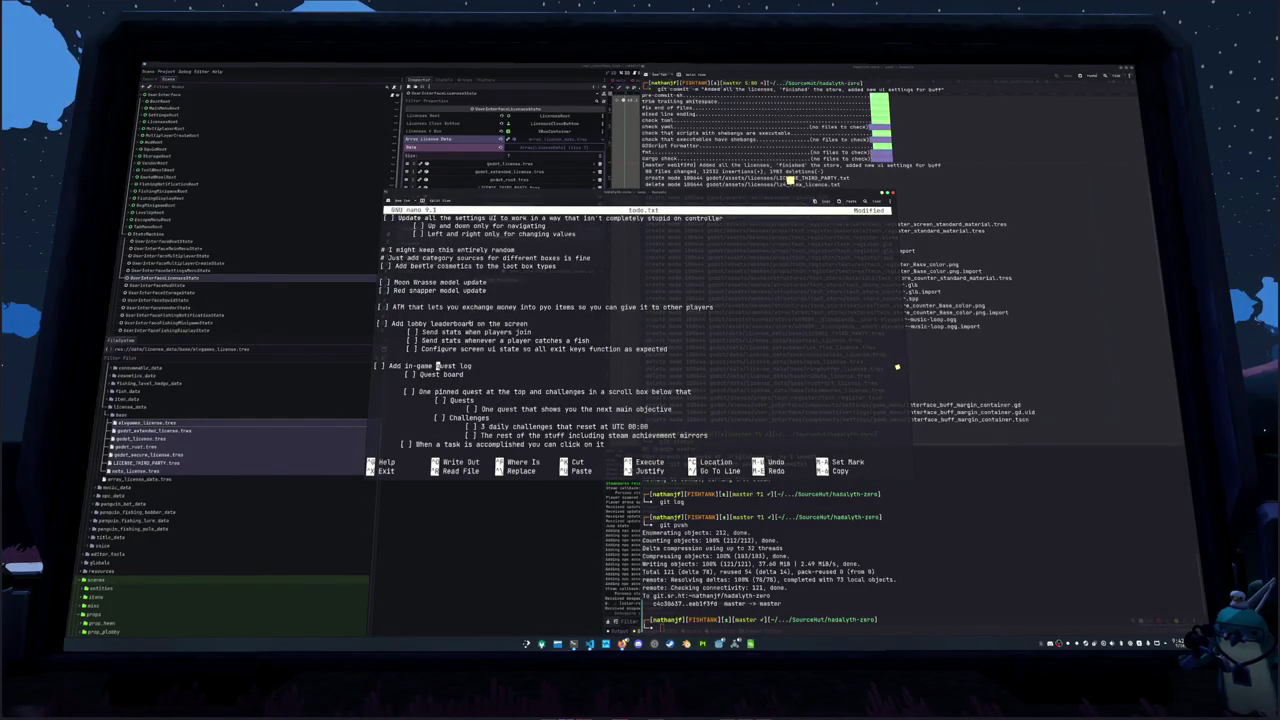
# Paste 'Add tutorial quests' as an indented line under Quest board
pyautogui.press('Down')
pyautogui.press('Down')
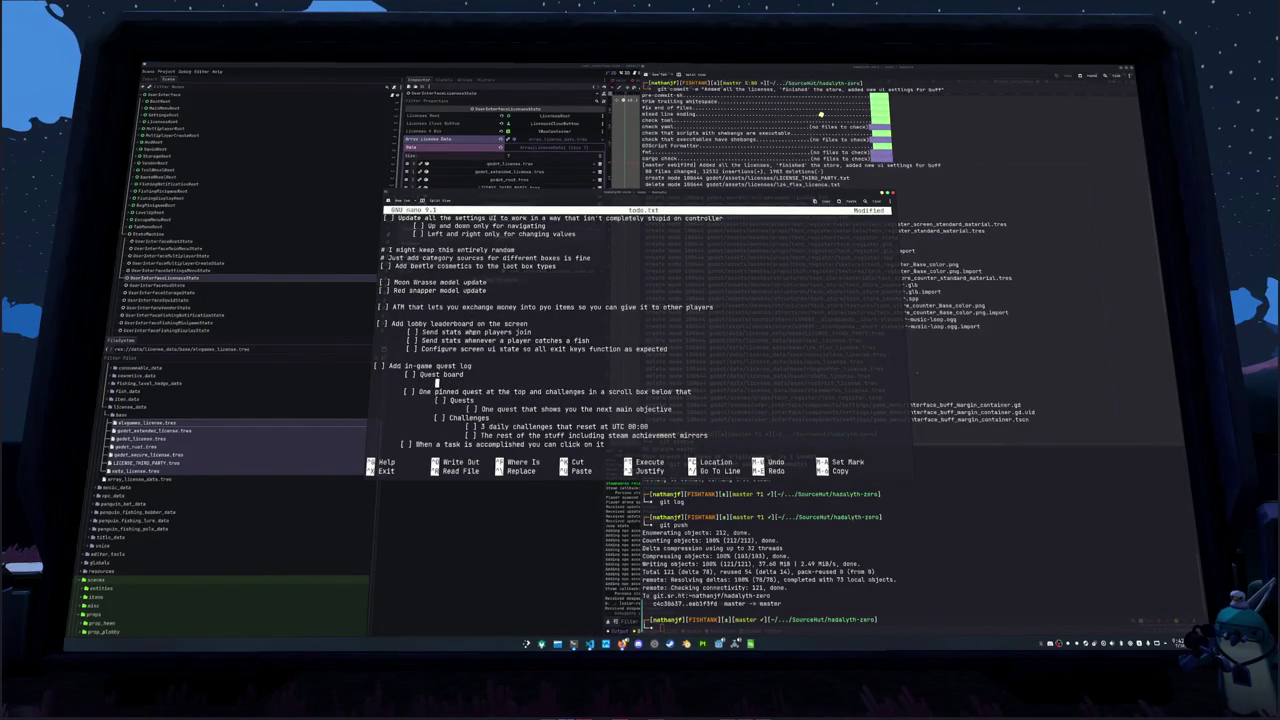
pyautogui.hotkey('ctrl', 'u')
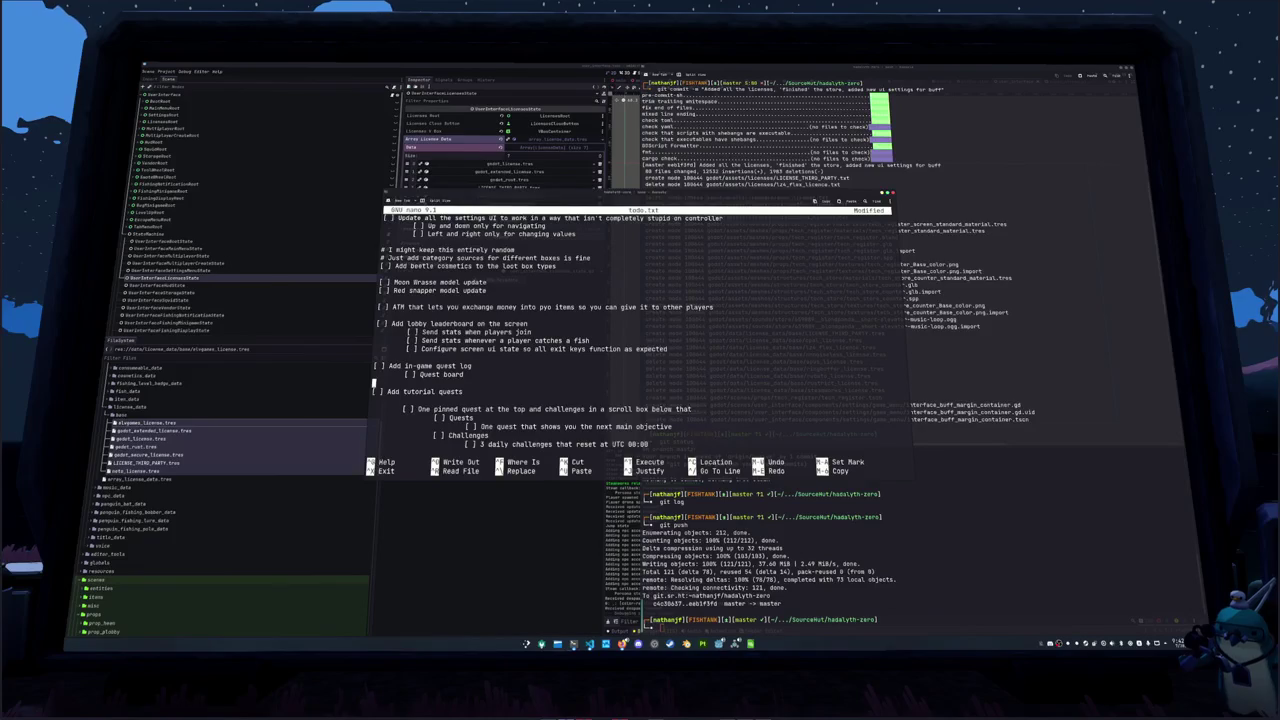
pyautogui.press('Delete')
pyautogui.press('Tab')
pyautogui.press('Tab')
pyautogui.press('Down')
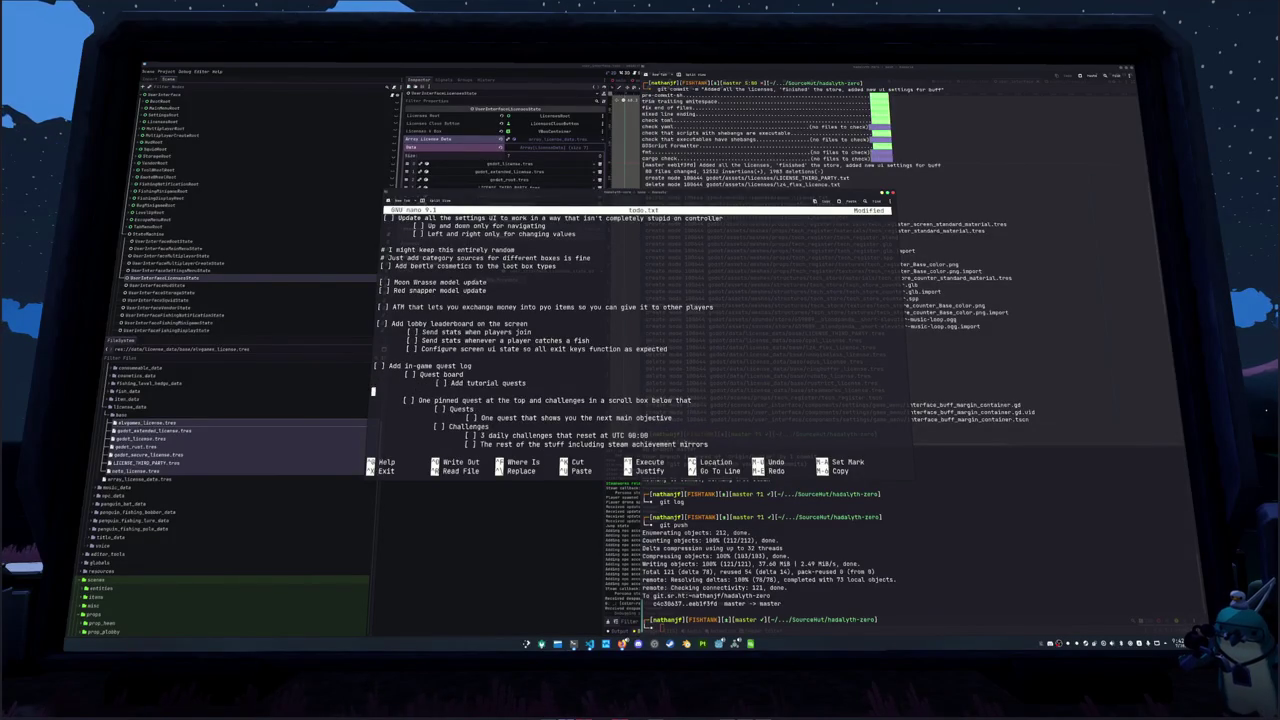
pyautogui.press('BackSpace')
pyautogui.hotkey('ctrl', 'Left')
pyautogui.hotkey('ctrl', 'Left')
pyautogui.hotkey('ctrl', 'Left')
pyautogui.hotkey('ctrl', 'Right')
pyautogui.hotkey('ctrl', 'Right')
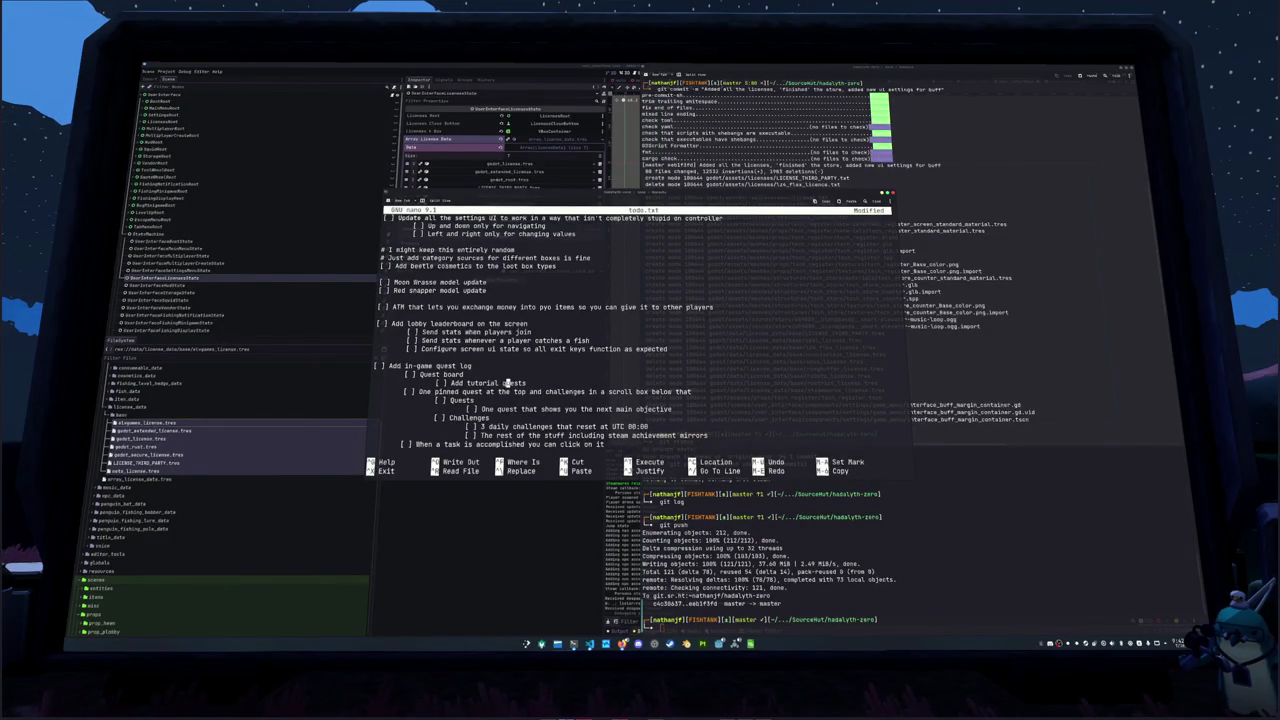
pyautogui.press('Right')
pyautogui.press('Right')
pyautogui.press('Right')
pyautogui.press('Right')
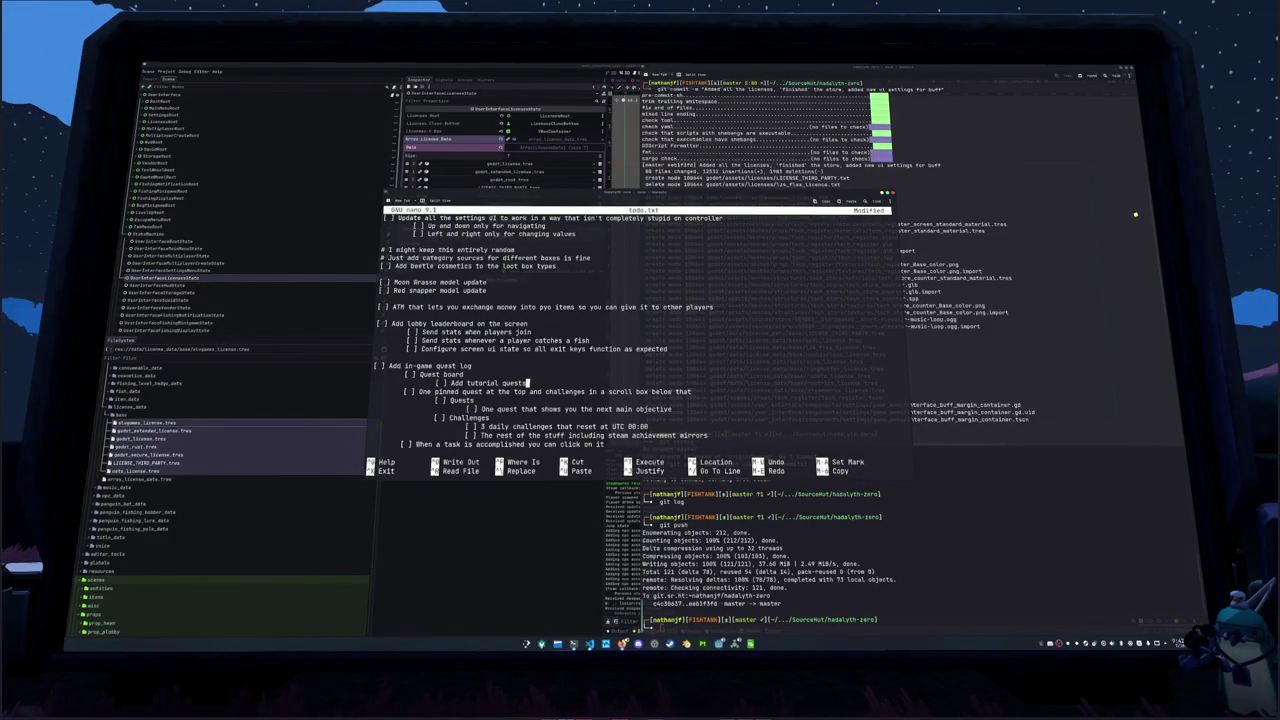
# Remove the 'Add tutorial quests' line and its leftover blank line from Quest board
pyautogui.press('Return')
pyautogui.press('Tab')
pyautogui.press('Tab')
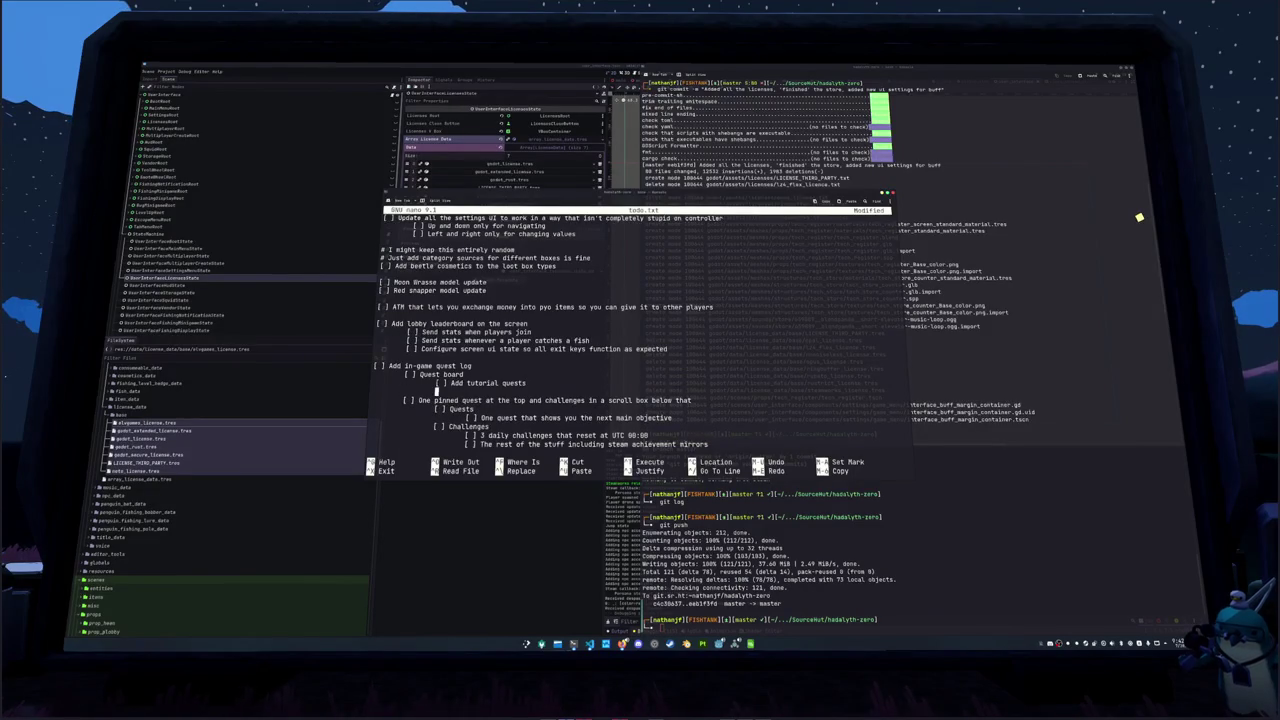
pyautogui.write(']')
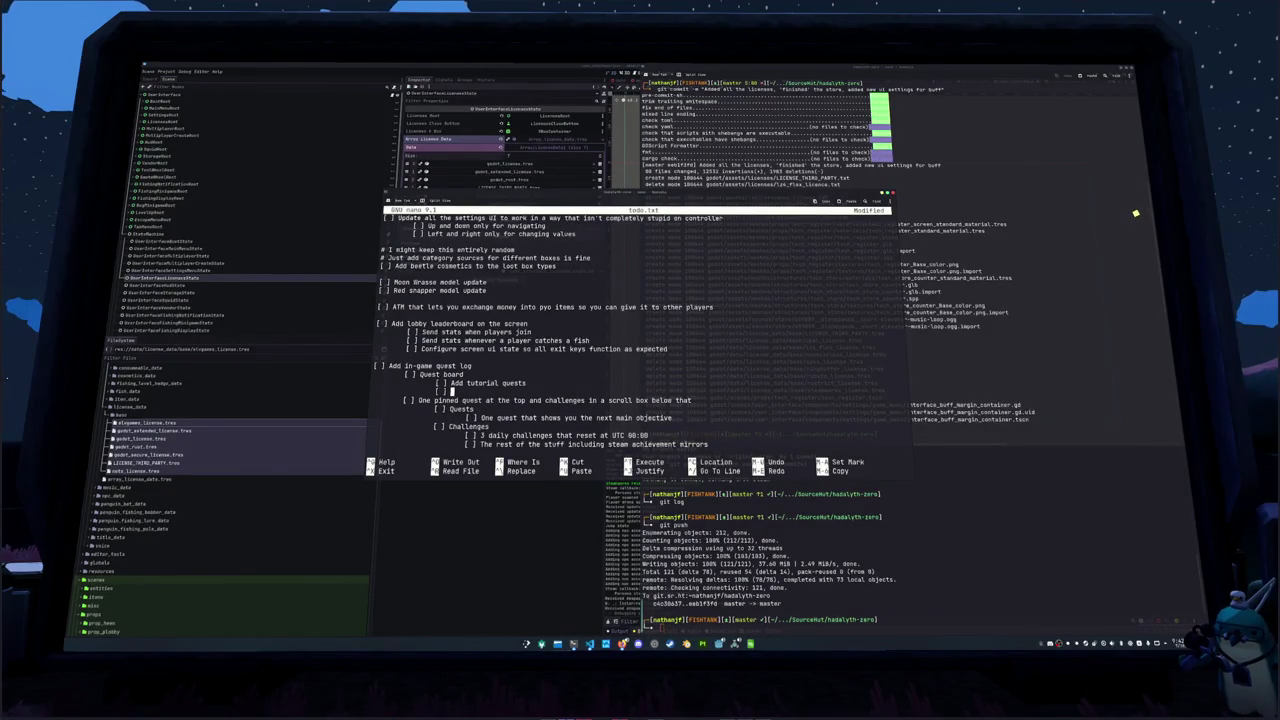
pyautogui.write(' Add')
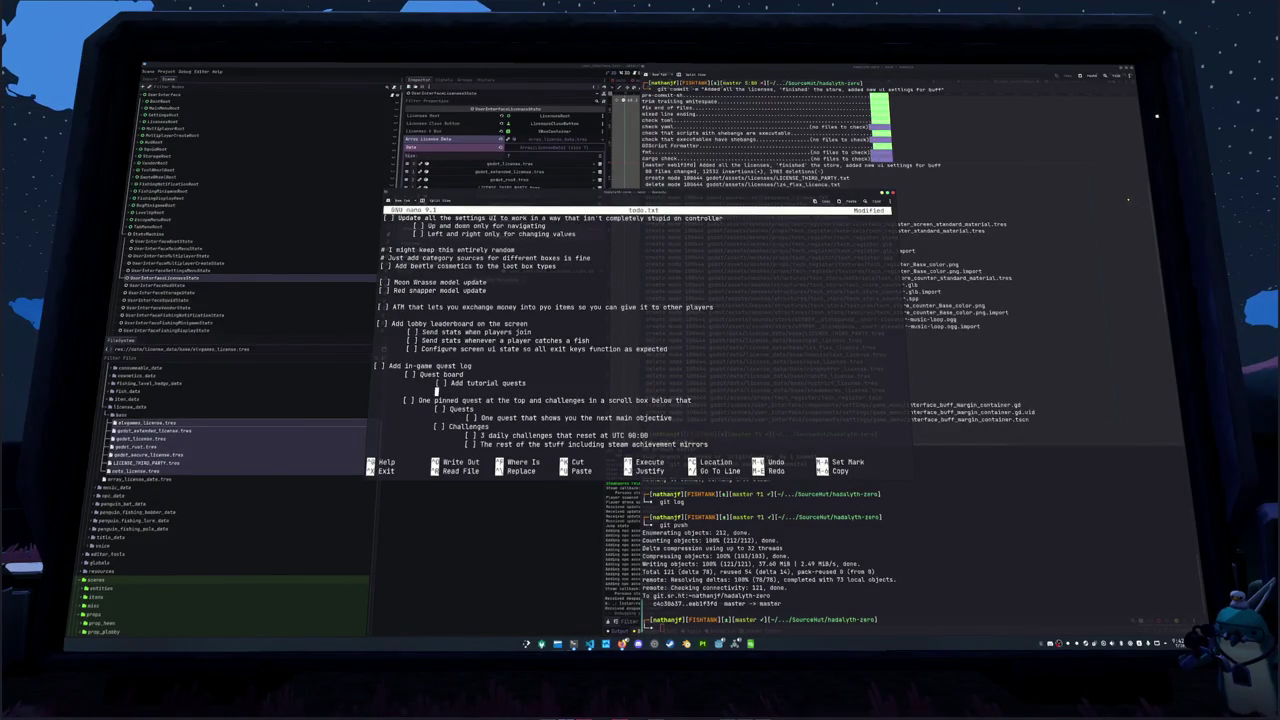
pyautogui.press('BackSpace')
pyautogui.press('BackSpace')
pyautogui.press('BackSpace')
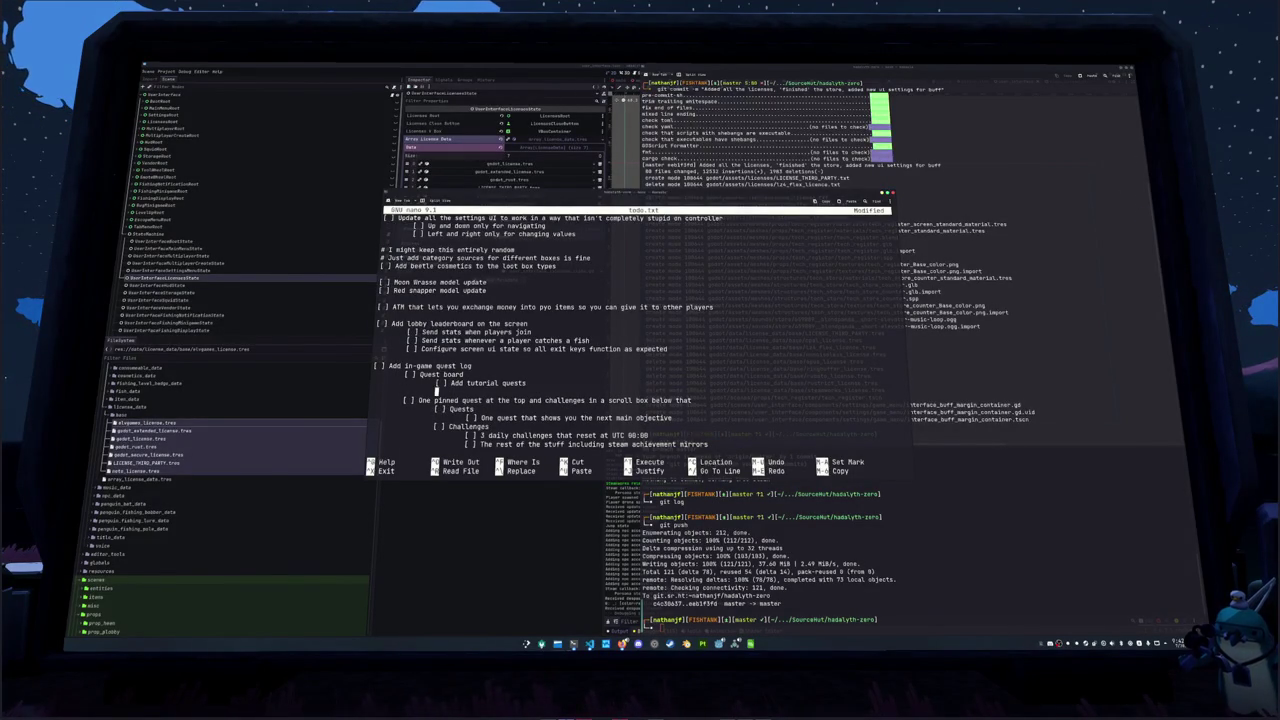
pyautogui.press('Up')
pyautogui.hotkey('ctrl', 'k')
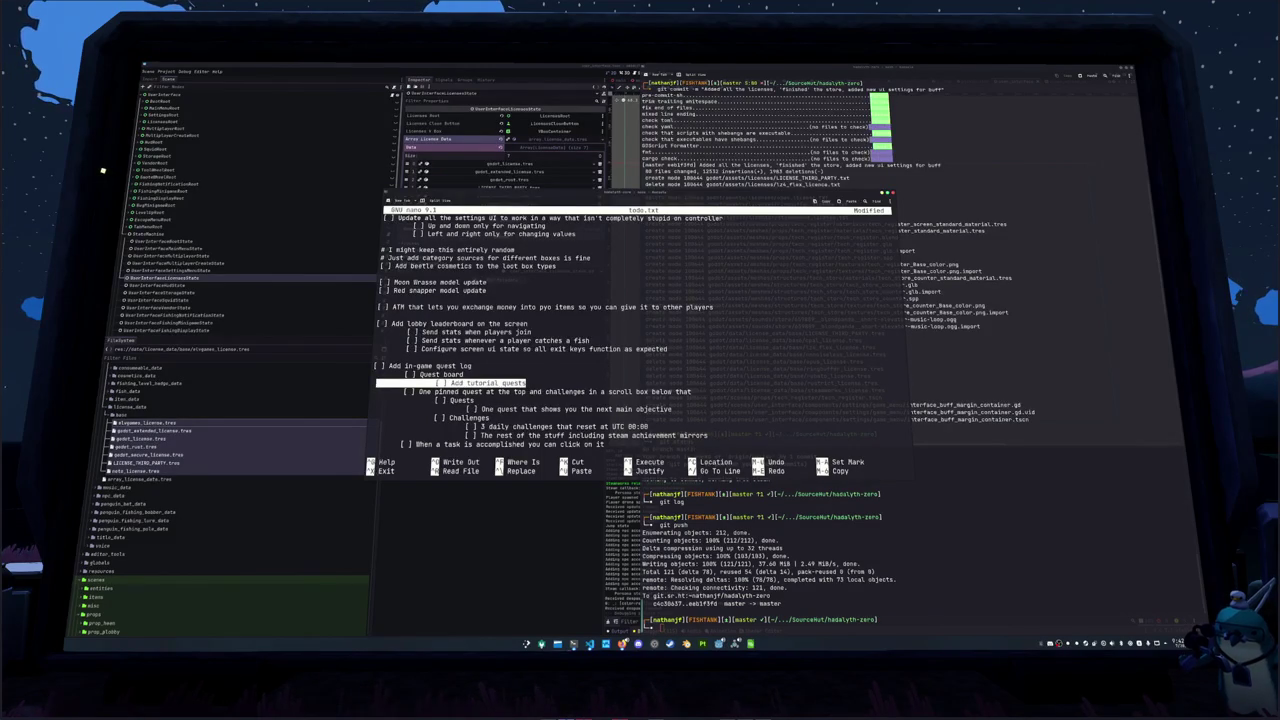
pyautogui.hotkey('ctrl', 'k')
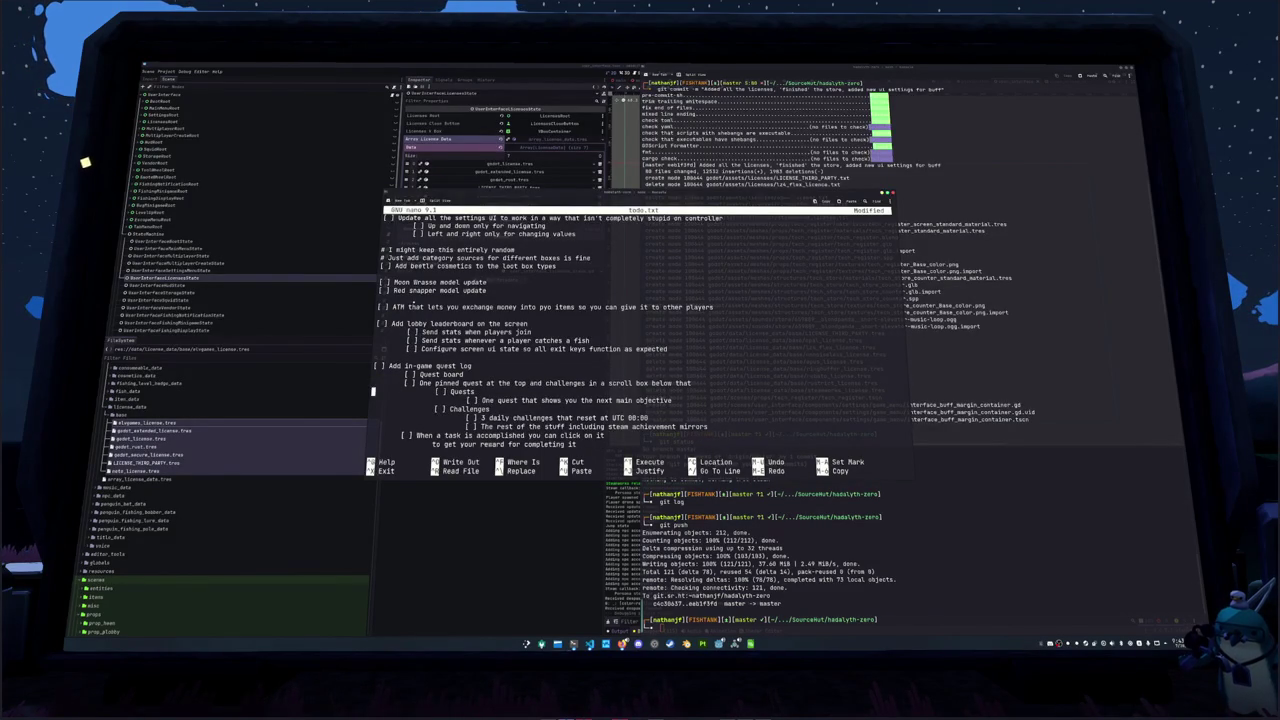
# Start a new top-level '[ ] Add tutorial' item below Money
pyautogui.press('Down')
pyautogui.press('Down')
pyautogui.press('Down')
pyautogui.press('Down')
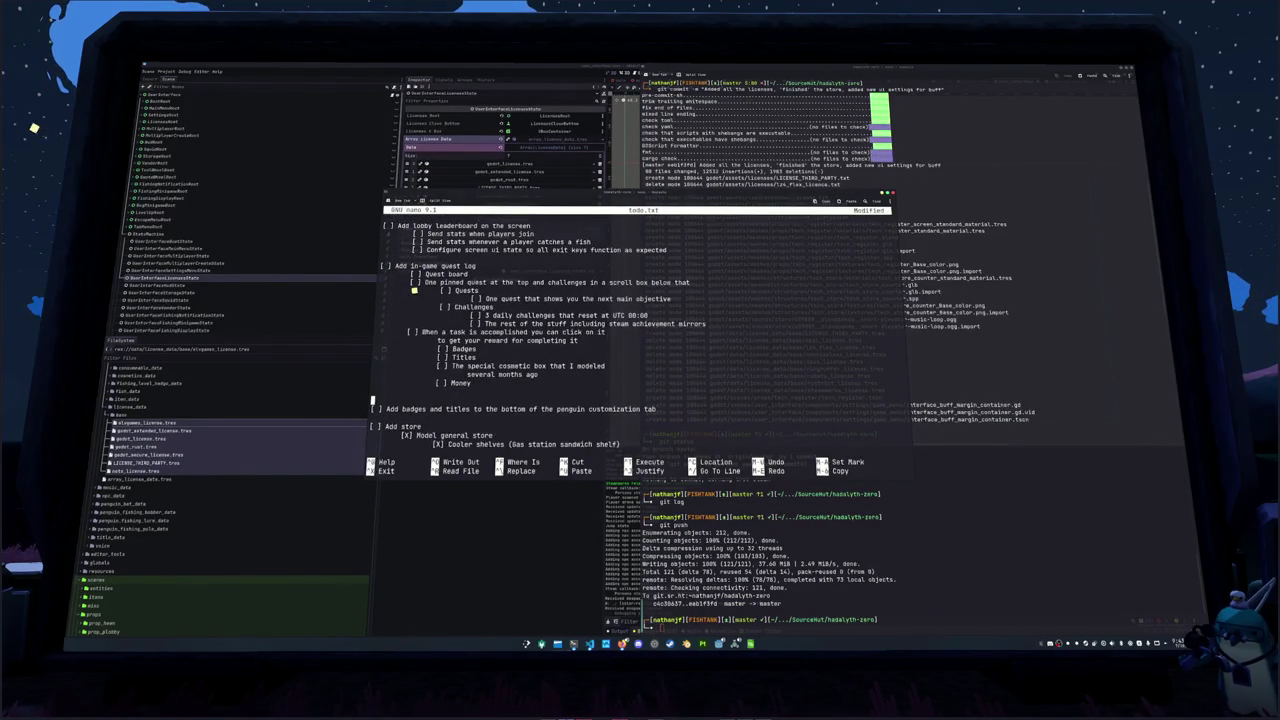
pyautogui.press('Down')
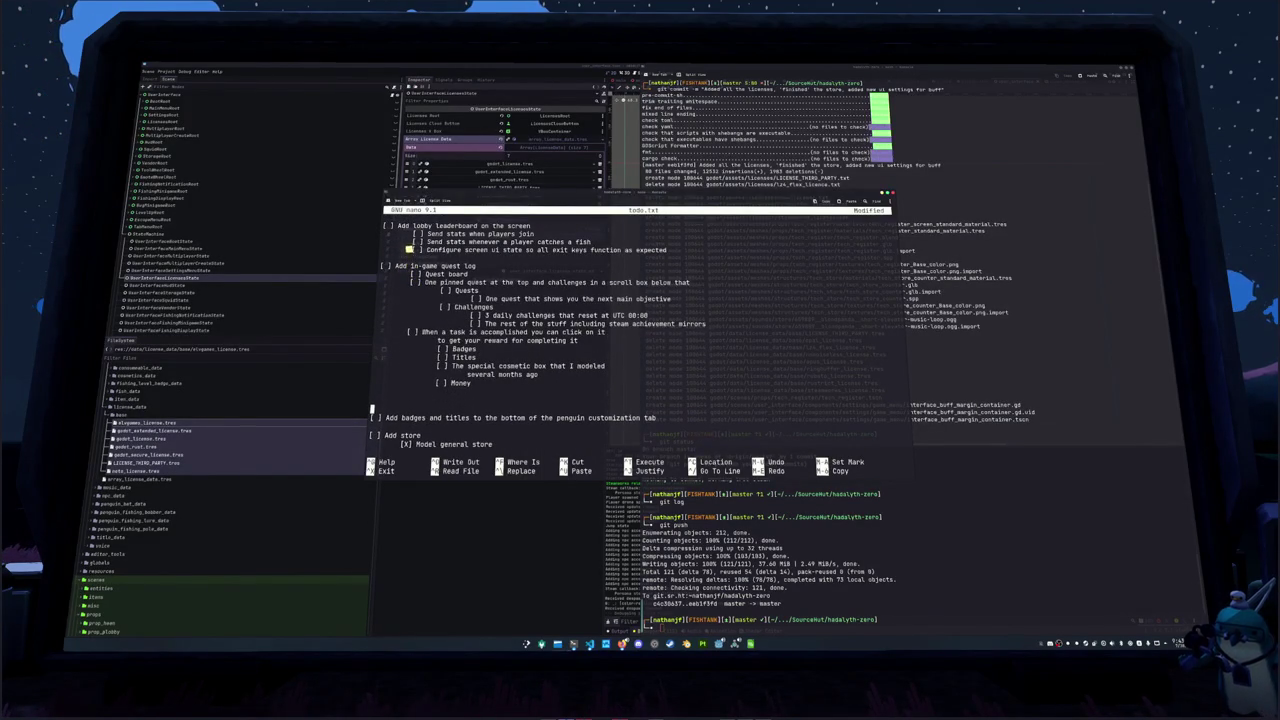
pyautogui.press('Up')
pyautogui.write('[ ] A')
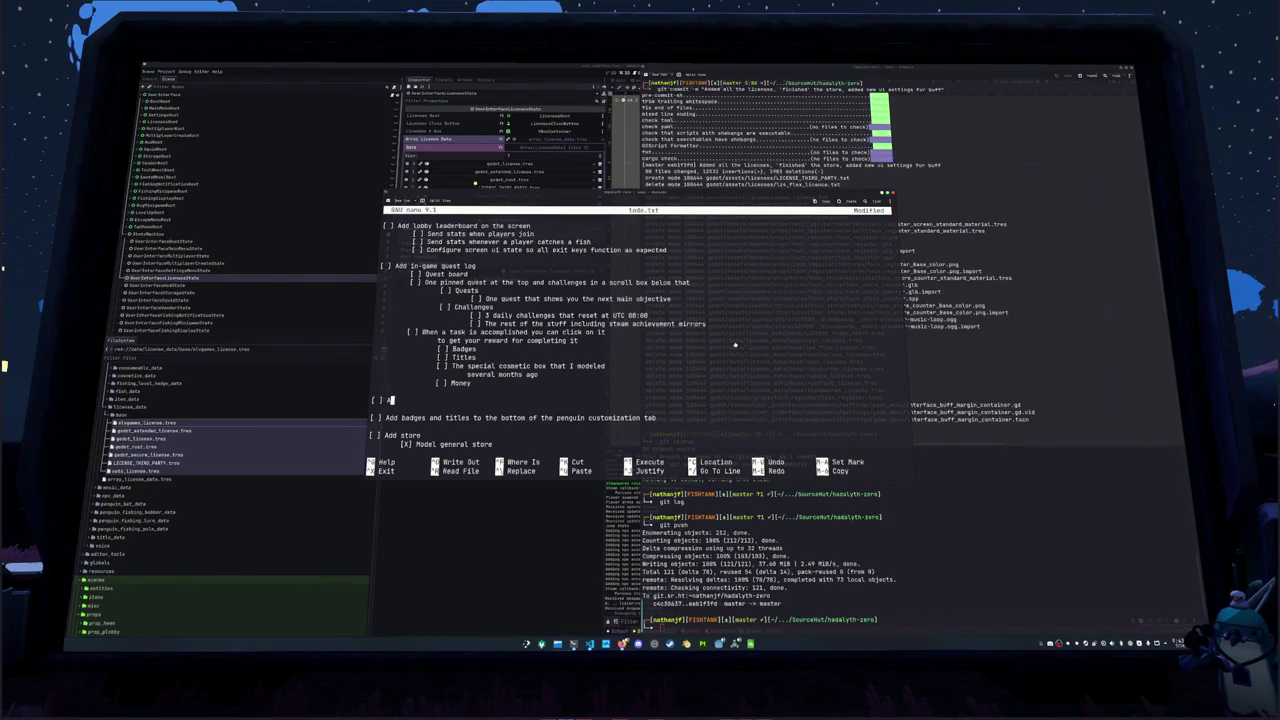
pyautogui.write('dd tutorial')
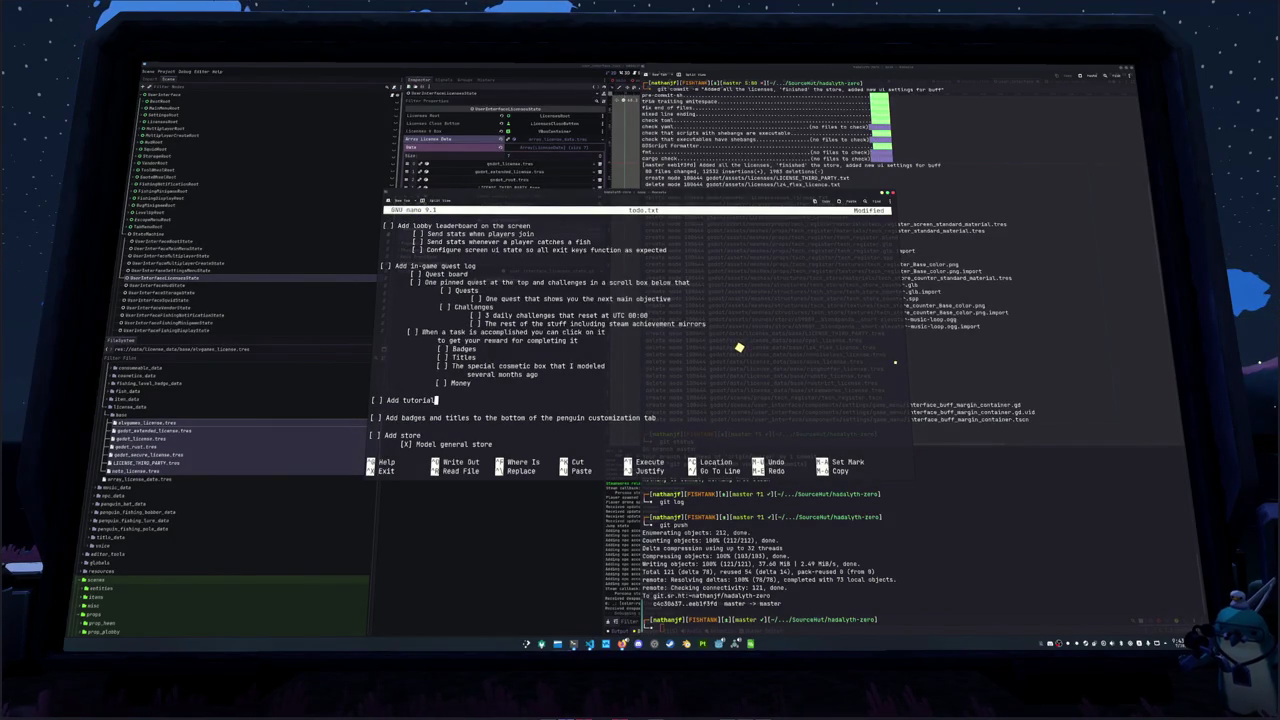
# Add an indented sub-item: series of quests that guide you through the game mechanics
pyautogui.press('Return')
pyautogui.press('Tab')
pyautogui.write('[ ] ')
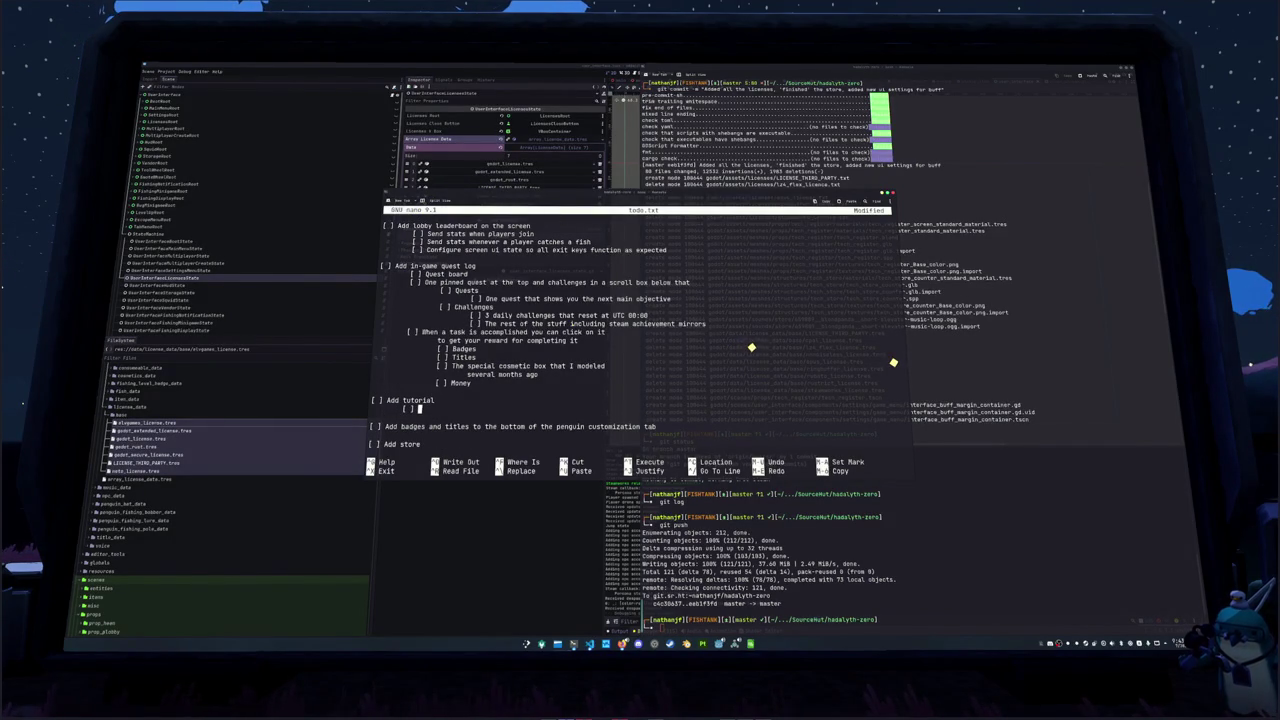
pyautogui.write("Small island off to the side that you can't leave until you've ")
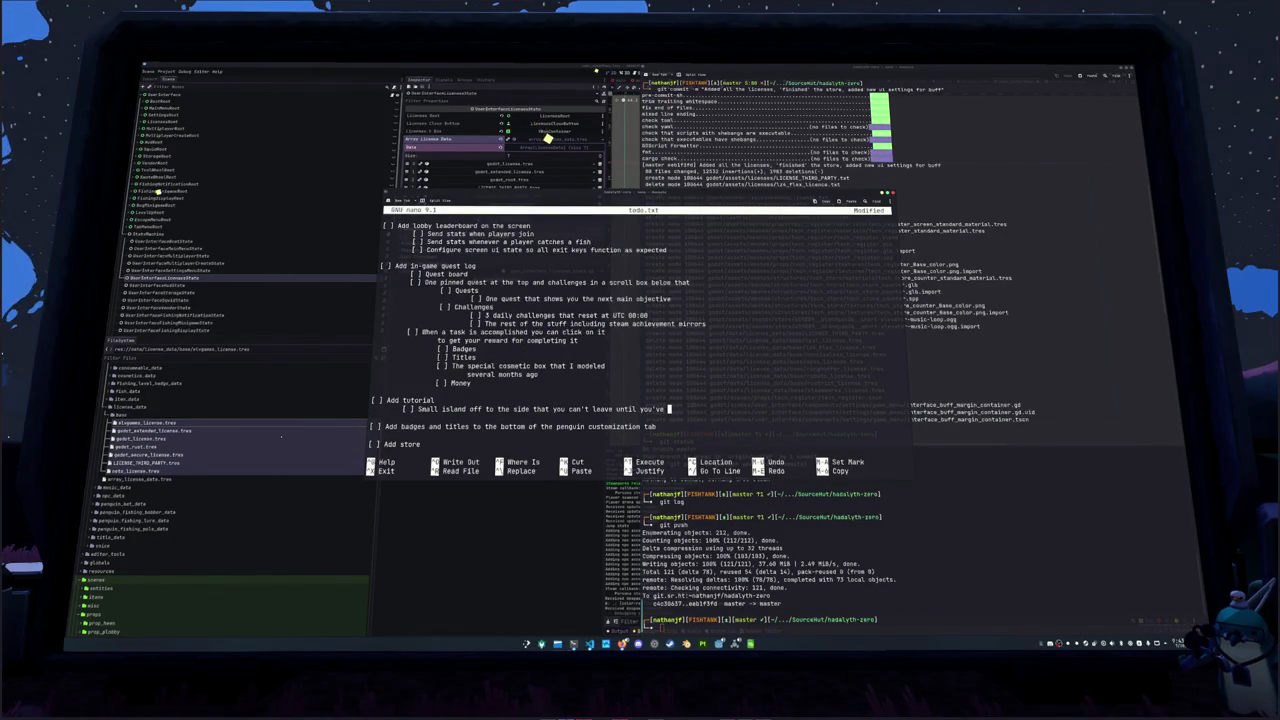
pyautogui.write('caught a fish')
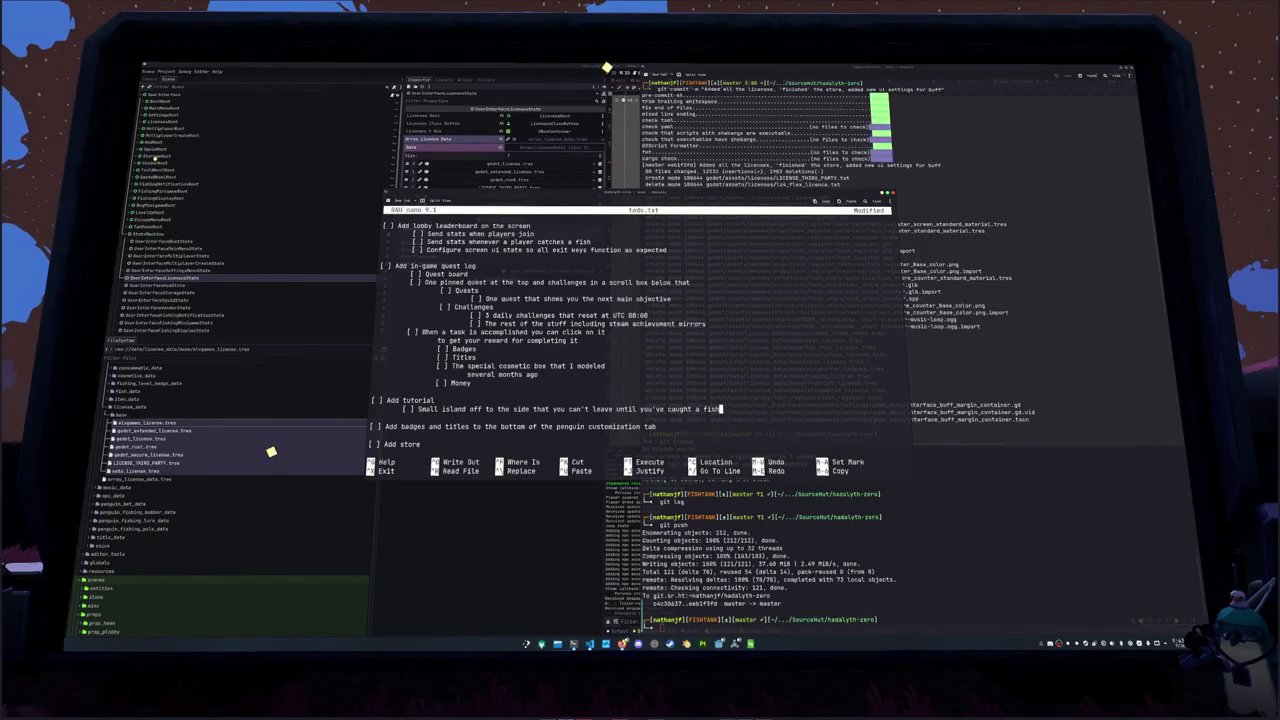
pyautogui.write('.')
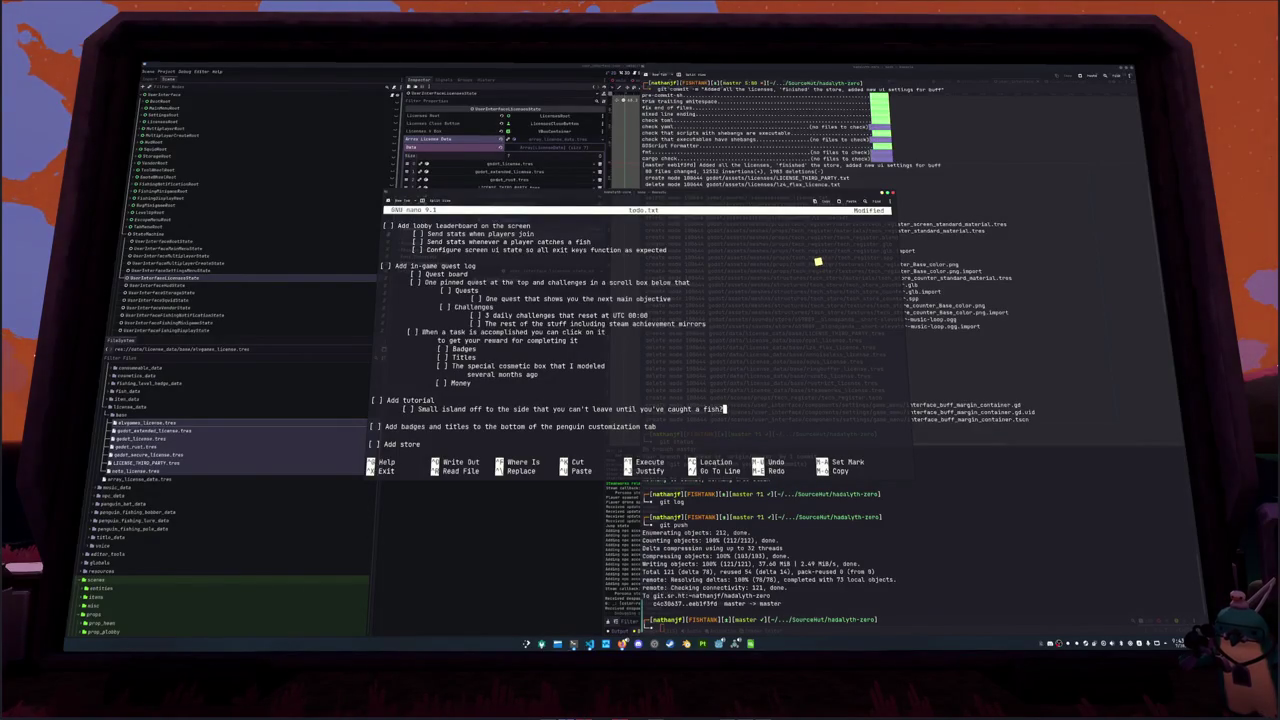
pyautogui.press('BackSpace')
pyautogui.press('BackSpace')
pyautogui.press('BackSpace')
pyautogui.write('[ ] Series of quests that guide you through')
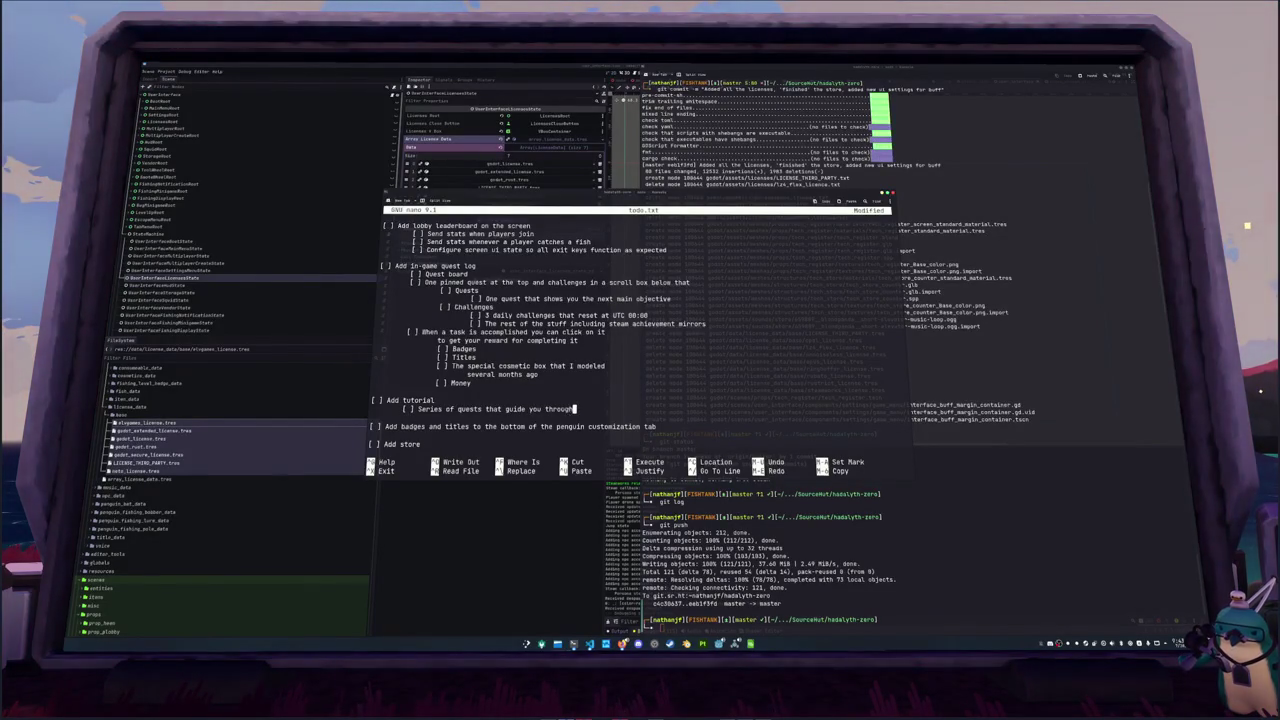
pyautogui.write('the game mechanics')
# Insert a blank line above the item and complete its title as 'Add tutorial quests'
pyautogui.press('Up')
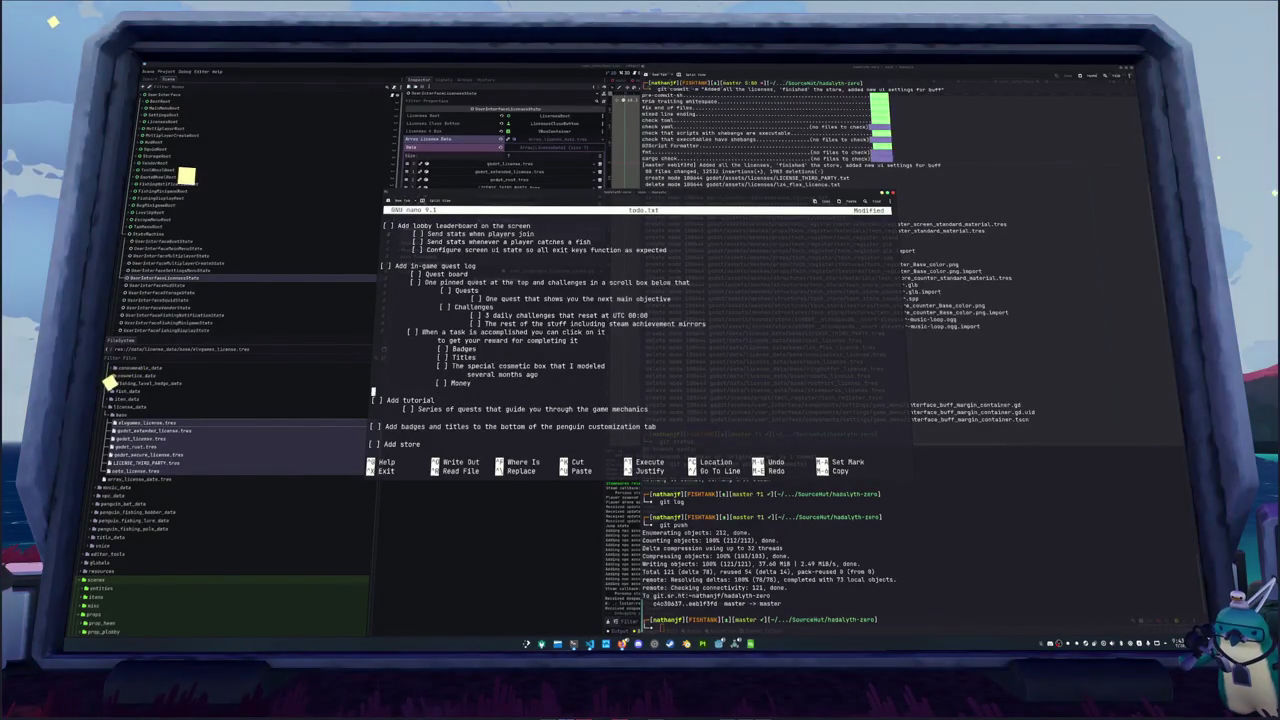
pyautogui.press('Home')
pyautogui.press('Return')
pyautogui.press('Return')
pyautogui.press('Up')
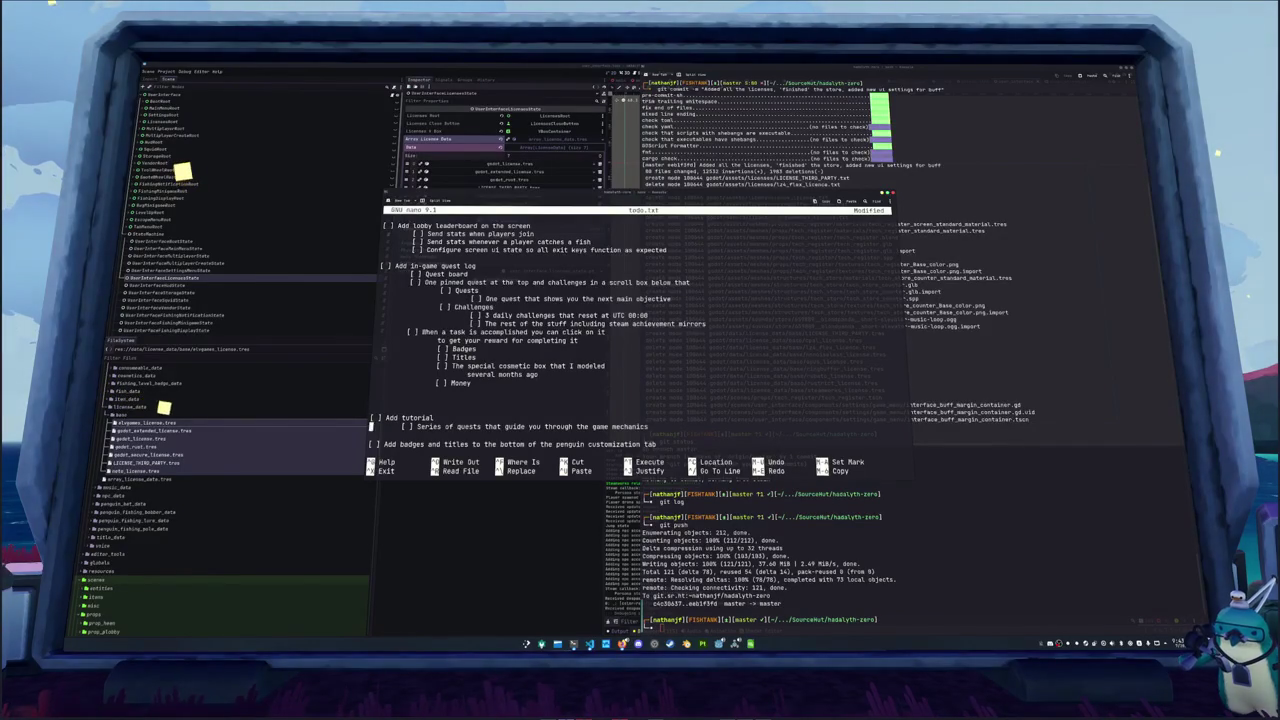
pyautogui.press('Down')
pyautogui.press('End')
pyautogui.write('quests')
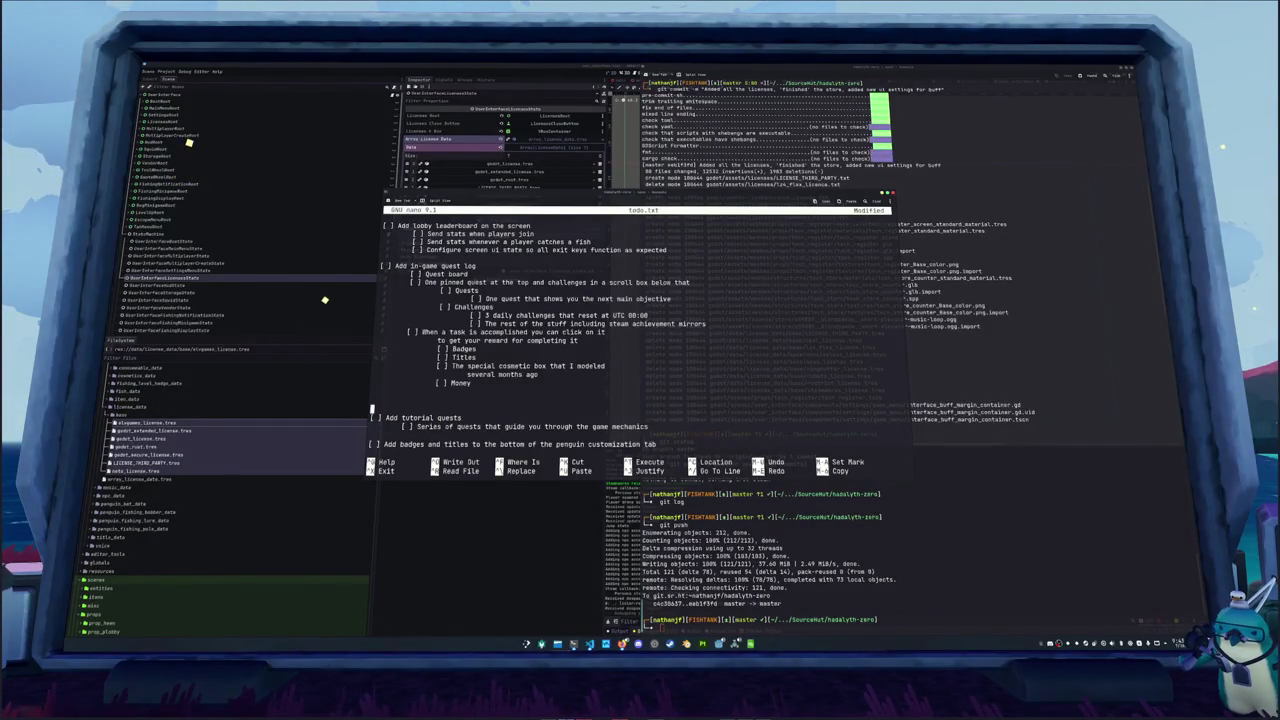
pyautogui.press('Up')
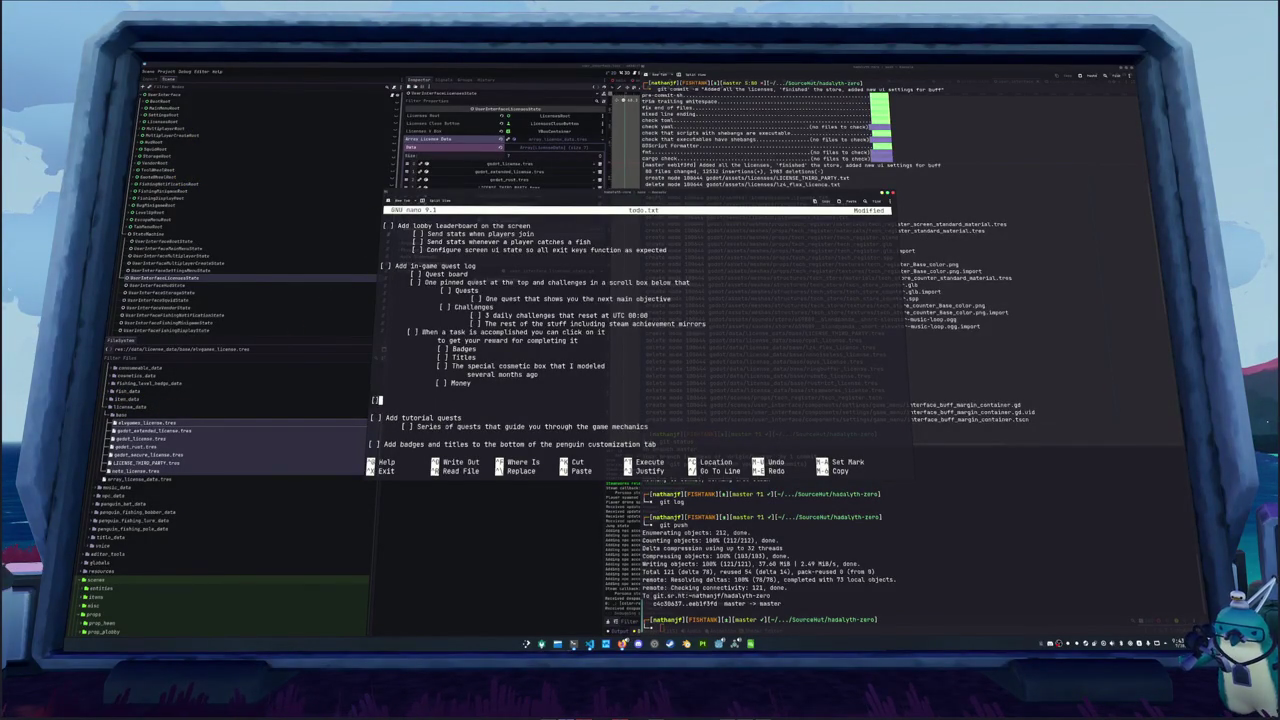
# Add 'Add tutorial popups' with sub-items: popups separate from quests, logged once shown, never repeated
pyautogui.write('Add tutorial popups')
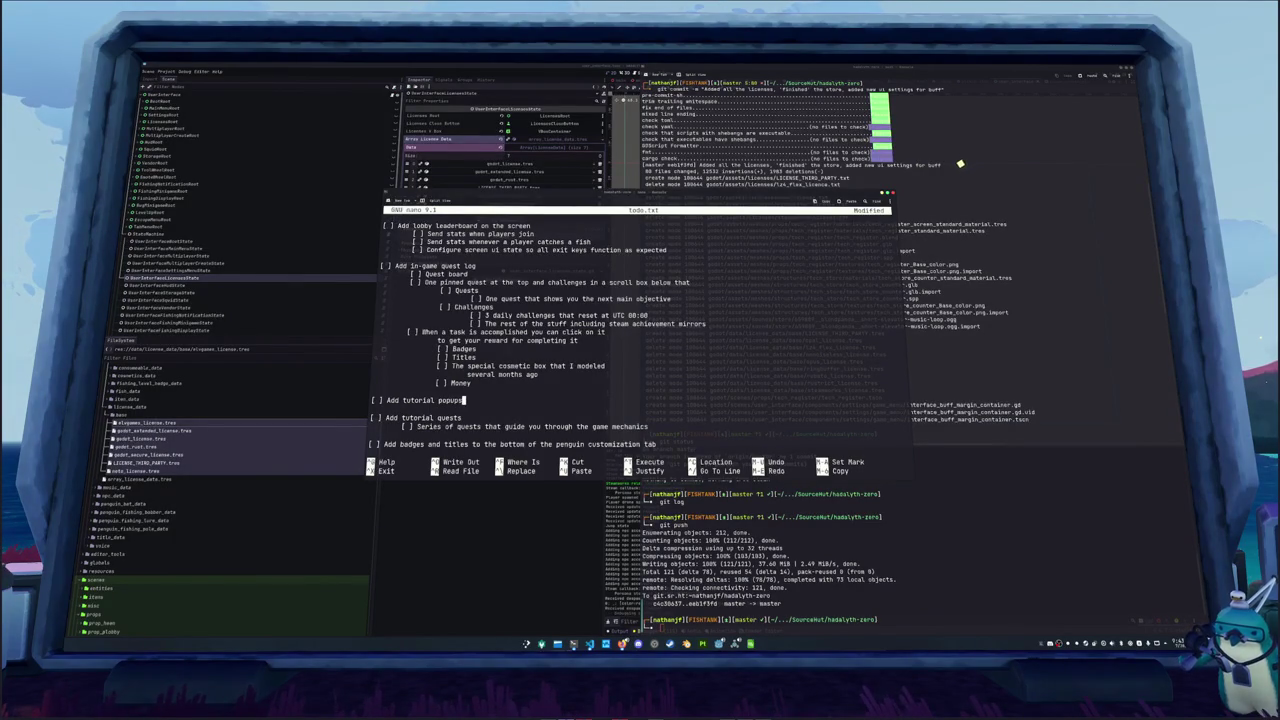
pyautogui.press('Return')
pyautogui.press('Tab')
pyautogui.write('[')
pyautogui.write('Popups')
pyautogui.write('ep')
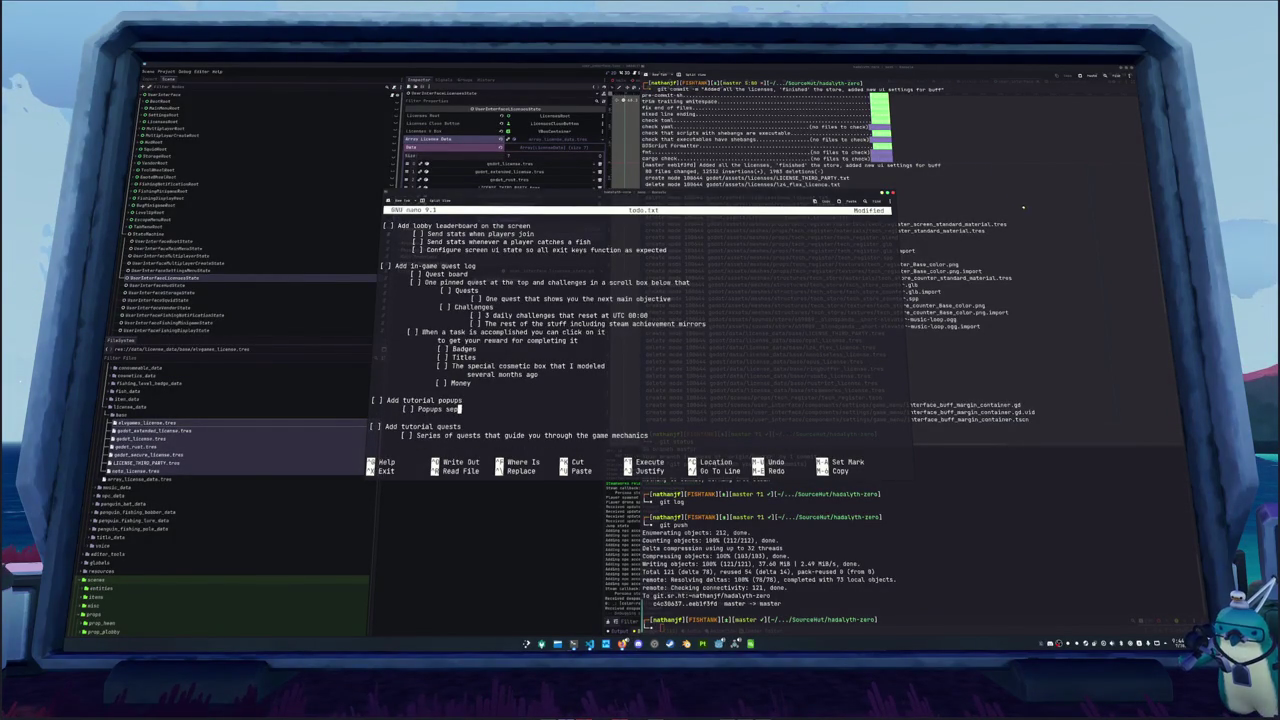
pyautogui.write('arate from the qu')
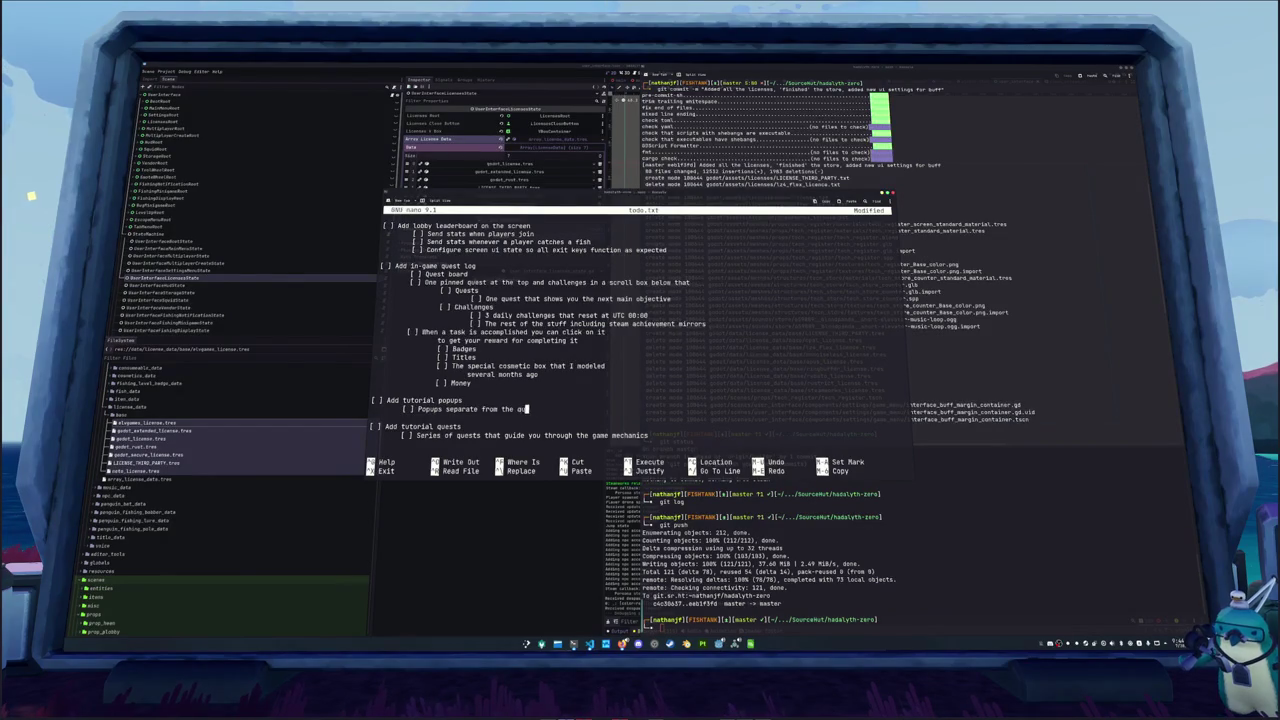
pyautogui.write('est systshow you how to play the gam')
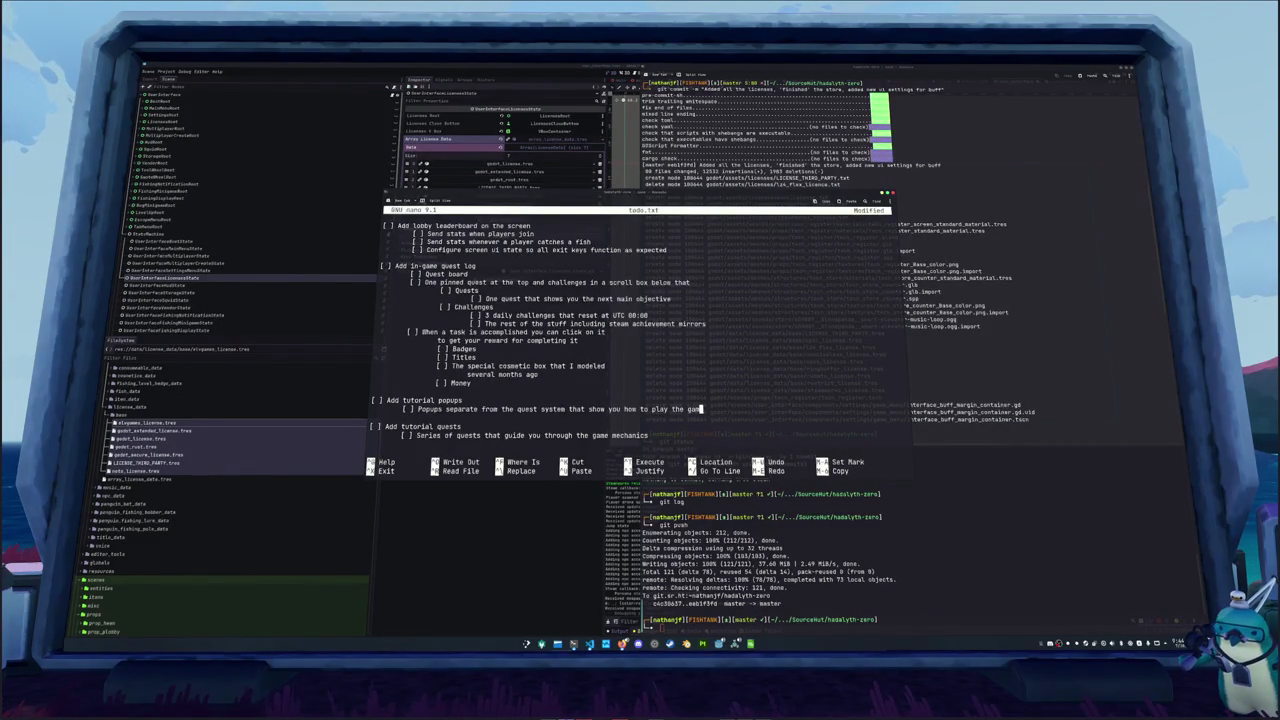
pyautogui.write('e')
pyautogui.press('Return')
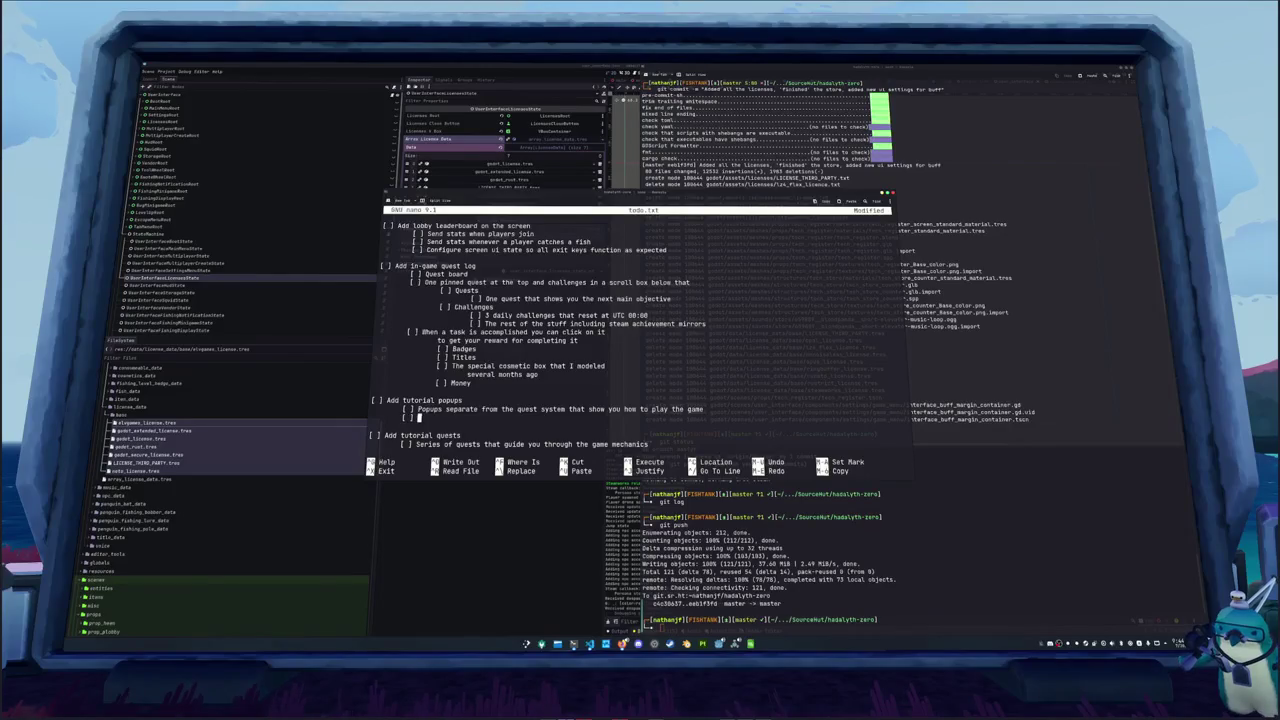
pyautogui.write('[ ] Log o')
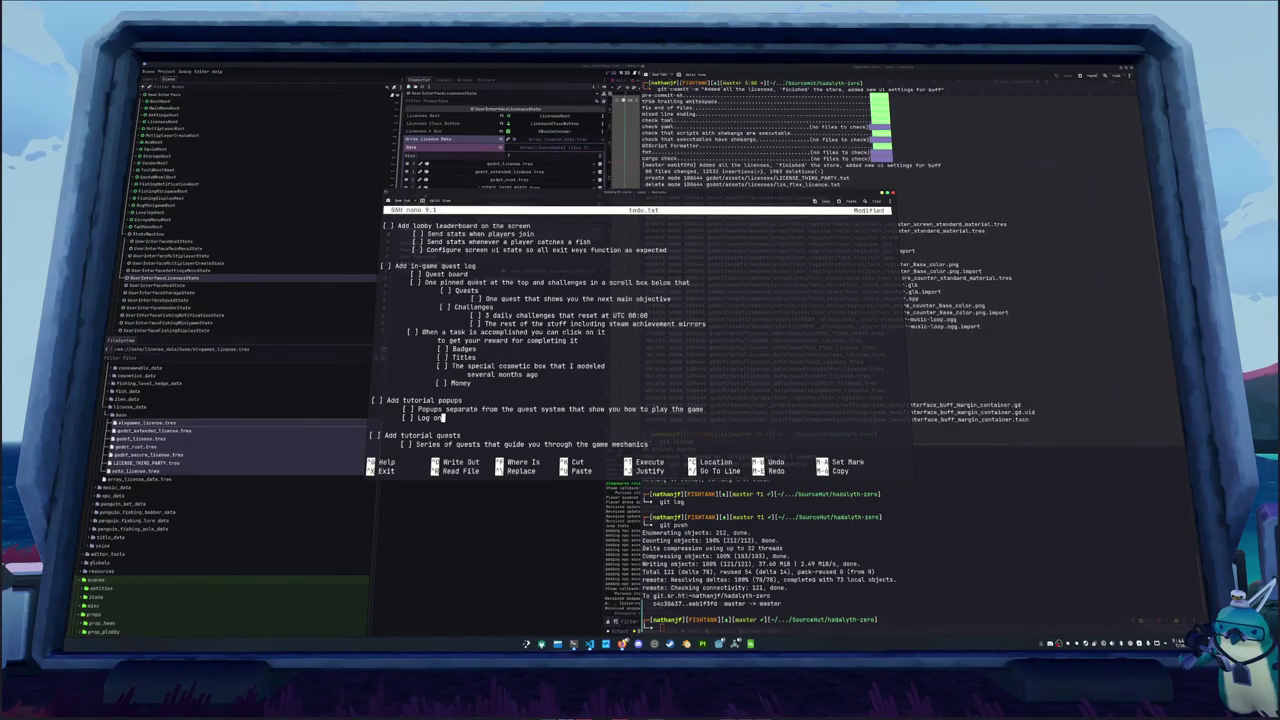
pyautogui.write("ce they've ")
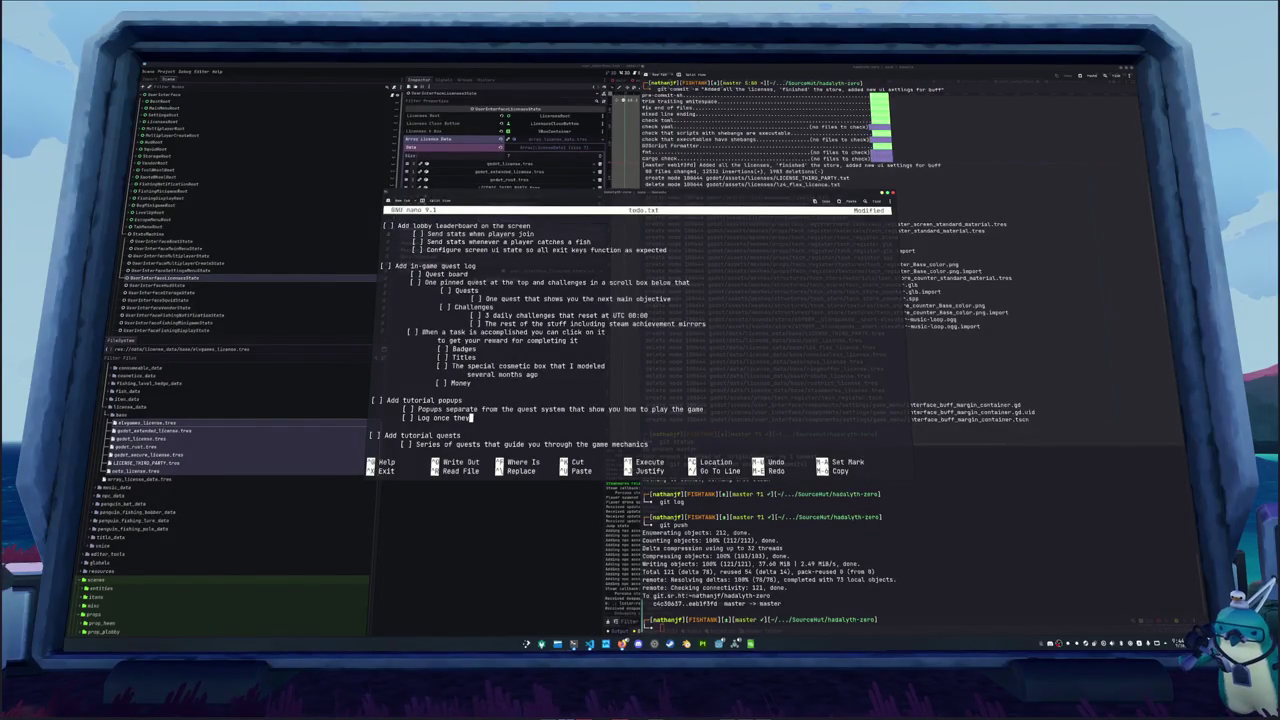
pyautogui.write('been shown and don')
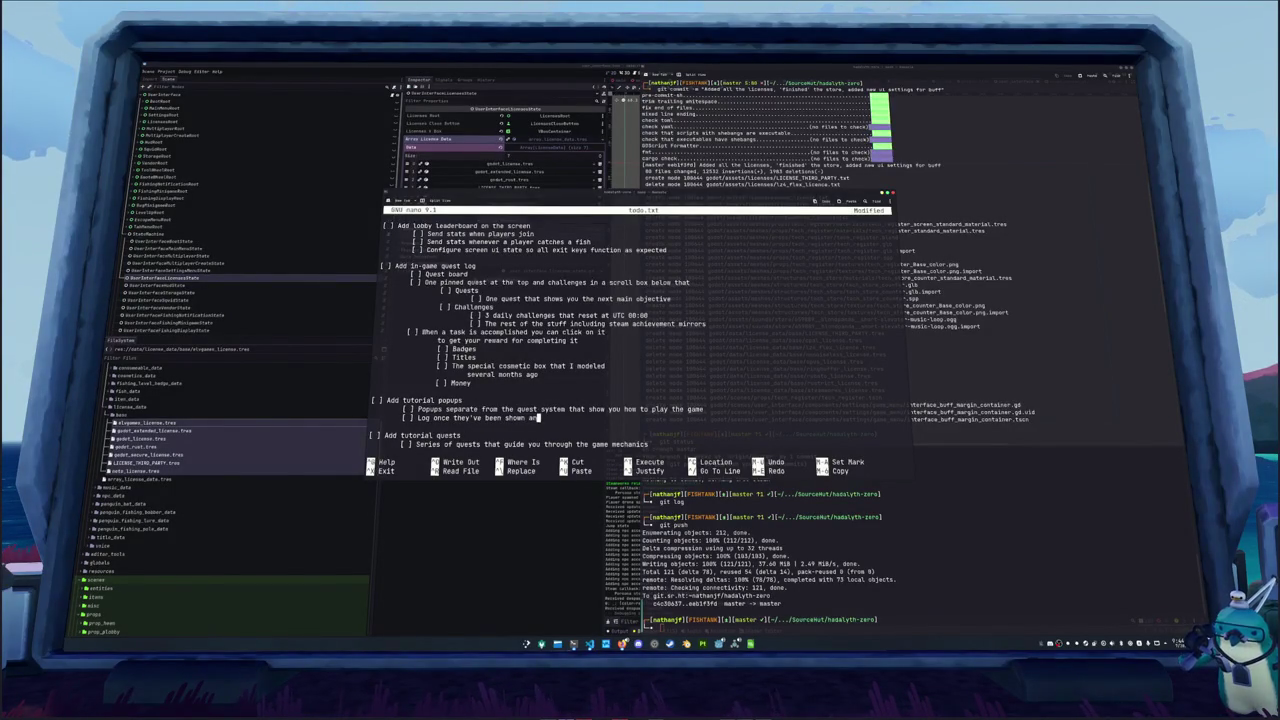
pyautogui.write("'t show them")
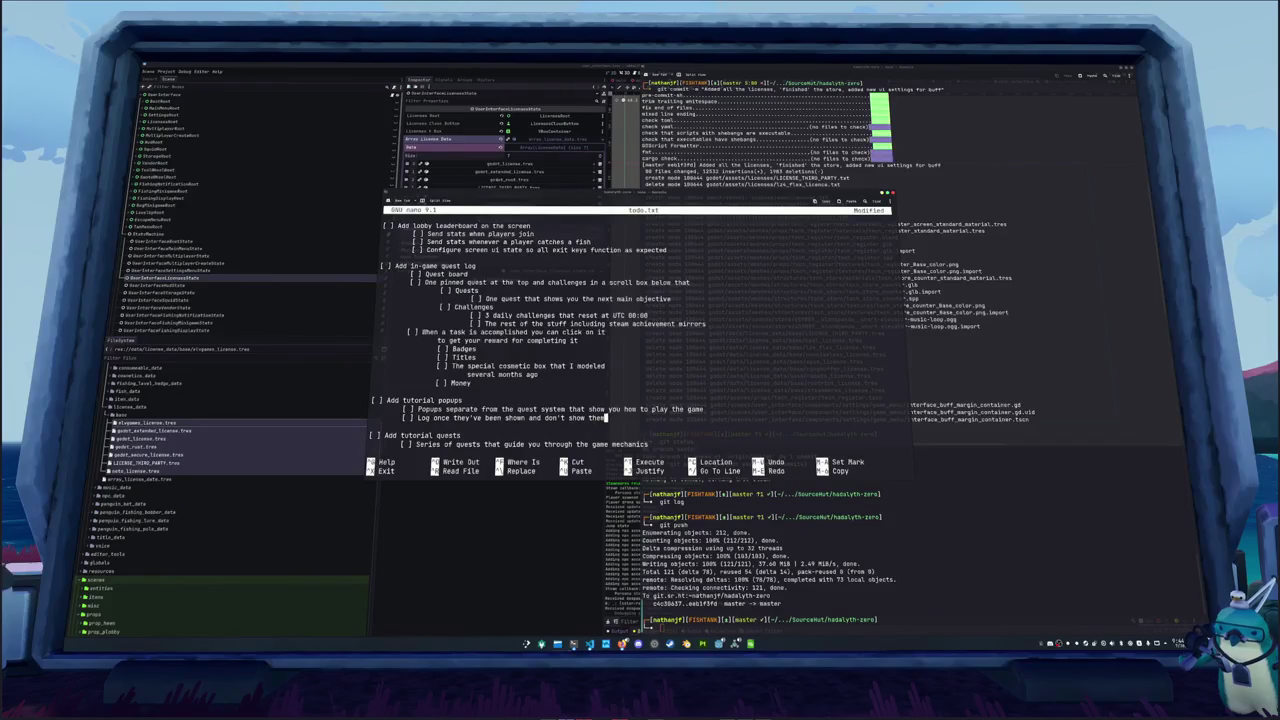
pyautogui.press('Down')
pyautogui.press('Down')
pyautogui.press('Down')
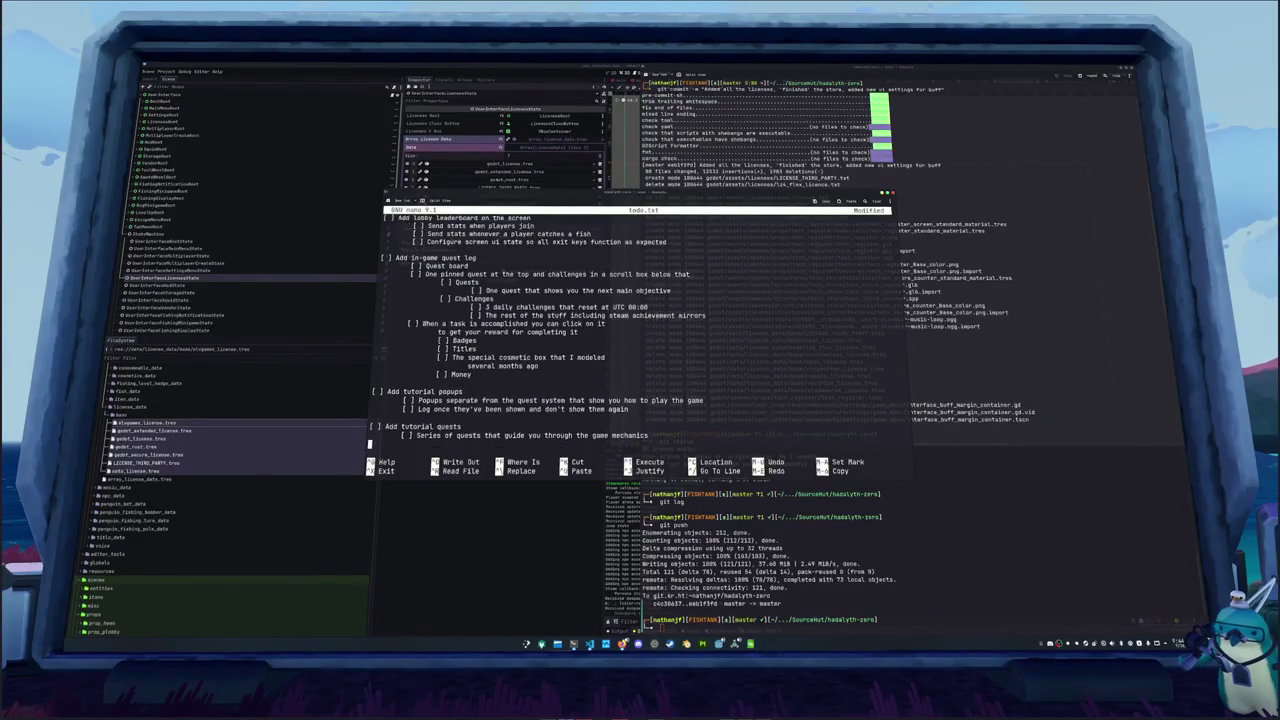
# Delete the '[ ] Add daily quests' entry and its blank line from the todo list
pyautogui.press('Down')
pyautogui.press('Down')
pyautogui.press('Down')
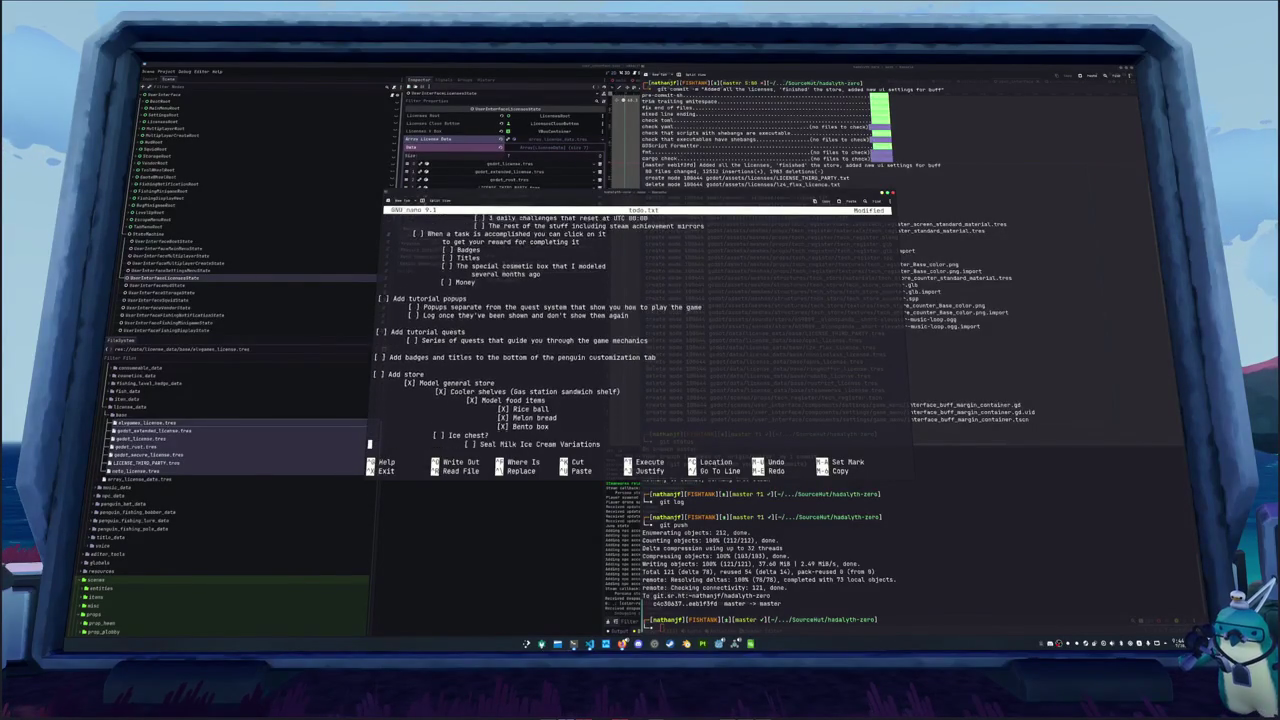
pyautogui.press('Down')
pyautogui.press('Down')
pyautogui.press('Down')
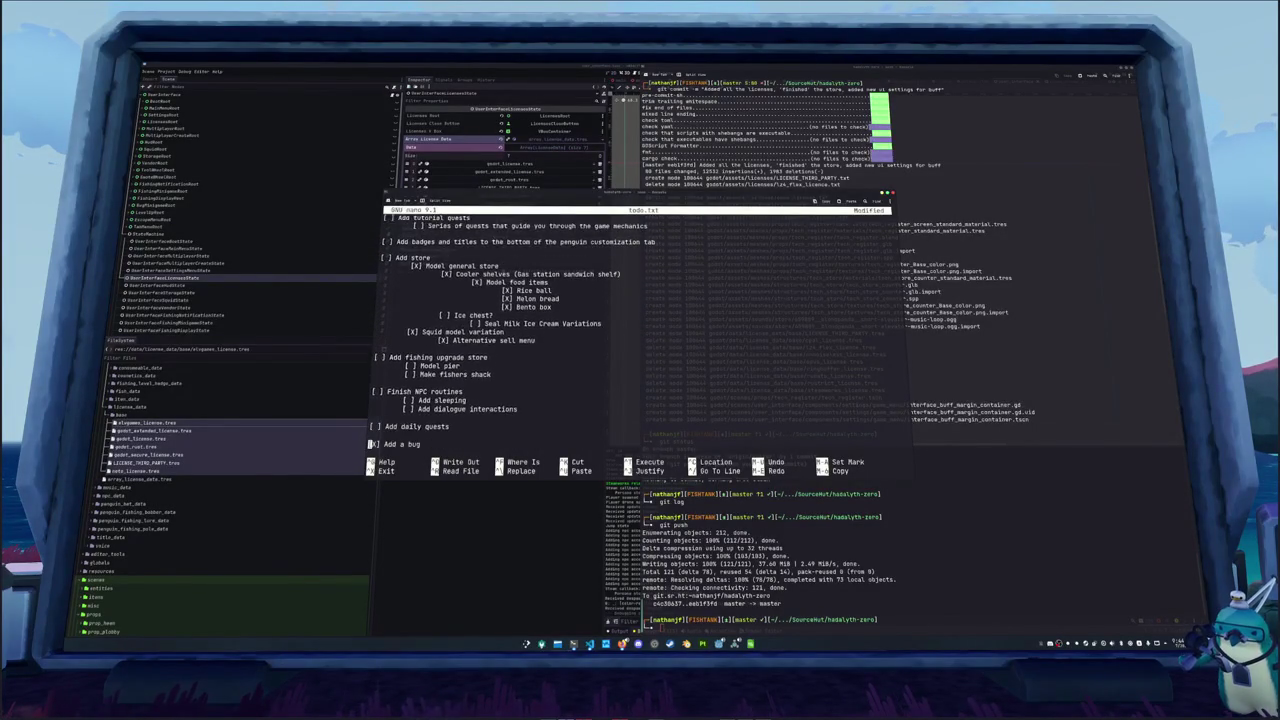
pyautogui.press('Down')
pyautogui.press('Down')
pyautogui.press('Down')
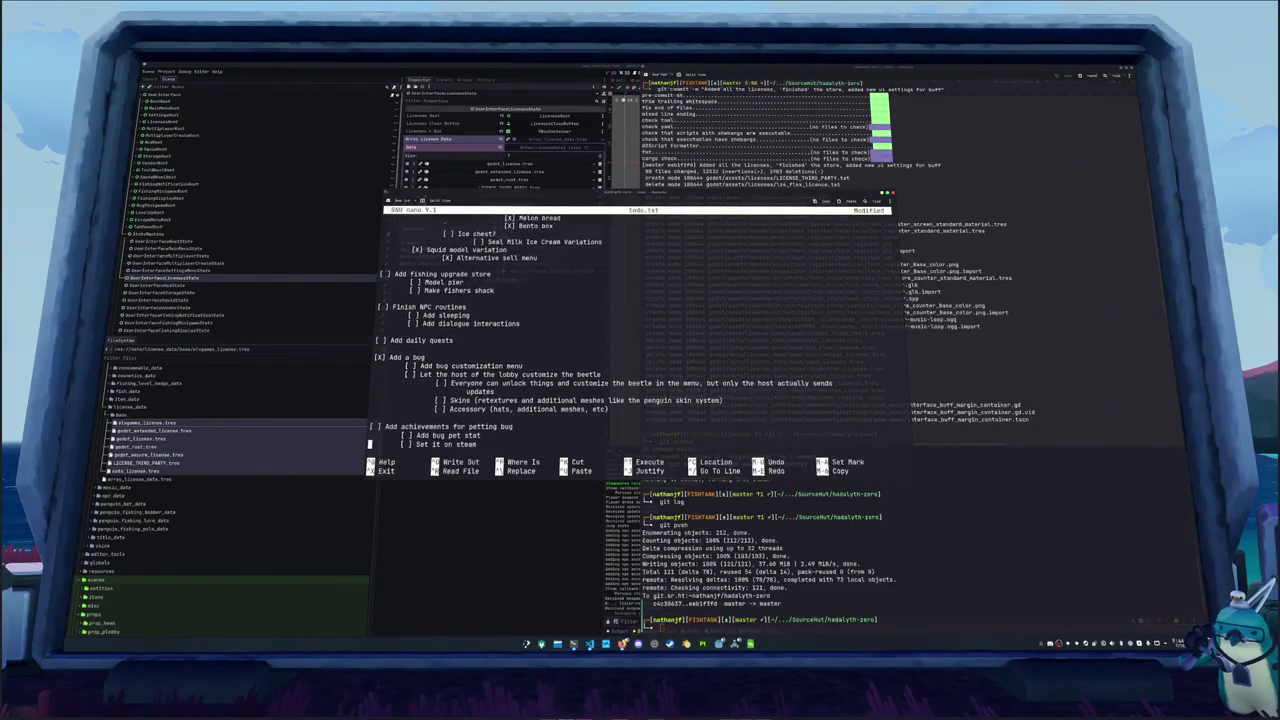
pyautogui.press('Up')
pyautogui.press('Up')
pyautogui.press('Up')
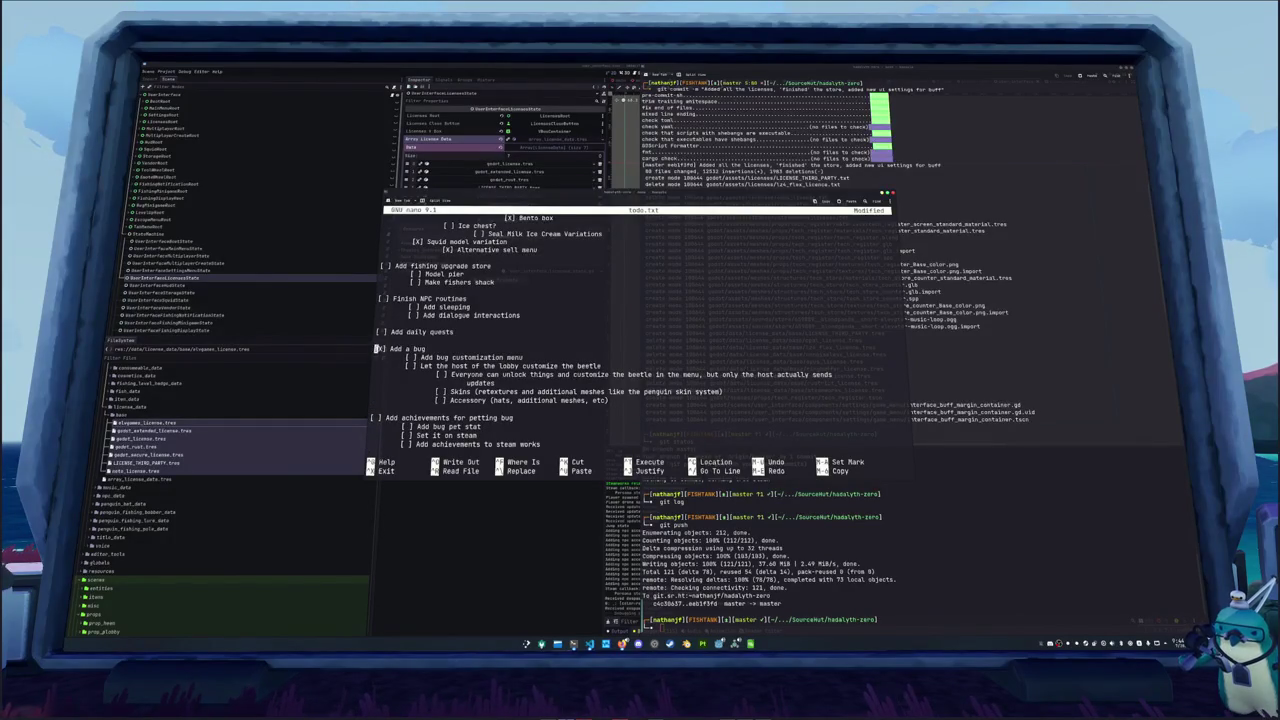
pyautogui.hotkey('shift', 'Up')
pyautogui.hotkey('shift', 'Up')
pyautogui.hotkey('ctrl', 'k')
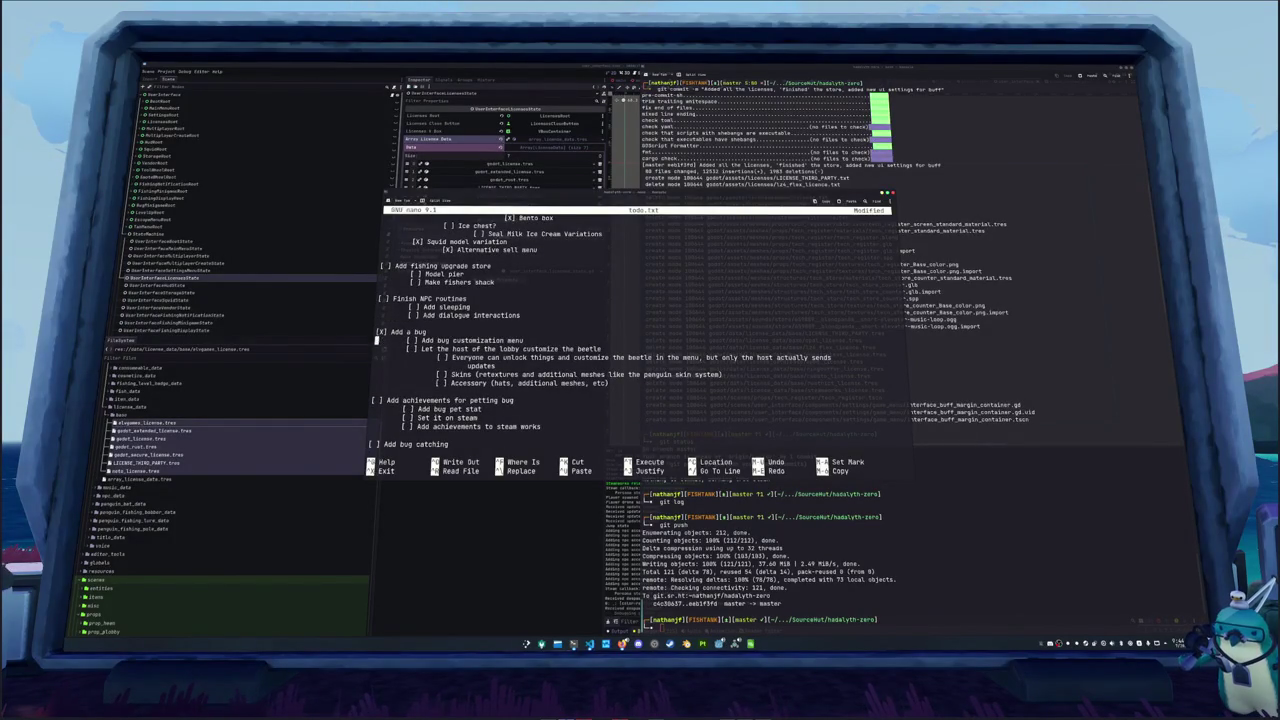
pyautogui.press('Down')
pyautogui.press('Down')
pyautogui.press('Down')
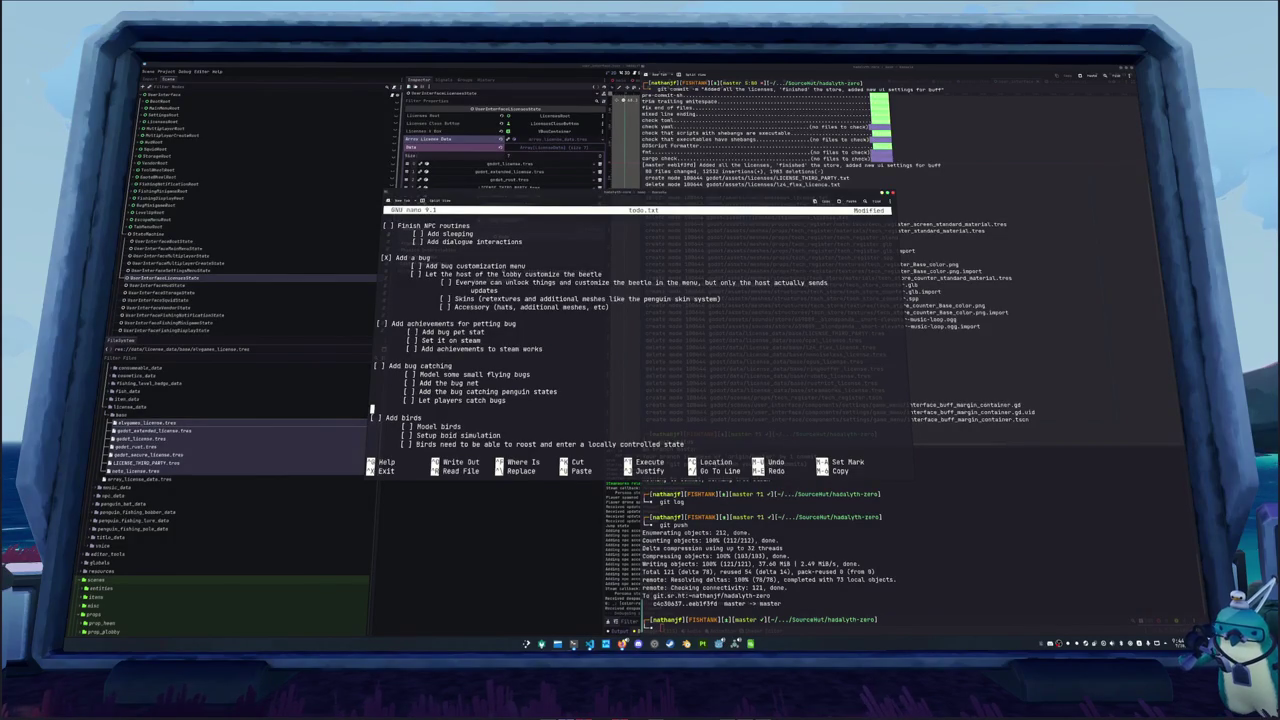
pyautogui.press('Up')
pyautogui.press('Up')
pyautogui.press('Up')
pyautogui.press('Down')
pyautogui.press('Down')
pyautogui.press('Down')
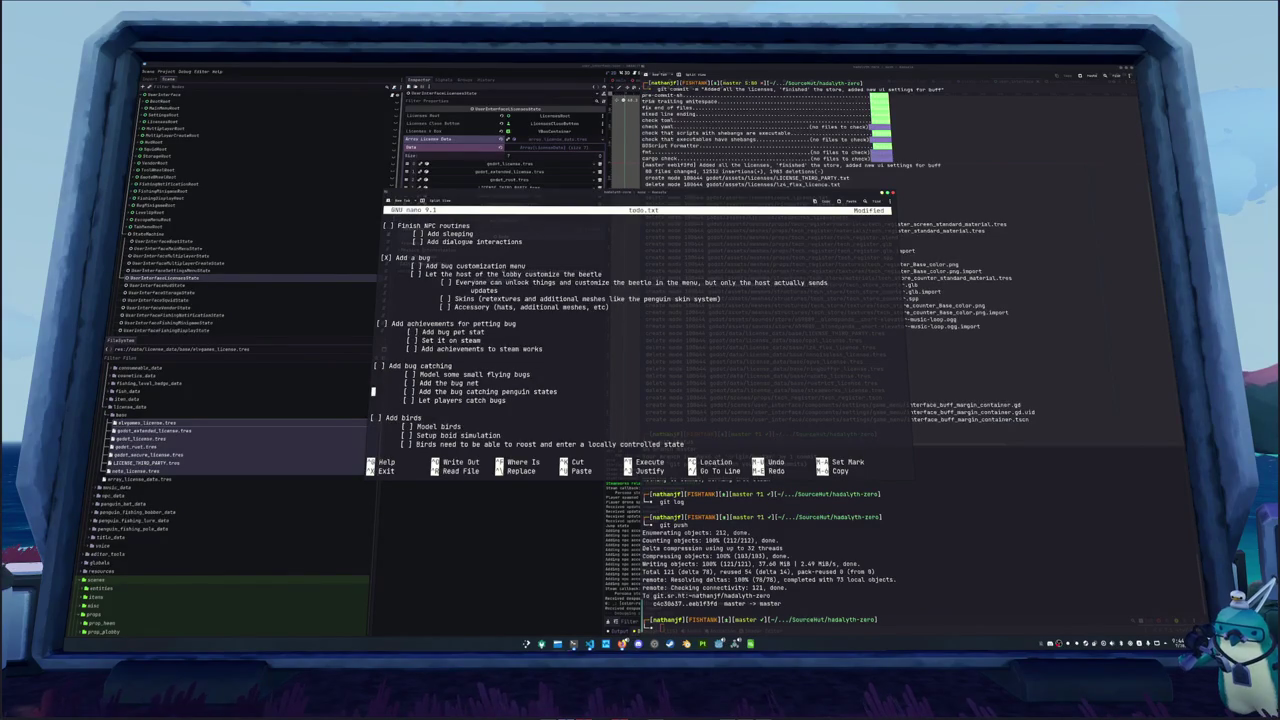
pyautogui.press('Down')
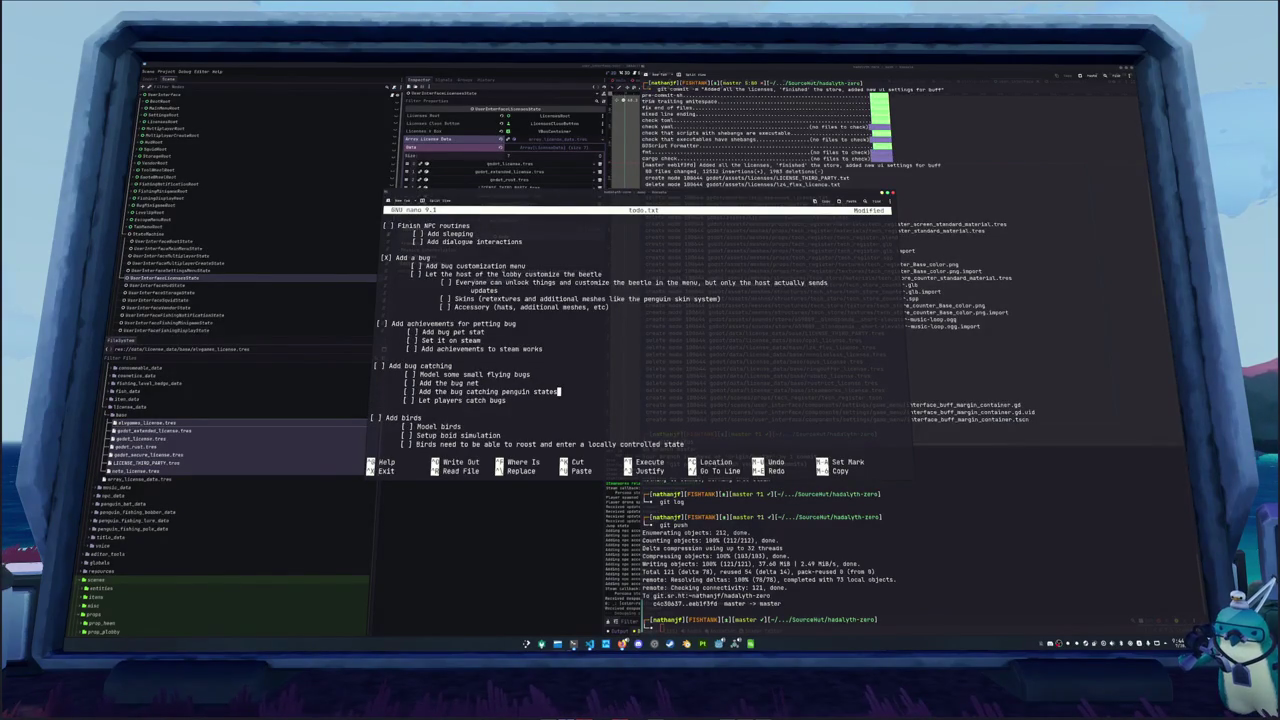
pyautogui.press('Down')
pyautogui.press('Down')
pyautogui.press('Down')
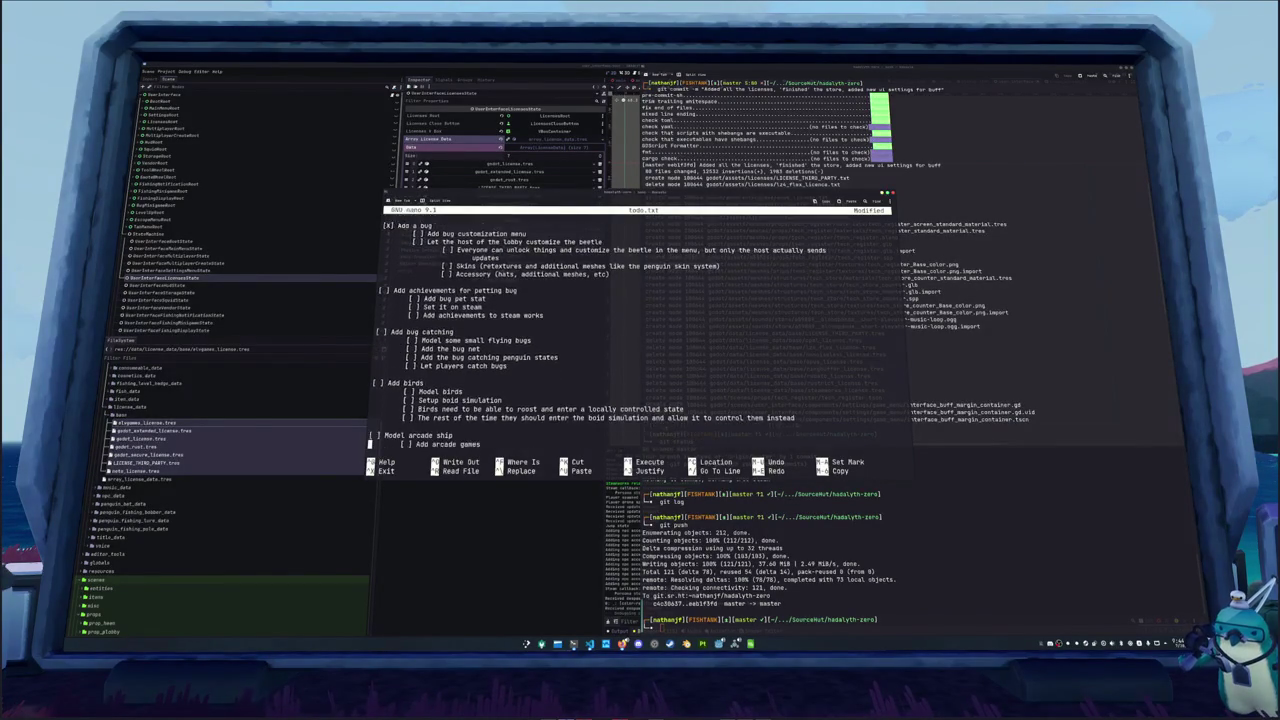
# Insert blank lines above 'Add teleporter functionality' to set off a post-release section
pyautogui.press('Down')
pyautogui.press('Down')
pyautogui.press('Down')
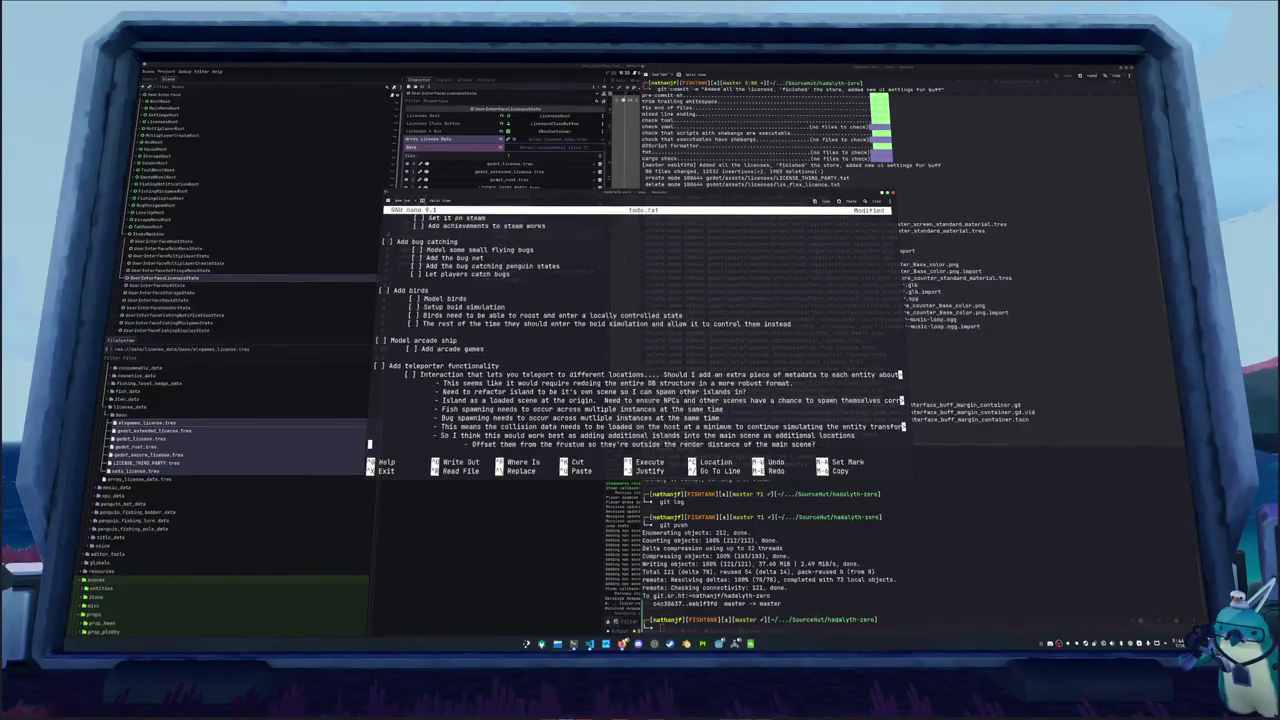
pyautogui.press('Up')
pyautogui.press('Up')
pyautogui.press('Up')
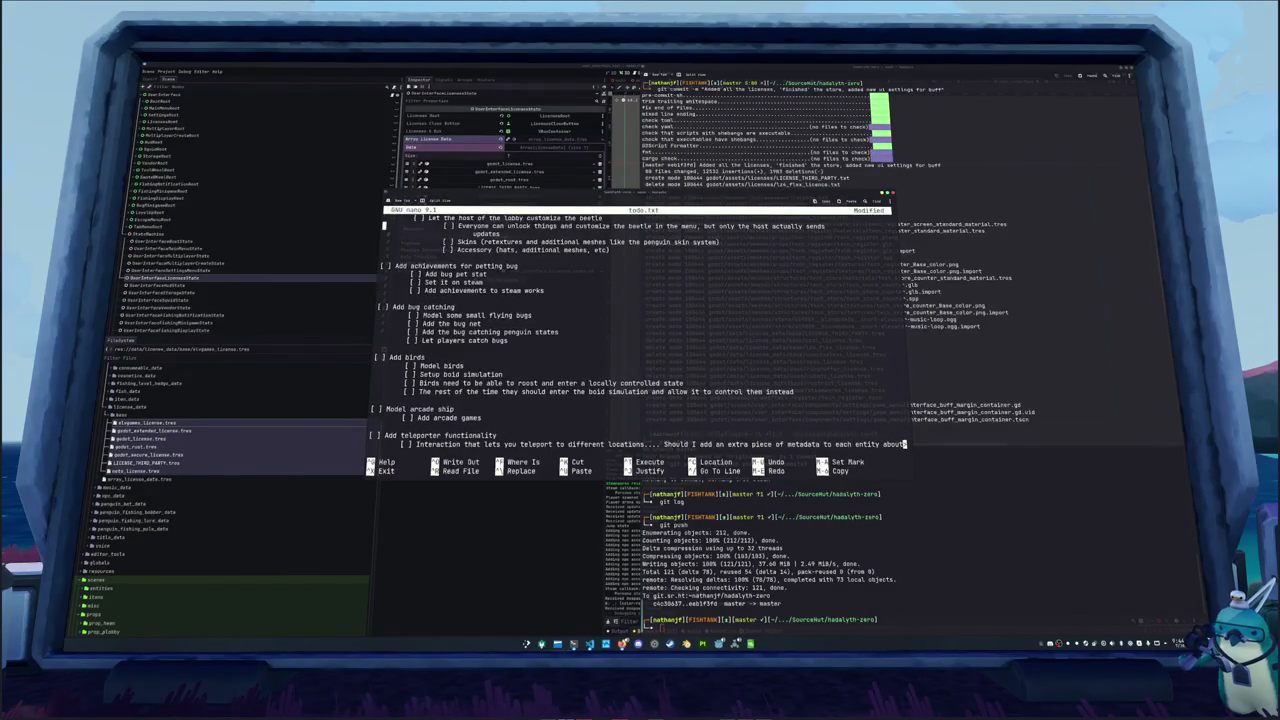
pyautogui.press('Down')
pyautogui.press('Down')
pyautogui.press('Down')
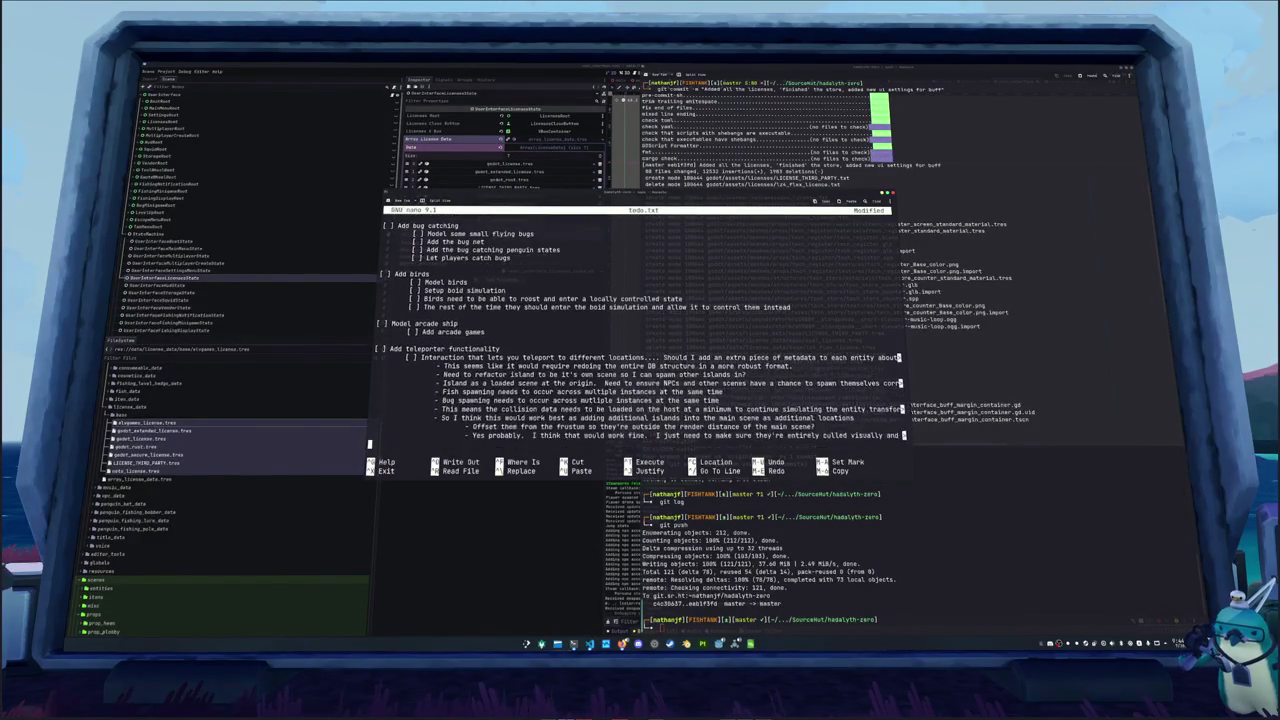
pyautogui.press('Return')
pyautogui.press('Return')
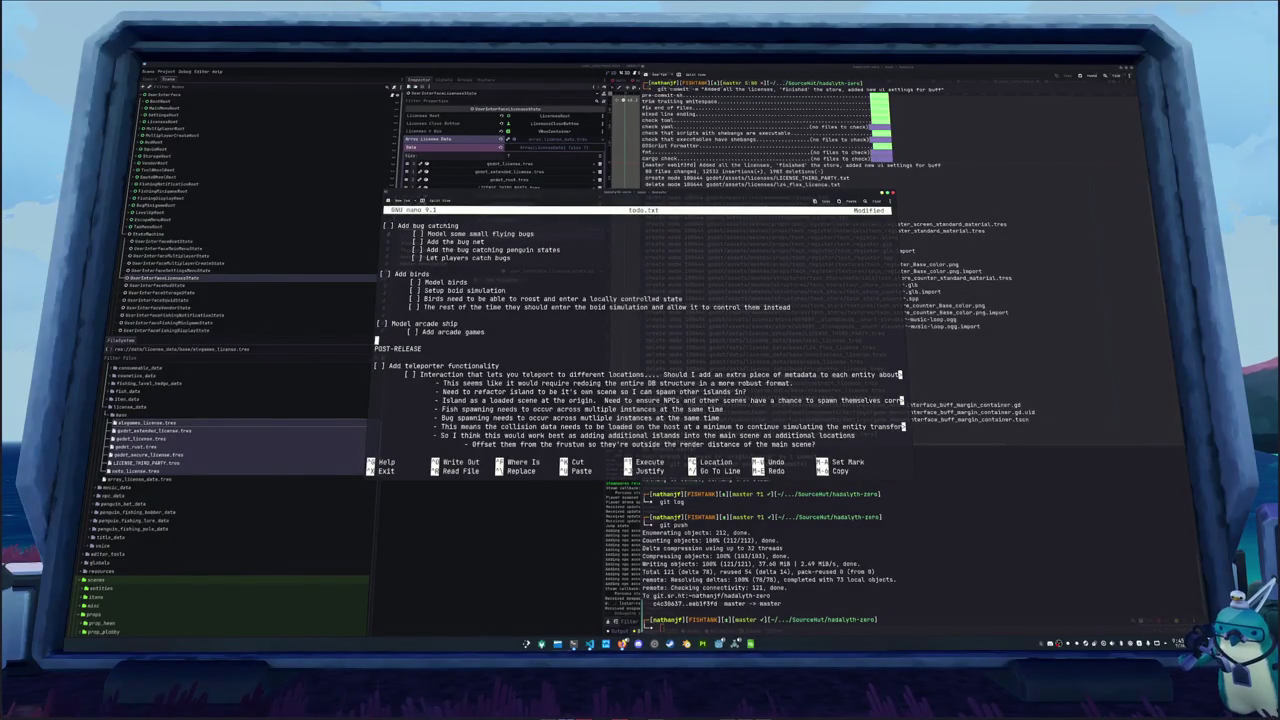
pyautogui.press('Return')
pyautogui.press('Up')
pyautogui.press('Up')
pyautogui.press('Up')
pyautogui.press('Up')
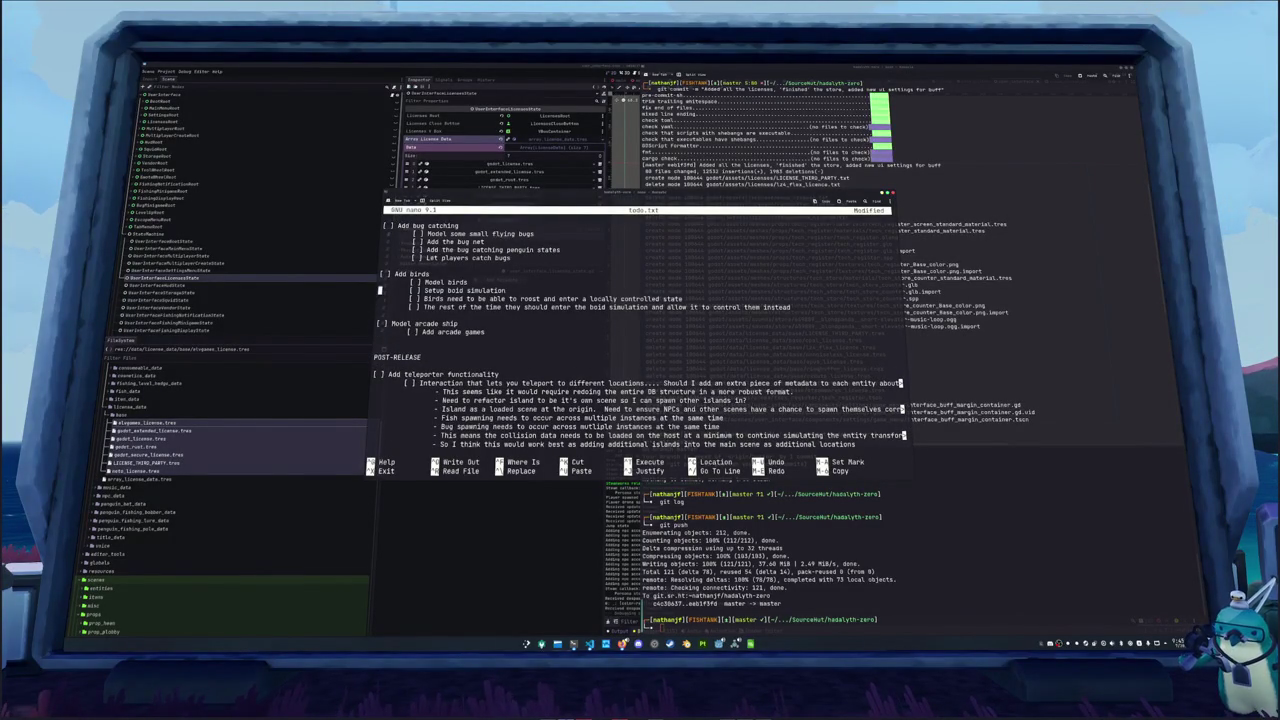
pyautogui.press('Up')
pyautogui.press('Up')
pyautogui.press('Up')
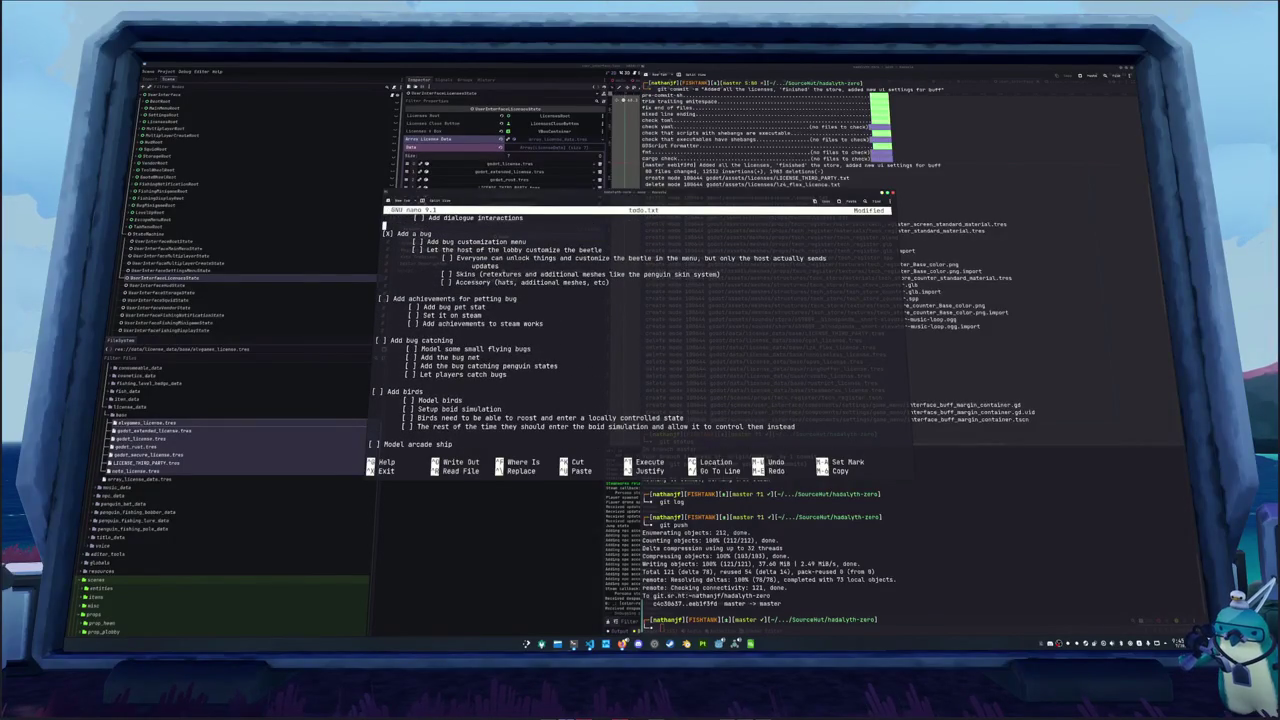
pyautogui.press('Up')
pyautogui.press('Up')
pyautogui.press('Up')
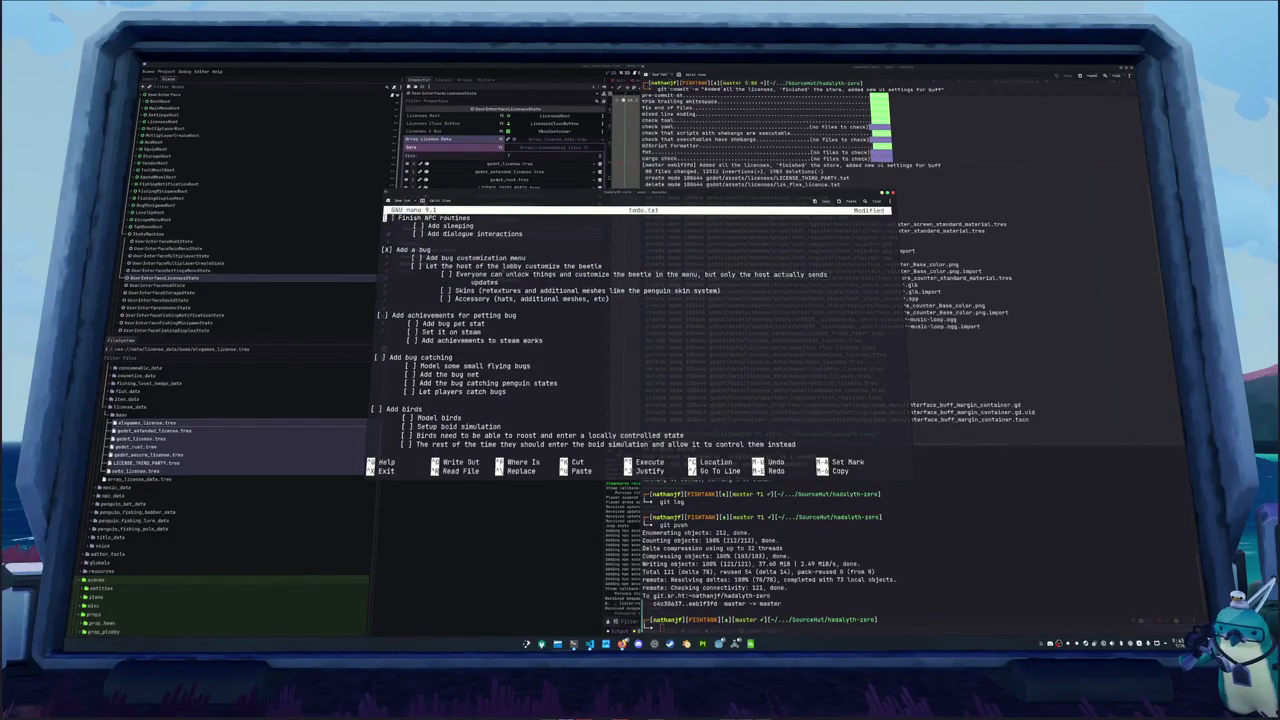
pyautogui.press('Up')
pyautogui.press('Up')
pyautogui.press('Up')
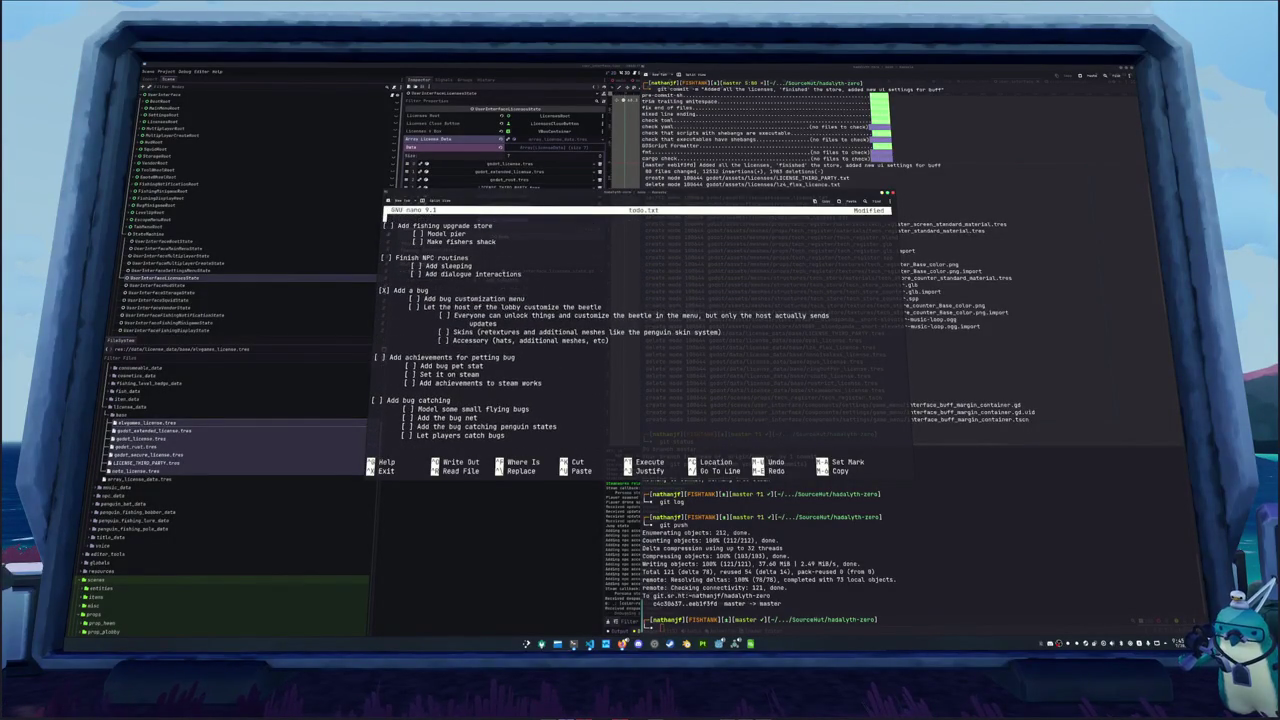
pyautogui.press('Up')
pyautogui.press('Up')
pyautogui.press('Up')
pyautogui.press('Up')
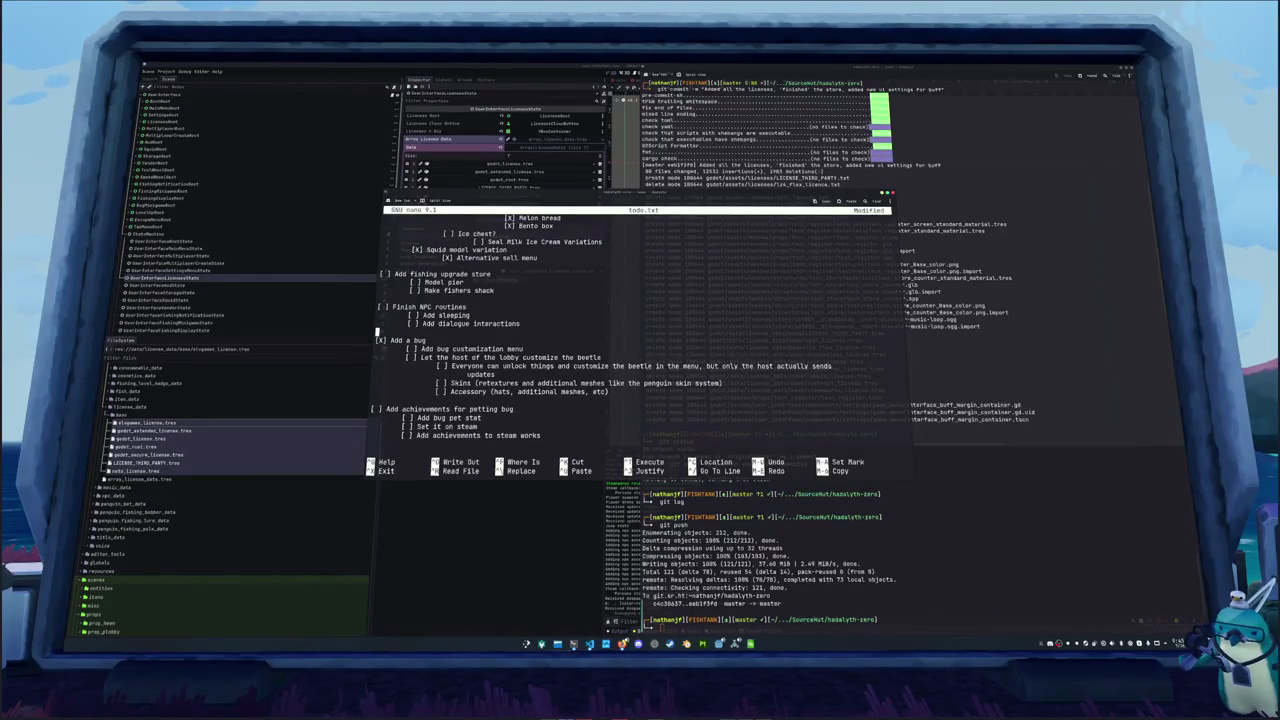
# Add '[ ] Add npc quests' with sub-items for being given tasks by NPCs and 'Deliver items?'
pyautogui.press('Return')
pyautogui.write('[ ] Add npc c')
pyautogui.write('uests')
pyautogui.press('Return')
pyautogui.write('[ ] Player can be given tak')
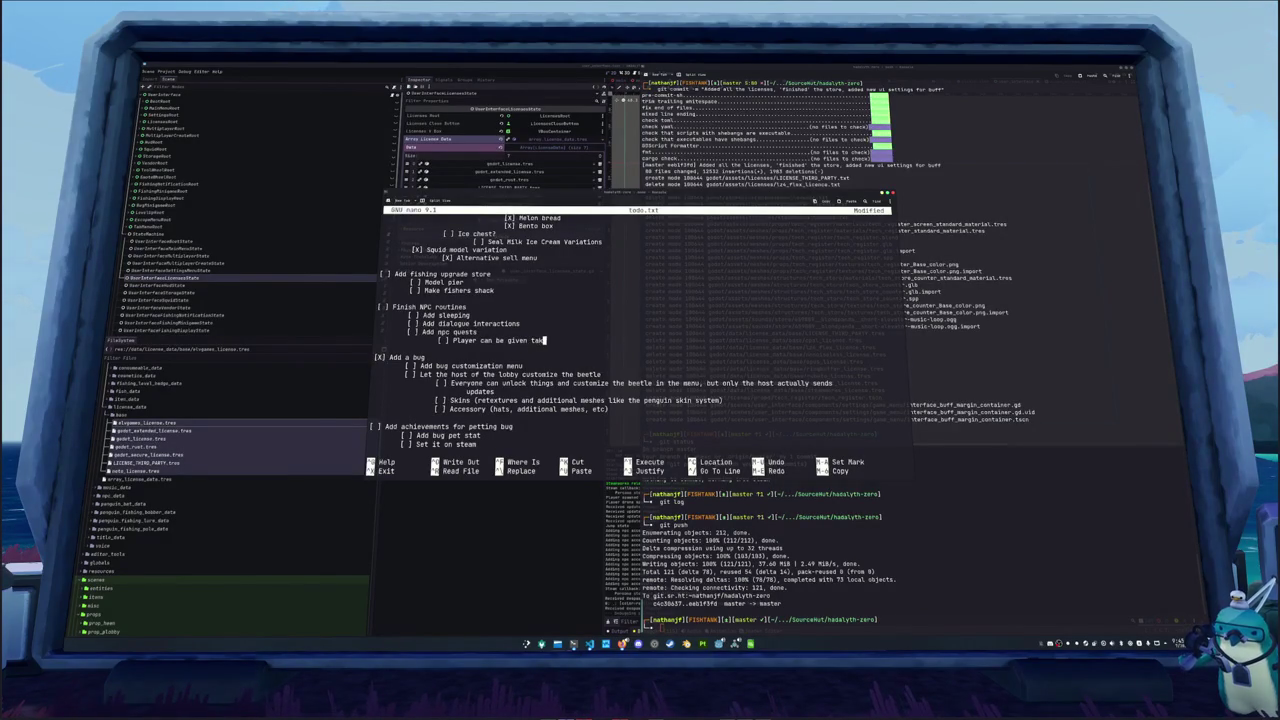
pyautogui.press('BackSpace')
pyautogui.press('BackSpace')
pyautogui.press('BackSpace')
pyautogui.write('sk')
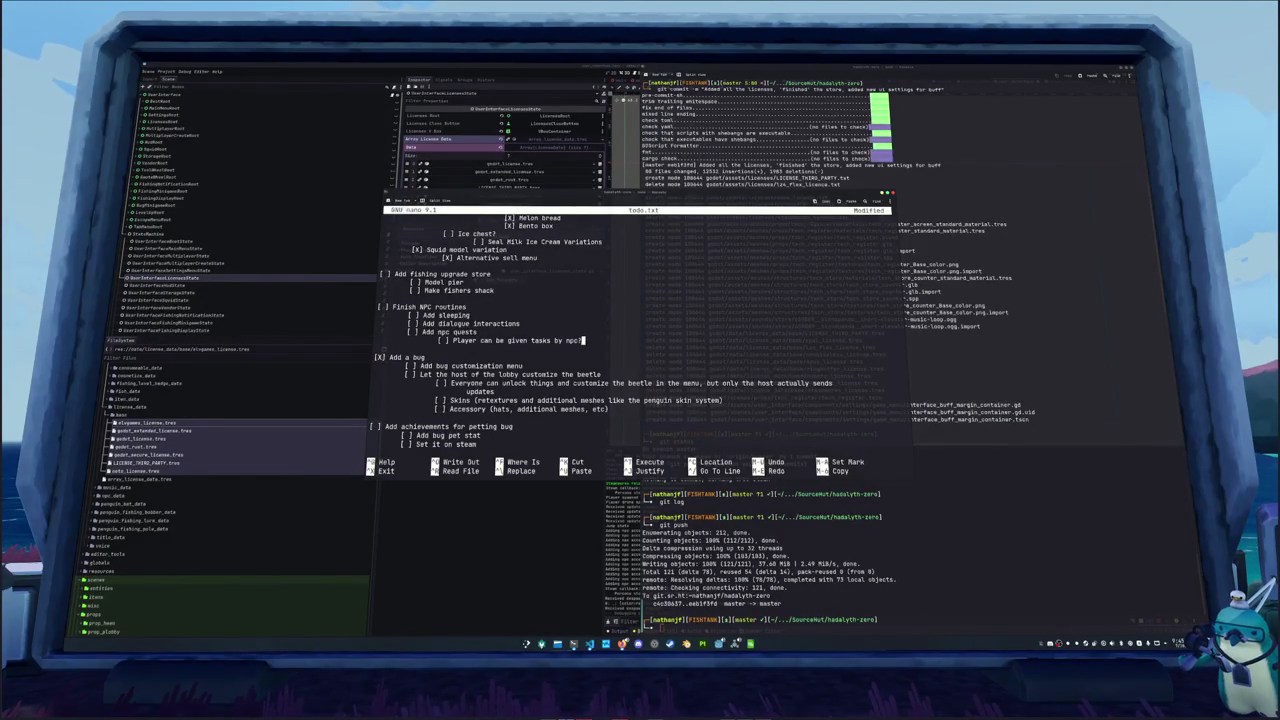
pyautogui.press('Return')
pyautogui.write('[ ] ')
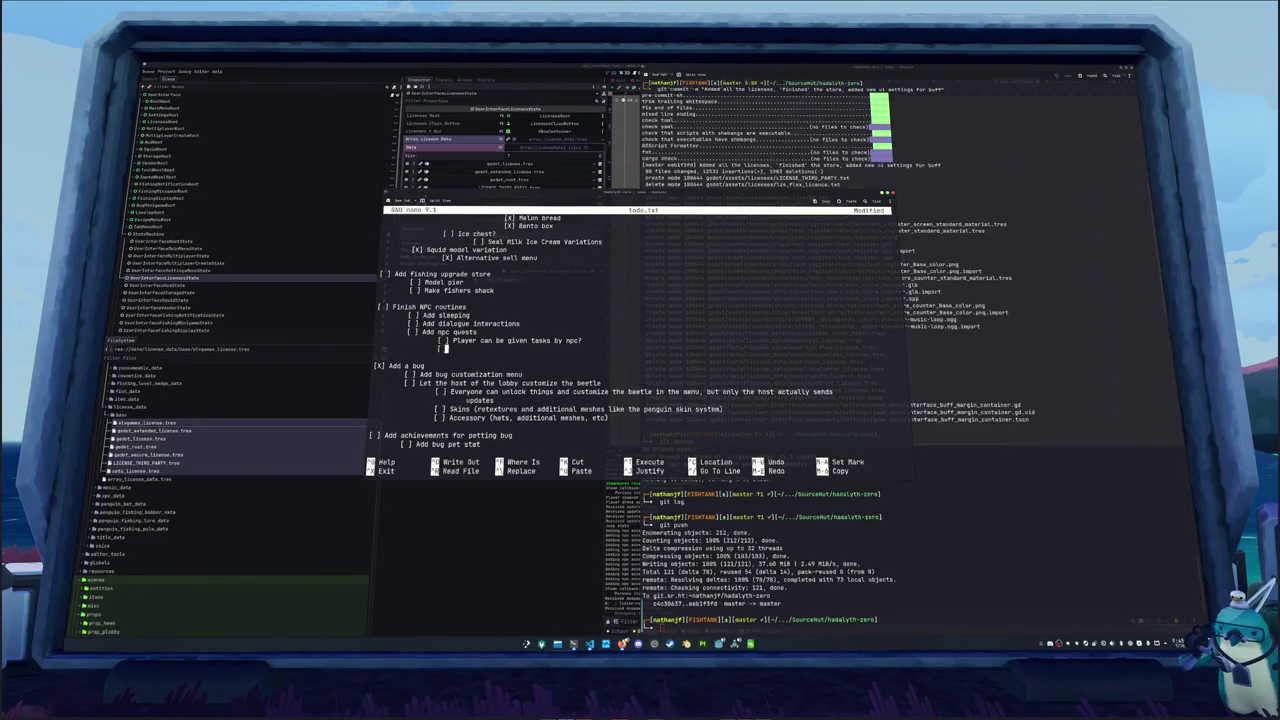
pyautogui.write('Deliver items?')
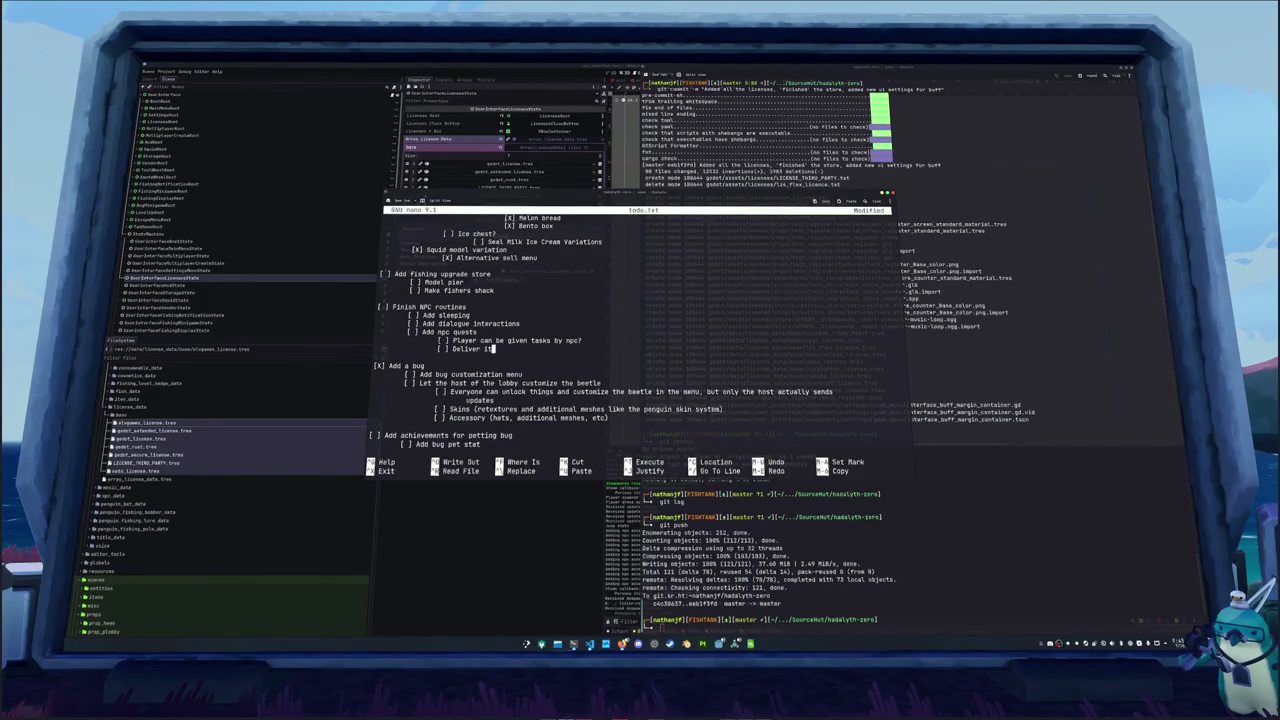
pyautogui.press('Return')
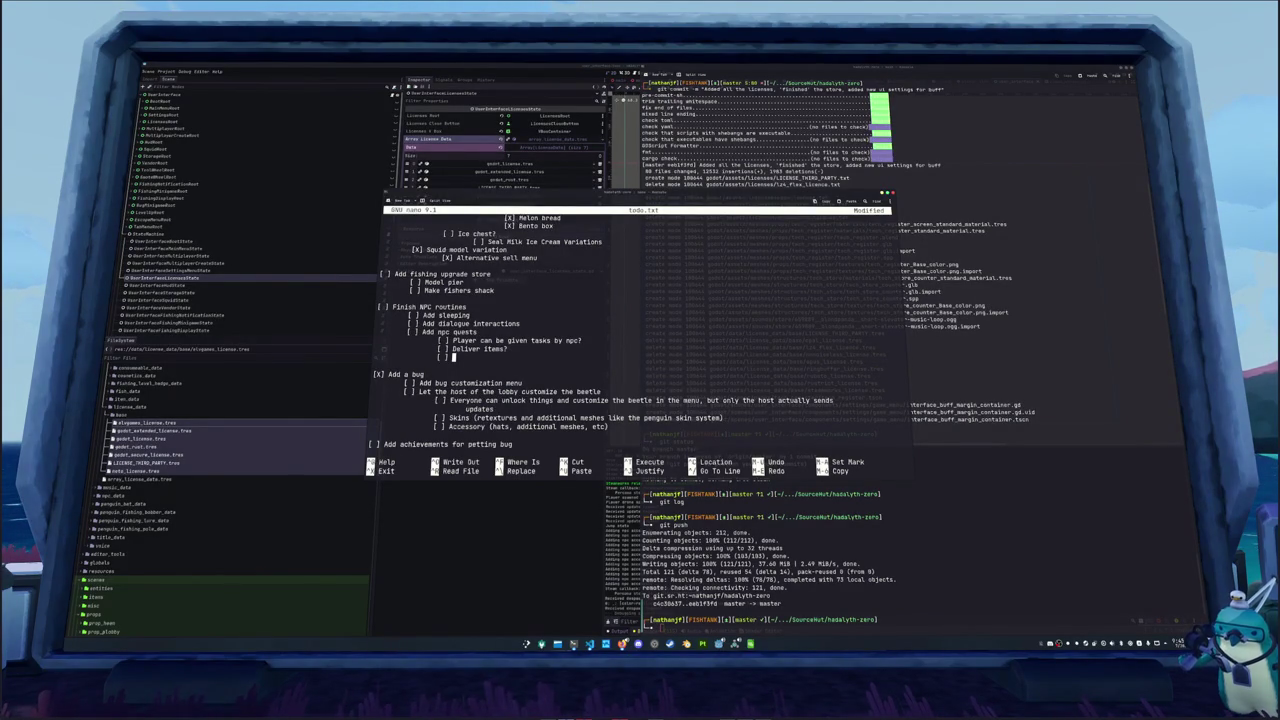
pyautogui.press('BackSpace')
pyautogui.press('BackSpace')
pyautogui.press('BackSpace')
pyautogui.press('BackSpace')
pyautogui.press('BackSpace')
pyautogui.press('BackSpace')
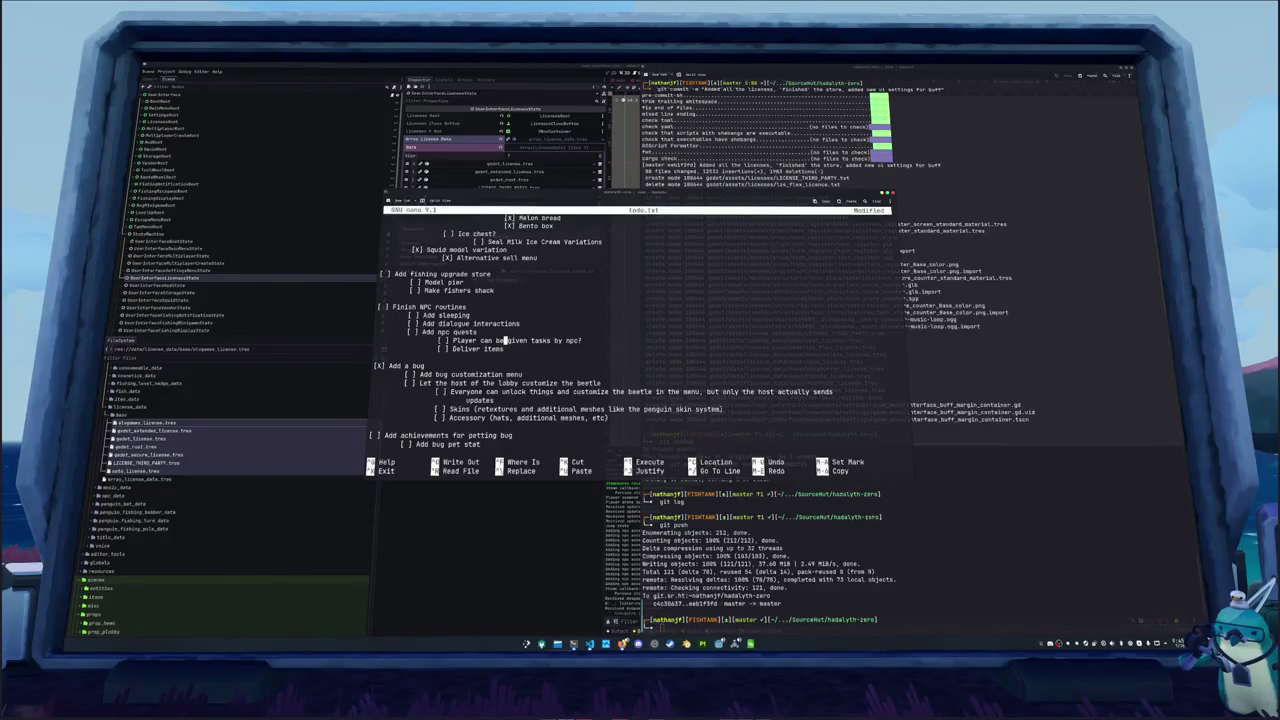
# Add a new '[ ] Add bat upgrade store' item after 'Make fishers shack'
pyautogui.click(567, 341)
pyautogui.press('Right')
pyautogui.press('Right')
pyautogui.press('Right')
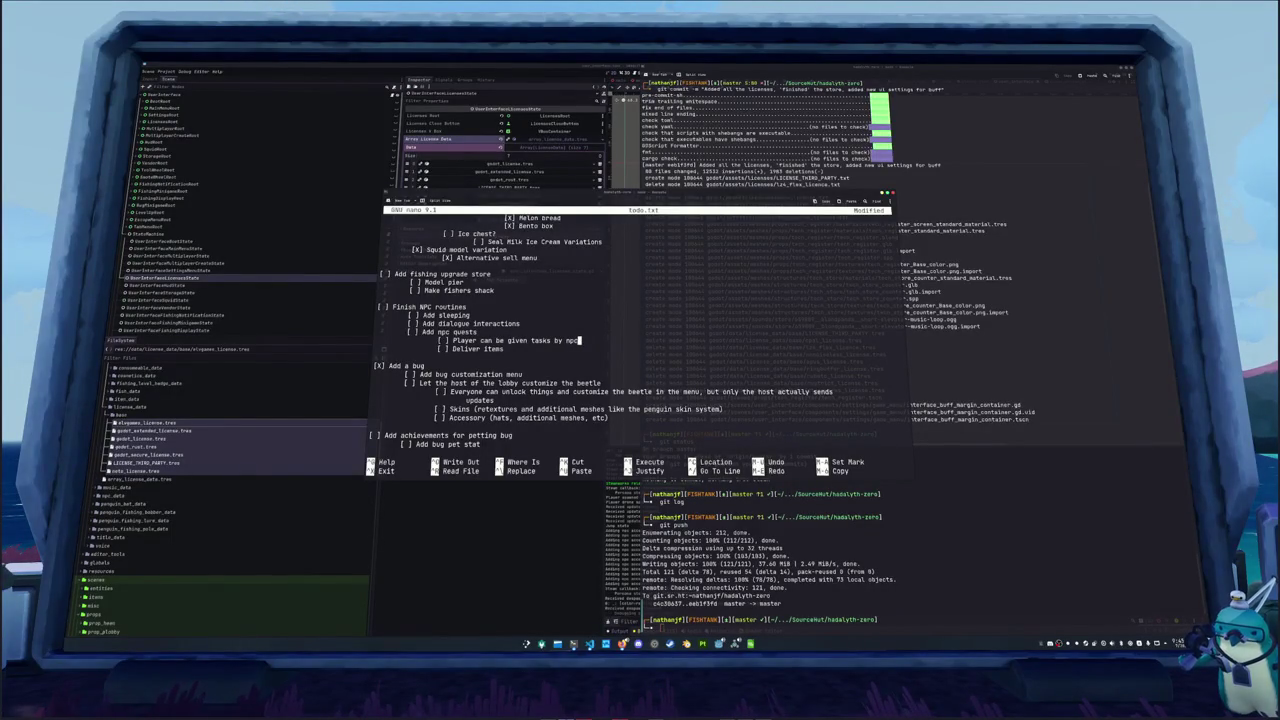
pyautogui.click(494, 290)
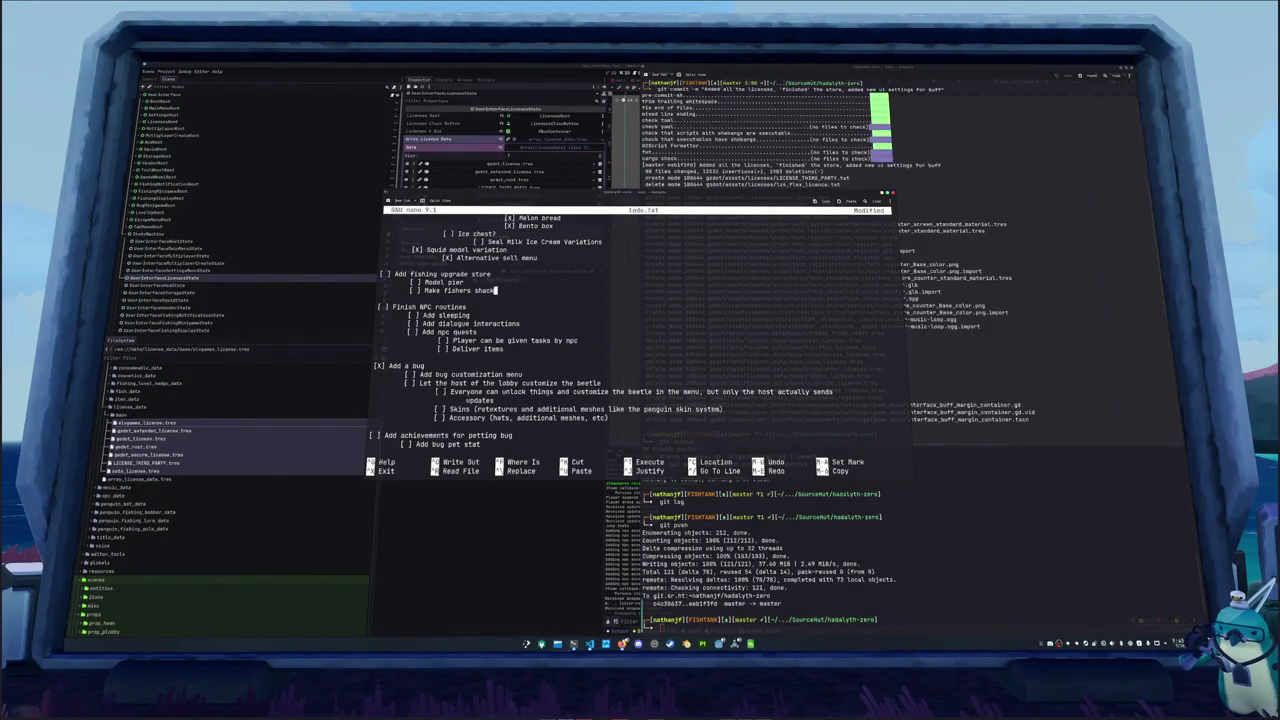
pyautogui.press('Down')
pyautogui.press('Return')
pyautogui.press('Return')
pyautogui.write('[ ] Add')
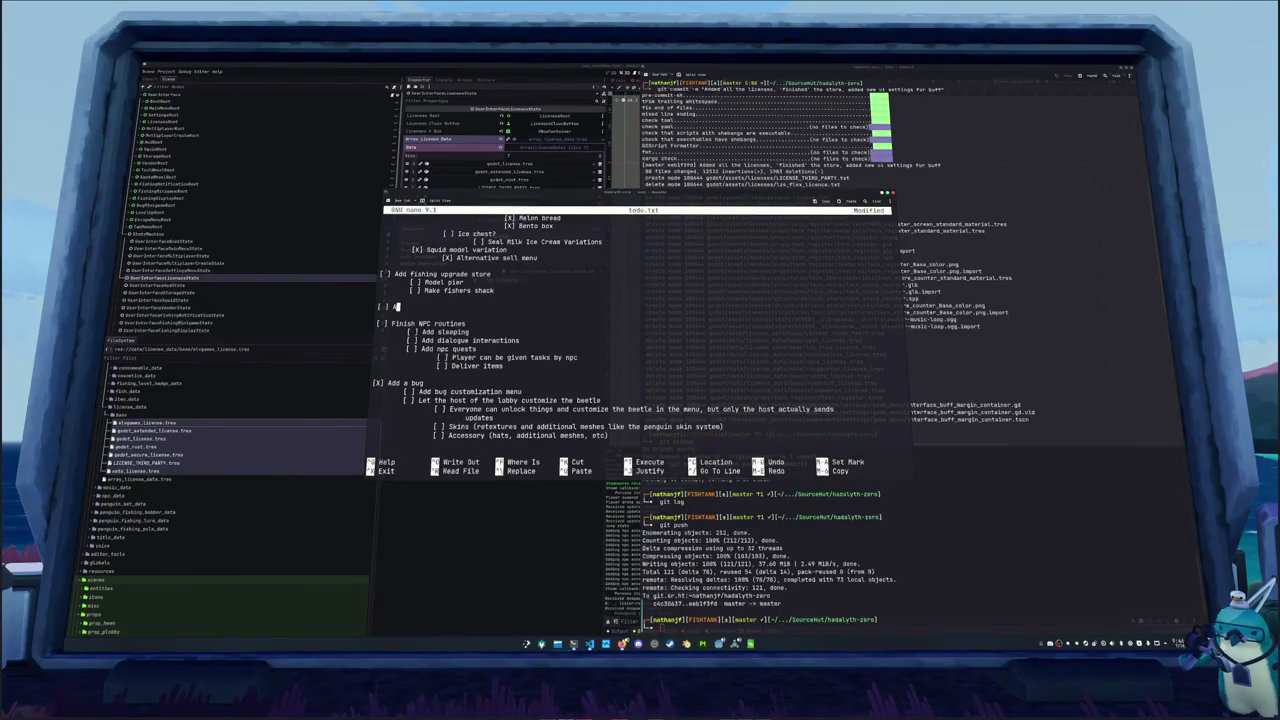
pyautogui.press('BackSpace')
pyautogui.press('BackSpace')
pyautogui.write('ba')
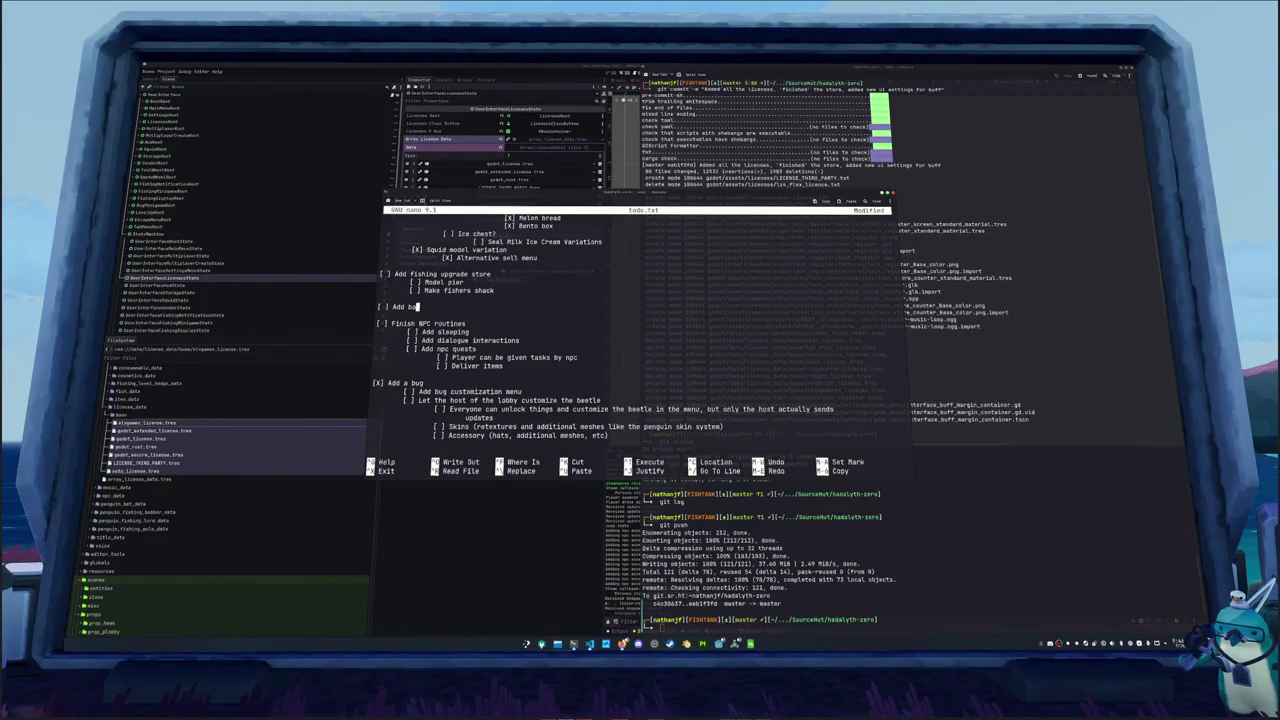
pyautogui.write('t upgrade store')
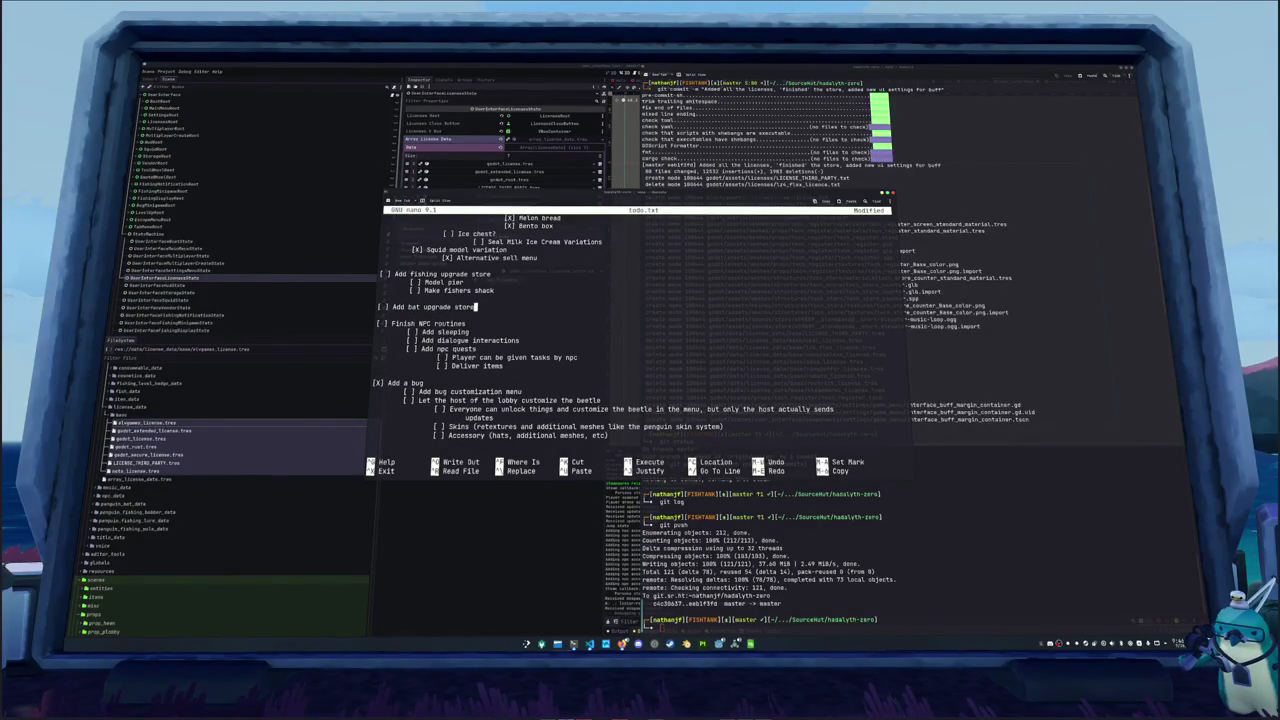
# Add fishing store sub-task: 'Menu Locks fishing poles behind reaching certain fishing levels'
pyautogui.press('Return')
pyautogui.press('Tab')
pyautogui.click(379, 298)
pyautogui.click(381, 266)
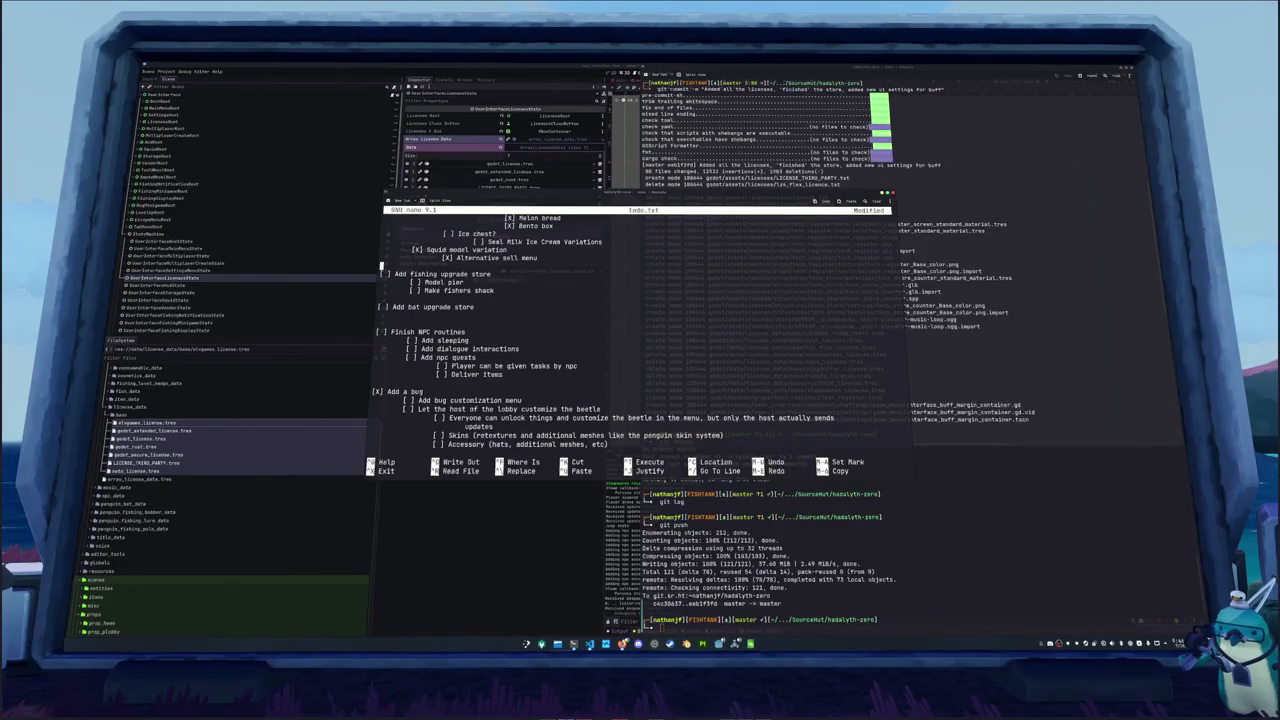
pyautogui.press('Up')
pyautogui.press('Up')
pyautogui.press('Up')
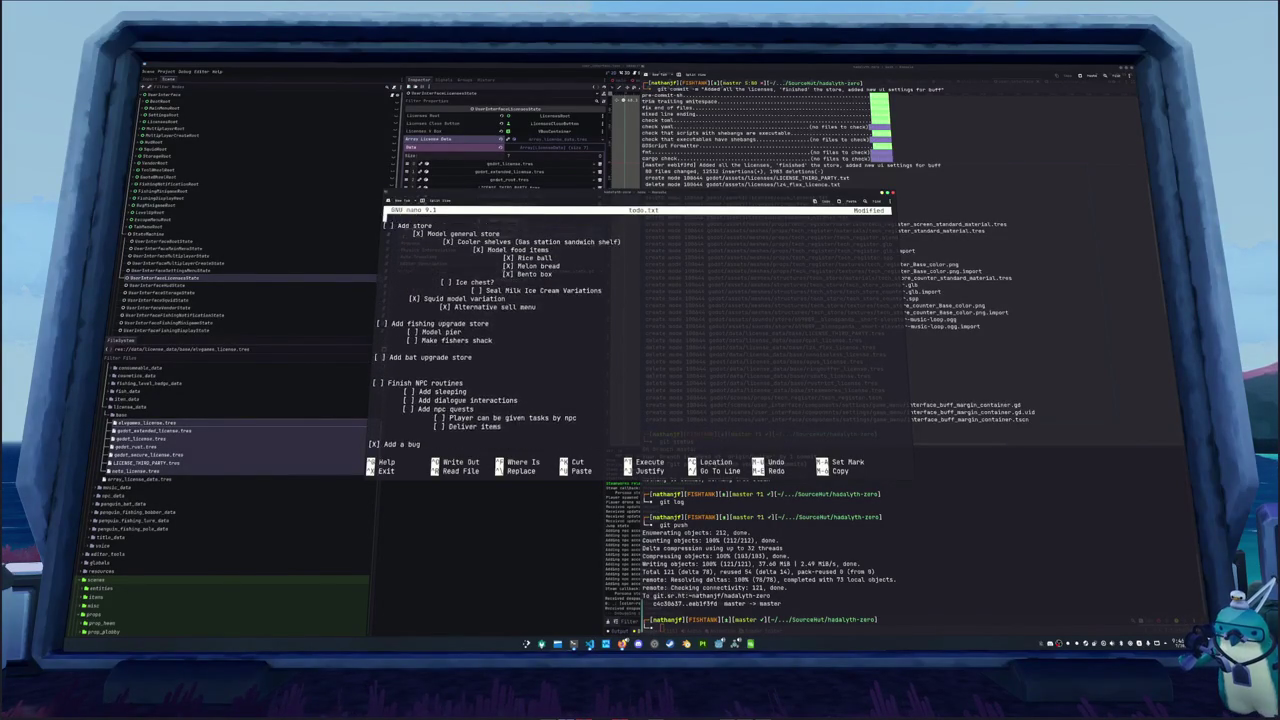
pyautogui.press('Down')
pyautogui.press('Down')
pyautogui.press('Down')
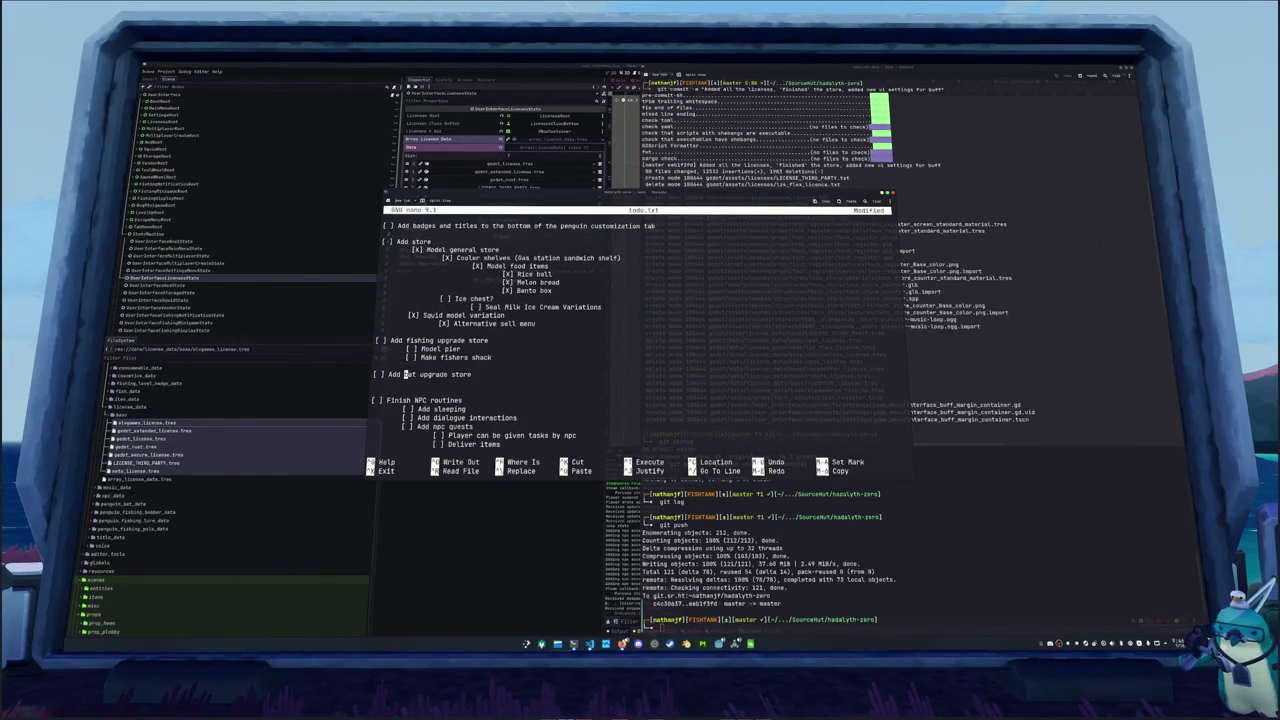
pyautogui.press('Up')
pyautogui.press('Up')
pyautogui.press('End')
pyautogui.press('Return')
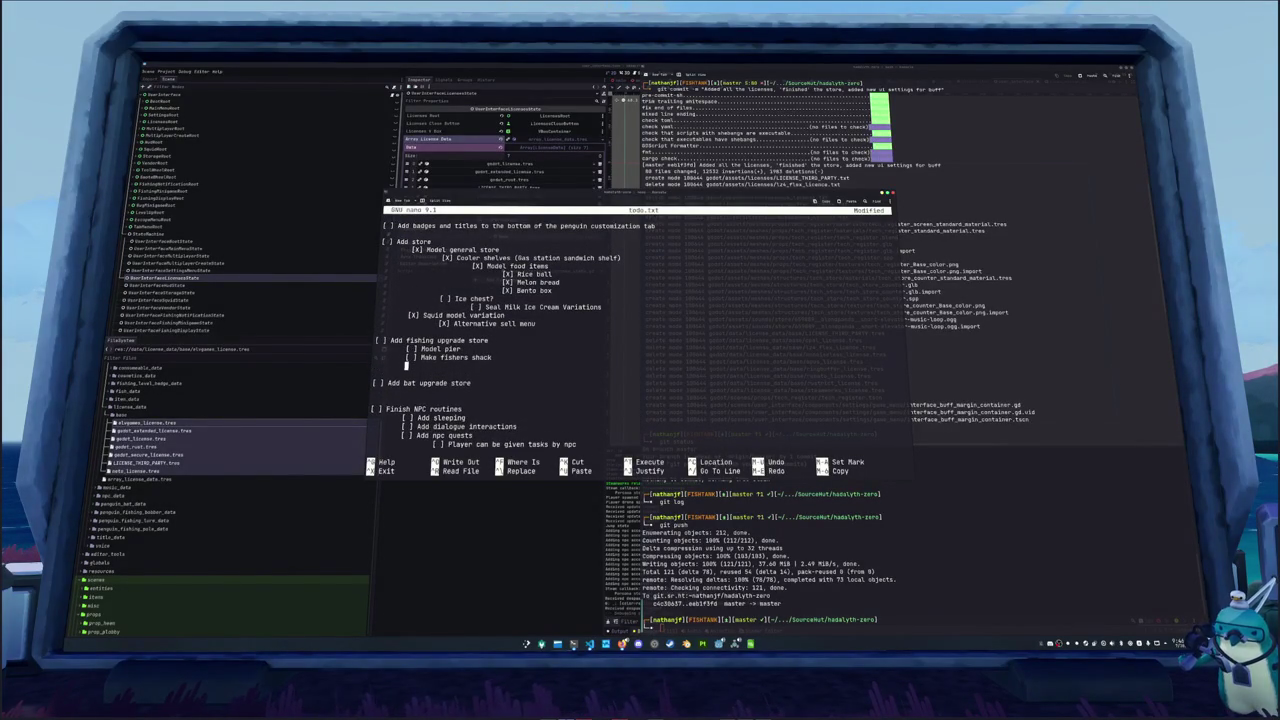
pyautogui.write('[ ] ')
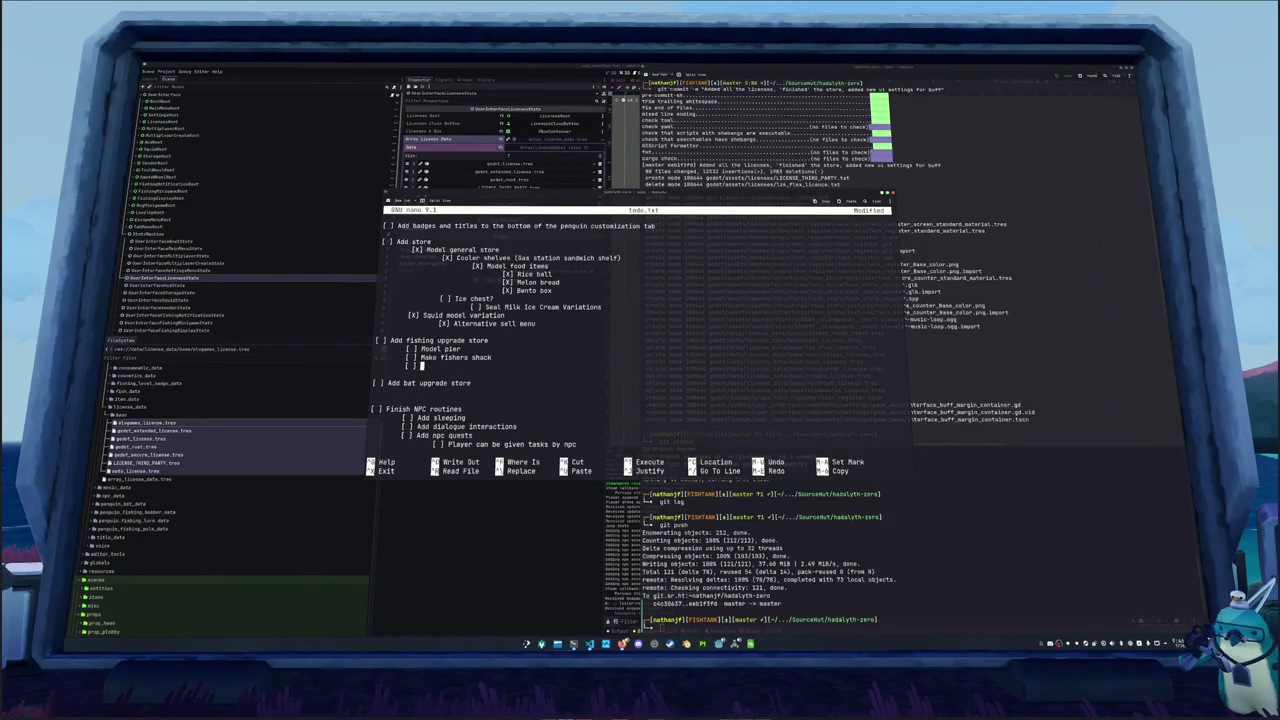
pyautogui.write('Menu Locks ')
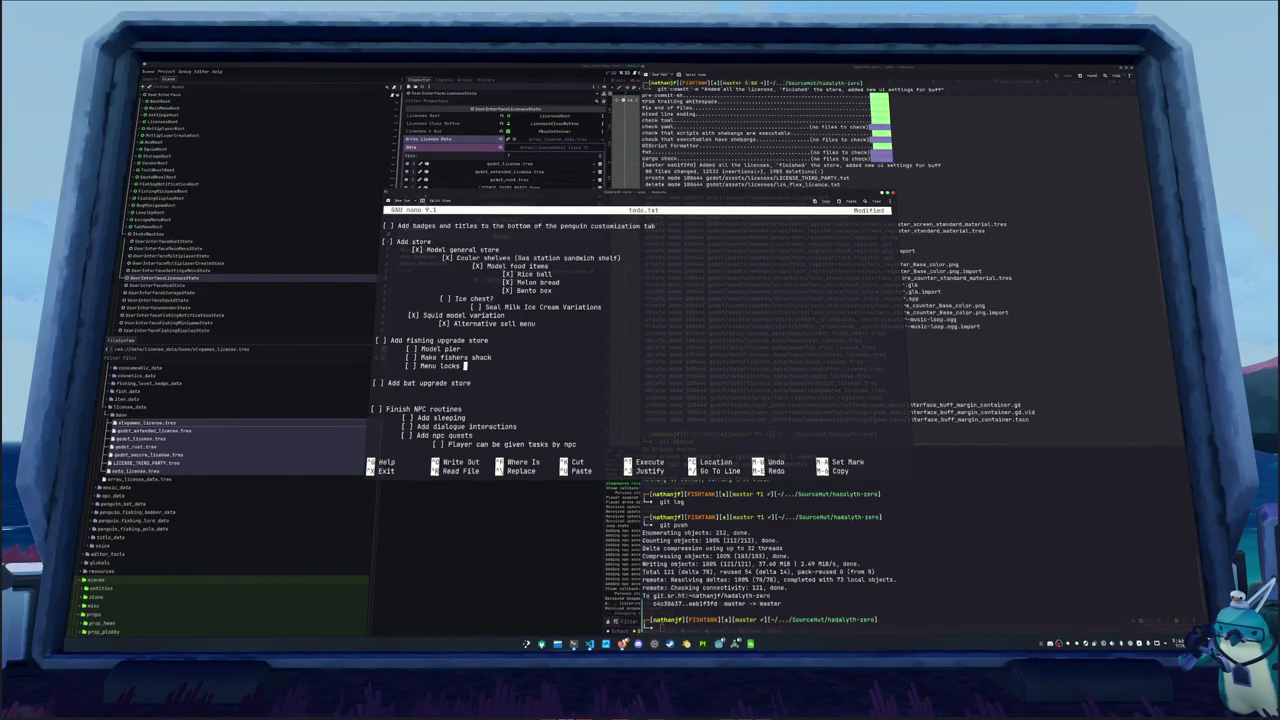
pyautogui.write('fishing poles ')
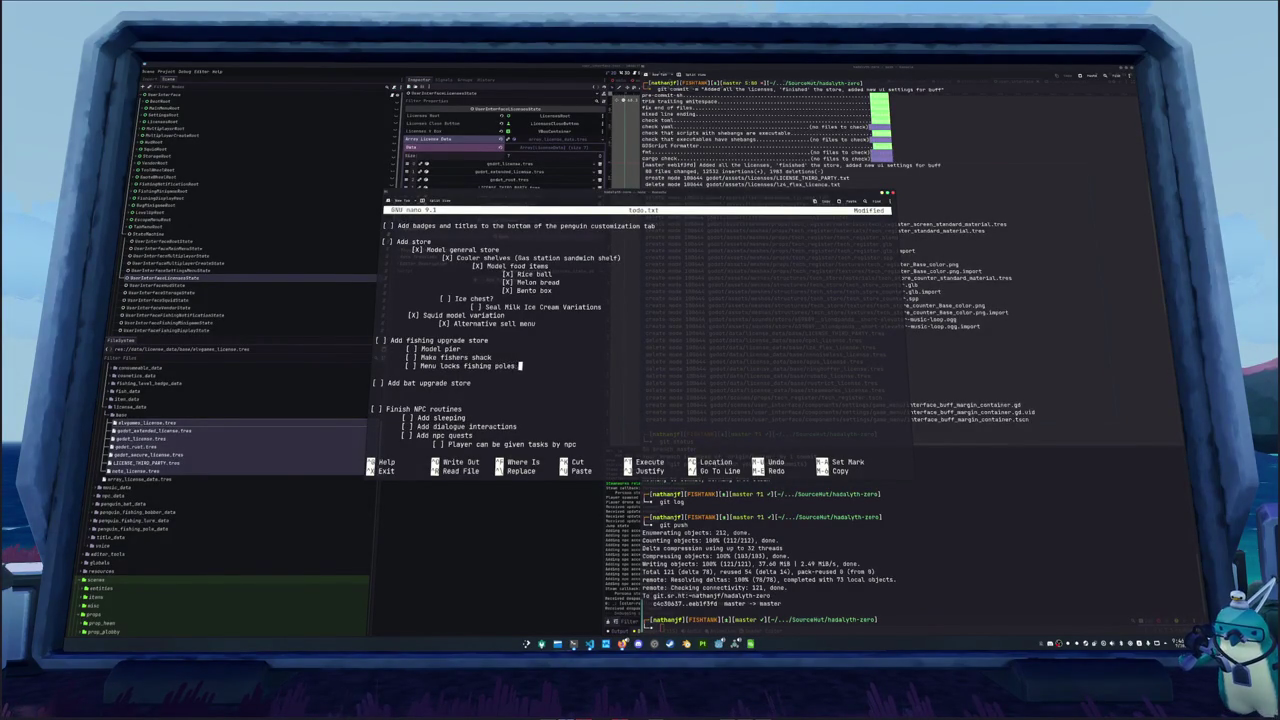
pyautogui.write('behind reaching')
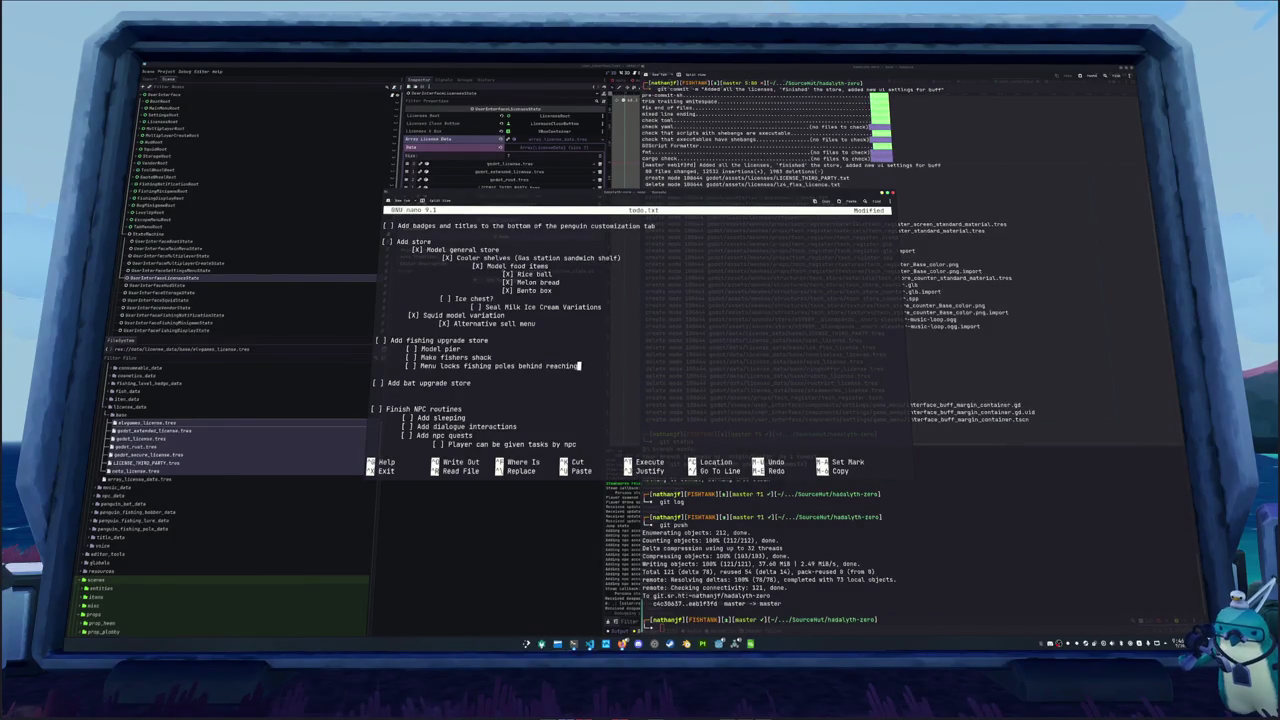
pyautogui.write(' certain fishing lev')
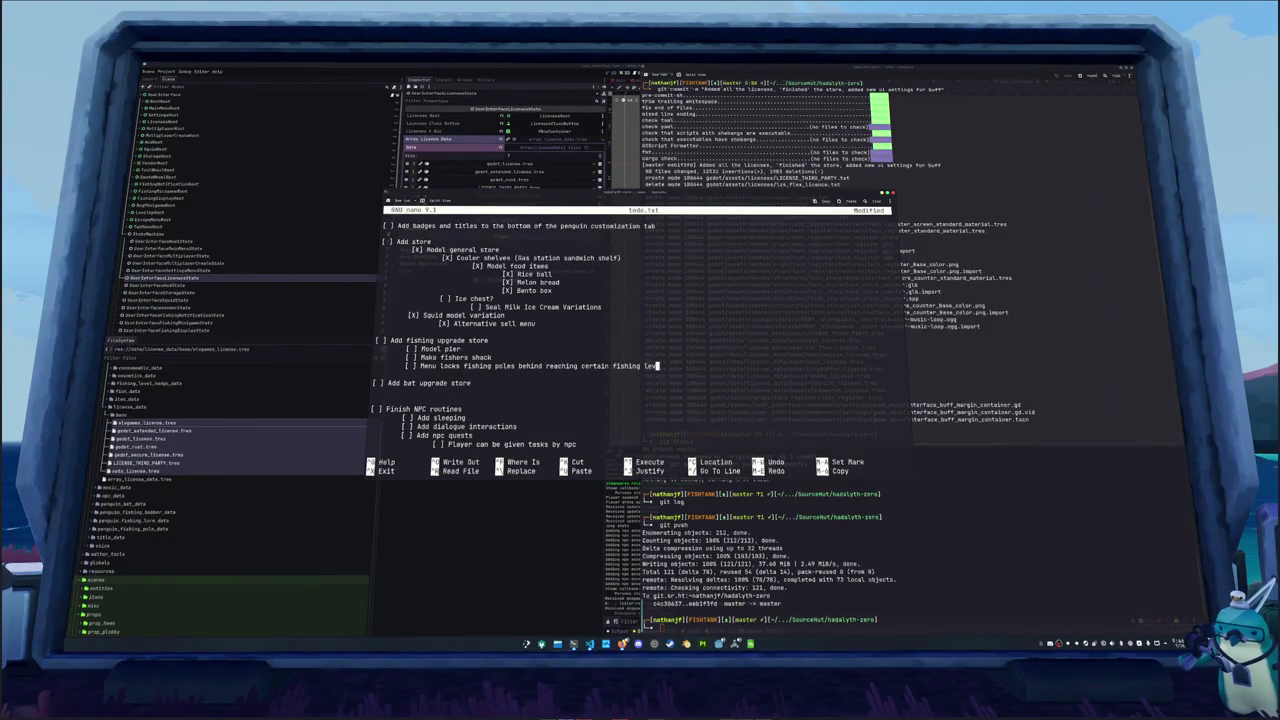
pyautogui.write('els')
pyautogui.press('Return')
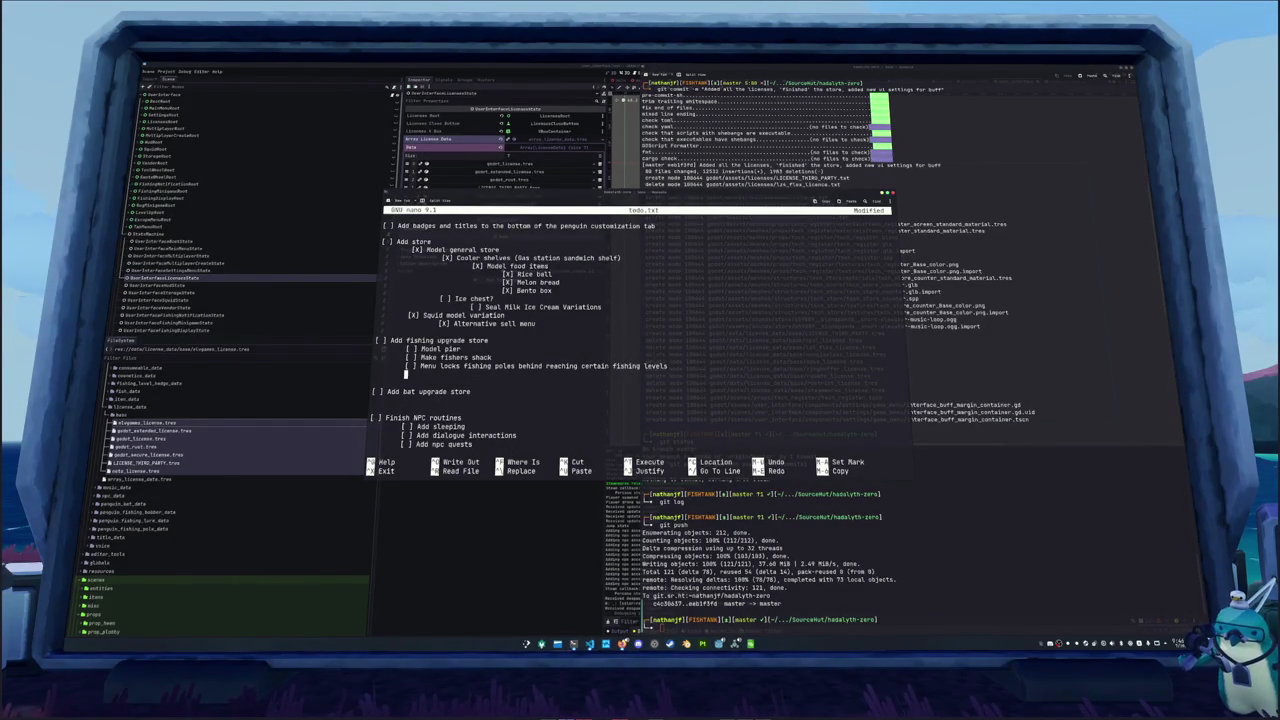
# Add sub-task 'Once you've reached a high enough level you are allowed to unlock one'
pyautogui.press('BackSpace')
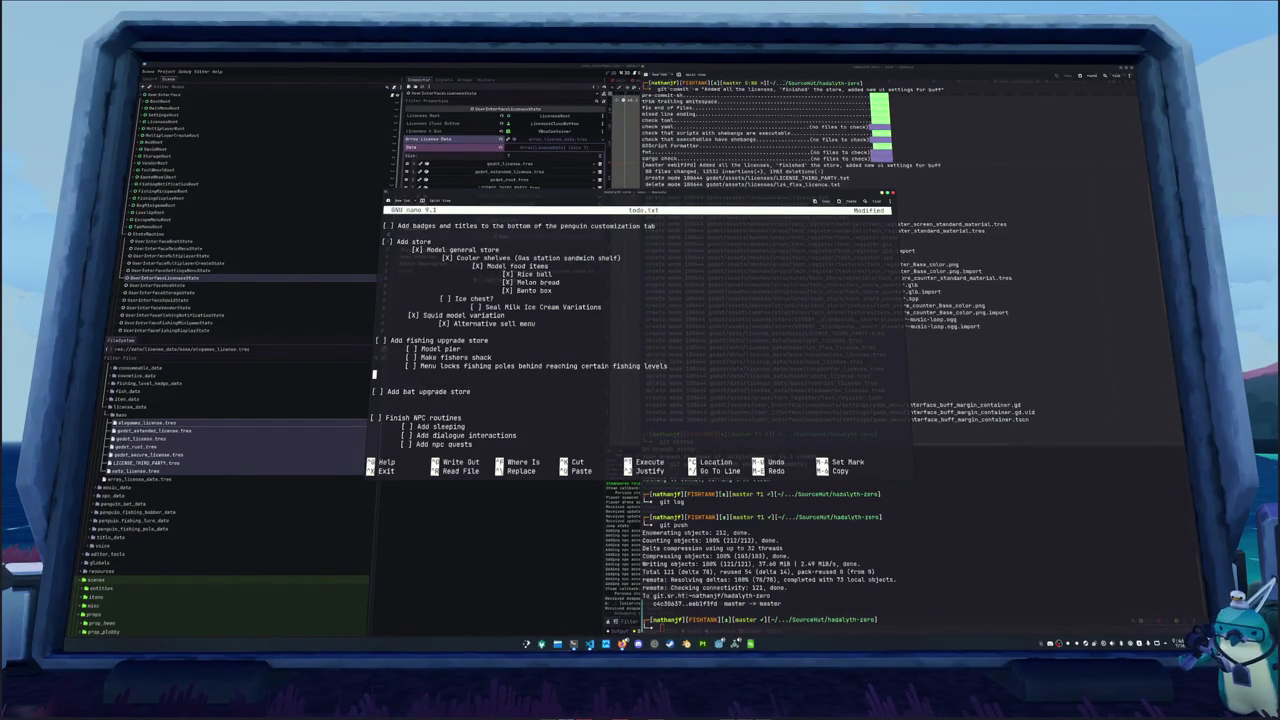
pyautogui.write("[] Once you've reached a high")
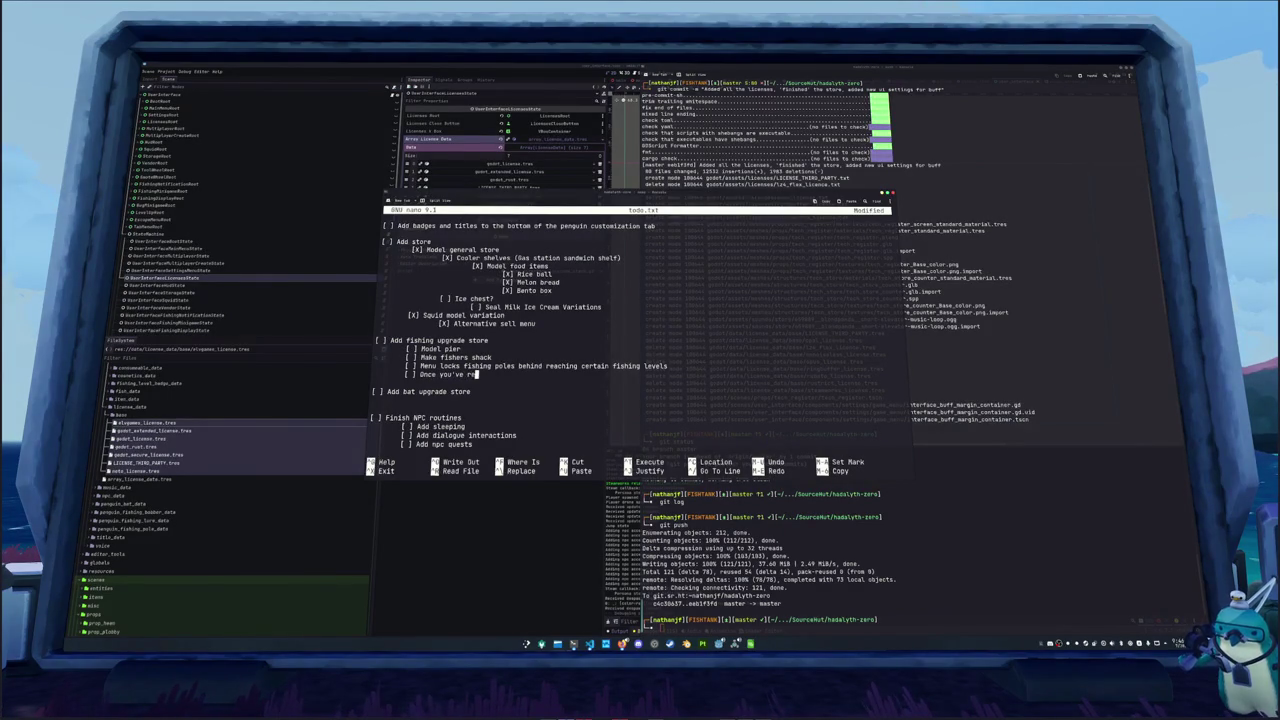
pyautogui.write(' eno')
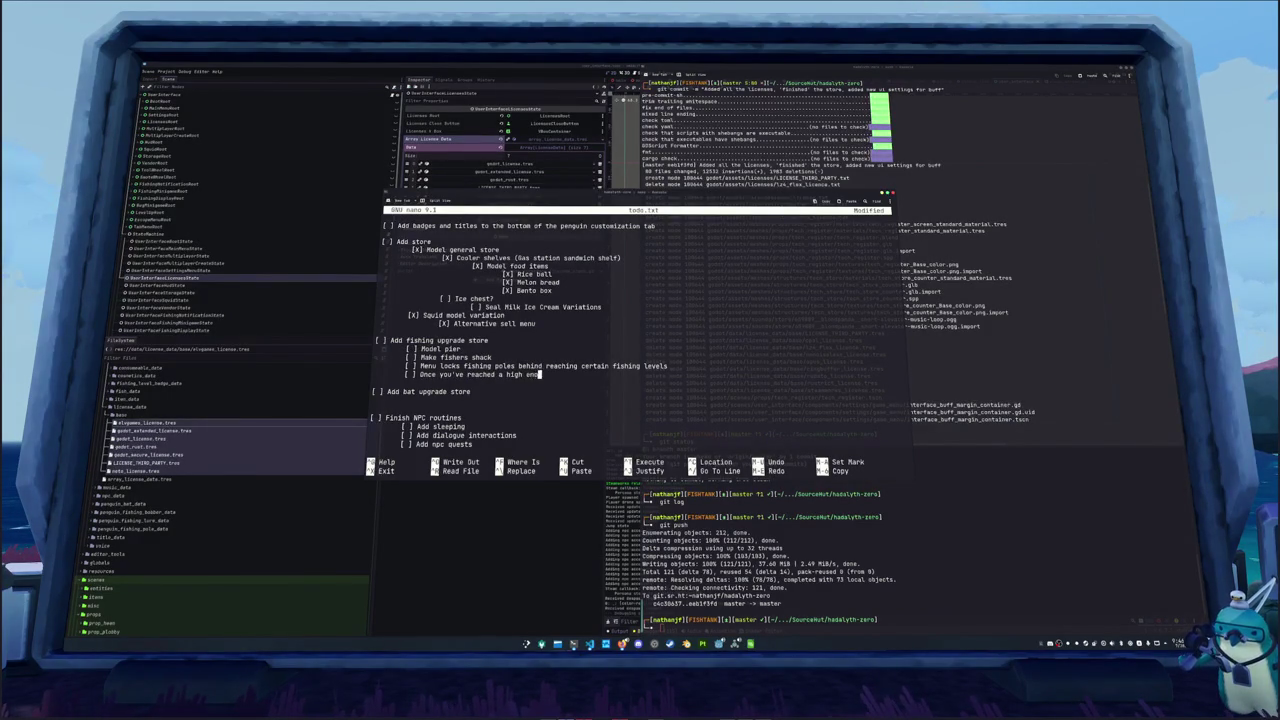
pyautogui.write('ugh level you are')
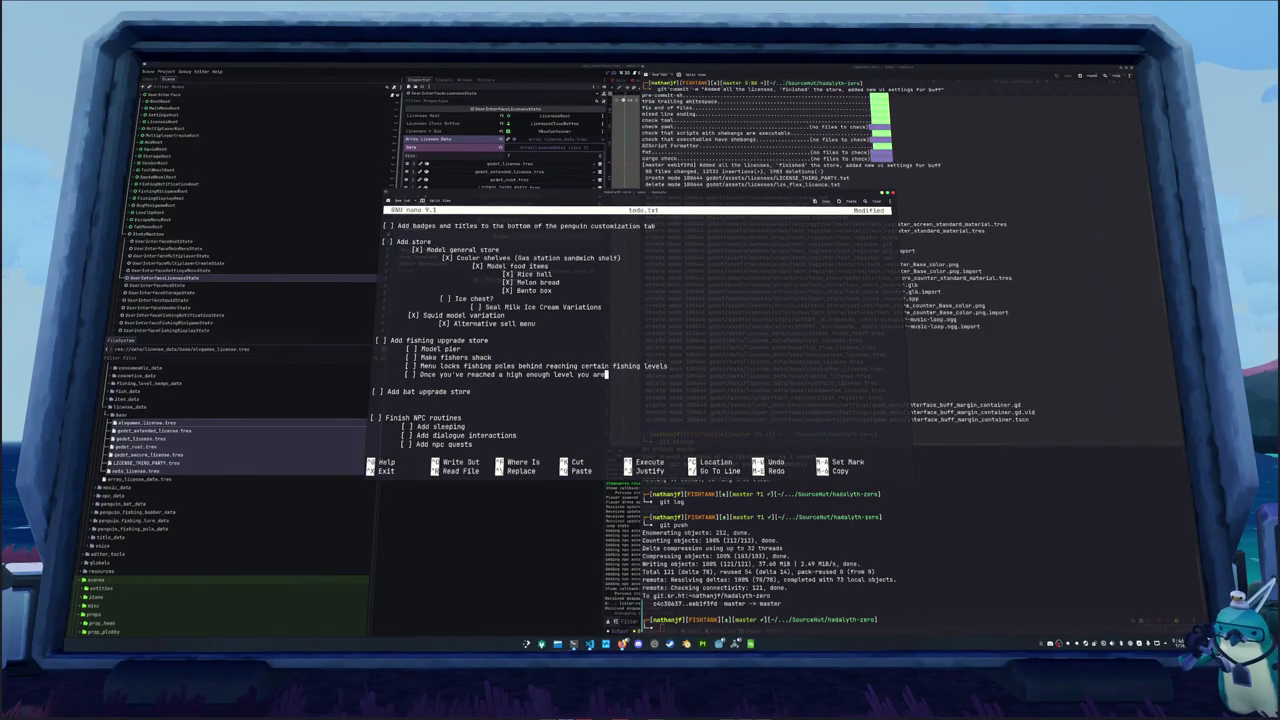
pyautogui.write(' allowed to unlock one')
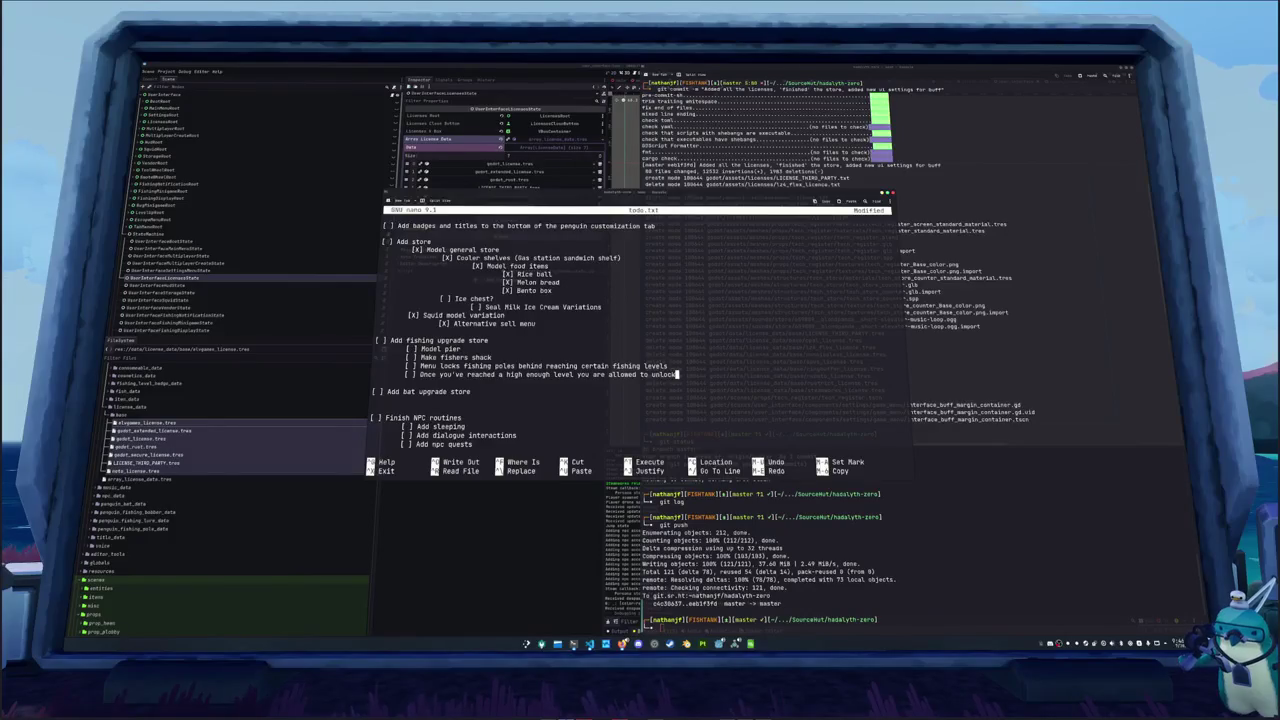
pyautogui.press('Up')
pyautogui.press('Up')
pyautogui.press('Up')
pyautogui.press('Up')
pyautogui.press('Up')
pyautogui.press('Up')
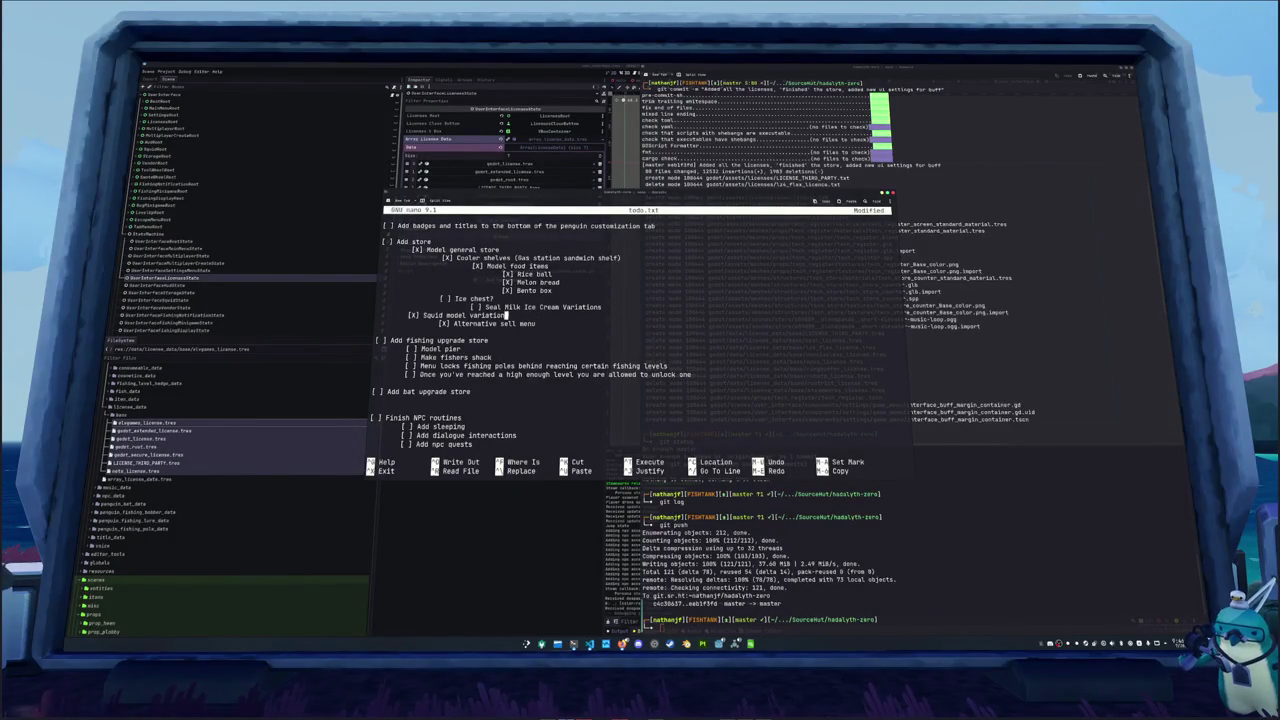
pyautogui.press('Up')
pyautogui.press('Up')
pyautogui.press('Up')
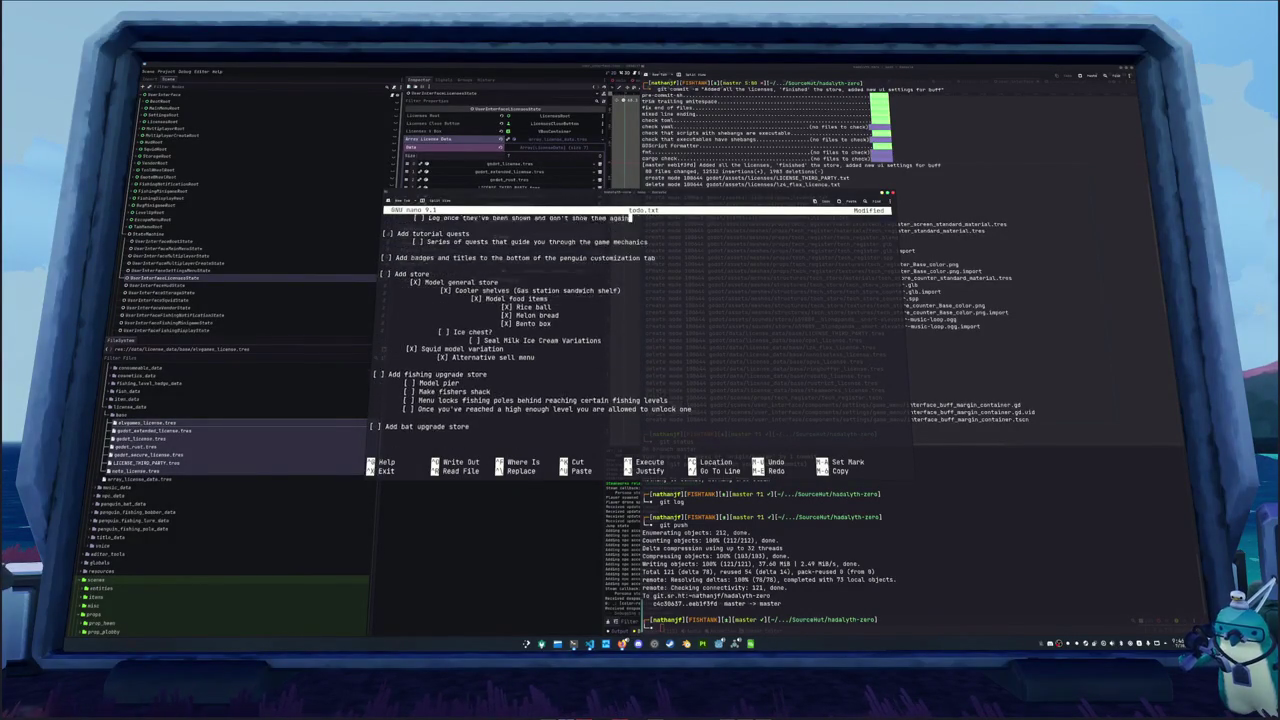
pyautogui.press('Up')
pyautogui.press('Up')
pyautogui.press('Up')
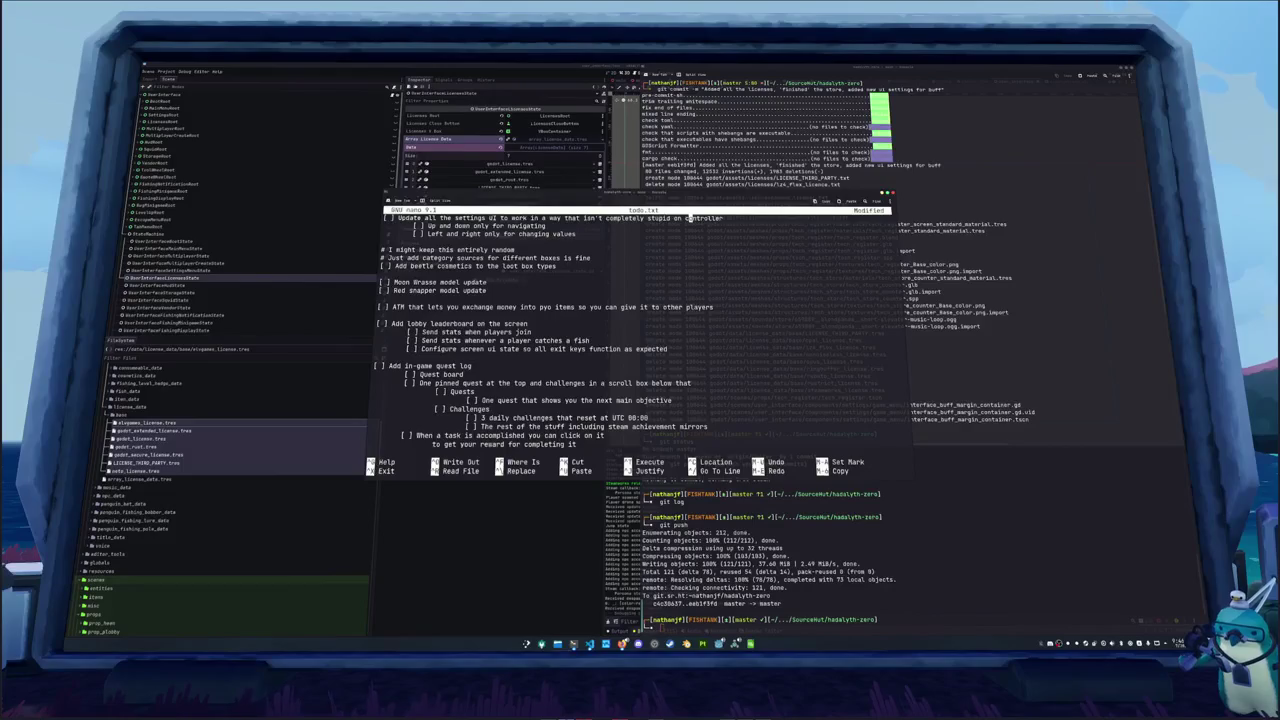
# Add Badges, Titles and special cosmetic box sub-items under the quest reward item
pyautogui.press('Down')
pyautogui.press('Down')
pyautogui.press('Down')
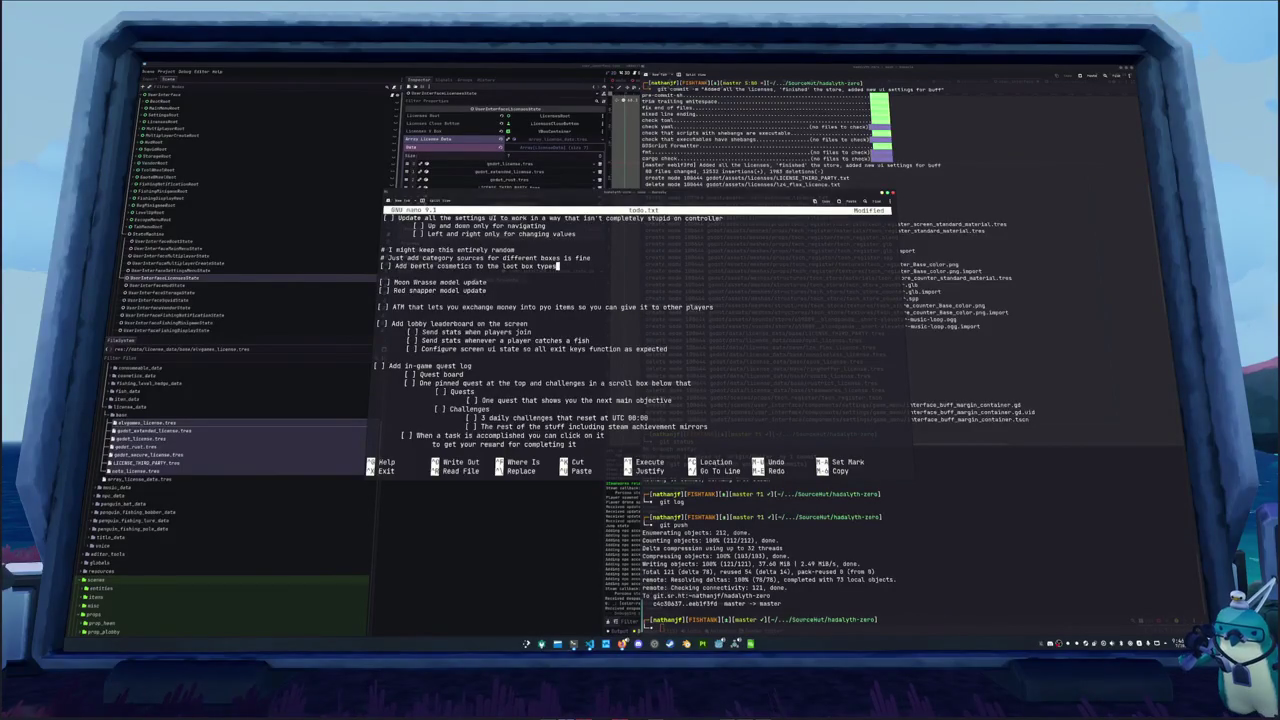
pyautogui.press('Down')
pyautogui.press('Down')
pyautogui.press('Down')
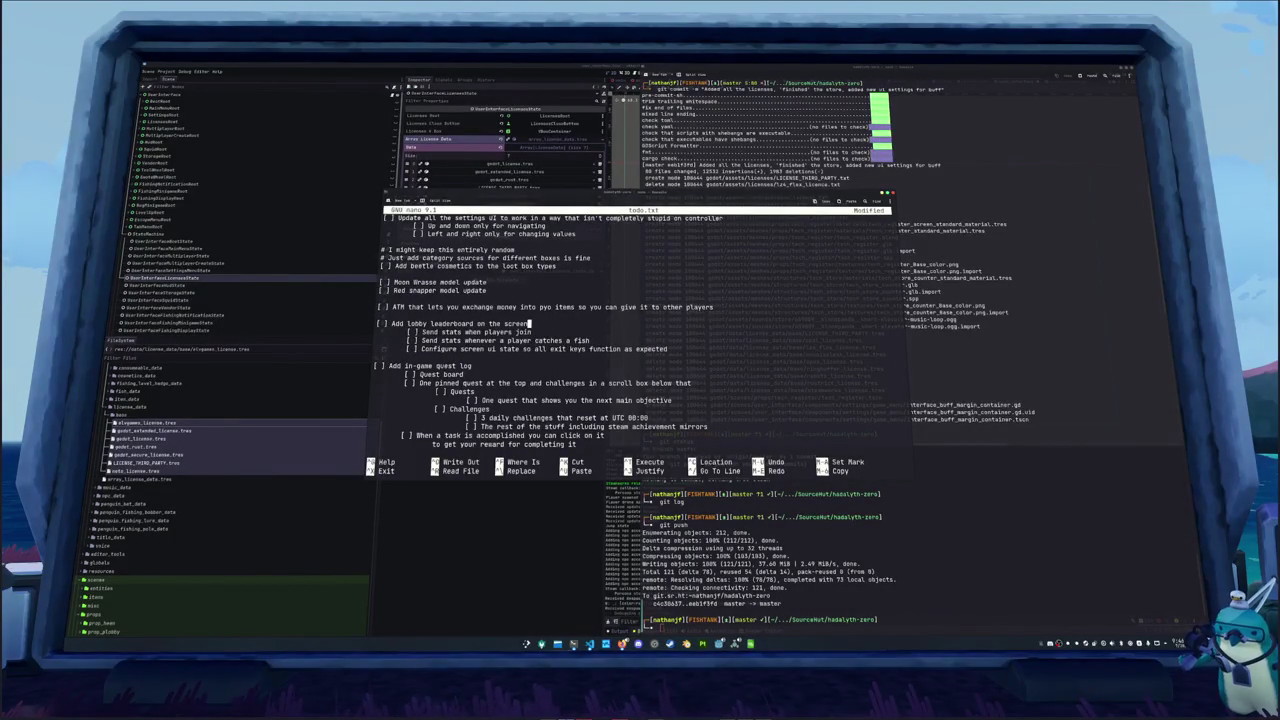
pyautogui.press('Down')
pyautogui.press('Down')
pyautogui.press('Down')
pyautogui.press('Down')
pyautogui.press('Down')
pyautogui.press('Down')
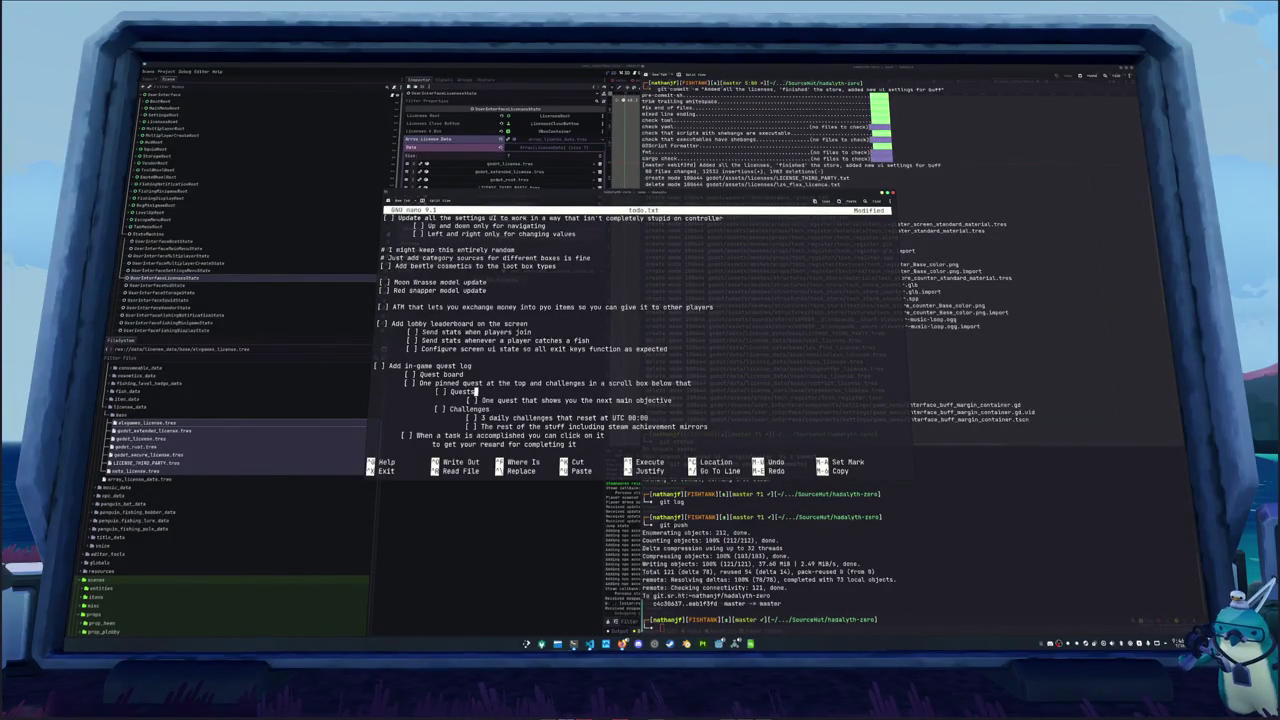
pyautogui.press('Return')
pyautogui.write("[ ] Badges         [ ] Titles         [ ] The special cosmetic box that I modeled             several months ago         [ ] Money  [ ] Add tutorial popups     [ ] Popups separate from the quest system that show you how to play the game     [ ] Log once they've been shown and don't show them again  [ ] Add tutorial quests     [ ] Series of quests that guide you through the game mechanics")
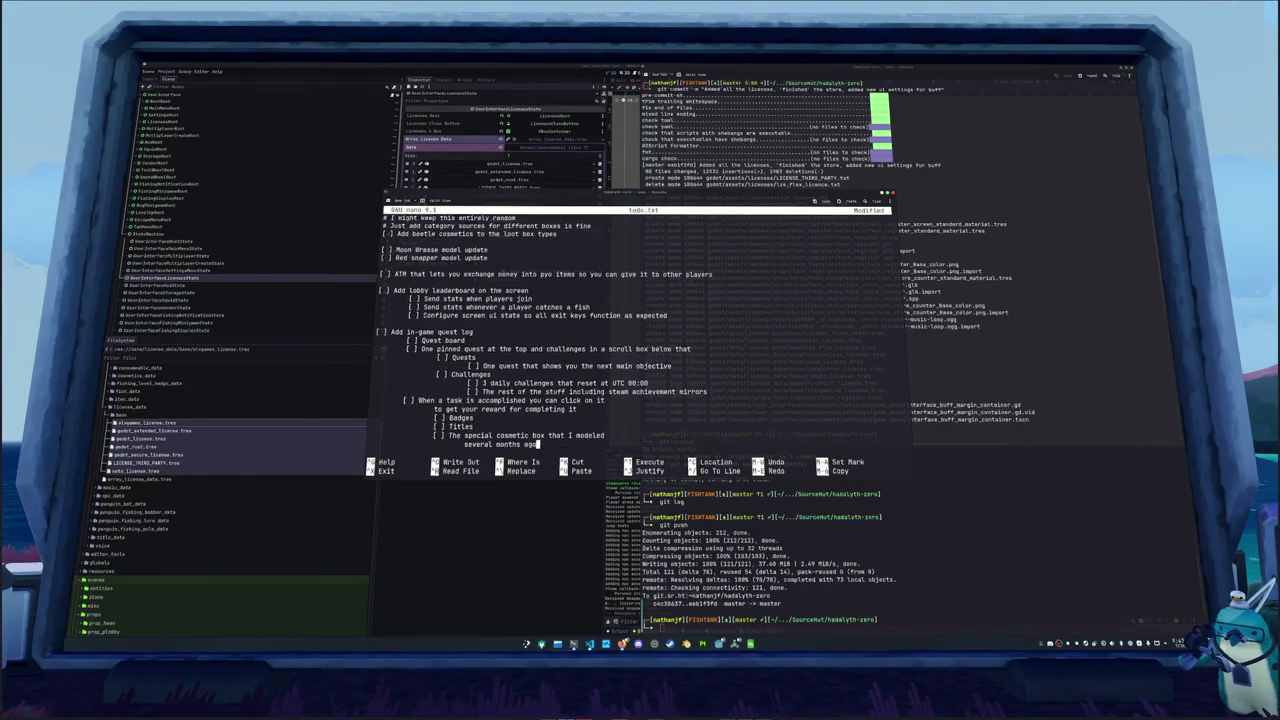
pyautogui.write('  [ ] Add badges and titles to the bottom of the penguin customization tab')
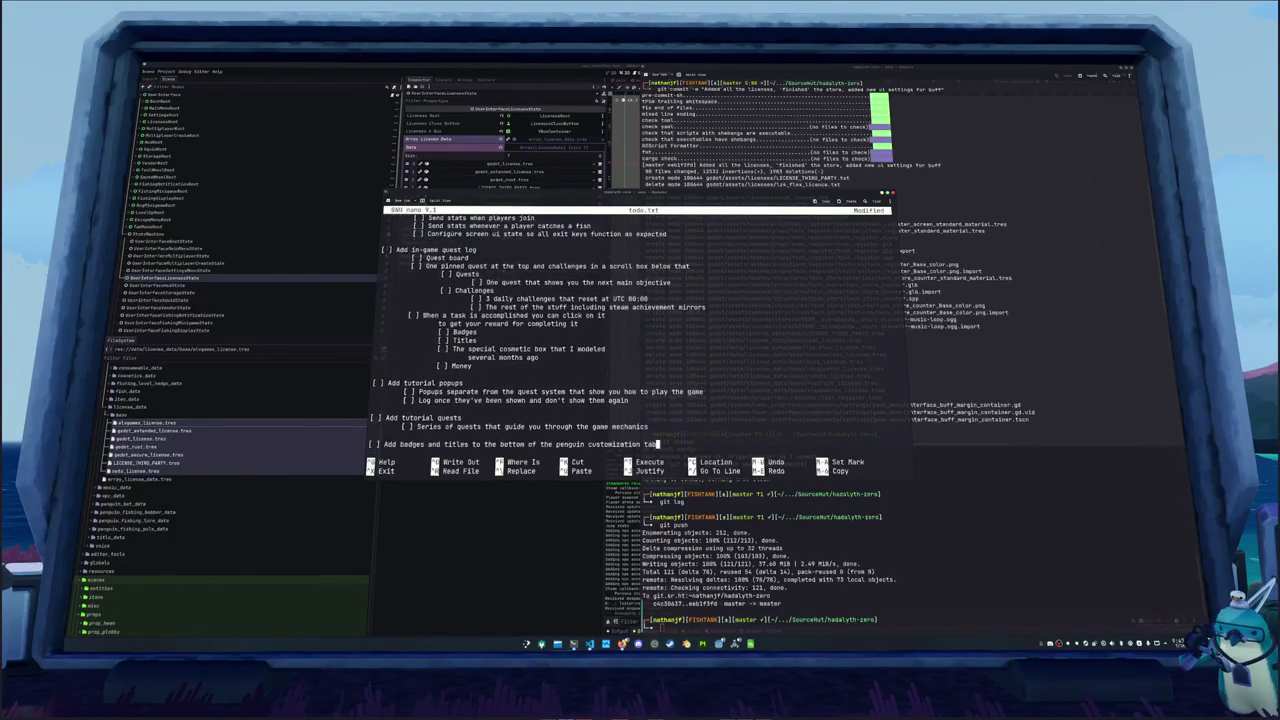
pyautogui.write('  [ ] Add store     [X] Model general store         [X] Cooler shelves (Gas station sandwich shelf)             [X] Model food items                 [X] Rice ball                 [X] Melon bread                 [X] Bento box         [ ] Ice chest?             [ ] Seal Milk Ice Cream Variations')
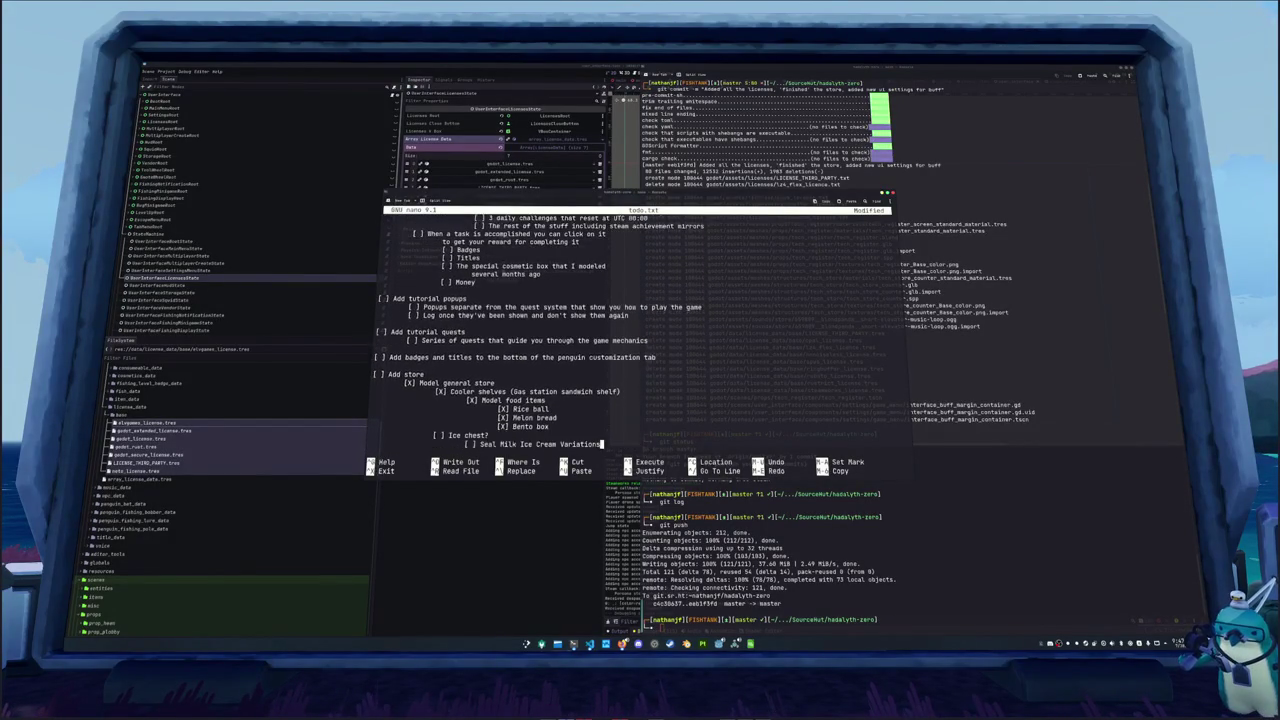
pyautogui.write('     [X] Squid model variation         [X] Alternative sell menu  [ ] Add fishing upgrade store')
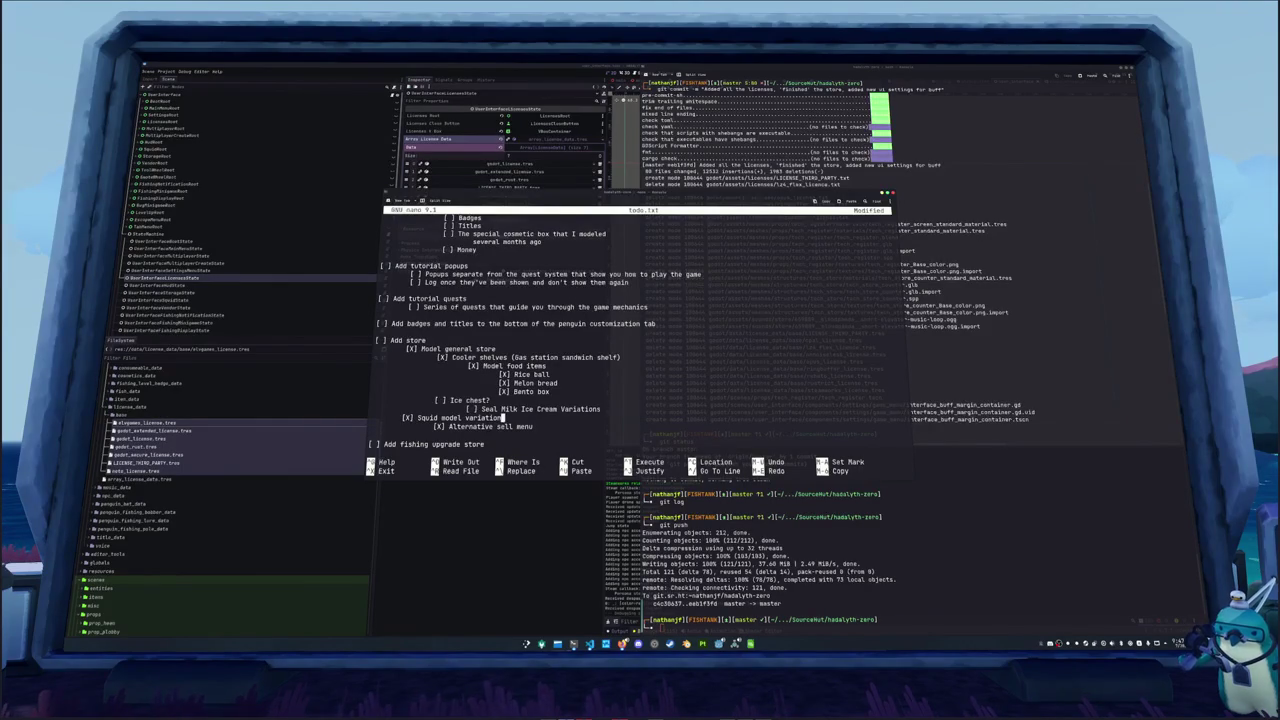
# Add fishing sub-tasks: model pier, make fishers shack, menu locks fishing poles
pyautogui.click(622, 357)
pyautogui.press('Down')
pyautogui.press('Down')
pyautogui.press('Down')
pyautogui.press('Return')
pyautogui.write('[ ] Model pier')
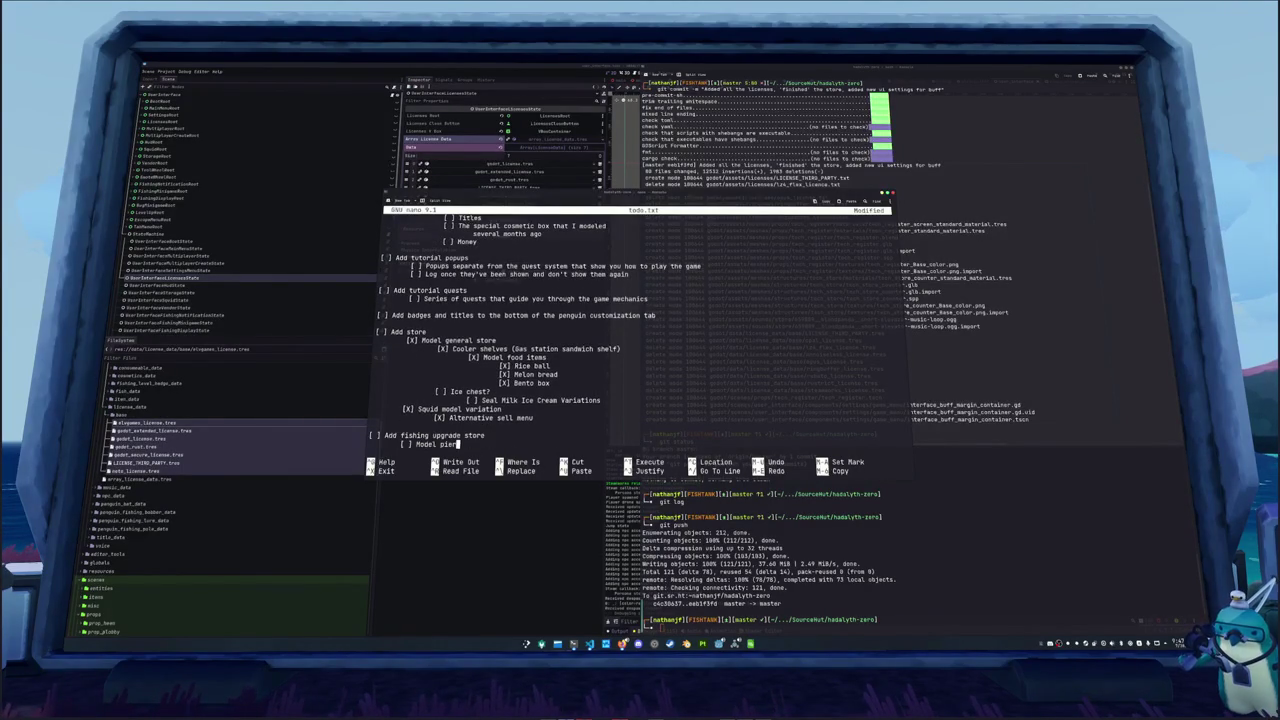
pyautogui.write("     [ ] Make fishers shack     [ ] Menu locks fishing poles behind reaching certain fishing levels     [ ] Once you've reached a high enough level you are allowed to unlock one  [ ] Add bat upgrade store      [ ] Finish NPC routines     [ ] Add sleeping     [ ] Add dialogue interactions     [ ] Add npc quests         [ ] Player can be given tasks by npc")
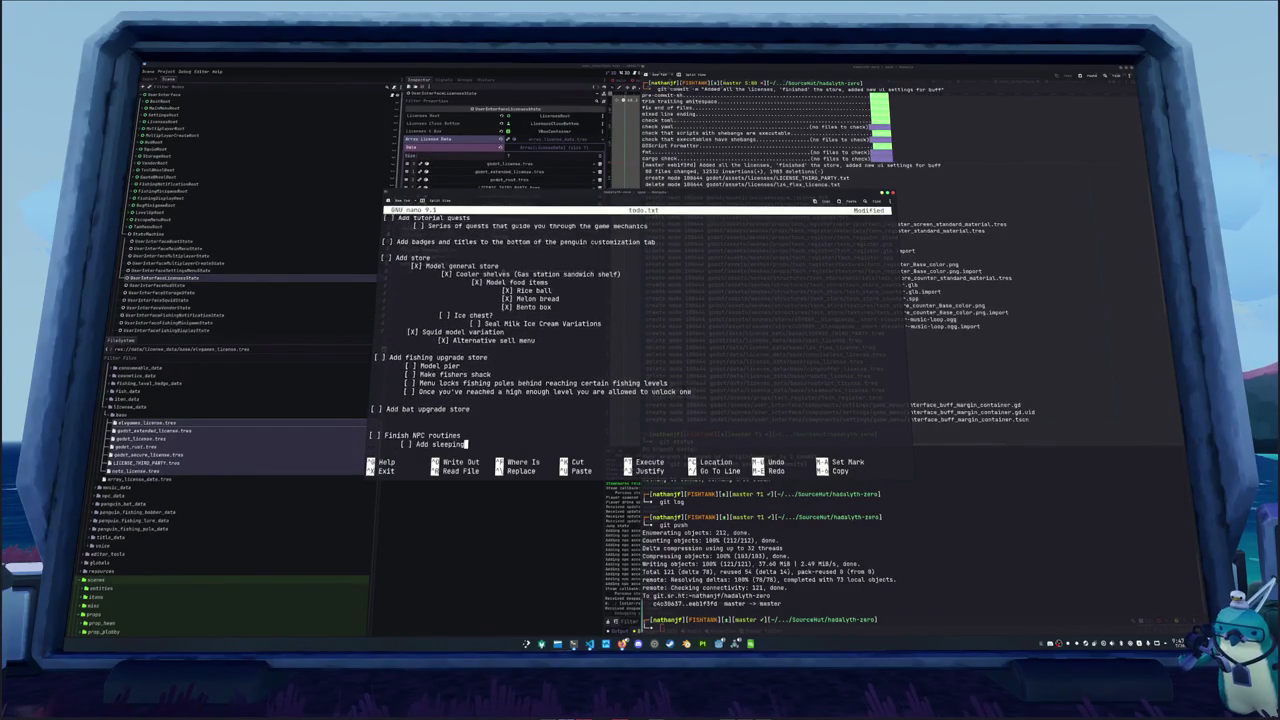
# Tidy the blank lines around Finish NPC routines and the petting achievements task
pyautogui.press('Up')
pyautogui.press('Up')
pyautogui.press('Up')
pyautogui.press('Up')
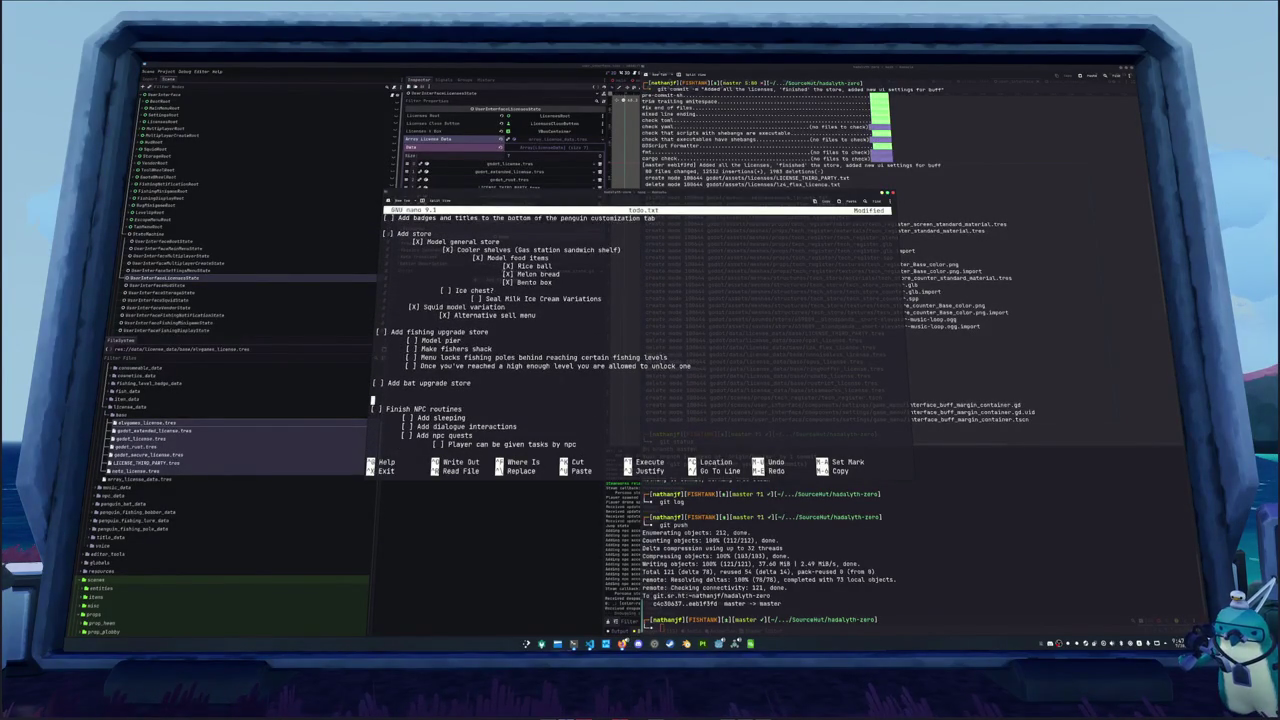
pyautogui.press('Delete')
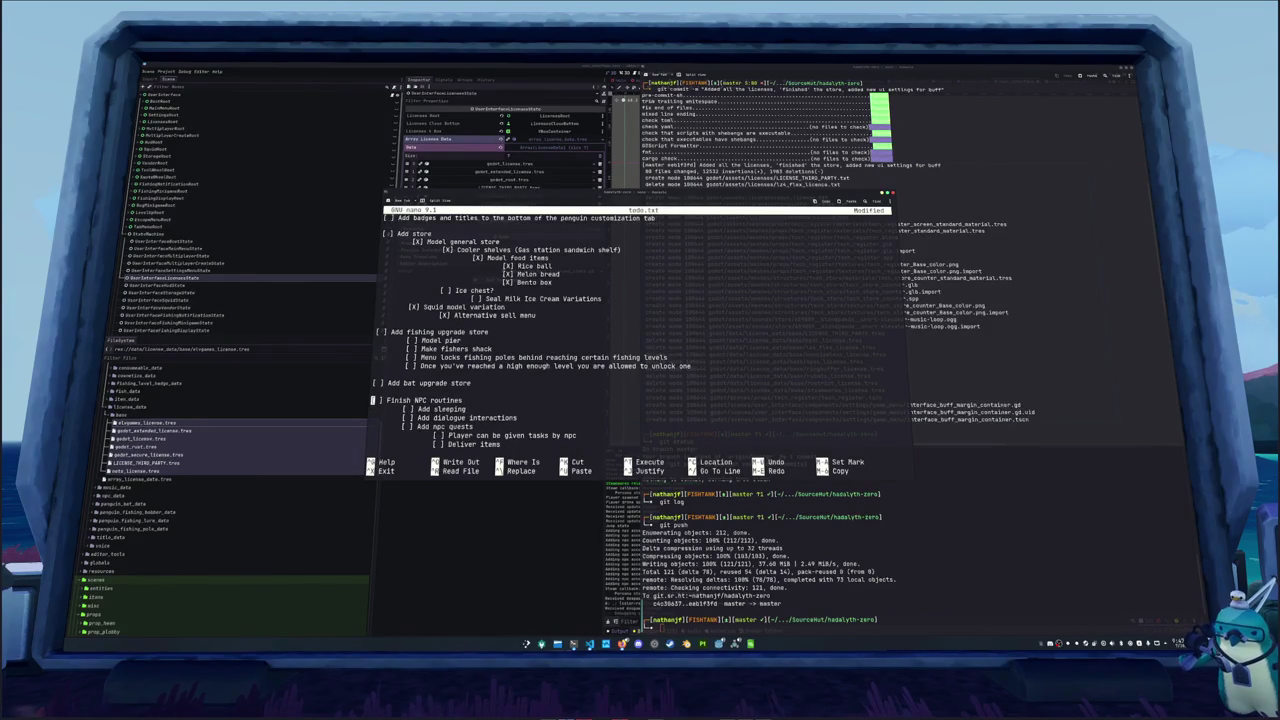
pyautogui.press('Return')
pyautogui.press('Down')
pyautogui.press('Down')
pyautogui.press('Down')
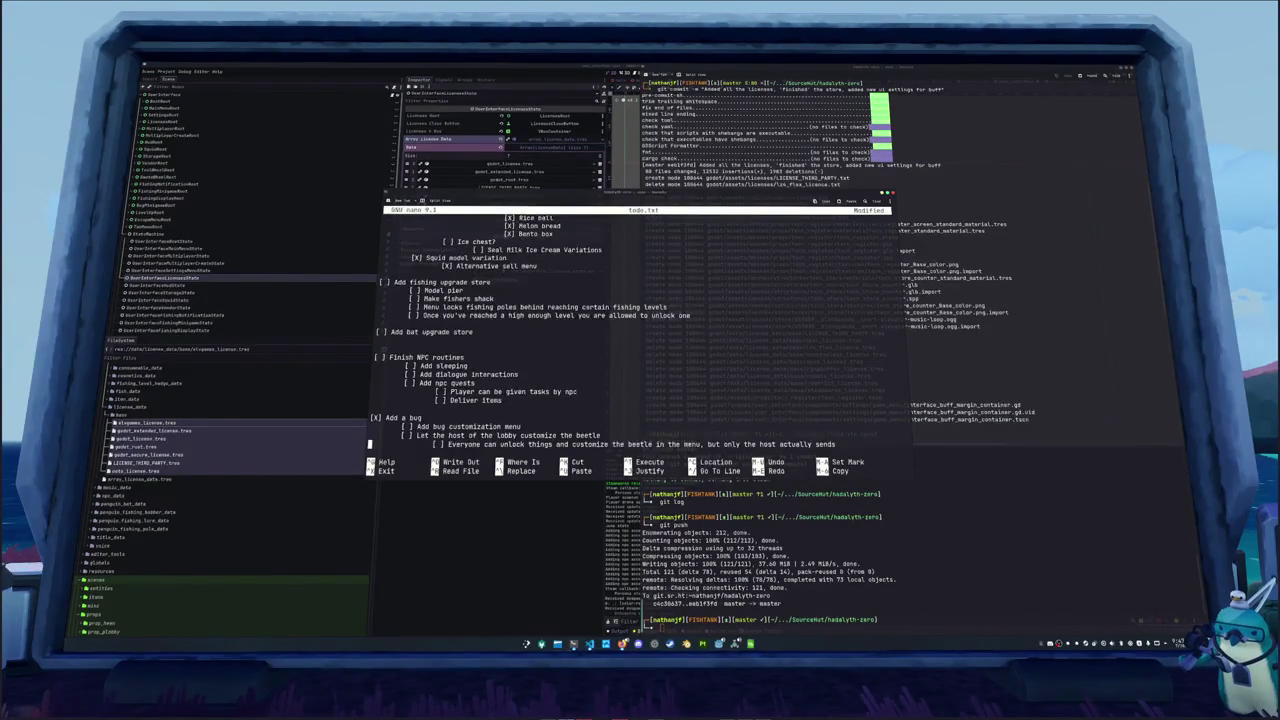
pyautogui.press('Down')
pyautogui.press('Down')
pyautogui.press('Down')
pyautogui.press('Up')
pyautogui.press('Return')
pyautogui.press('Down')
pyautogui.press('Down')
pyautogui.press('Down')
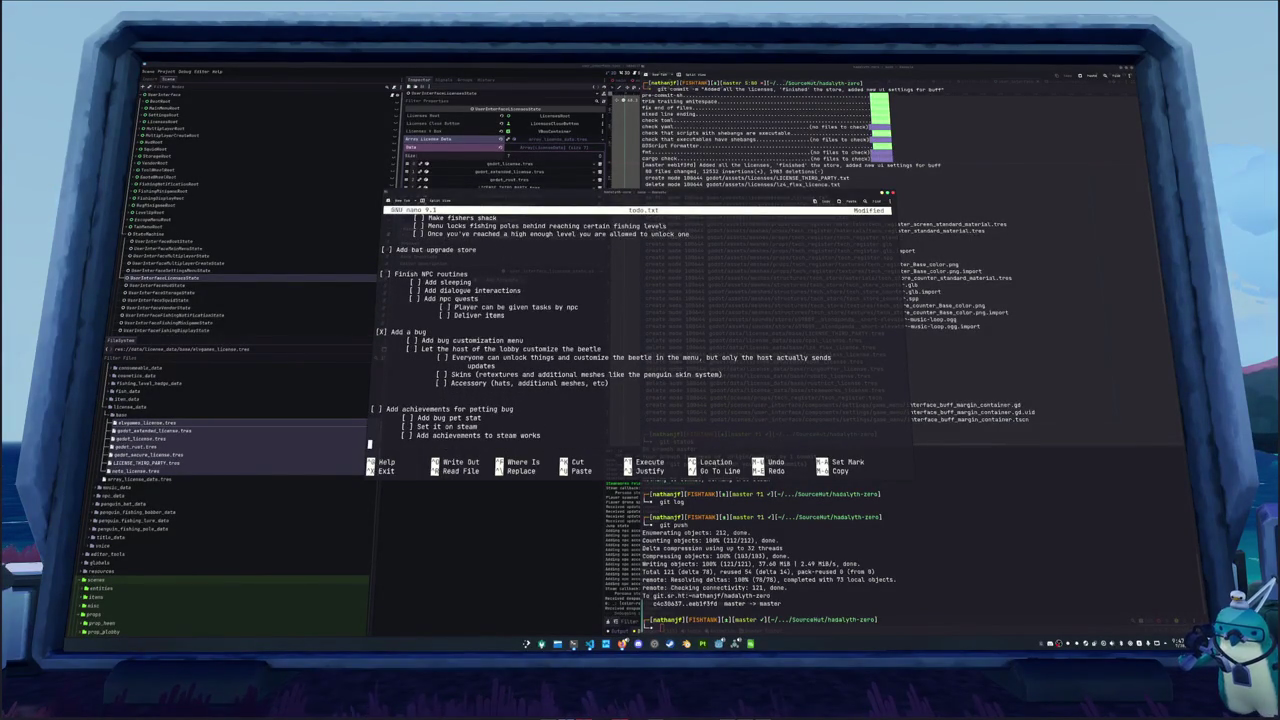
# Add '[ ] Add bug catching' with flying bugs, bug net, penguin states and catching sub-tasks
pyautogui.press('Return')
pyautogui.write('[ ] Add bug catching')
pyautogui.press('Return')
pyautogui.write('[ ] Model some small flying bugs')
pyautogui.press('Return')
pyautogui.write('[ ] Add the bug net ')
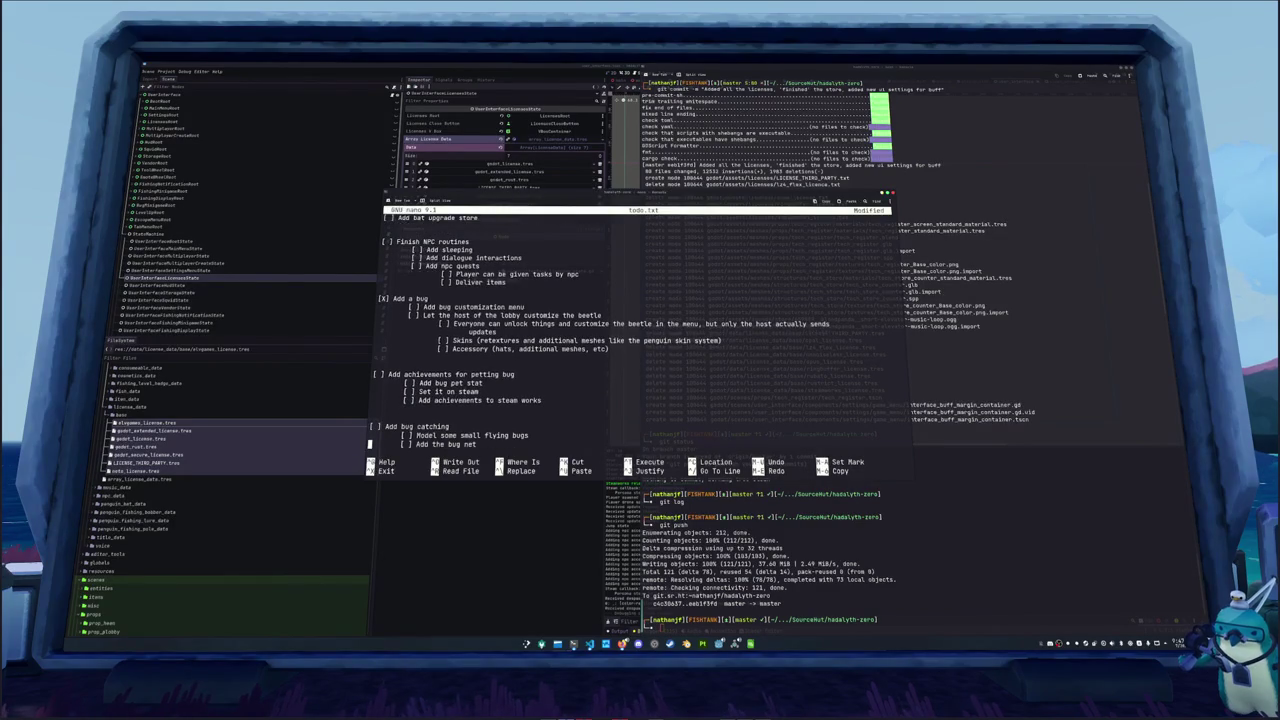
pyautogui.write('    [ ] Add the bug catching penguin states')
pyautogui.press('Return')
pyautogui.write('[ ] Let players catch bugs')
pyautogui.press('Return')
# Add '[ ] Add birds' with model birds, boid simulation and roosting sub-tasks
pyautogui.press('Return')
pyautogui.write('[ ] Add birds')
pyautogui.press('Return')
pyautogui.write('[ ] Model birds')
pyautogui.press('Return')
pyautogui.write('[ ] Setup boid simulation')
pyautogui.press('Return')
pyautogui.write('[ ] Birds need to be able to roost and enter a locally controlled state     [ ] The rest of the time they should enter the boid simulation and allow it to control them instead')
# Add '[ ] Model arcade ship' with an 'Add arcade games' sub-task
pyautogui.press('Return')
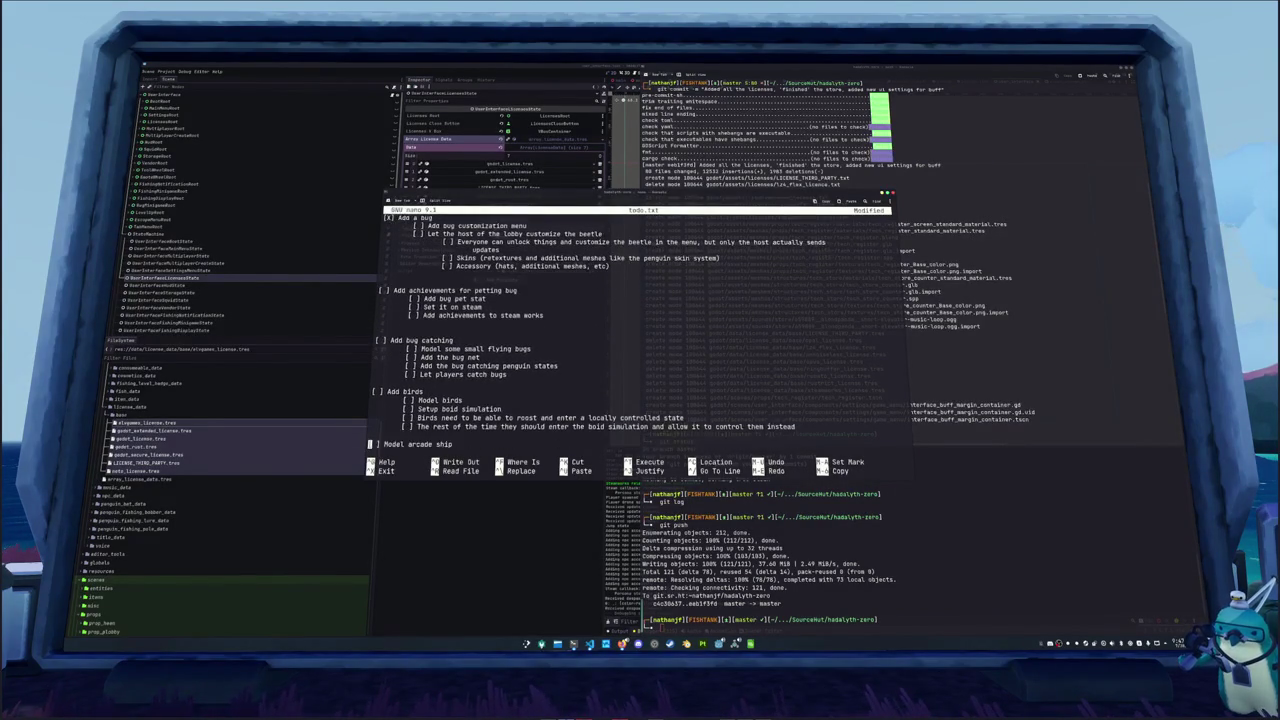
pyautogui.write('[ ] Model arcade ship')
pyautogui.press('Return')
pyautogui.write('[ ] Add arcade games')
pyautogui.press('Return')
# Type the POST-RELEASE teleporter notes and delete the extra blank line above the heading
pyautogui.write('POST-RELEASE  [ ] Add teleporter functionality     [ ] Interaction that lets you teleport to different locations... Should I add an extra piece of metadata to each entity about')
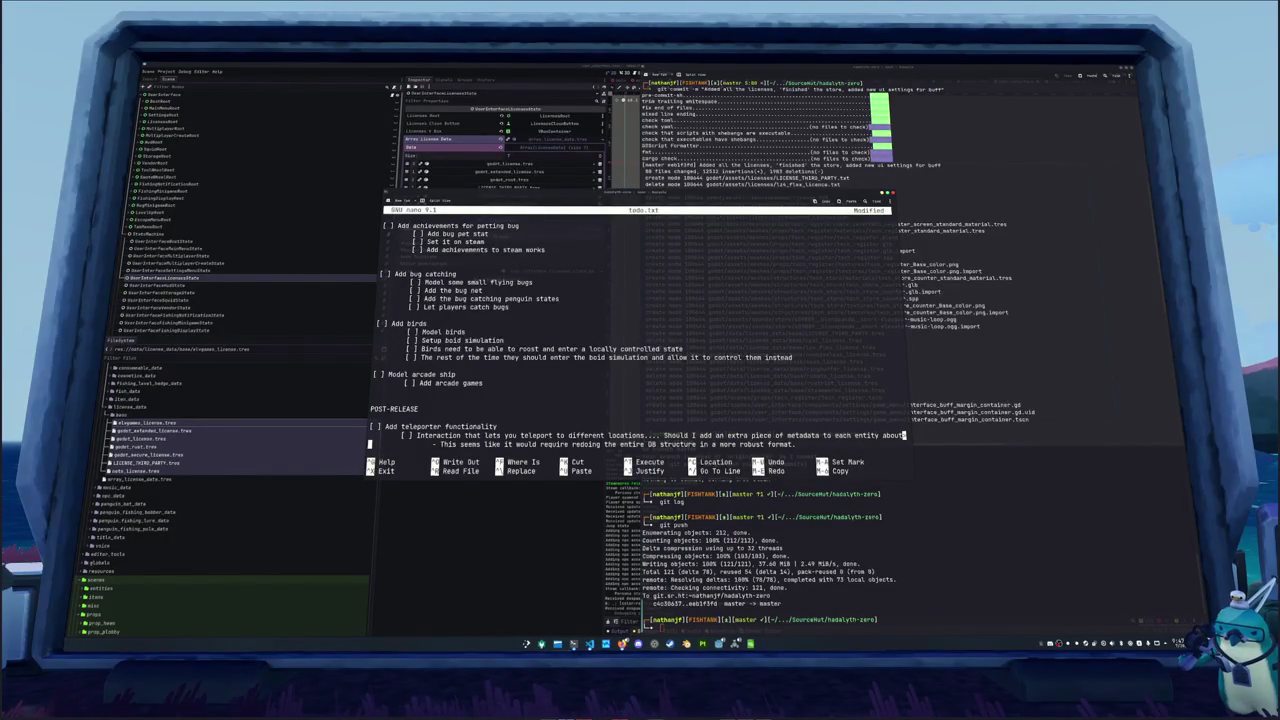
pyautogui.write("- Need to refactor island to be it's own scene so I can spawn other islands in?             - Island as a loaded scene at the origin.  Need to ensure NPCs and other scenes have a chance to spawn themselves corr             - Fish spawning needs to occur across multiple instances at the same time")
pyautogui.press('Up')
pyautogui.press('Up')
pyautogui.press('Up')
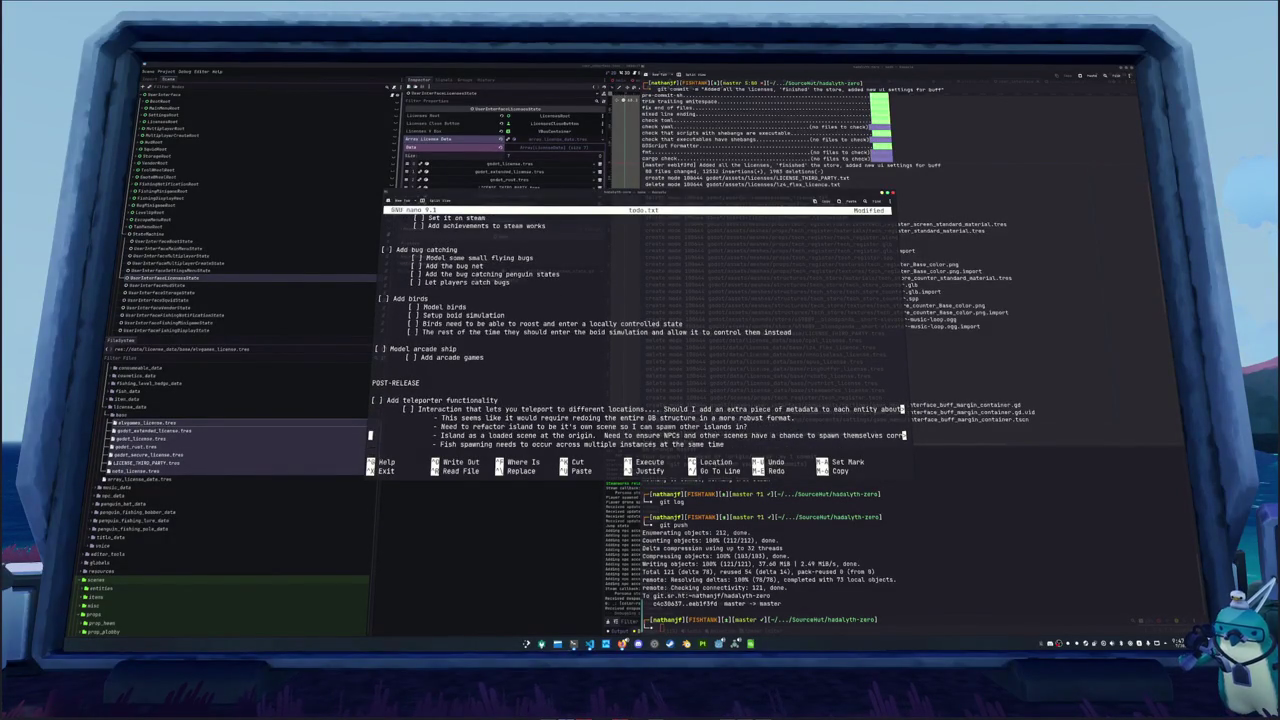
pyautogui.press('Up')
pyautogui.press('Up')
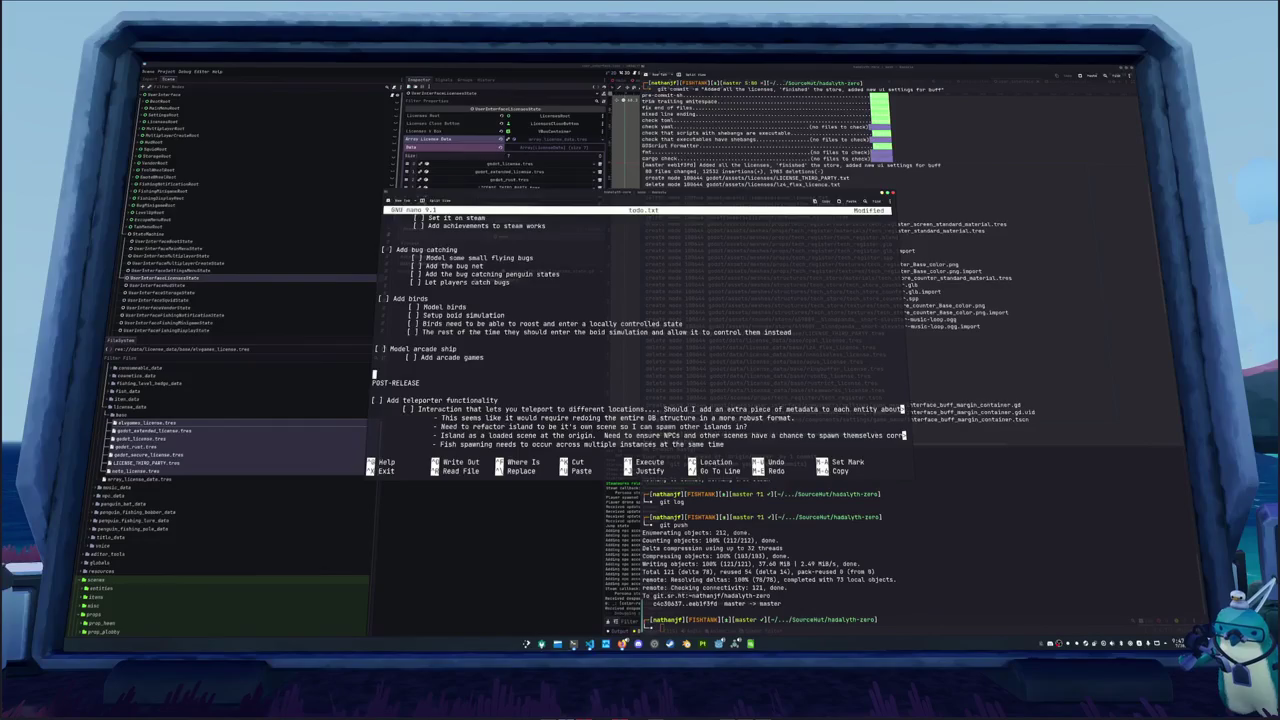
pyautogui.press('Delete')
# Exit nano so it asks whether to save todo.txt
pyautogui.press('Down')
pyautogui.press('Down')
pyautogui.press('Down')
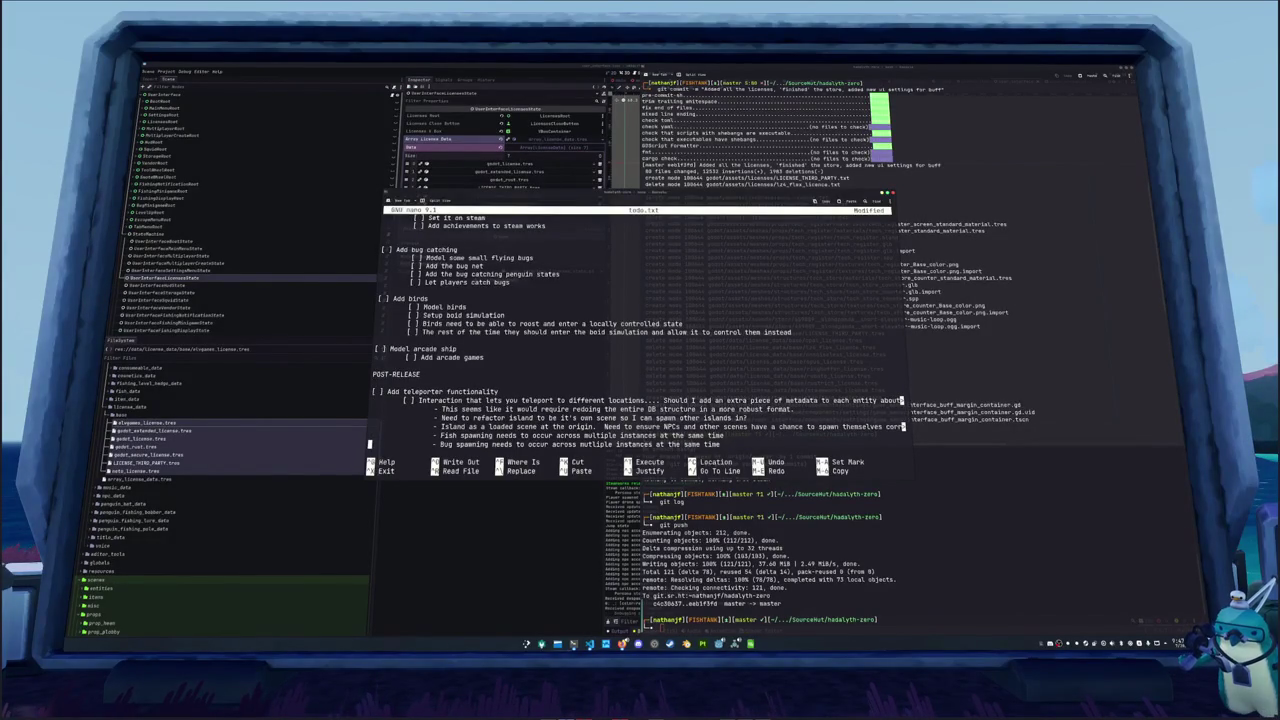
pyautogui.press('Down')
pyautogui.press('Down')
pyautogui.press('Down')
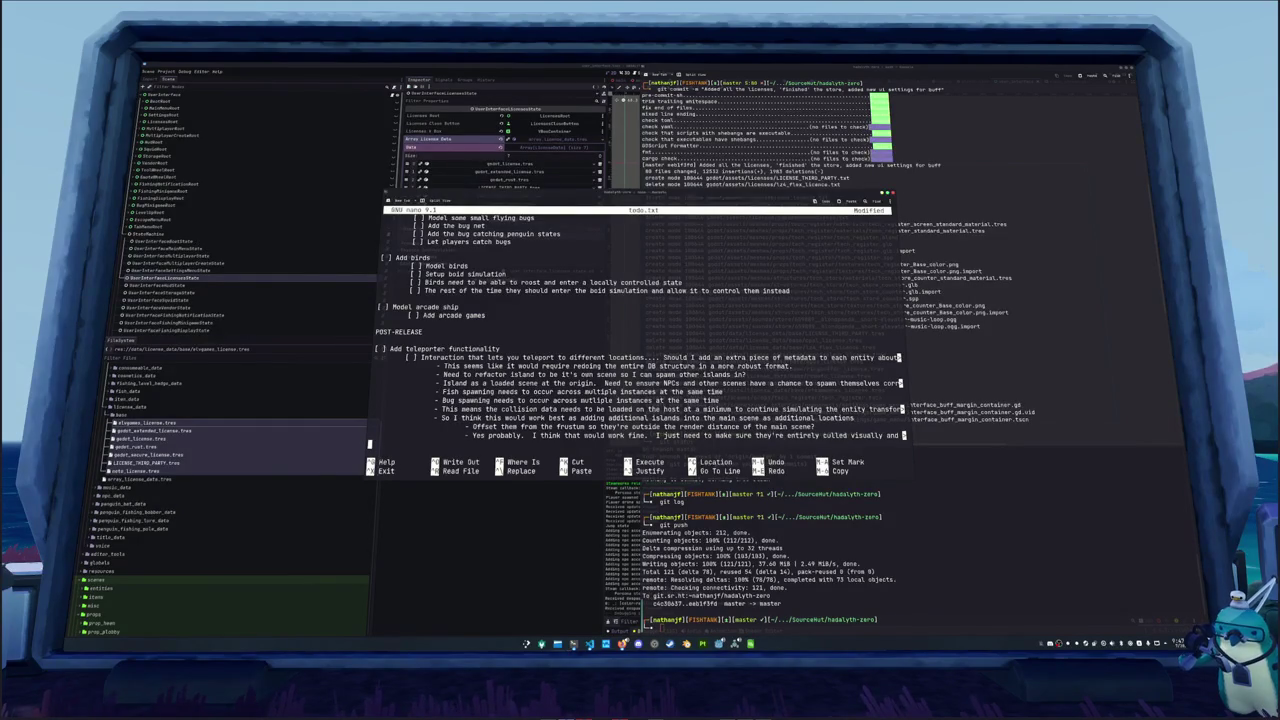
pyautogui.hotkey('ctrl', 'x')
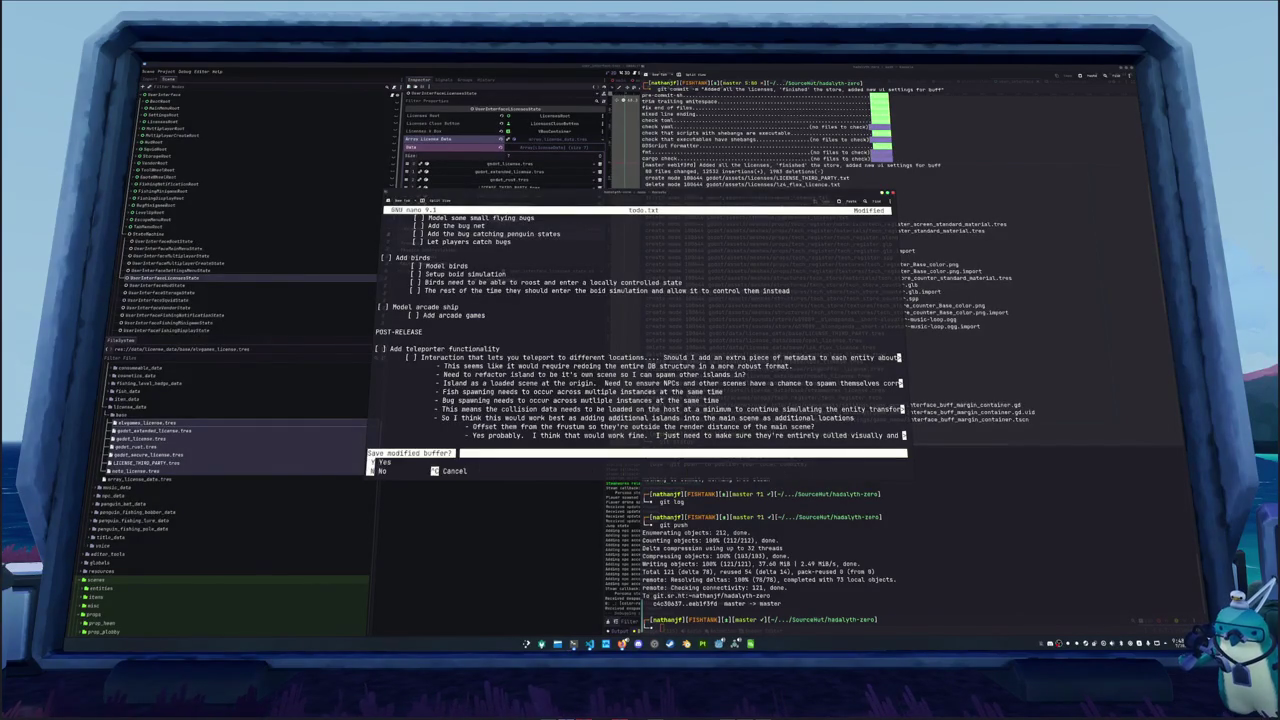
# Save todo.txt and check the repository with git status
pyautogui.press('y')
pyautogui.press('Return')
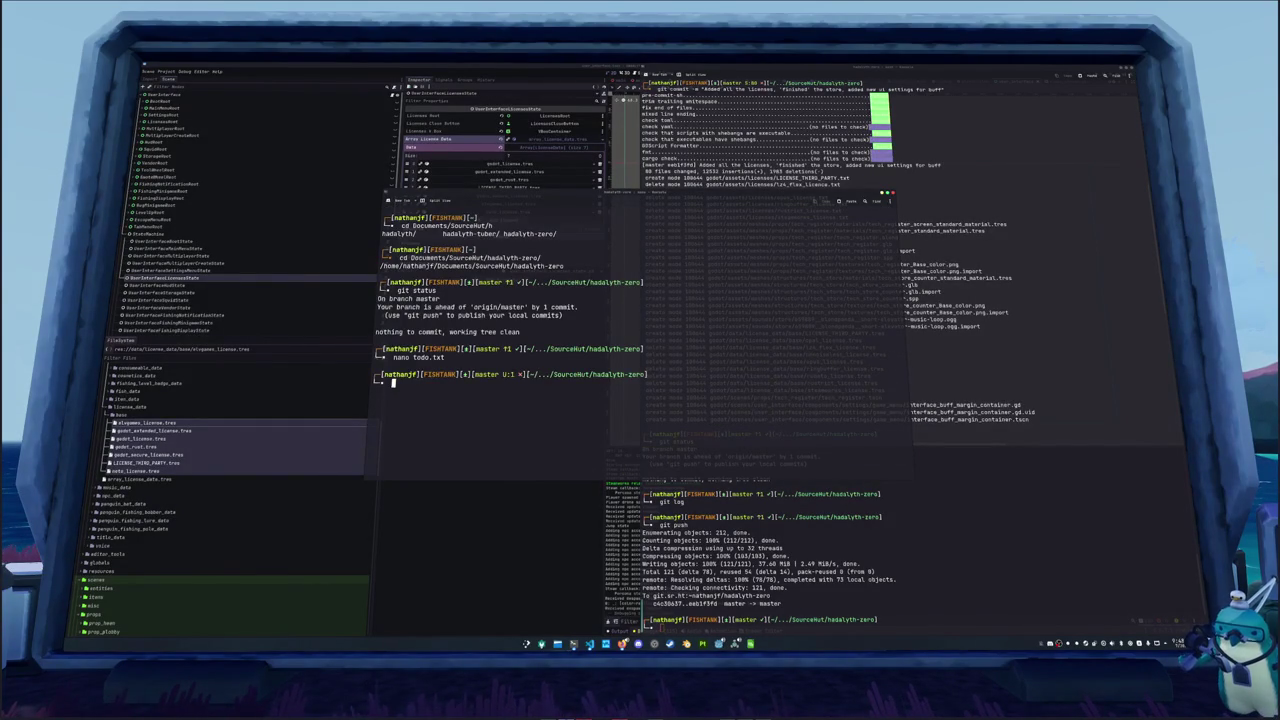
pyautogui.write('clear')
pyautogui.hotkey('ctrl', 'l')
pyautogui.write('git status')
pyautogui.press('Return')
# Stage all files, commit with 'updated todo', and re-stage the hook-fixed todo.txt
pyautogui.write('git add *')
pyautogui.press('Return')
pyautogui.write('git commit -m ')
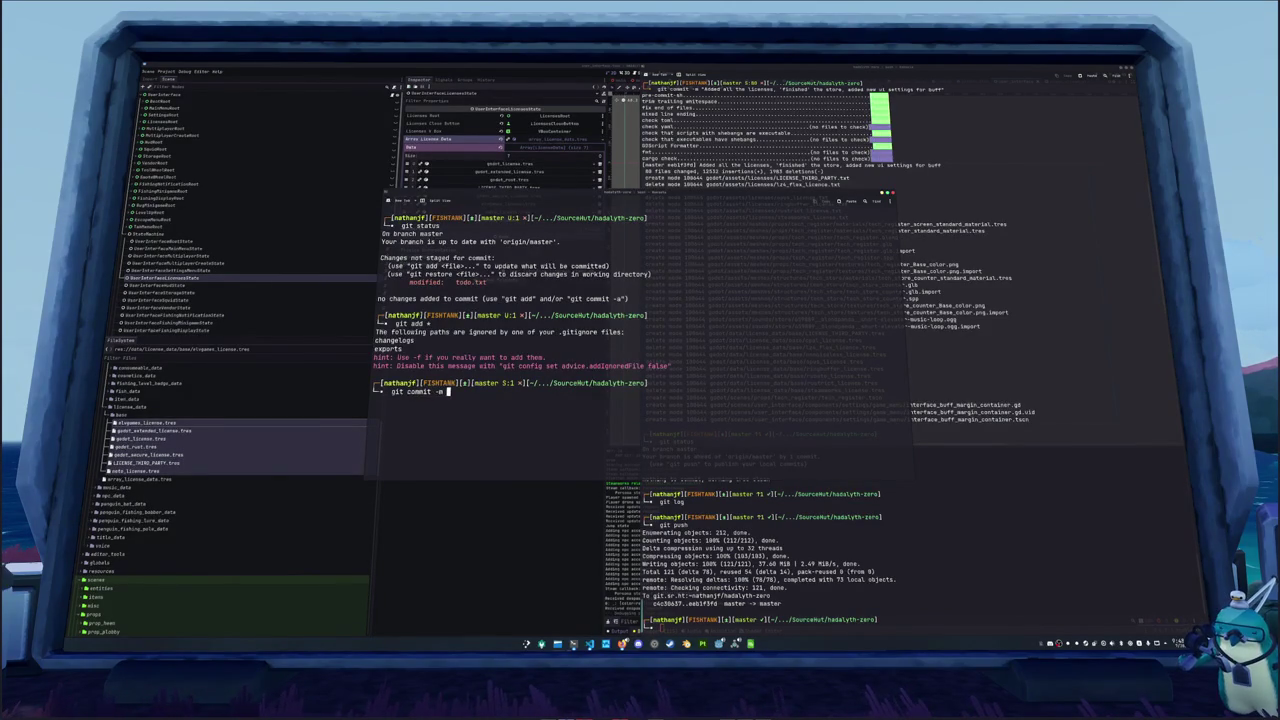
pyautogui.write('"updated todo')
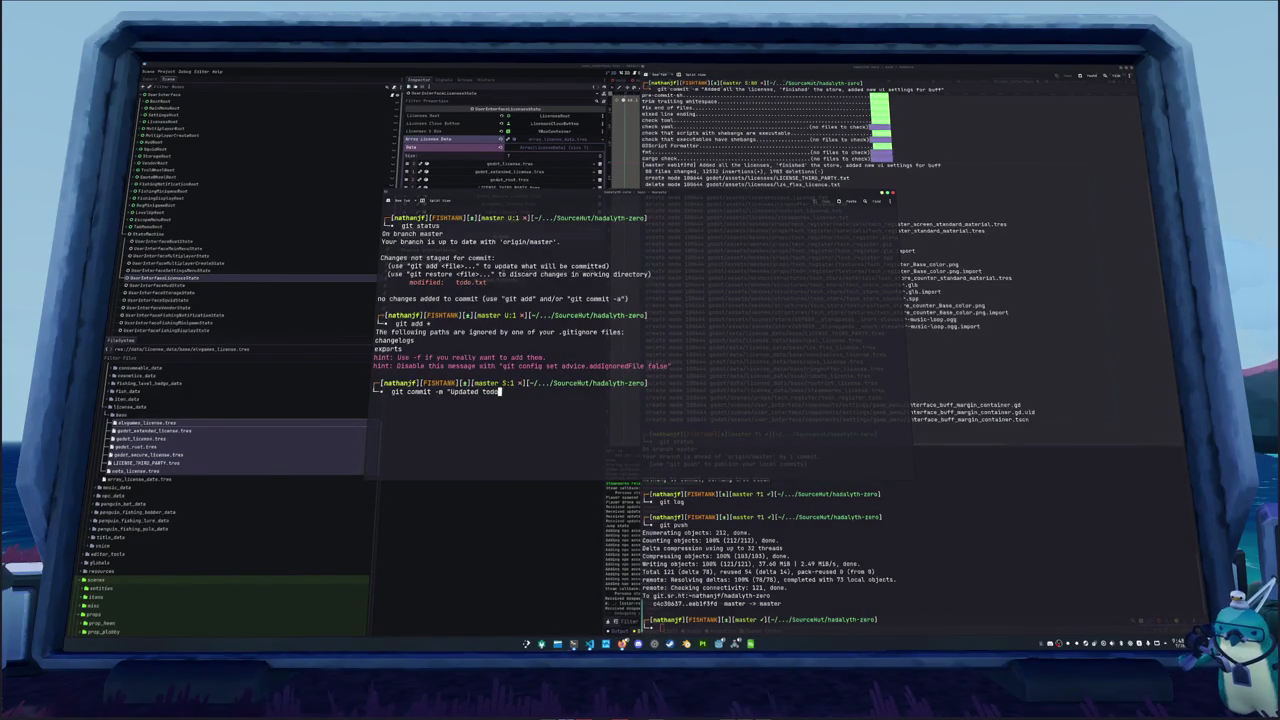
pyautogui.press('Return')
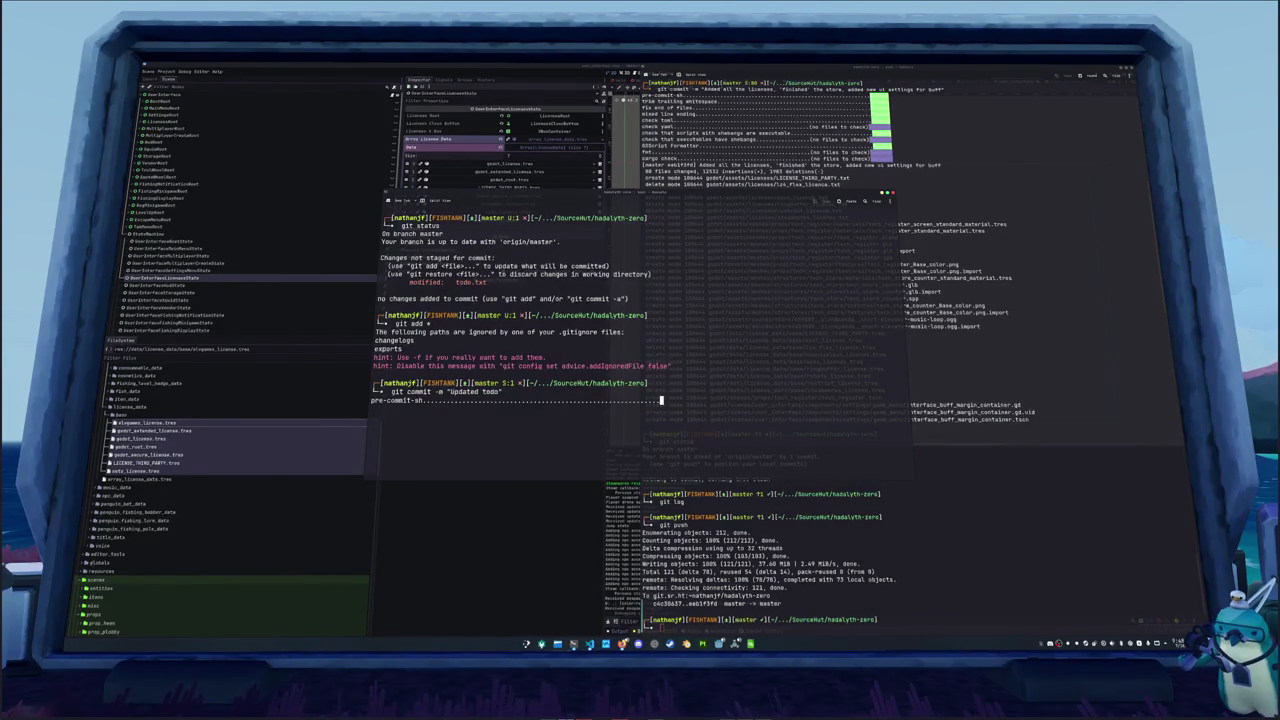
pyautogui.write('git ad')
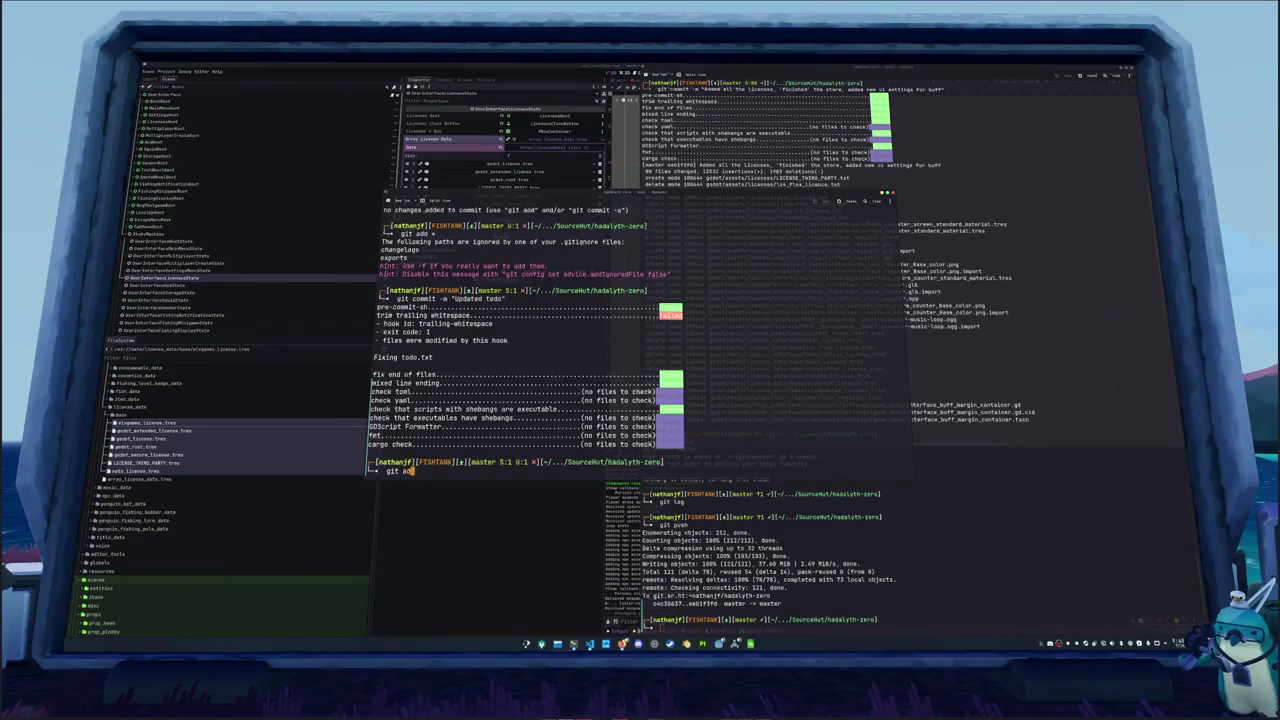
pyautogui.write('d *')
pyautogui.press('Return')
# Rerun the licenses commit from history, push to master, and reopen todo.txt in nano
pyautogui.write('git push')
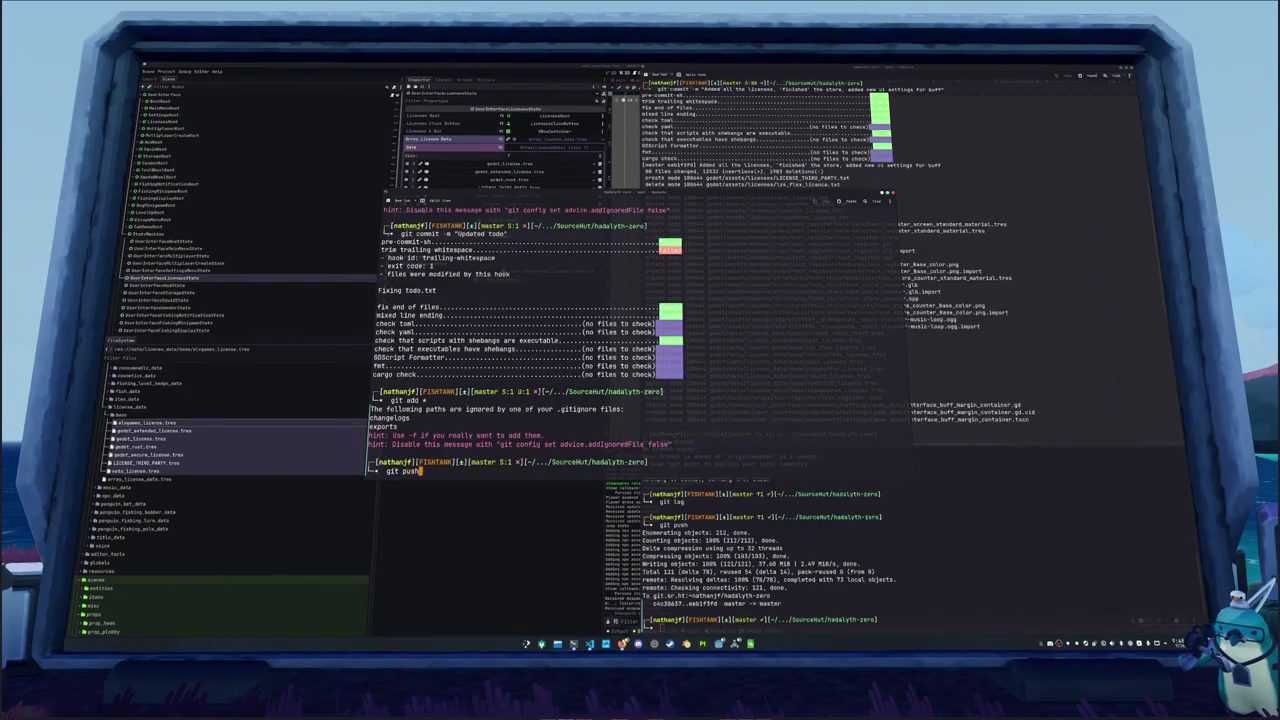
pyautogui.press('BackSpace')
pyautogui.press('BackSpace')
pyautogui.press('BackSpace')
pyautogui.press('Up')
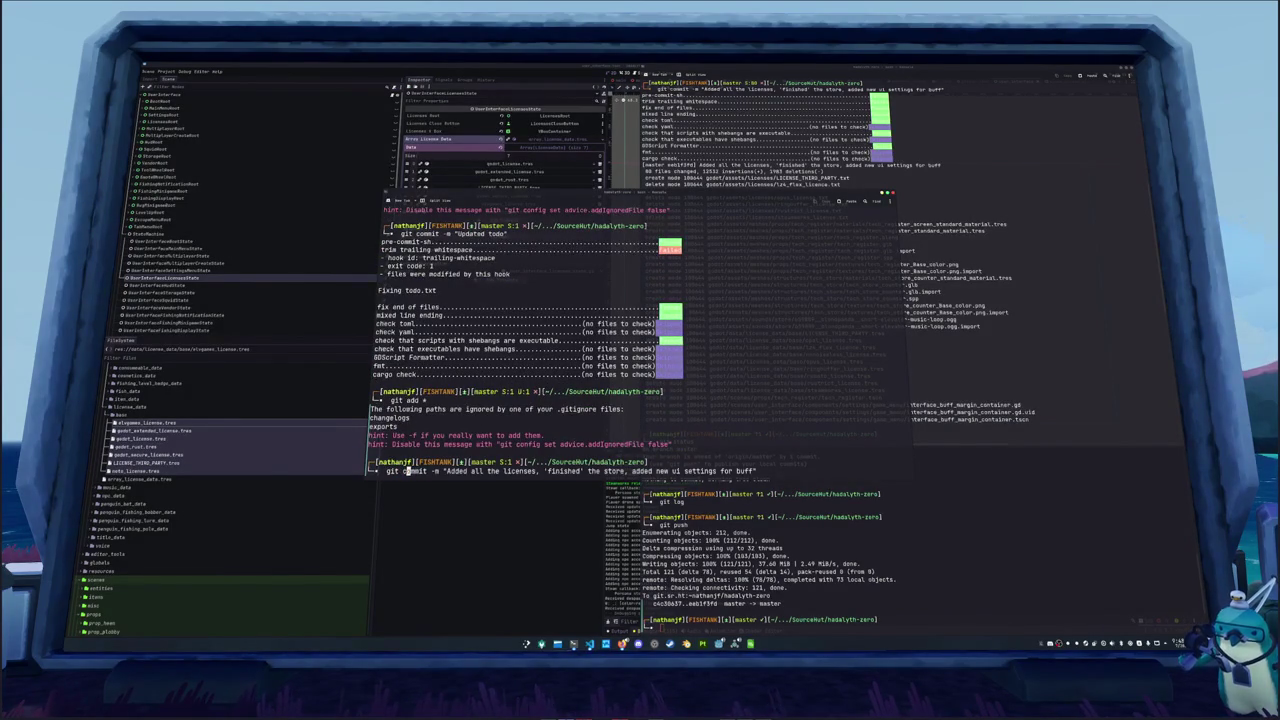
pyautogui.press('Return')
pyautogui.write('git push')
pyautogui.press('Return')
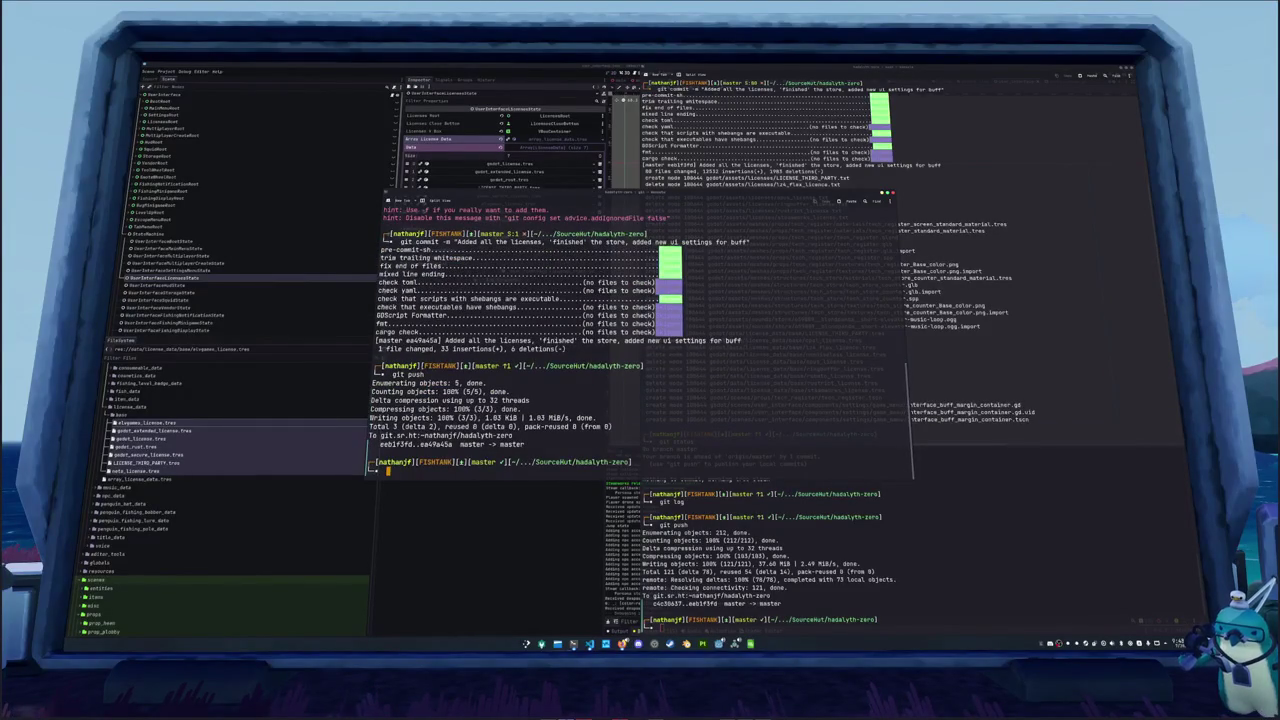
pyautogui.write('nan')
pyautogui.write('o todo.txt')
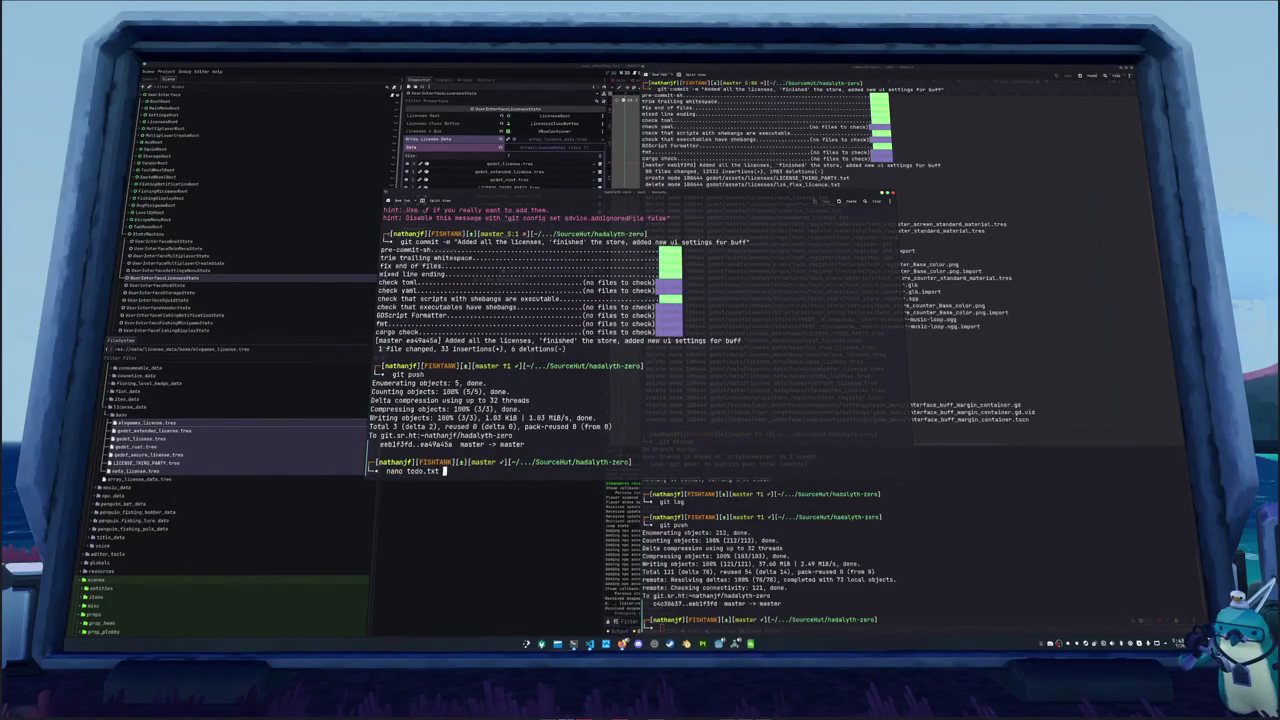
pyautogui.press('Return')
pyautogui.press('Return')
pyautogui.press('Return')
# Add '[ ] Can the player toggle if they see buffs under names?' at the top, then save the Godot scene
pyautogui.press('Up')
pyautogui.press('Up')
pyautogui.write('[ ]')
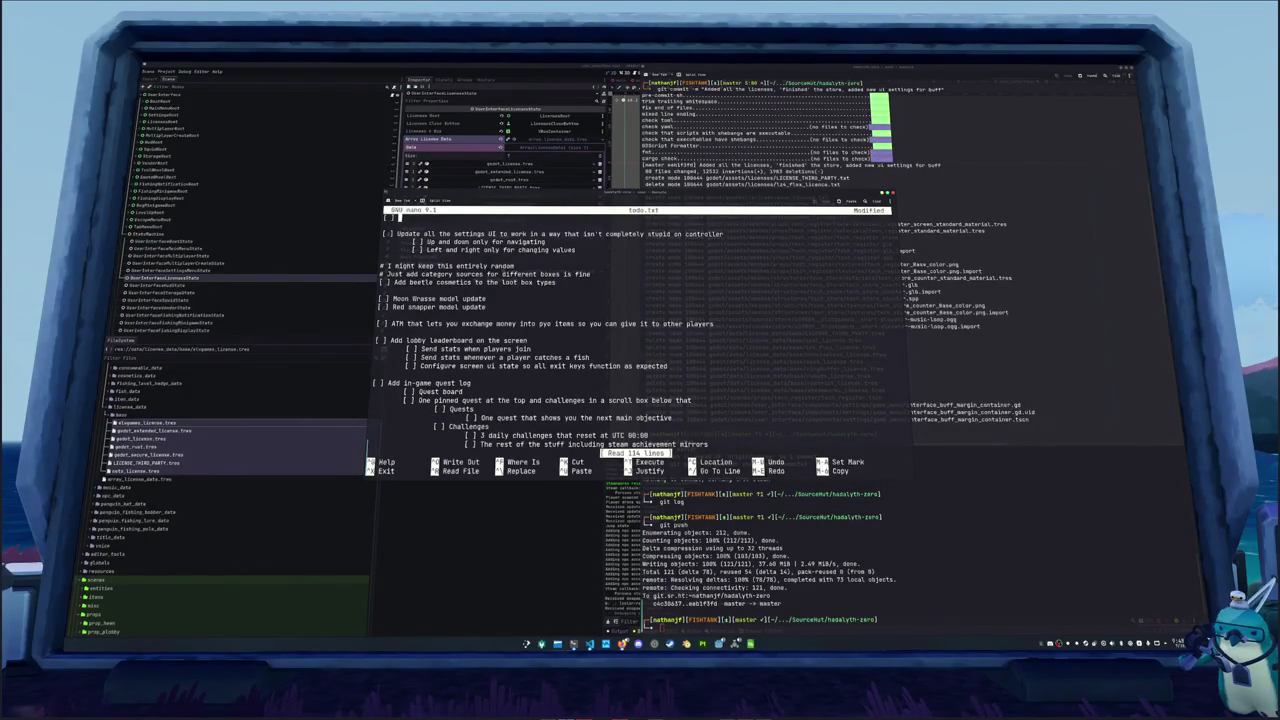
pyautogui.write(' Can the player to')
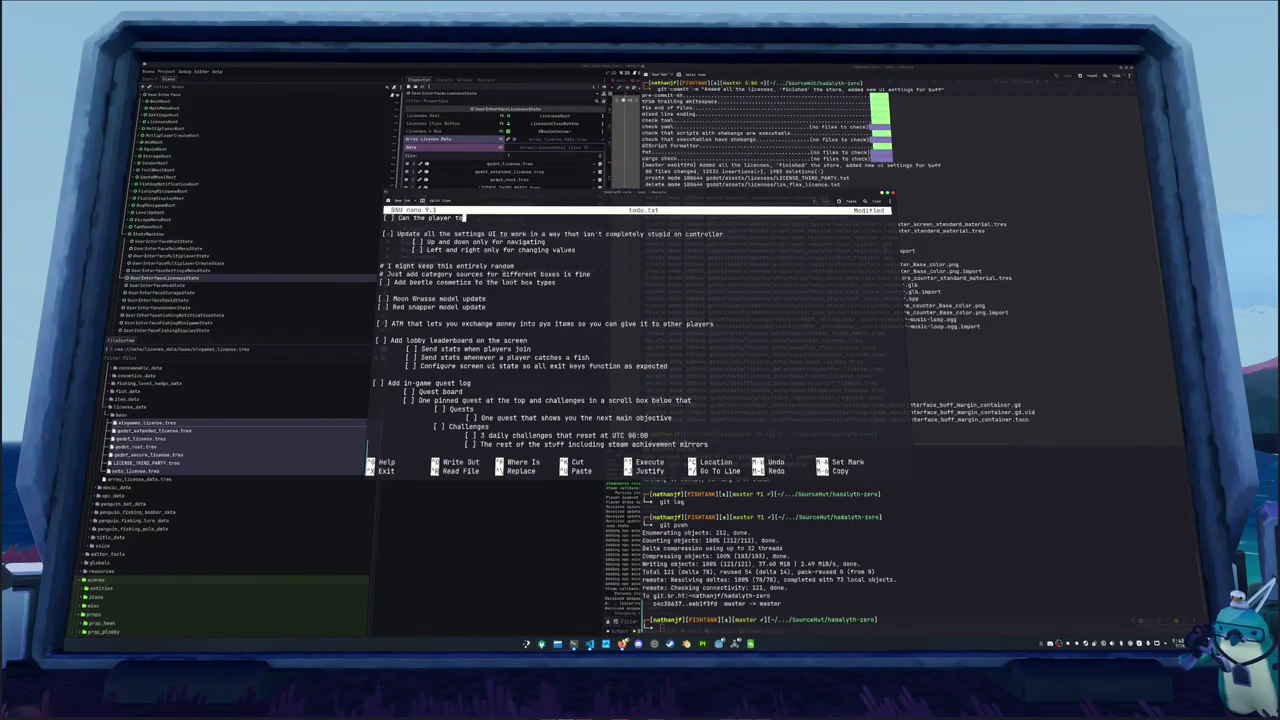
pyautogui.write('ggle if they see buffs under names?')
pyautogui.press('super+1')
pyautogui.hotkey('ctrl', 's')
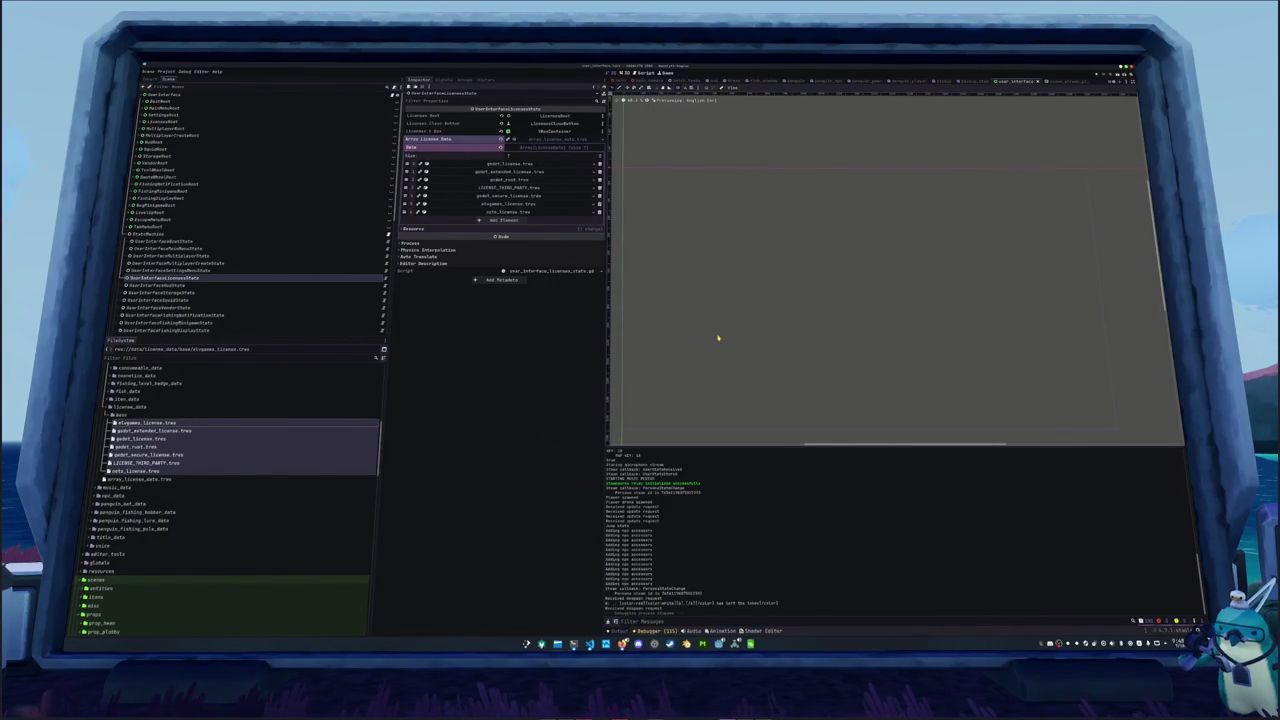
# Run the game and, in Settings' Display list, untick Show Titles and tick Show Own Name
pyautogui.press('F5')
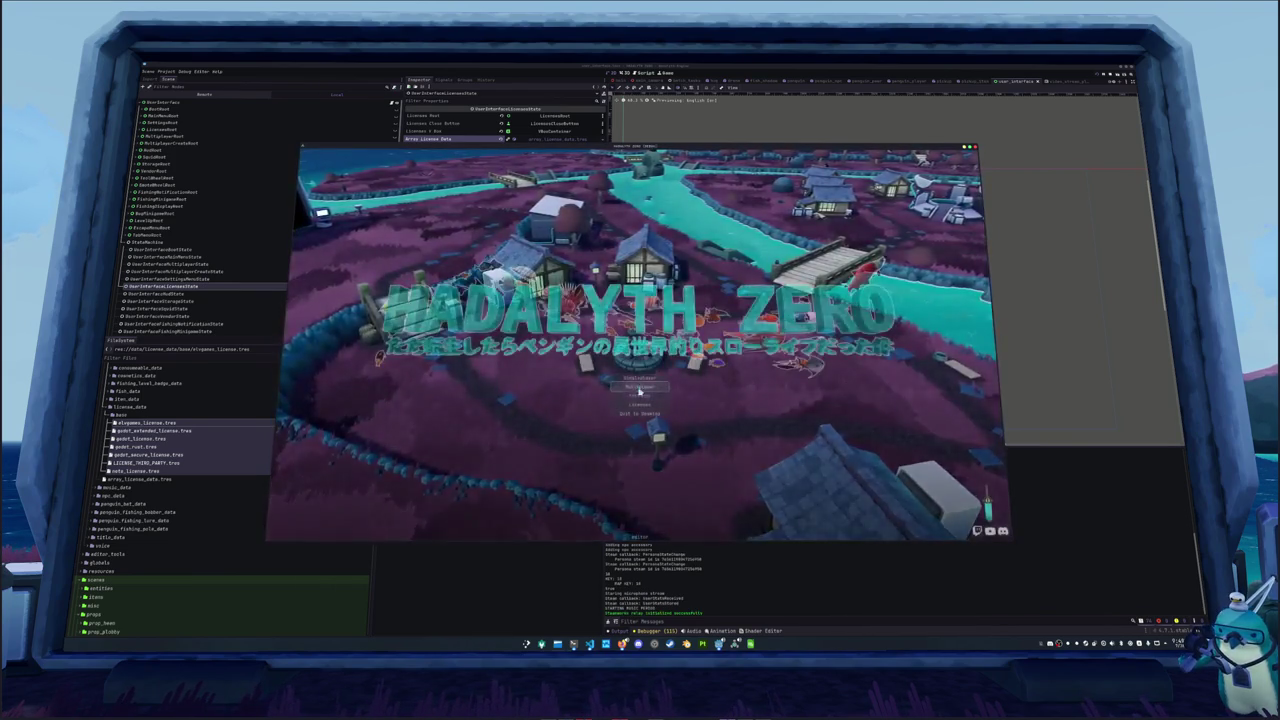
pyautogui.click(632, 395)
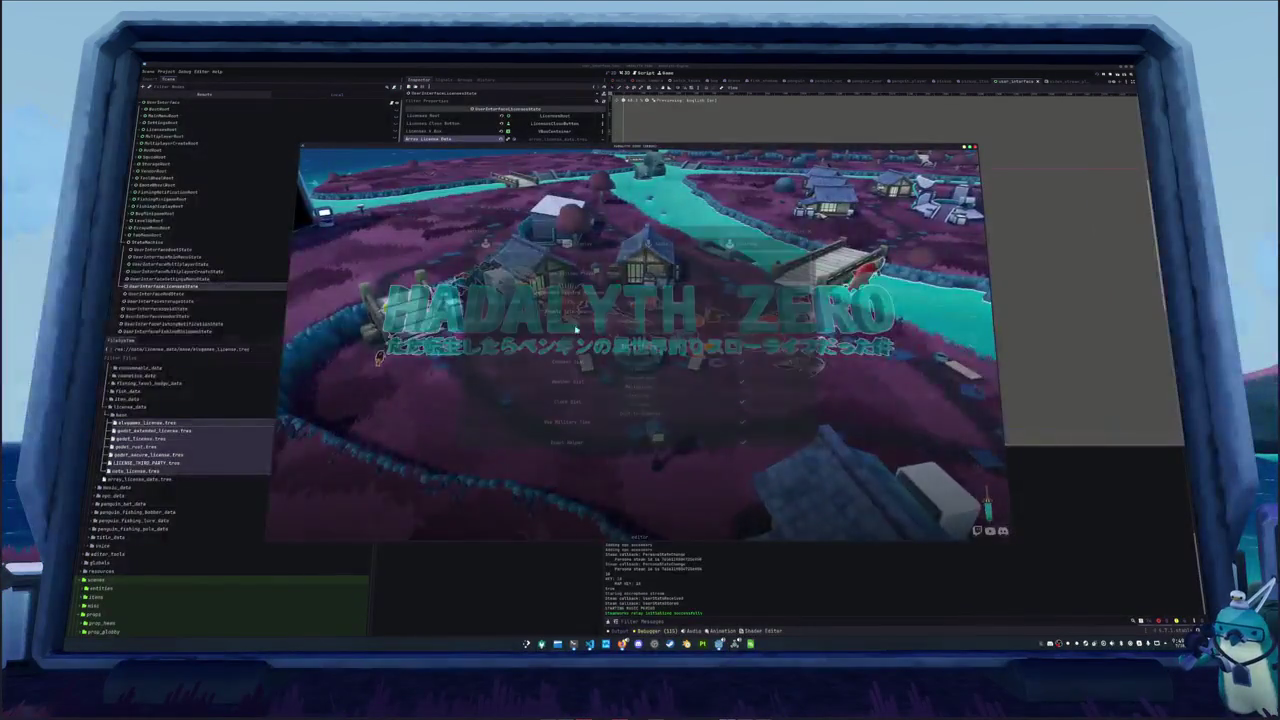
pyautogui.scroll(-5, 620, 366)
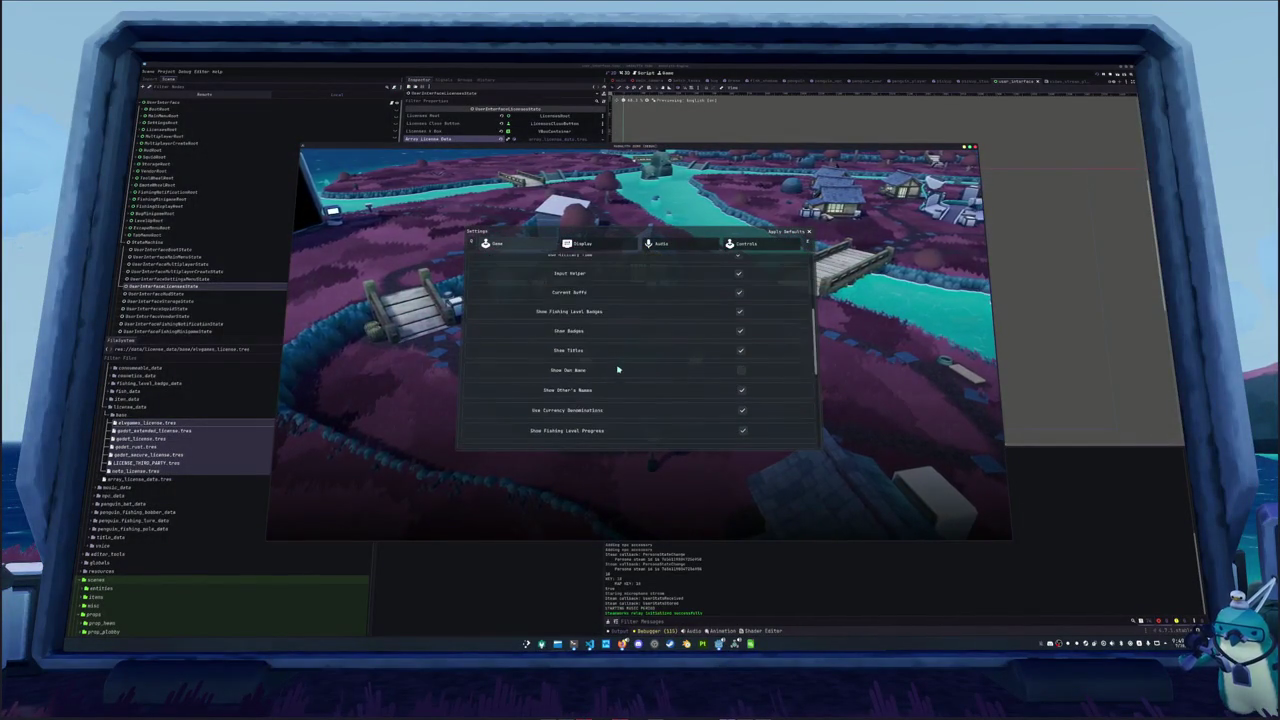
pyautogui.scroll(-2, 626, 394)
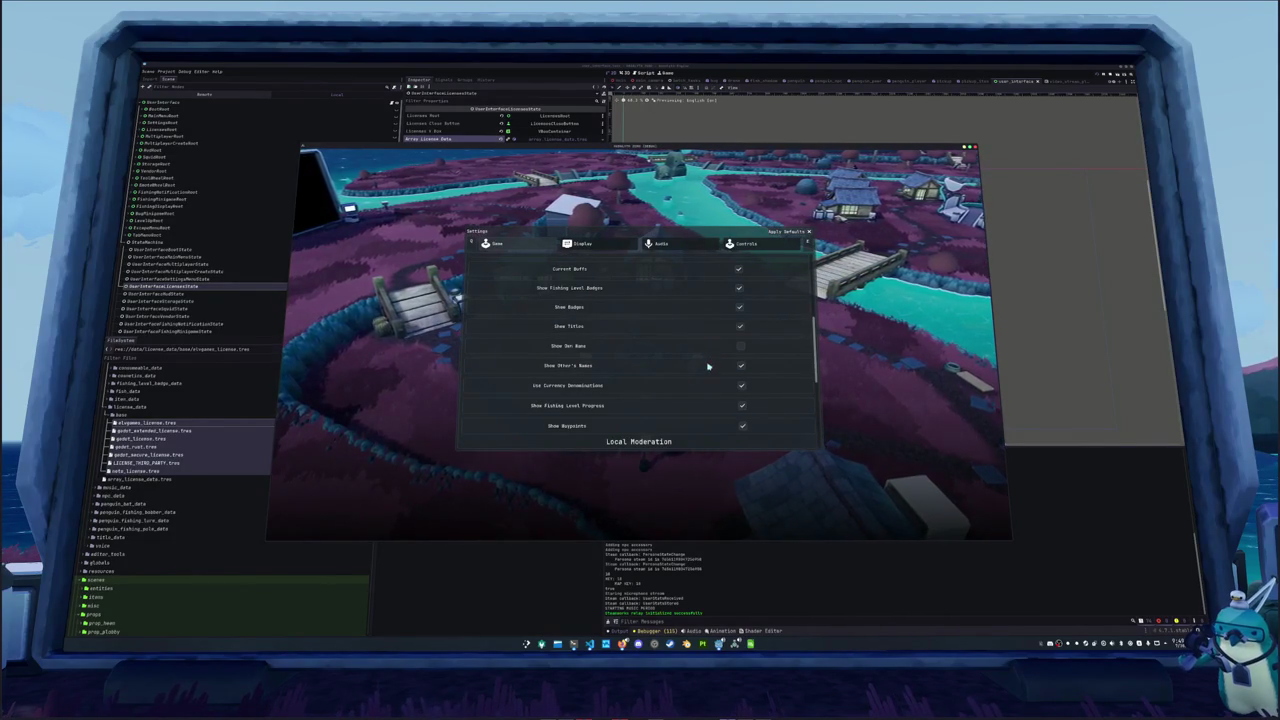
pyautogui.scroll(1, 575, 333)
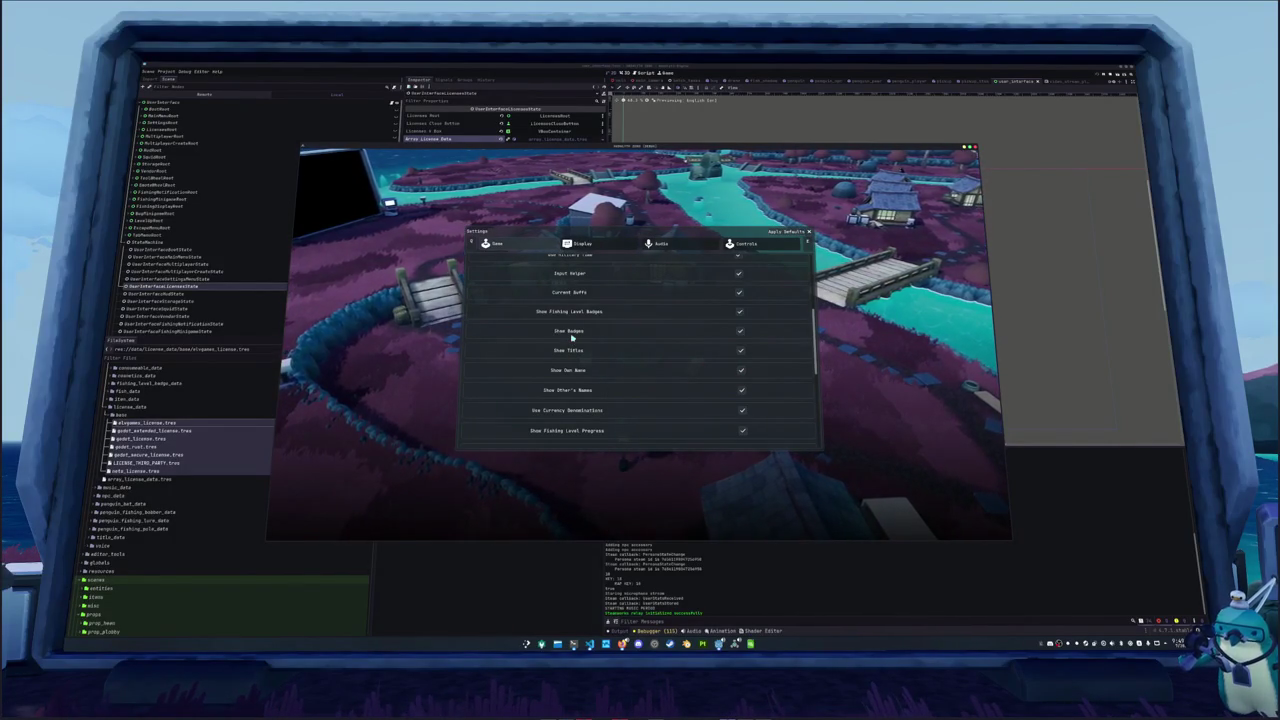
pyautogui.click(741, 351)
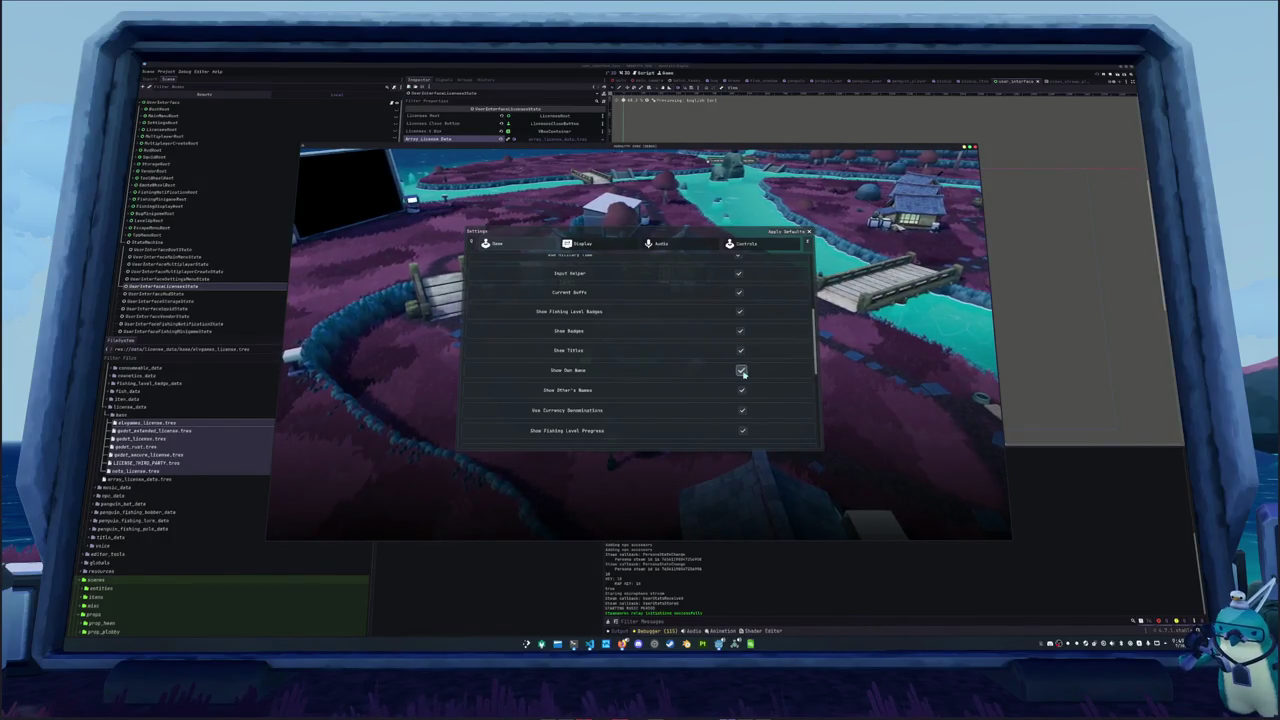
pyautogui.click(742, 372)
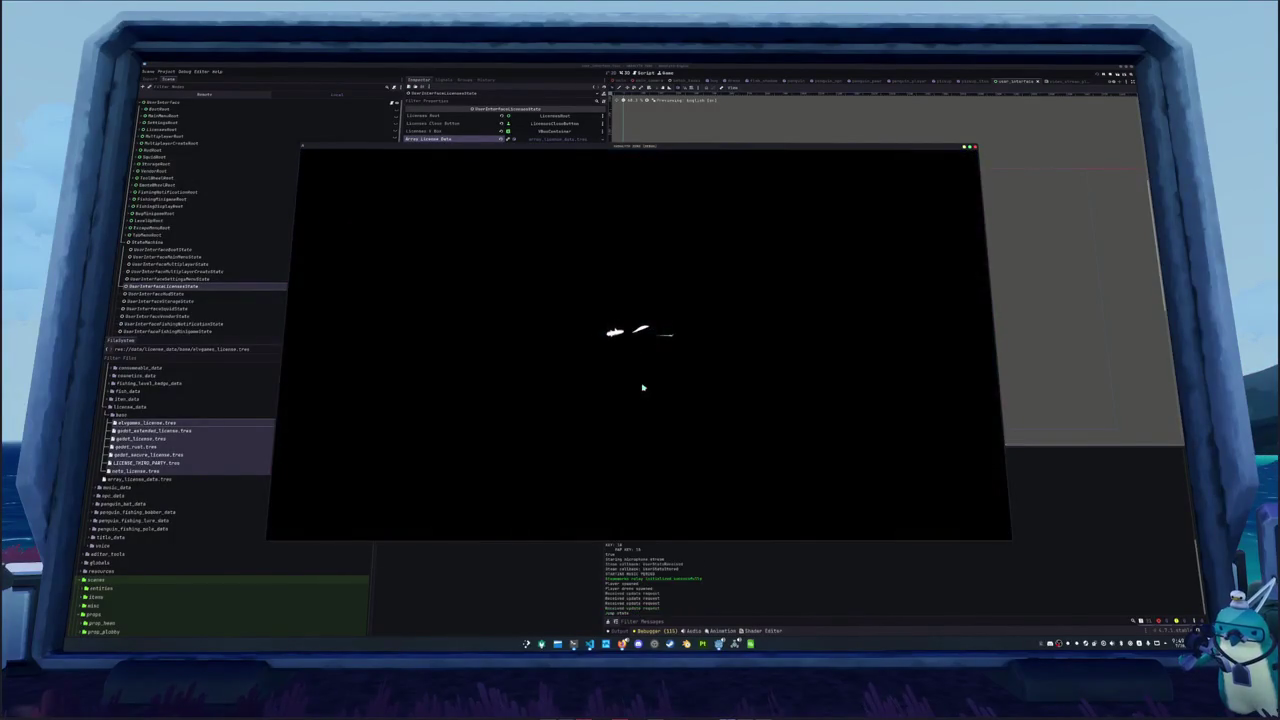
# Buy a Kelp Smoothie from the vending machine, walk away, then stop the game with F5
pyautogui.press('Tab')
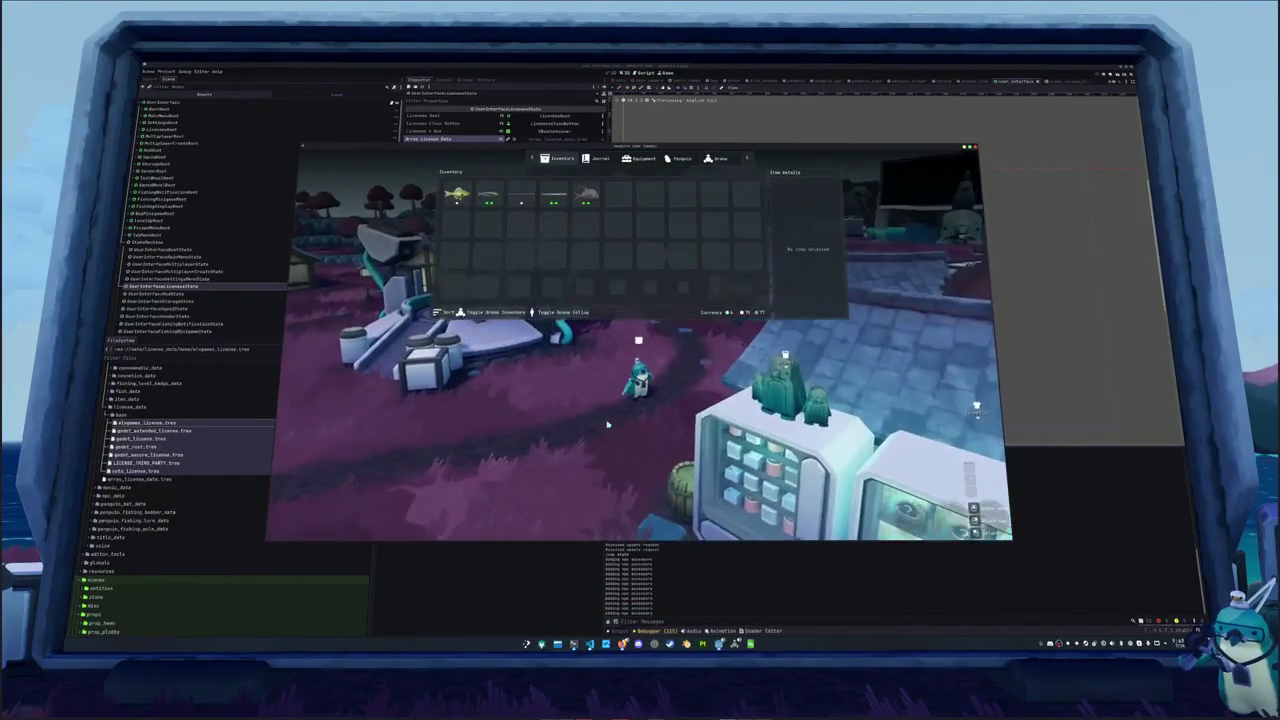
pyautogui.press('Tab')
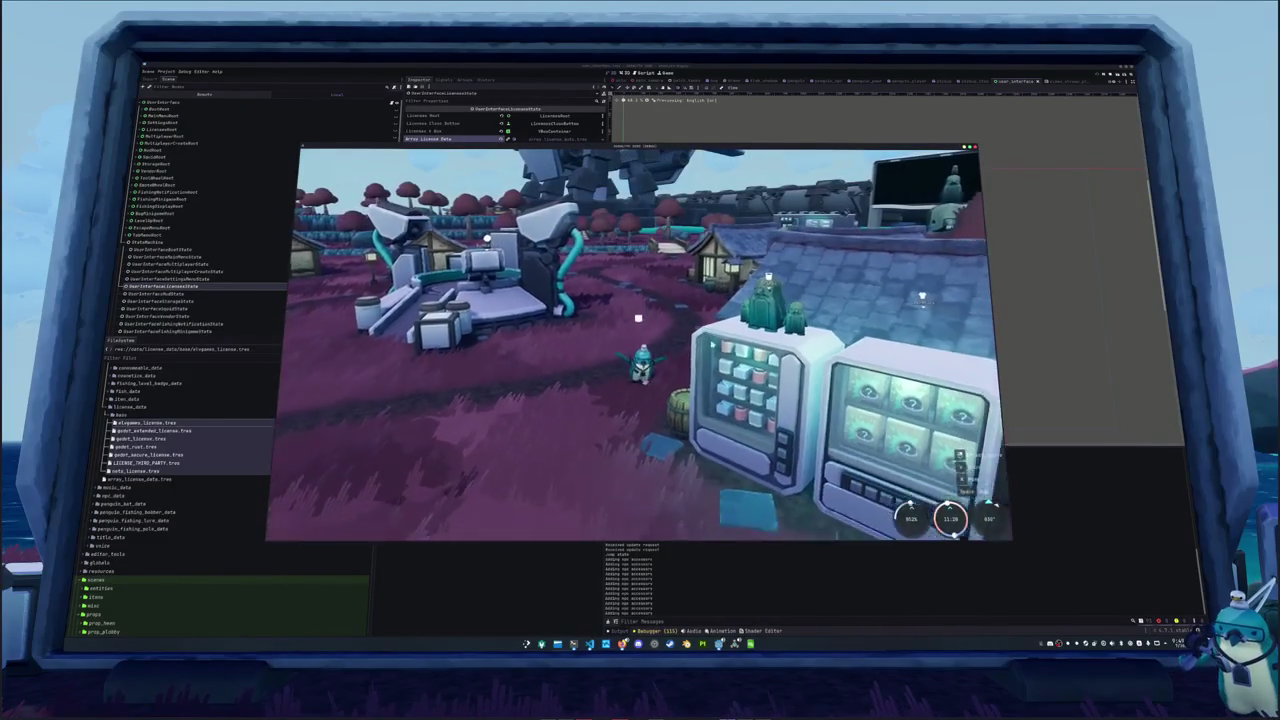
pyautogui.press('e')
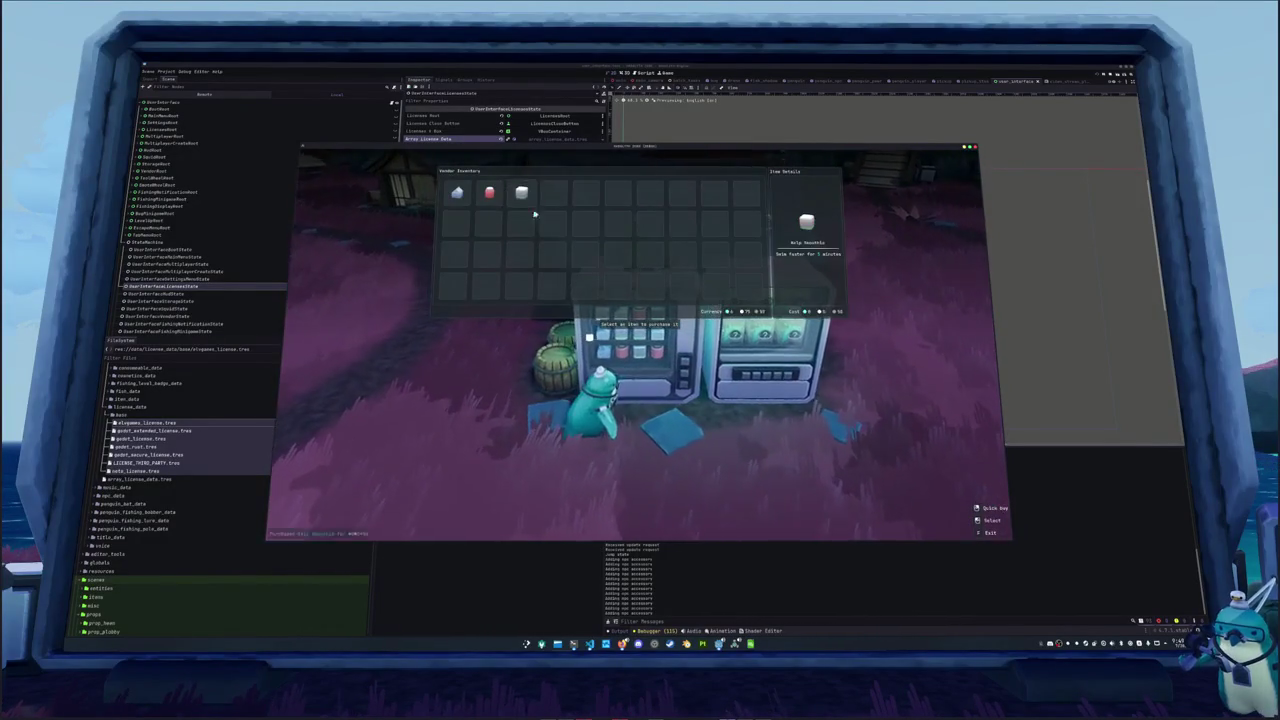
pyautogui.click(535, 213)
pyautogui.press('Tab')
pyautogui.press('Tab')
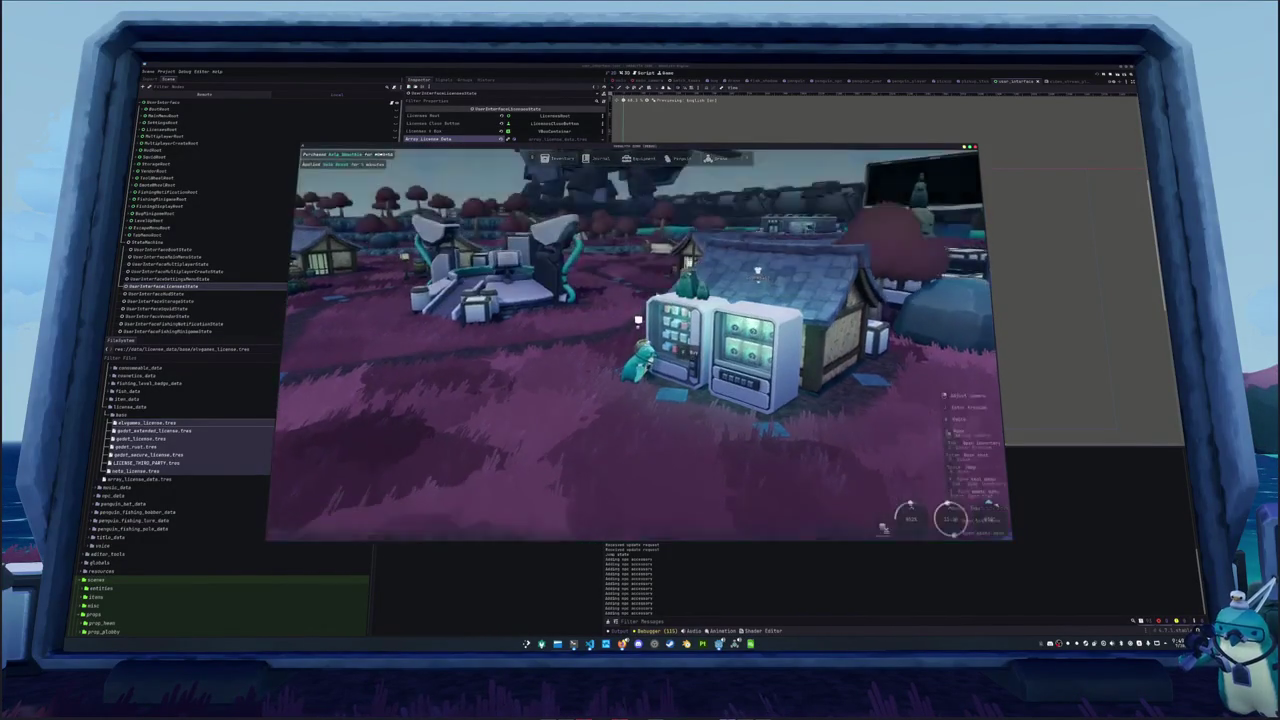
pyautogui.press('s')
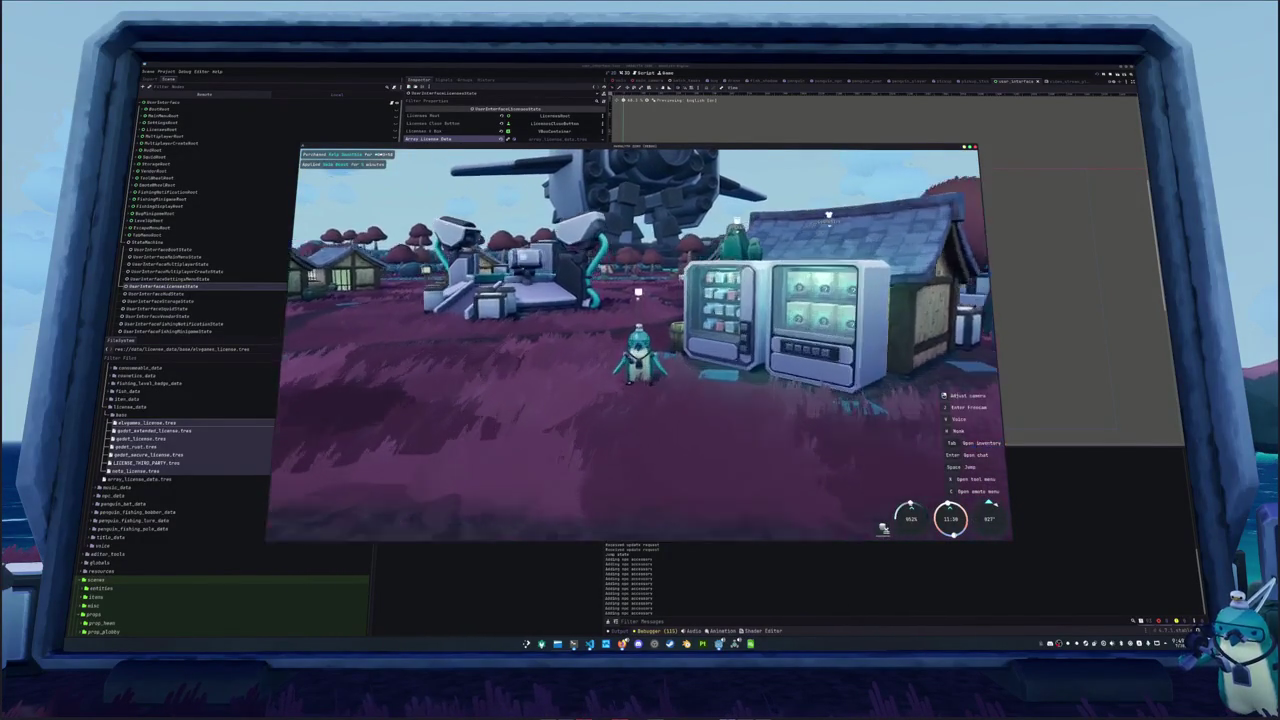
pyautogui.press('s')
pyautogui.moveTo(640, 340)
pyautogui.mouseDown()
pyautogui.moveTo(640, 270)
pyautogui.moveTo(652, 347)
pyautogui.mouseUp()
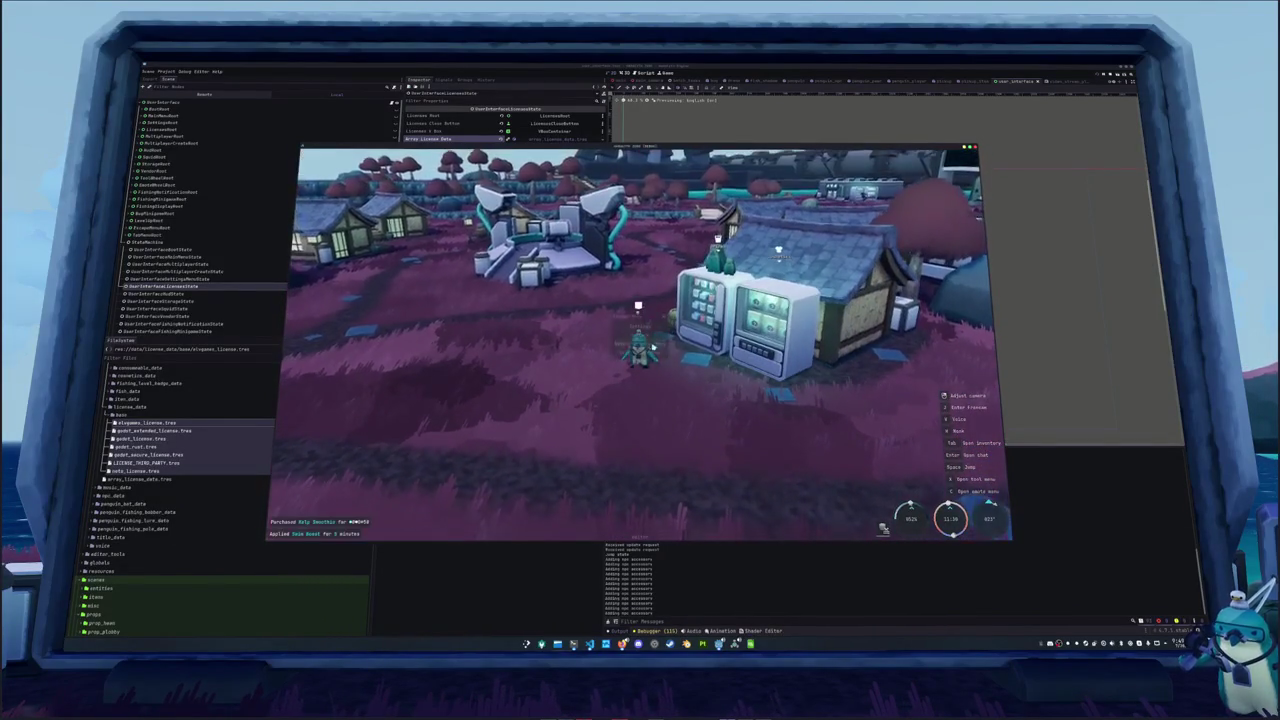
pyautogui.press('F5')
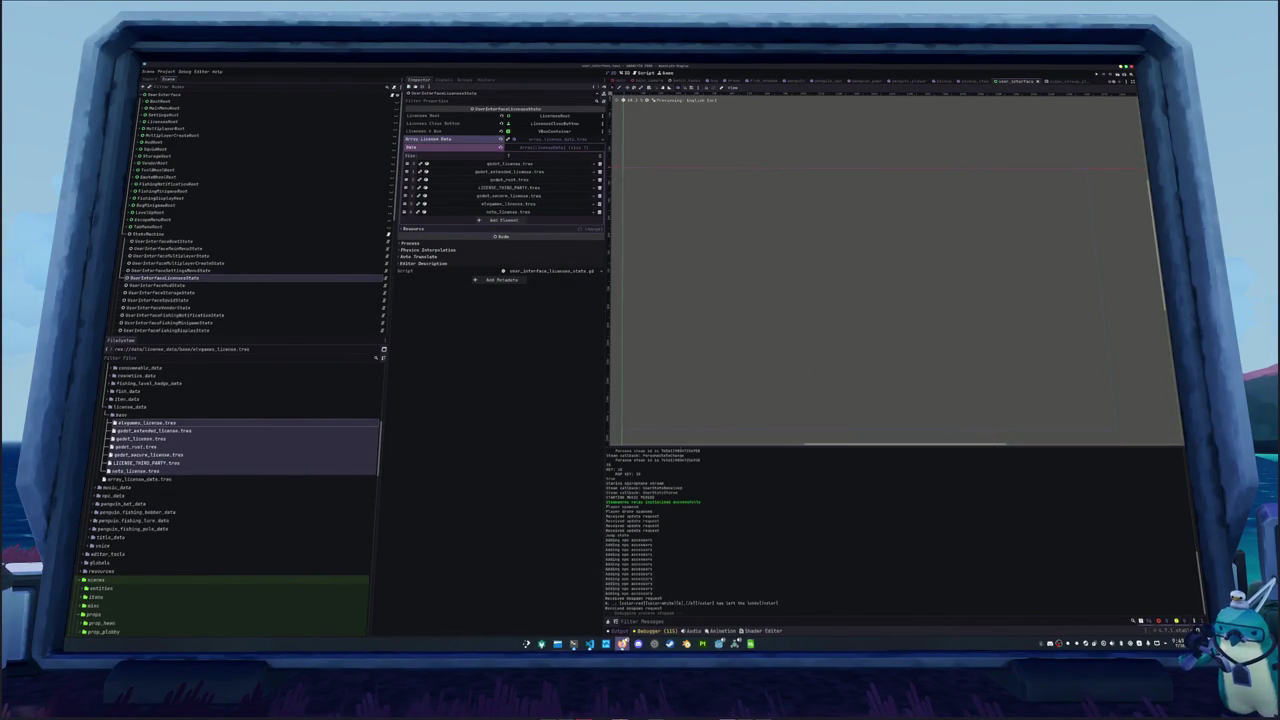
# Switch to VS Code and close the 0-steamworks license file without saving
pyautogui.moveTo(622, 643)
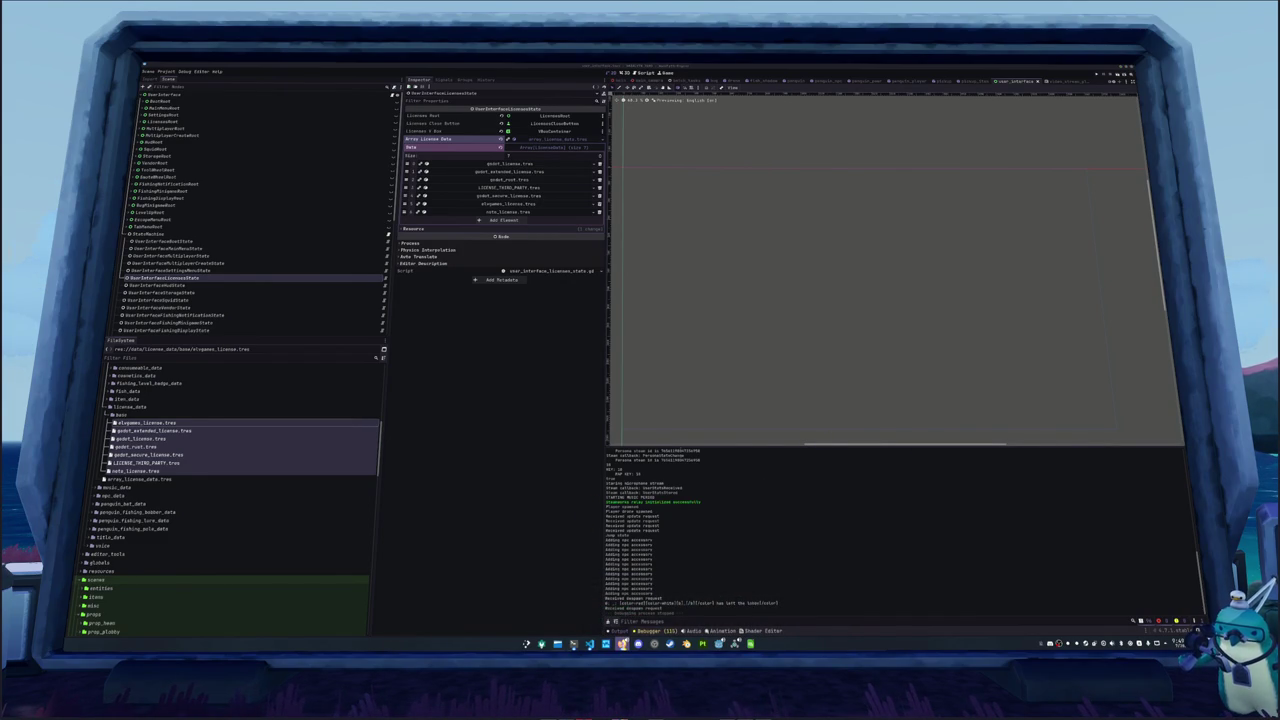
pyautogui.click(622, 644)
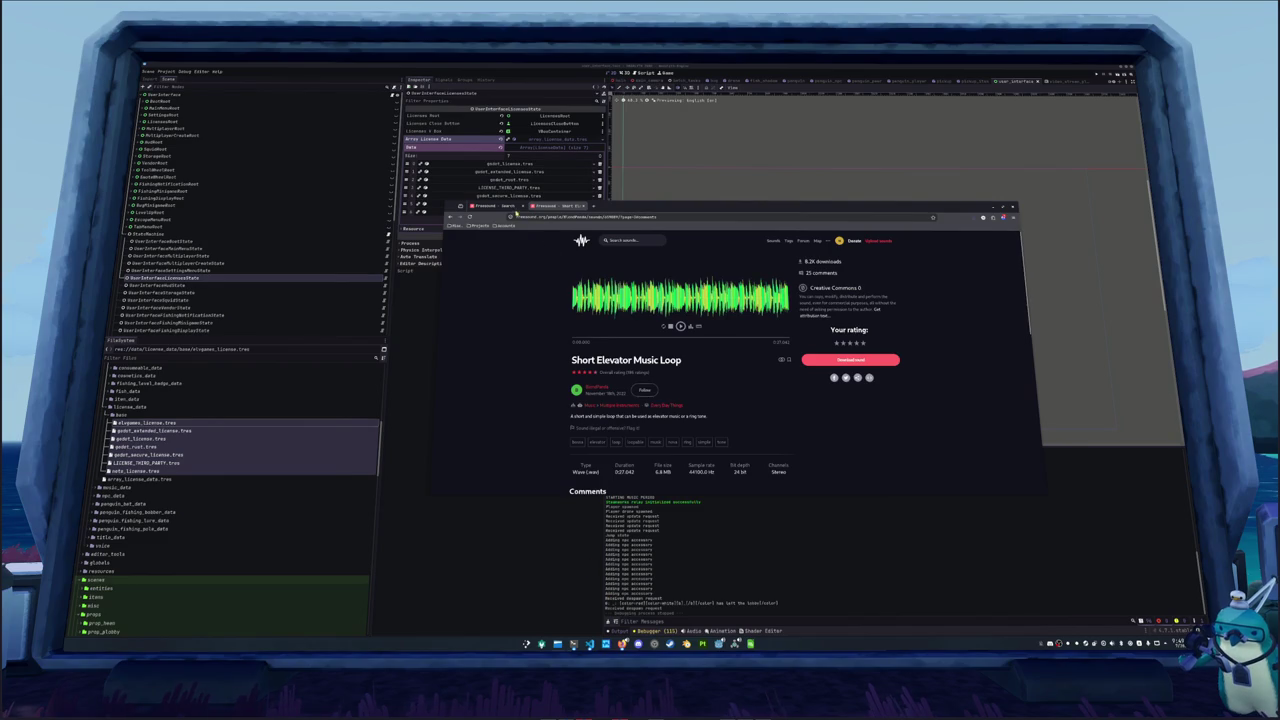
pyautogui.click(547, 478)
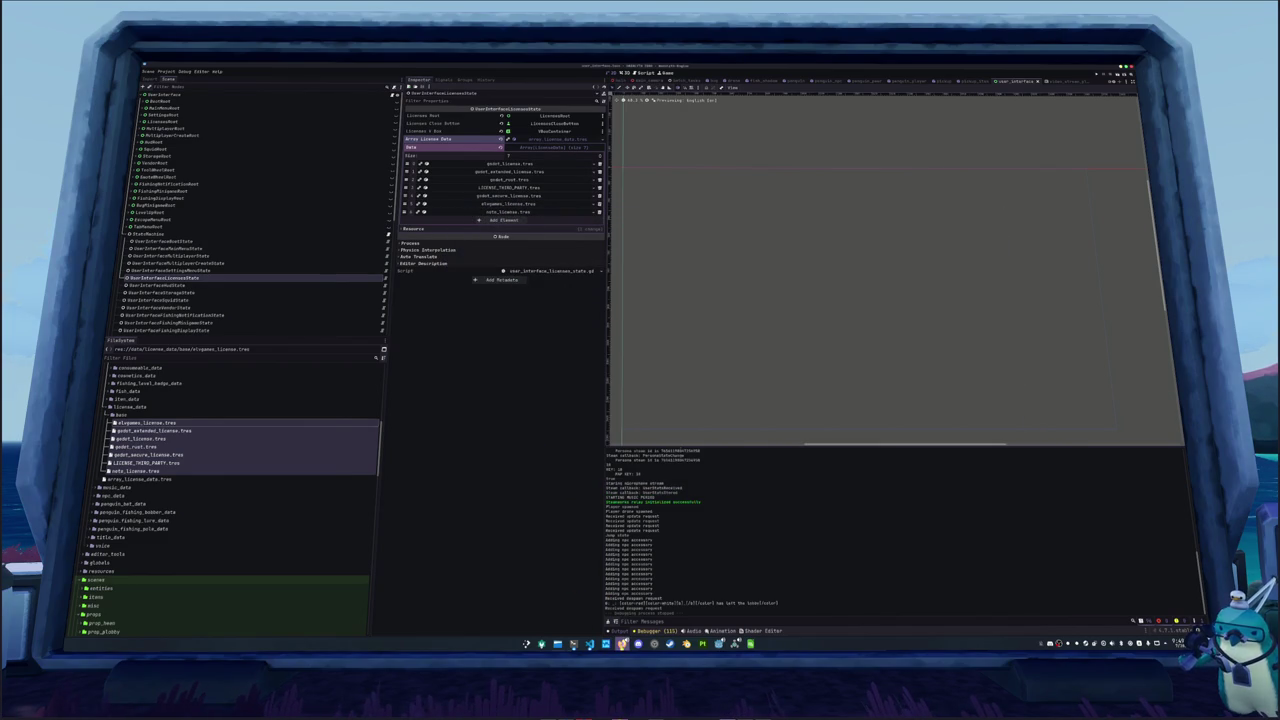
pyautogui.moveTo(622, 644)
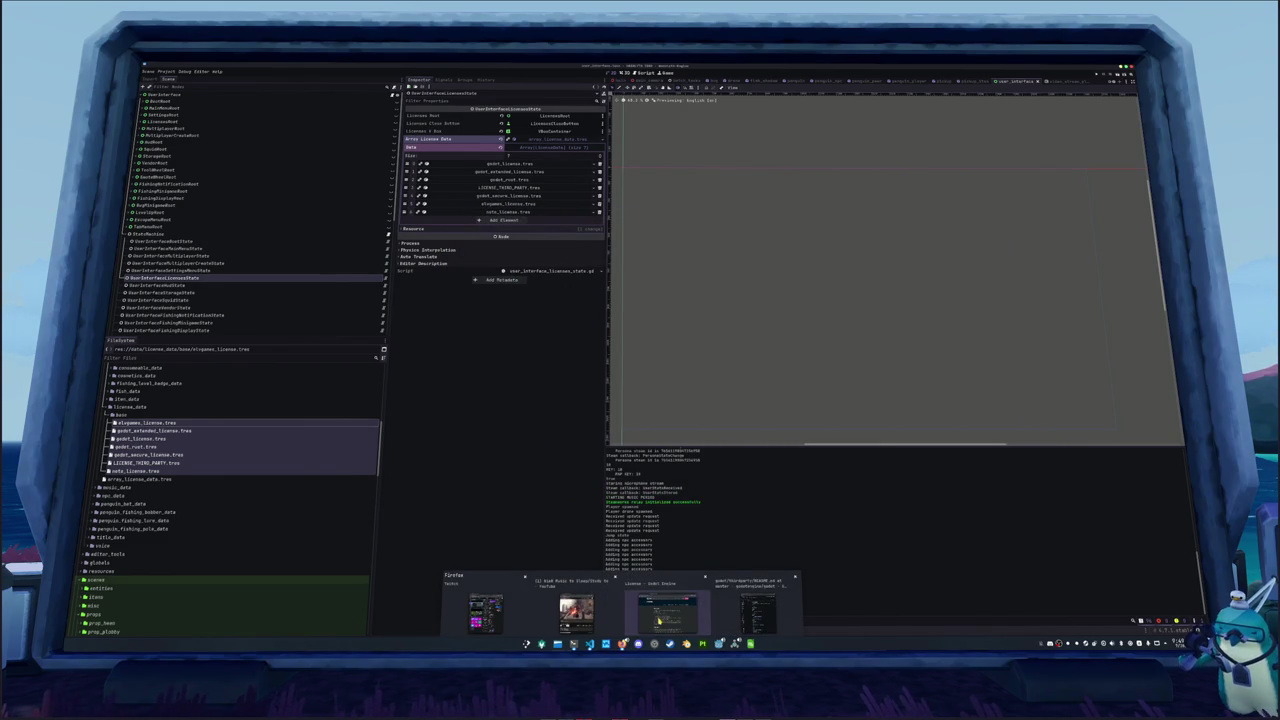
pyautogui.moveTo(668, 644)
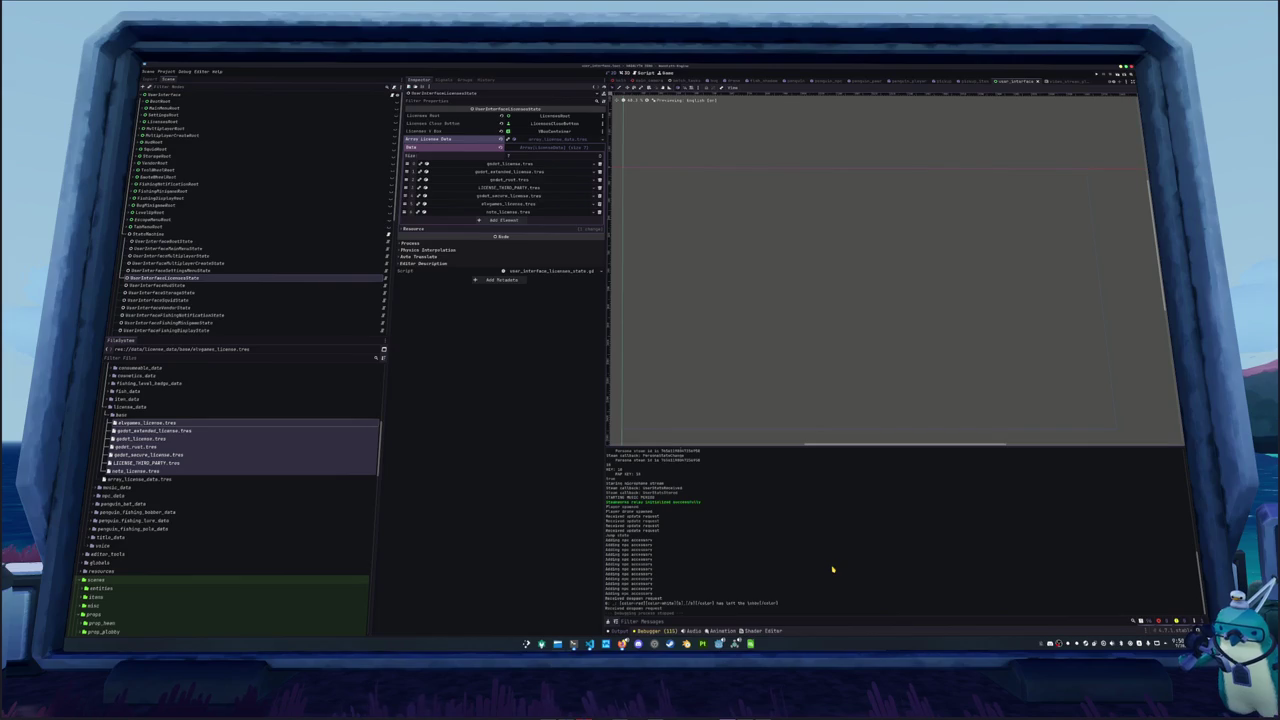
pyautogui.click(590, 644)
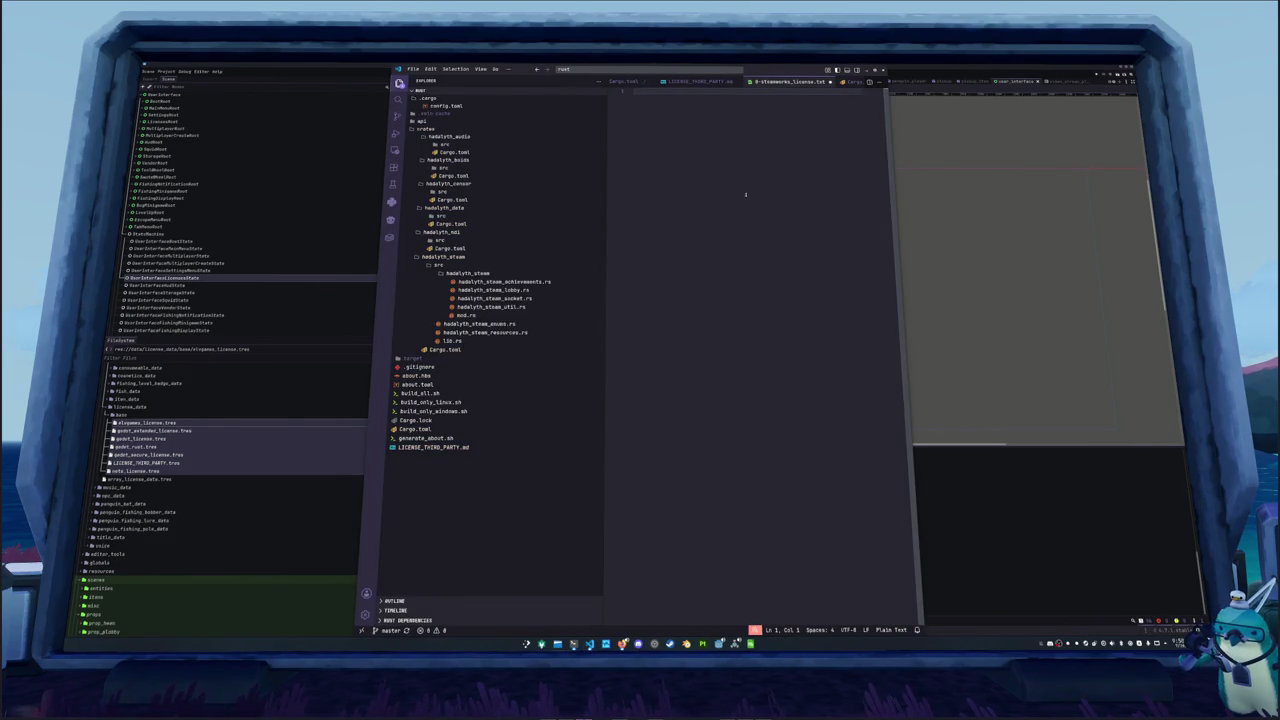
pyautogui.hotkey('ctrl', 'w')
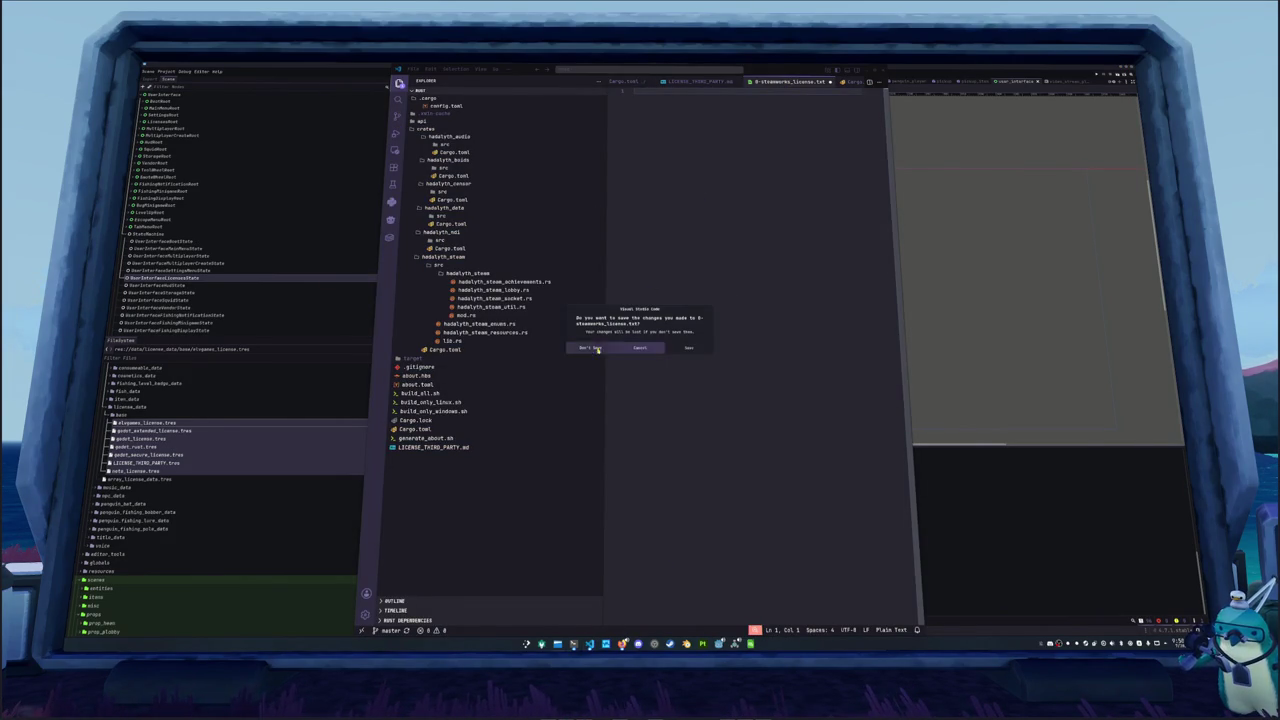
pyautogui.click(588, 348)
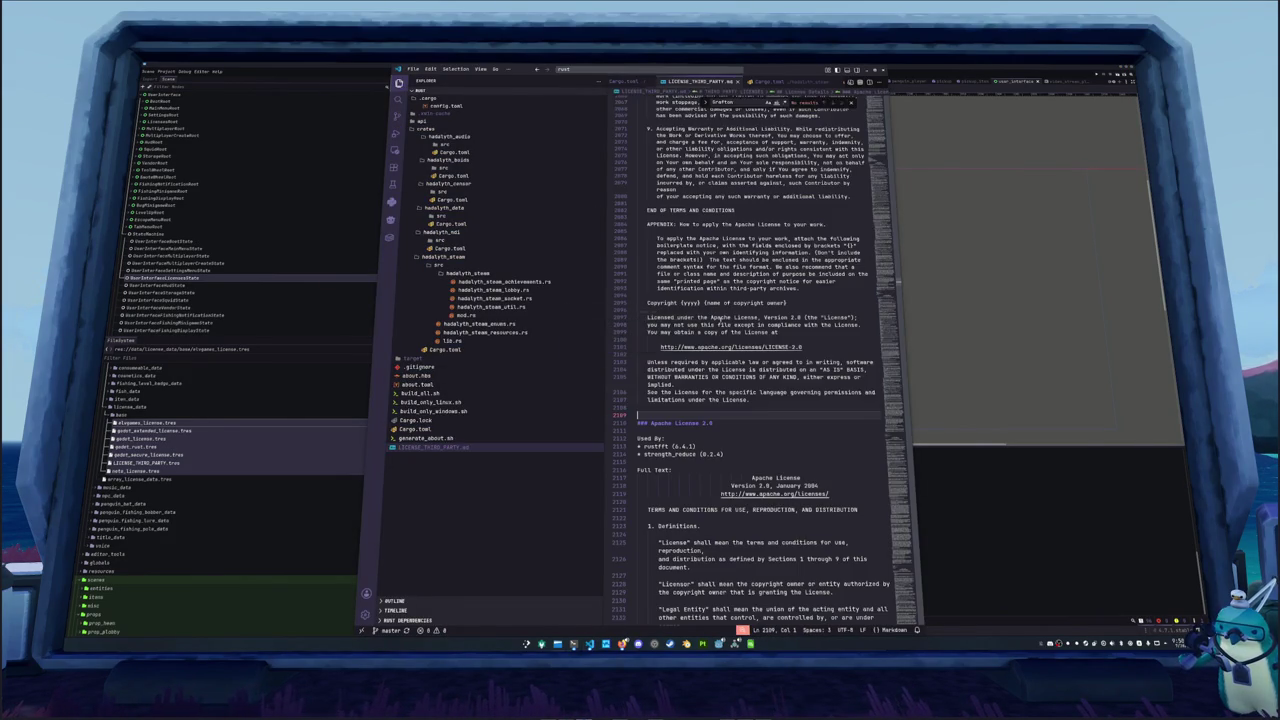
# Glance at the translation keys spreadsheet, then bring VS Code back in front of Godot
pyautogui.click(884, 72)
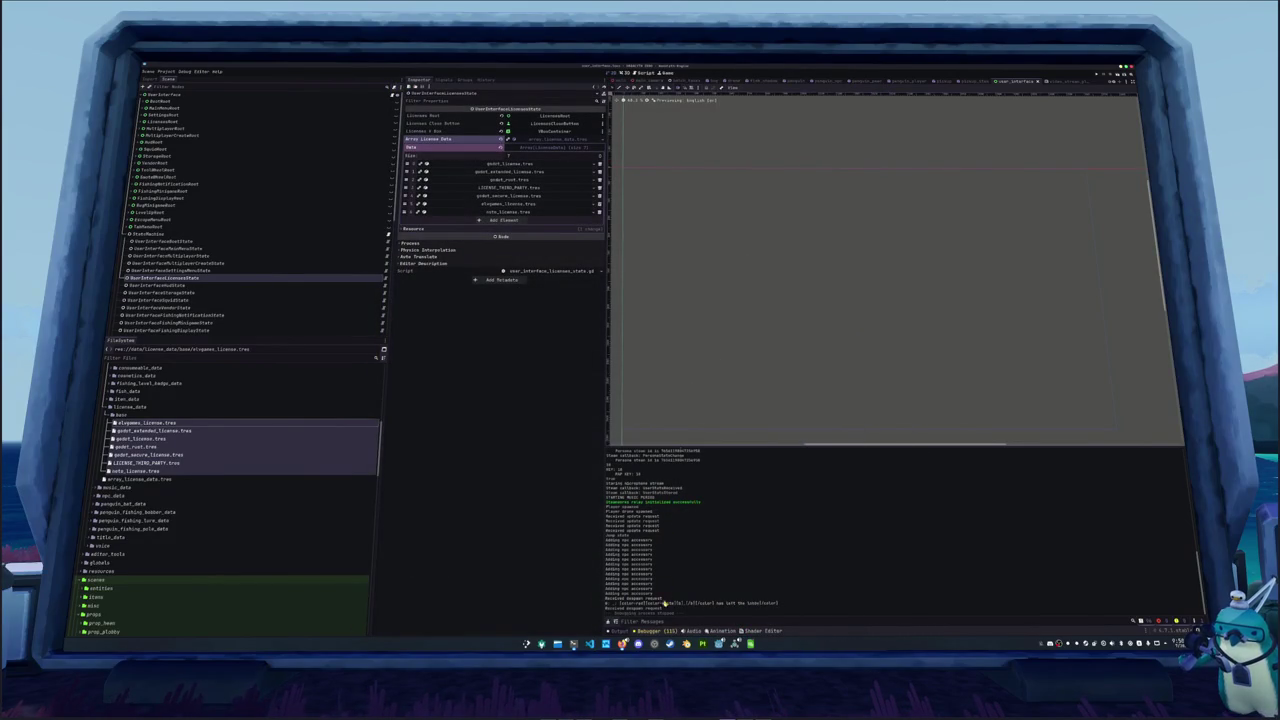
pyautogui.click(750, 643)
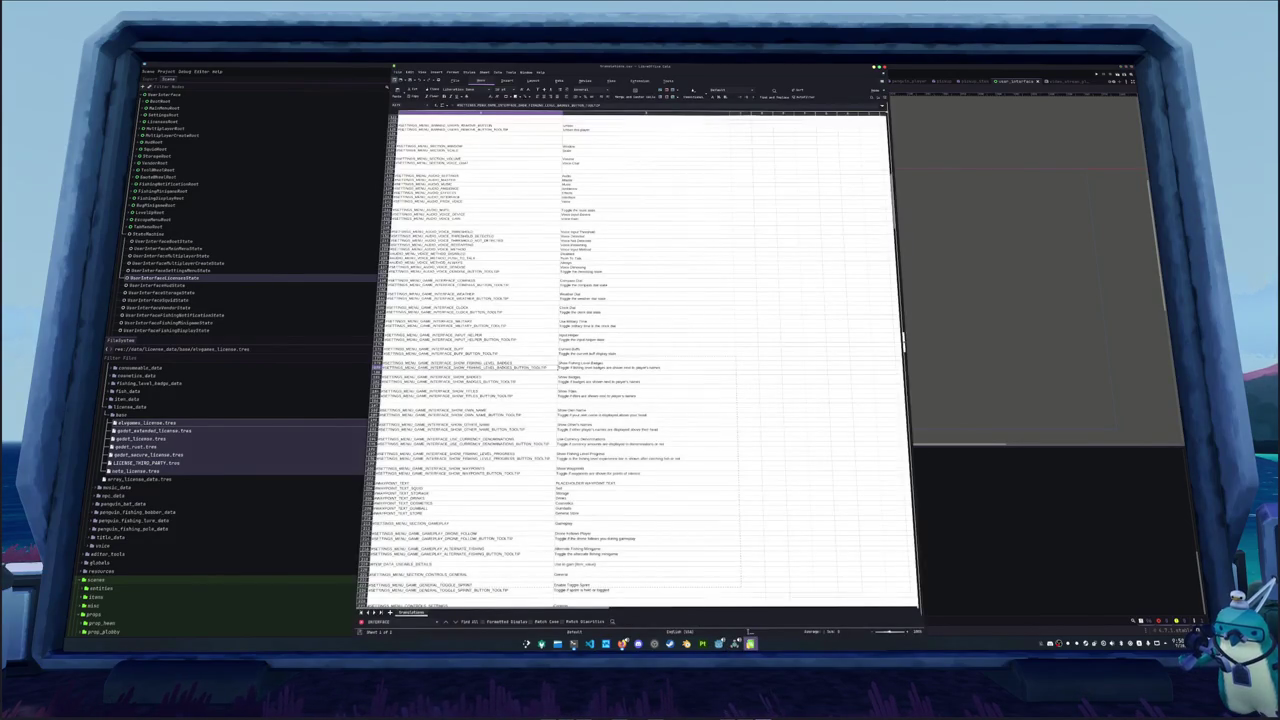
pyautogui.click(986, 537)
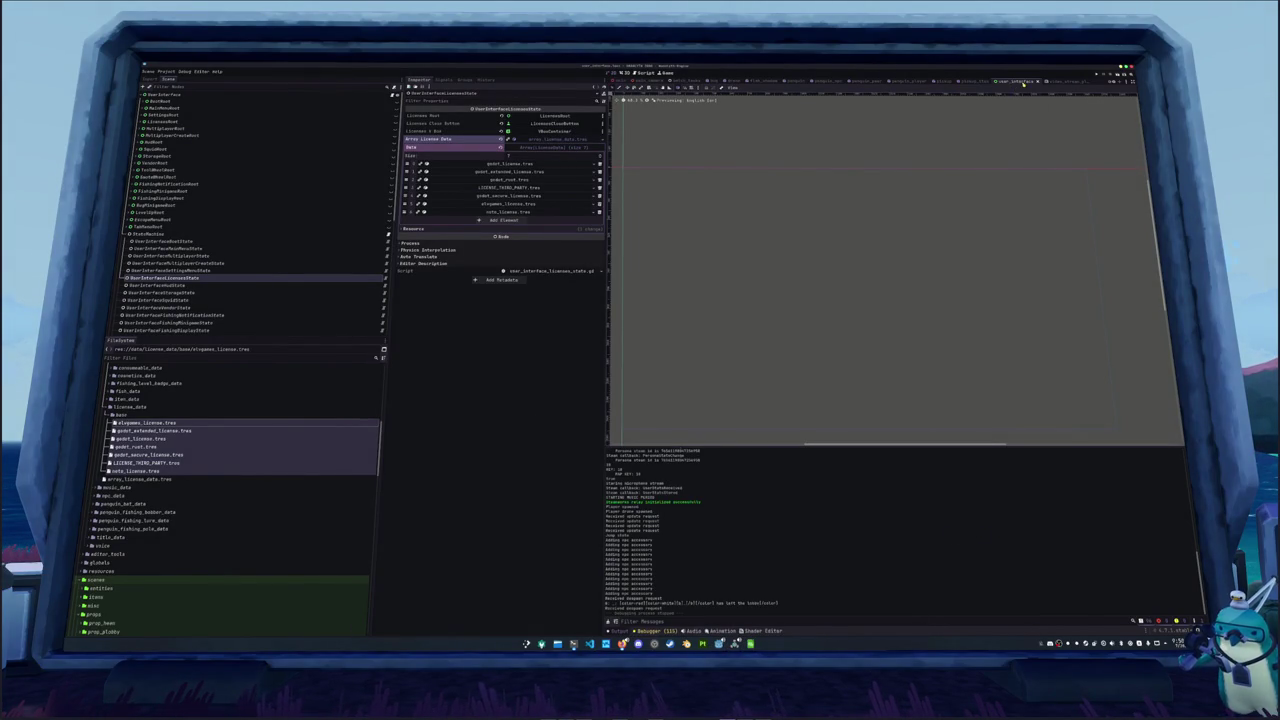
pyautogui.click(589, 643)
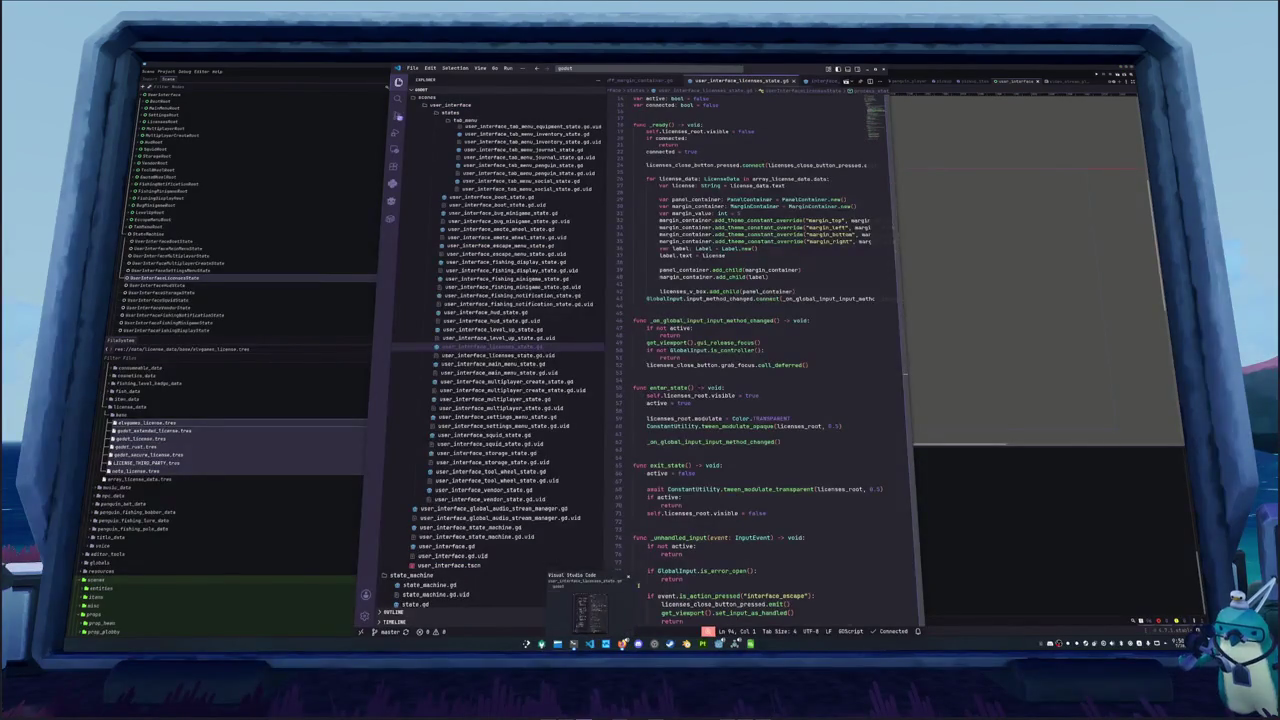
# In global_save.gd, add show_buffs = pref_save_file.get_value(INTERFACE_SECTION_KEY, SHOW_BUFFS_KEY, ...) above show_own_name
pyautogui.hotkey('ctrl', 'p')
pyautogui.write('global_')
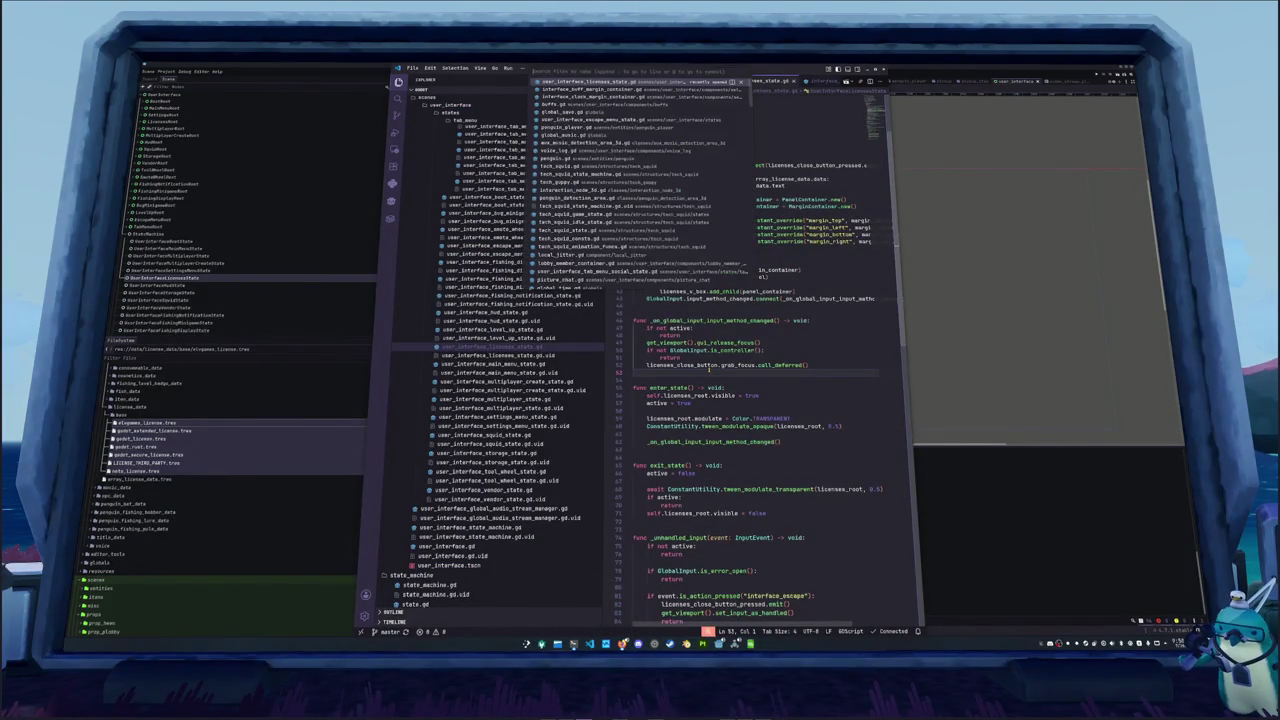
pyautogui.press('Return')
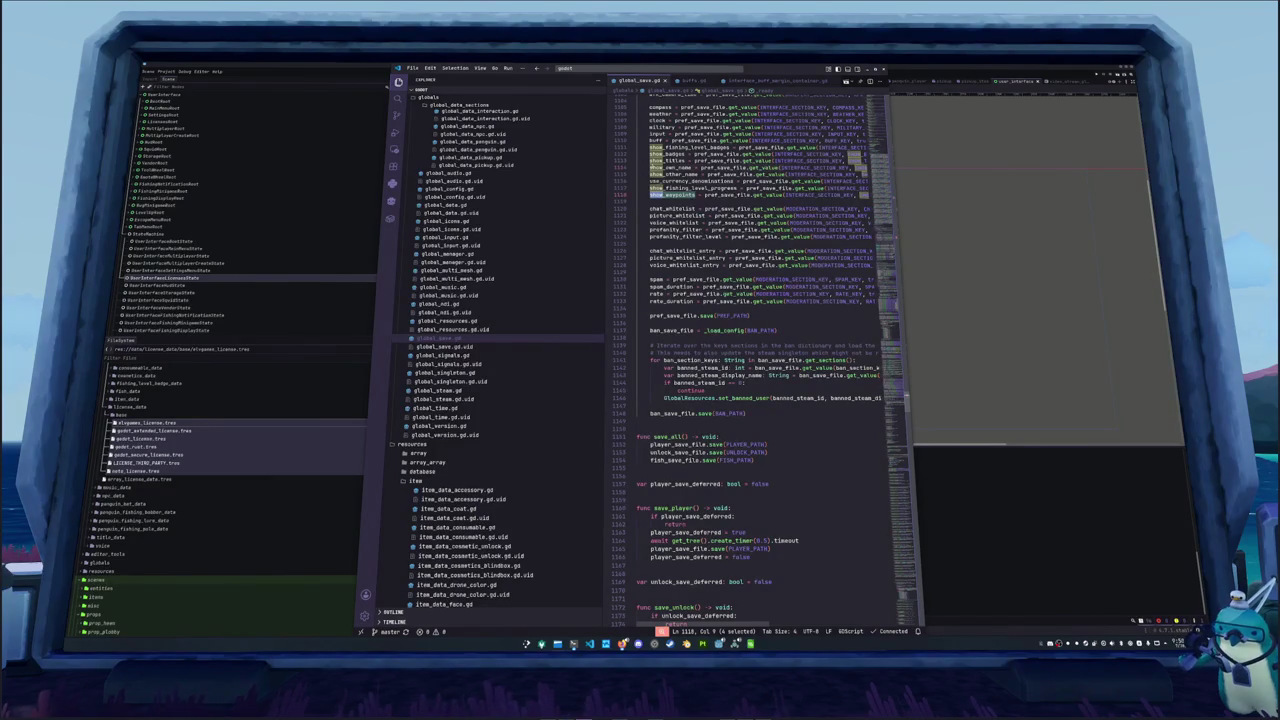
pyautogui.click(650, 167)
pyautogui.press('Return')
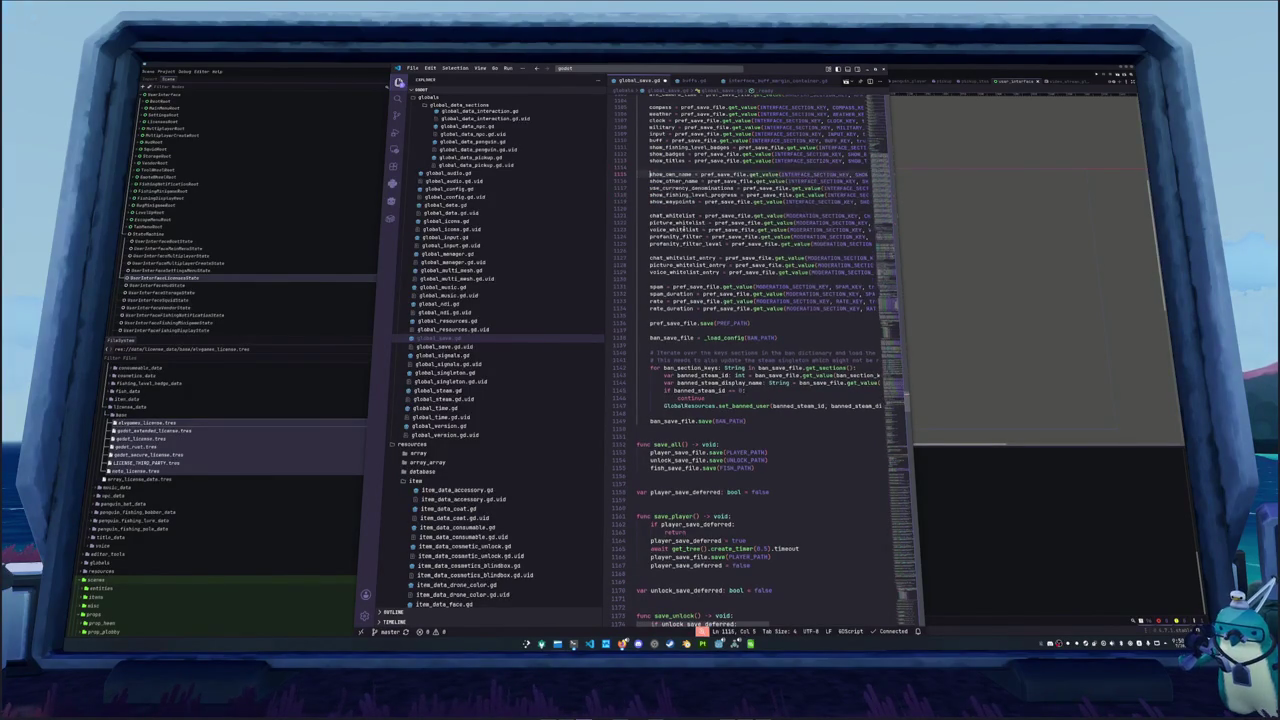
pyautogui.write('show_buff')
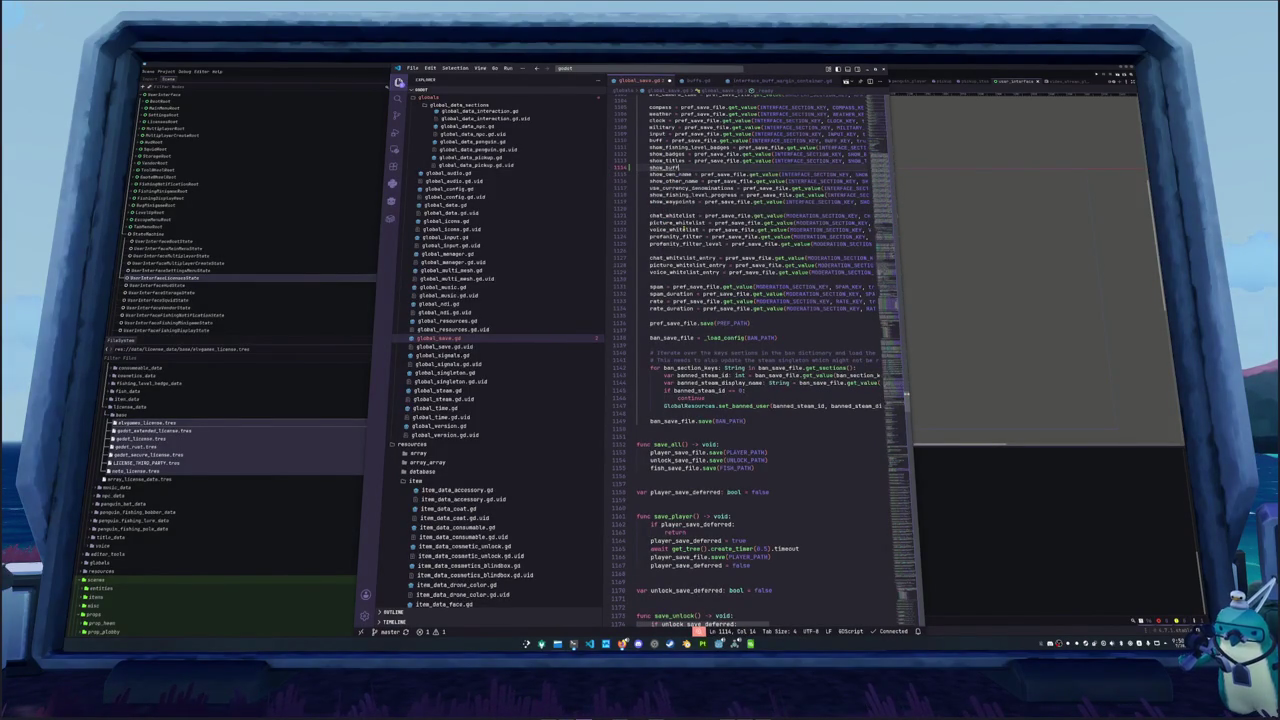
pyautogui.write('s = pref_save')
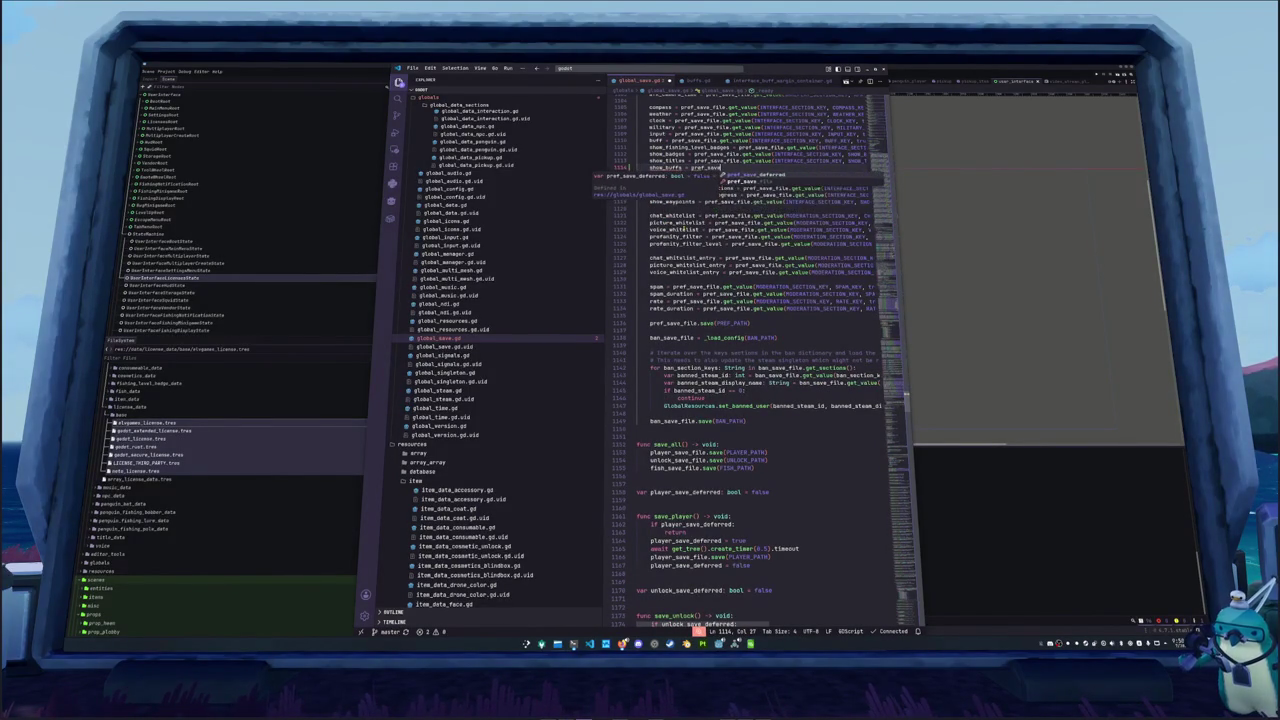
pyautogui.write('_file.get_value(')
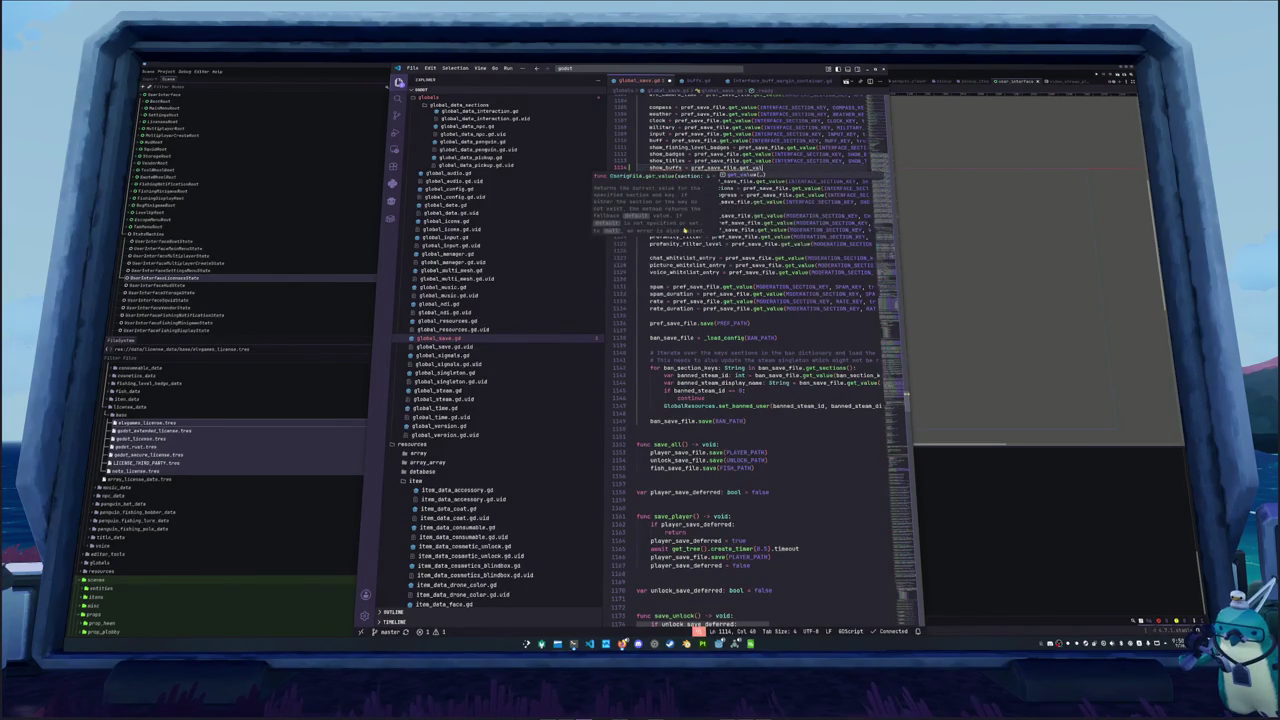
pyautogui.write('INTERF')
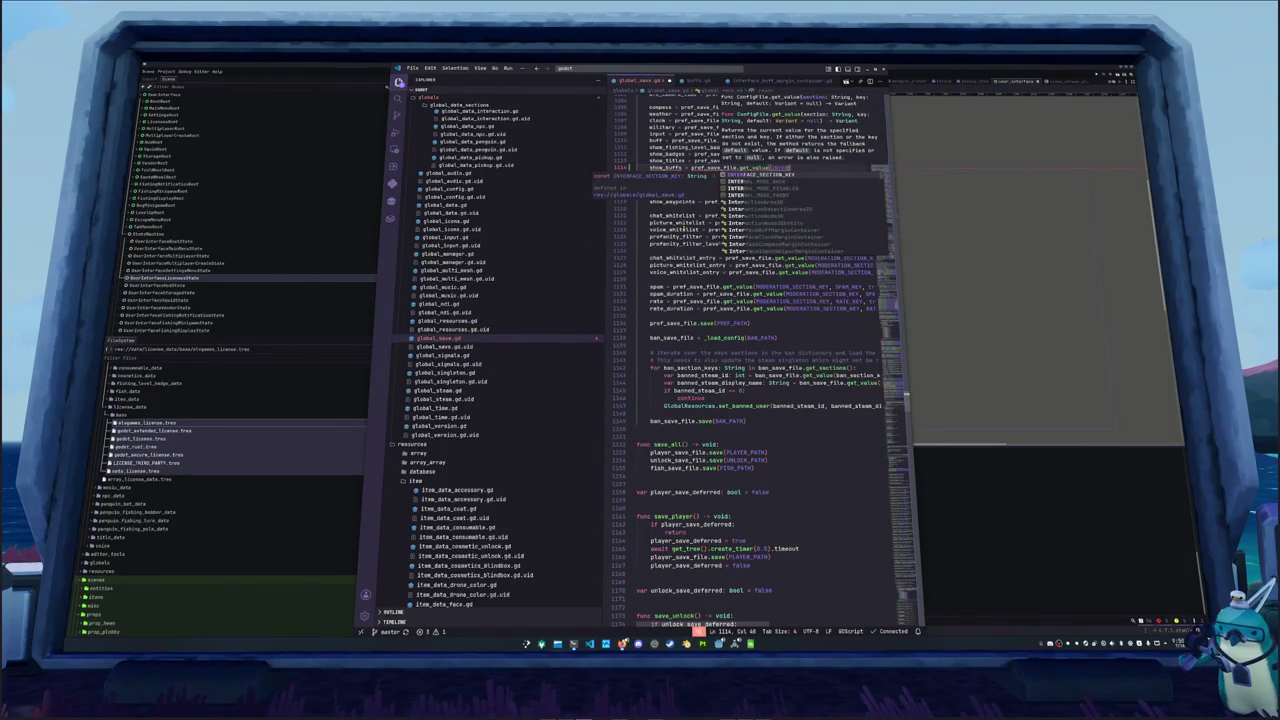
pyautogui.press('Tab')
pyautogui.write('SHOW_BUFF')
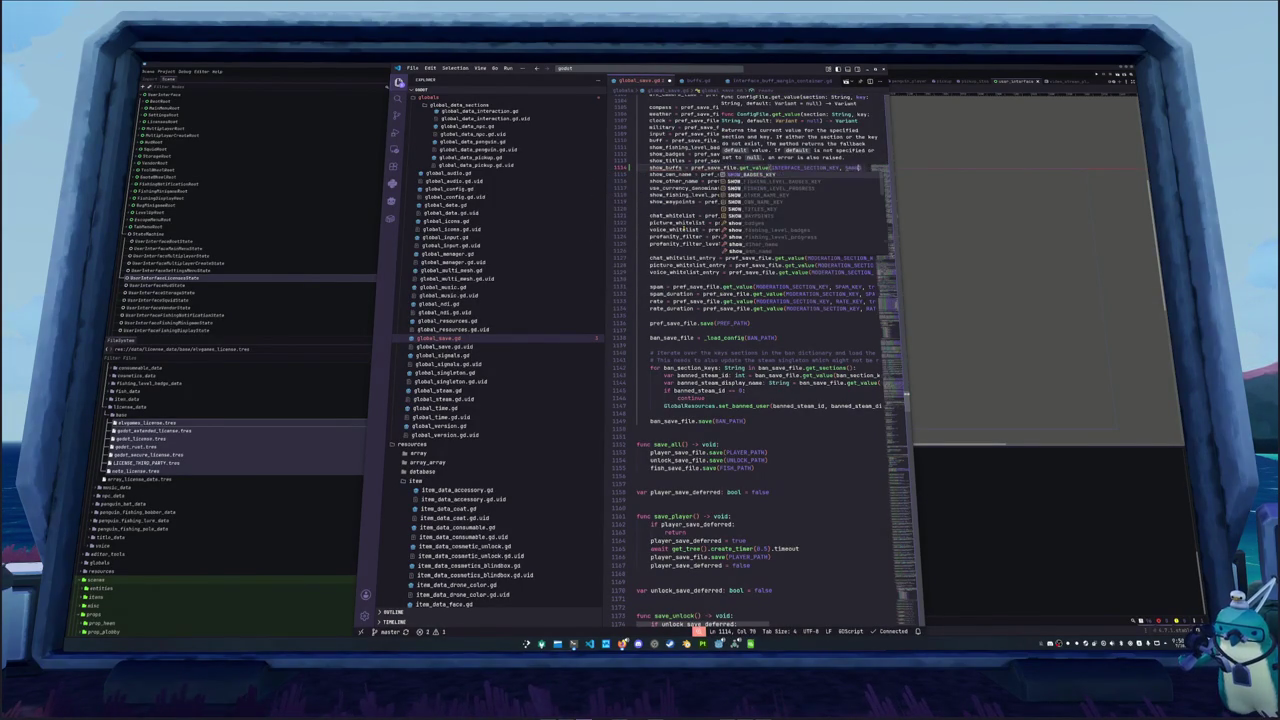
pyautogui.write('S_KEY, true')
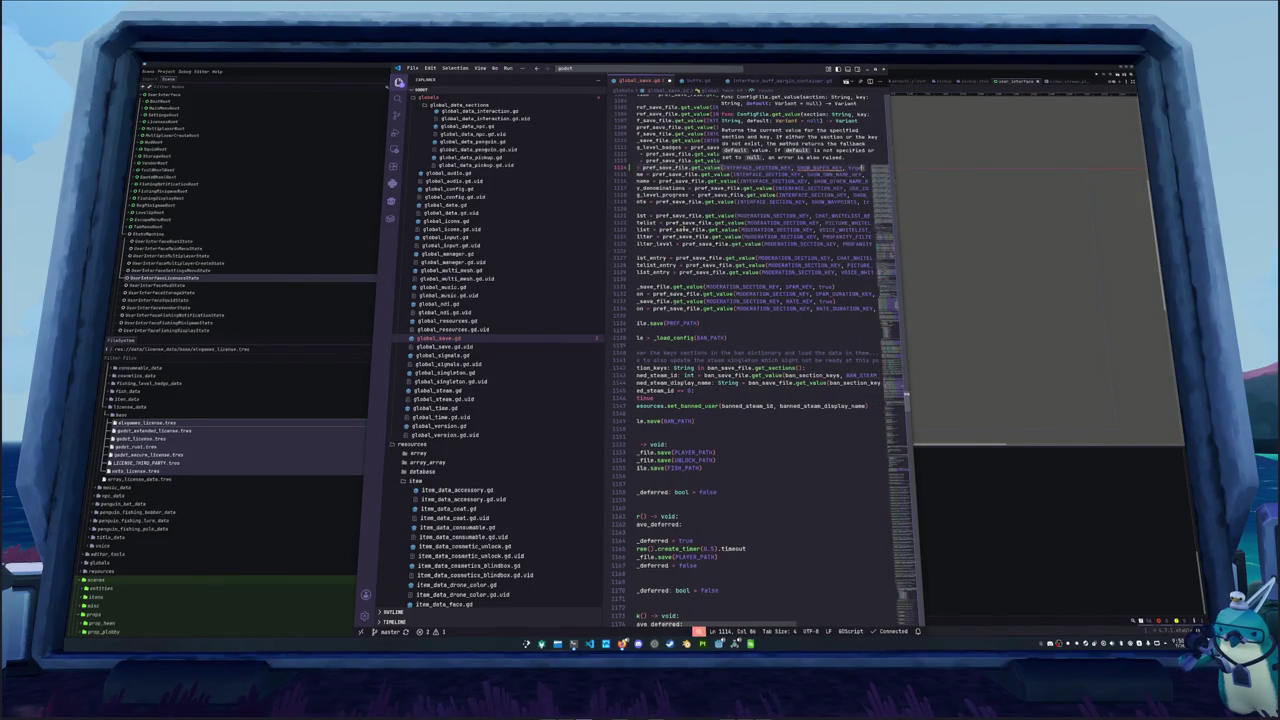
pyautogui.press('Home')
pyautogui.press('End')
pyautogui.press('Home')
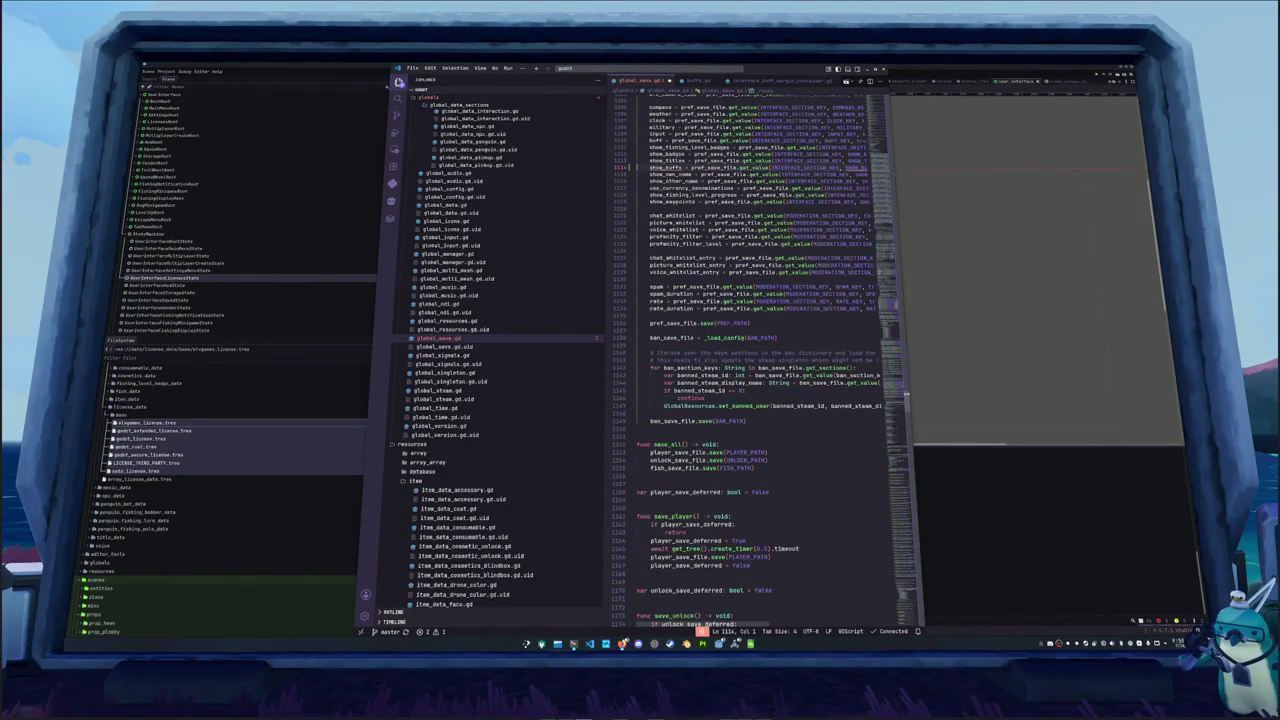
# Declare const SHOW_BUFFS_KEY: String = "show_buffs" below SHOW_TITLES_KEY in global_save.gd
pyautogui.keyDown('ctrl'); pyautogui.click(800, 167); pyautogui.keyUp('ctrl')
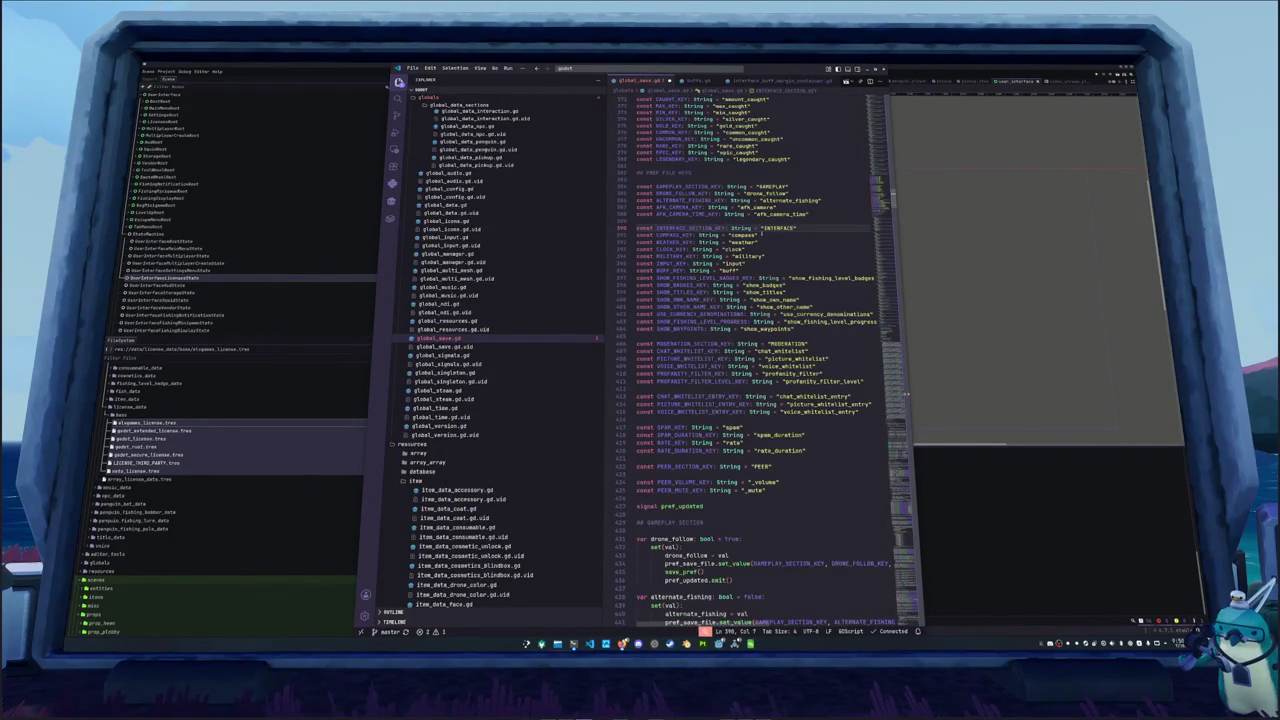
pyautogui.click(784, 264)
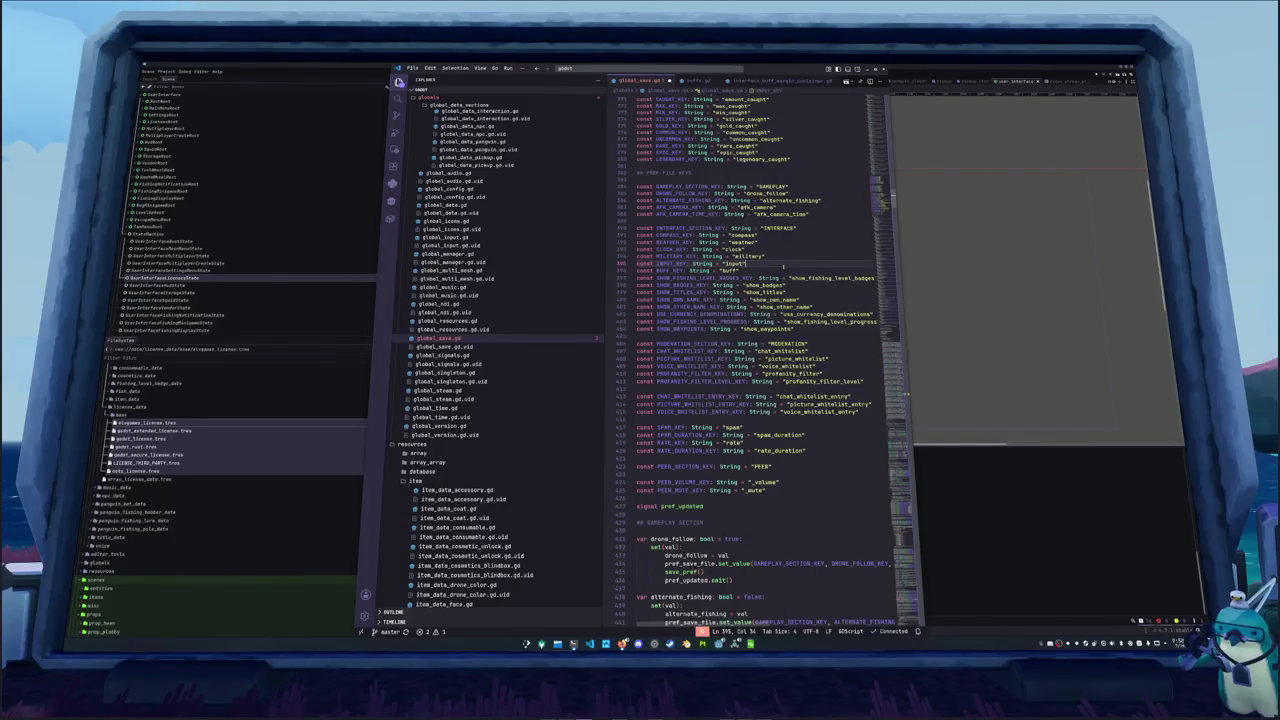
pyautogui.press('Down')
pyautogui.press('Return')
pyautogui.write('const')
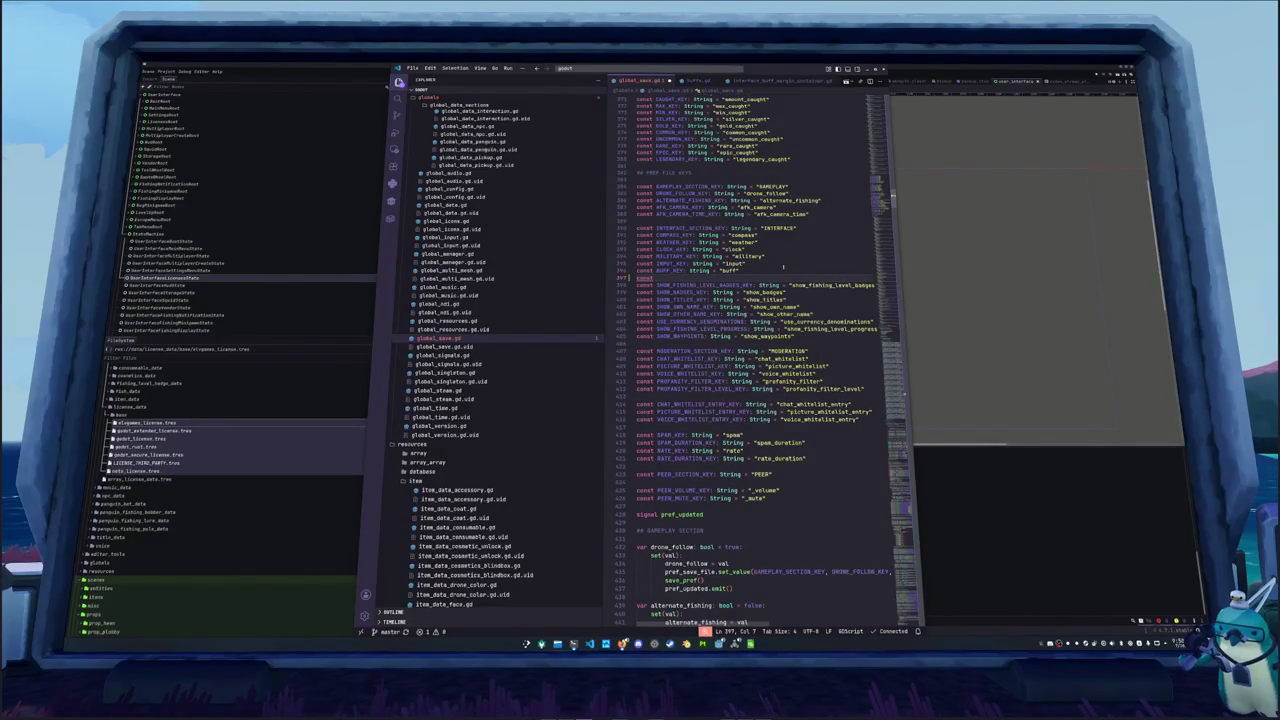
pyautogui.hotkey('alt', 'Down')
pyautogui.hotkey('alt', 'Down')
pyautogui.hotkey('alt', 'Down')
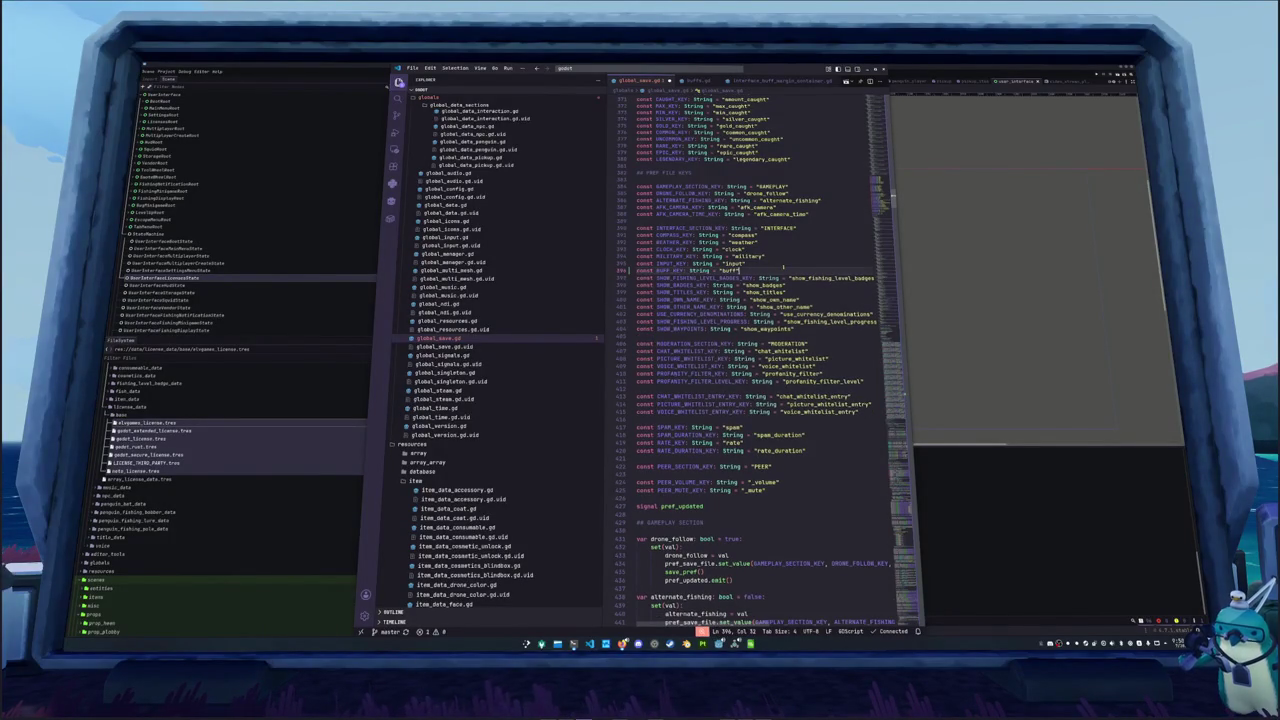
pyautogui.write('co')
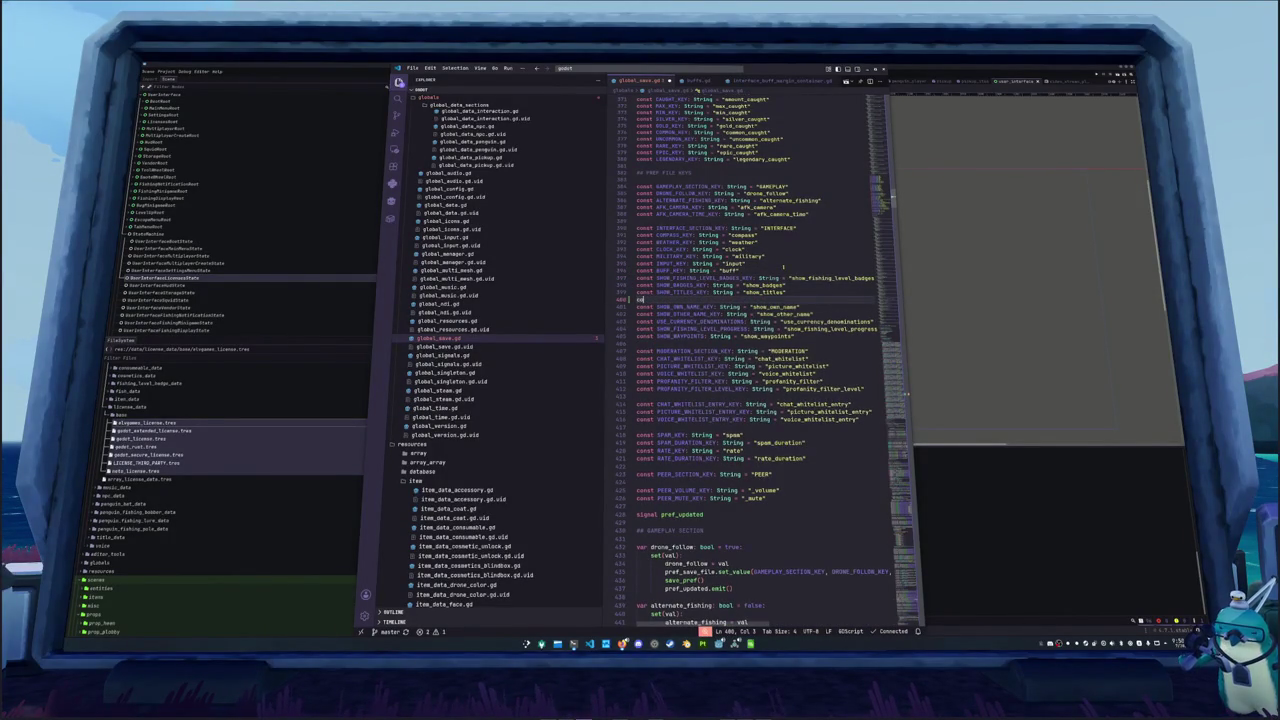
pyautogui.write('nst SHOW_B')
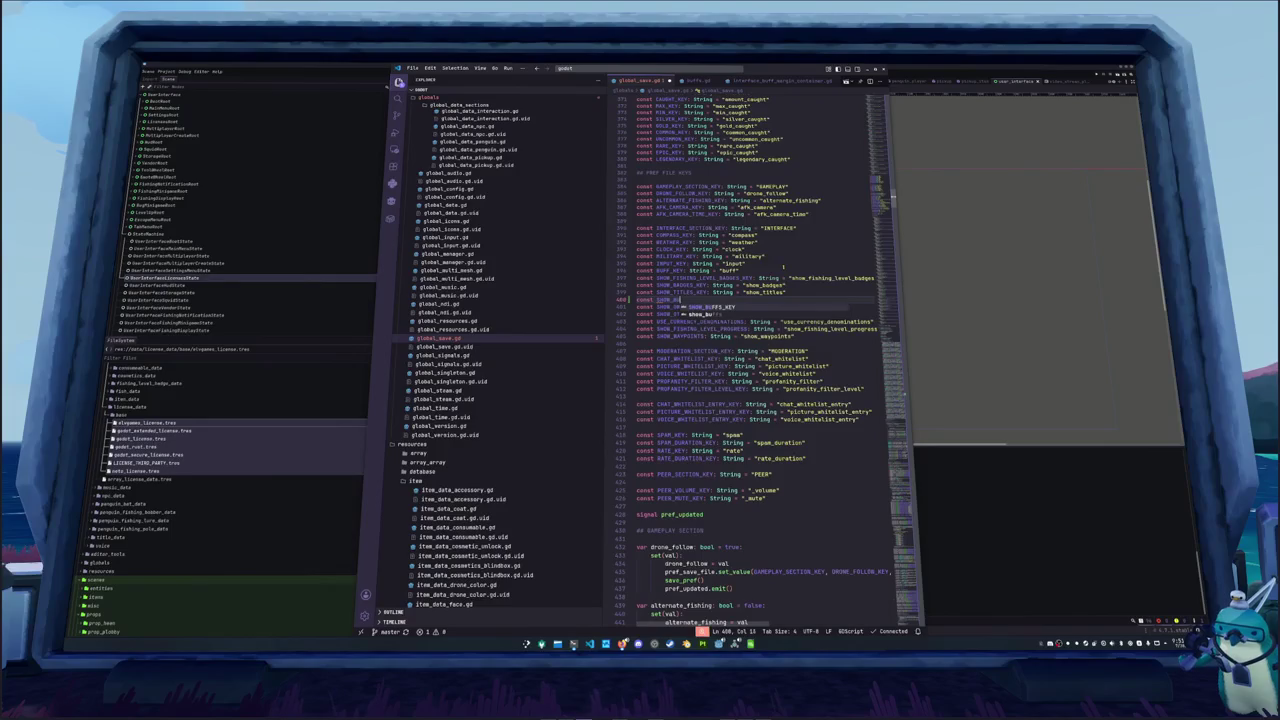
pyautogui.write('UFFS_KEY:')
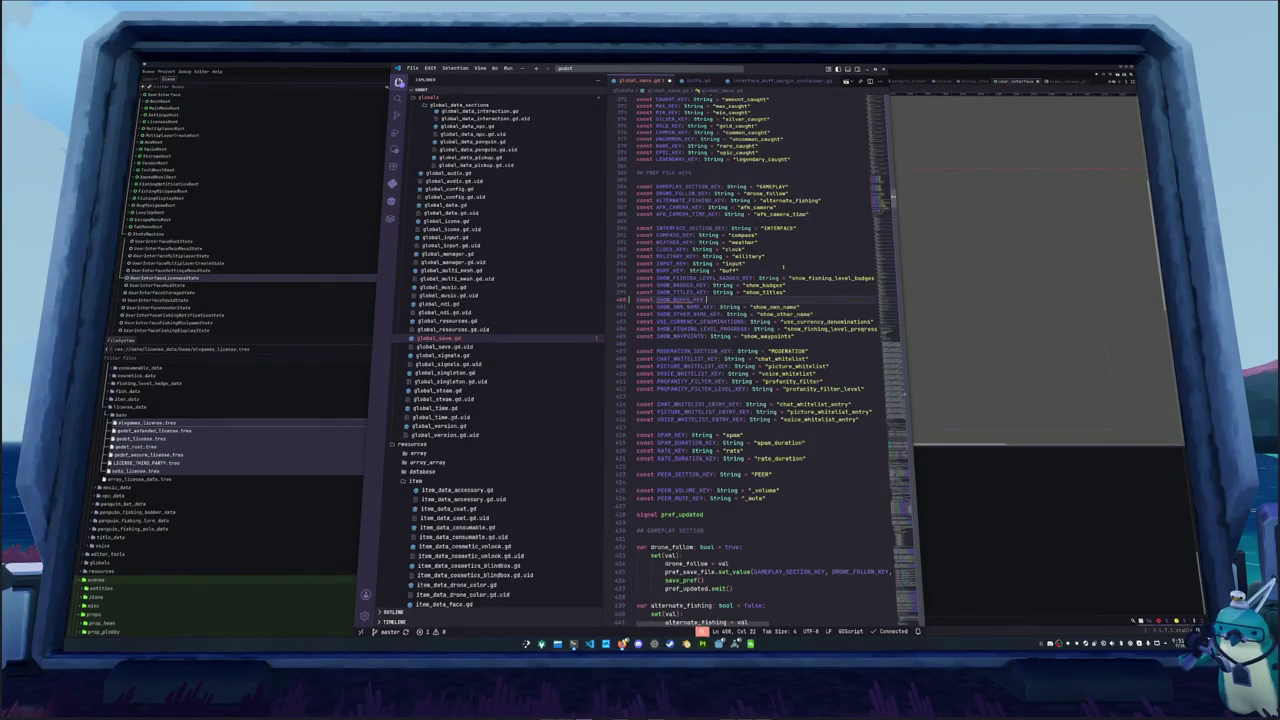
pyautogui.press('BackSpace')
pyautogui.write('String = "sh')
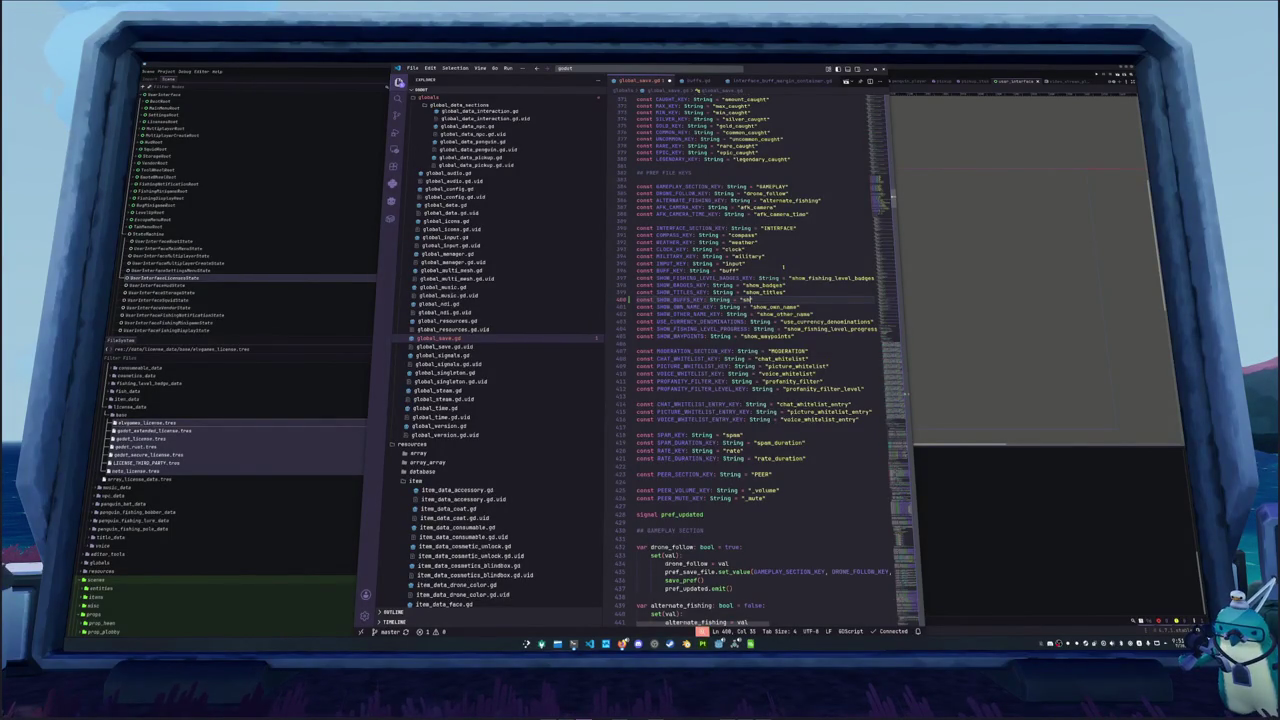
pyautogui.write('s')
pyautogui.press('Down')
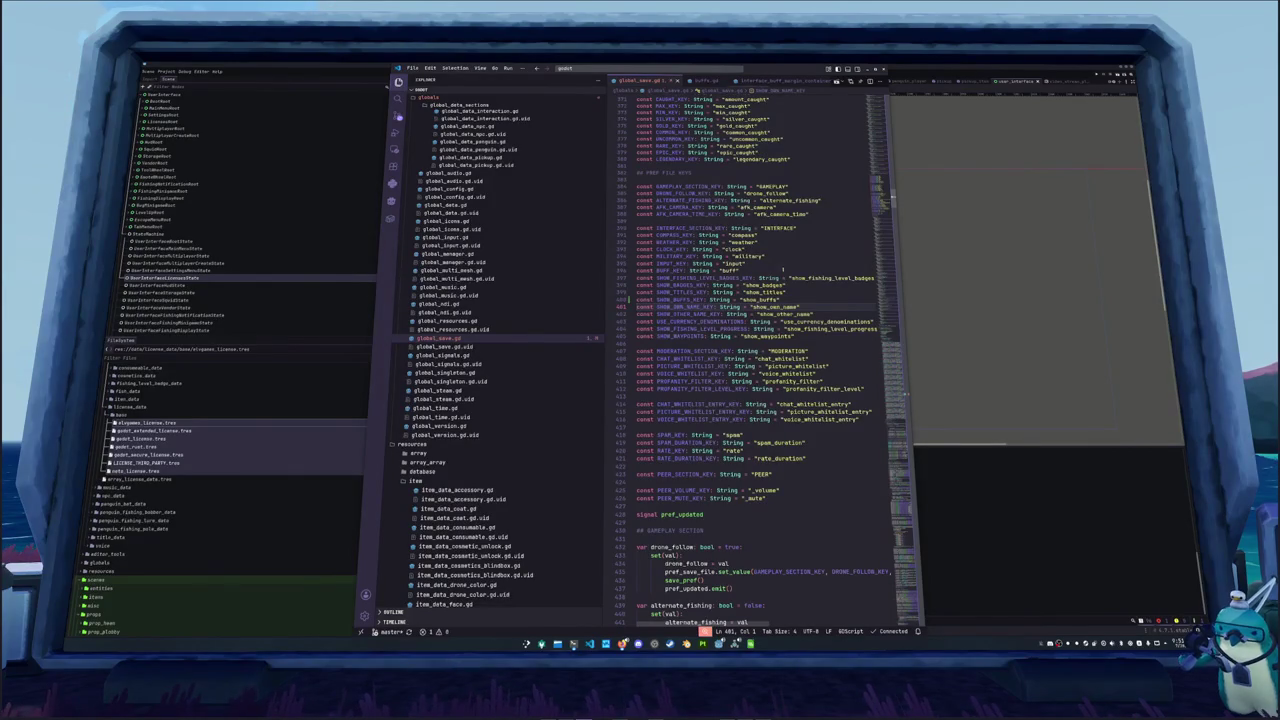
# Inspect the show_buffs error on line 1115 and jump to the SHOW_BUFFS_KEY definition
pyautogui.scroll(-1, 775, 310)
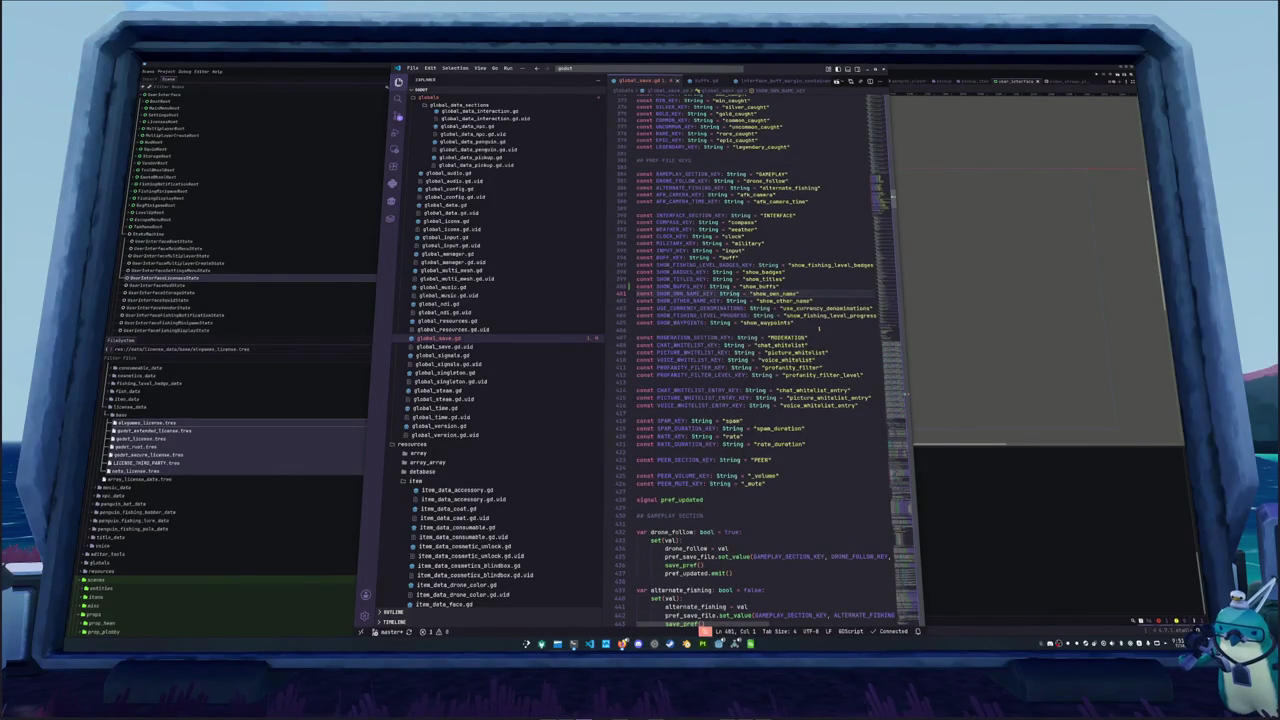
pyautogui.scroll(-20, 820, 328)
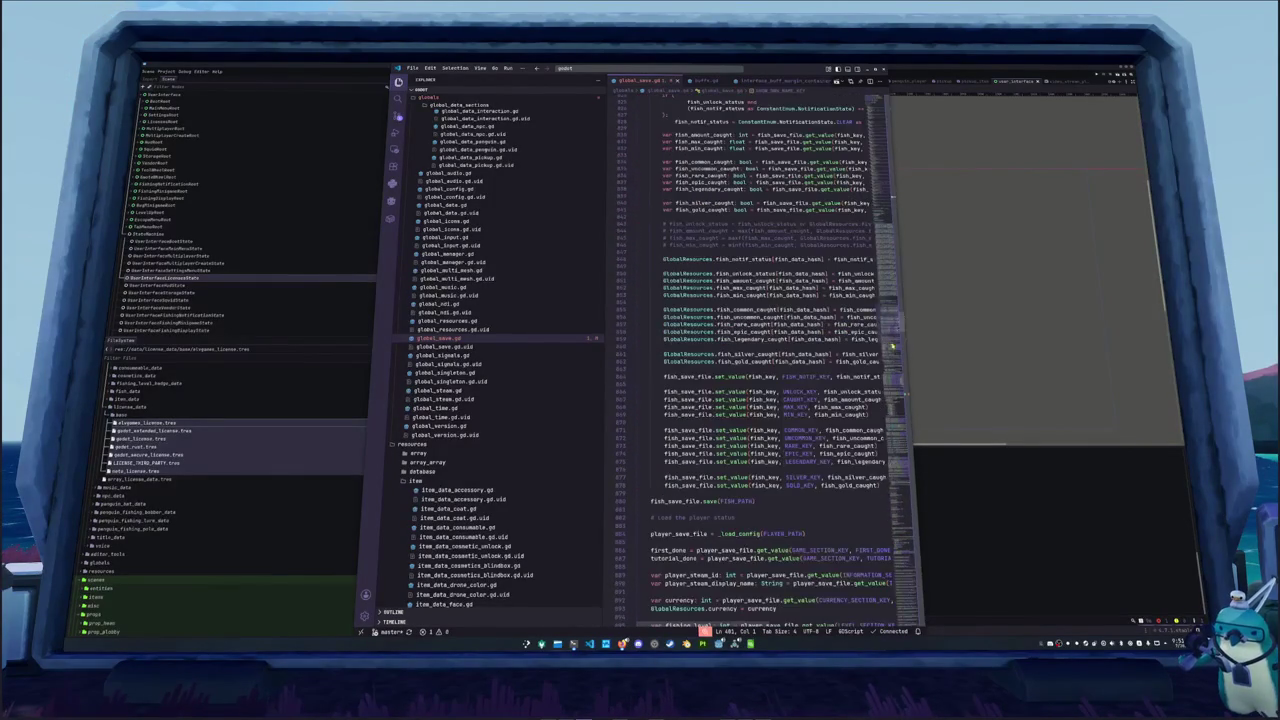
pyautogui.scroll(-20, 892, 346)
pyautogui.moveTo(668, 327)
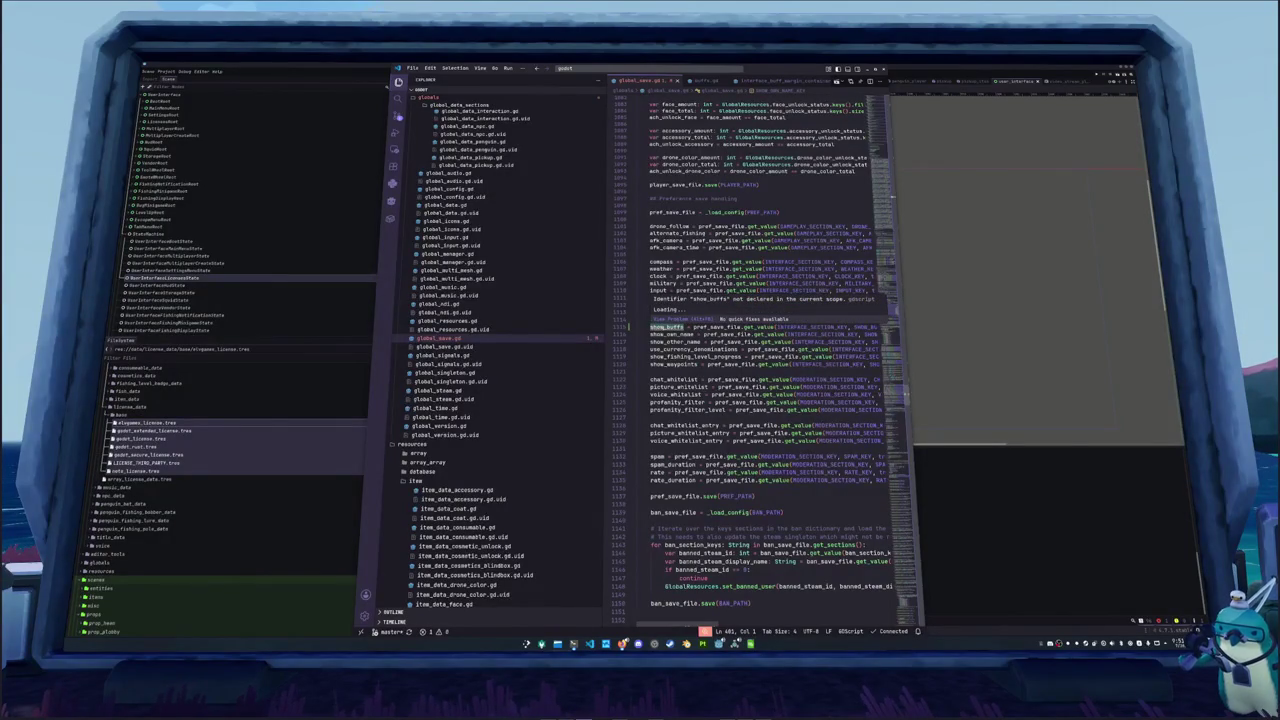
pyautogui.click(676, 327)
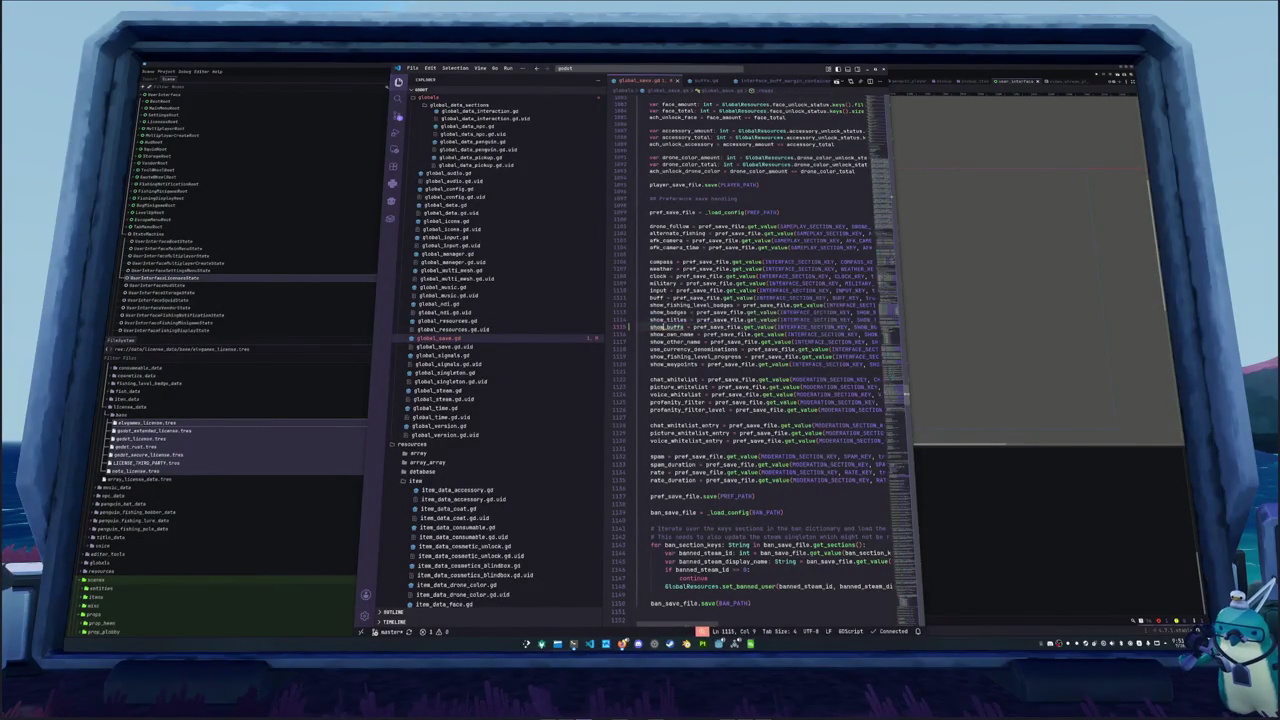
pyautogui.click(685, 327)
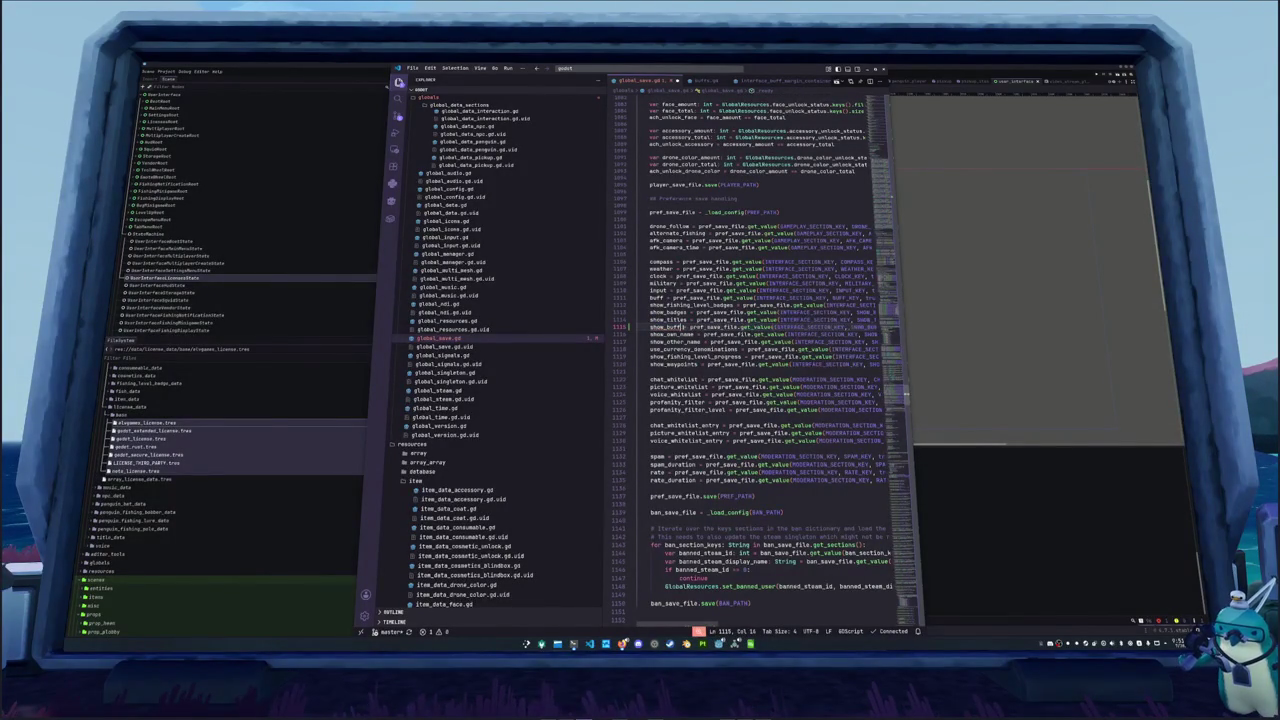
pyautogui.hotkey('ctrl', 'space')
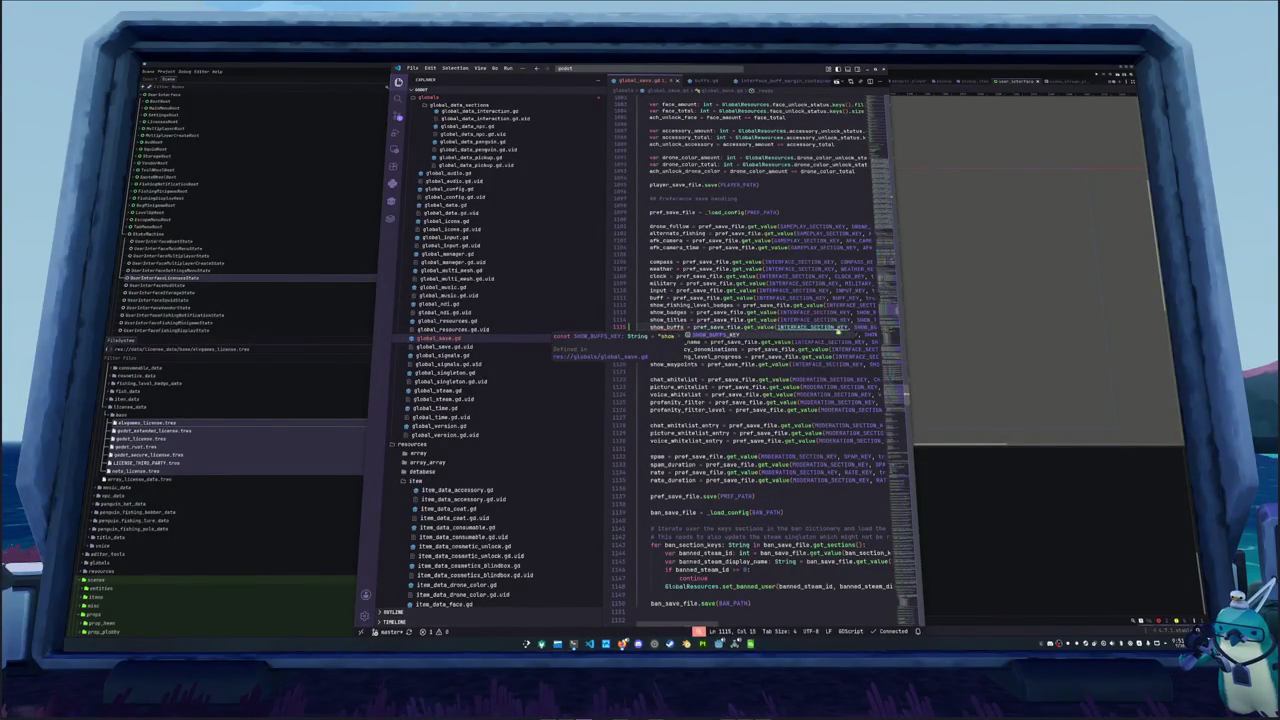
pyautogui.keyDown('ctrl'); pyautogui.click(866, 327); pyautogui.keyUp('ctrl')
pyautogui.scroll(-20, 781, 341)
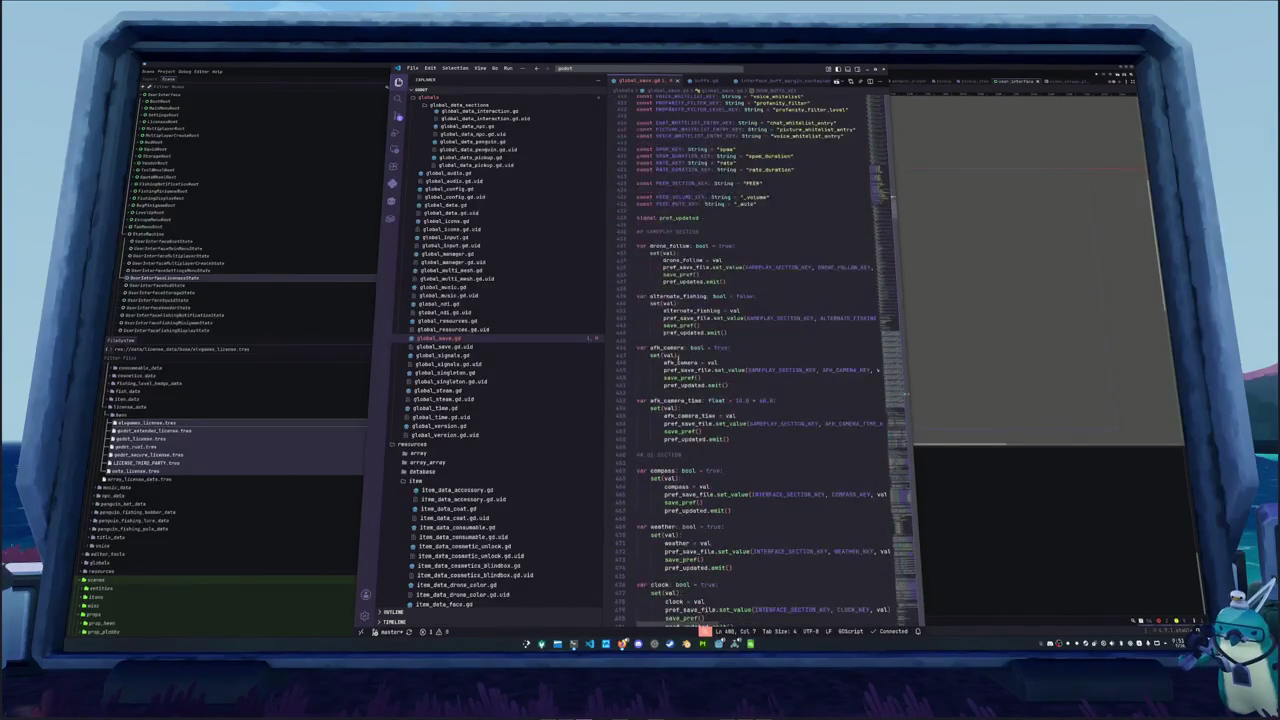
# Duplicate the show_titles property block in global_save.gd and rename the copy to show_buffs
pyautogui.scroll(-15, 674, 357)
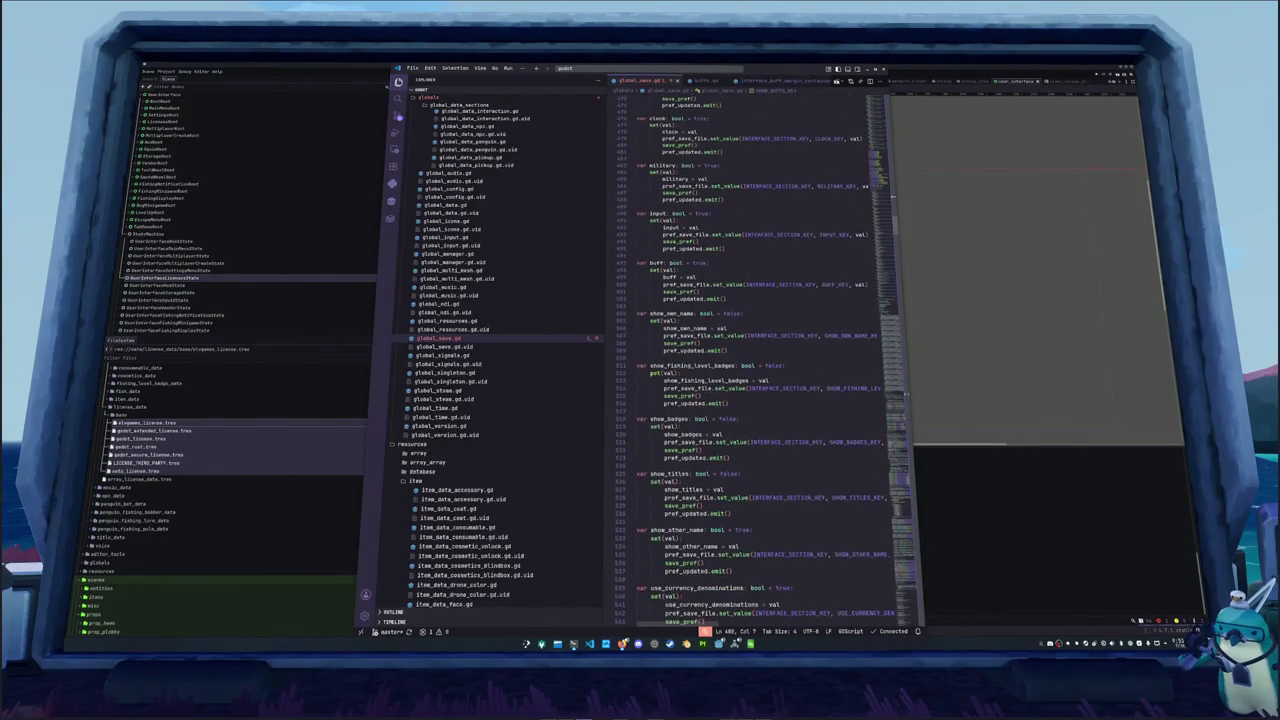
pyautogui.click(648, 376)
pyautogui.moveTo(648, 376); pyautogui.dragTo(648, 332)
pyautogui.click(648, 381)
pyautogui.hotkey('ctrl', 'v')
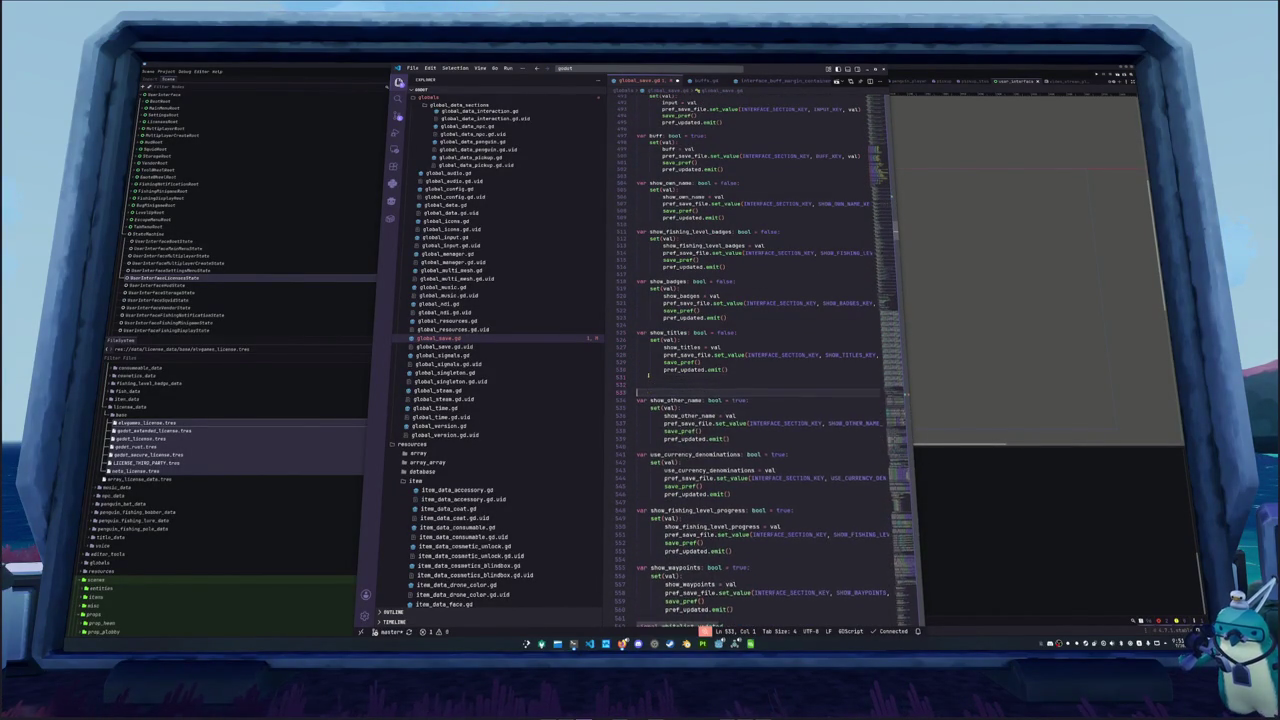
pyautogui.press('Up')
pyautogui.press('Up')
pyautogui.press('Up')
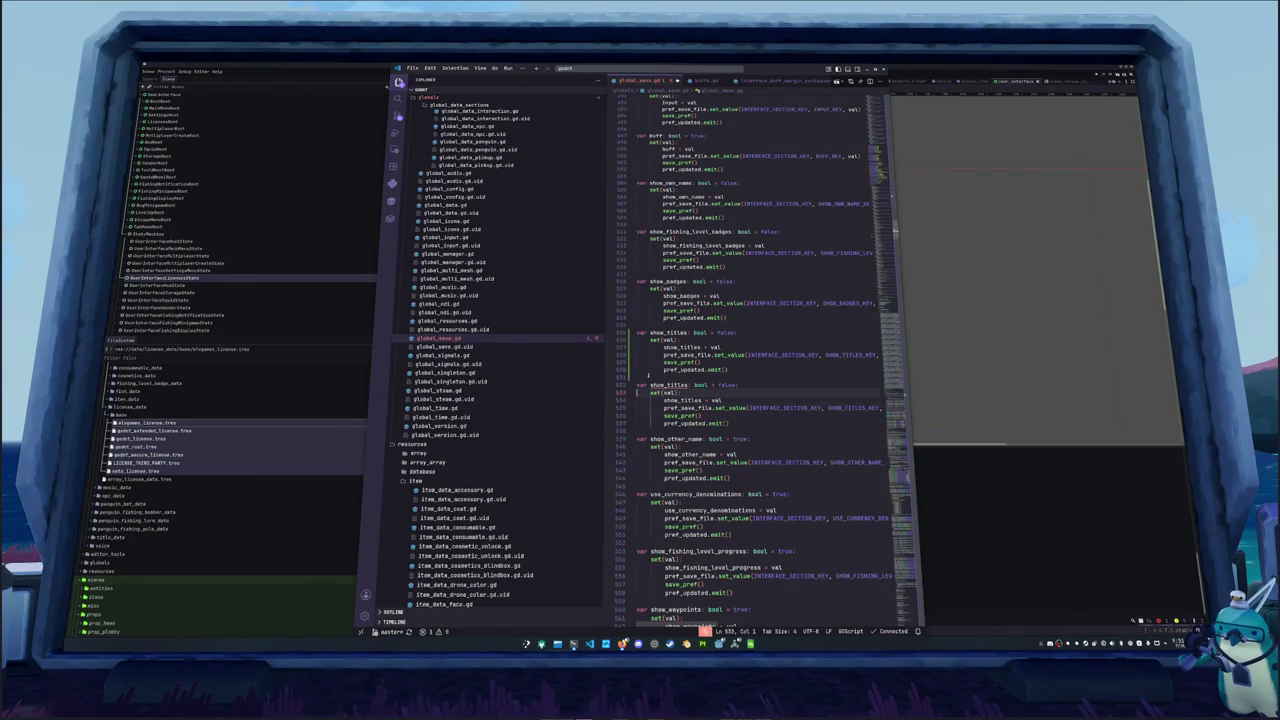
pyautogui.doubleClick(668, 385)
pyautogui.hotkey('ctrl', 'd')
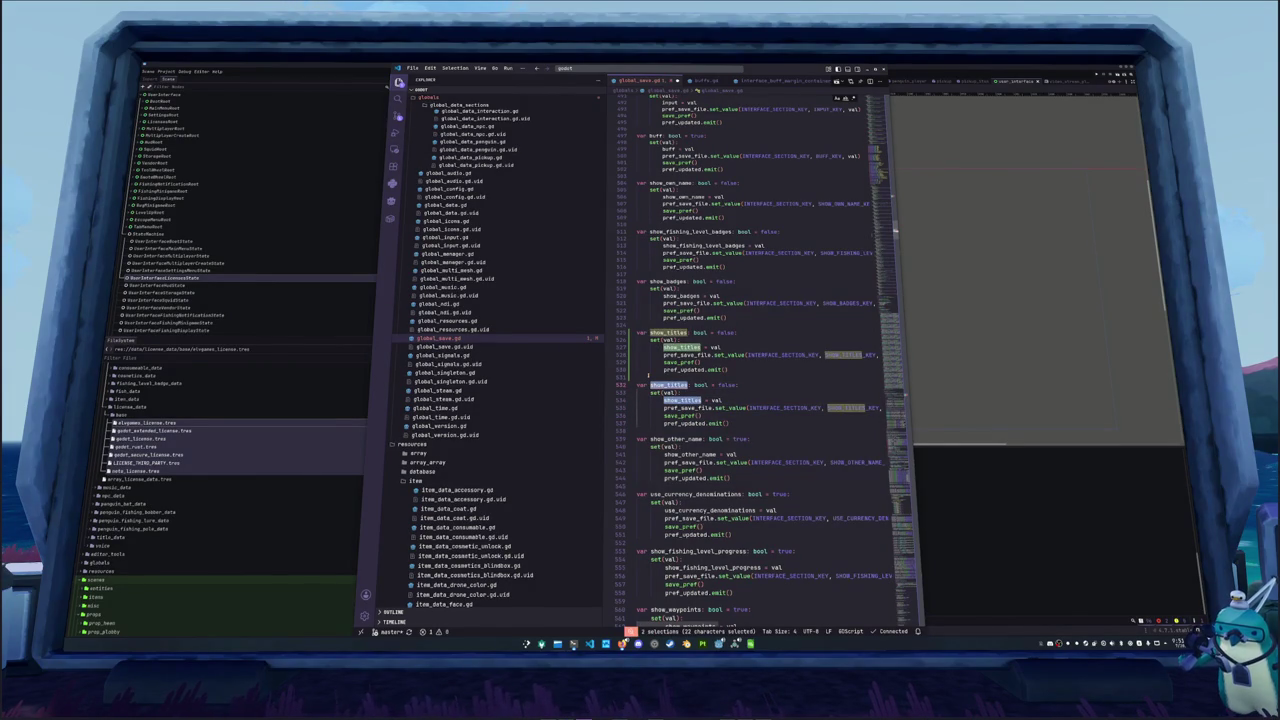
pyautogui.write('show_buffs')
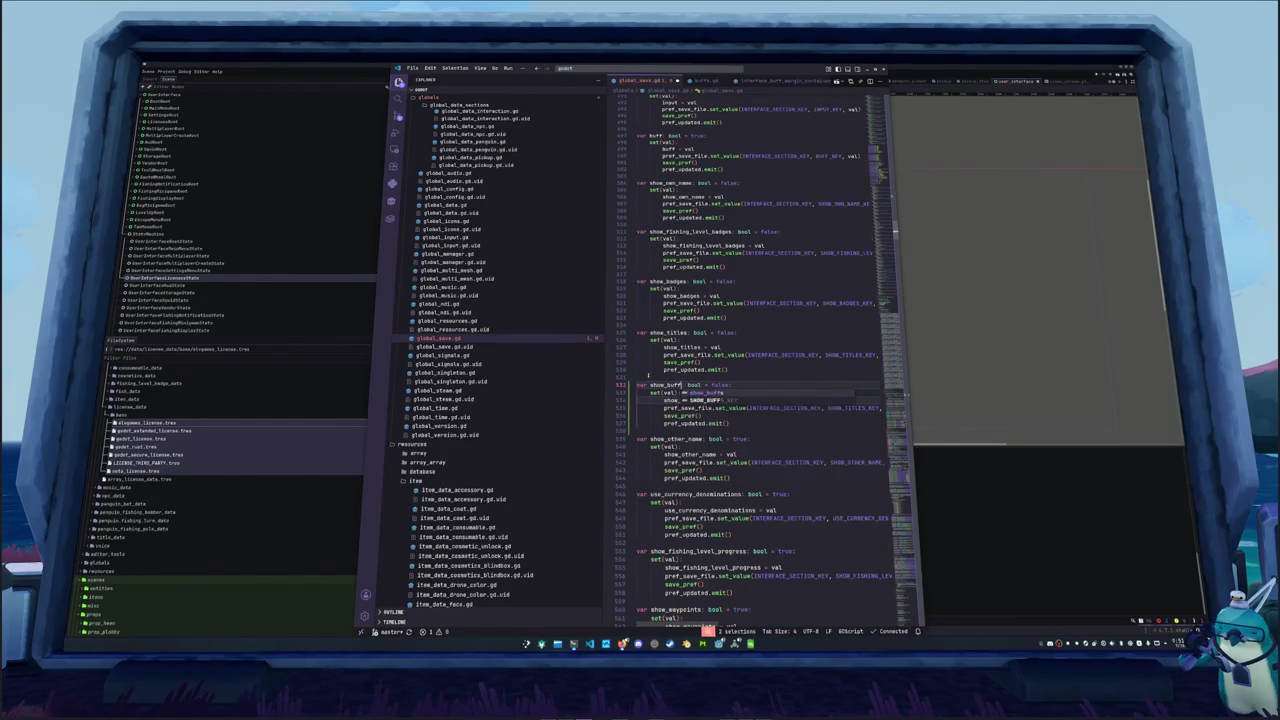
# Make the show_buffs setter save under SHOW_BUFFS_KEY with val, then return to Godot
pyautogui.click(682, 408)
pyautogui.doubleClick(850, 408)
pyautogui.write('SHOW_BUFFS')
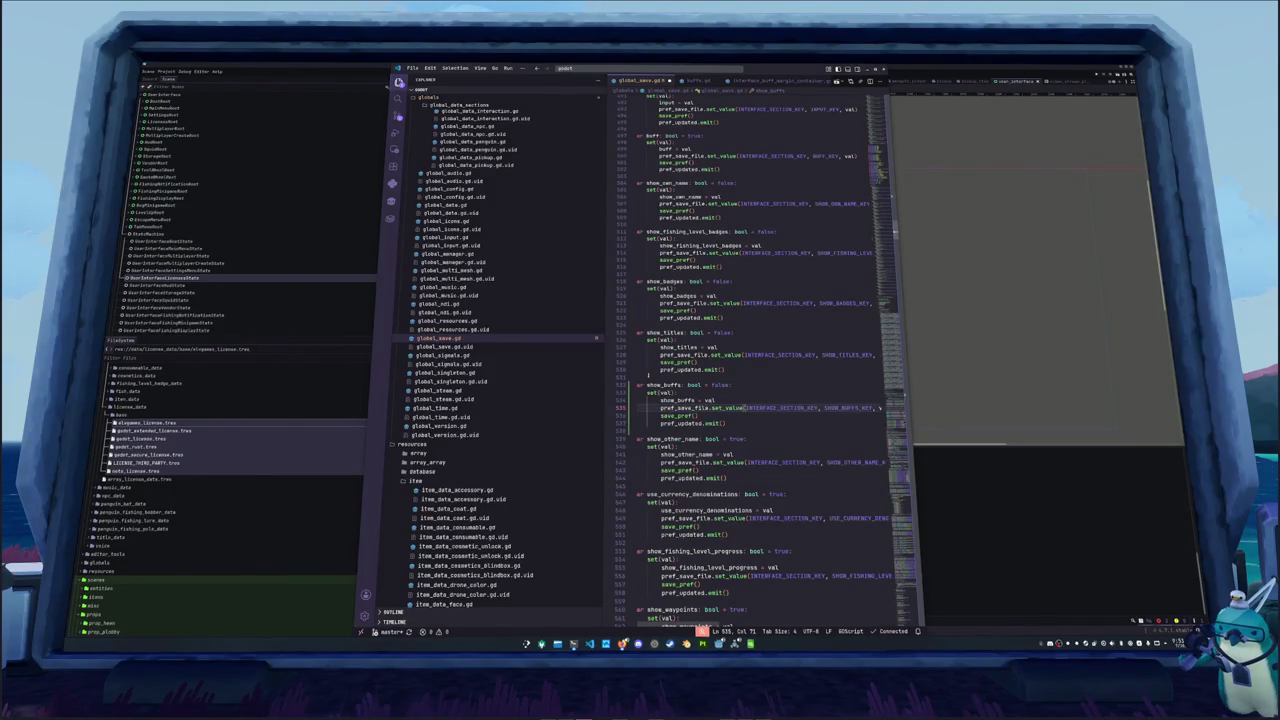
pyautogui.press('Down')
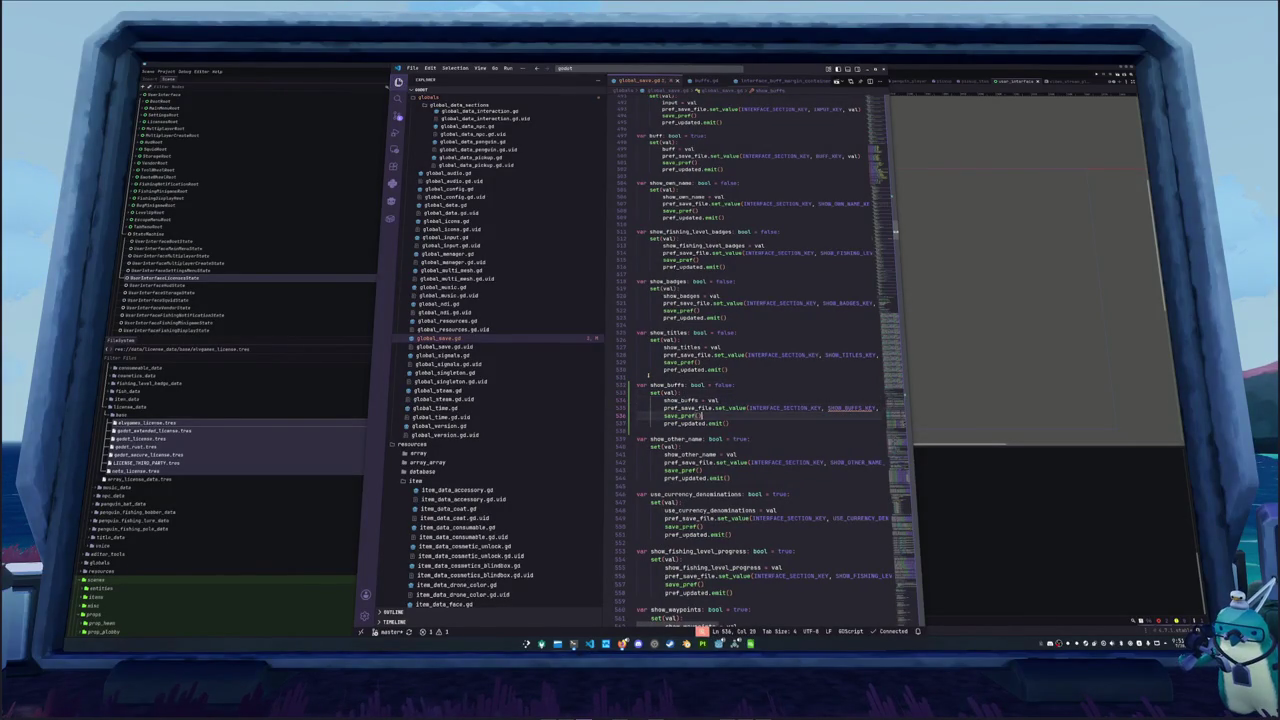
pyautogui.click(878, 408)
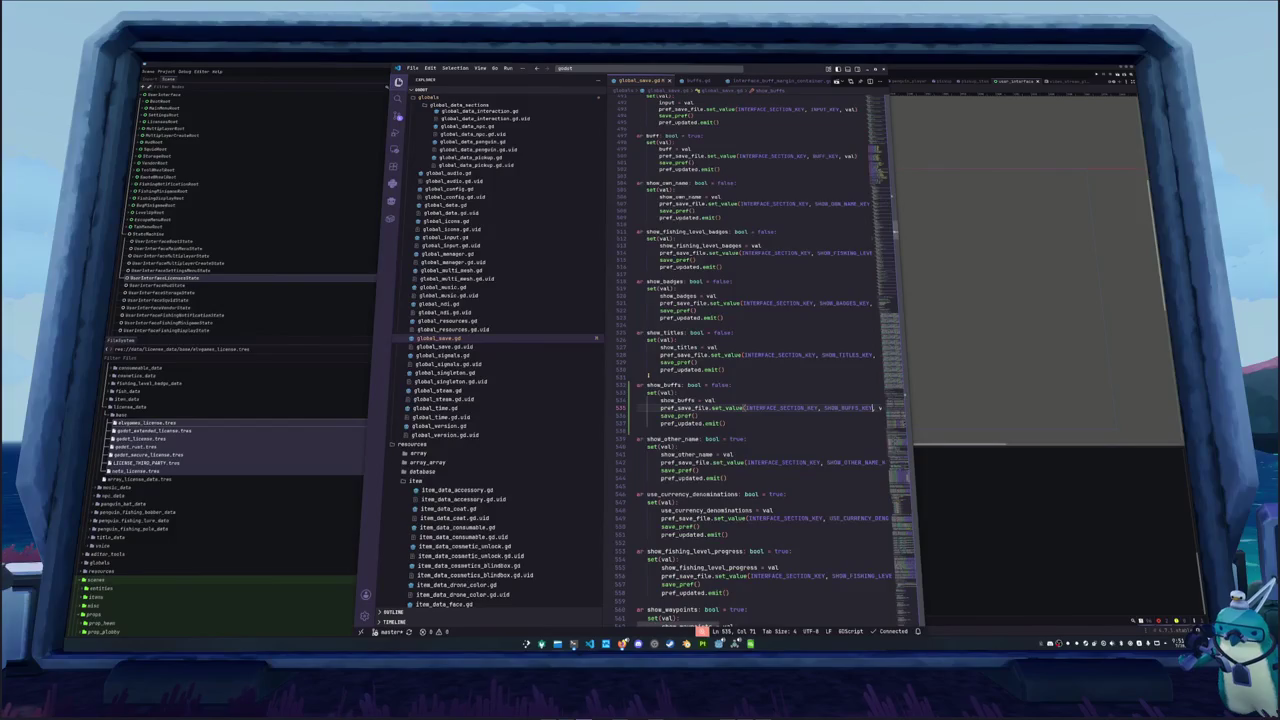
pyautogui.write(', val')
pyautogui.click(875, 355)
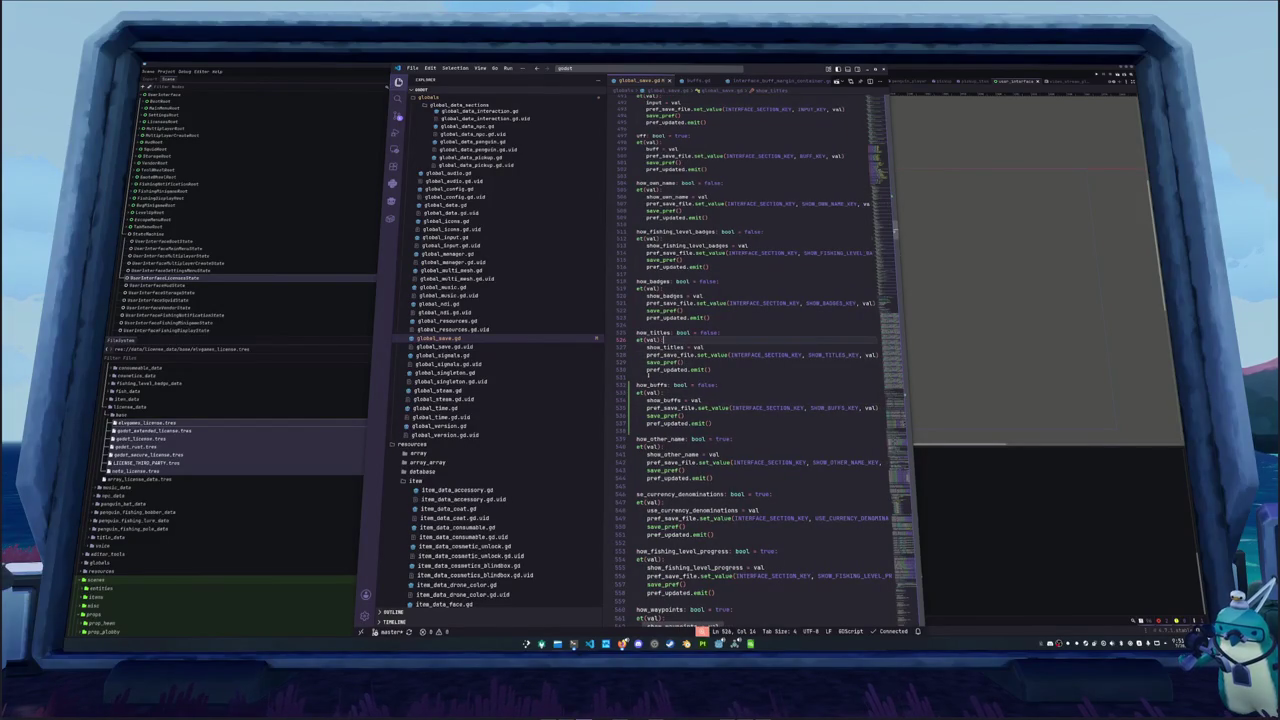
pyautogui.click(648, 375)
pyautogui.hotkey('alt', 'Tab')
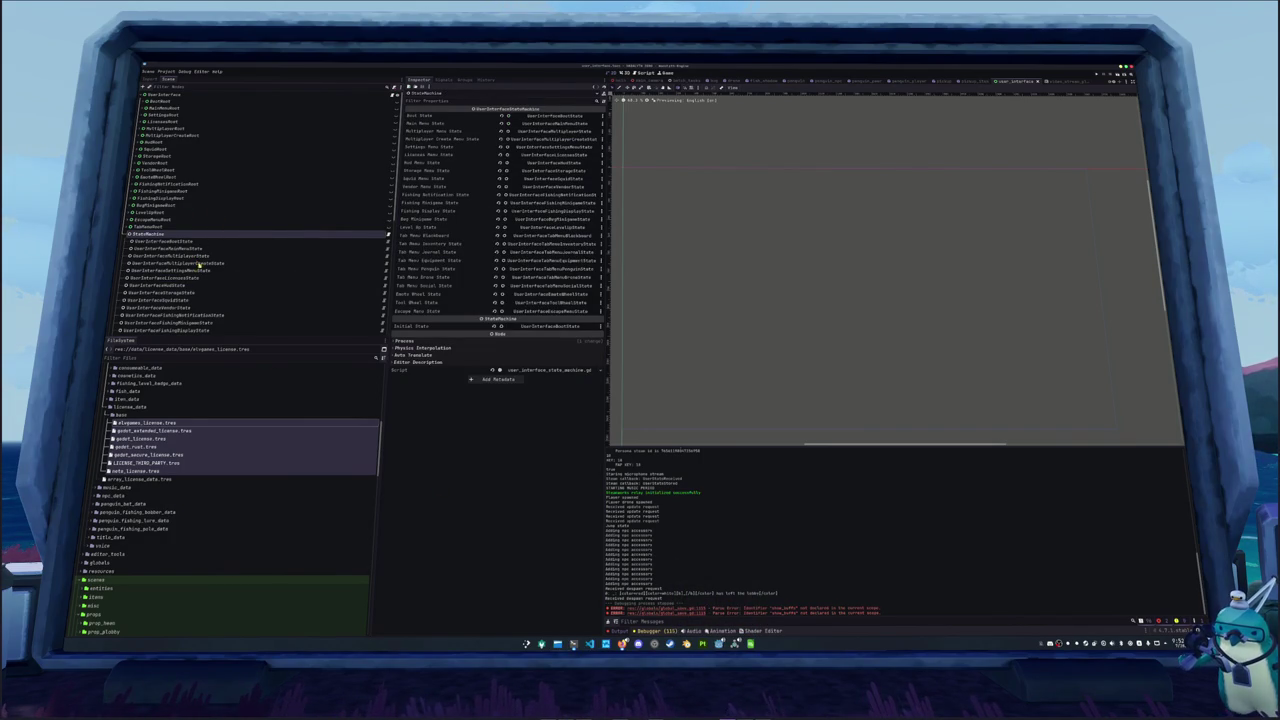
# Select SettingsRoot in the scene tree and make the settings menu visible in the viewport
pyautogui.click(575, 643)
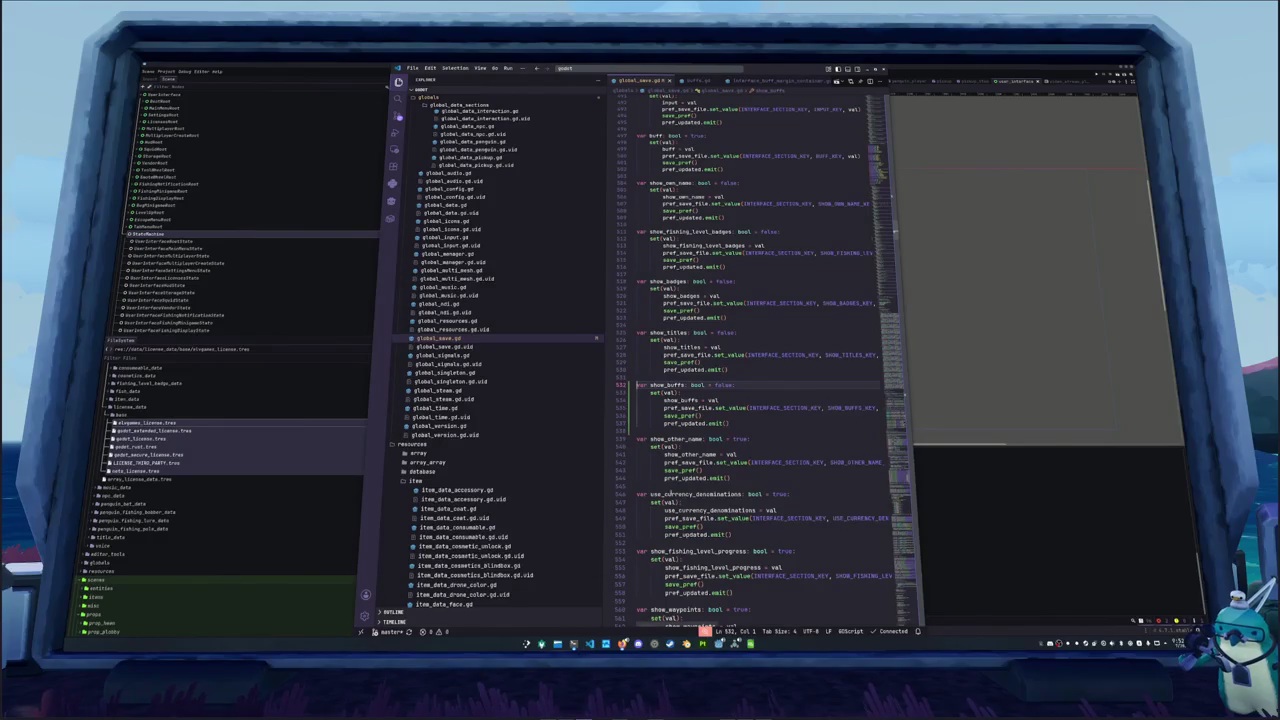
pyautogui.click(575, 643)
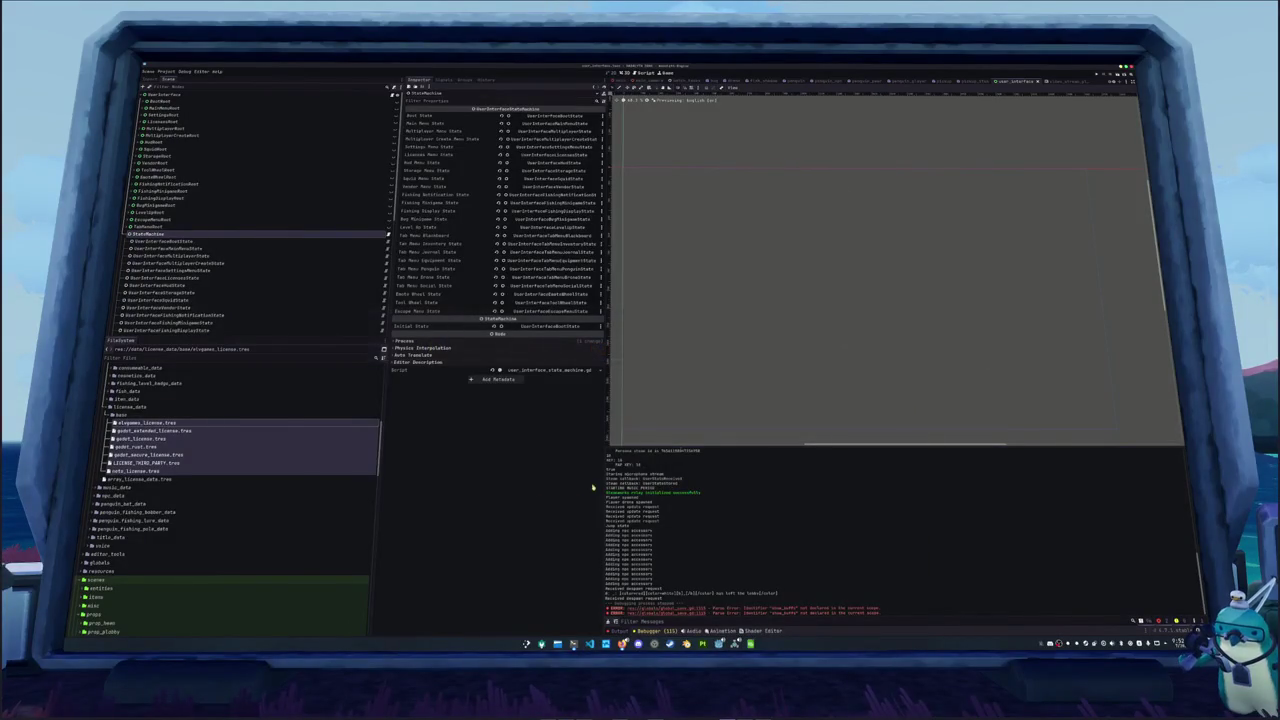
pyautogui.click(262, 270)
pyautogui.scroll(-5, 257, 229)
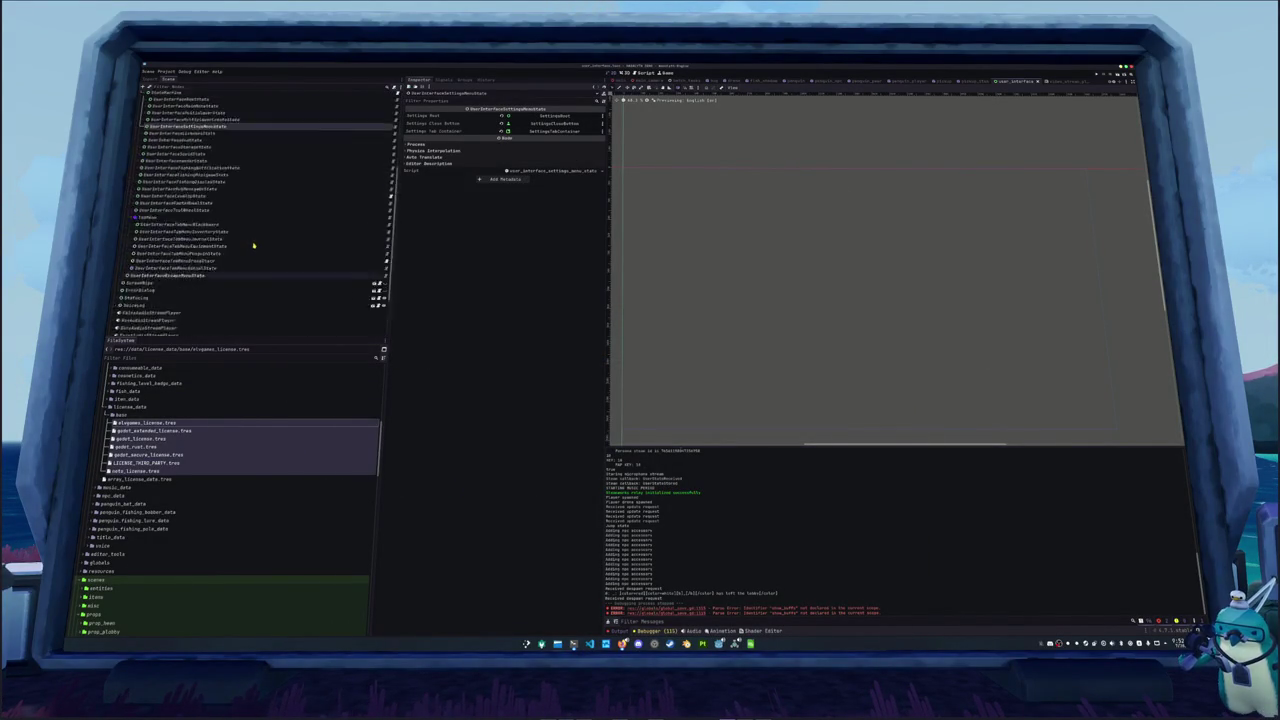
pyautogui.scroll(5, 251, 260)
pyautogui.click(259, 205)
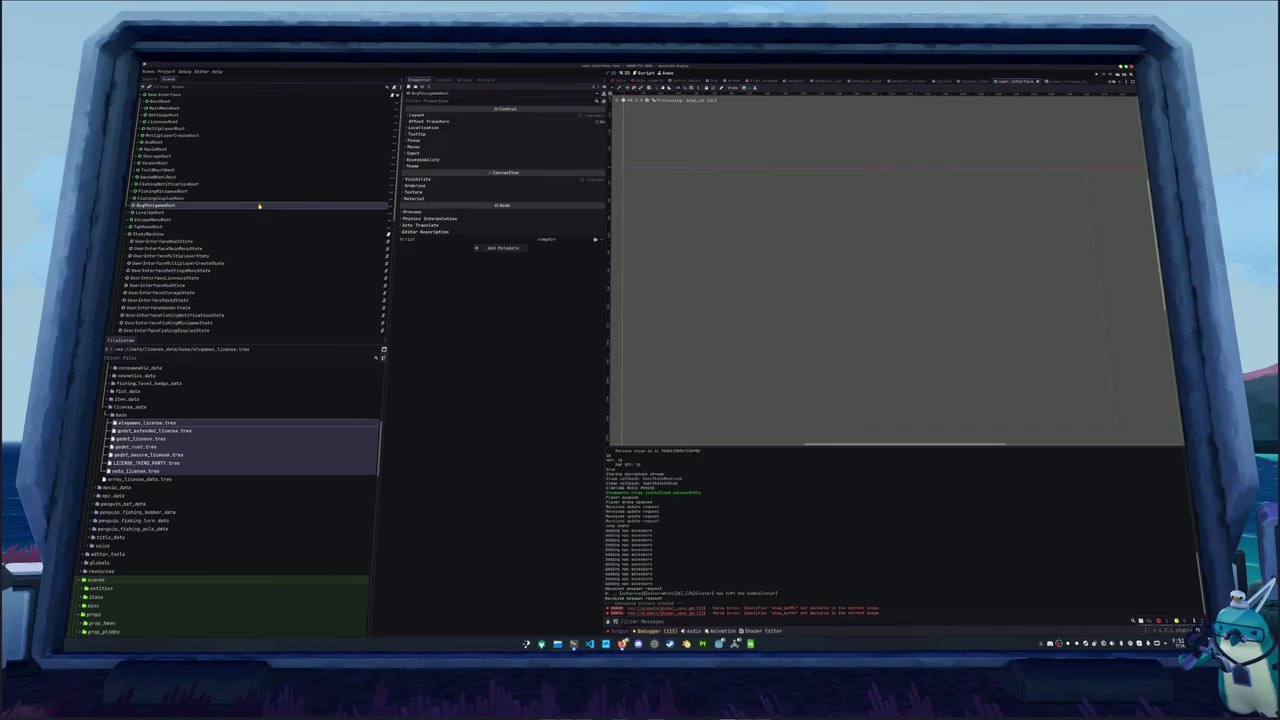
pyautogui.click(240, 171)
pyautogui.click(228, 156)
pyautogui.click(217, 135)
pyautogui.click(215, 114)
pyautogui.click(393, 115)
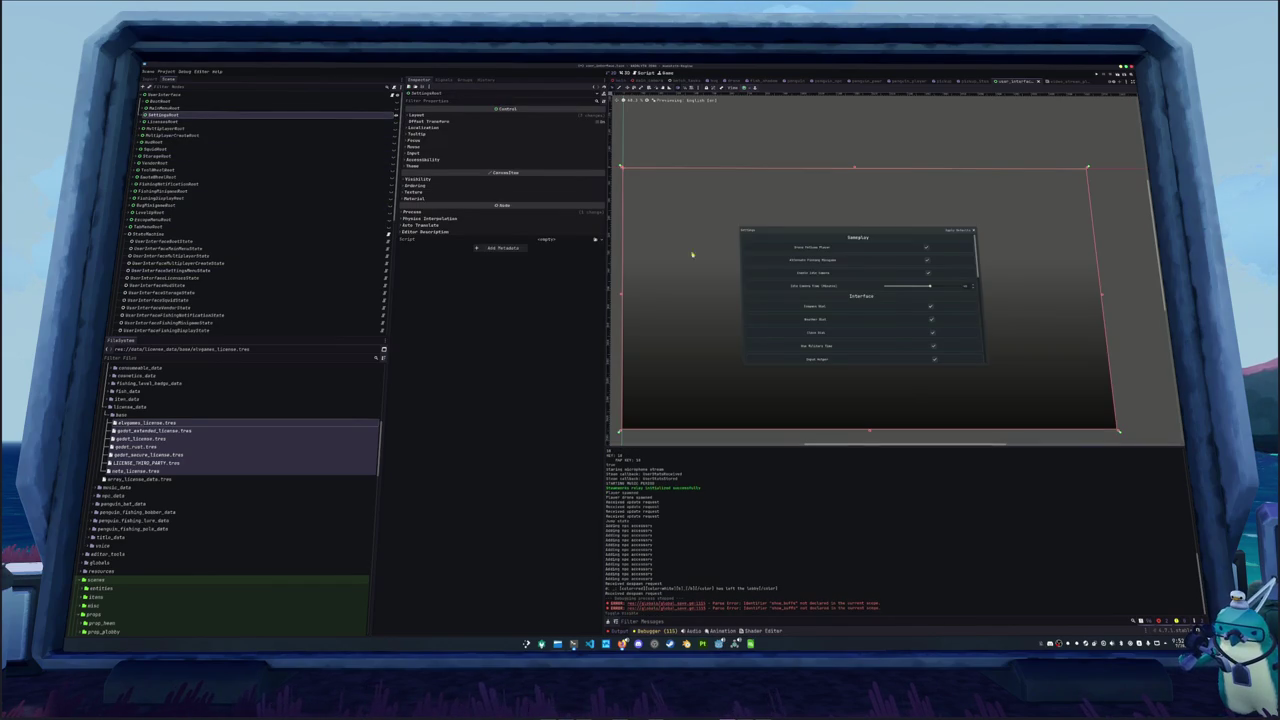
# Expand the Game tab's VBoxContainer and duplicate the InterfaceShowTitlesMarginContainer row
pyautogui.click(141, 115)
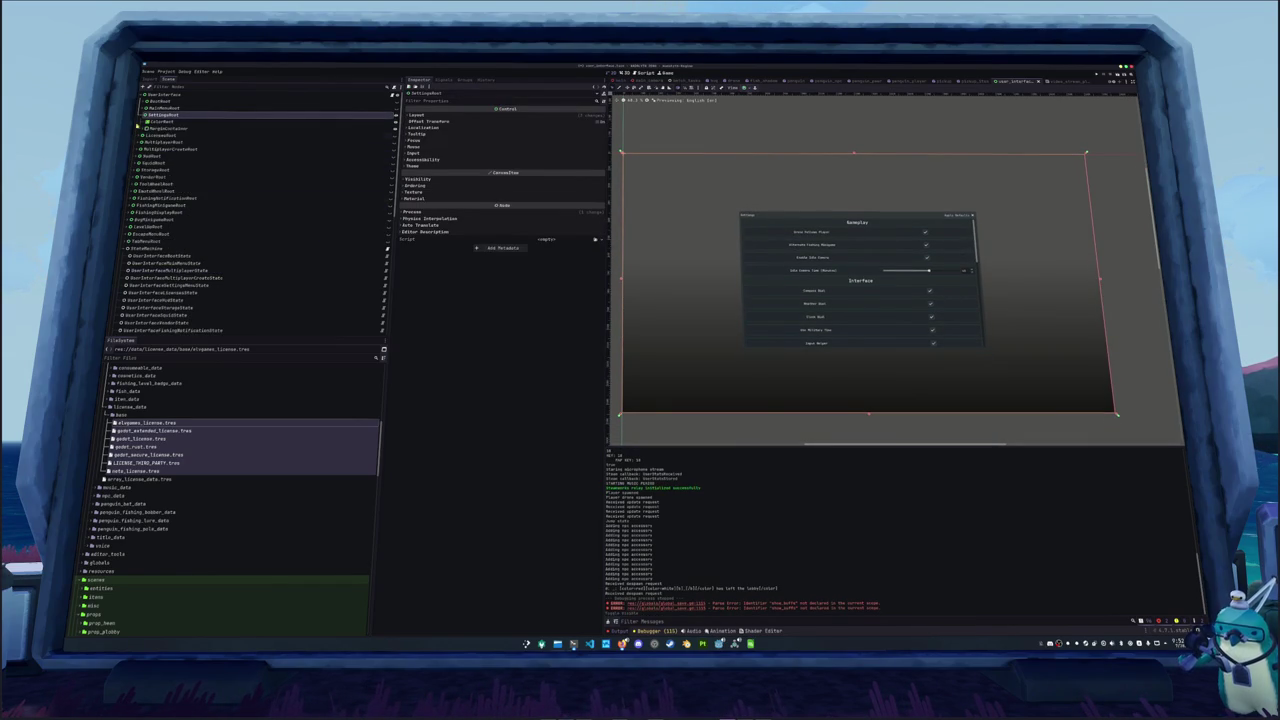
pyautogui.click(145, 128)
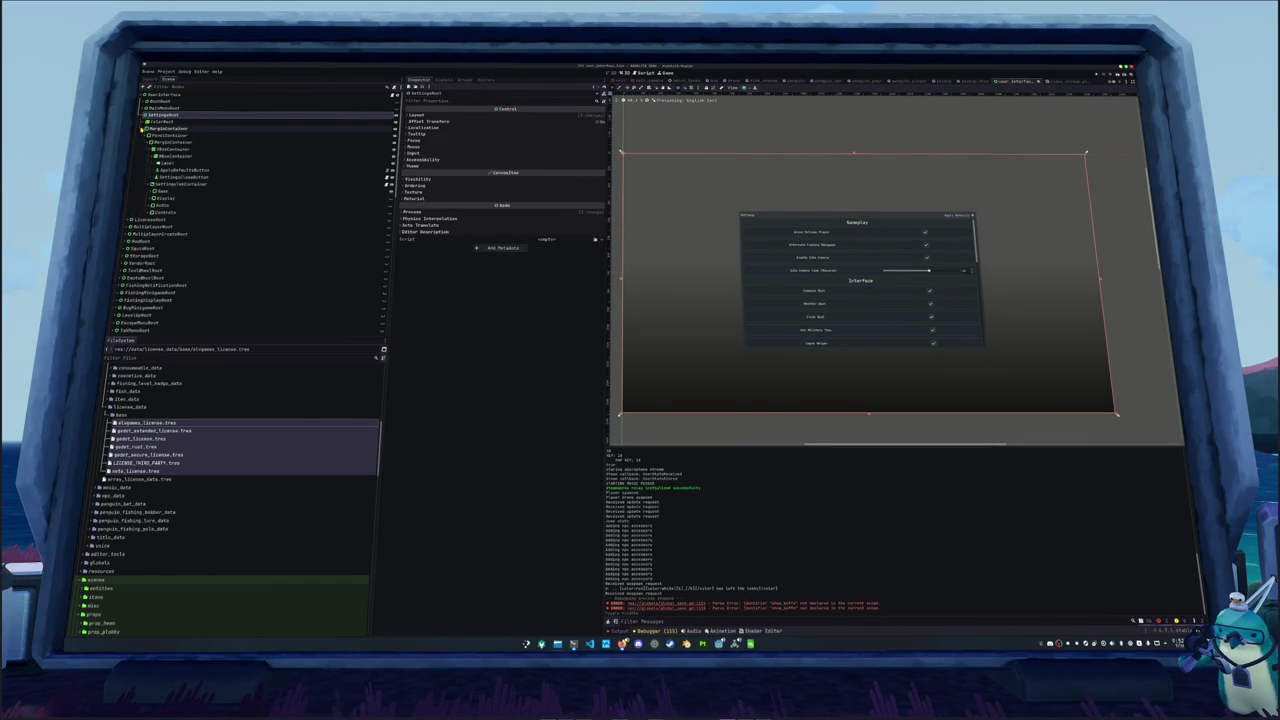
pyautogui.click(153, 197)
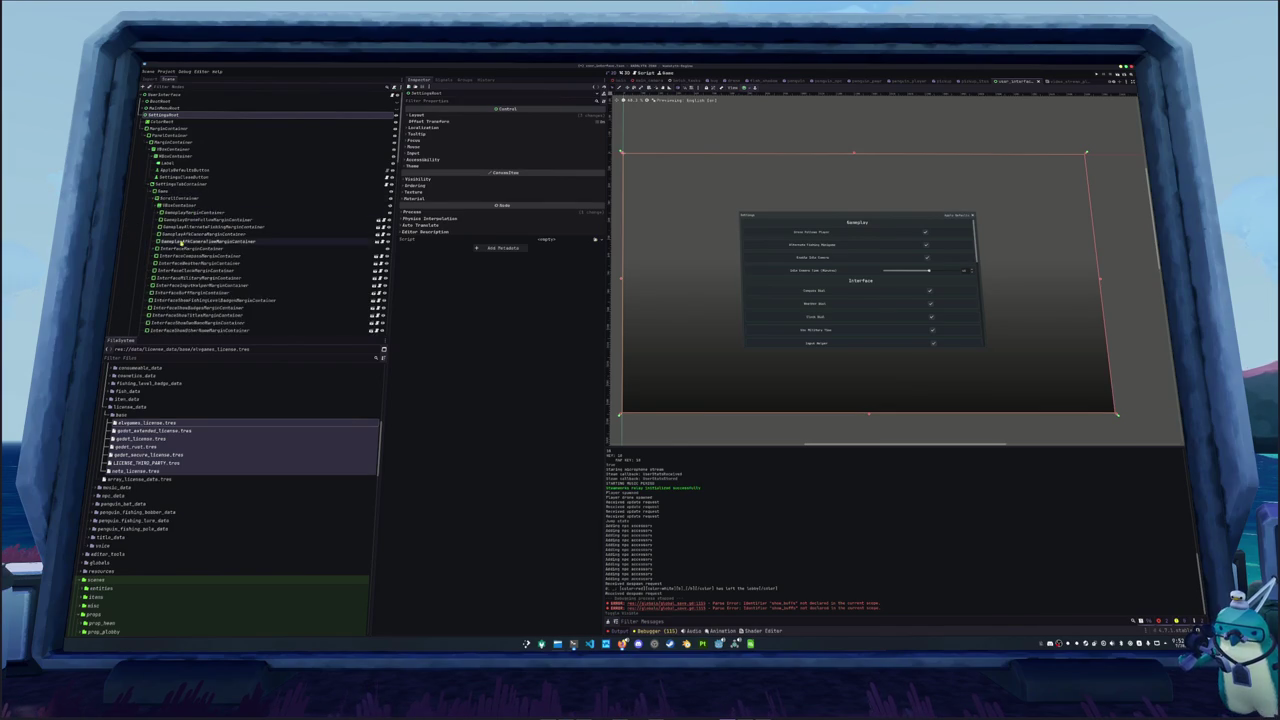
pyautogui.click(157, 204)
pyautogui.scroll(-2, 186, 253)
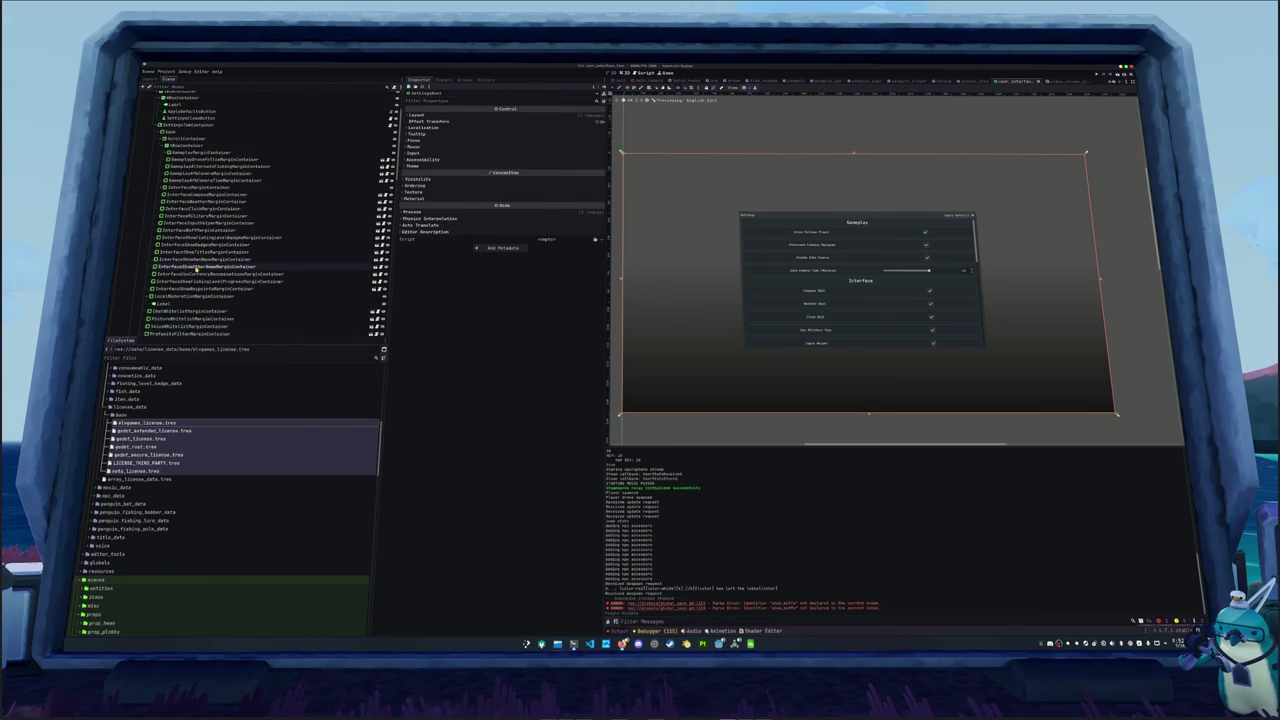
pyautogui.click(211, 252)
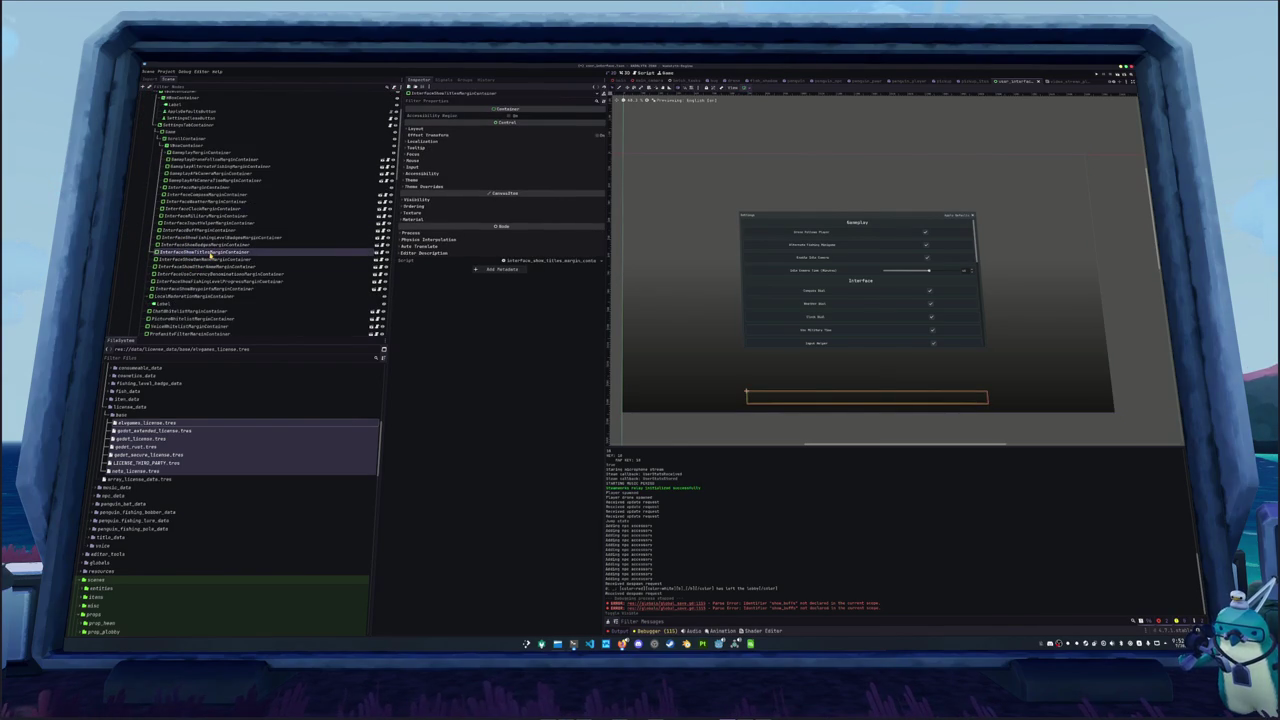
pyautogui.hotkey('ctrl', 'd')
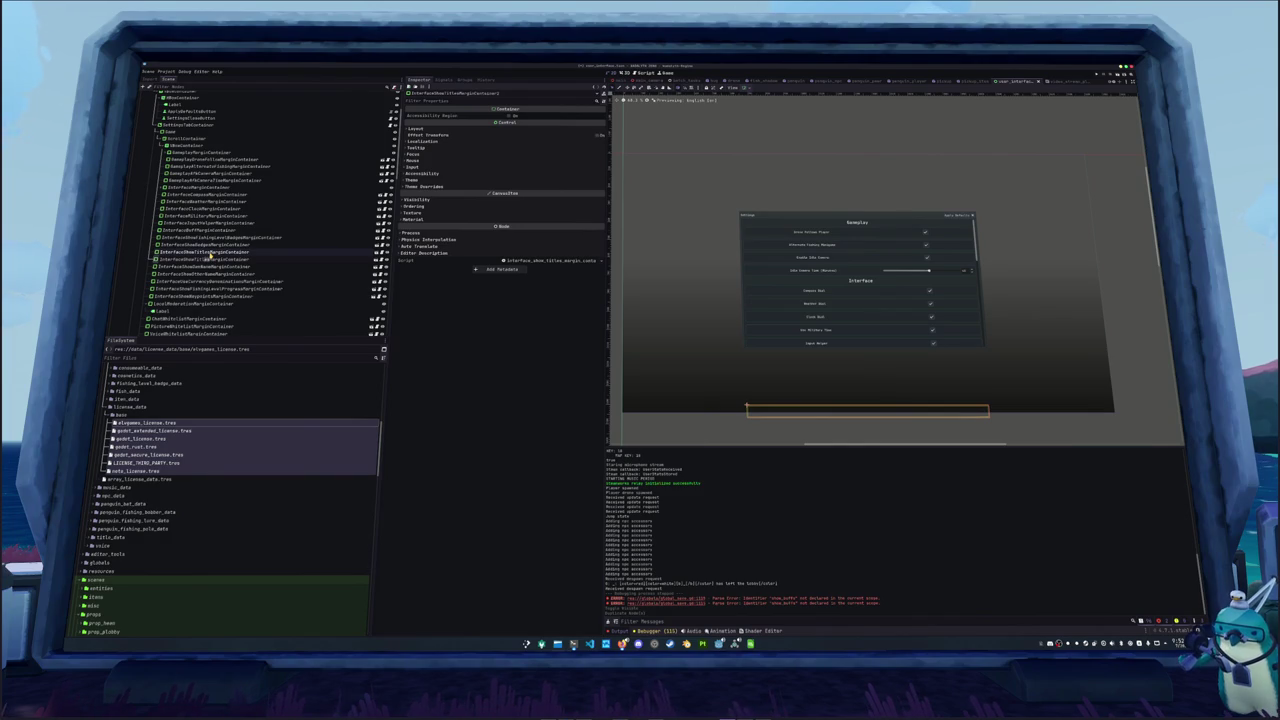
pyautogui.click(213, 258)
pyautogui.rightClick(214, 259)
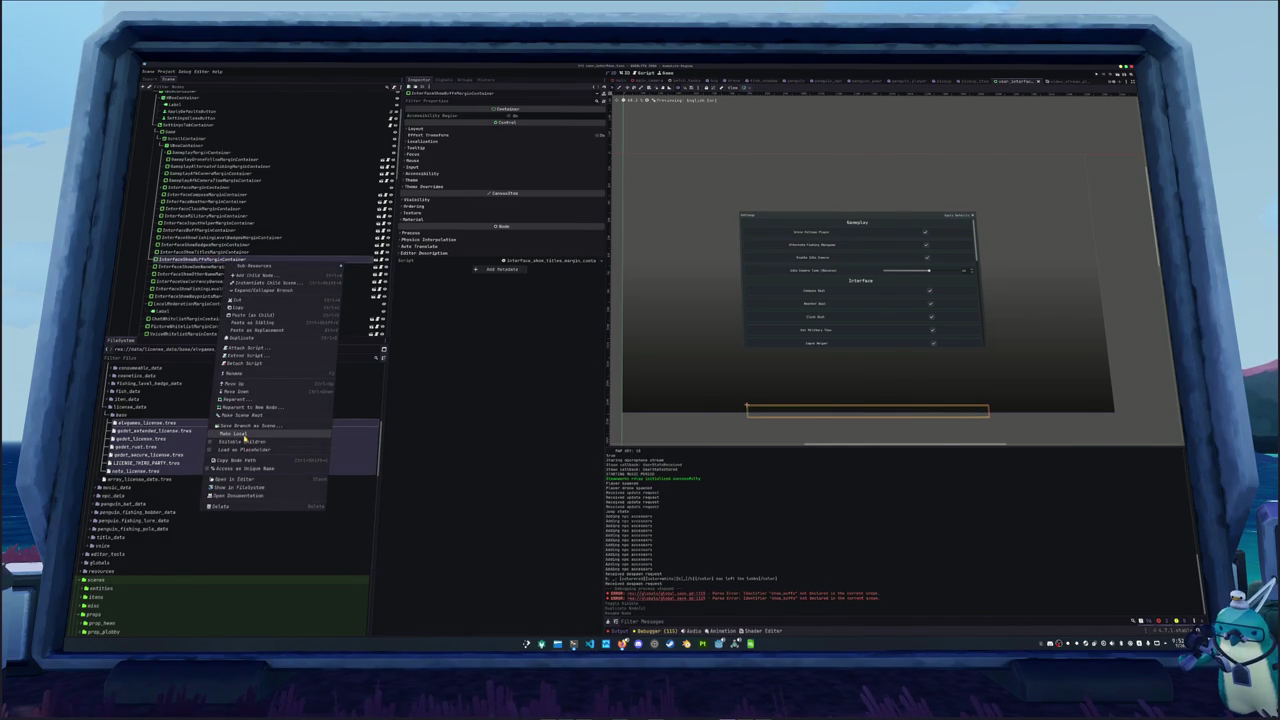
# Make the copied row's contents local and detach its old script
pyautogui.click(243, 438)
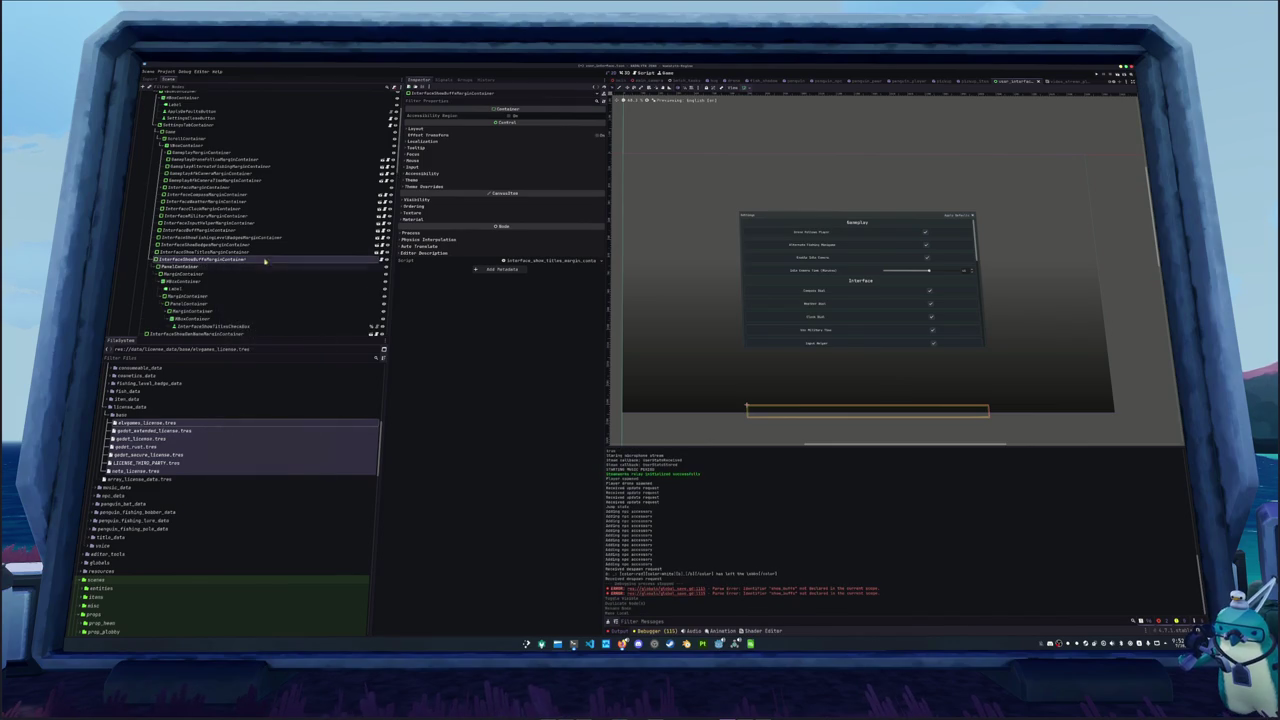
pyautogui.rightClick(250, 260)
pyautogui.click(256, 359)
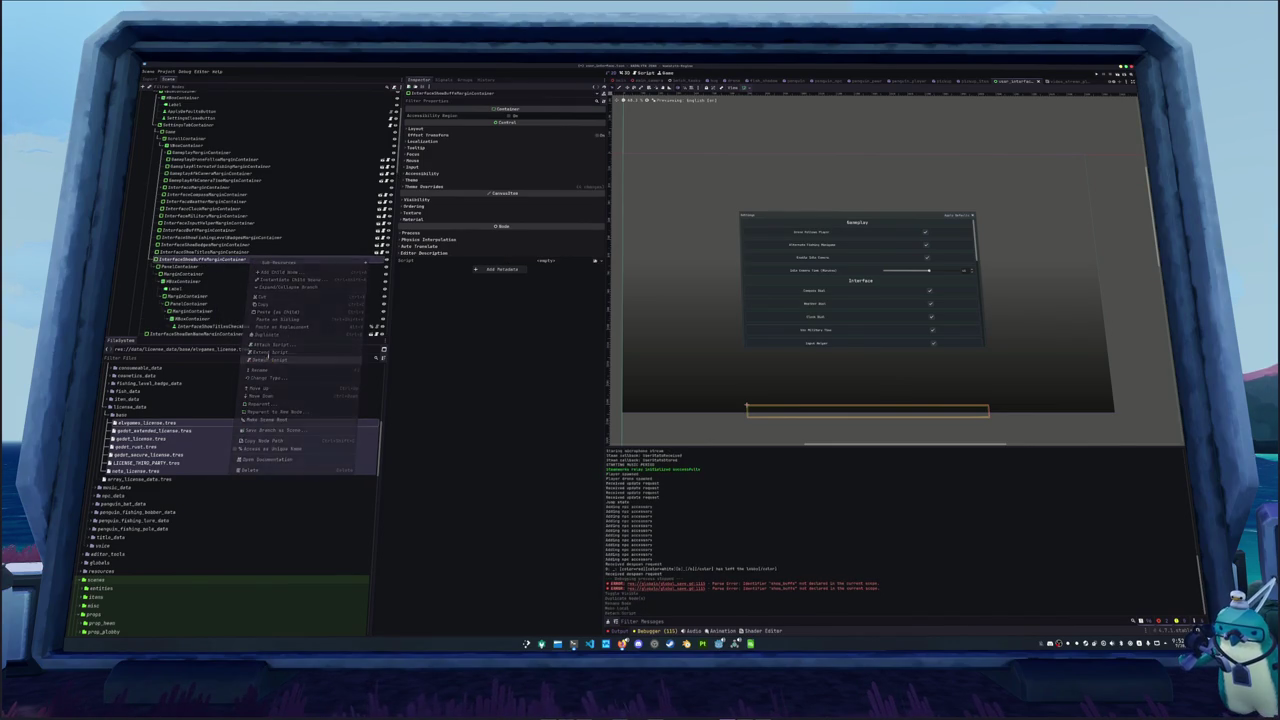
# Save the row as a branch scene in res://scenes/user_interface/components/settings/game_menu and open it
pyautogui.rightClick(238, 259)
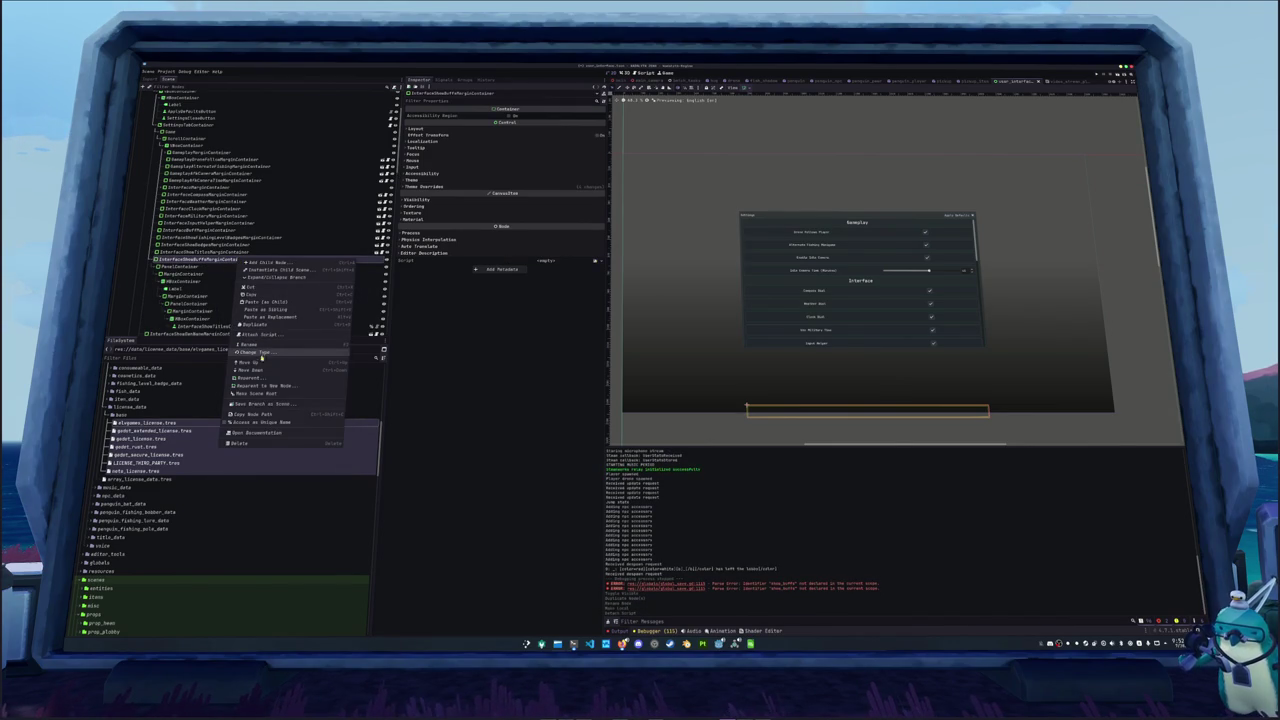
pyautogui.click(262, 404)
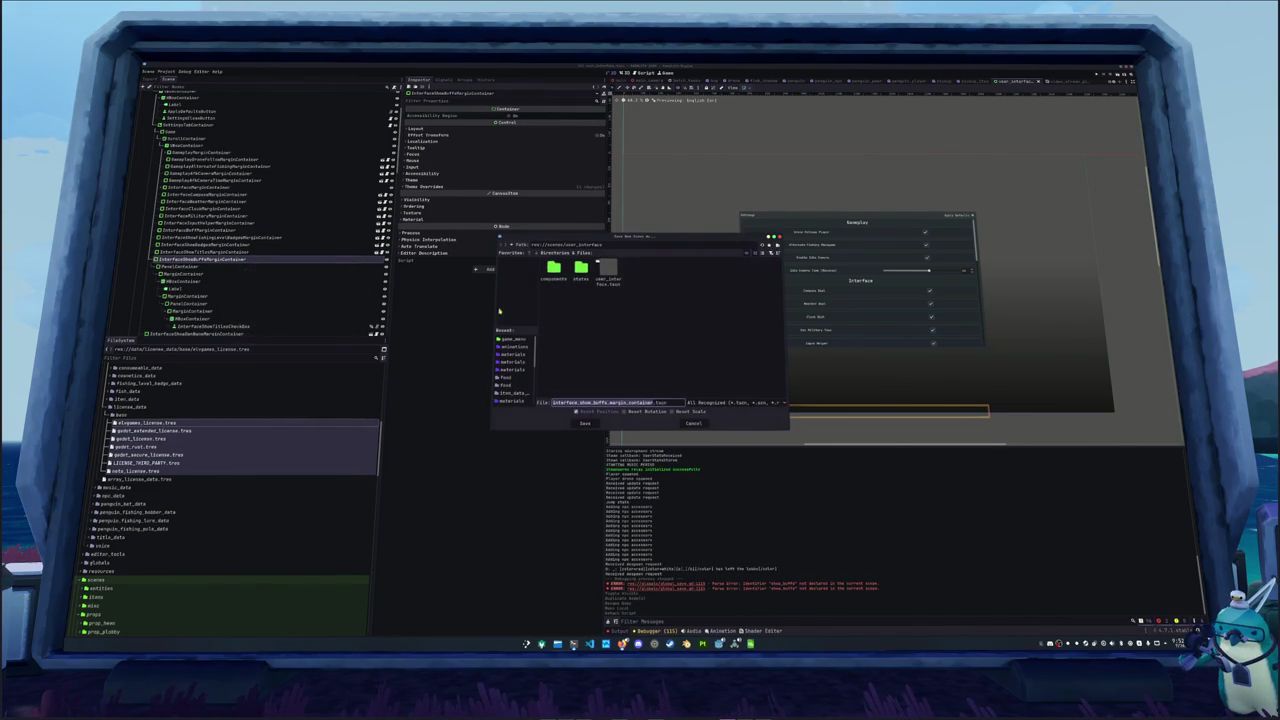
pyautogui.doubleClick(553, 268)
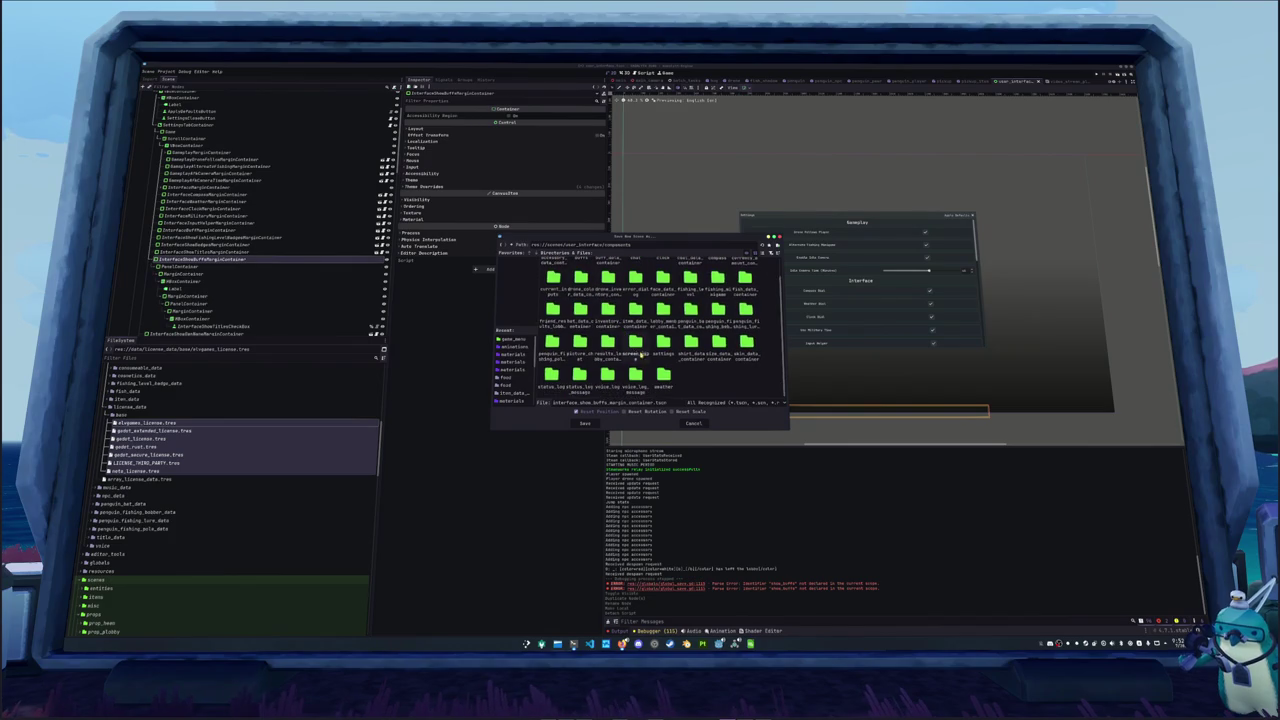
pyautogui.doubleClick(662, 345)
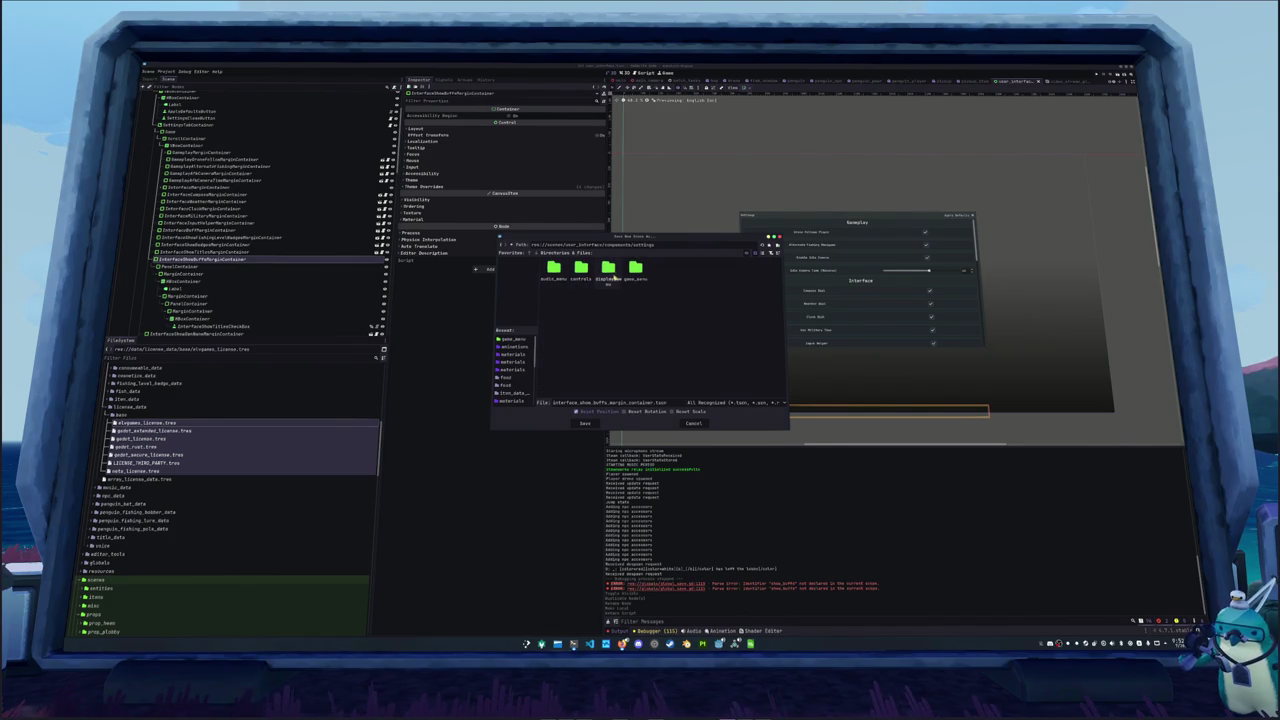
pyautogui.doubleClick(635, 270)
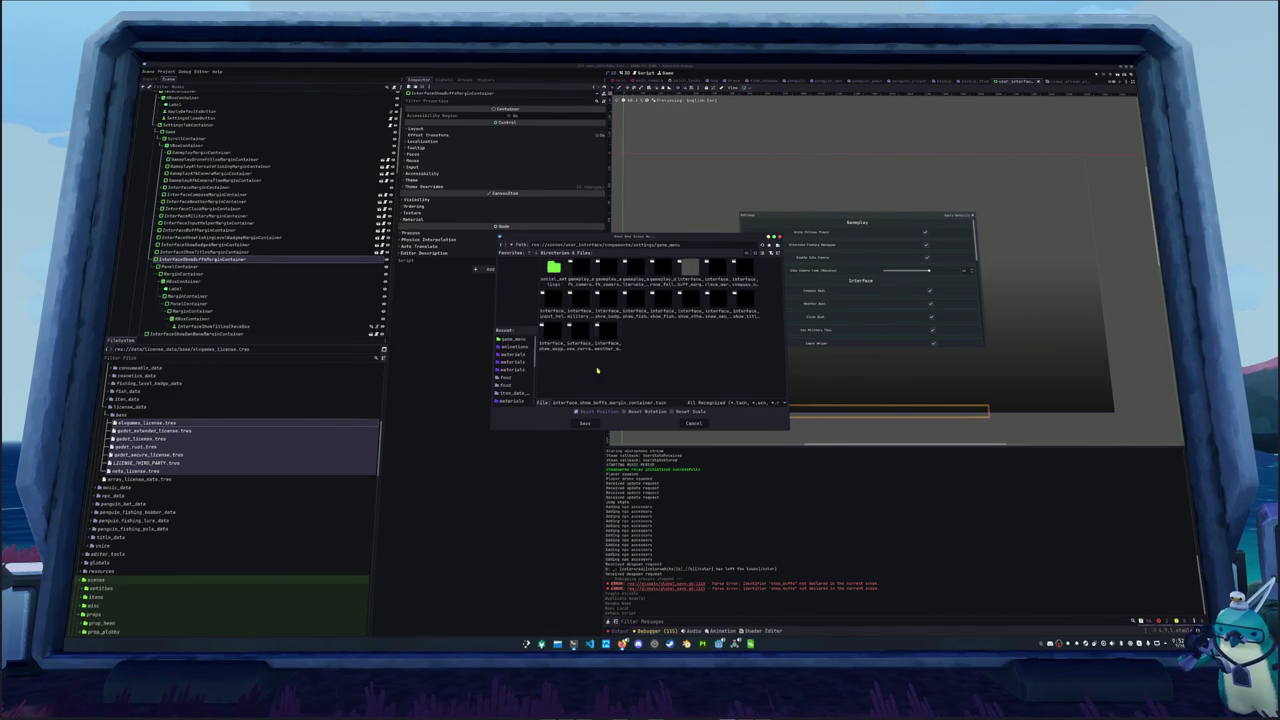
pyautogui.click(584, 424)
pyautogui.click(381, 259)
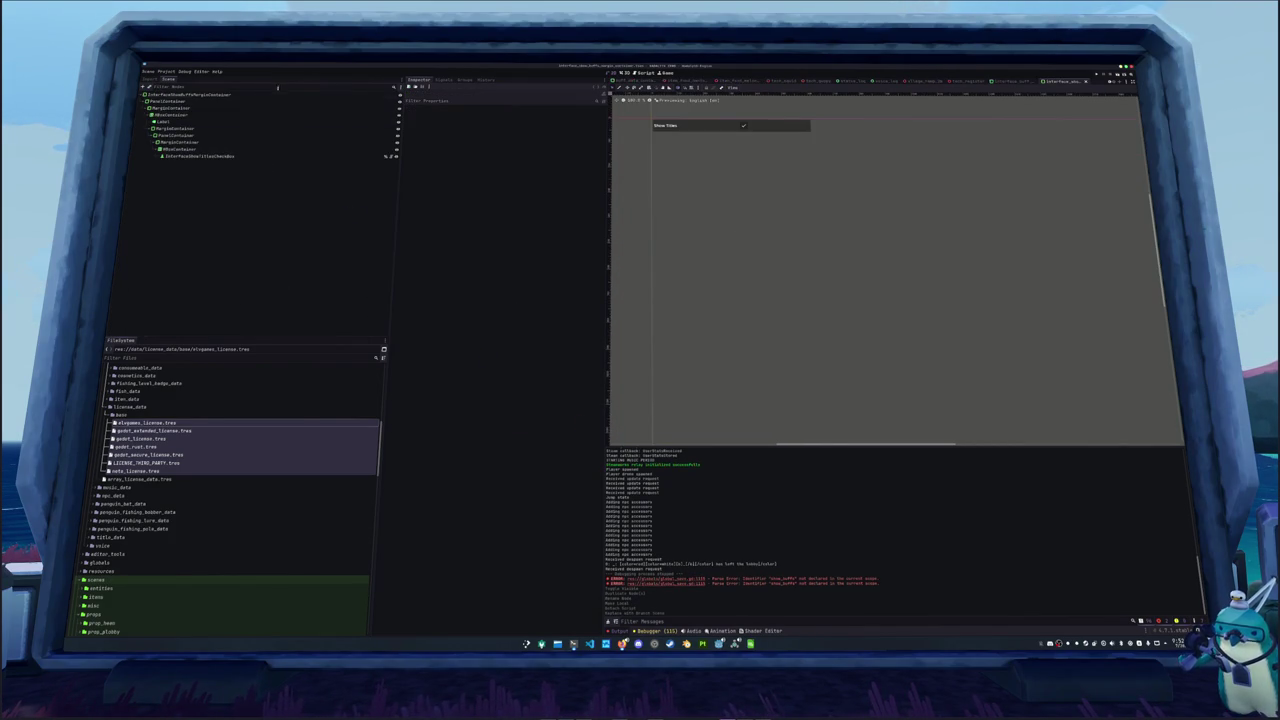
pyautogui.rightClick(268, 94)
# Attach interface_show_buffs_margin_container.gd to the root and set the label key to SETTINGS_MENU_GAME_INTERFACE_SHOW_BUFFS
pyautogui.click(284, 143)
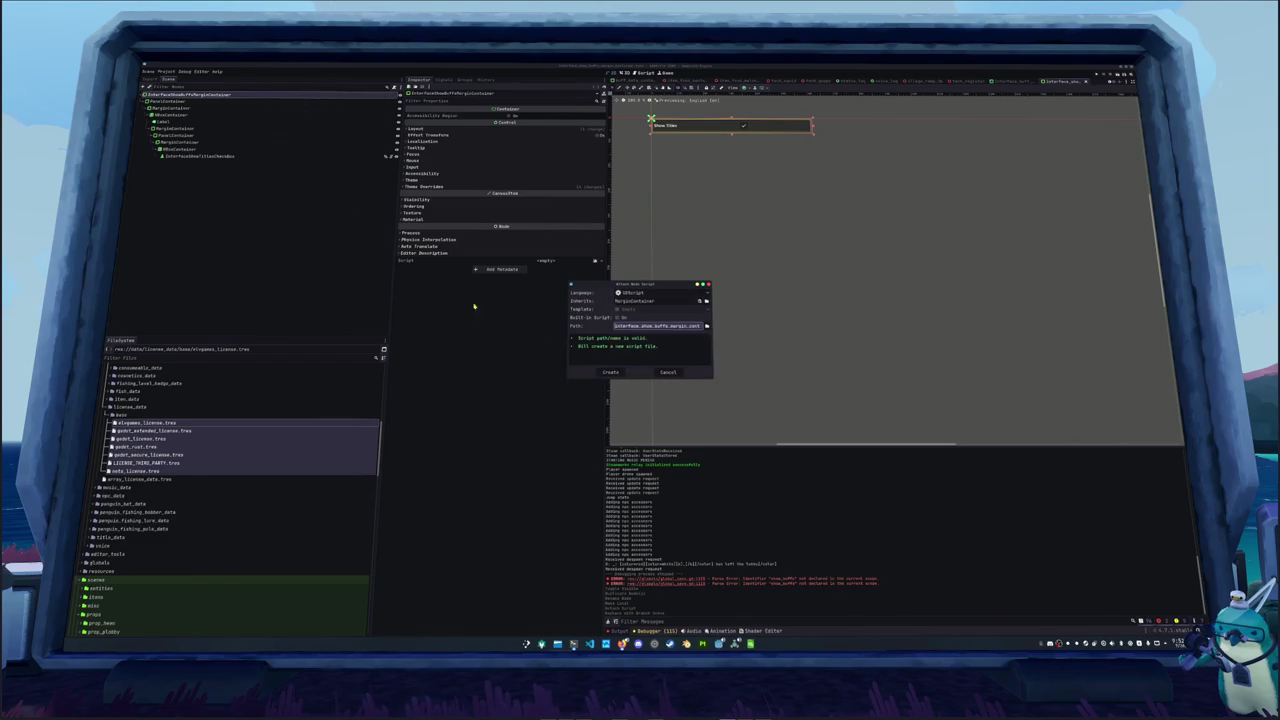
pyautogui.click(611, 373)
pyautogui.click(165, 121)
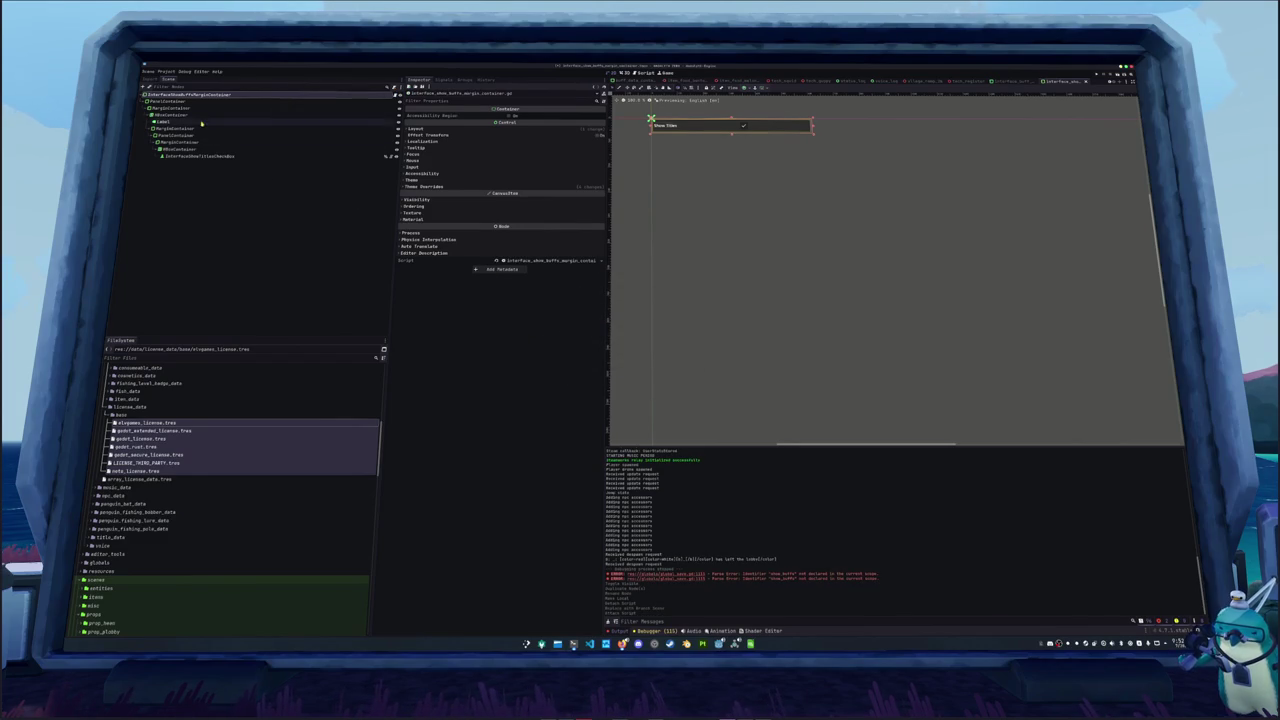
pyautogui.click(514, 123)
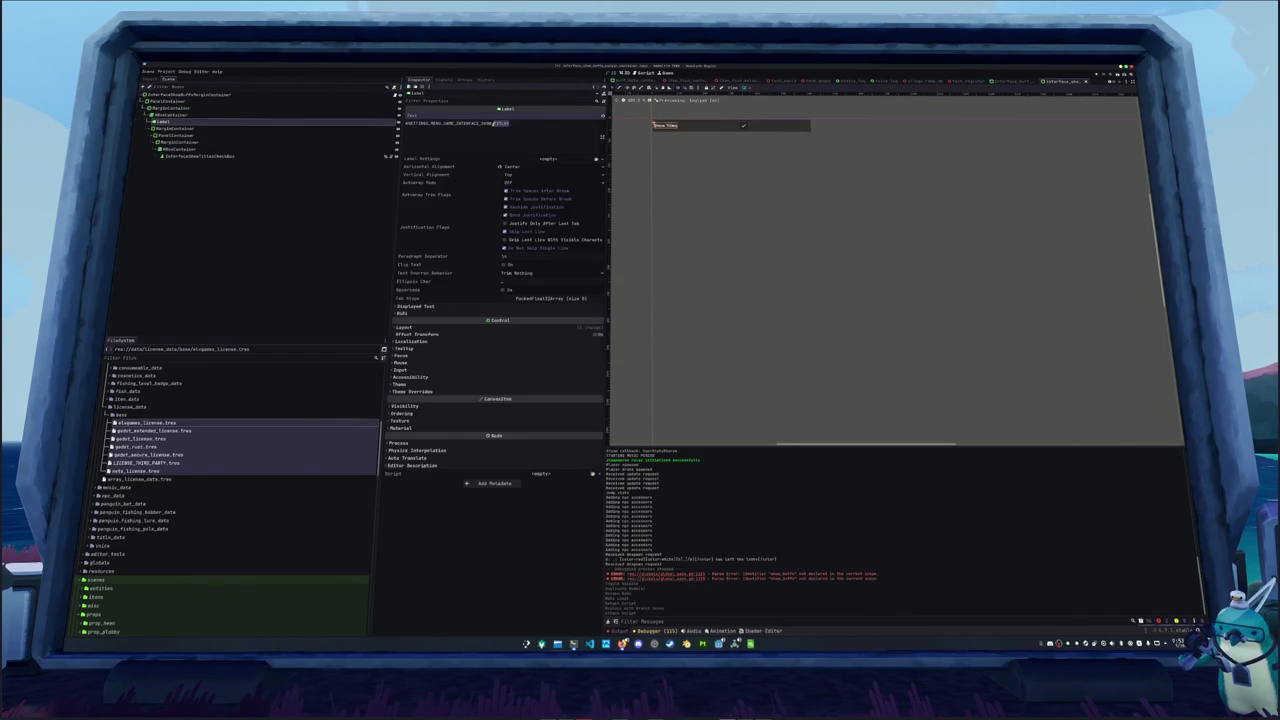
pyautogui.write('BUFF')
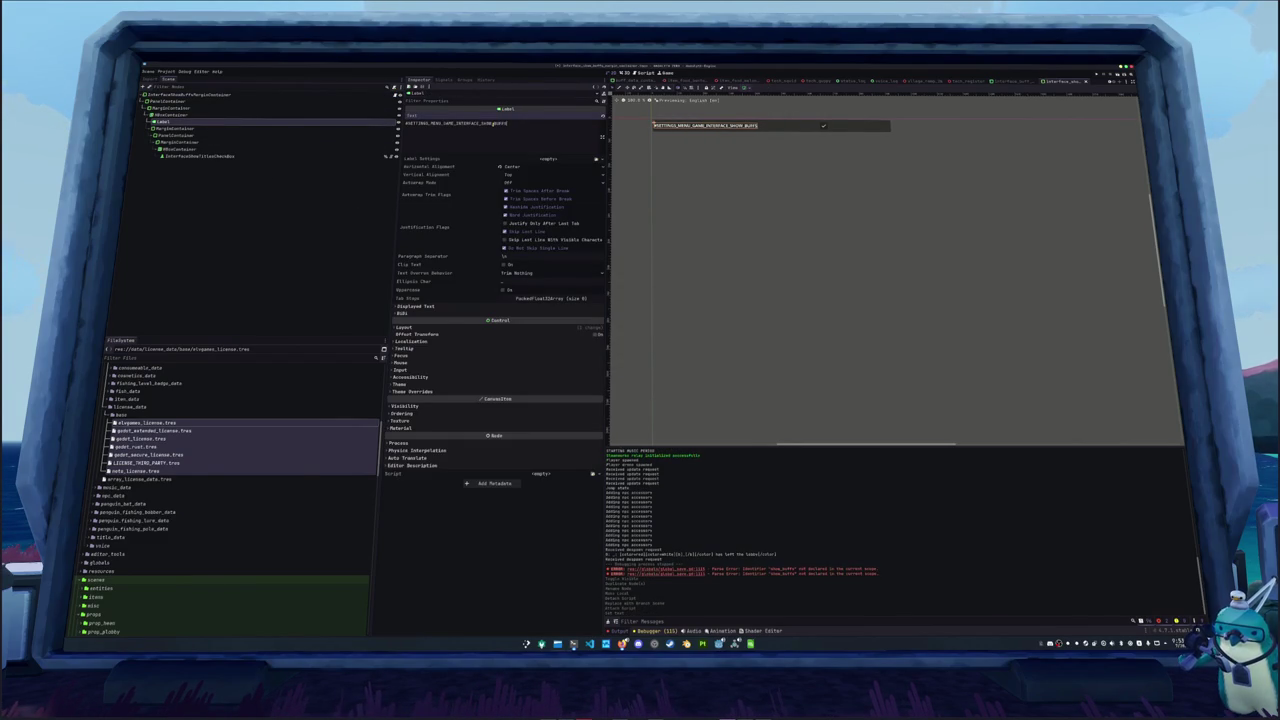
pyautogui.click(203, 157)
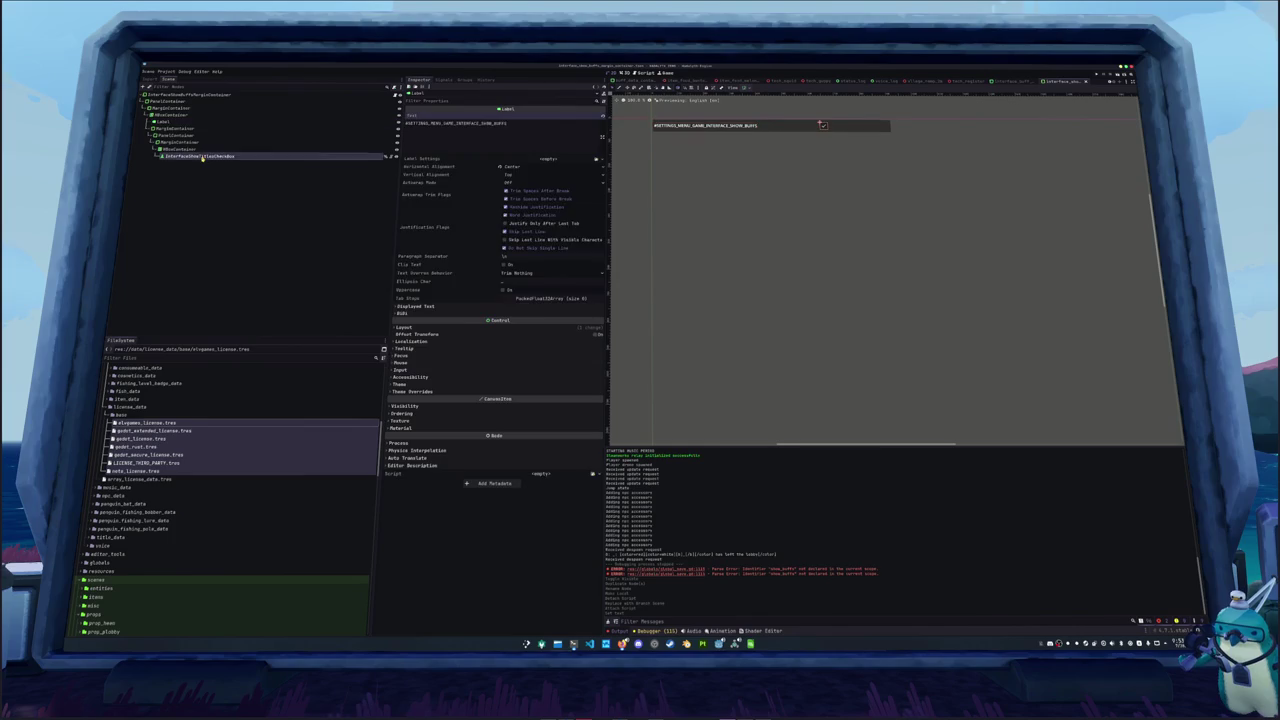
# Change the checkbox's tooltip key from TITLES to the SHOW_BUFFS tooltip key and review the root's spacing overrides
pyautogui.click(500, 334)
pyautogui.moveTo(552, 352); pyautogui.dragTo(489, 350)
pyautogui.press('BackSpace')
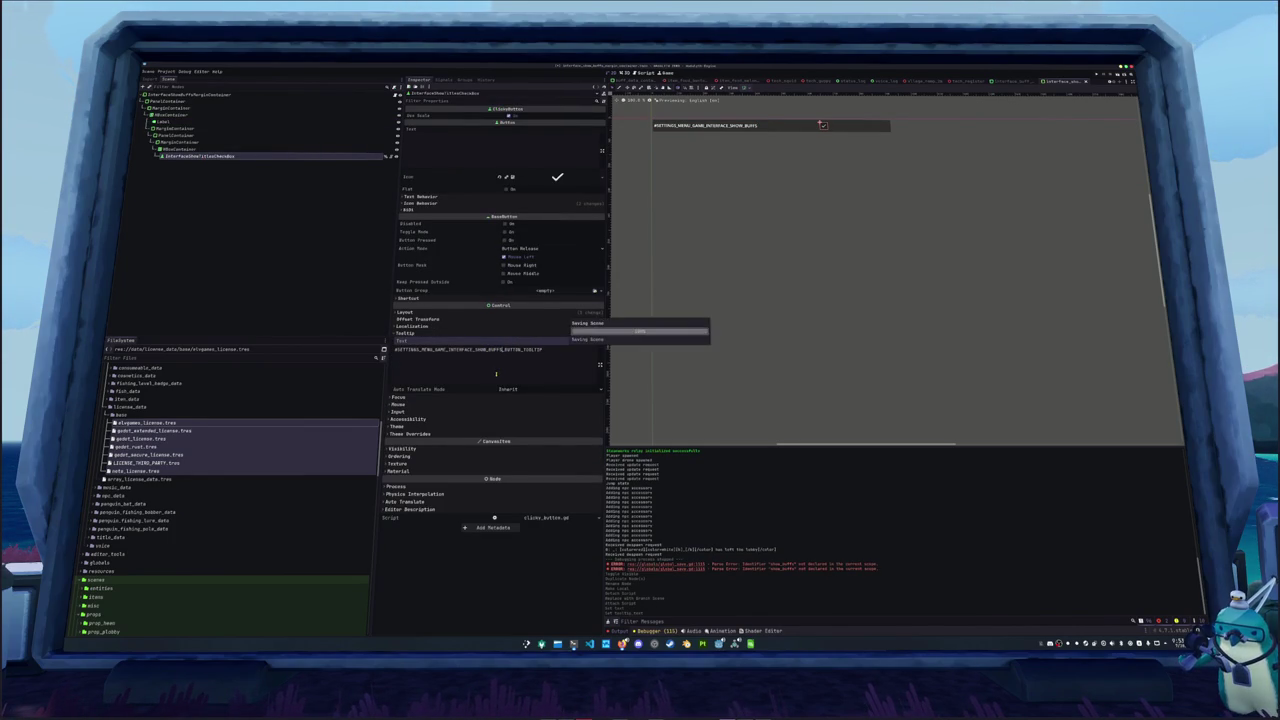
pyautogui.click(264, 190)
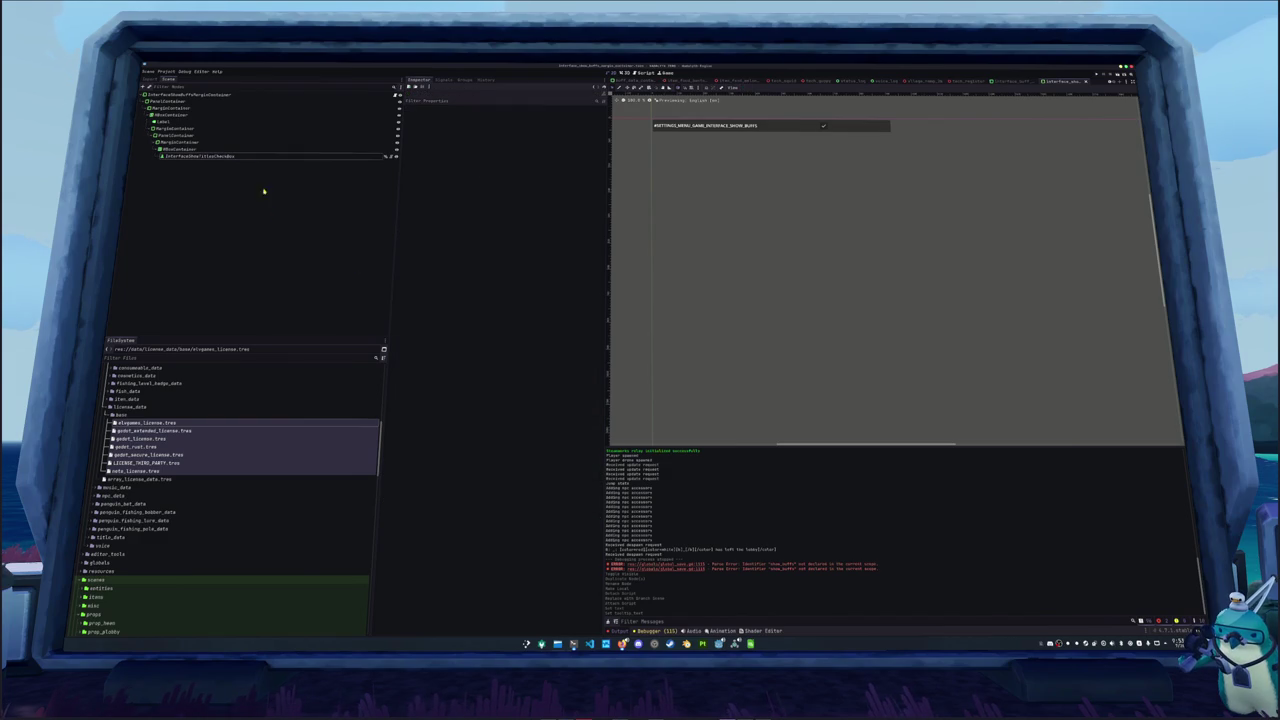
pyautogui.click(248, 122)
pyautogui.click(241, 96)
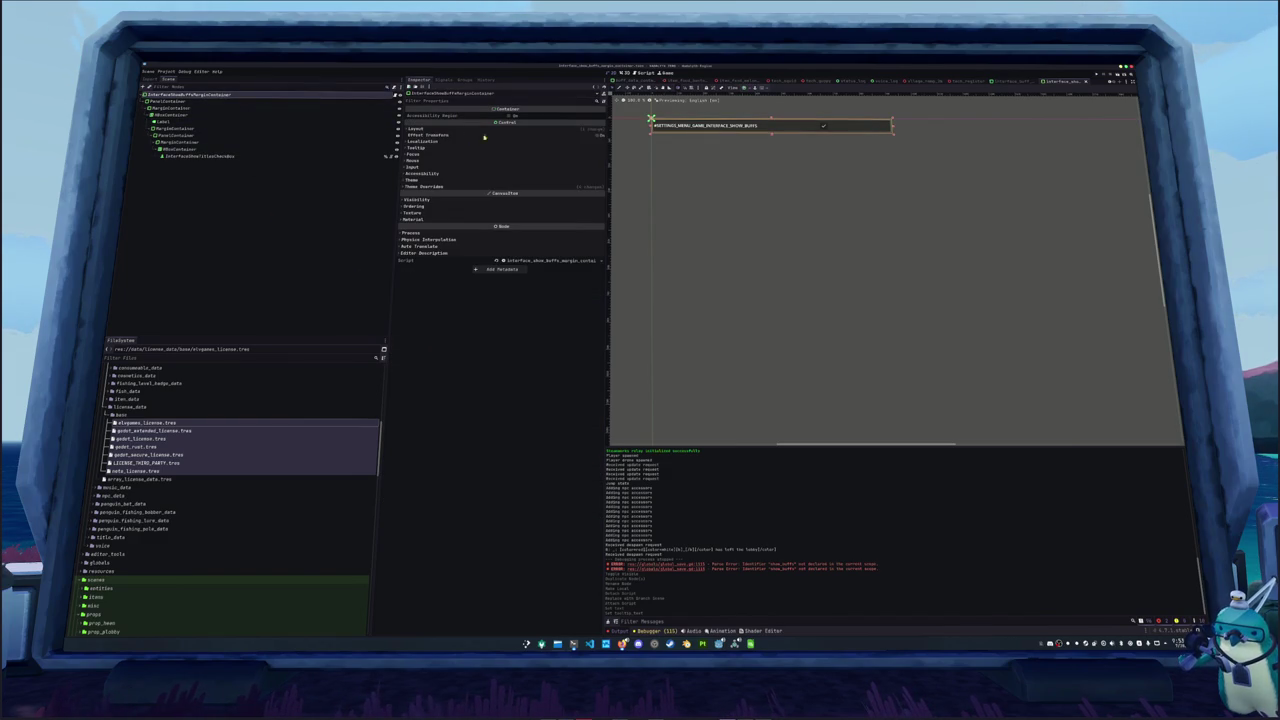
pyautogui.click(492, 186)
pyautogui.click(515, 199)
pyautogui.click(515, 199)
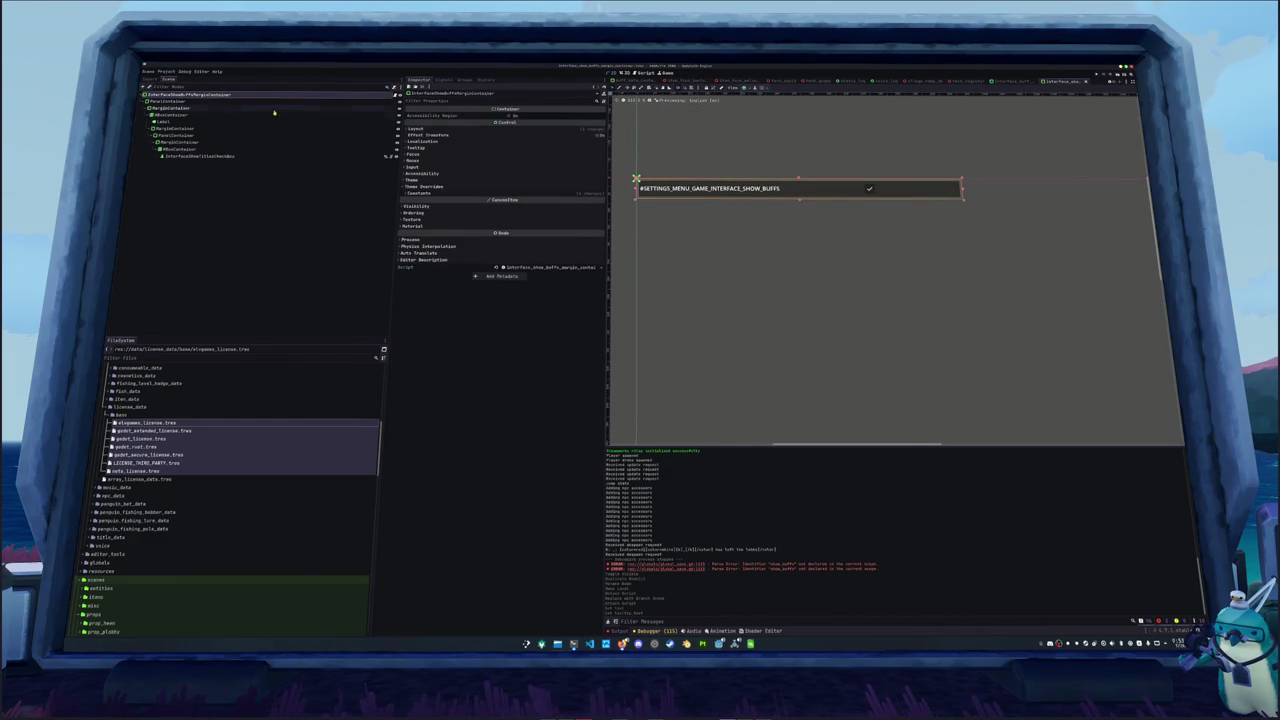
# Rename the checkbox to InterfaceShowBuffsCheckbox and save the Show Buffs scene
pyautogui.click(221, 157)
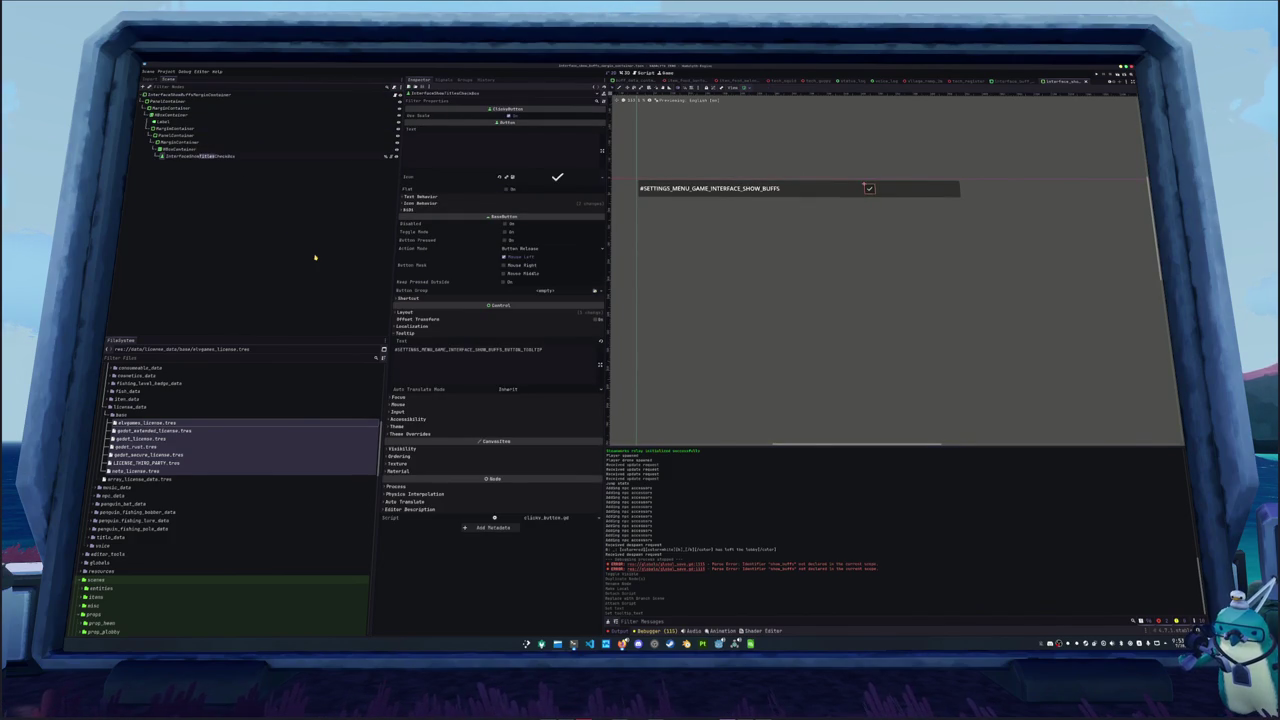
pyautogui.write('Buff')
pyautogui.press('Return')
pyautogui.hotkey('ctrl', 's')
pyautogui.doubleClick(543, 356)
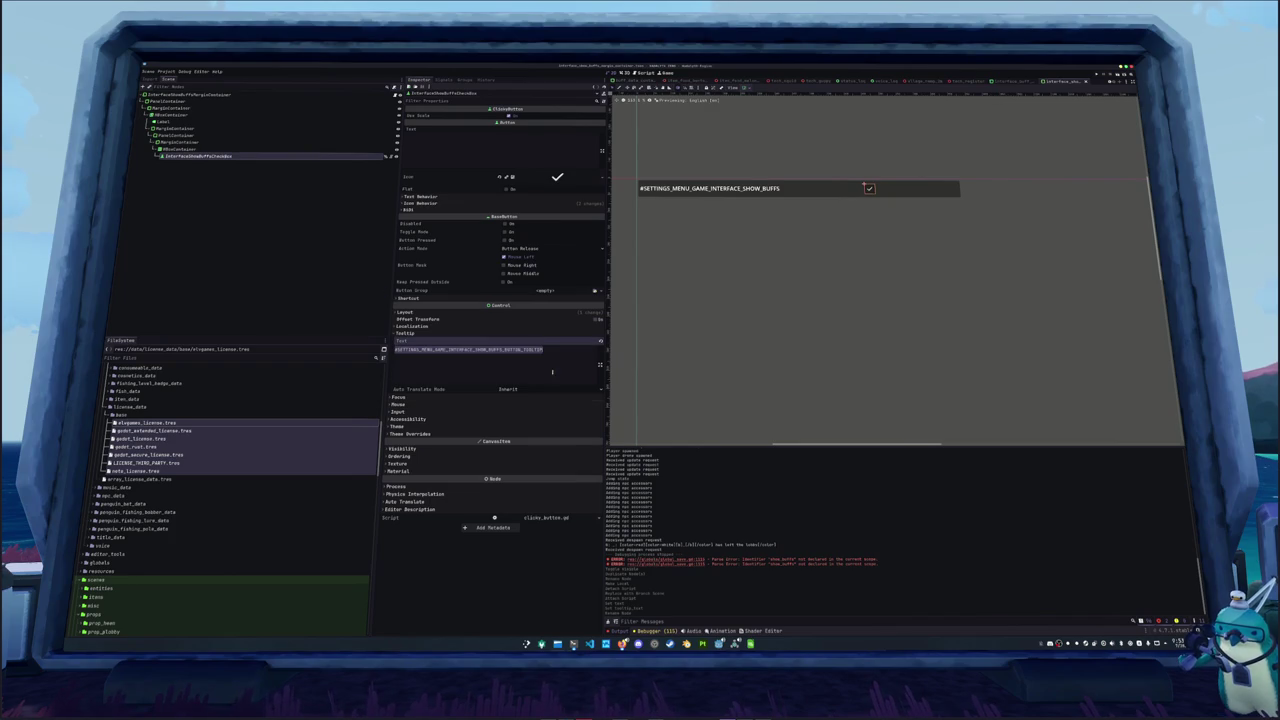
pyautogui.click(750, 644)
pyautogui.scroll(-5, 436, 444)
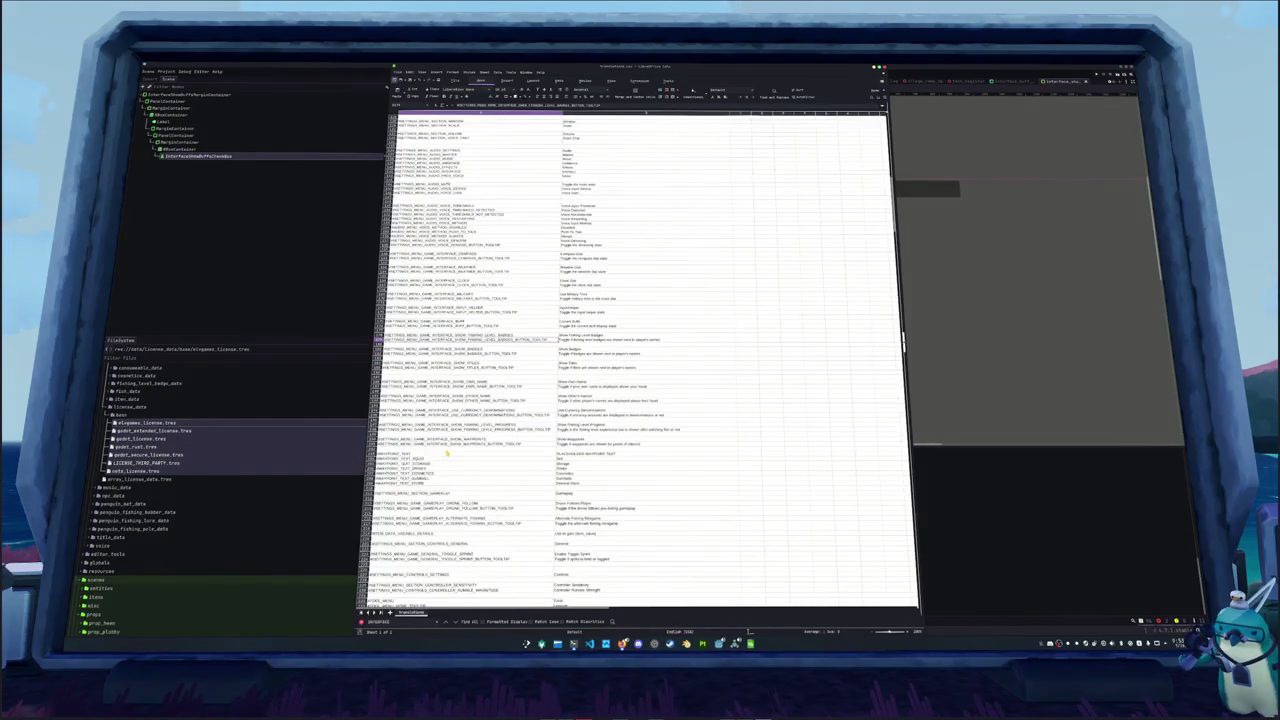
# Shift the lower block of translation rows down to free space for the new keys
pyautogui.moveTo(400, 396)
pyautogui.mouseDown()
pyautogui.moveTo(560, 415)
pyautogui.moveTo(620, 462)
pyautogui.mouseUp()
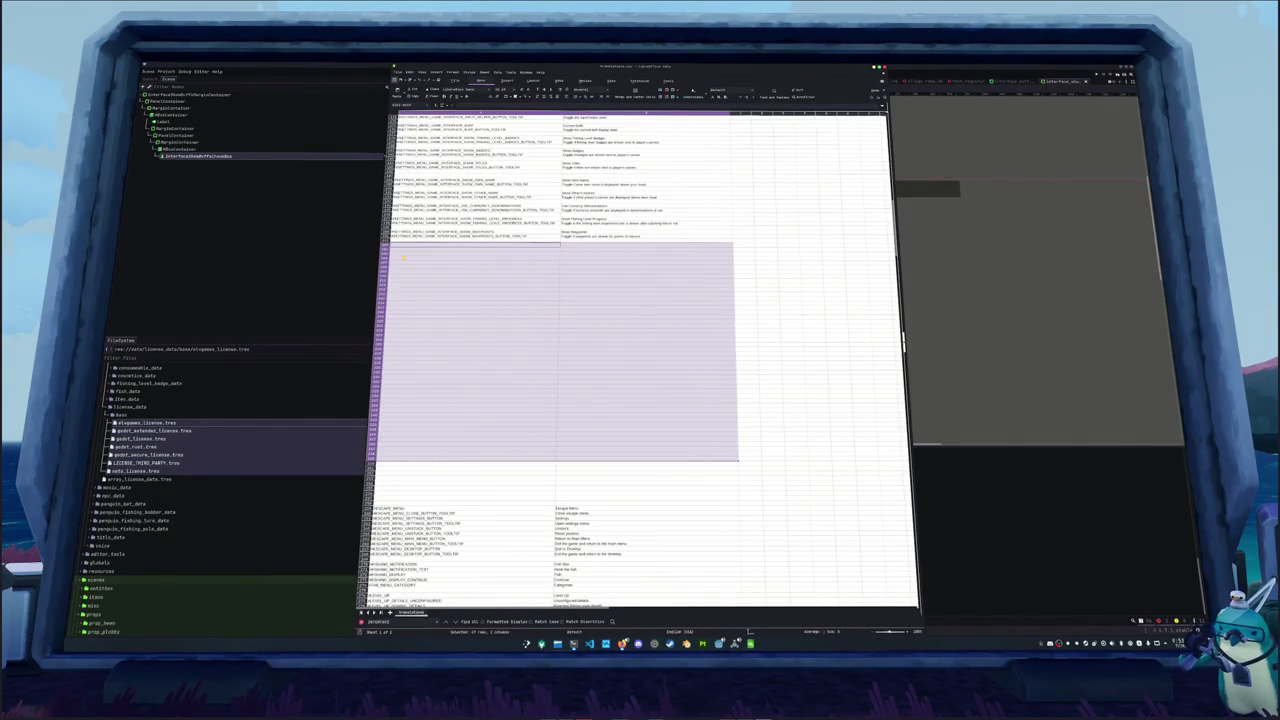
pyautogui.hotkey('ctrl', 'x')
pyautogui.press('Down')
pyautogui.hotkey('ctrl', 'v')
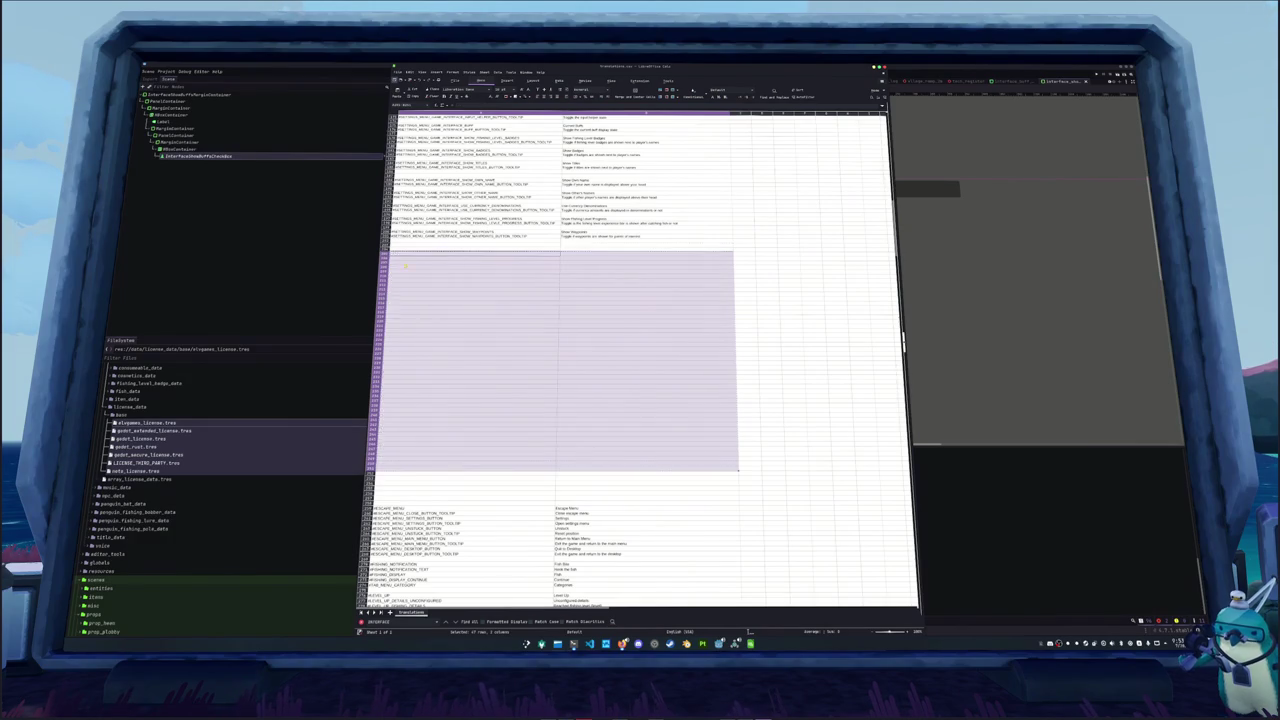
pyautogui.hotkey('ctrl', 'x')
pyautogui.press('Down')
pyautogui.hotkey('ctrl', 'v')
pyautogui.hotkey('ctrl', 'x')
pyautogui.press('Down')
pyautogui.hotkey('ctrl', 'v')
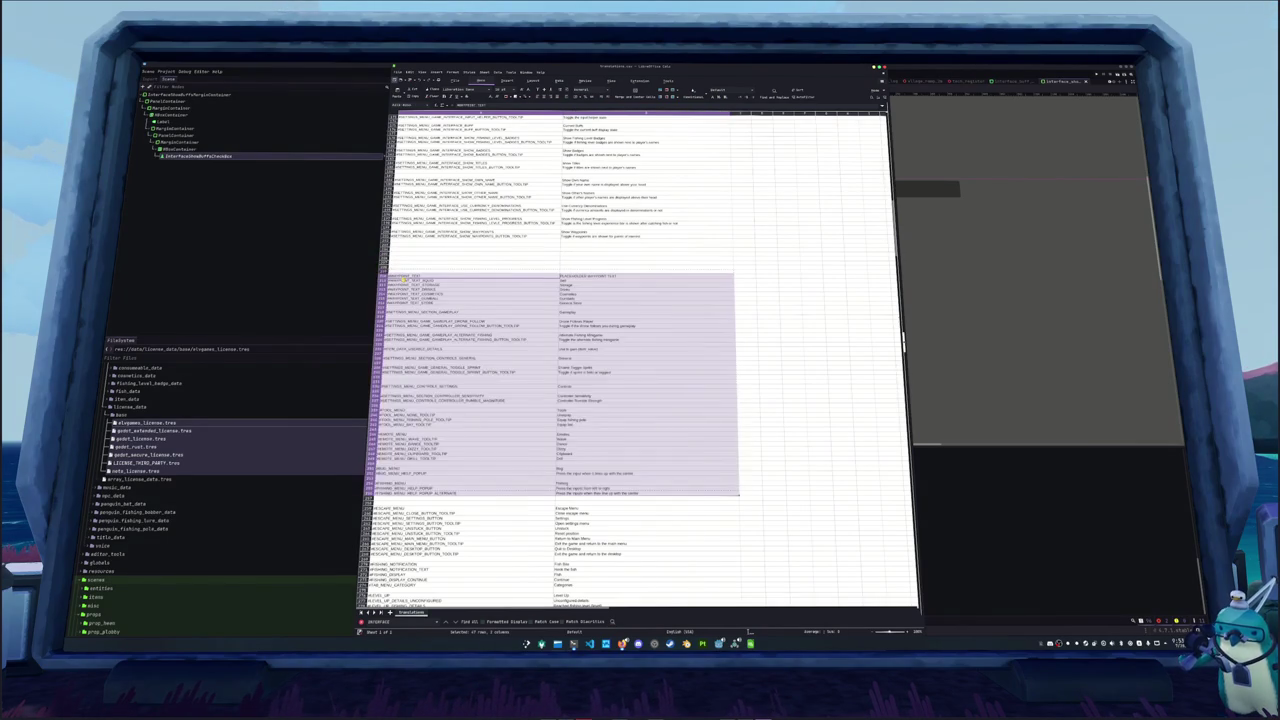
pyautogui.hotkey('ctrl', 'x')
pyautogui.press('Down')
pyautogui.hotkey('ctrl', 'v')
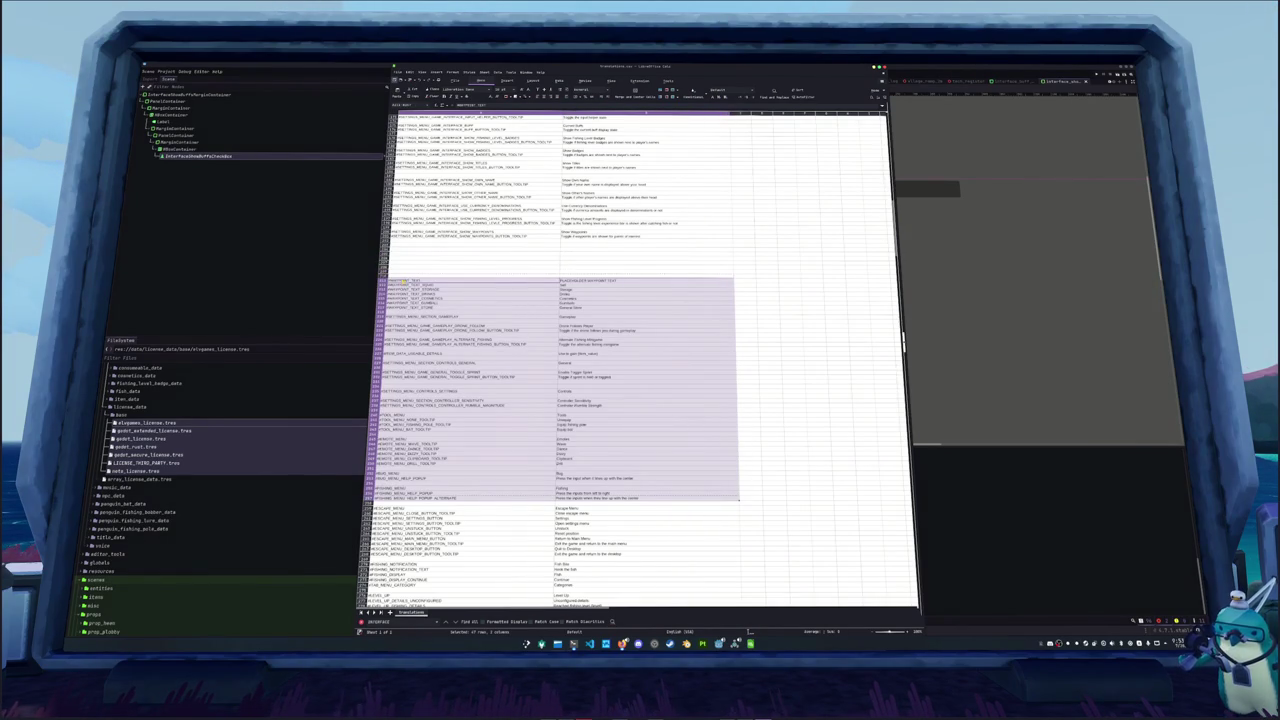
# Enter the SETTINGS_MENU_GAME_INTERFACE_SHOW_BUFFS key and its SHOW_BUFFS_BUTTON_TOOLTIP key
pyautogui.click(408, 245)
pyautogui.write('SETTINGS_MENU_')
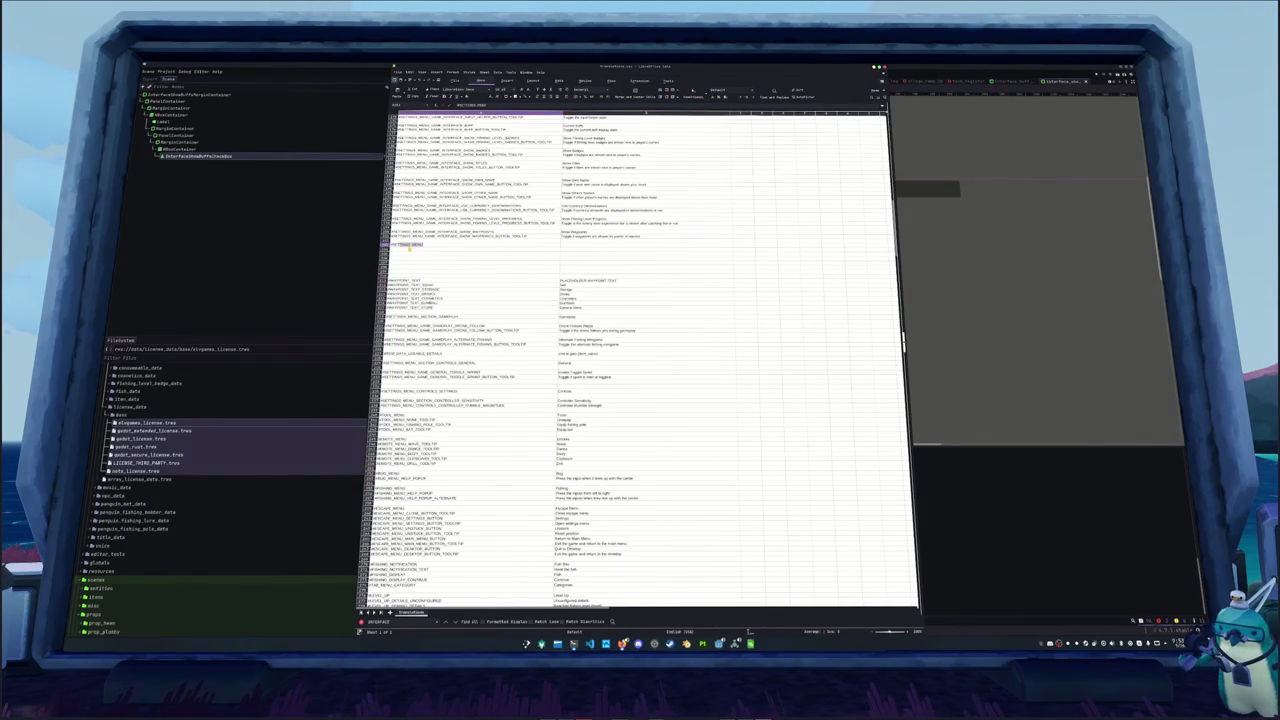
pyautogui.write('GAME_')
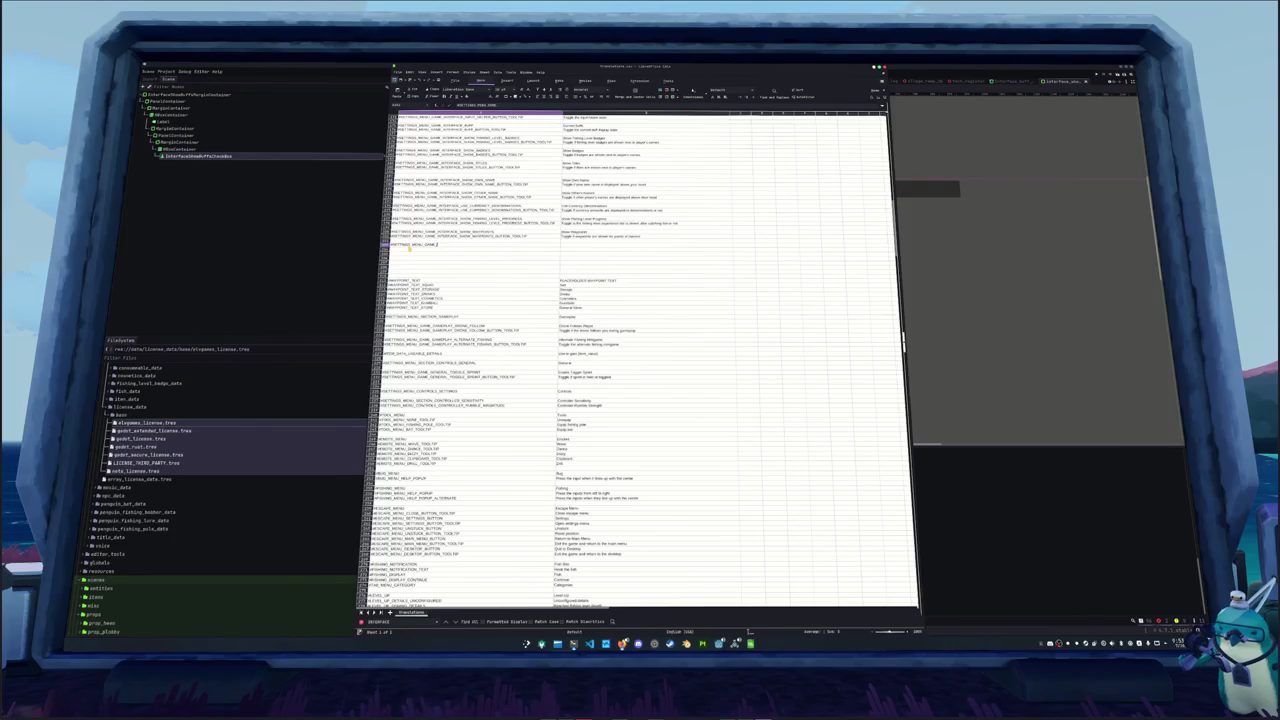
pyautogui.write('INTERFACE_SHOW_B')
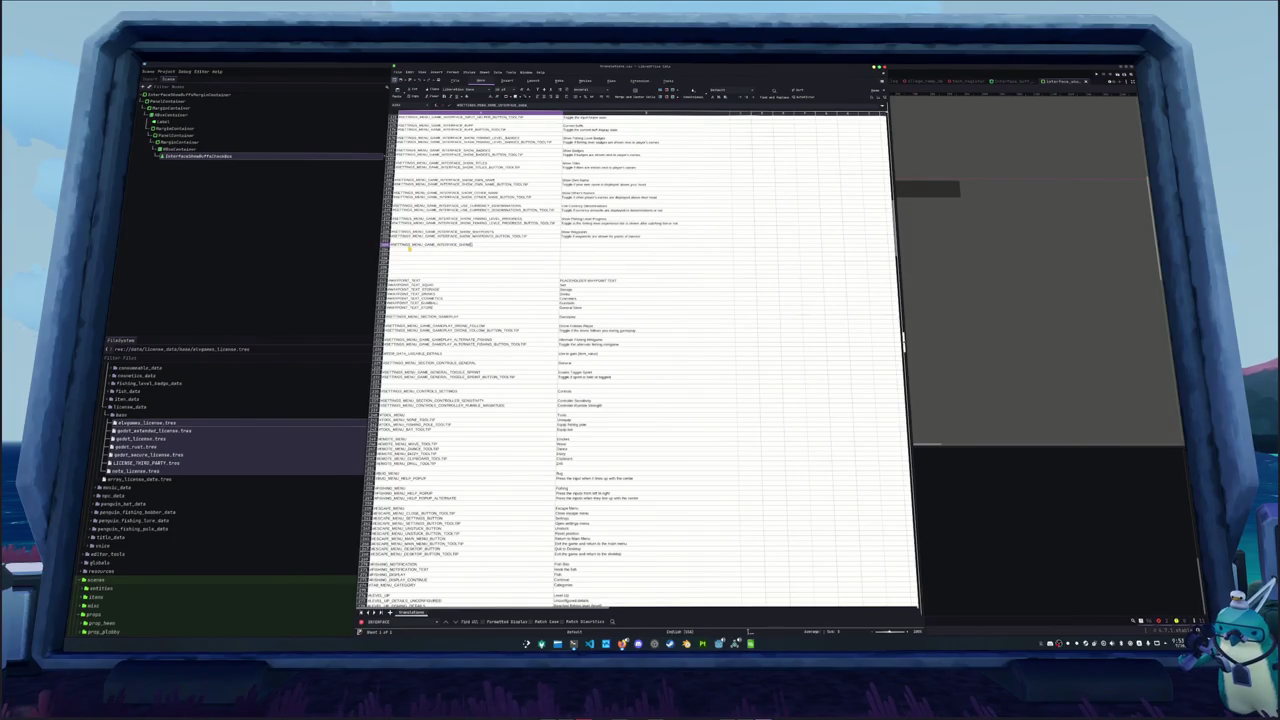
pyautogui.write('UFFS')
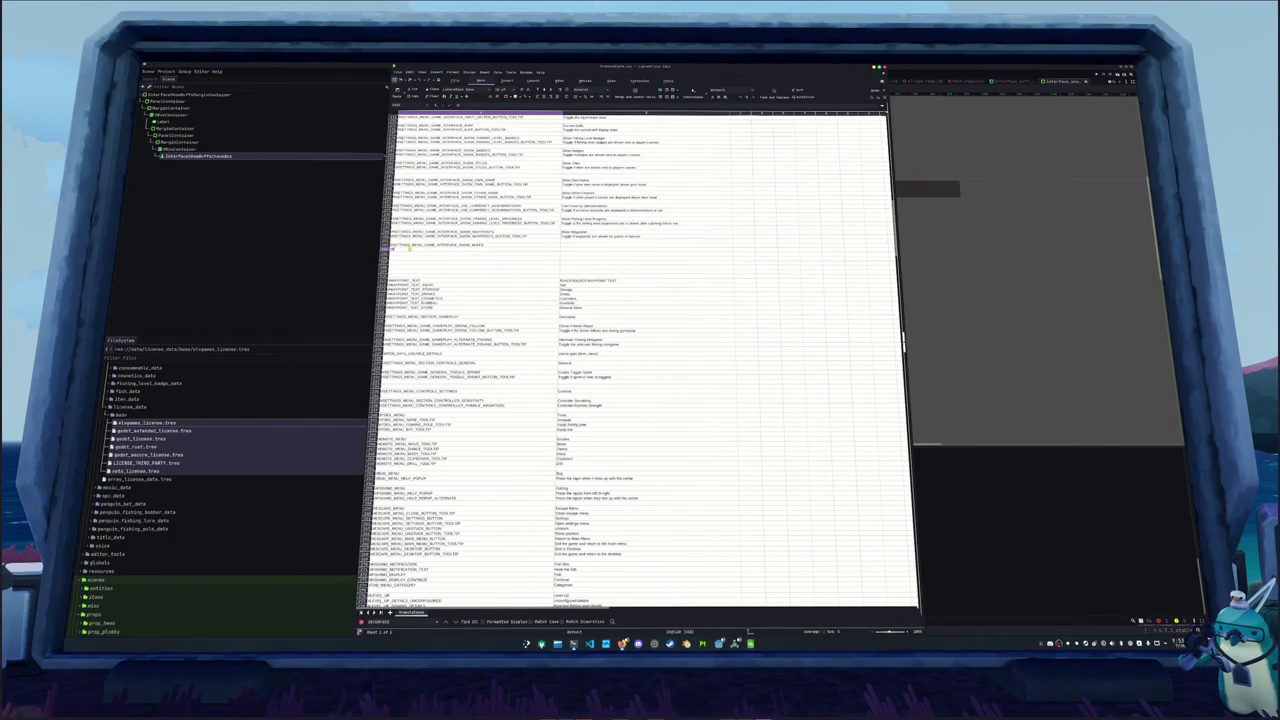
pyautogui.press('Return')
pyautogui.write('S')
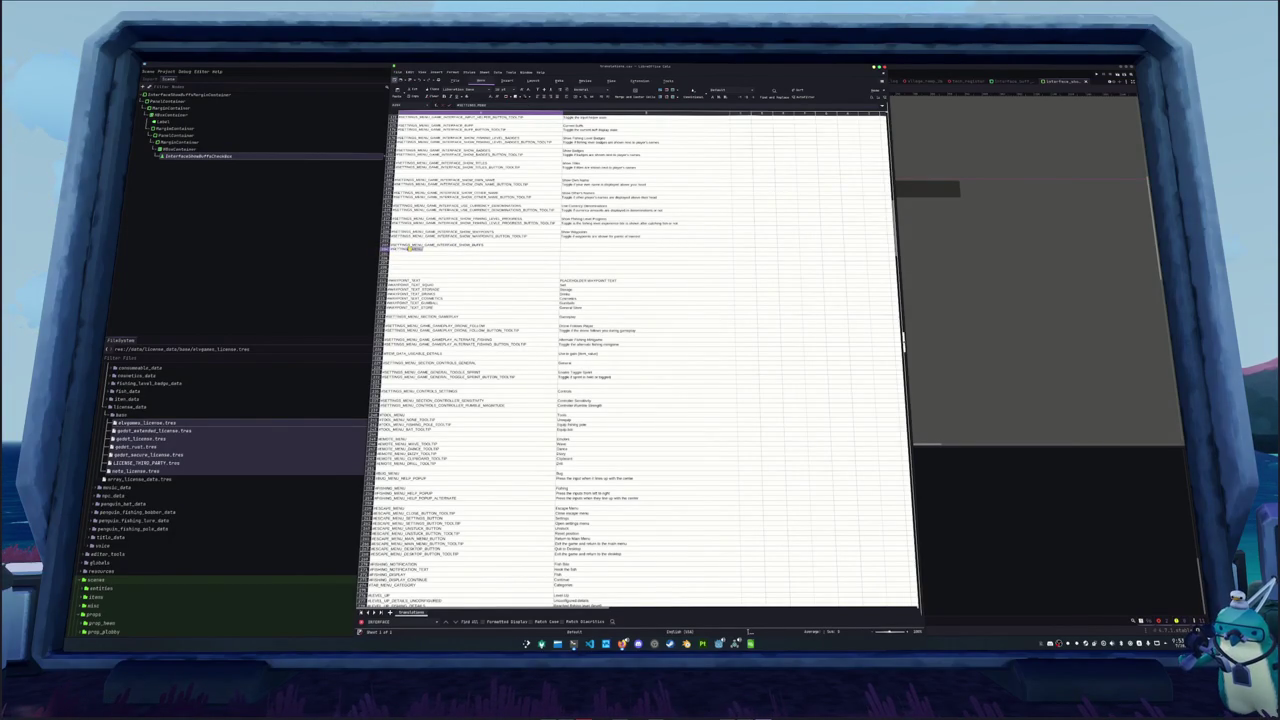
pyautogui.write('I')
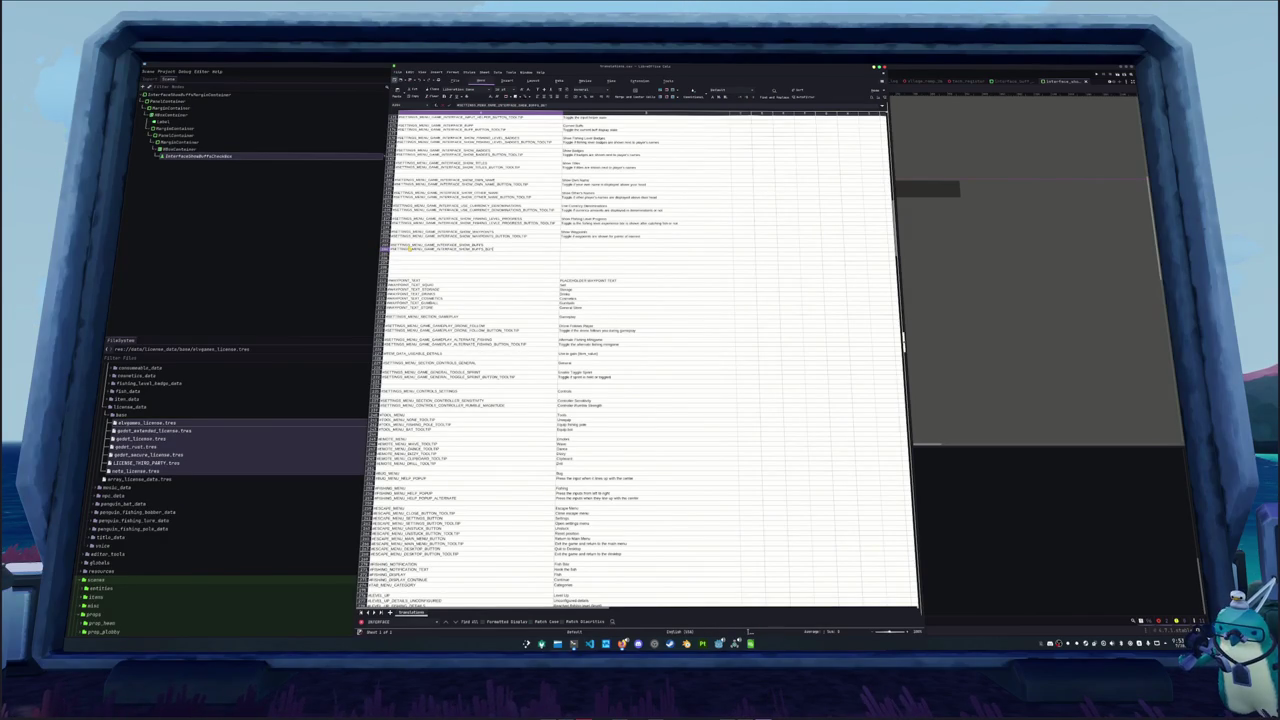
pyautogui.press('Return')
# Fill in English text 'Show Buffs' and a tooltip about toggling buffs under player names
pyautogui.press('Up')
pyautogui.press('Up')
pyautogui.press('Right')
pyautogui.write('Show')
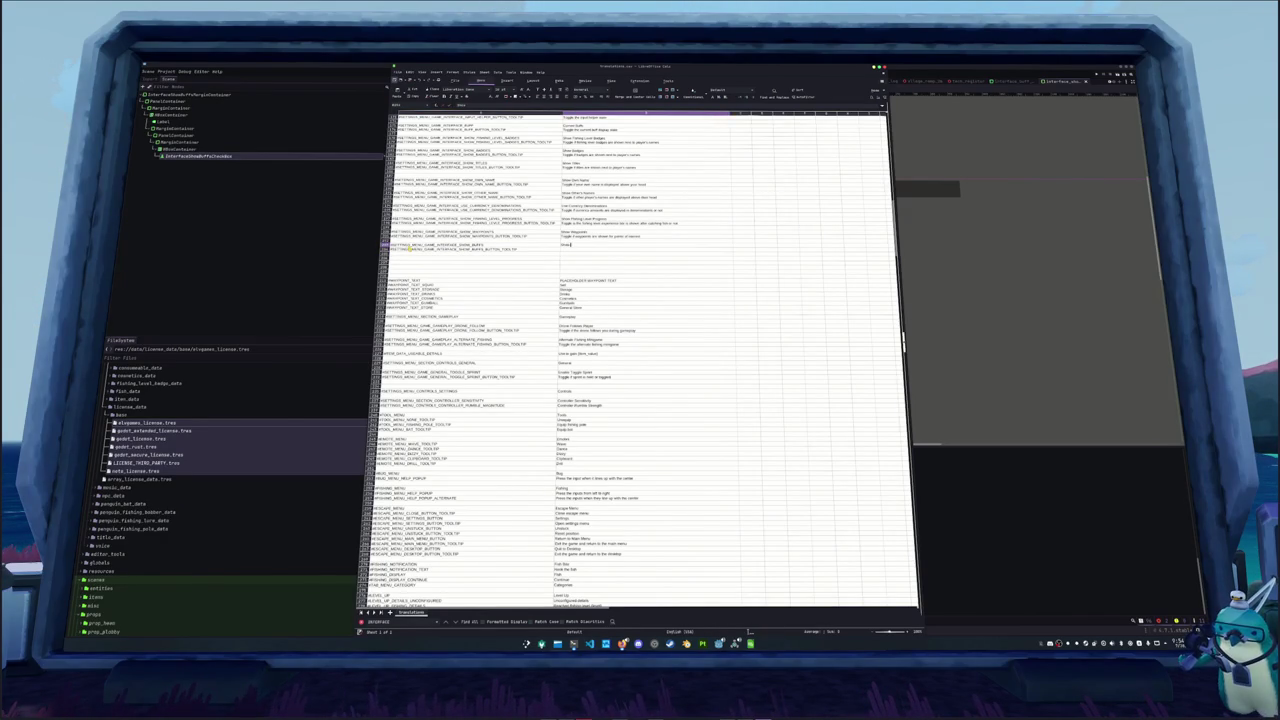
pyautogui.write(' Buffs')
pyautogui.press('Return')
pyautogui.write('T')
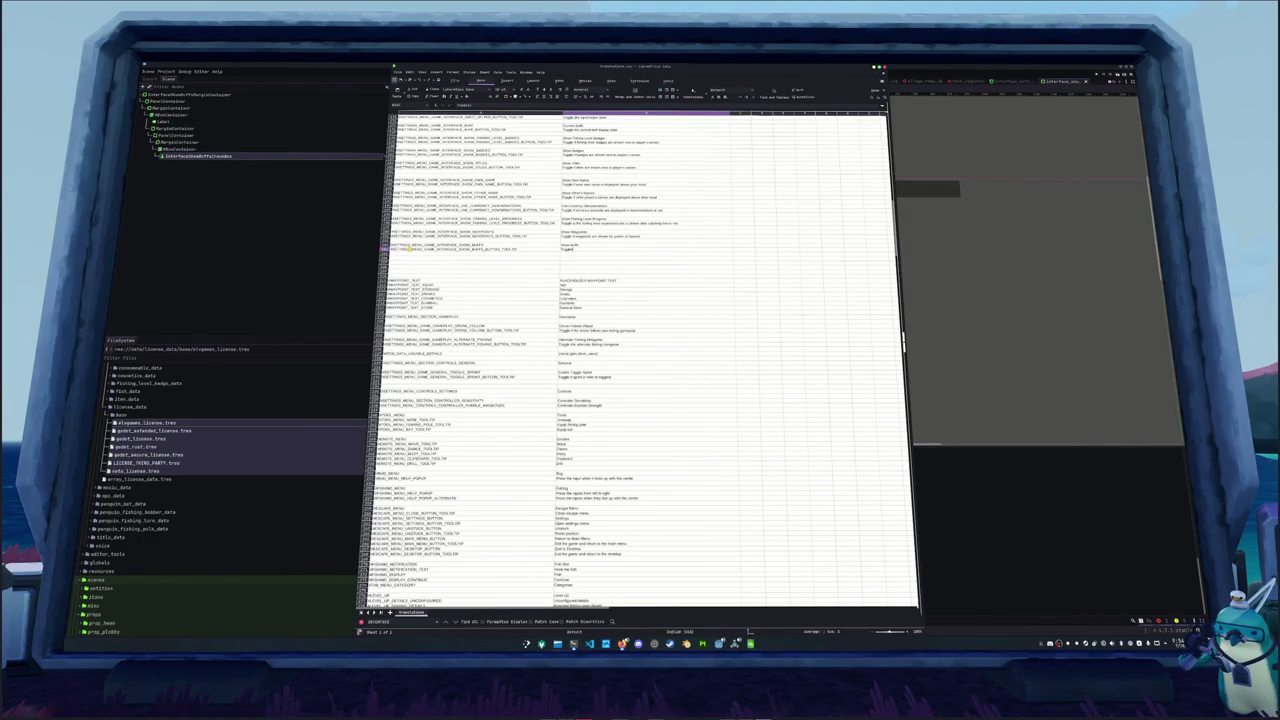
pyautogui.write('e buffs are shown underneath')
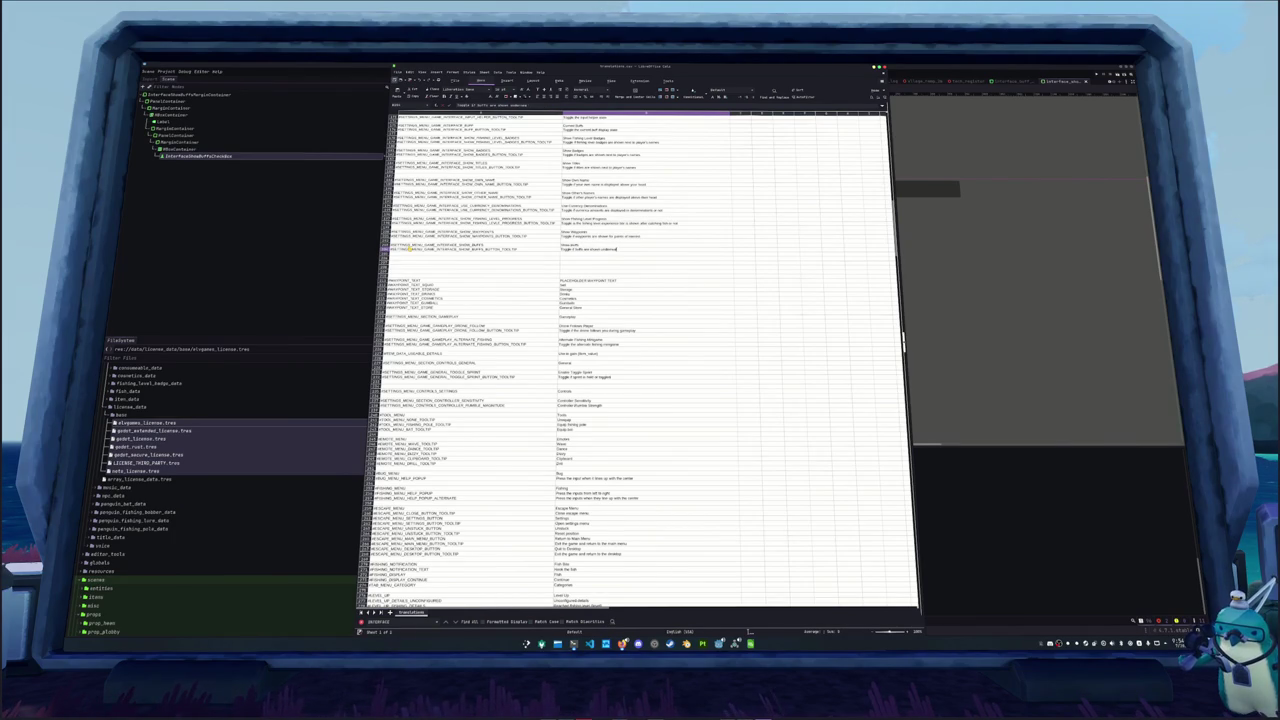
pyautogui.write('name')
pyautogui.press('Return')
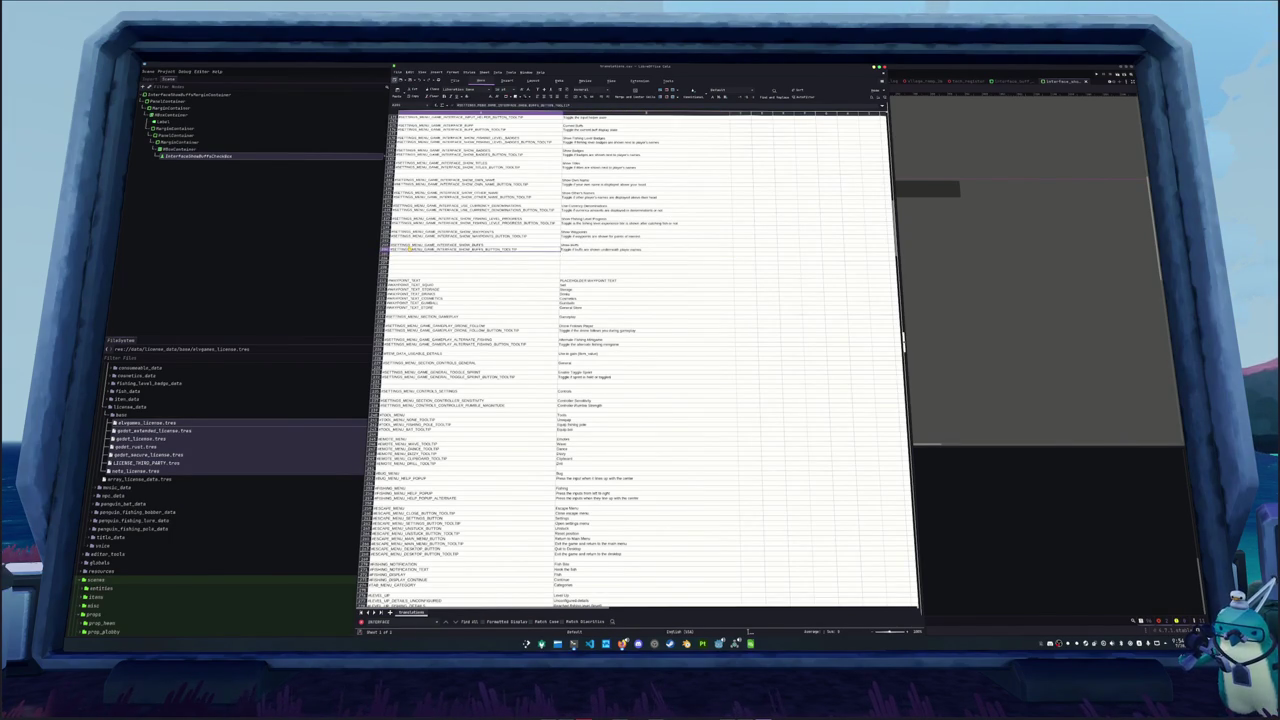
pyautogui.hotkey('alt', 'Tab')
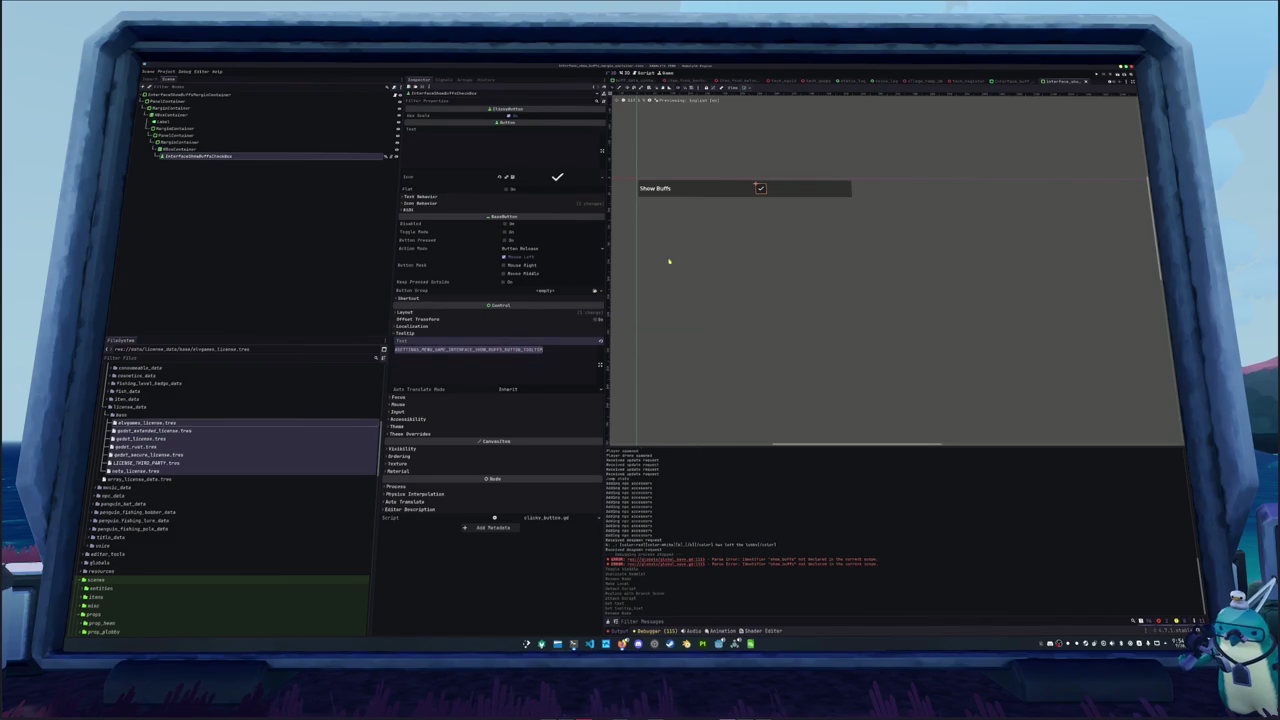
# Replace the Show Buffs container script's contents with the interface_show_badges_margin_container.gd code
pyautogui.moveTo(670, 262); pyautogui.dragTo(706, 268)
pyautogui.click(385, 95)
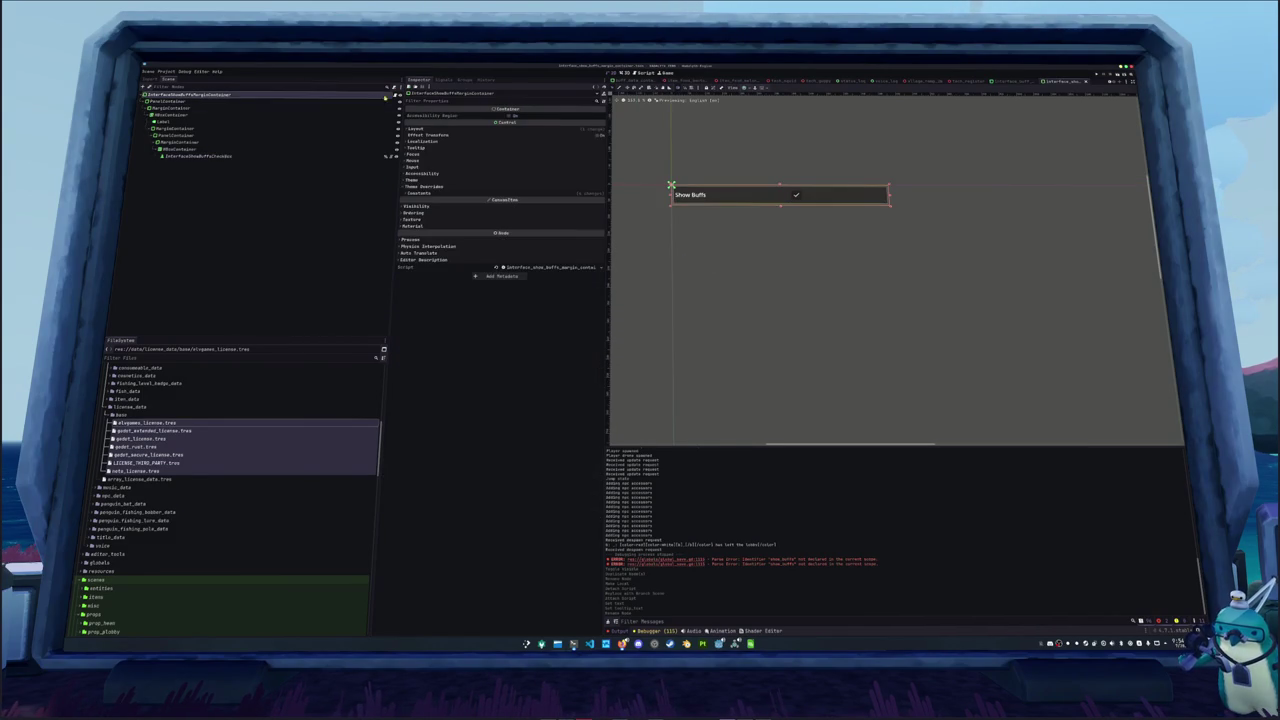
pyautogui.click(396, 94)
pyautogui.click(590, 644)
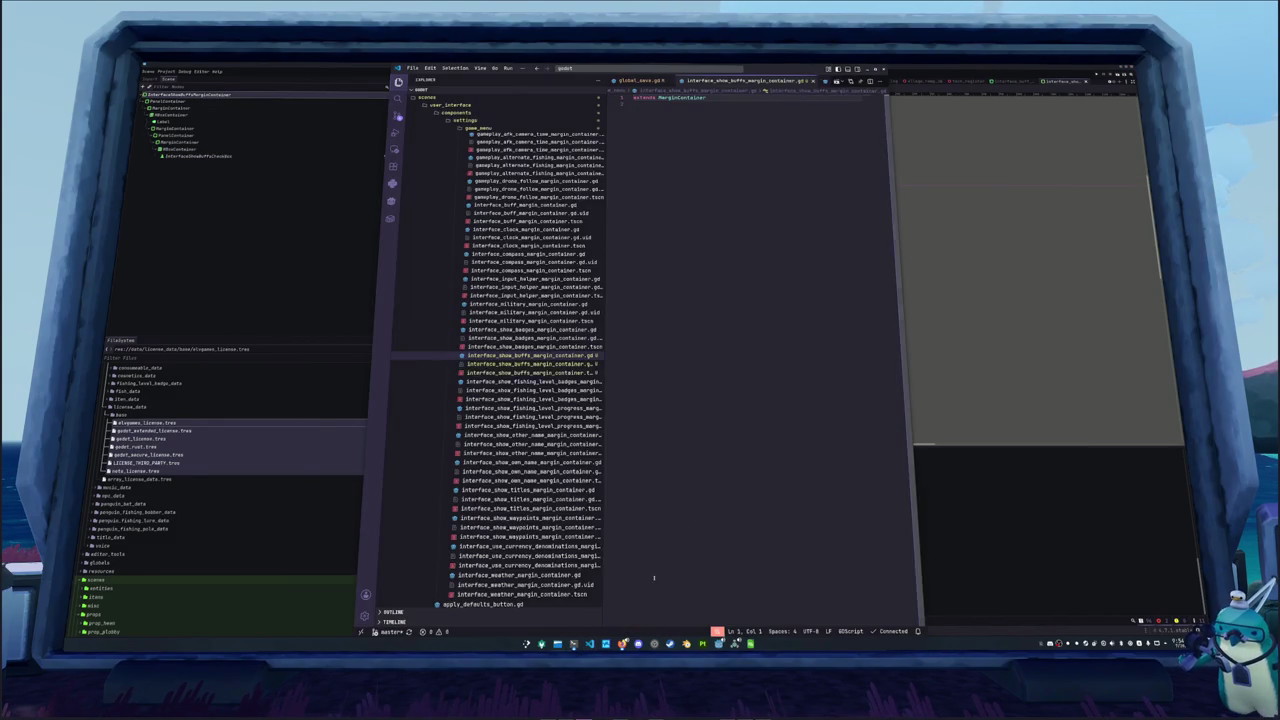
pyautogui.click(530, 329)
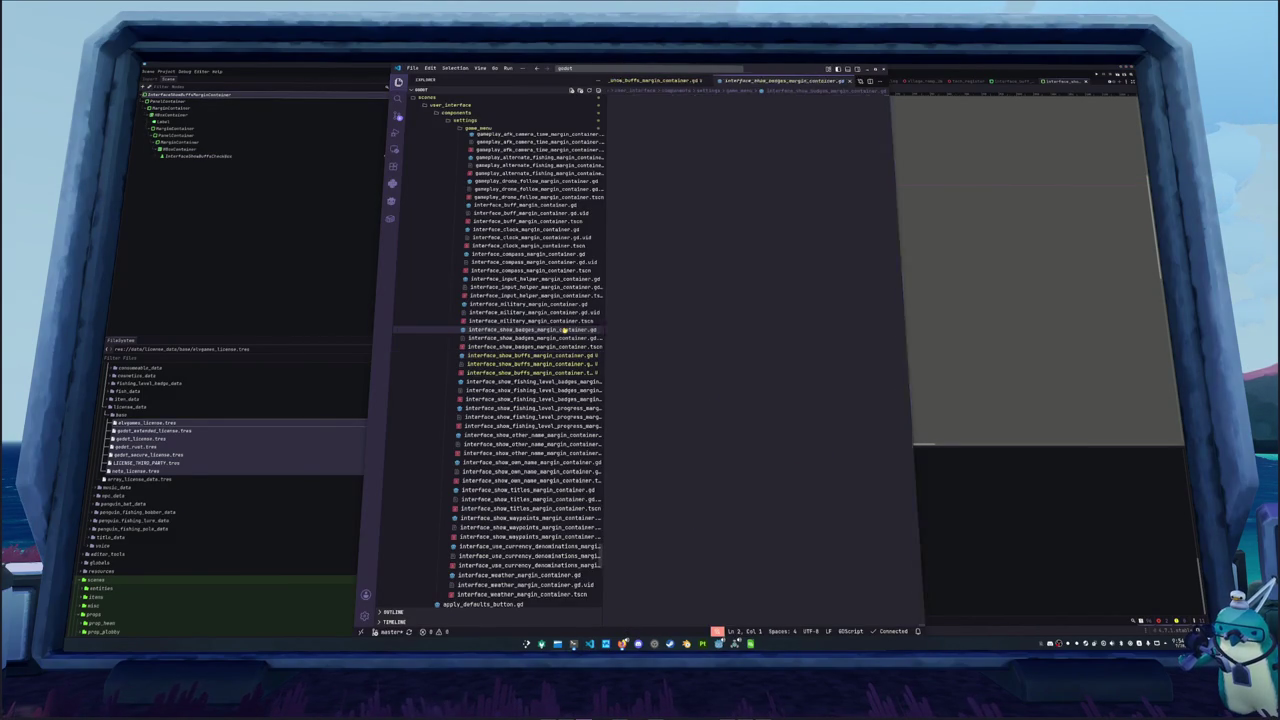
pyautogui.hotkey('ctrl', 'a')
pyautogui.hotkey('ctrl', 'Tab')
pyautogui.hotkey('ctrl', 'a')
pyautogui.hotkey('ctrl', 'v')
# Rename Badges to Buffs and every show_badges to show_buffs in the pasted script
pyautogui.moveTo(709, 104); pyautogui.dragTo(725, 104)
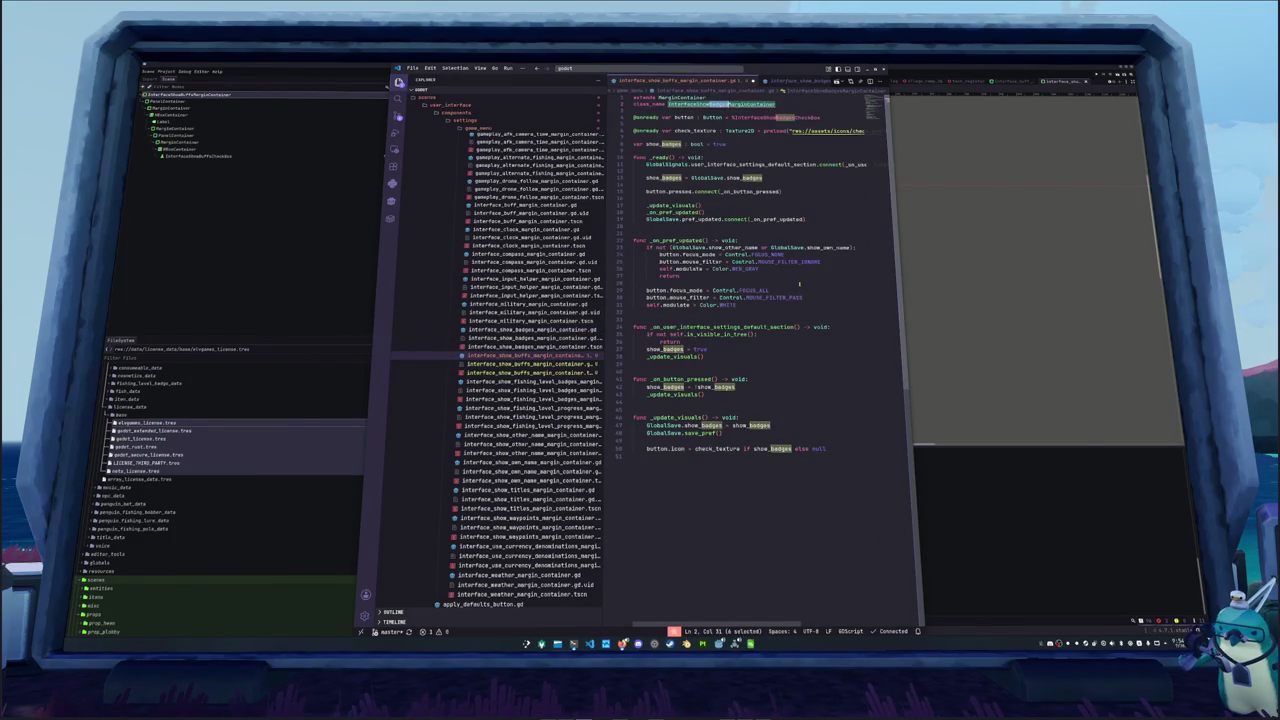
pyautogui.write('Buffs')
pyautogui.press('Down')
pyautogui.press('Down')
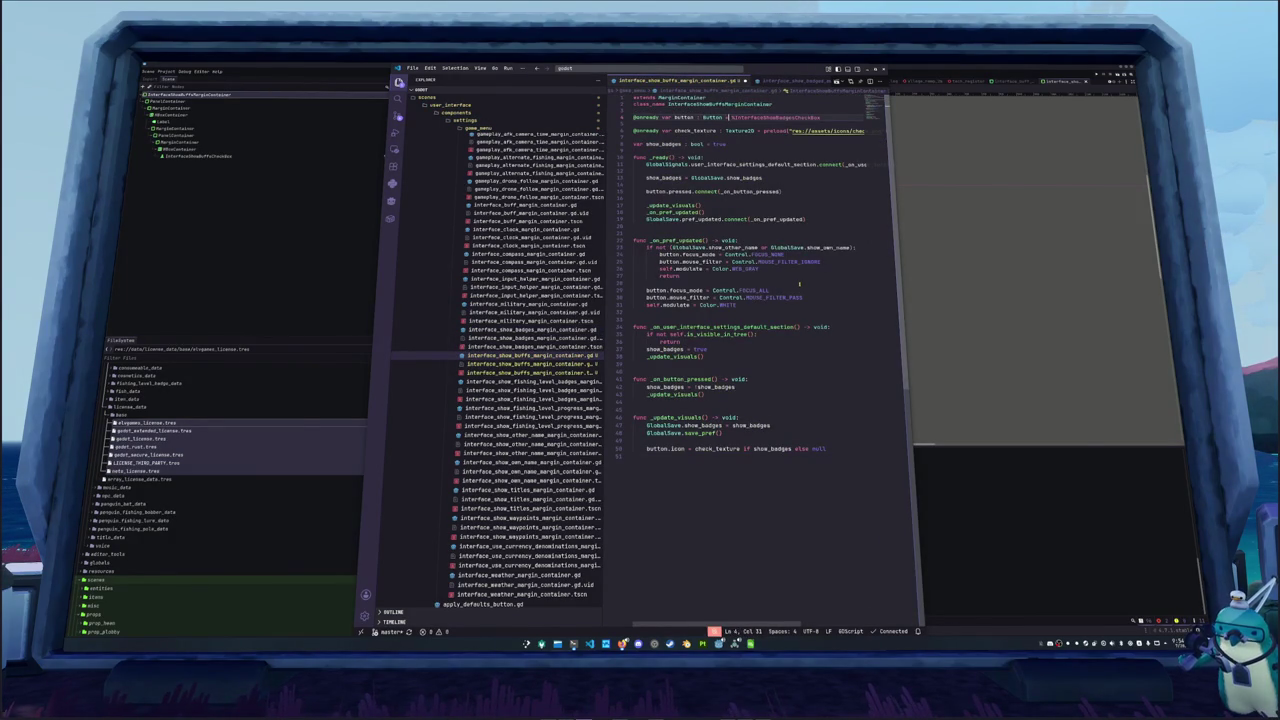
pyautogui.hotkey('shift', 'Right')
pyautogui.hotkey('shift', 'Right')
pyautogui.hotkey('shift', 'Right')
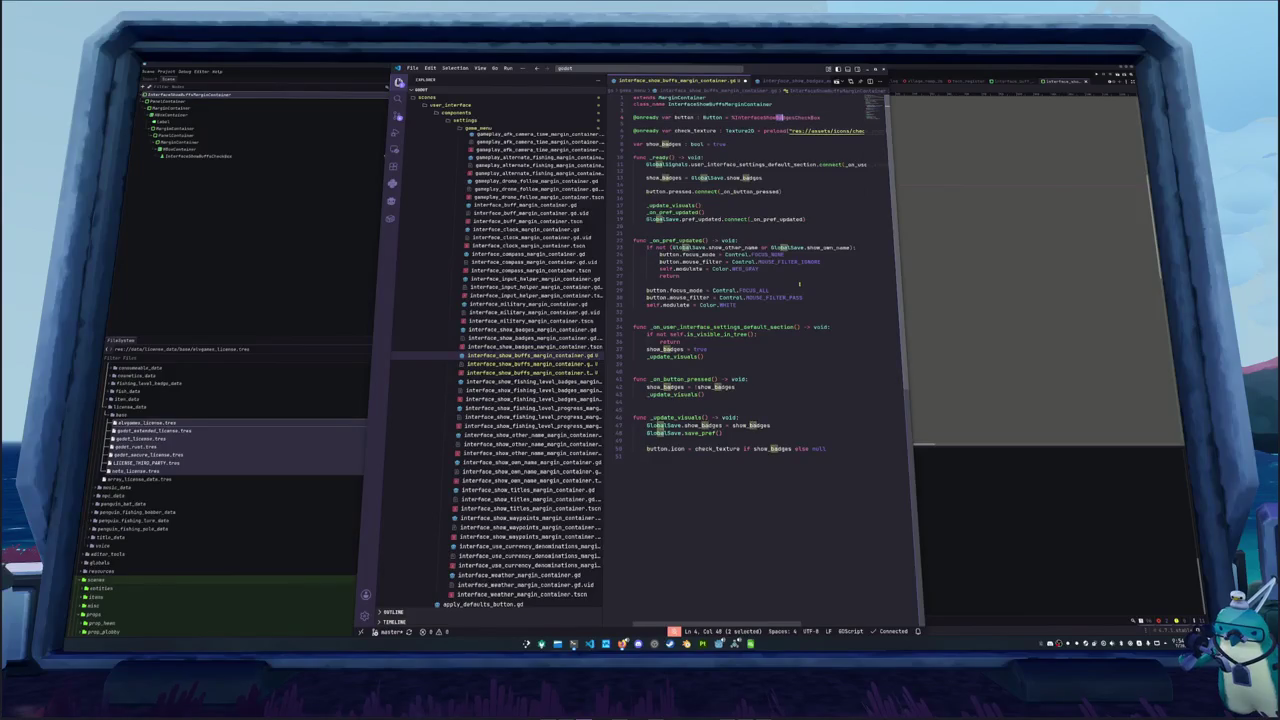
pyautogui.write('B')
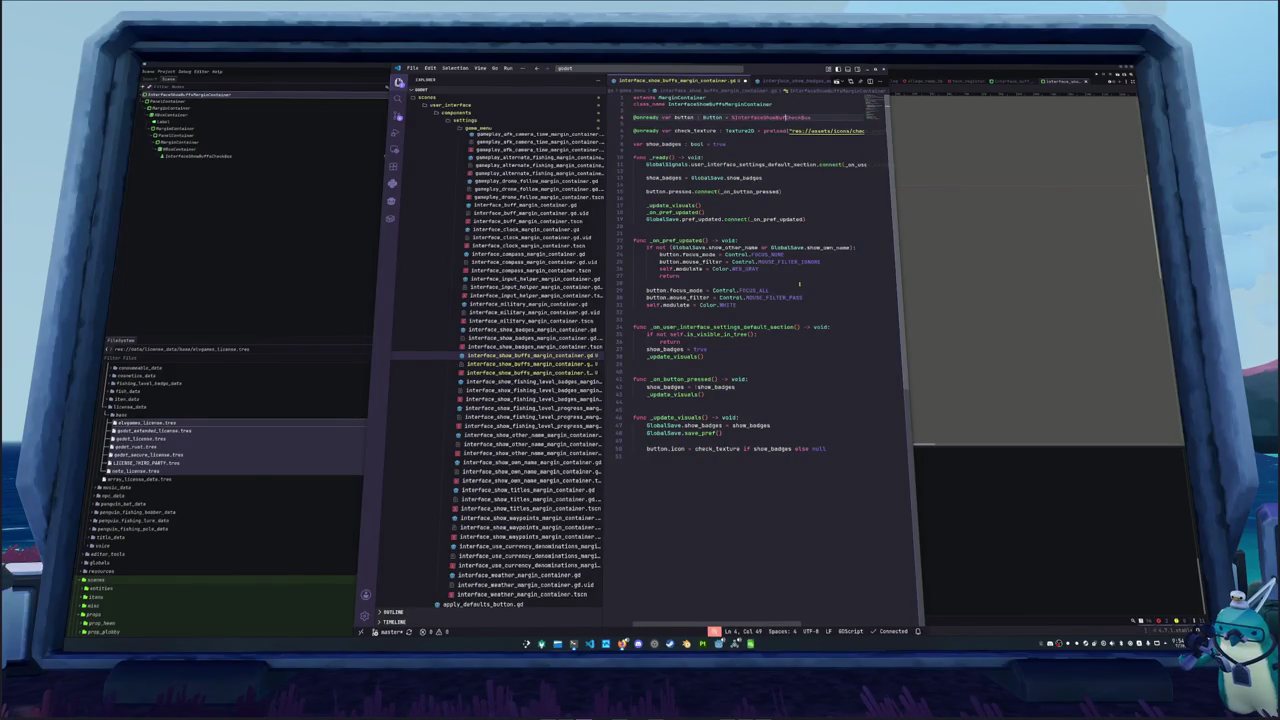
pyautogui.doubleClick(664, 144)
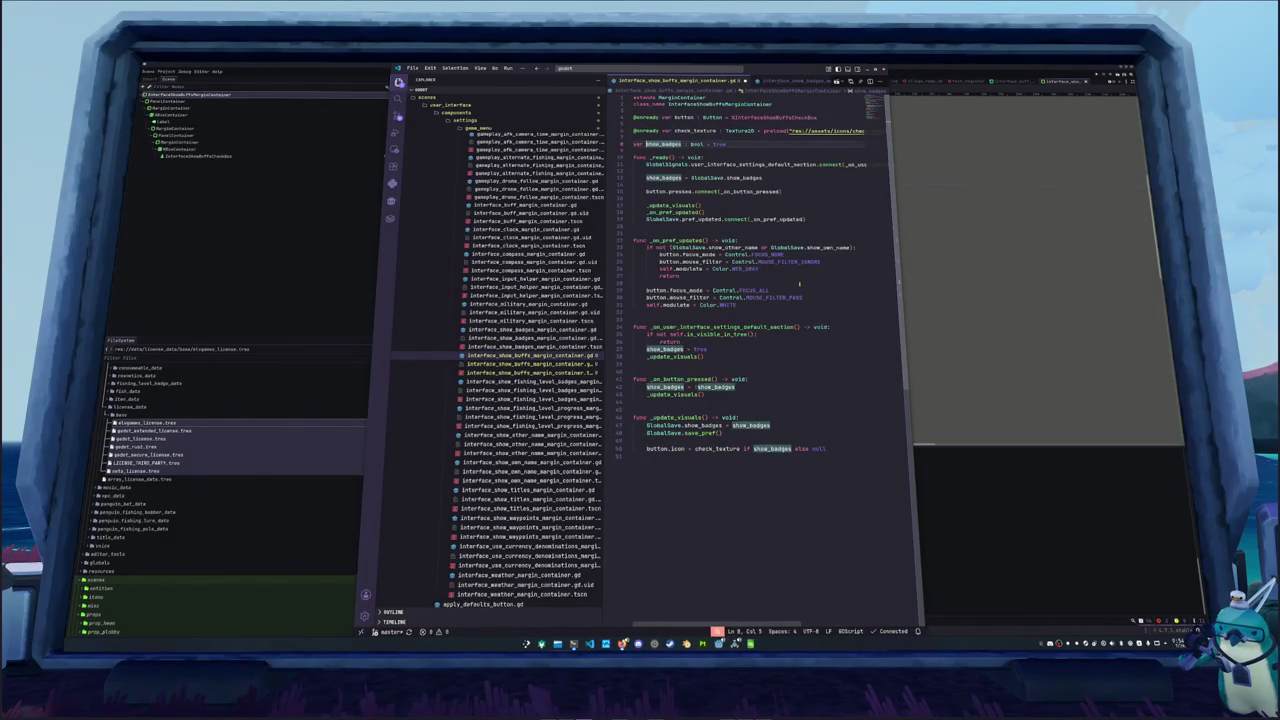
pyautogui.hotkey('ctrl', 'd')
pyautogui.hotkey('ctrl', 'd')
pyautogui.hotkey('ctrl', 'd')
pyautogui.hotkey('ctrl', 'd')
pyautogui.write('show_bu')
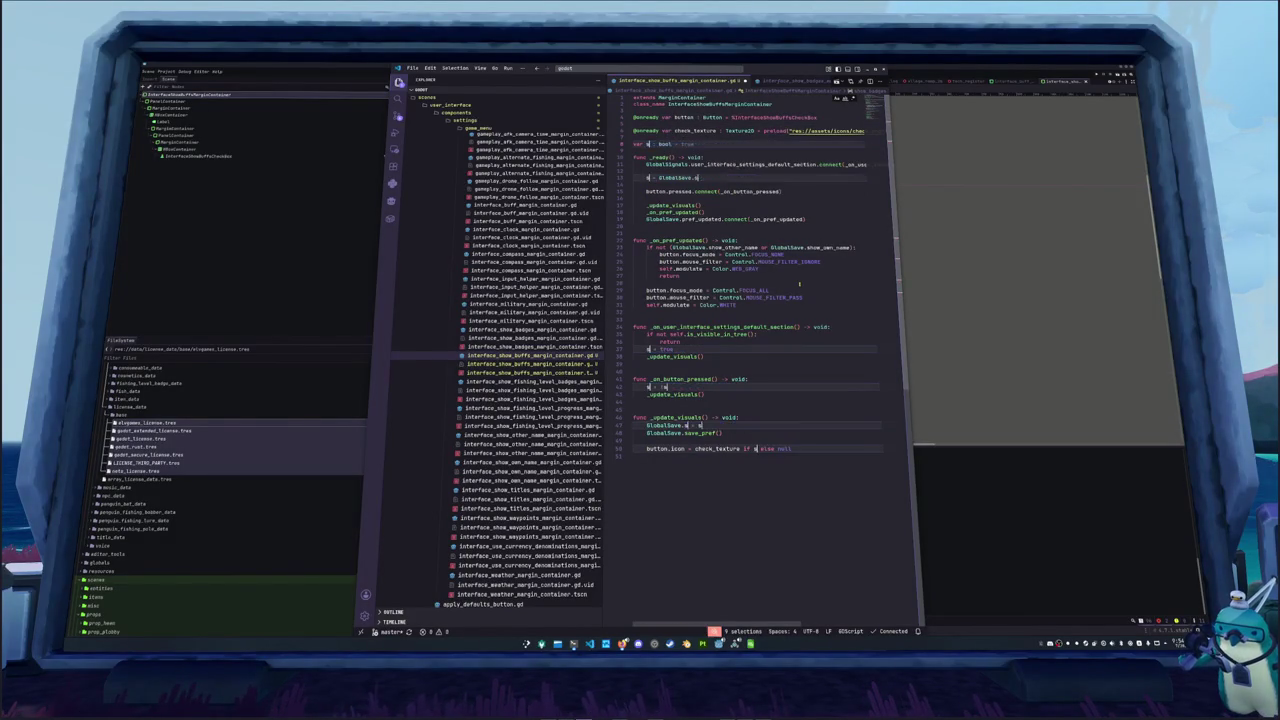
pyautogui.write('ffs')
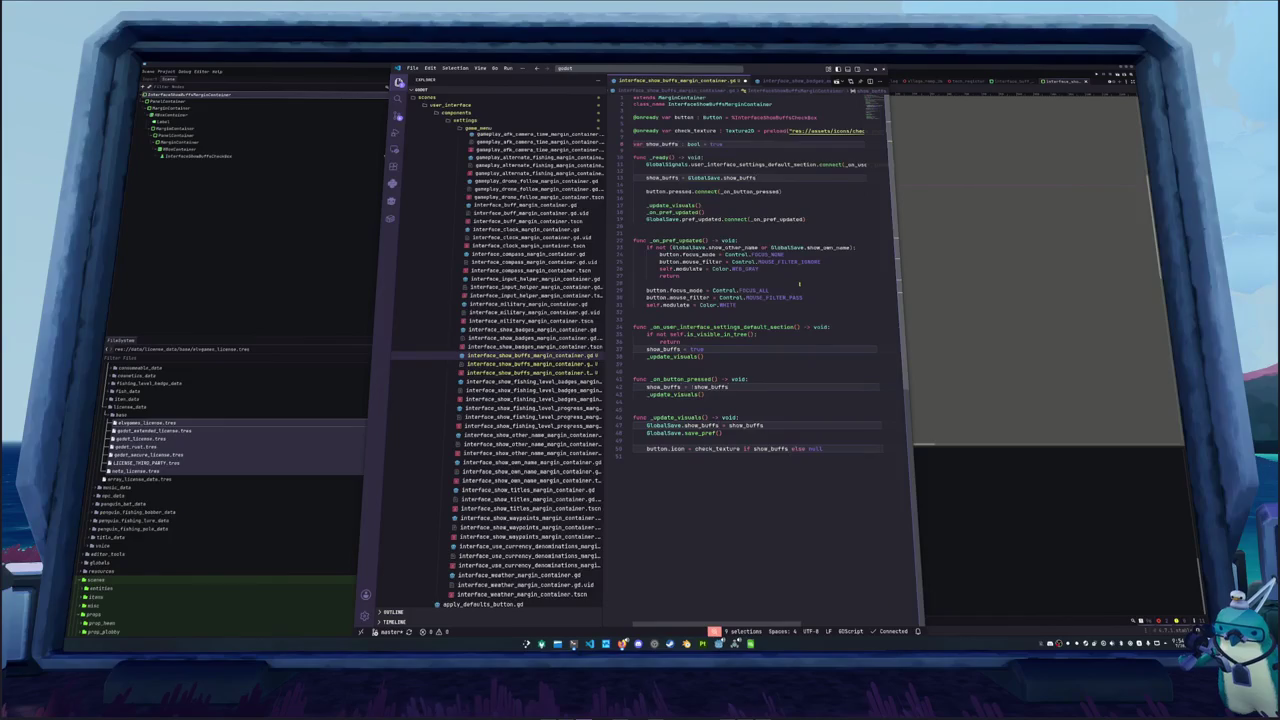
pyautogui.click(799, 284)
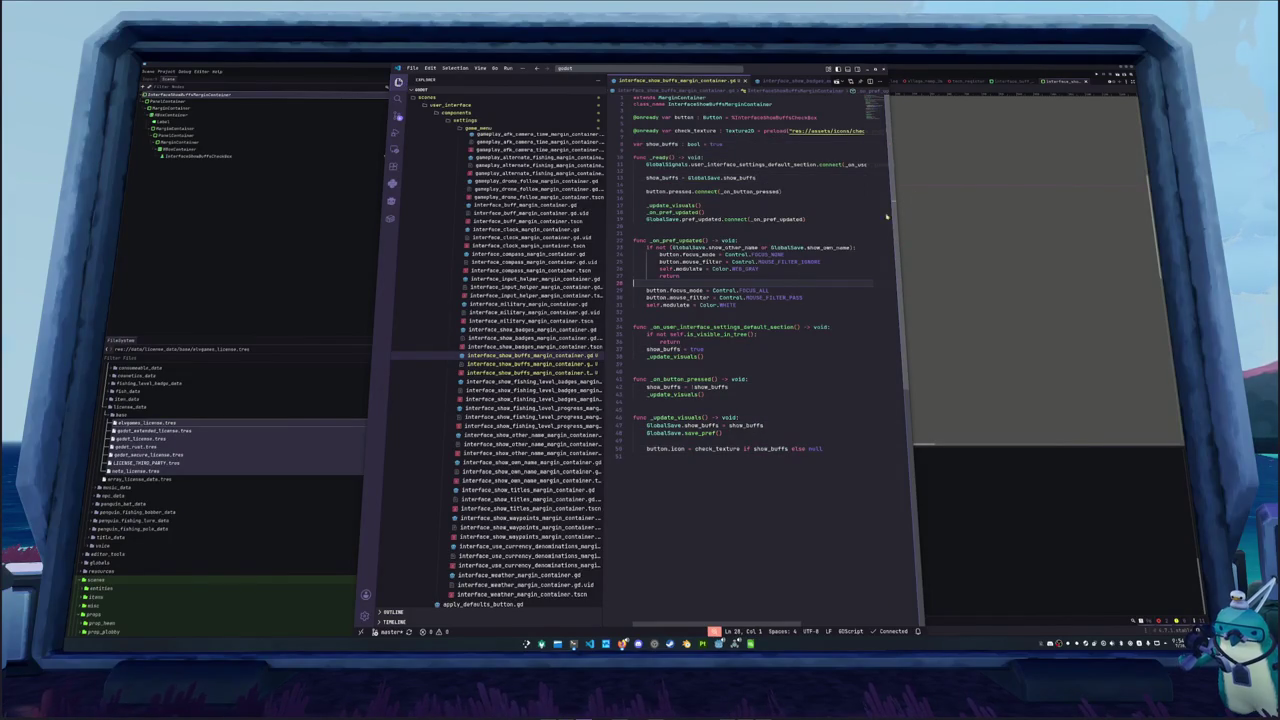
pyautogui.click(960, 163)
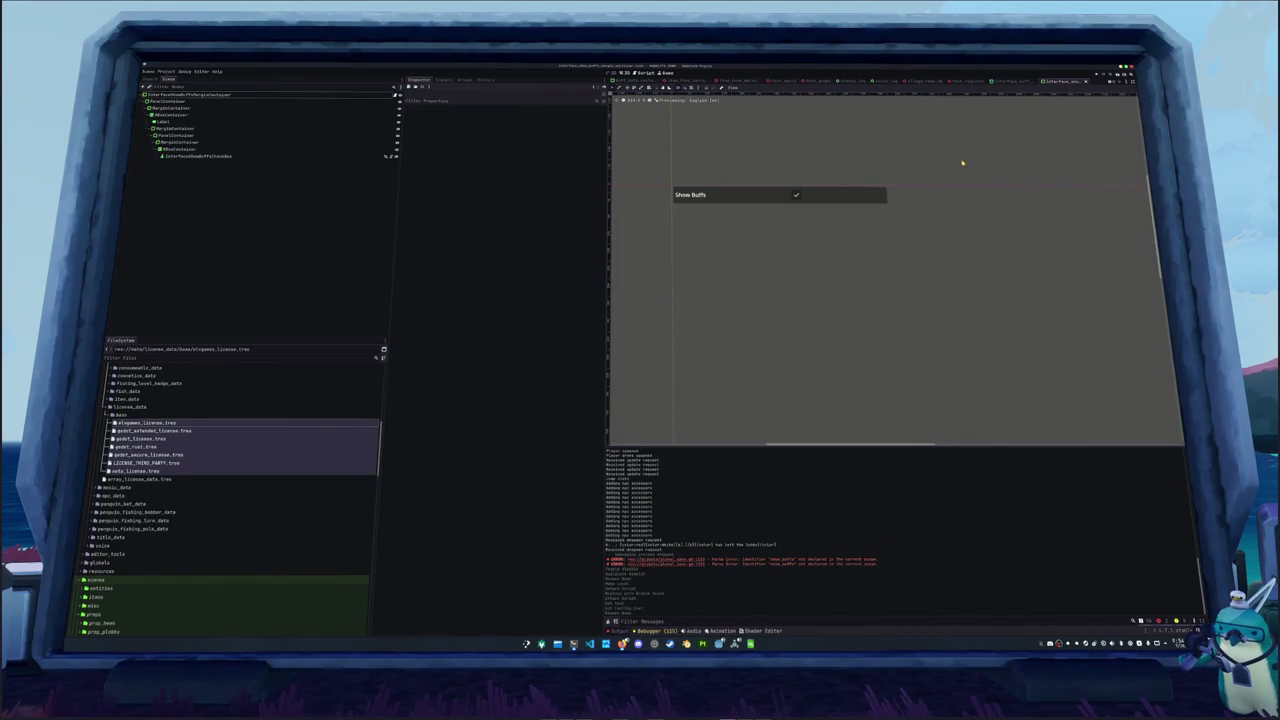
# Run the project with F5 to test the new Show Buffs checkbox
pyautogui.press('F5')
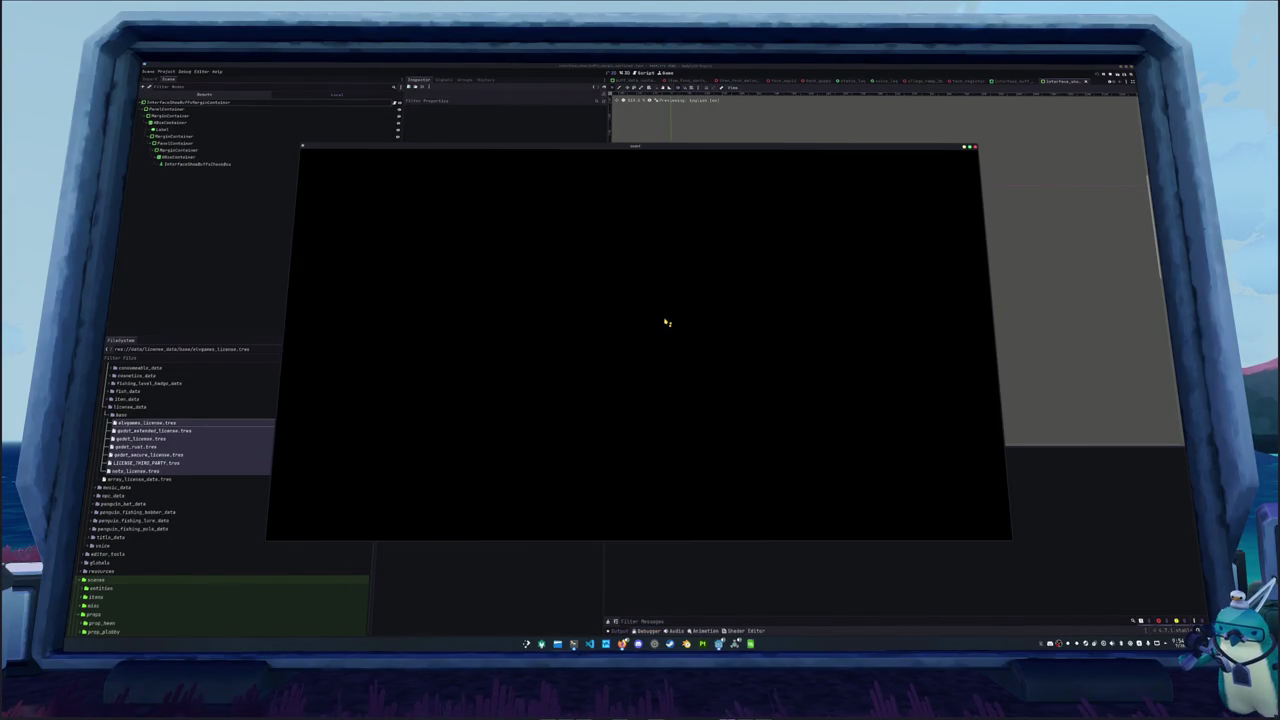
pyautogui.click(573, 643)
# Delete the extra blank lines between the todo items in todo.txt
pyautogui.press('Down')
pyautogui.press('Down')
pyautogui.press('Down')
pyautogui.press('Down')
pyautogui.press('Down')
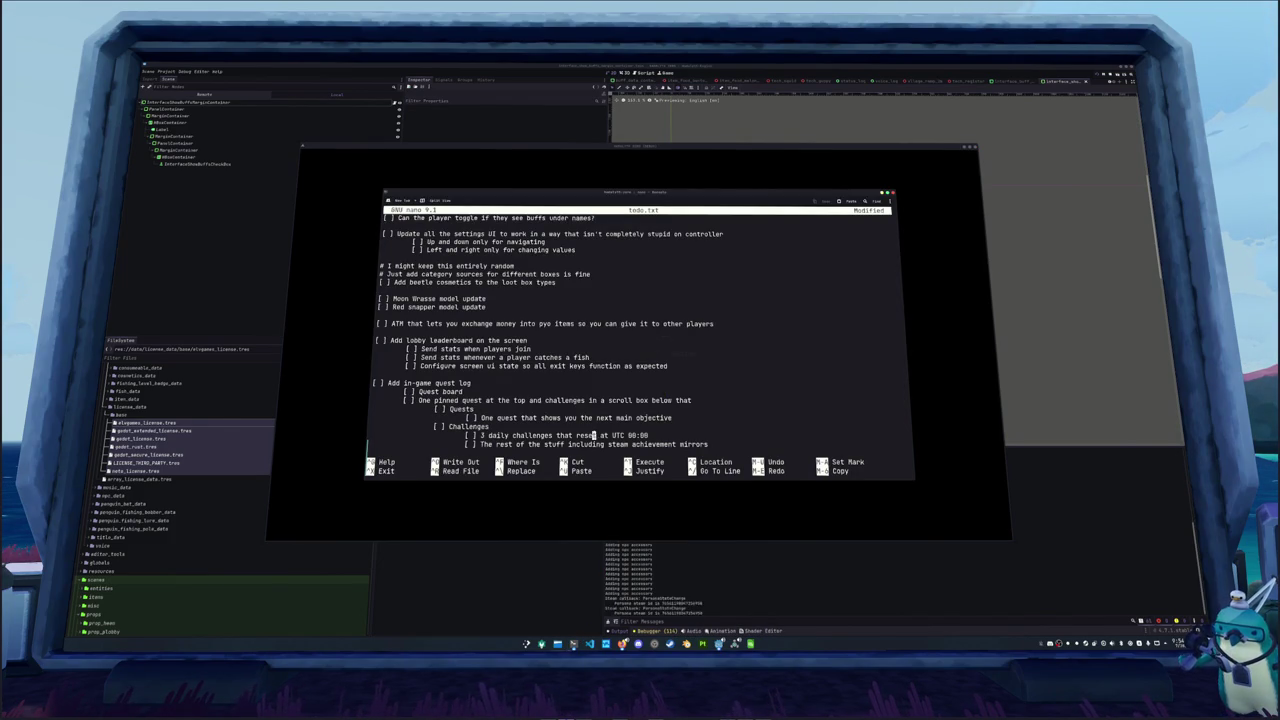
pyautogui.press('Down')
pyautogui.press('Down')
pyautogui.press('Down')
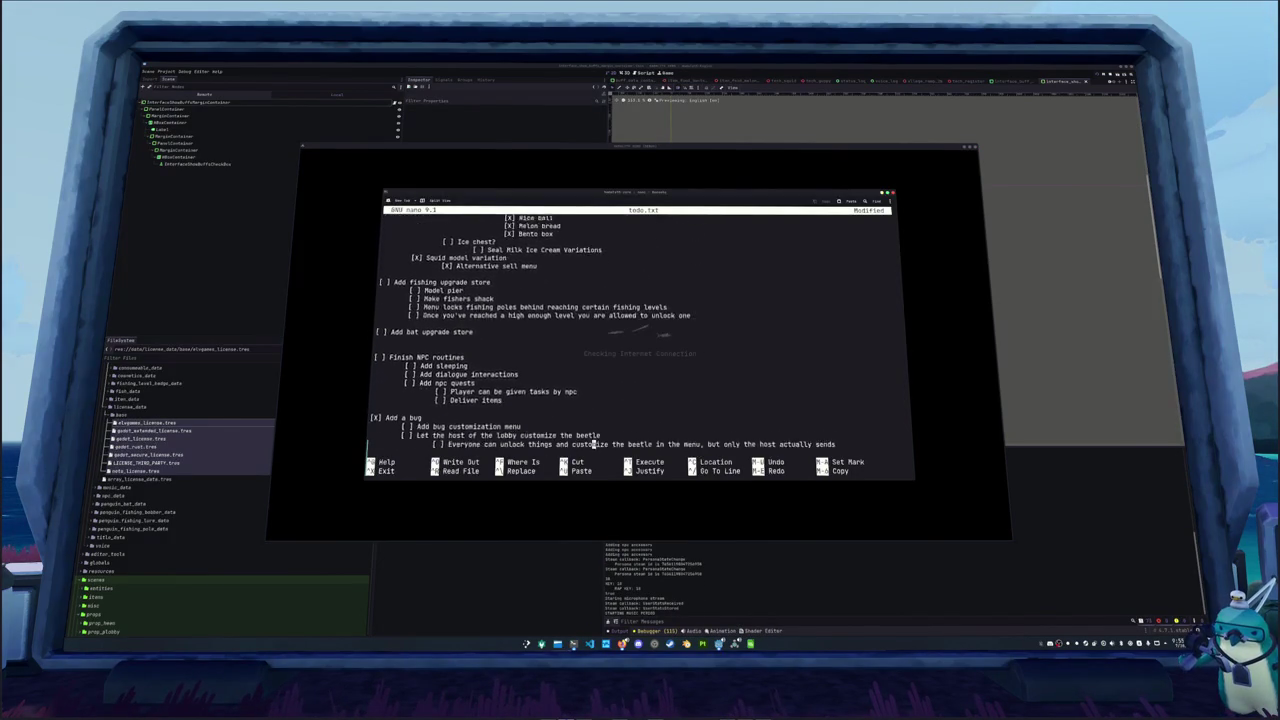
pyautogui.press('Up')
pyautogui.press('Up')
pyautogui.press('Up')
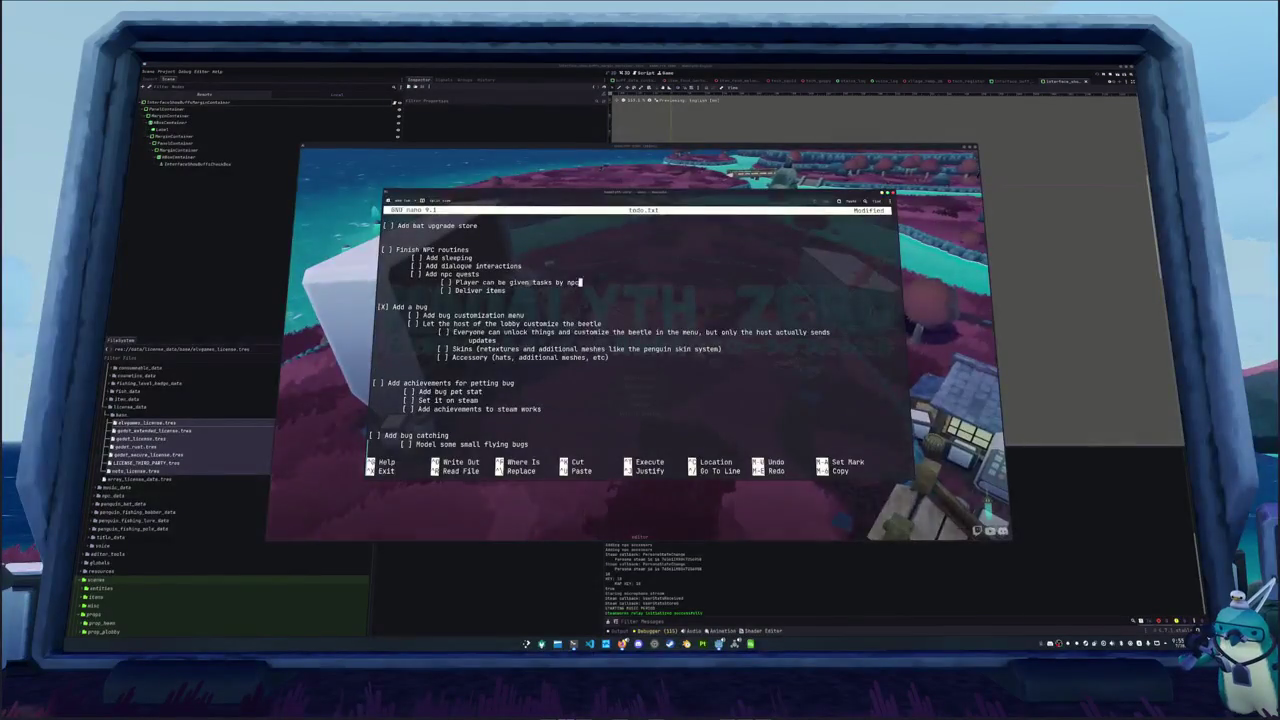
pyautogui.hotkey('ctrl', 'k')
pyautogui.press('Down')
pyautogui.press('Down')
pyautogui.press('Down')
pyautogui.hotkey('ctrl', 'k')
pyautogui.press('Down')
pyautogui.press('Down')
pyautogui.press('Down')
pyautogui.hotkey('ctrl', 'k')
pyautogui.press('Down')
pyautogui.press('Down')
pyautogui.press('Down')
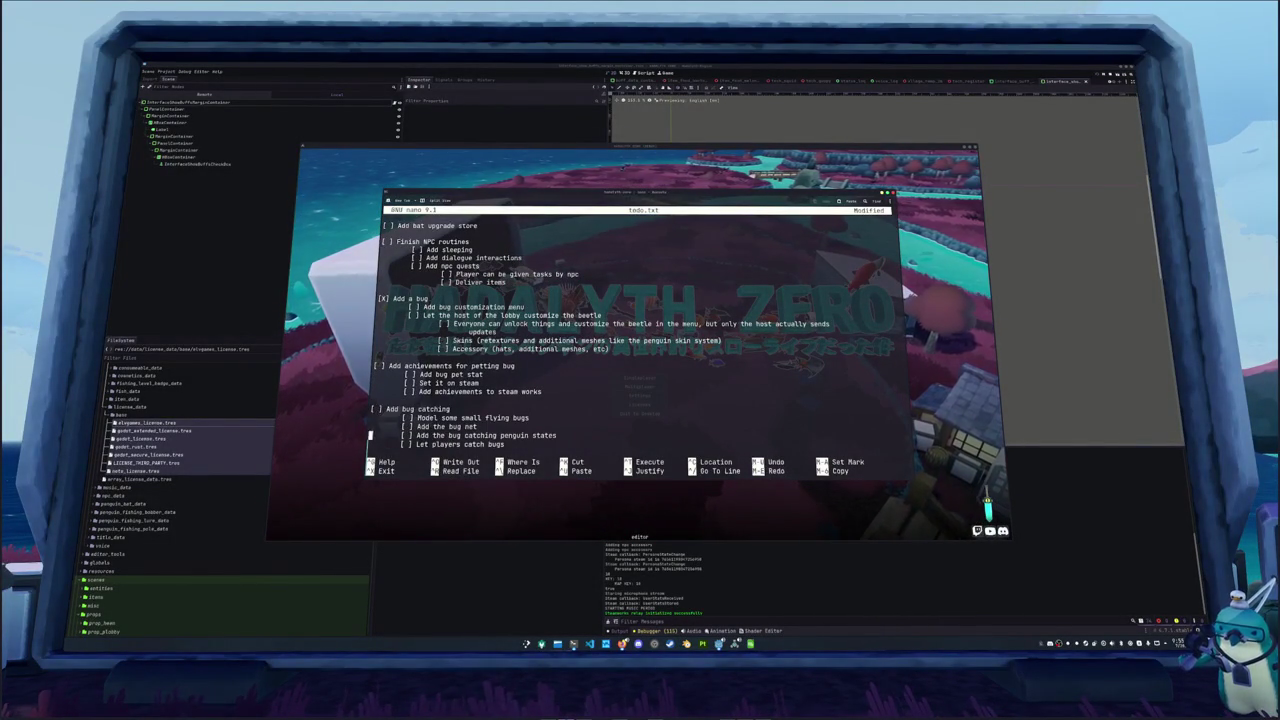
pyautogui.press('Down')
pyautogui.press('Down')
pyautogui.press('Down')
# Add 'Implement steam input api' and 'Add control rebinding' above POST-RELEASE and save todo.txt
pyautogui.press('Up')
pyautogui.press('Up')
pyautogui.press('Up')
pyautogui.press('Return')
pyautogui.press('Return')
pyautogui.press('Up')
pyautogui.write('[ ] In')
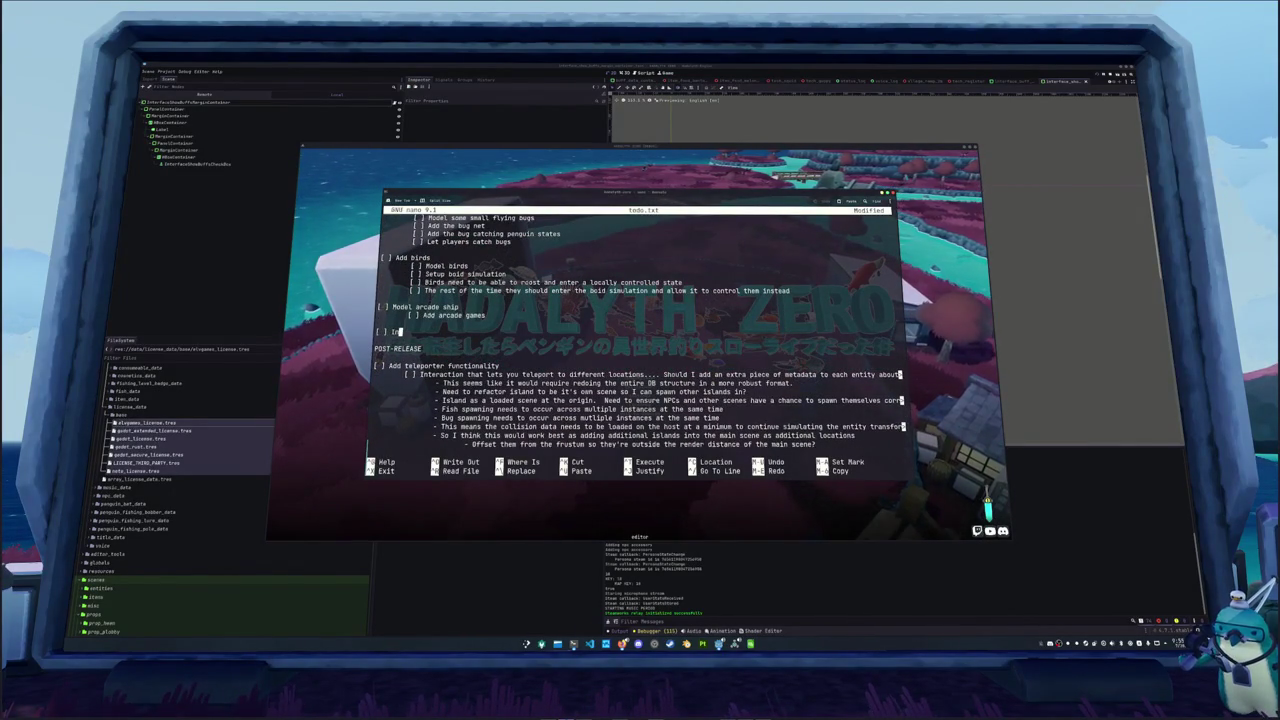
pyautogui.write('plement steam input api')
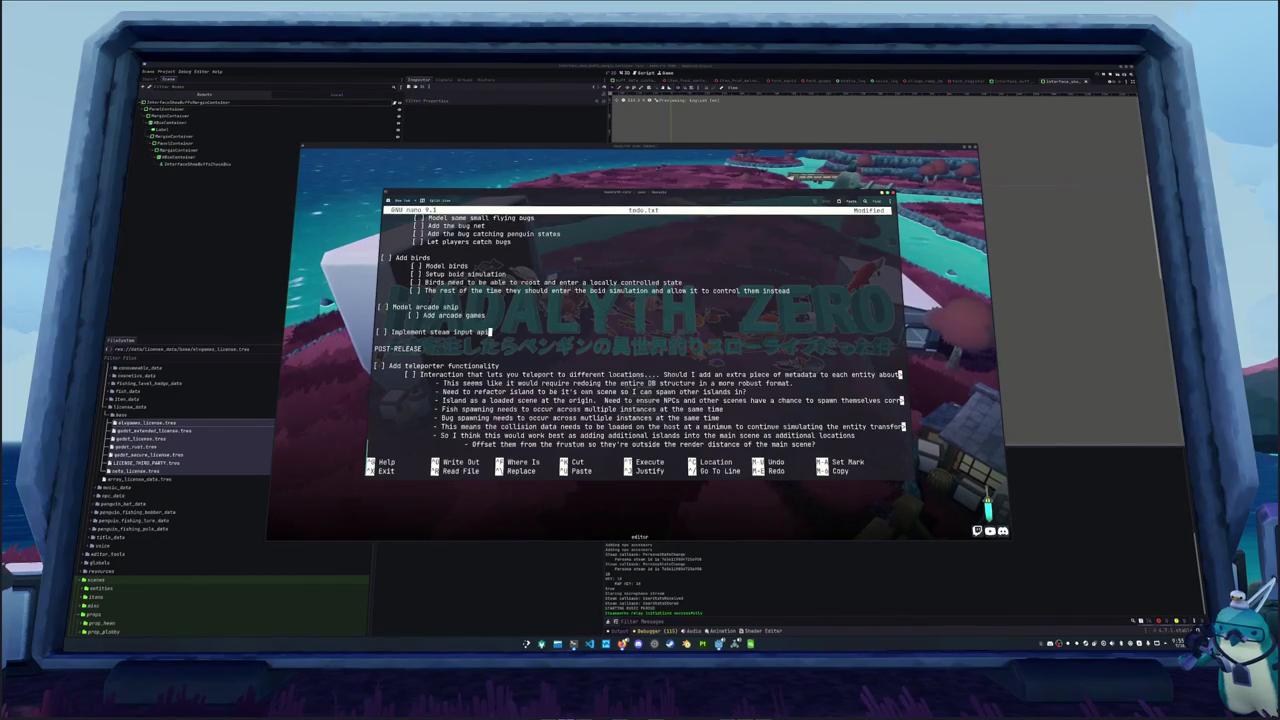
pyautogui.press('Return')
pyautogui.press('Return')
pyautogui.write('[ ] Add control rebinding')
pyautogui.hotkey('ctrl', 'o')
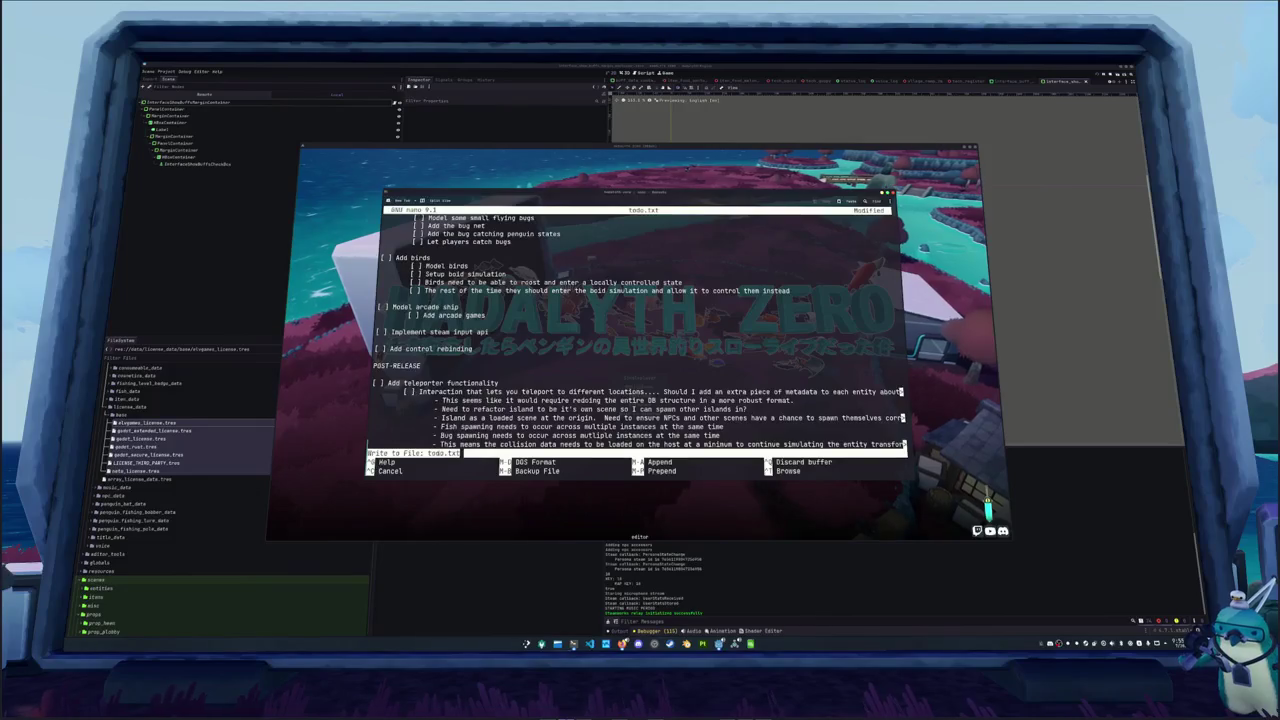
pyautogui.press('Return')
pyautogui.hotkey('ctrl', 'x')
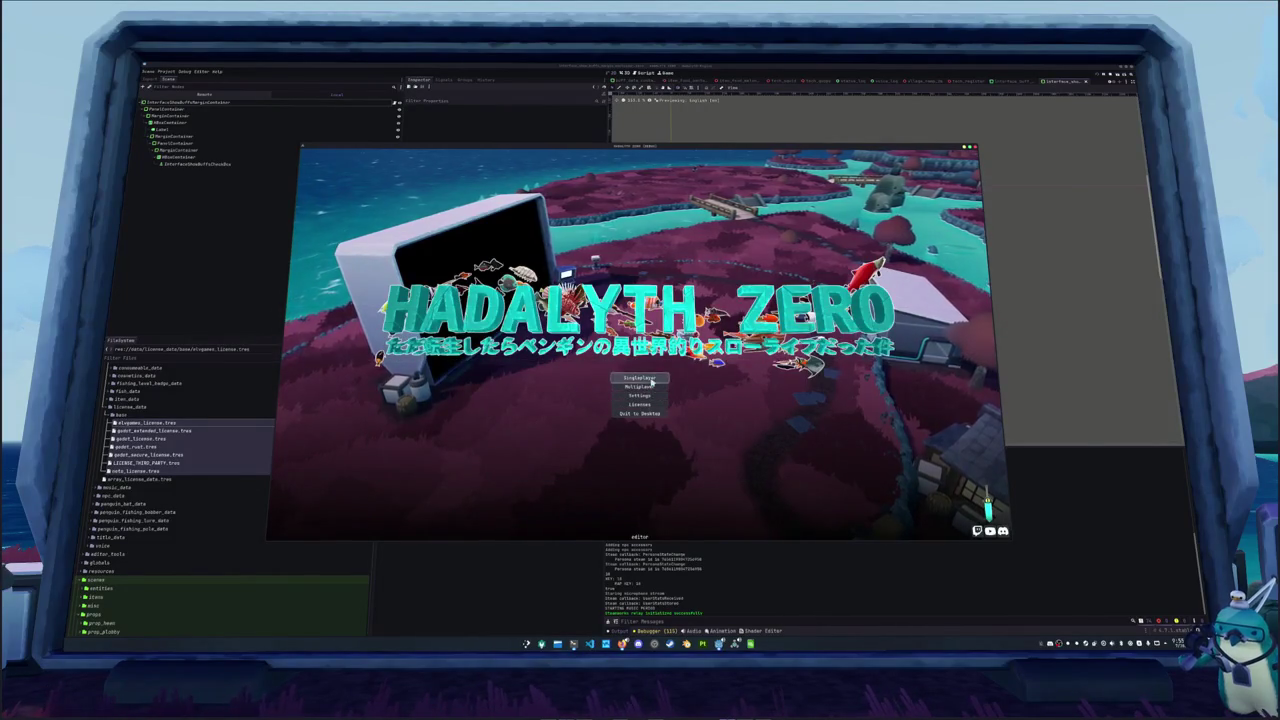
# Start a singleplayer game and open the in-game settings panel
pyautogui.click(640, 378)
pyautogui.press('Escape')
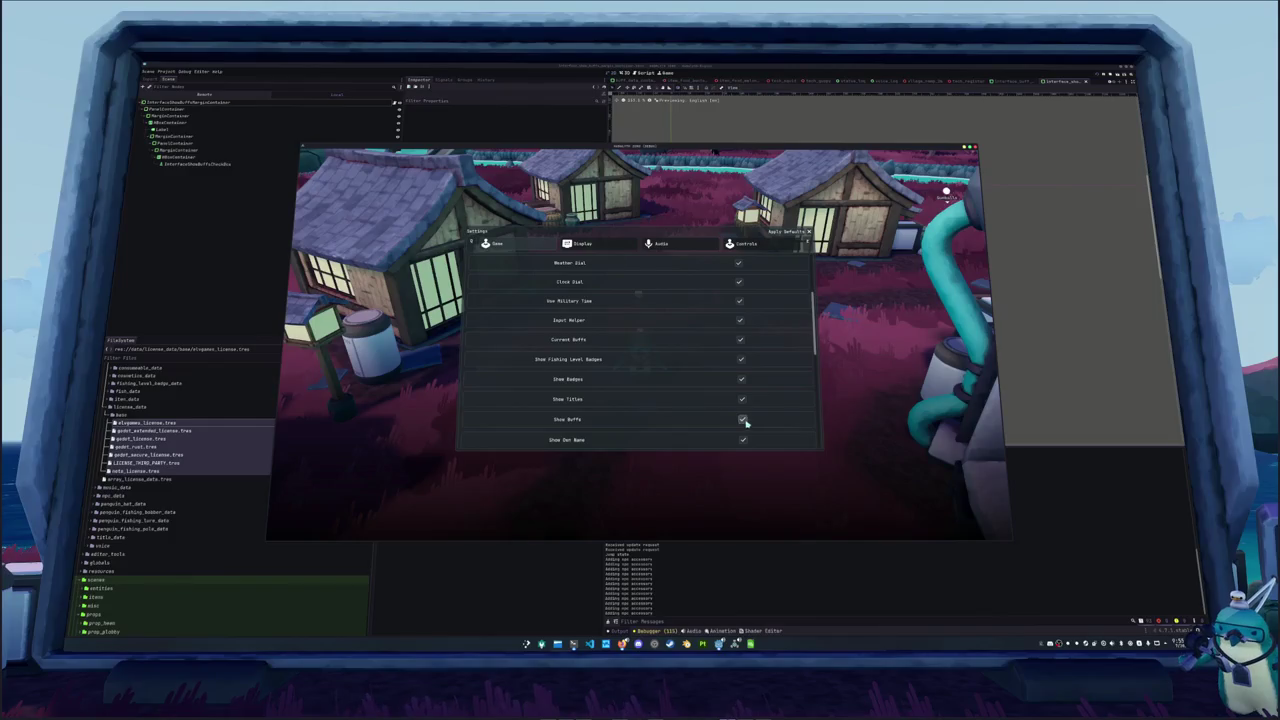
pyautogui.click(590, 644)
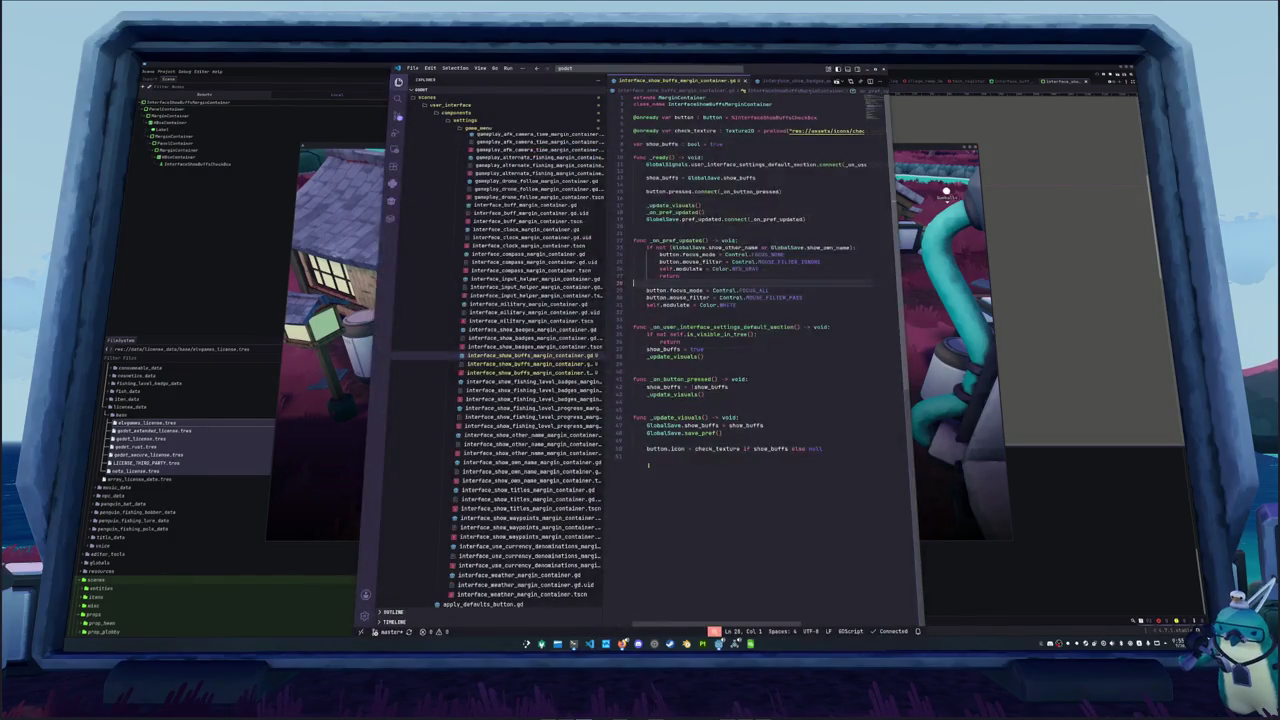
# Open penguin.gd through Quick Open by searching 'penguin'
pyautogui.hotkey('ctrl', 'p')
pyautogui.write('penguin')
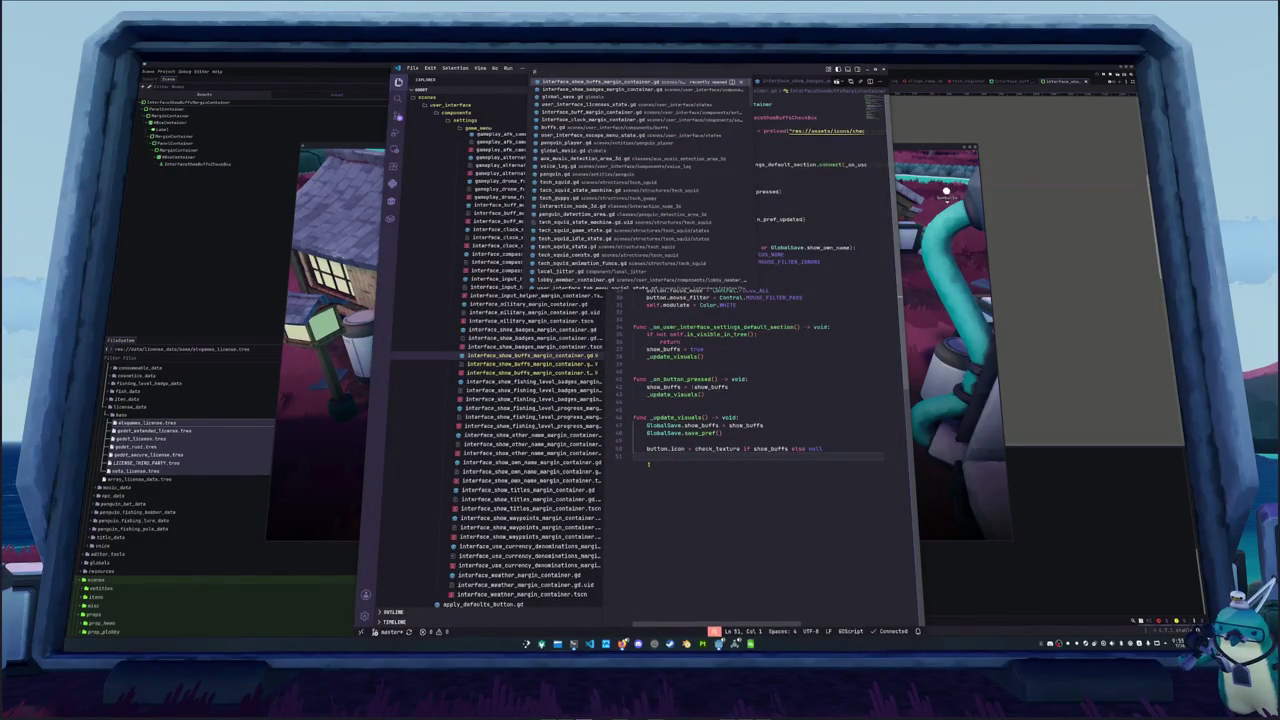
pyautogui.press('Return')
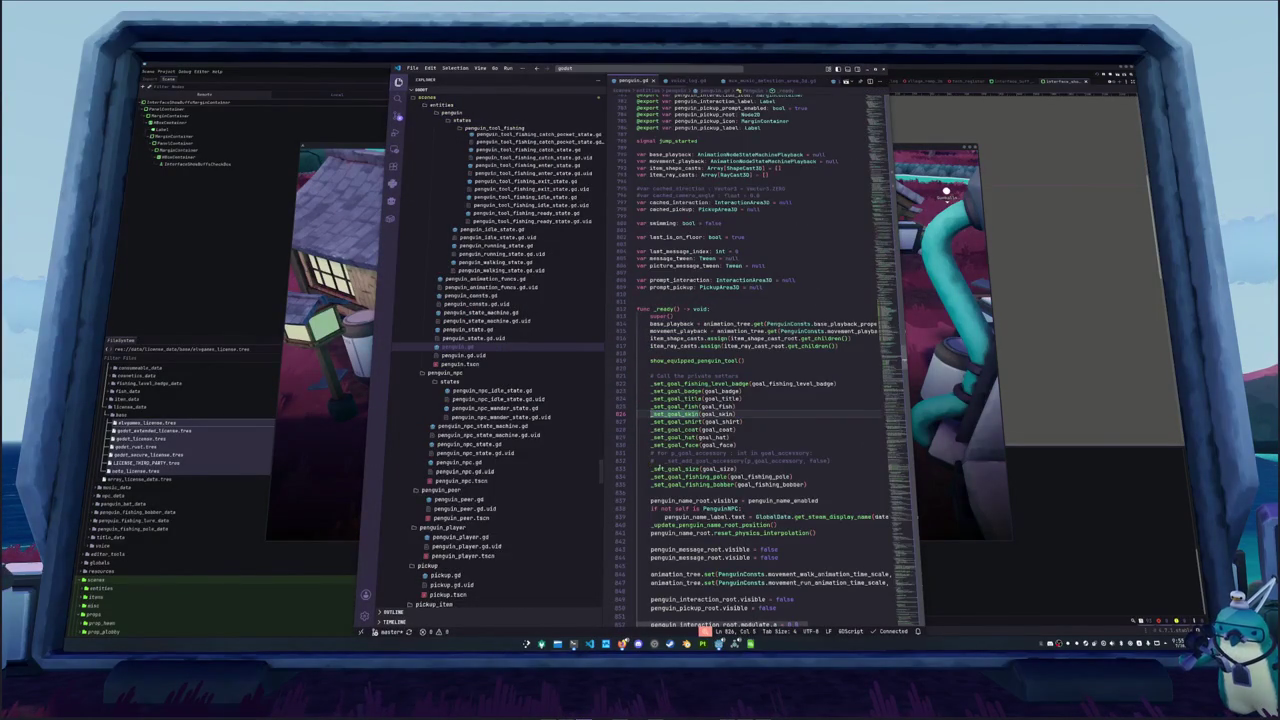
# Browse penguin.gd's declarations and select the penguin_name_root identifier
pyautogui.click(684, 307)
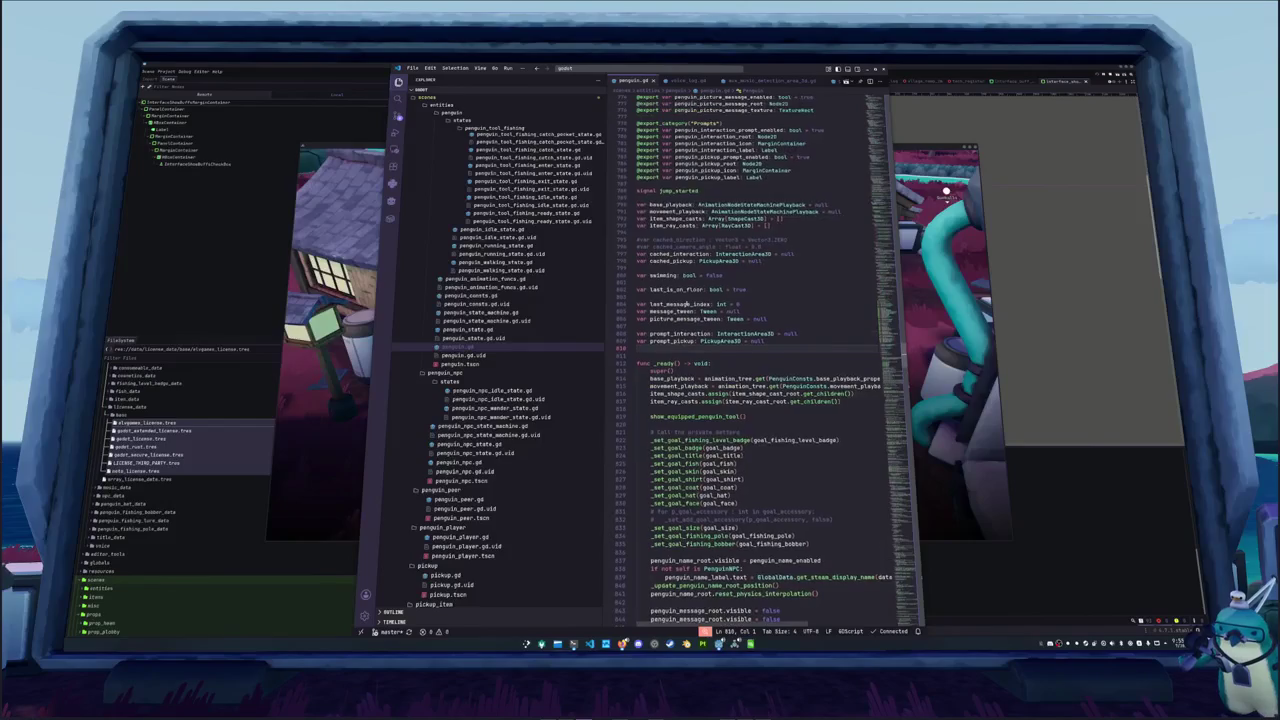
pyautogui.click(661, 257)
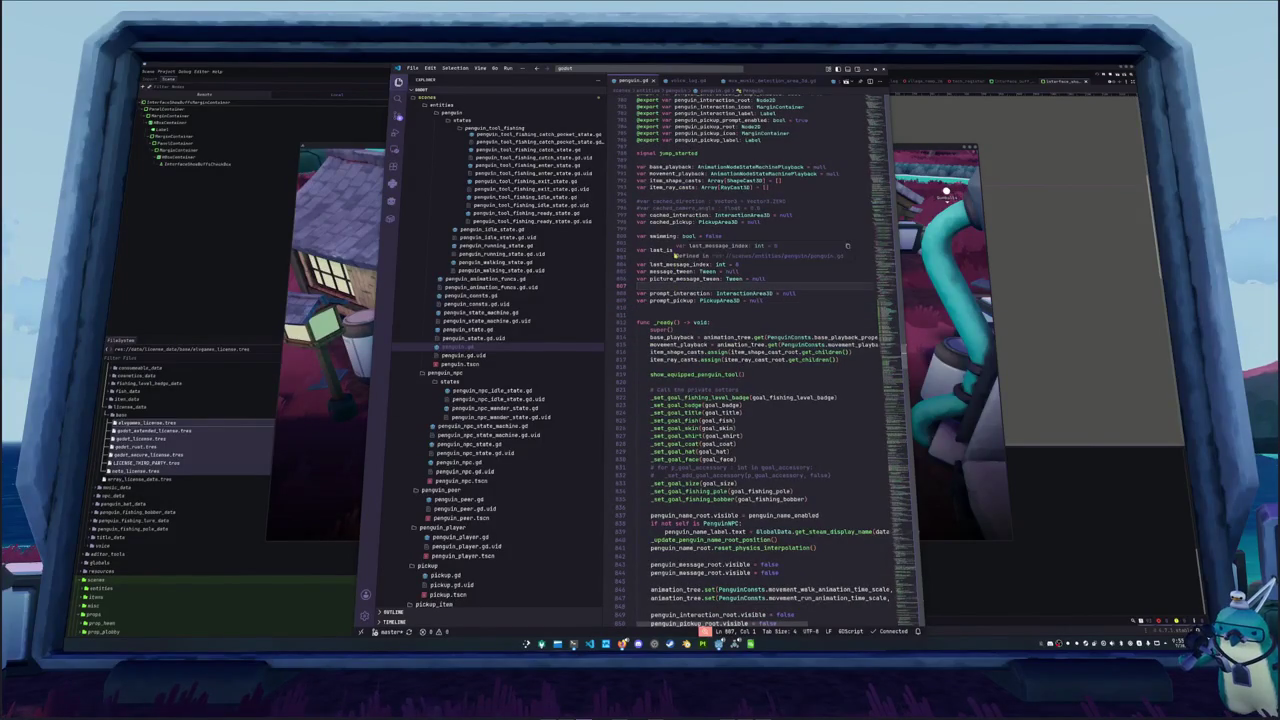
pyautogui.scroll(3, 661, 257)
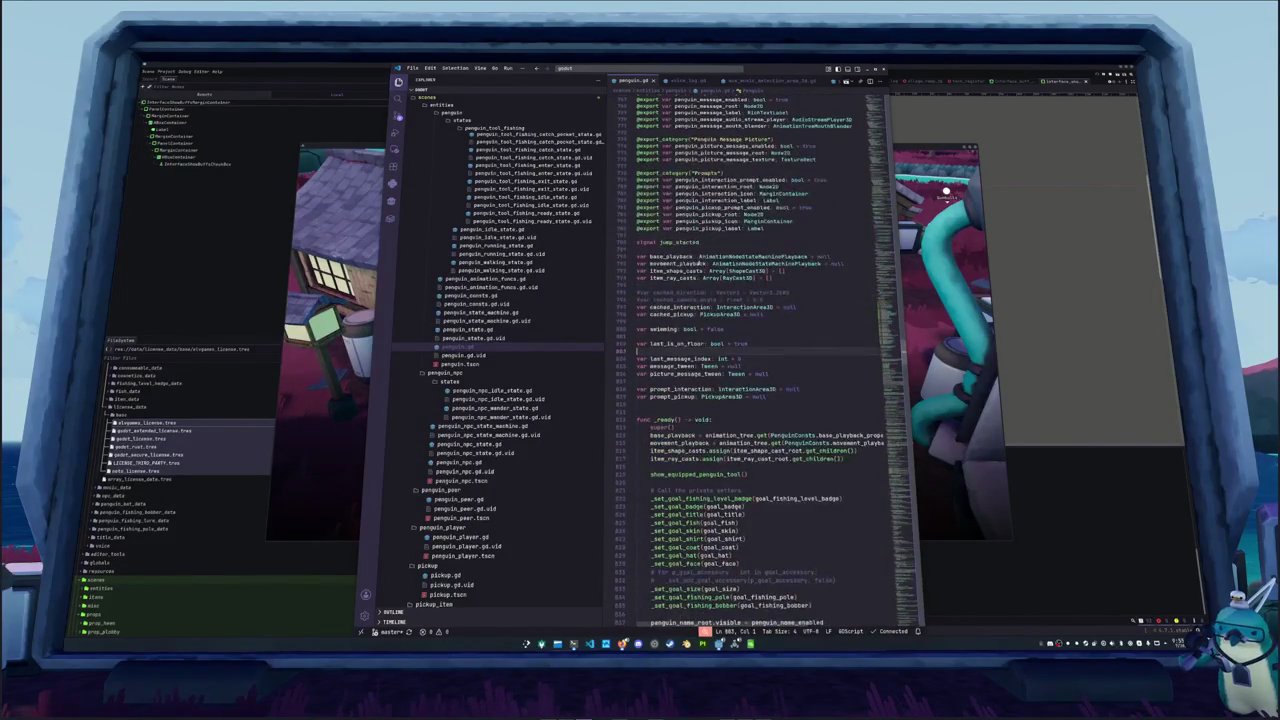
pyautogui.click(722, 246)
pyautogui.click(728, 197)
pyautogui.scroll(2, 728, 248)
pyautogui.doubleClick(709, 244)
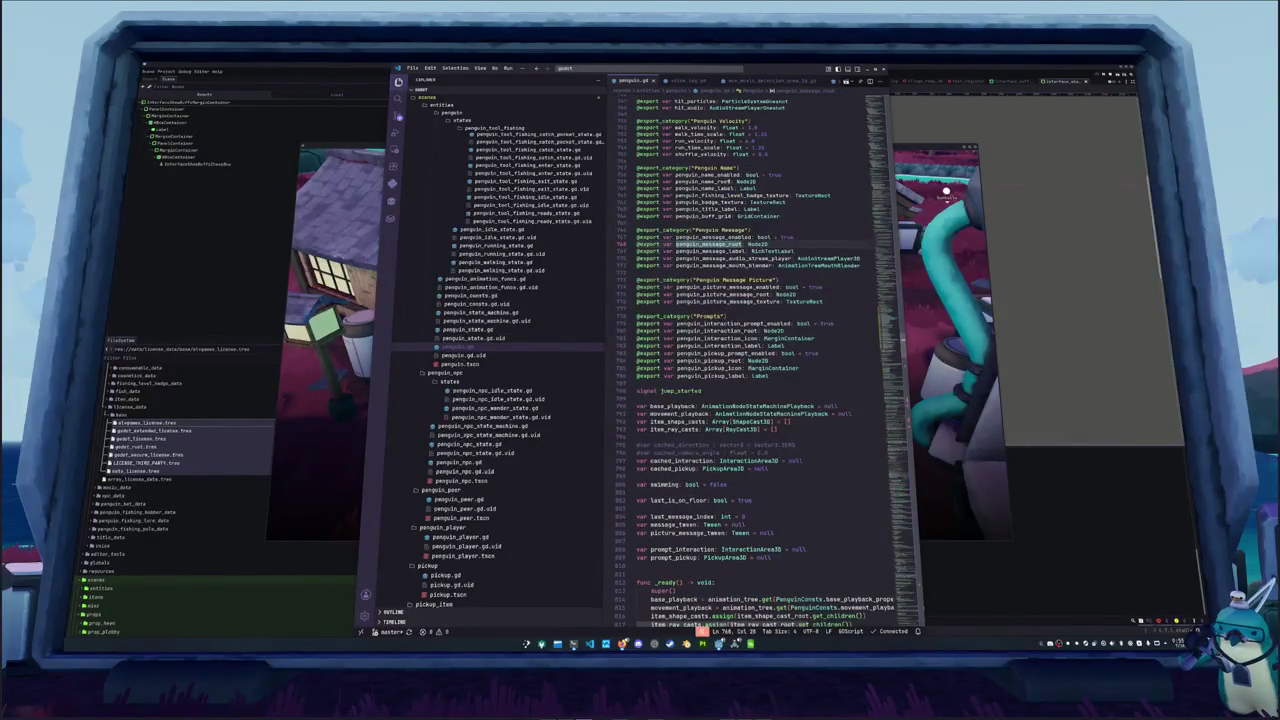
pyautogui.doubleClick(707, 175)
pyautogui.doubleClick(703, 181)
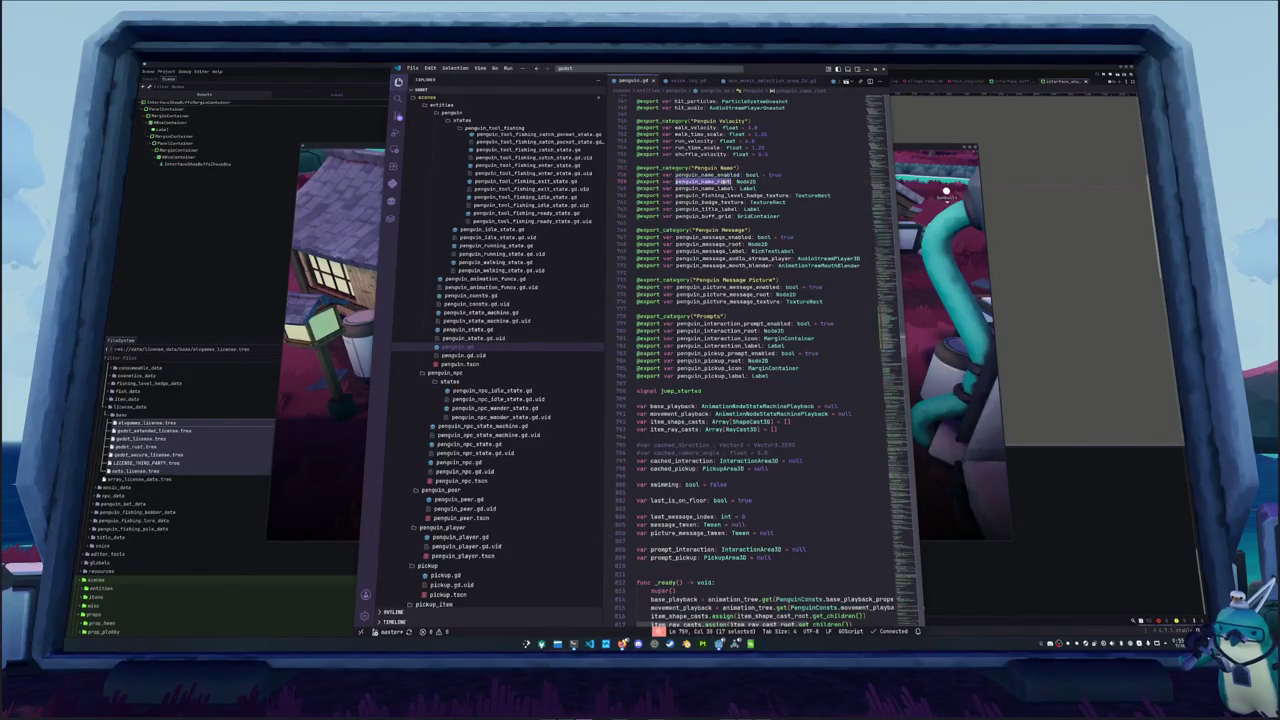
# Step through penguin_name_root matches to _update_penguin_name_root_visible, then search the file for 'buff'
pyautogui.hotkey('ctrl', 'f')
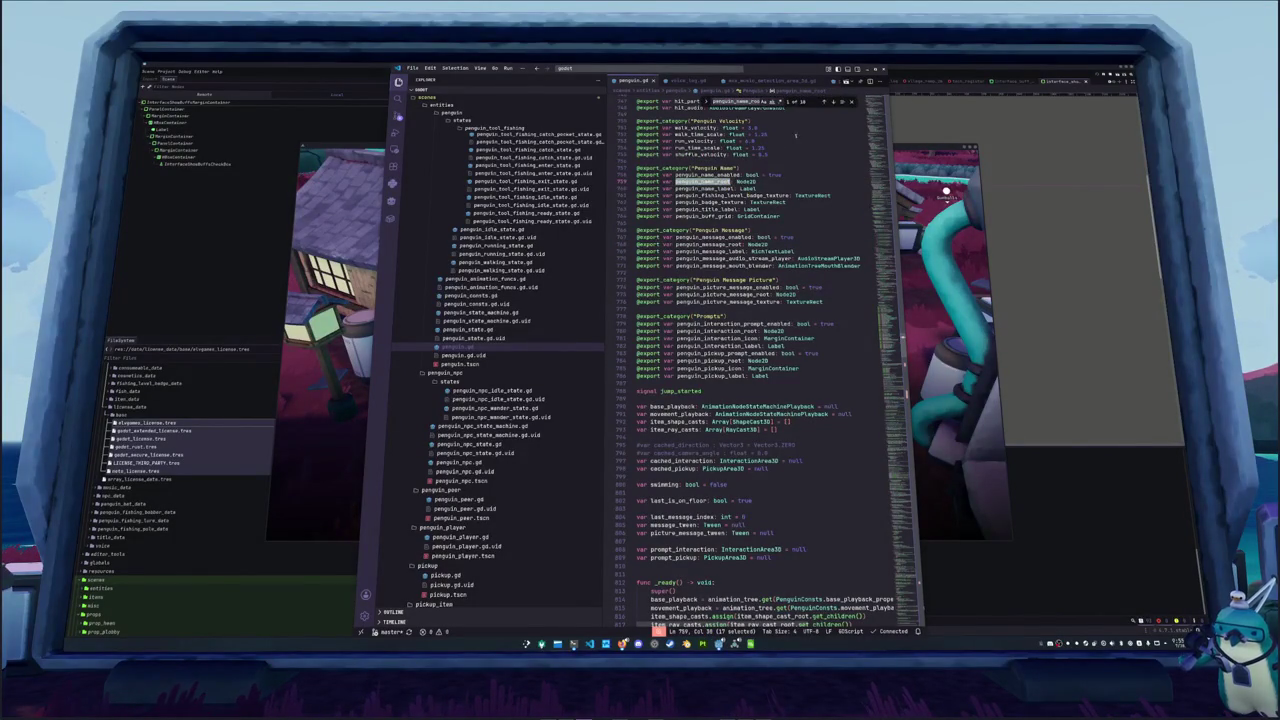
pyautogui.click(822, 102)
pyautogui.click(822, 102)
pyautogui.click(822, 102)
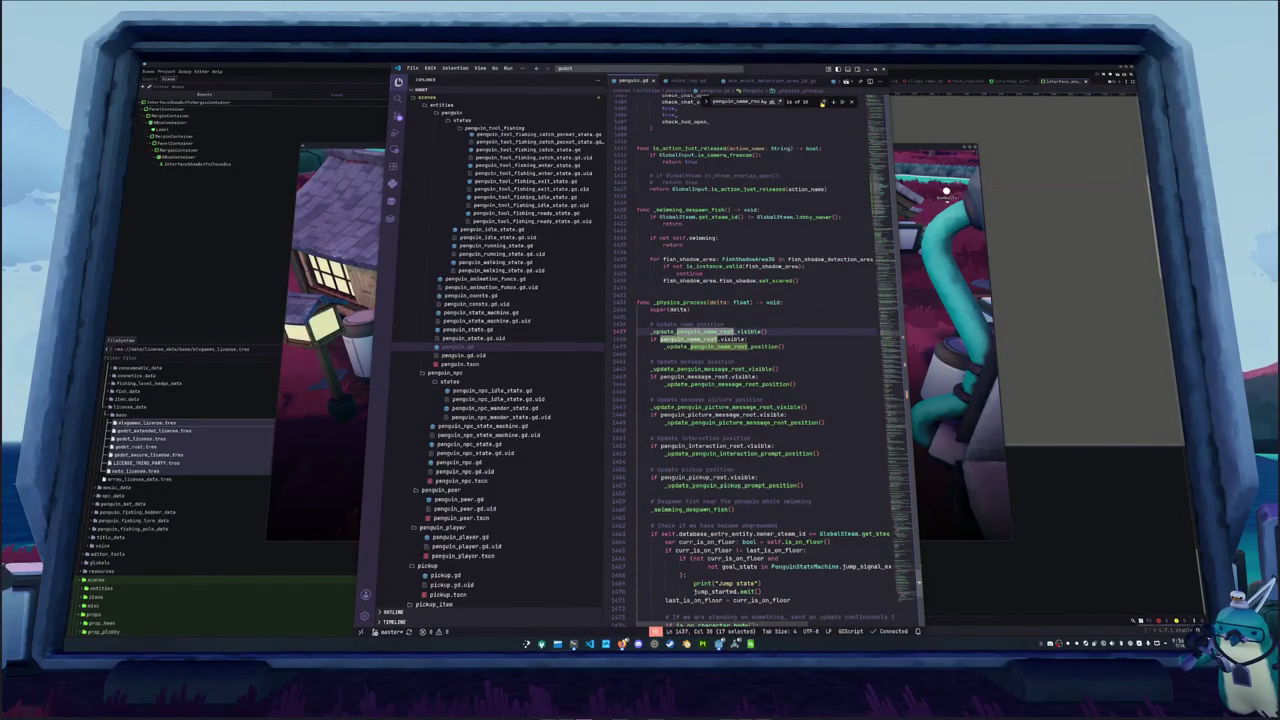
pyautogui.click(822, 102)
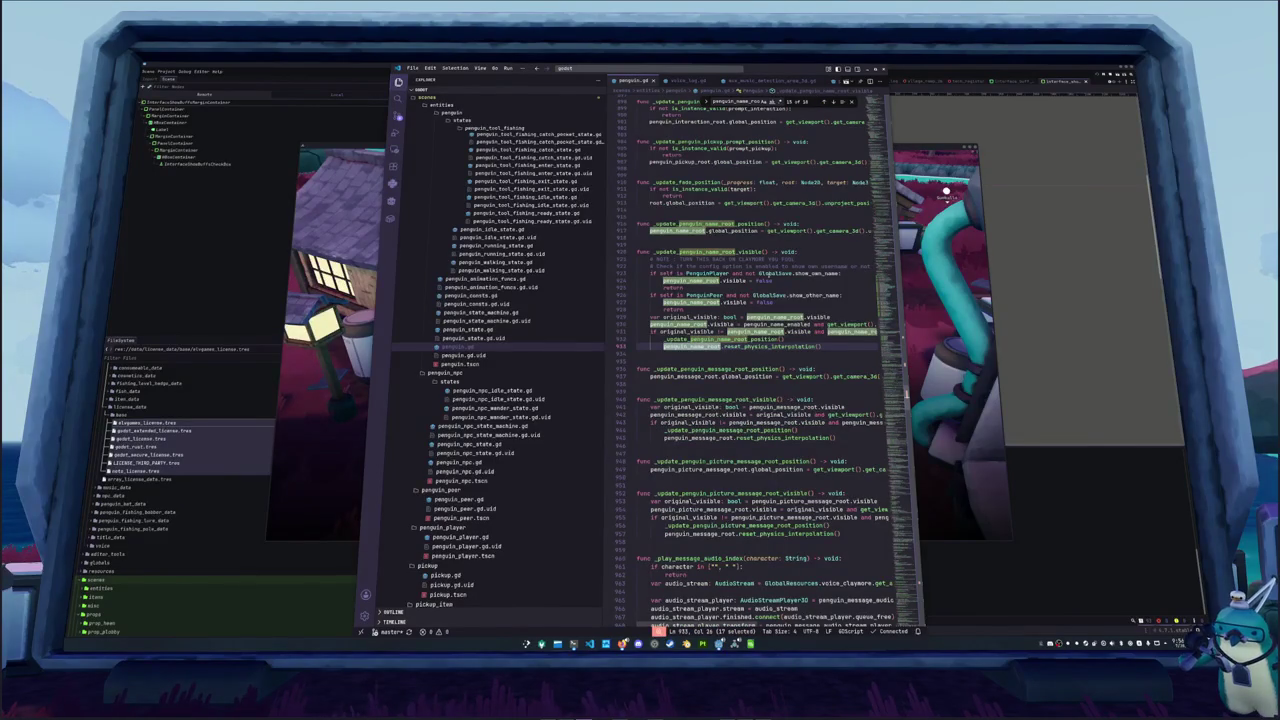
pyautogui.click(777, 281)
pyautogui.press('Down')
pyautogui.press('Down')
pyautogui.press('Down')
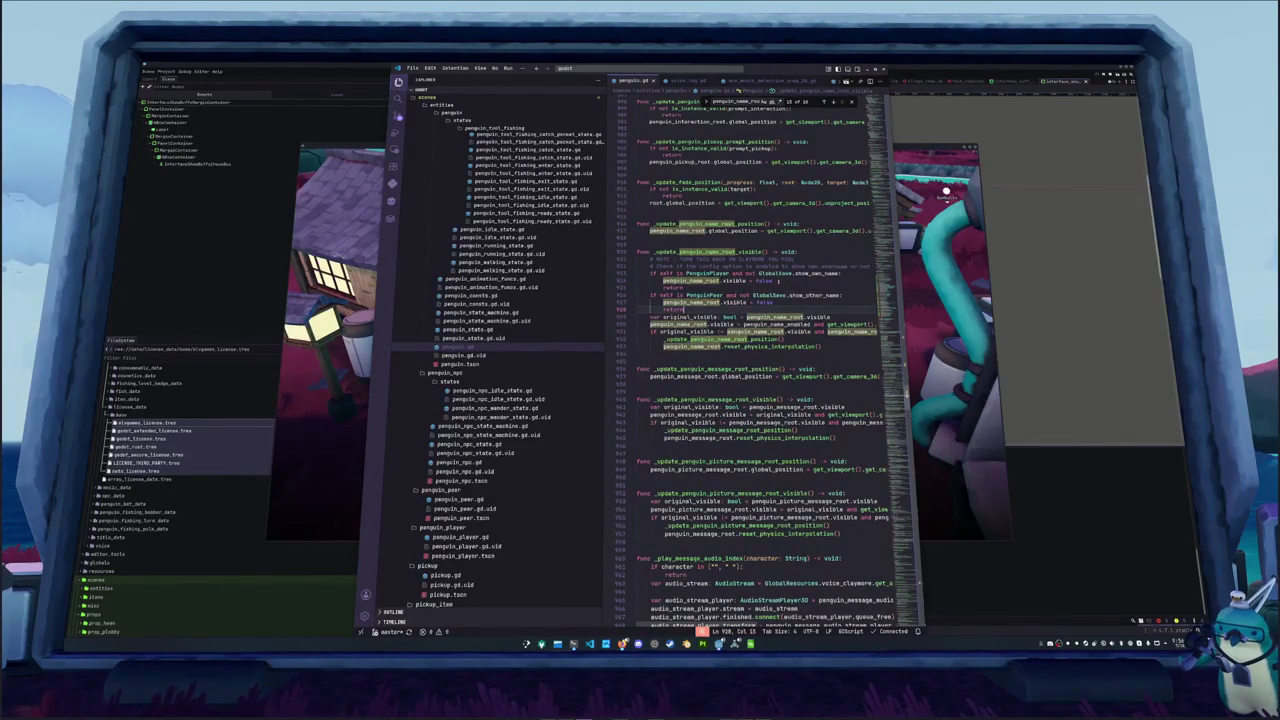
pyautogui.hotkey('ctrl', 'f')
pyautogui.write('buff')
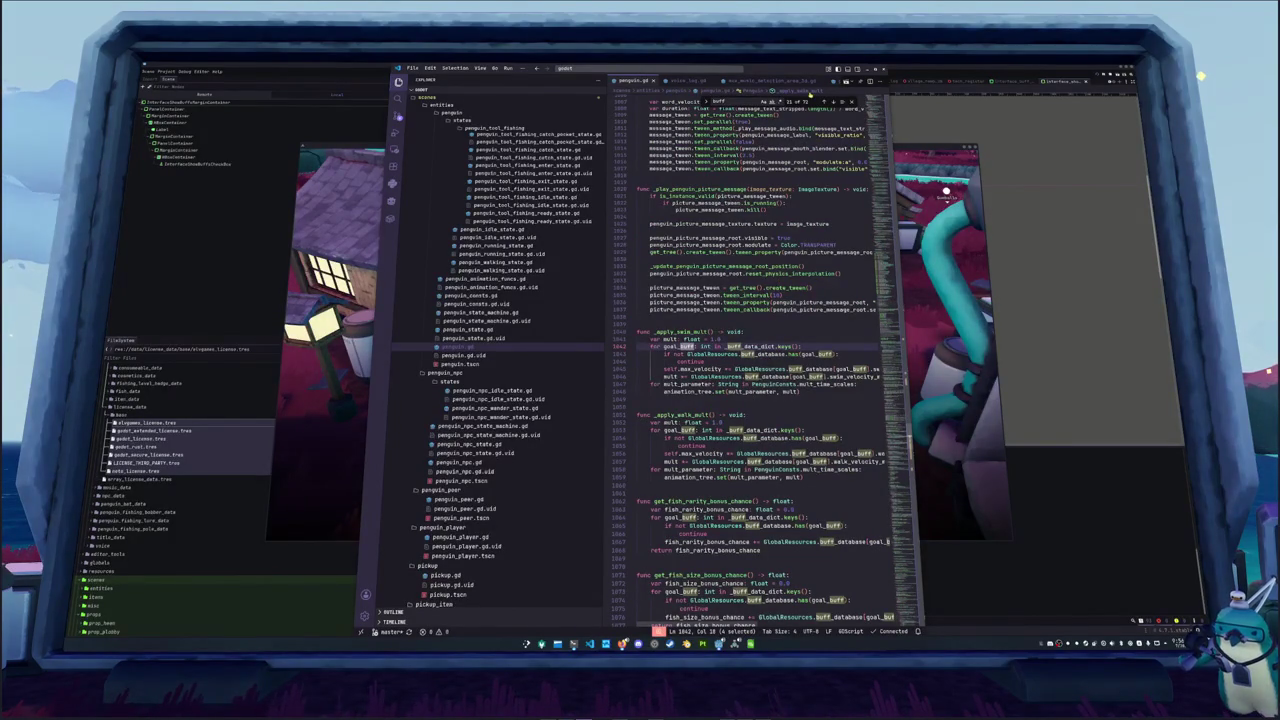
# Step through the 'buff' matches in penguin.gd, reviewing the buff-related code
pyautogui.press('Return')
pyautogui.press('Return')
pyautogui.press('Return')
pyautogui.press('Return')
pyautogui.press('Return')
pyautogui.click(874, 69)
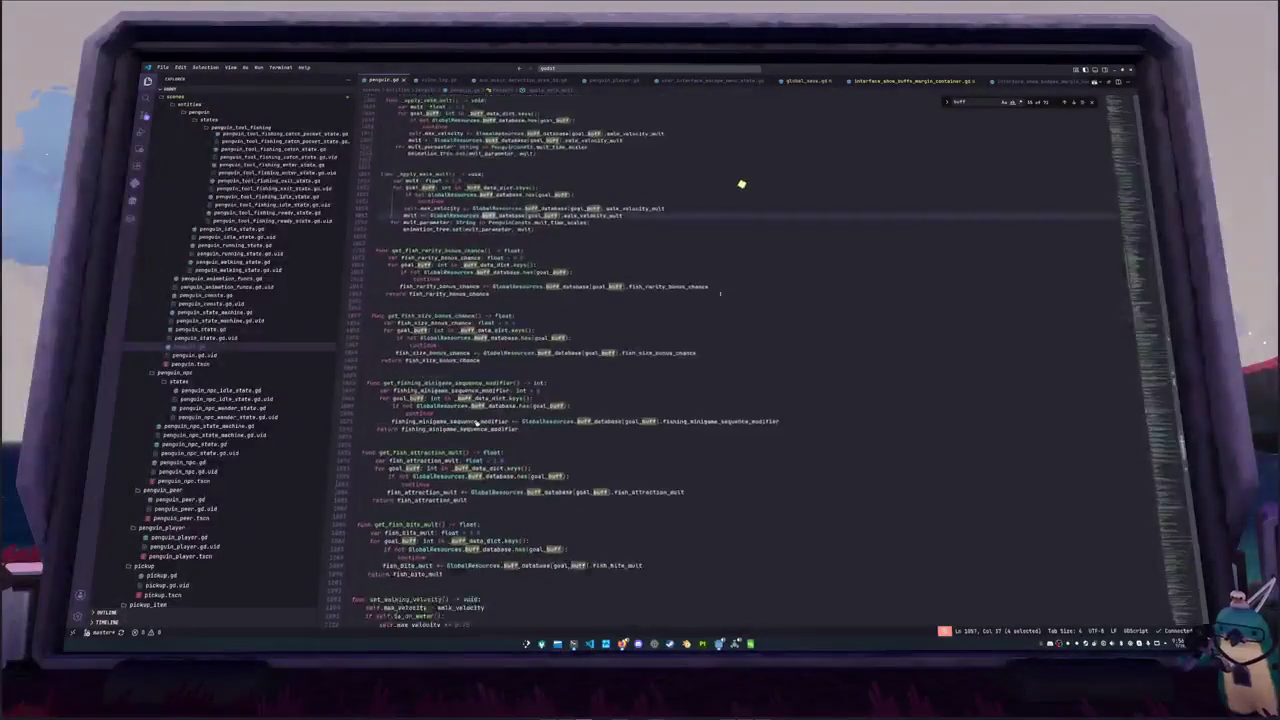
pyautogui.scroll(-8, 741, 184)
pyautogui.scroll(-12, 460, 412)
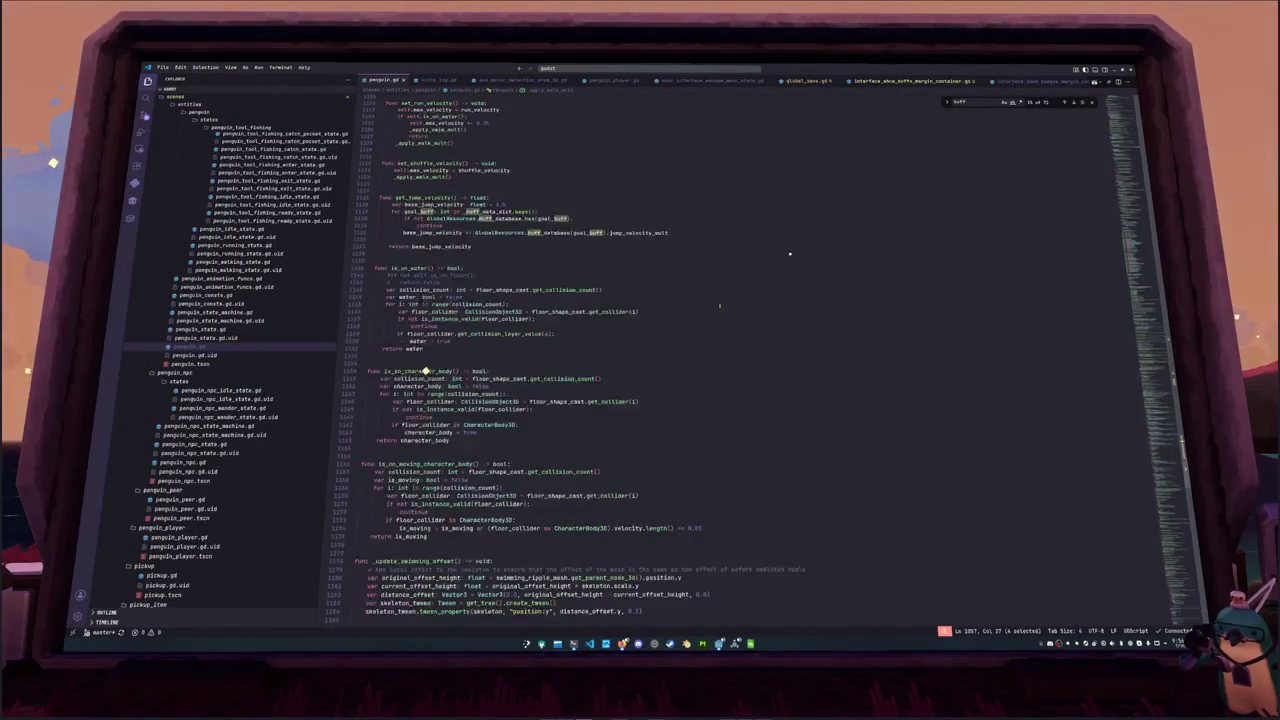
pyautogui.scroll(-15, 407, 355)
pyautogui.scroll(-20, 719, 305)
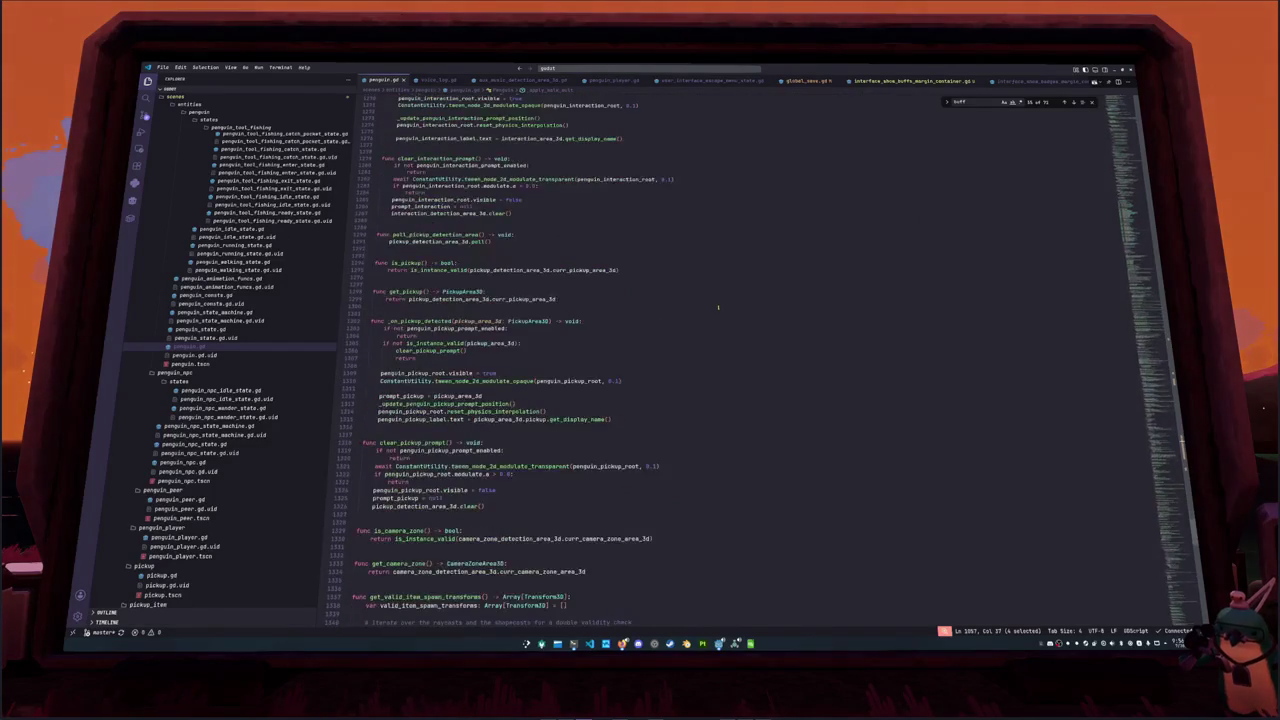
pyautogui.scroll(-7, 717, 308)
pyautogui.scroll(-3, 716, 309)
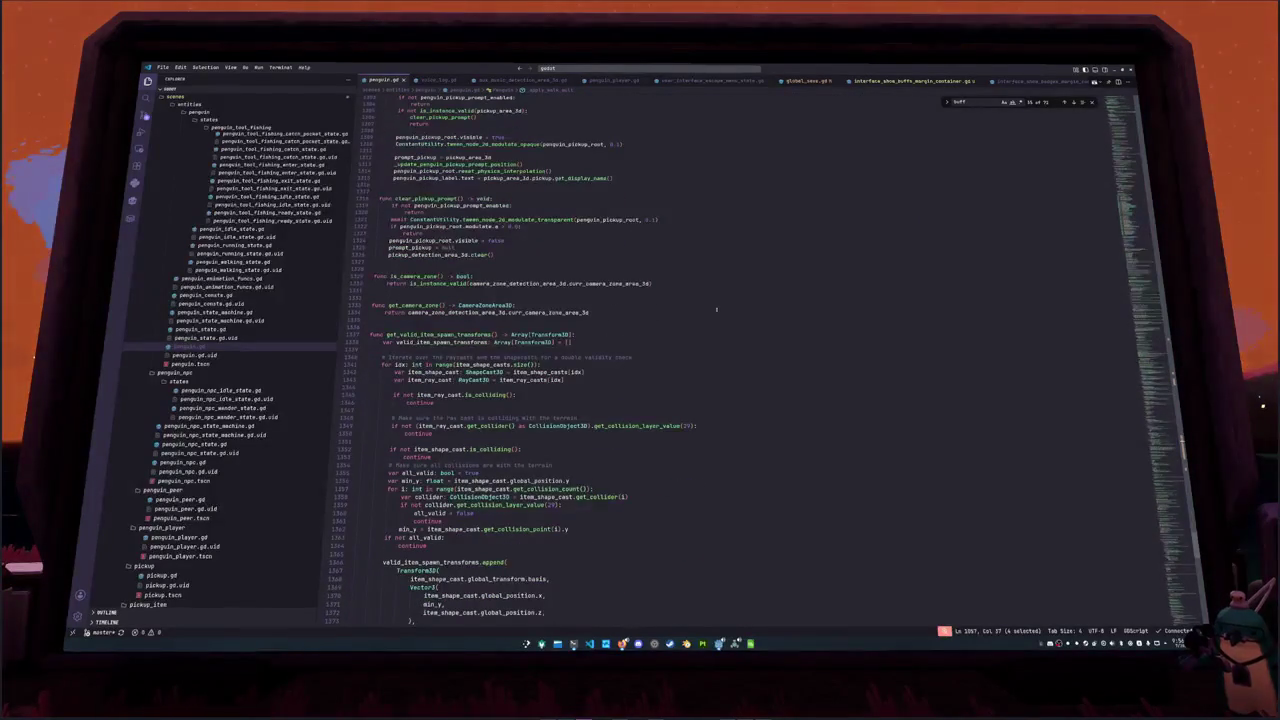
# Narrow the search to '_buff' and step back to the _on_buffs_updated handler
pyautogui.write('_buff')
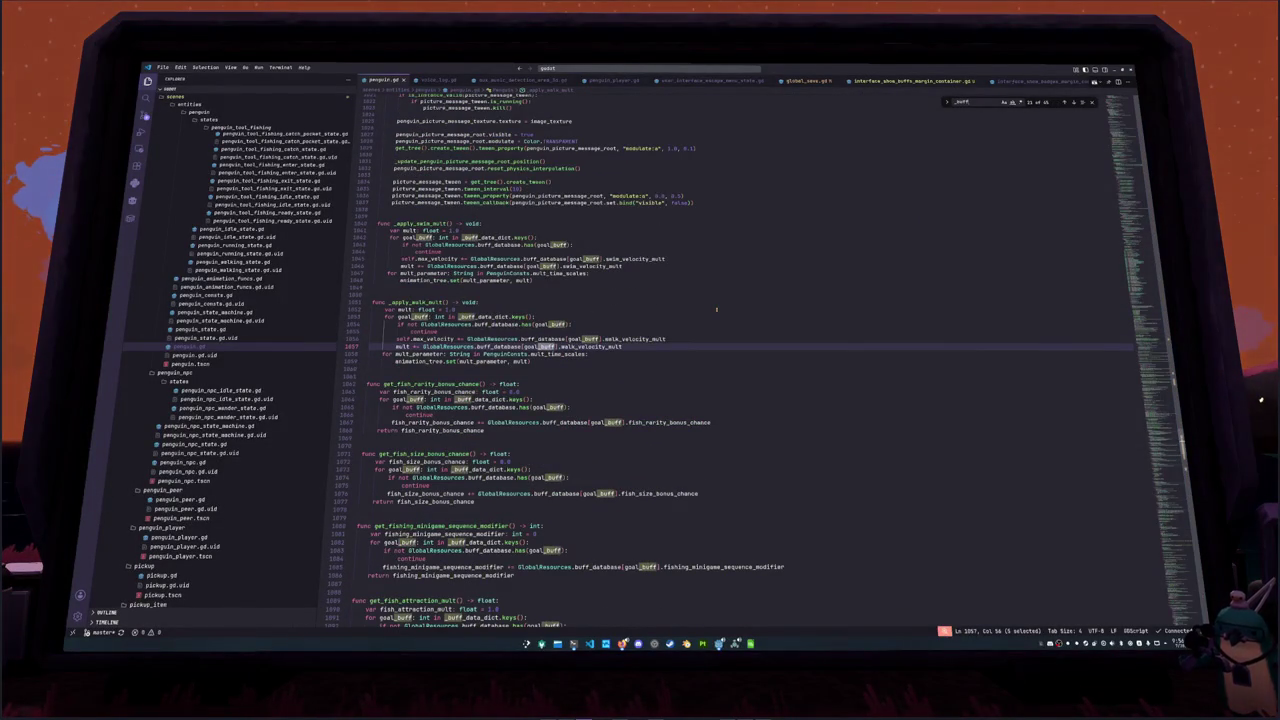
pyautogui.hotkey('shift', 'Return')
pyautogui.hotkey('shift', 'Return')
pyautogui.hotkey('shift', 'Return')
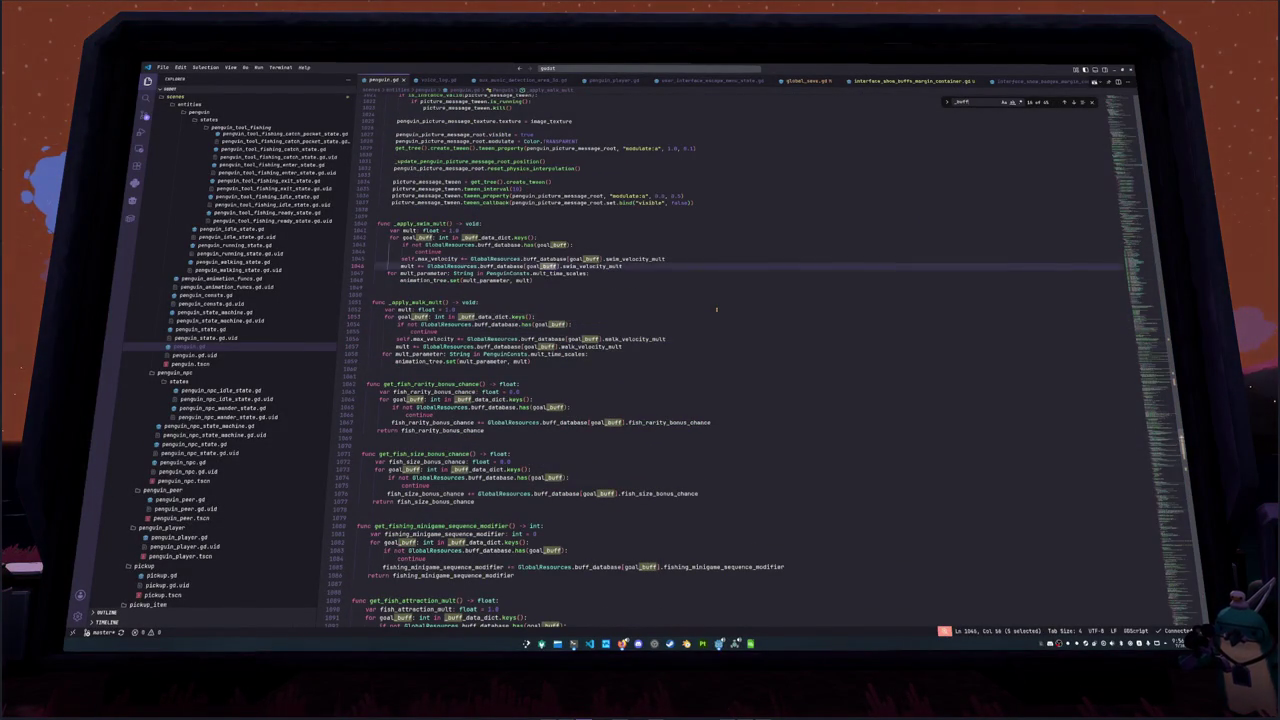
pyautogui.hotkey('shift', 'Return')
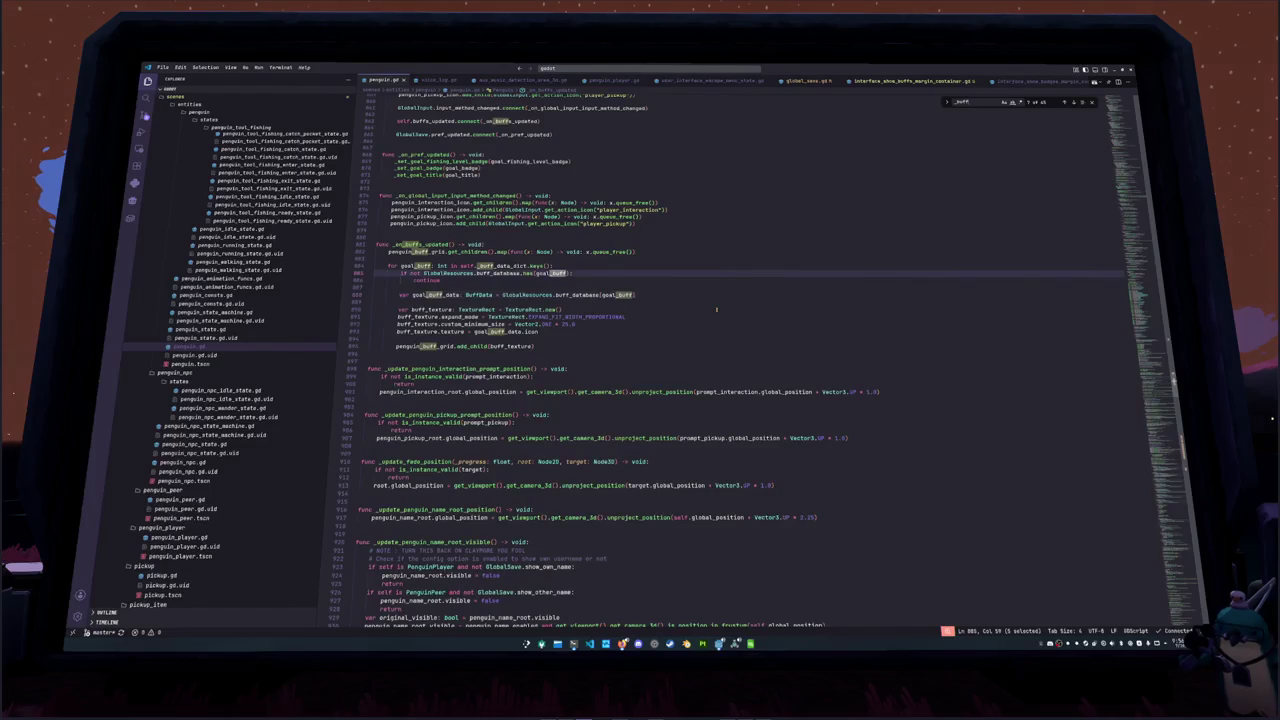
pyautogui.press('Down')
pyautogui.press('Down')
pyautogui.press('Down')
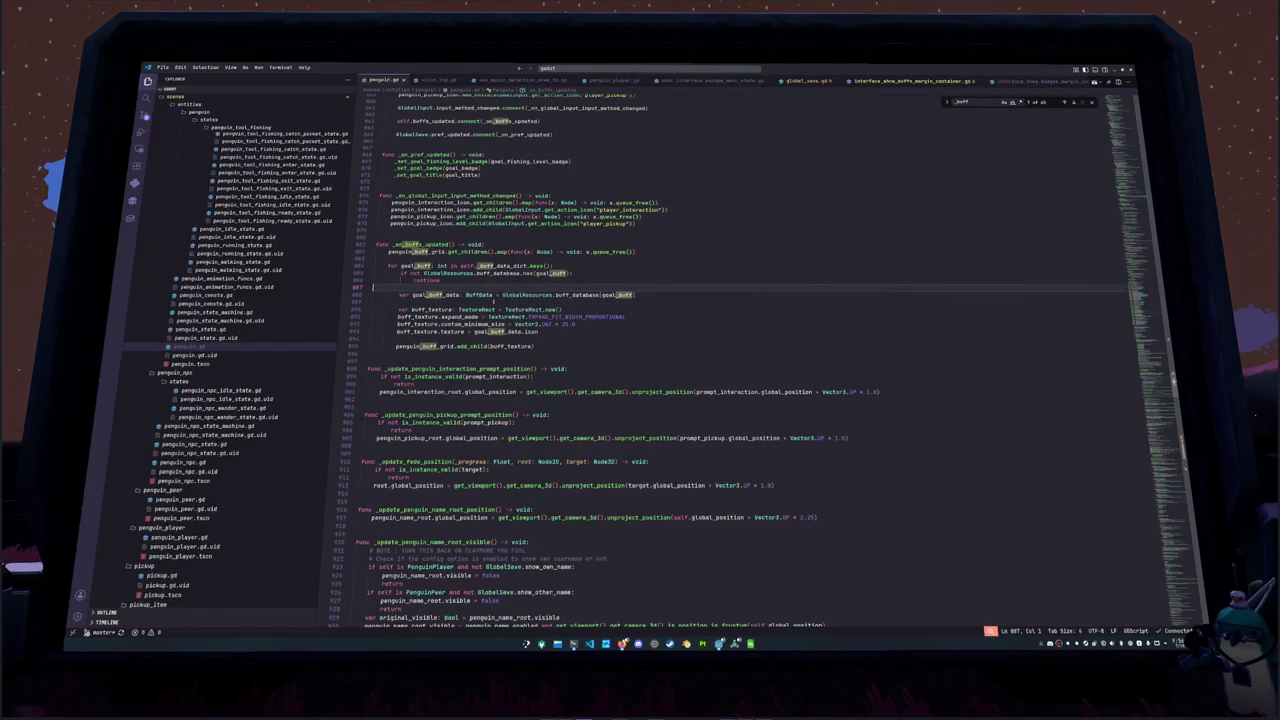
pyautogui.press('Up')
pyautogui.press('Up')
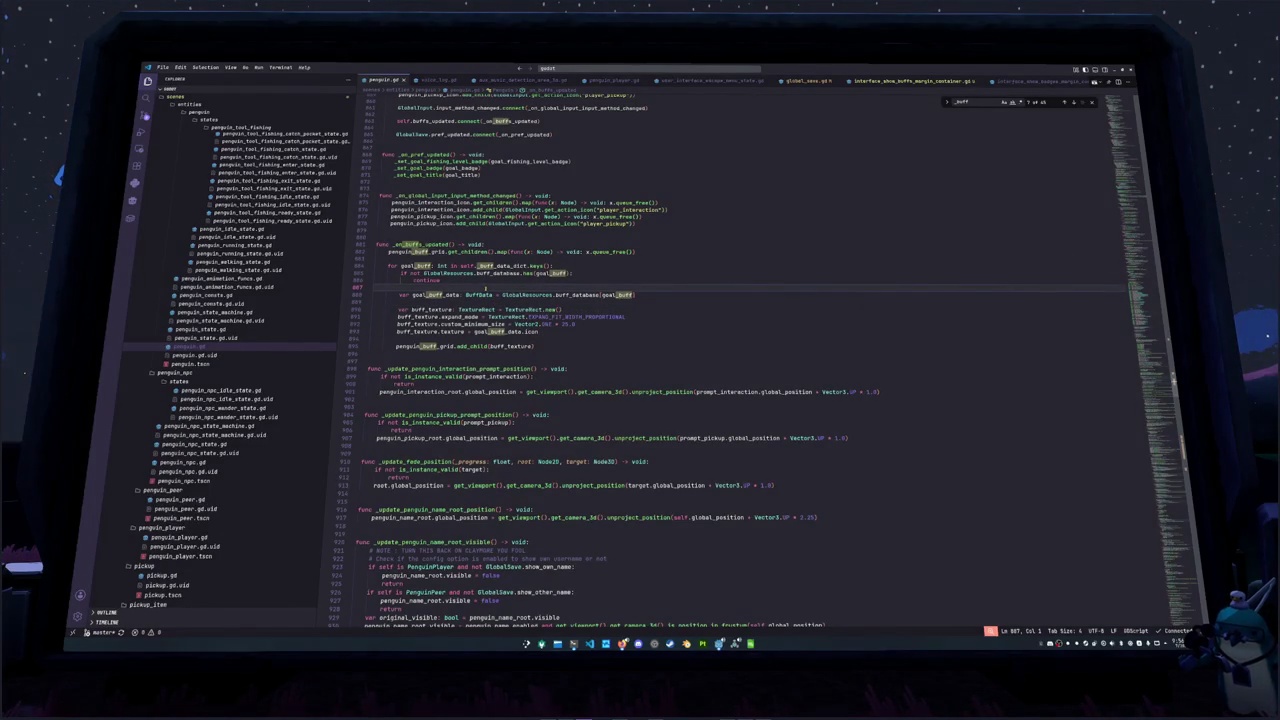
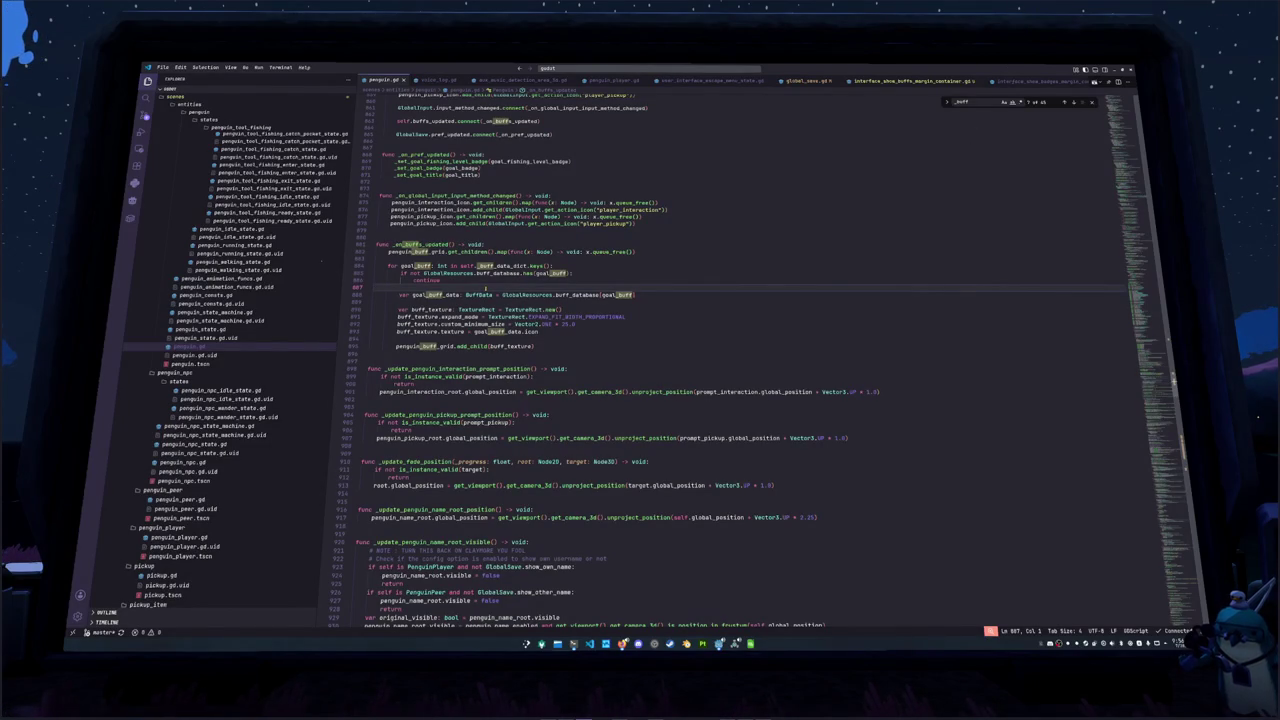
# Add an 'if not GlobalSave.show_buffs: return' guard at the top of _on_buffs_updated
pyautogui.press('Up')
pyautogui.press('Up')
pyautogui.press('Up')
pyautogui.hotkey('ctrl', 'shift', 'Return')
pyautogui.hotkey('ctrl', 'shift', 'Return')
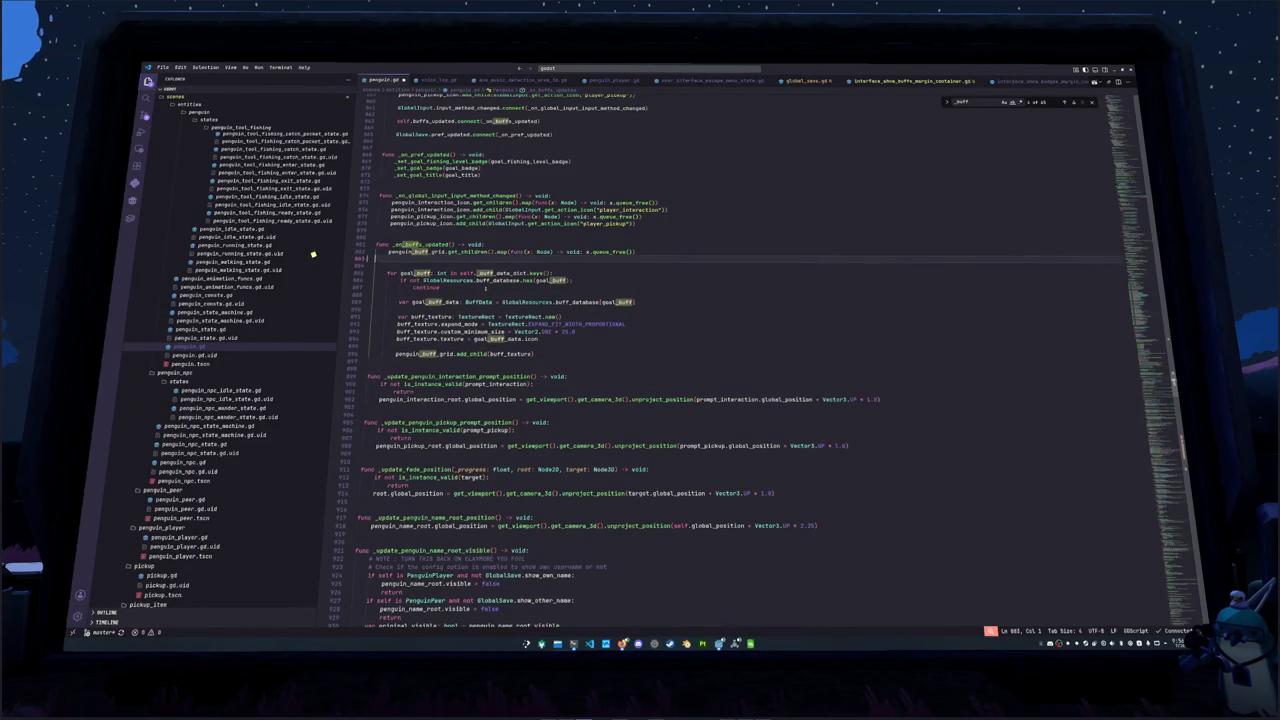
pyautogui.write('if Glob')
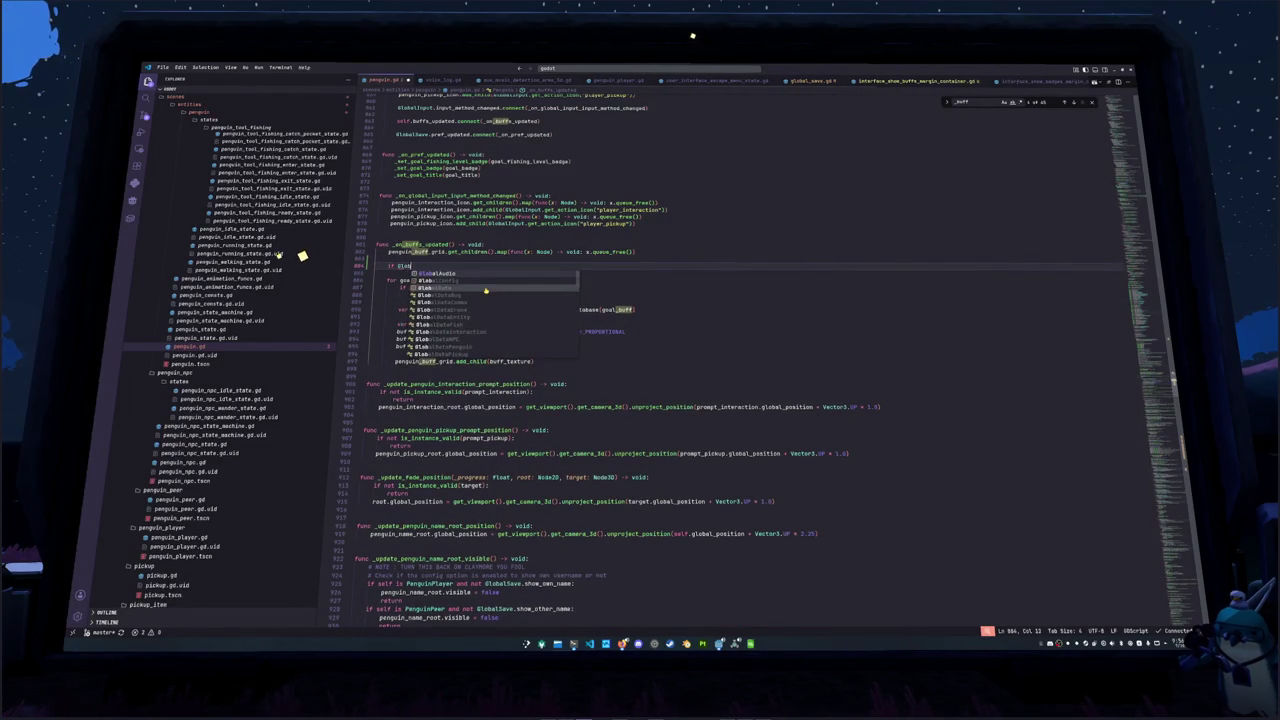
pyautogui.write('alSave.show')
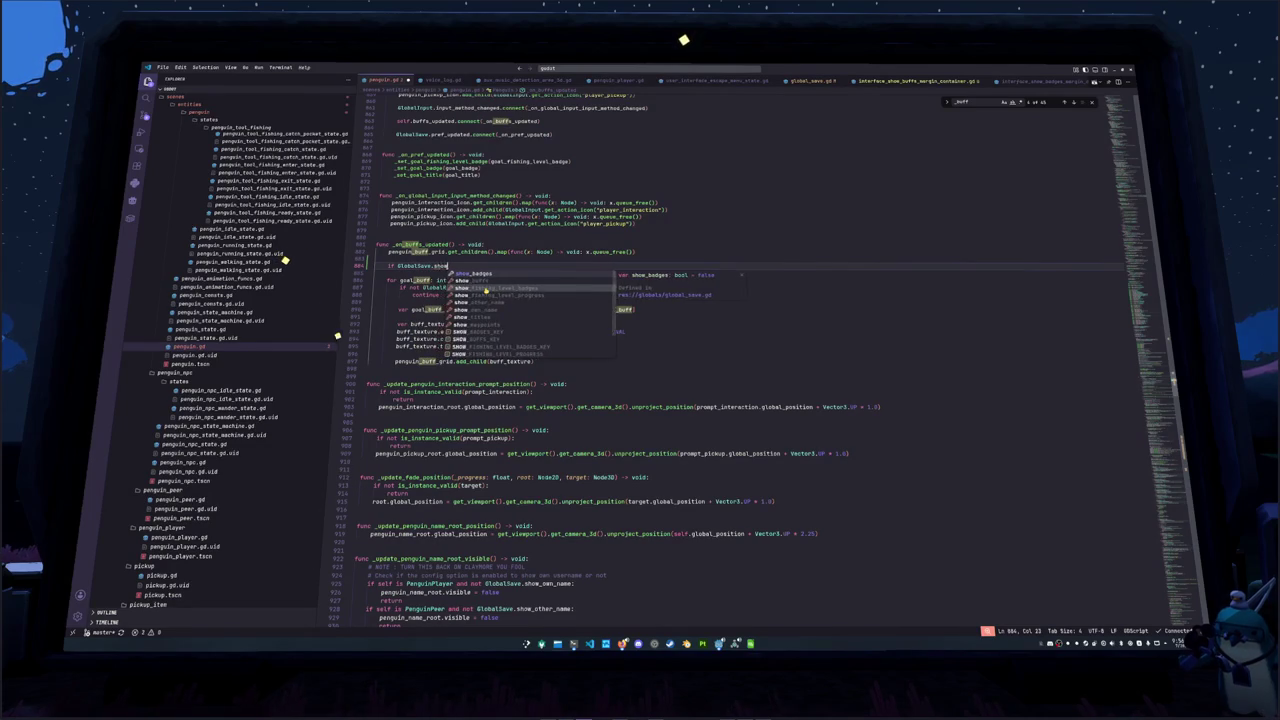
pyautogui.write('_buffs:')
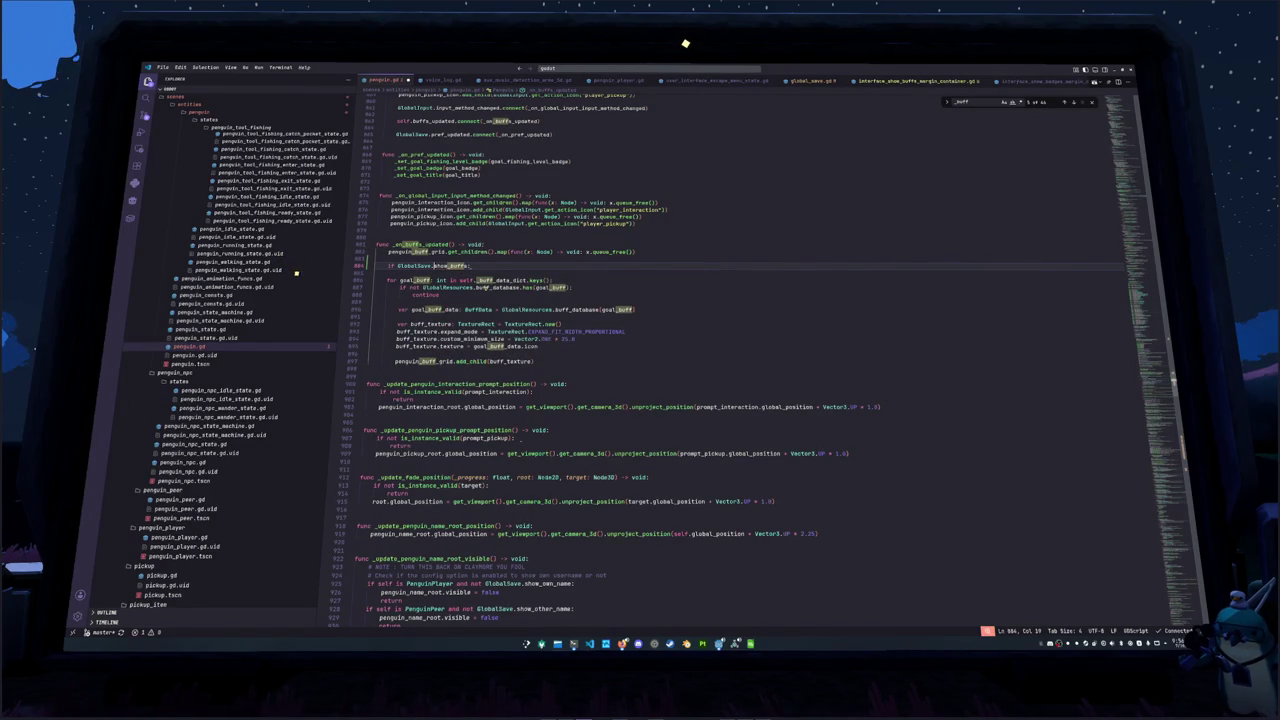
pyautogui.write('not')
pyautogui.press('End')
pyautogui.press('Return')
pyautogui.write('return')
pyautogui.press('Return')
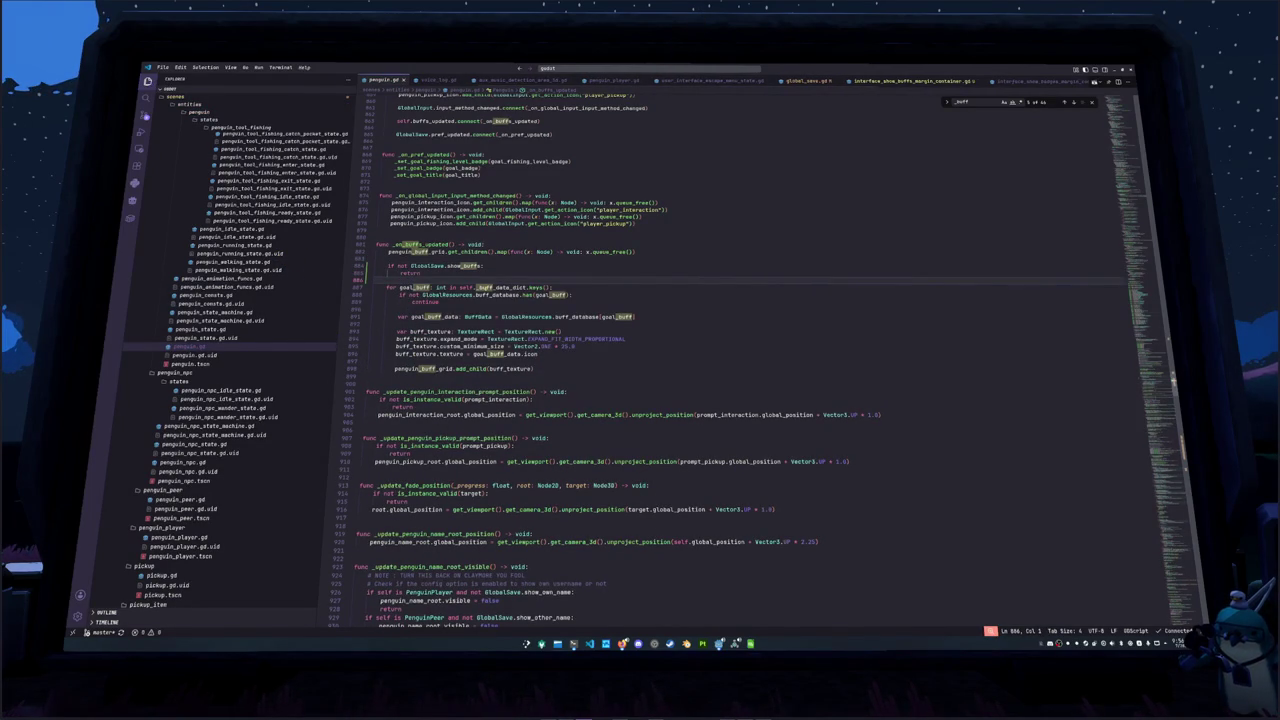
pyautogui.hotkey('shift', 'Up')
pyautogui.hotkey('shift', 'Up')
# Call _on_buffs_updated() inside _on_pref_updated
pyautogui.press('Up')
pyautogui.press('Up')
pyautogui.press('Up')
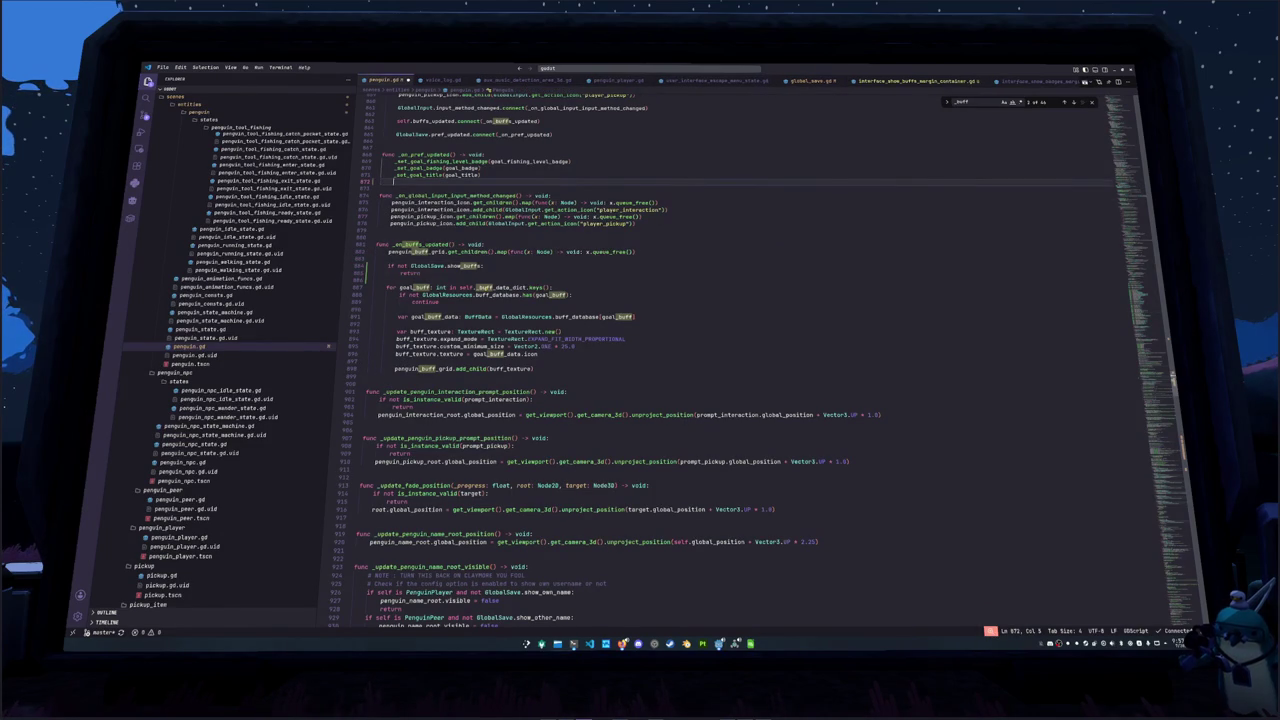
pyautogui.write('_on_buffs_updated()')
pyautogui.press('Down')
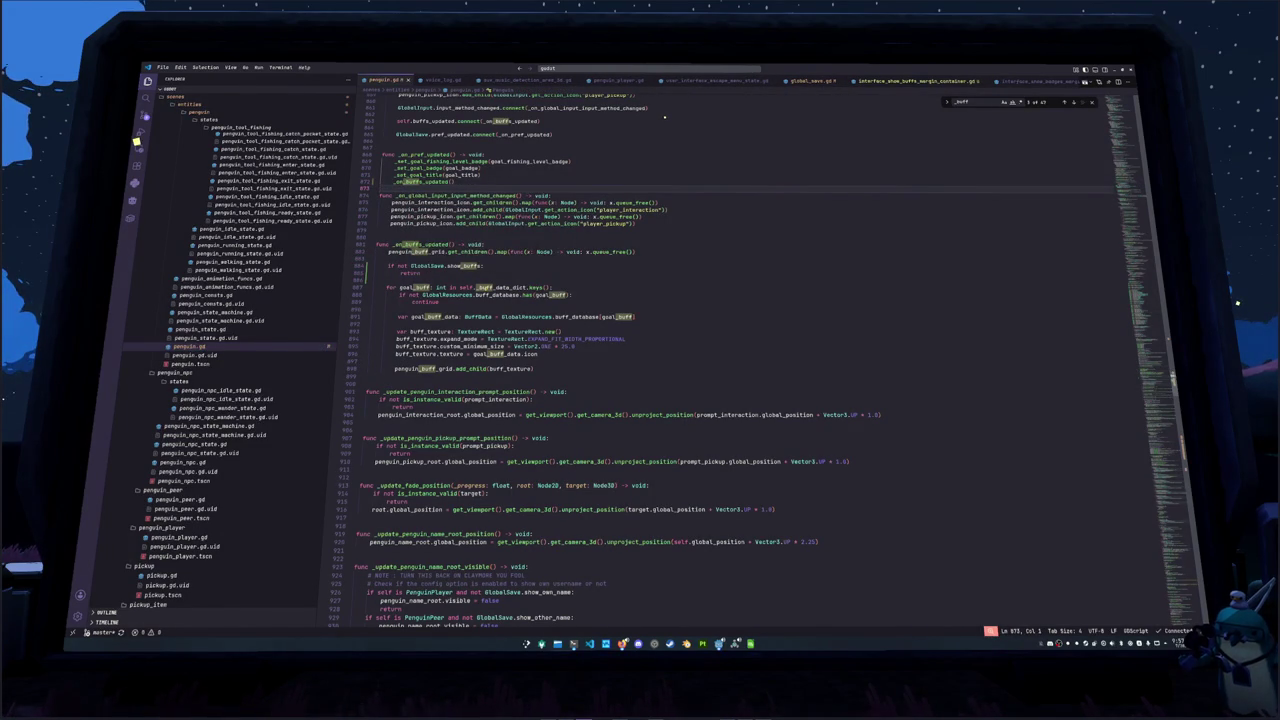
pyautogui.hotkey('alt', 'Tab')
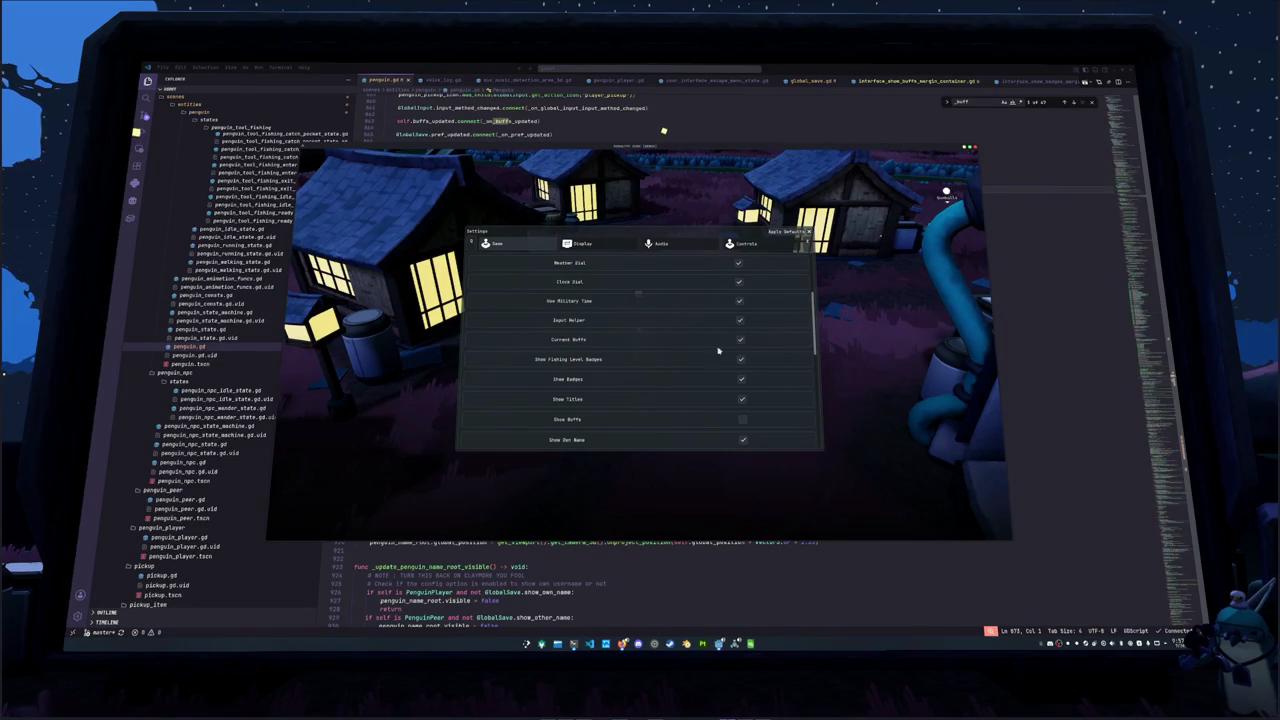
# Tick the Currency Buffs and Show Buffs options in the game's Settings, then close Settings
pyautogui.click(738, 340)
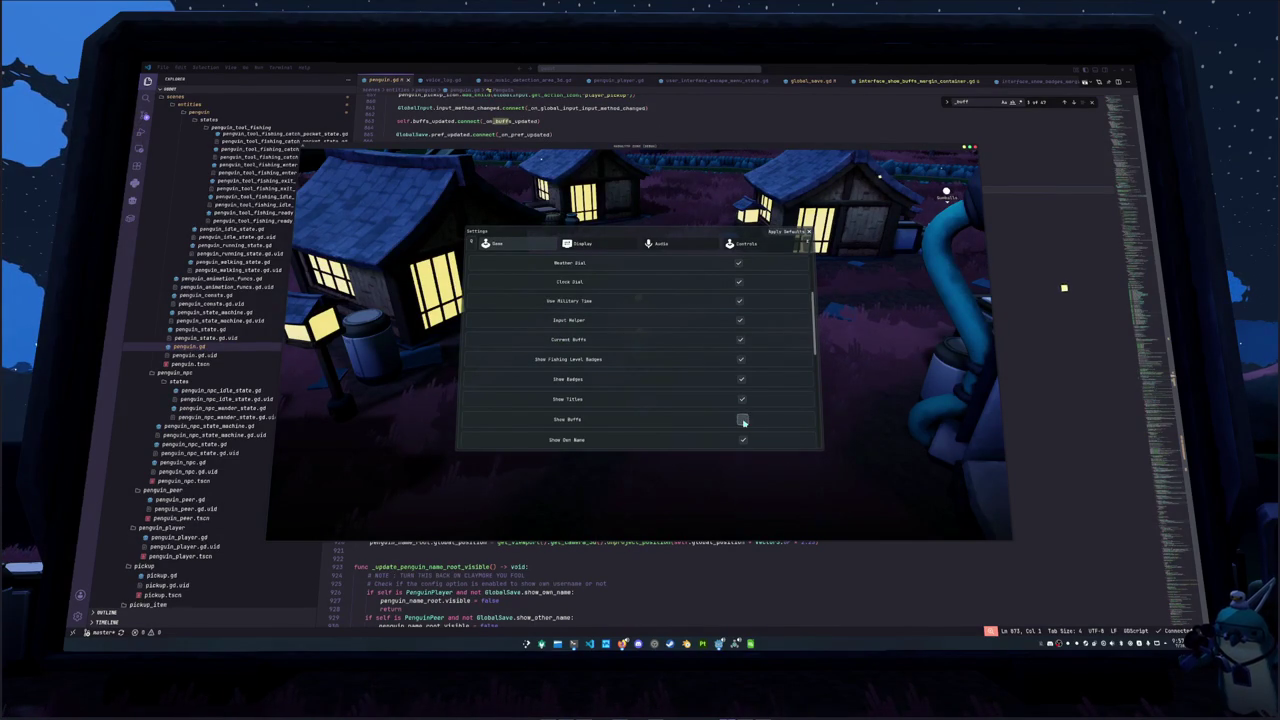
pyautogui.click(742, 420)
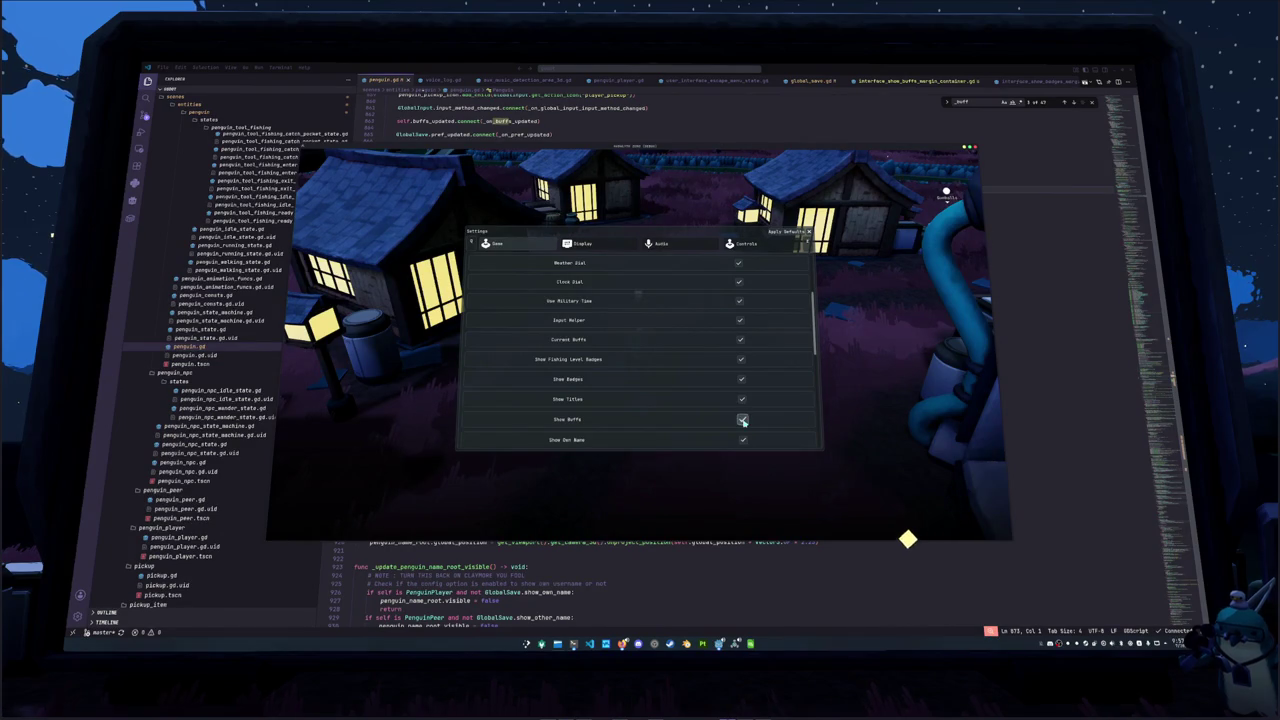
pyautogui.press('Escape')
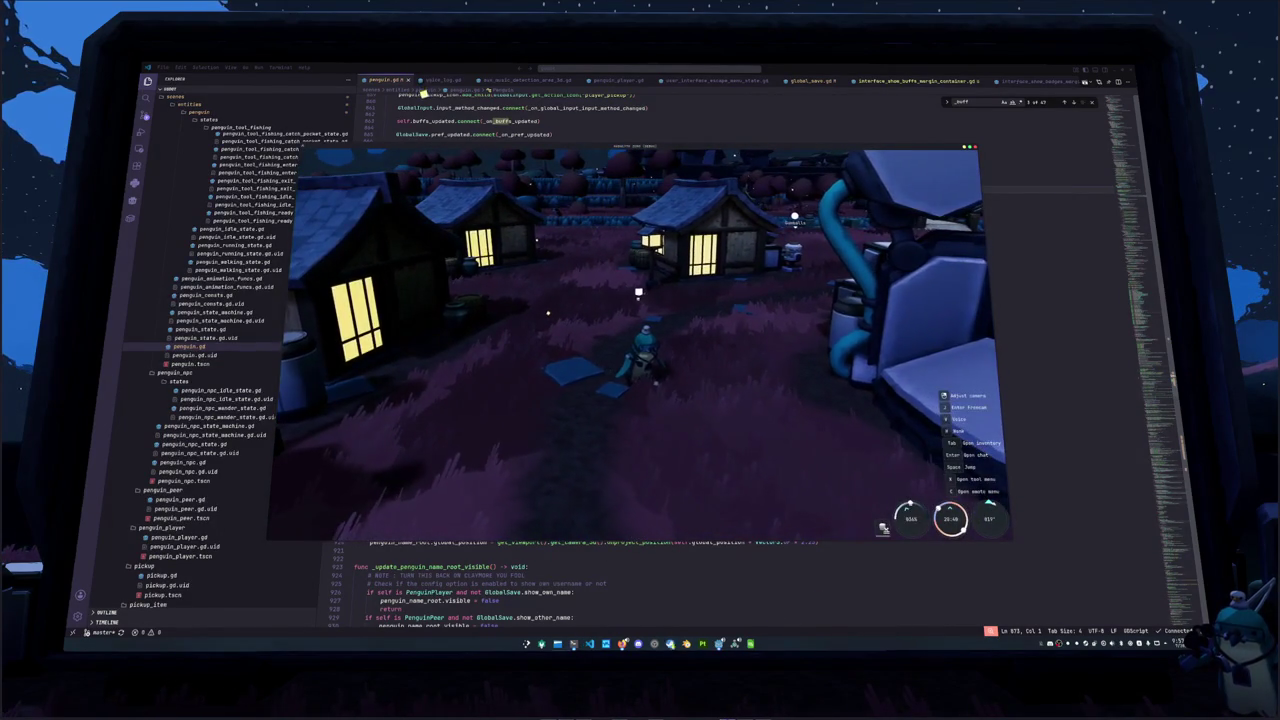
pyautogui.hotkey('alt', 'Tab')
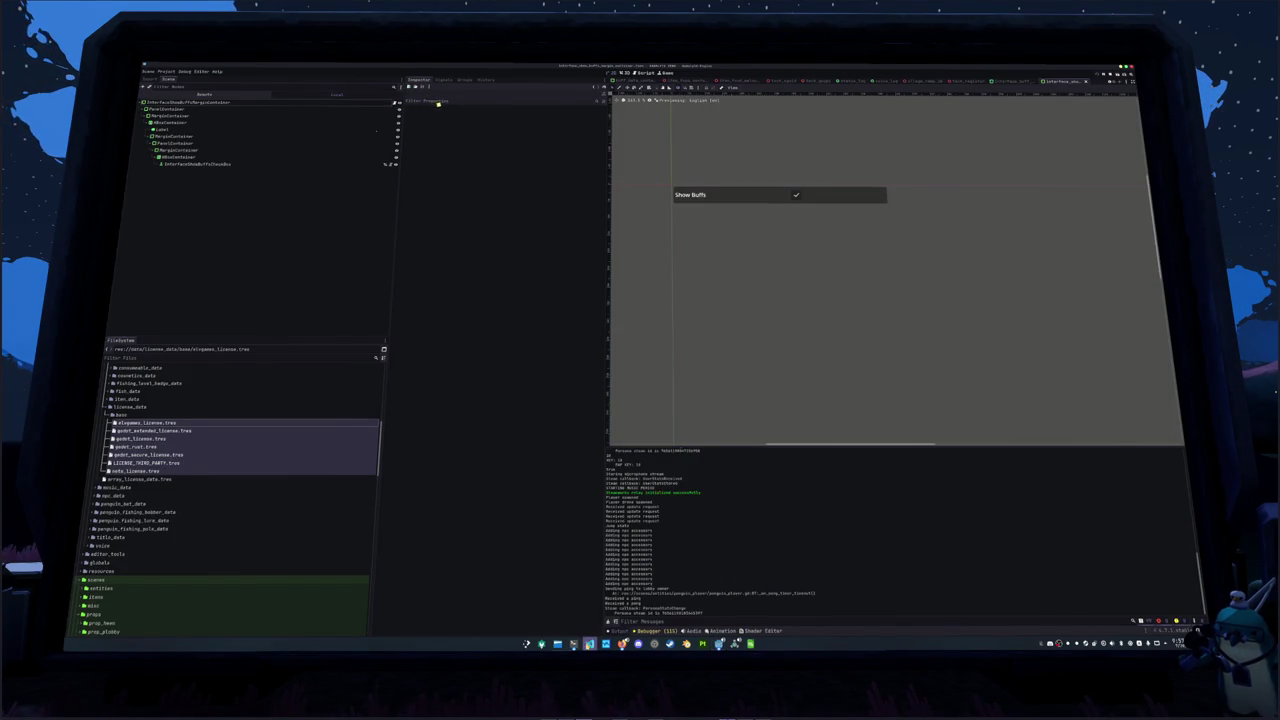
# Check git status, stage everything, and commit as 'Added toggle for buffs below names'
pyautogui.click(573, 643)
pyautogui.write('git status')
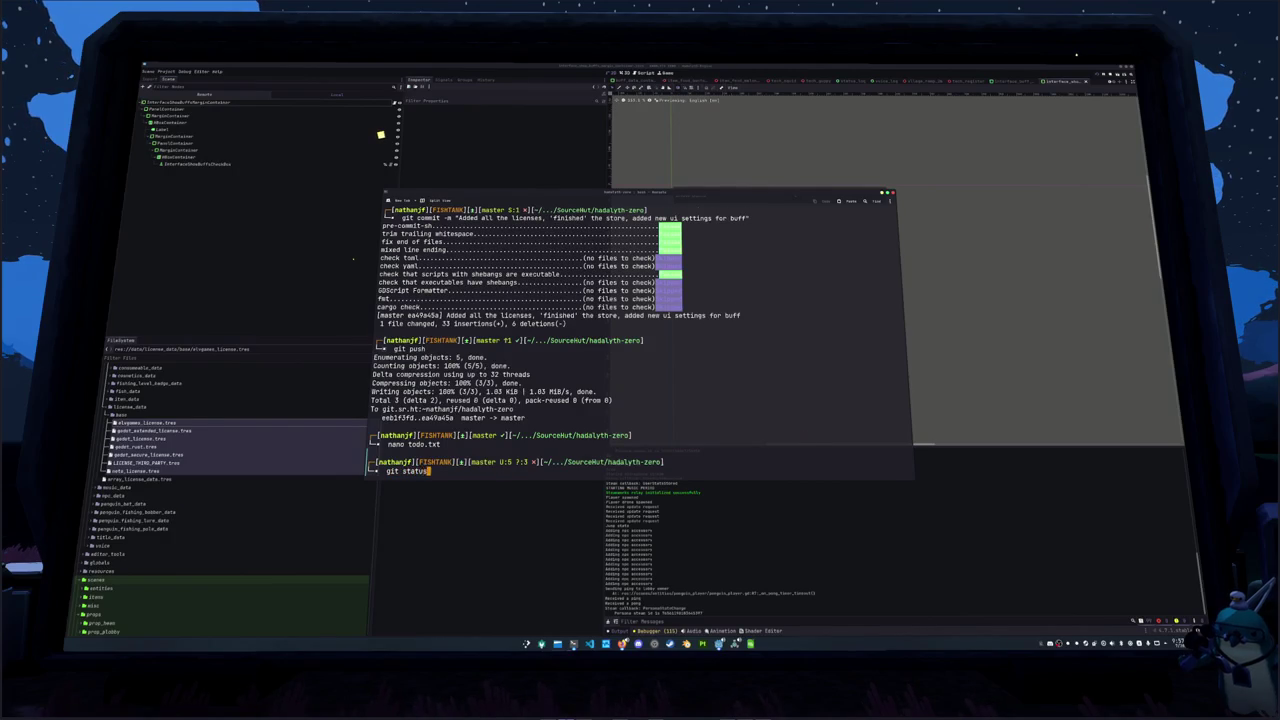
pyautogui.press('Return')
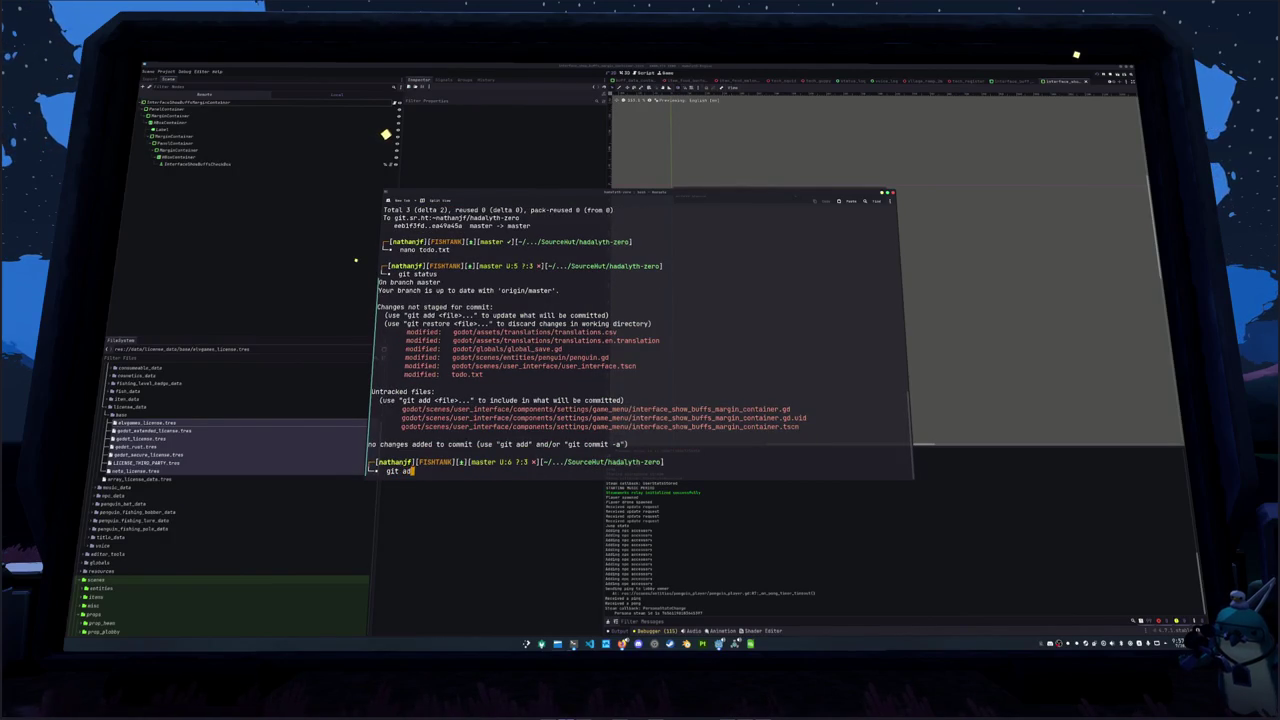
pyautogui.write('git add *')
pyautogui.press('Return')
pyautogui.write('git commi')
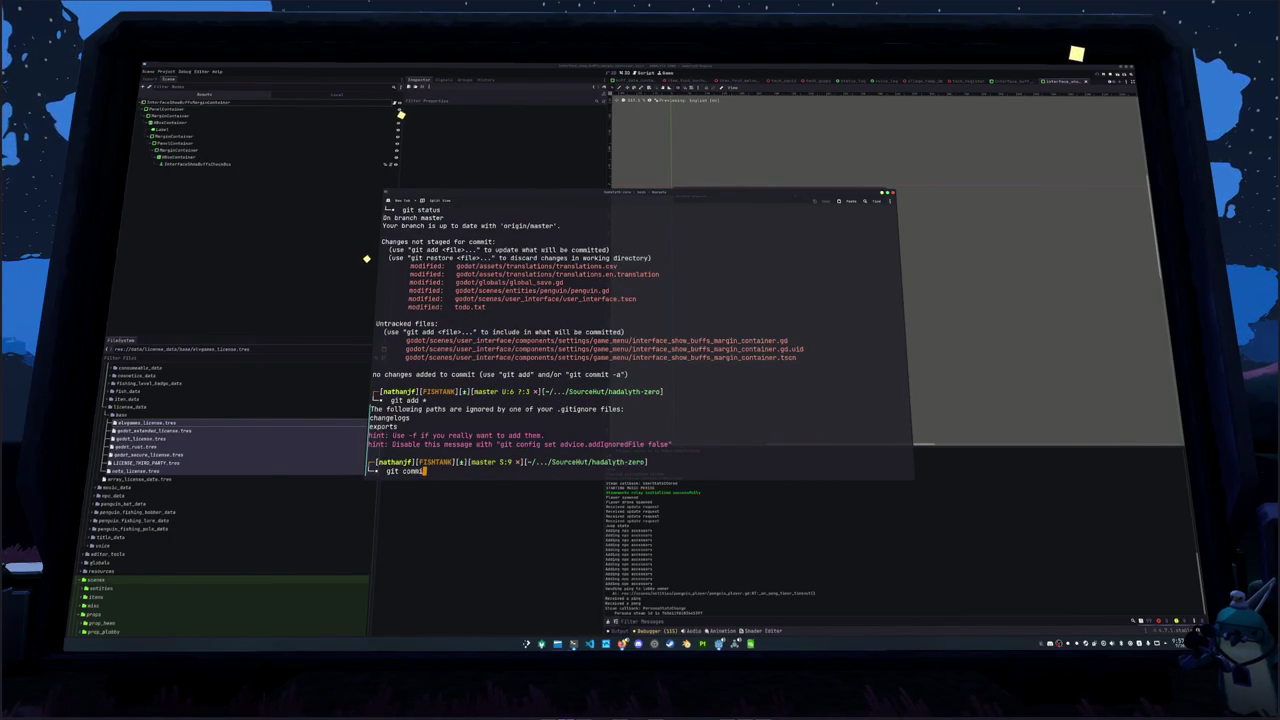
pyautogui.write('t -m "C')
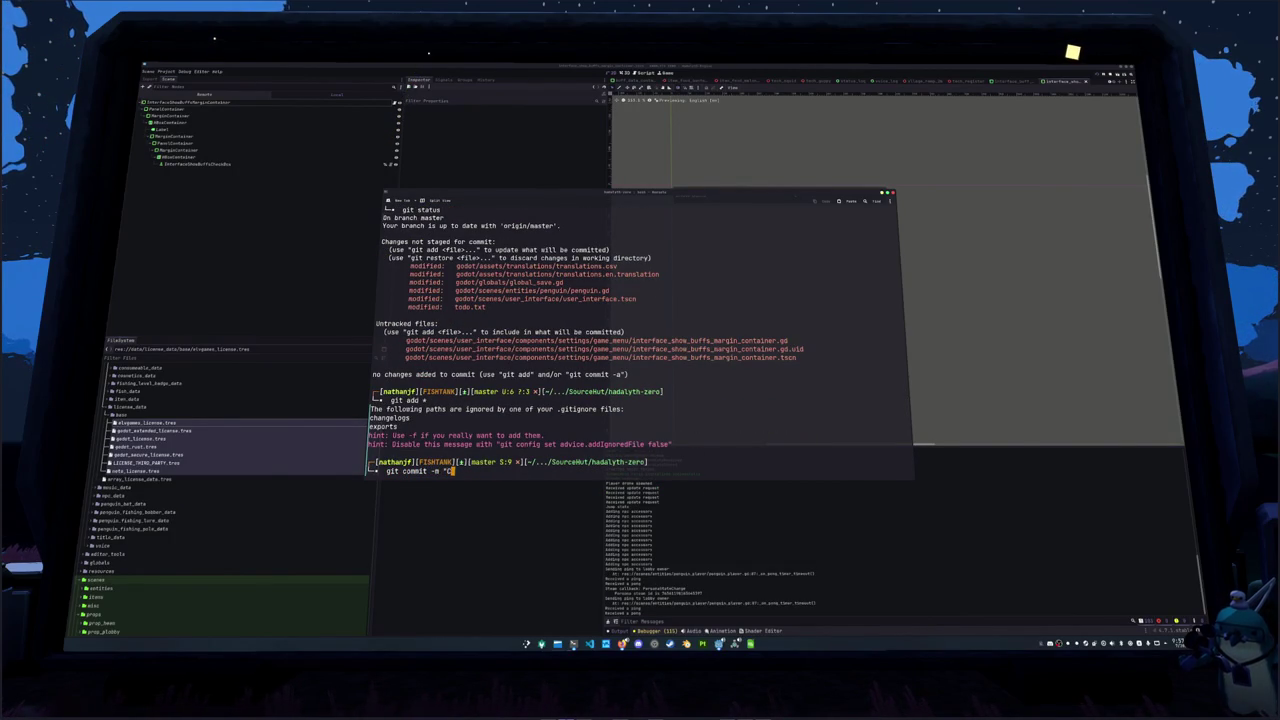
pyautogui.press('BackSpace')
pyautogui.write('Added to')
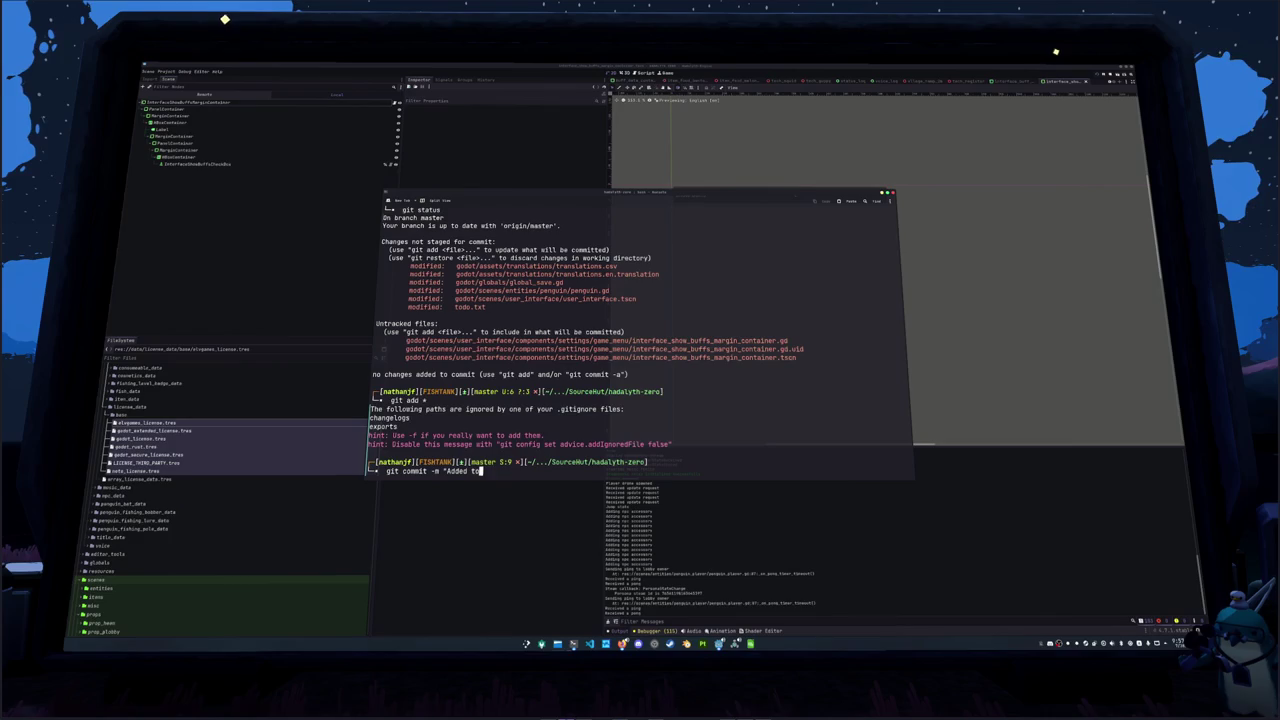
pyautogui.write('ggle for buffs bel')
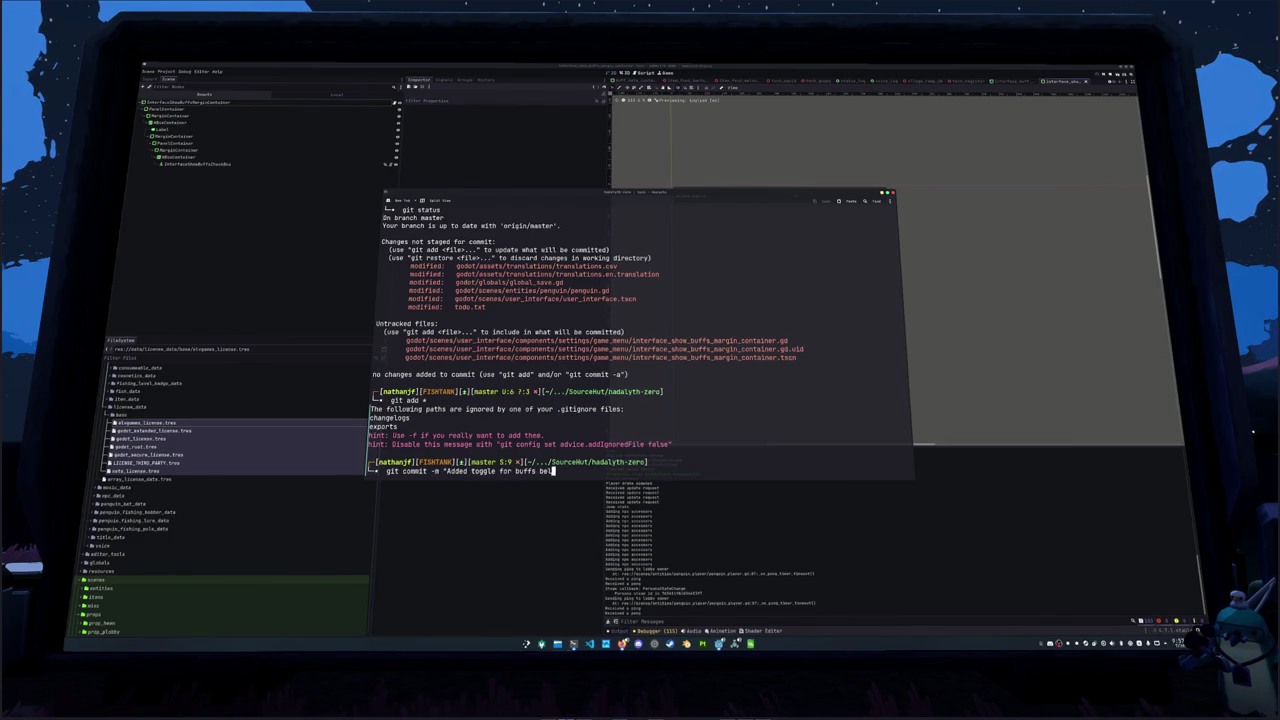
pyautogui.write('ow names"')
pyautogui.press('Return')
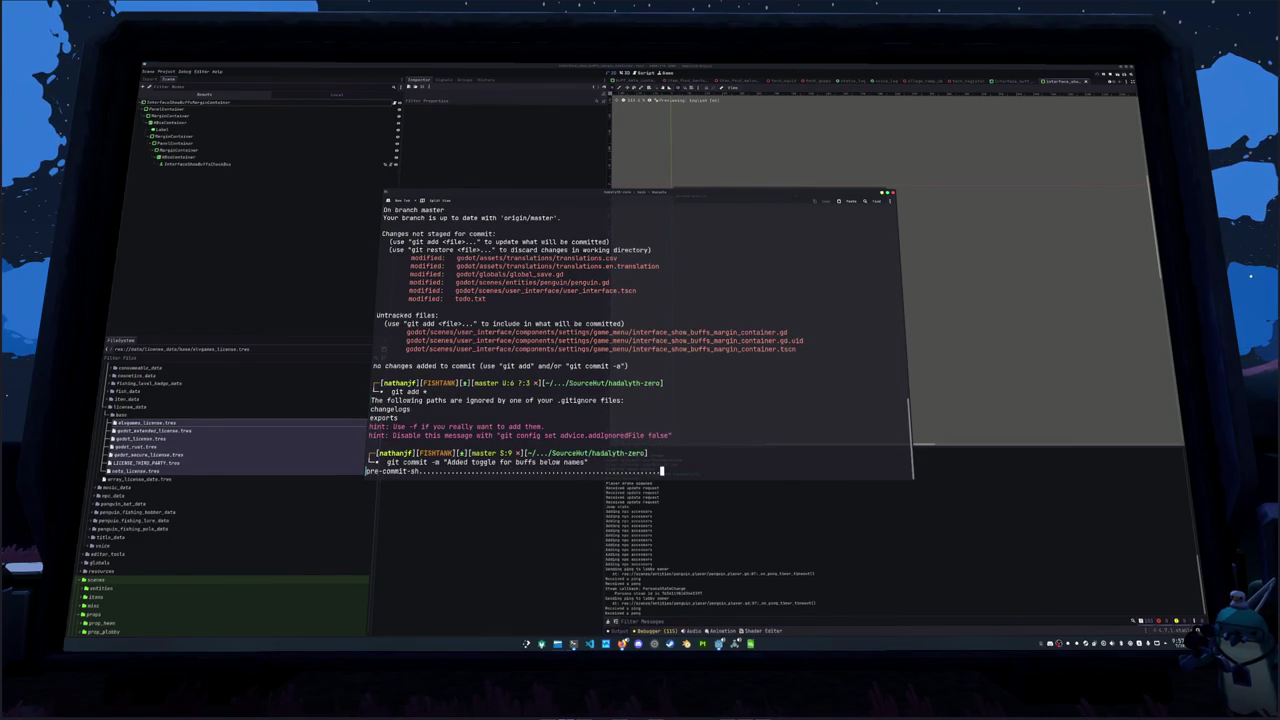
# Restage the formatter's fixes and rerun the commit so the pre-commit checks pass
pyautogui.write('git ')
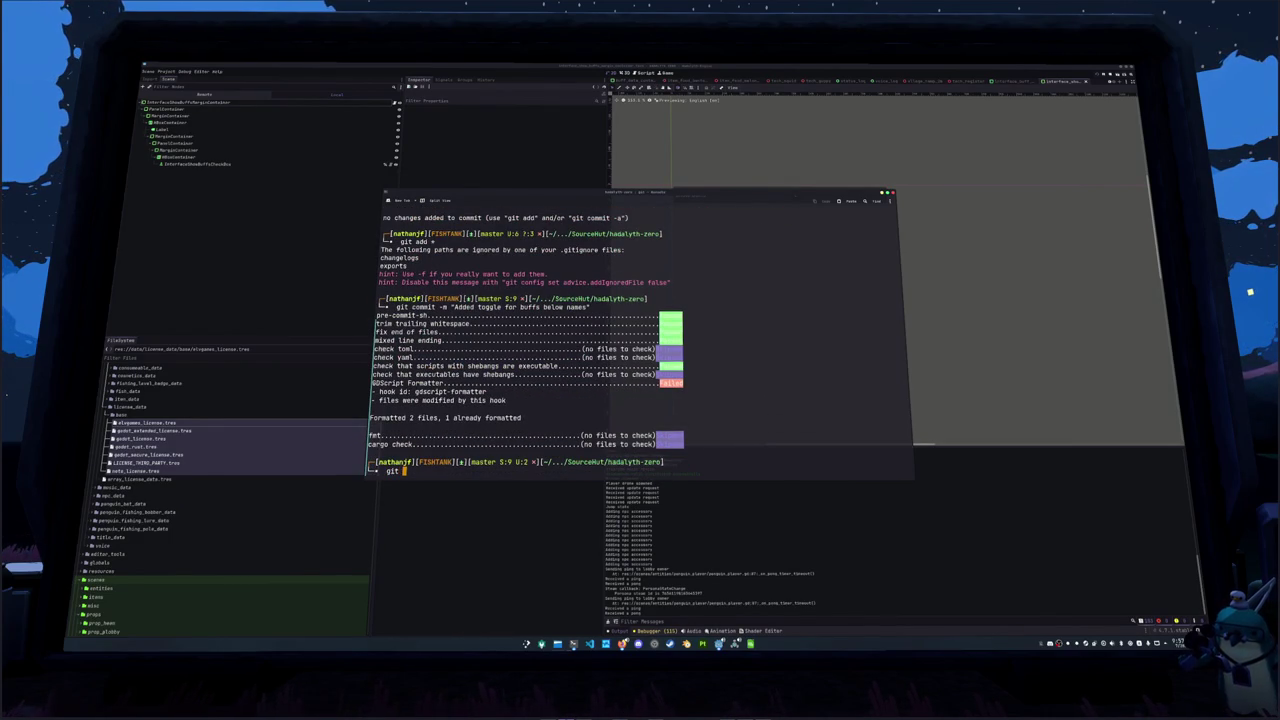
pyautogui.write('add *')
pyautogui.press('Return')
pyautogui.write('git comm')
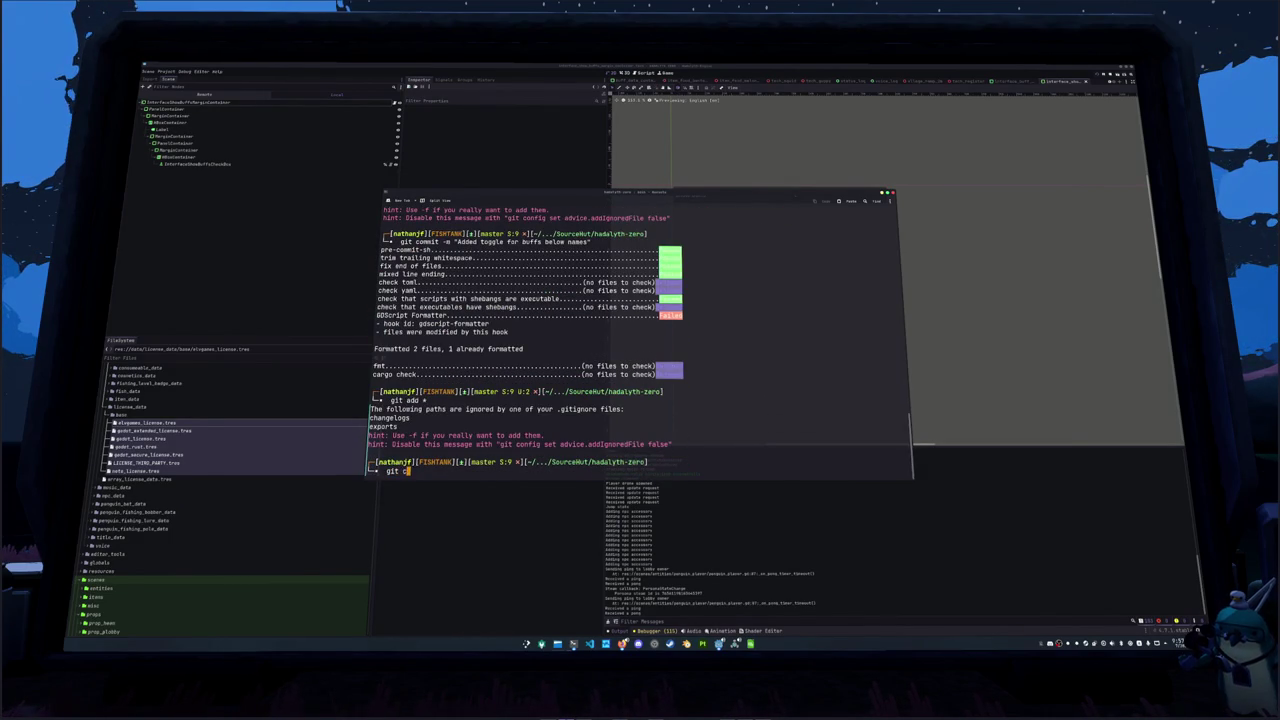
pyautogui.press('Right')
pyautogui.press('Return')
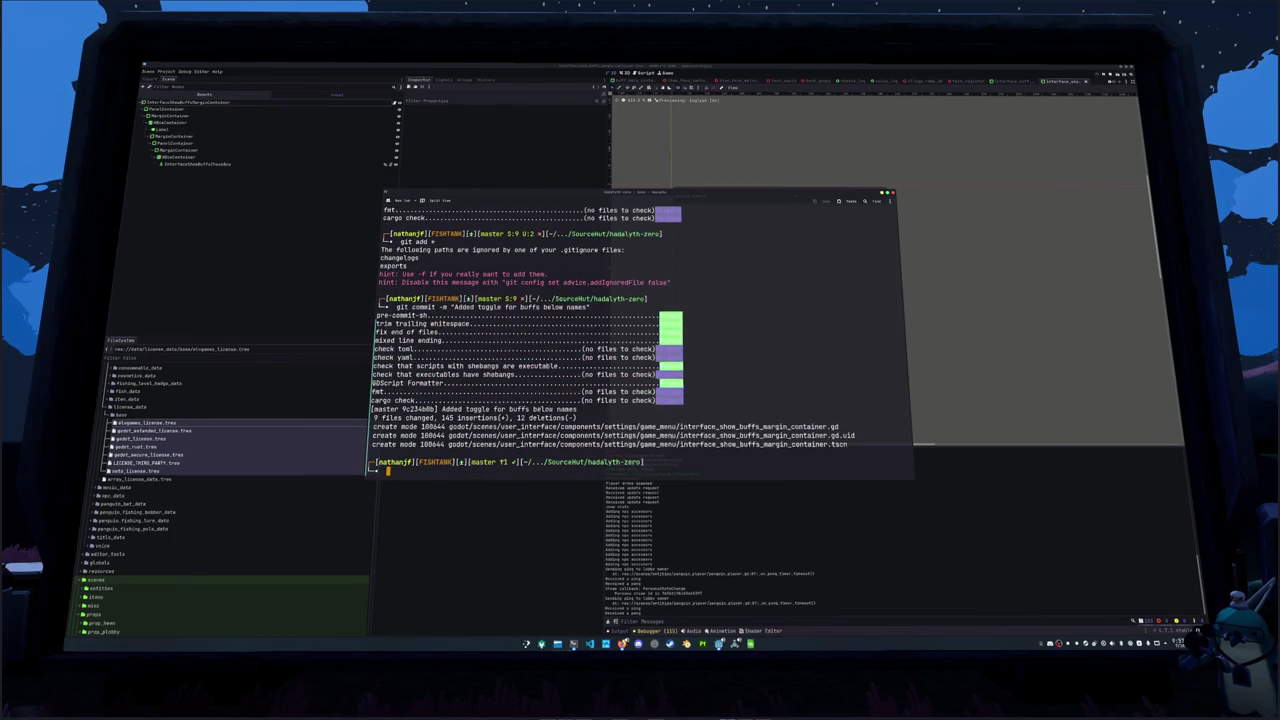
# Open todo.txt in nano from the terminal
pyautogui.click(573, 644)
pyautogui.click(573, 644)
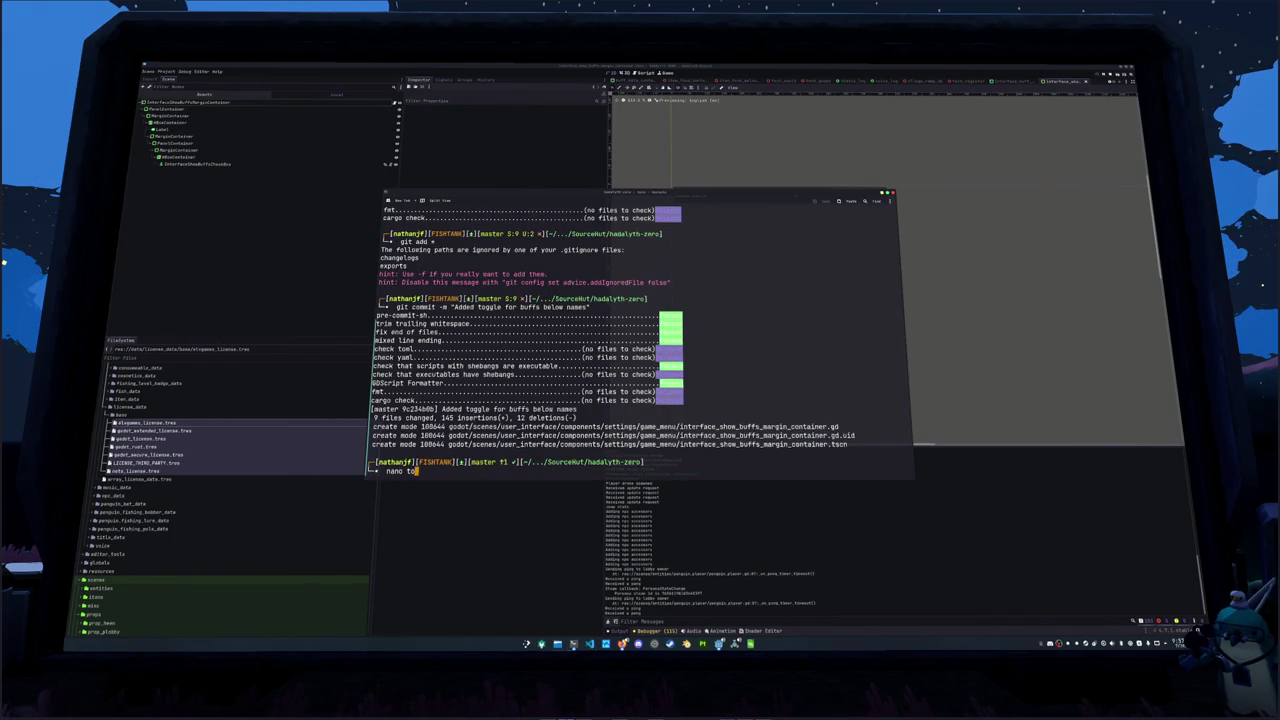
pyautogui.press('Tab')
pyautogui.press('Return')
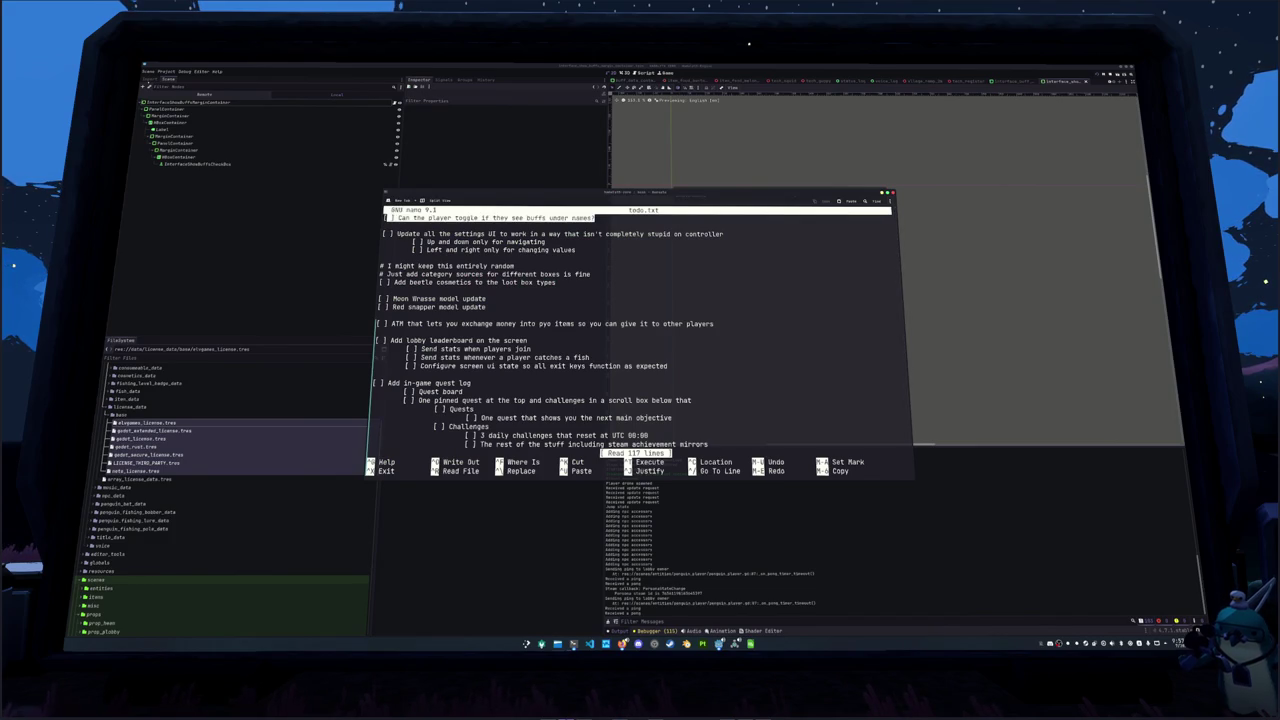
# Delete the finished buff-toggle item and the two loot box comment lines
pyautogui.hotkey('ctrl', 'k')
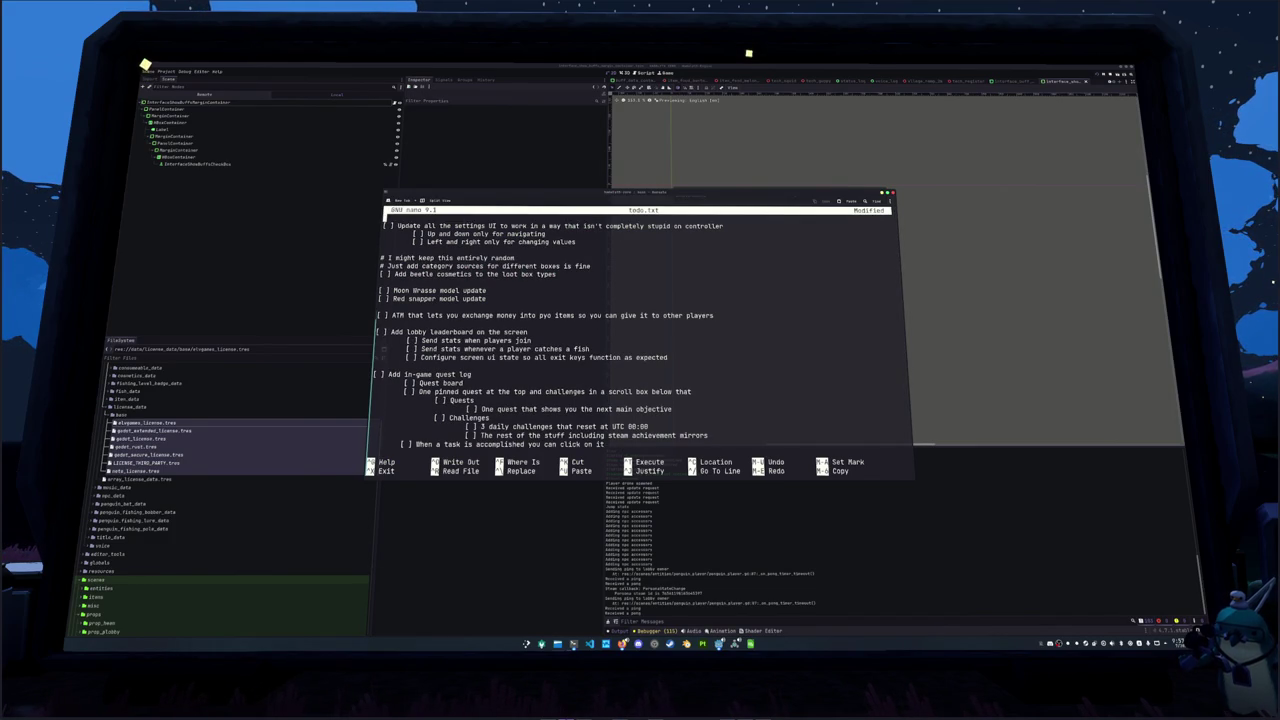
pyautogui.press('Down')
pyautogui.press('Down')
pyautogui.press('Down')
pyautogui.hotkey('shift', 'Down')
pyautogui.hotkey('shift', 'Up')
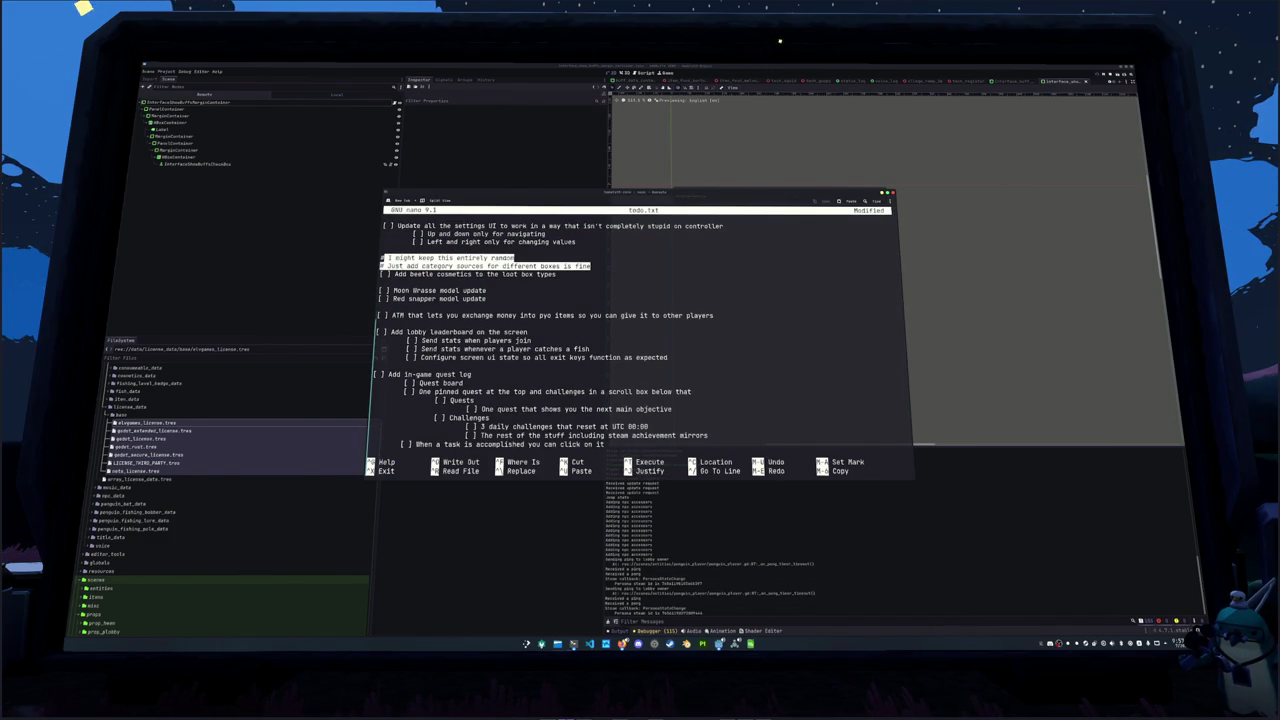
pyautogui.hotkey('ctrl', 'k')
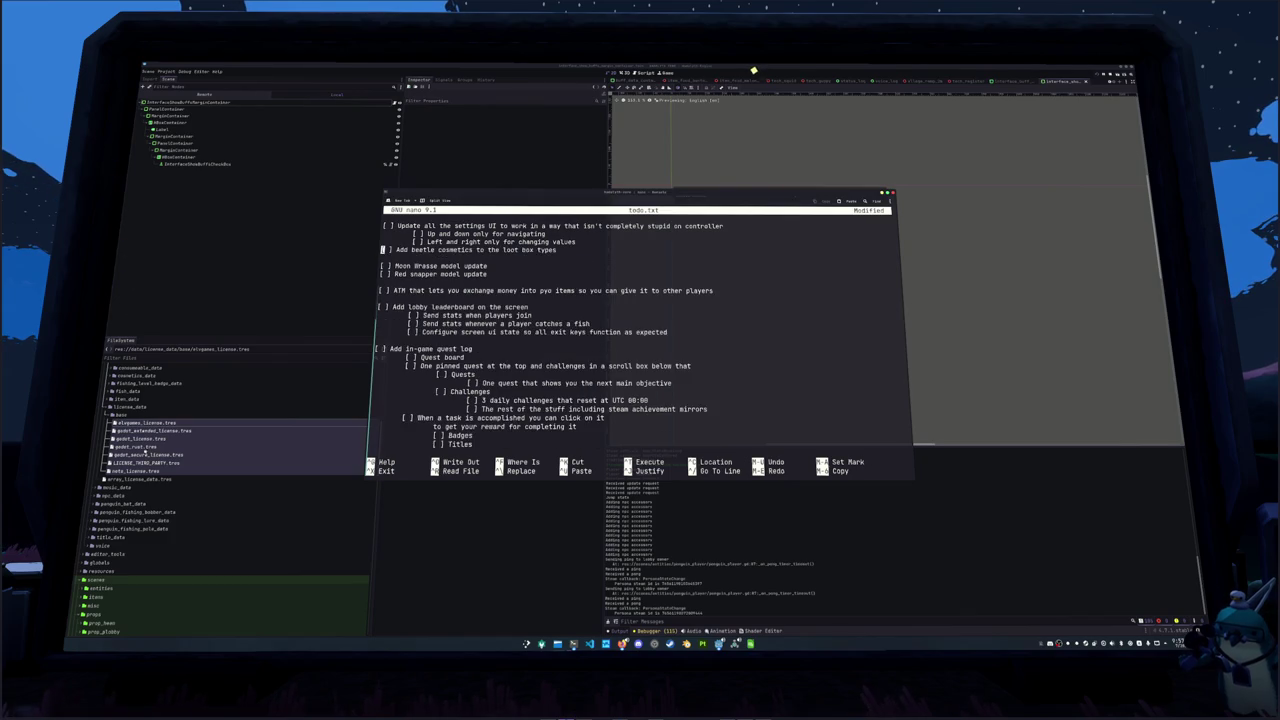
# Cut the beetle cosmetics item and move down to the bug section
pyautogui.hotkey('shift', 'Up')
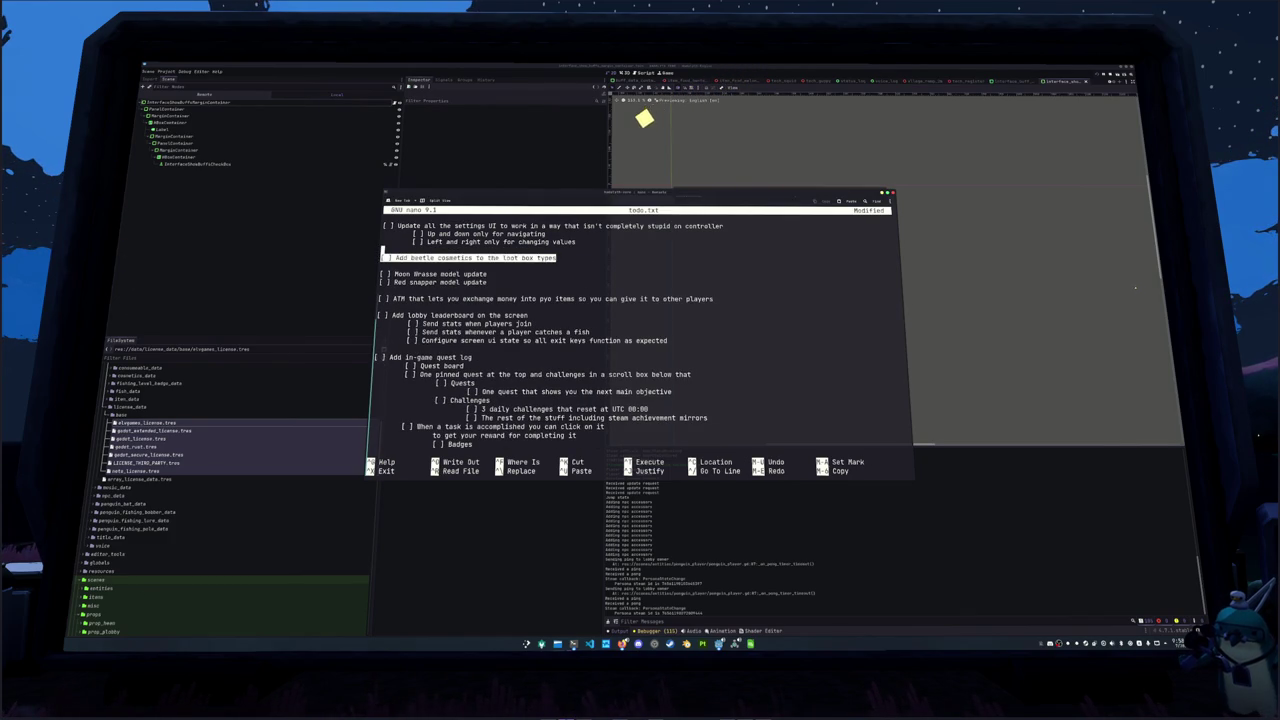
pyautogui.hotkey('ctrl', 'k')
pyautogui.press('Down')
pyautogui.press('Down')
pyautogui.press('Down')
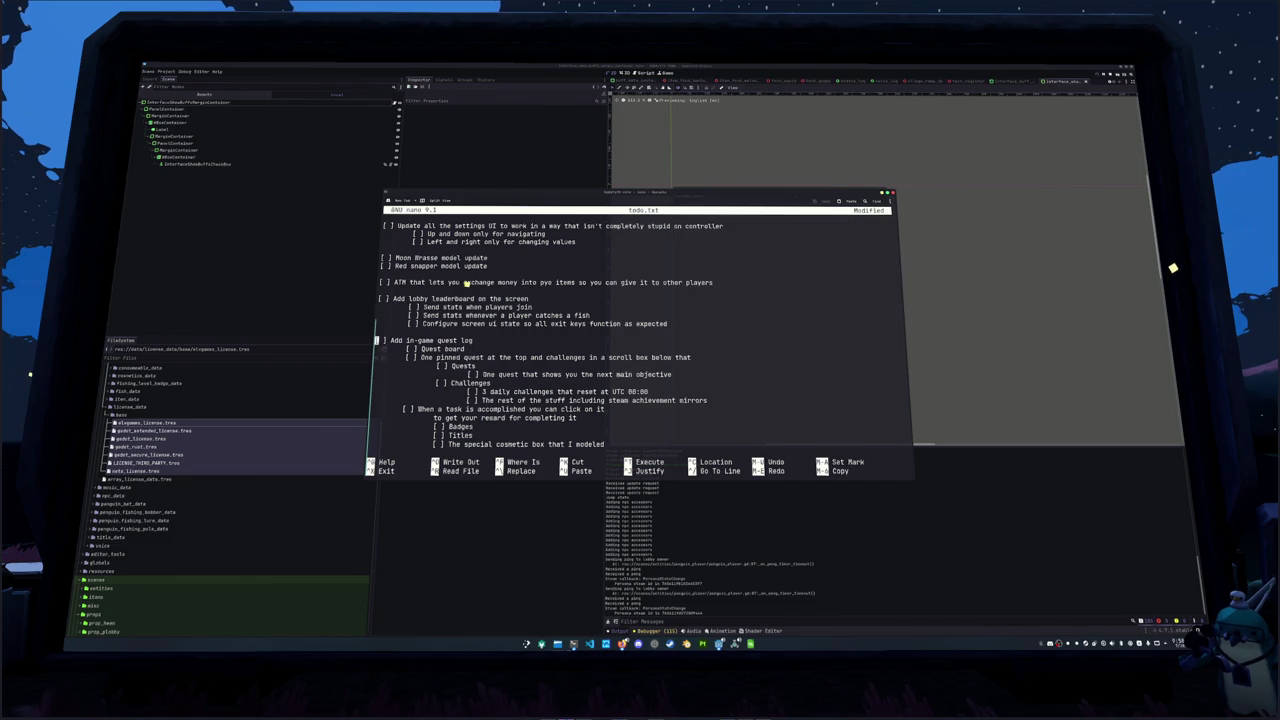
pyautogui.press('Down')
pyautogui.press('Down')
pyautogui.press('Down')
pyautogui.scroll(-2, 467, 283)
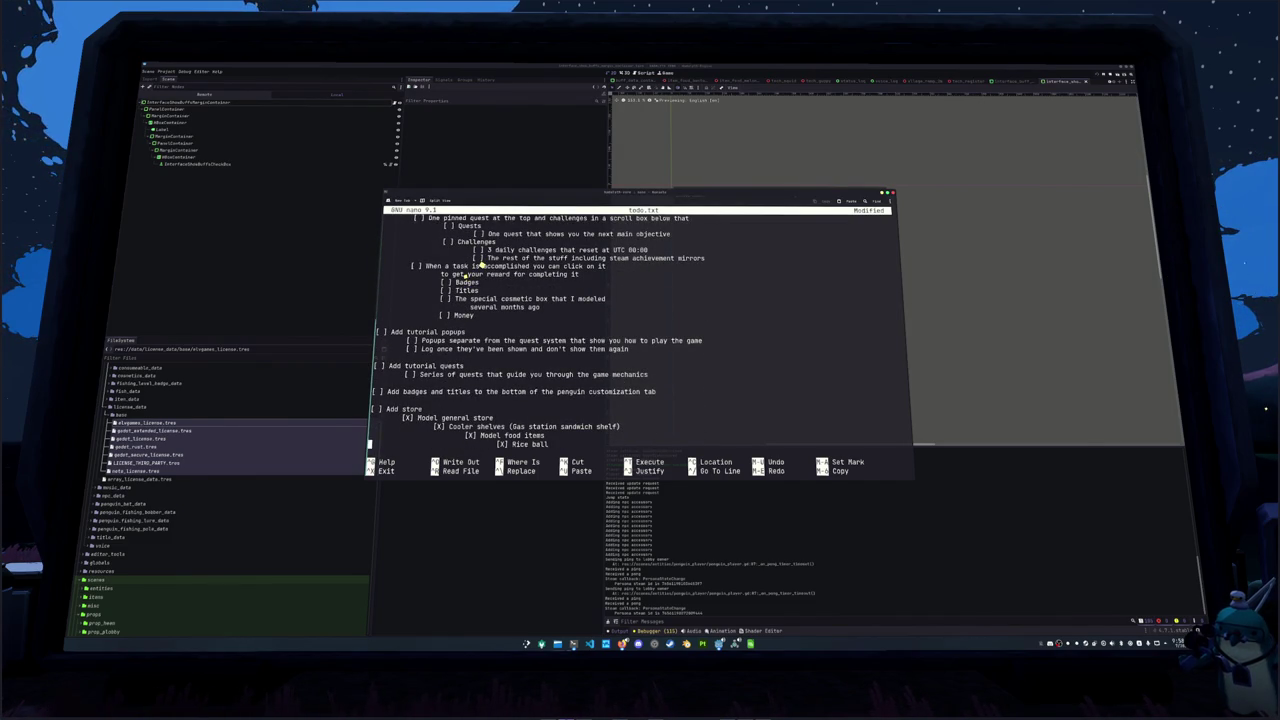
pyautogui.press('Down')
pyautogui.press('Down')
pyautogui.press('Down')
pyautogui.press('Down')
pyautogui.press('Down')
pyautogui.press('Down')
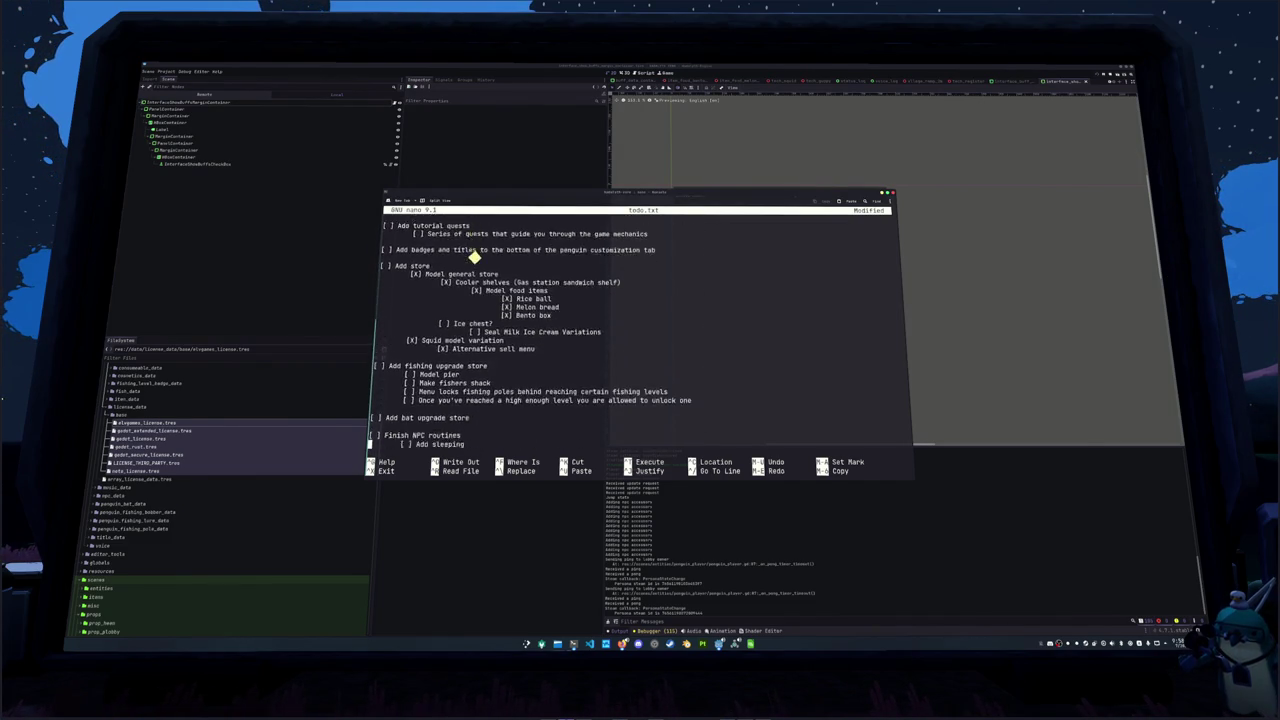
# Paste the beetle cosmetics item above the petting bug achievement
pyautogui.press('Up')
pyautogui.press('Up')
pyautogui.press('Return')
pyautogui.press('Return')
pyautogui.press('Up')
pyautogui.press('Up')
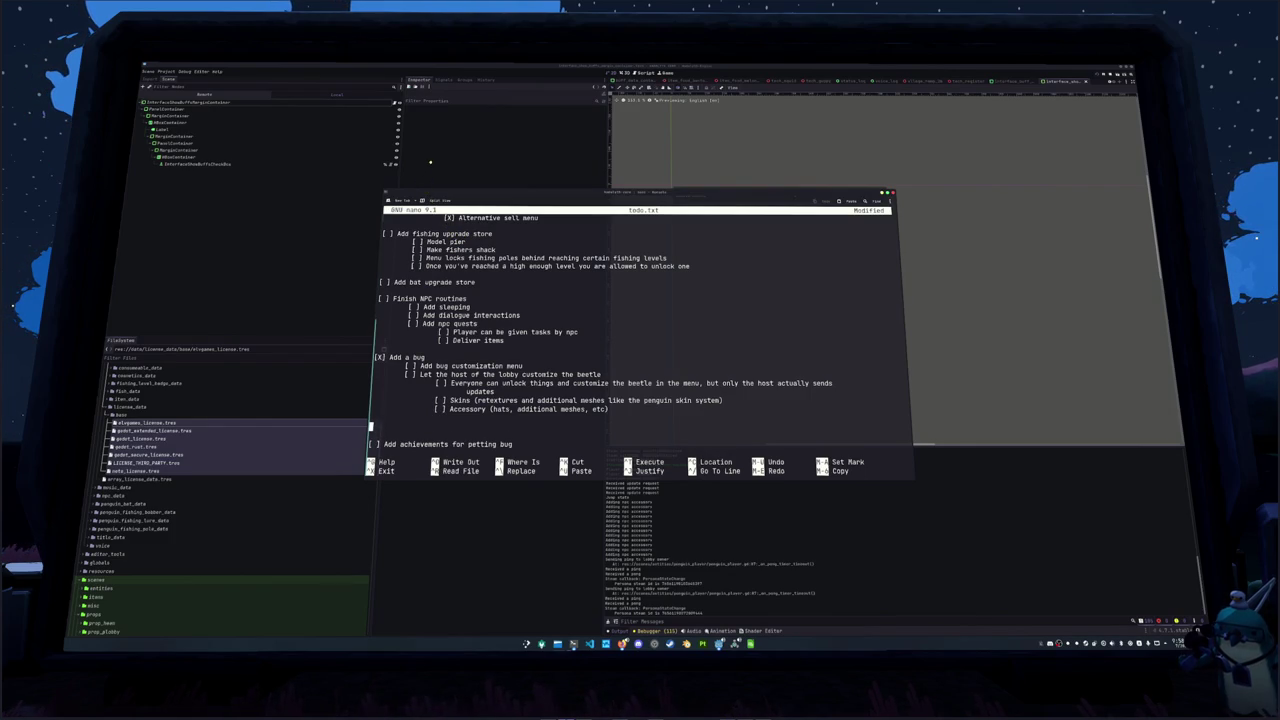
pyautogui.press('Down')
pyautogui.press('Down')
pyautogui.hotkey('ctrl', 'k')
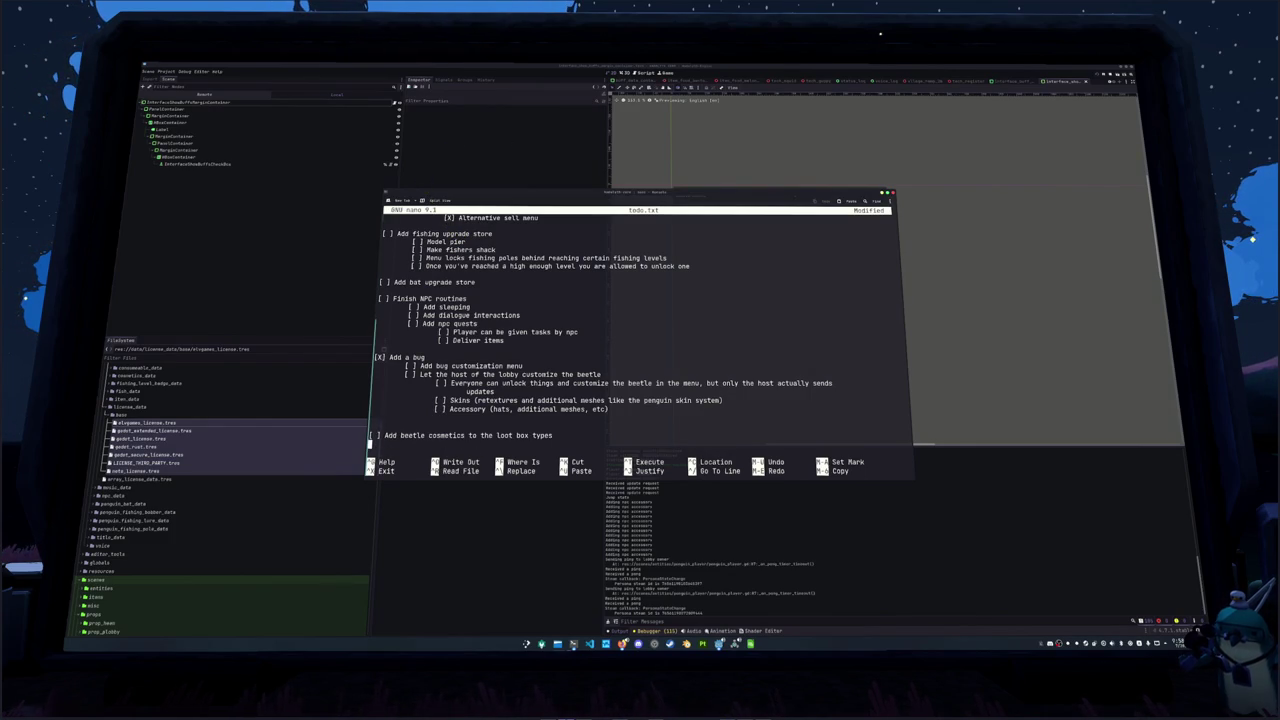
pyautogui.press('BackSpace')
pyautogui.press('BackSpace')
pyautogui.press('Down')
pyautogui.hotkey('ctrl', 'u')
pyautogui.press('Up')
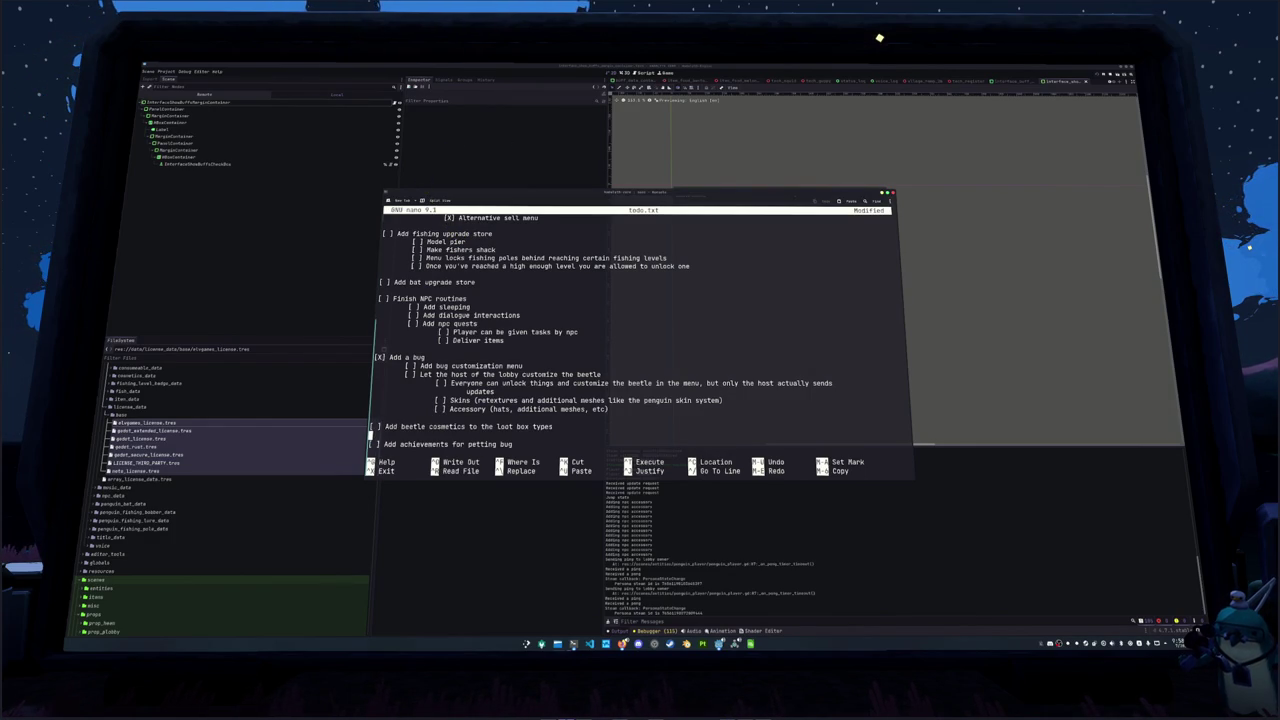
# Save todo.txt and exit nano
pyautogui.scroll(10, 640, 330)
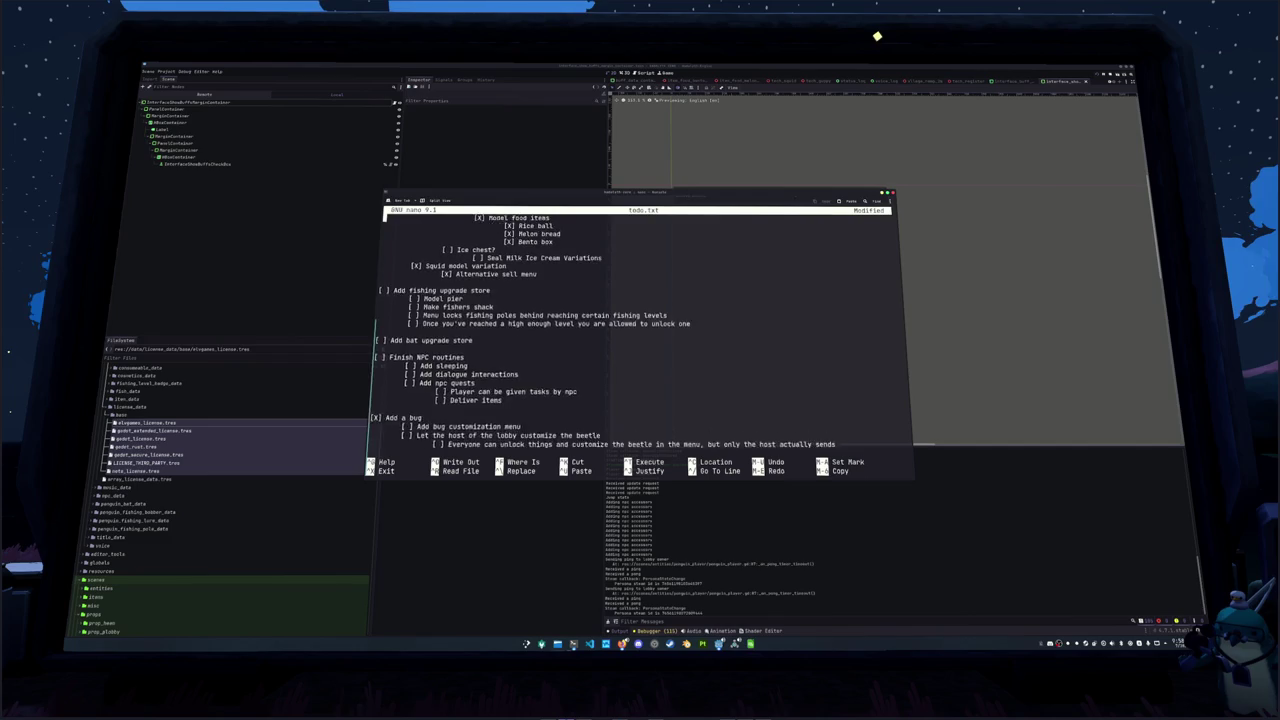
pyautogui.scroll(2, 640, 330)
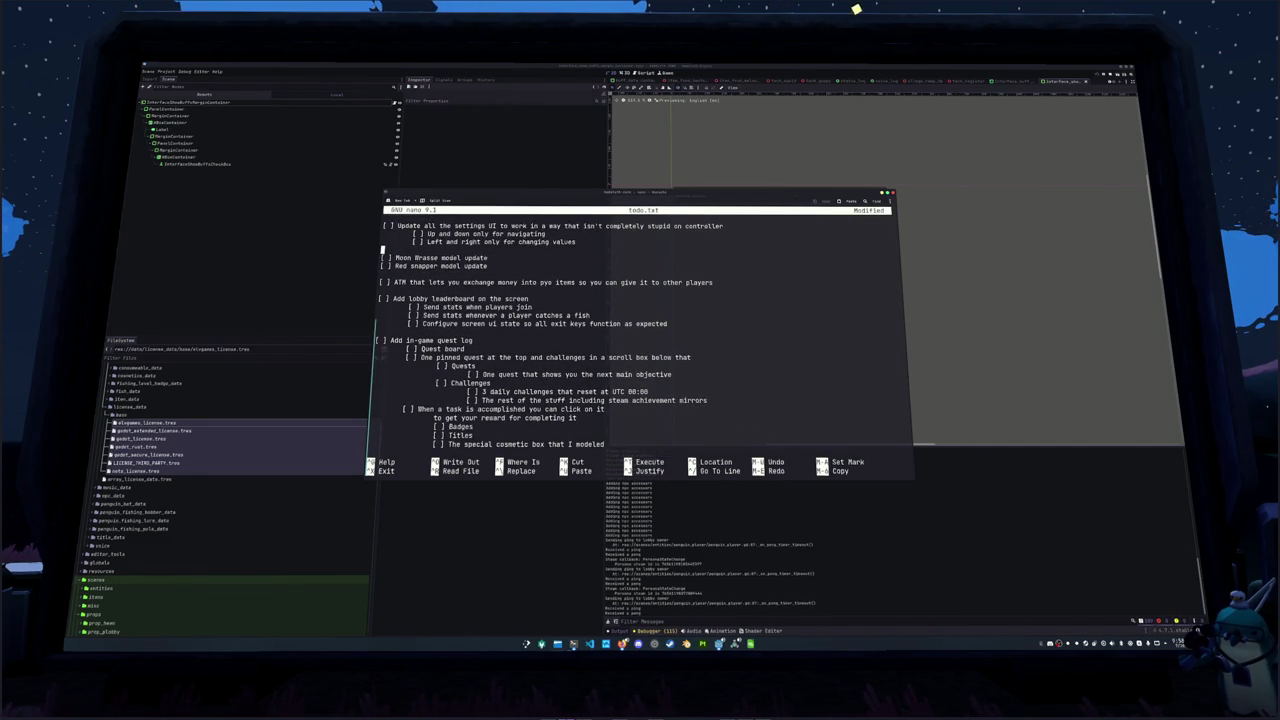
pyautogui.hotkey('ctrl', 'o')
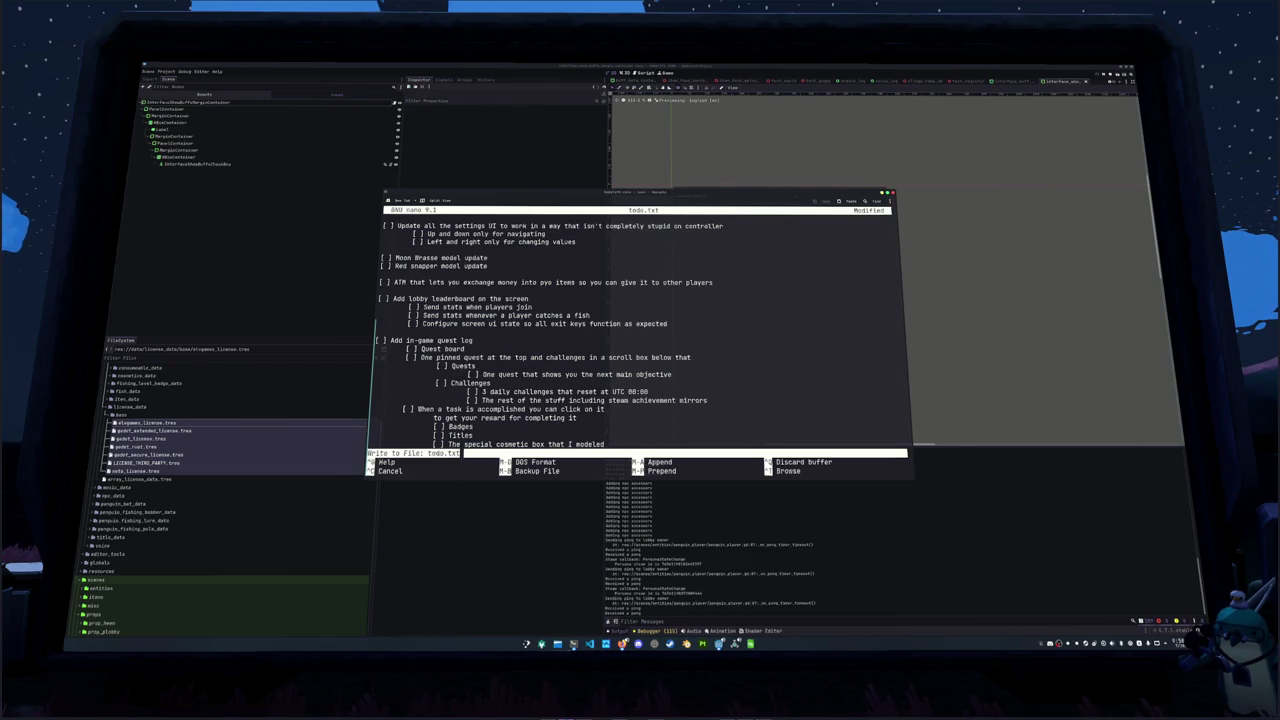
pyautogui.press('Return')
pyautogui.hotkey('ctrl', 'x')
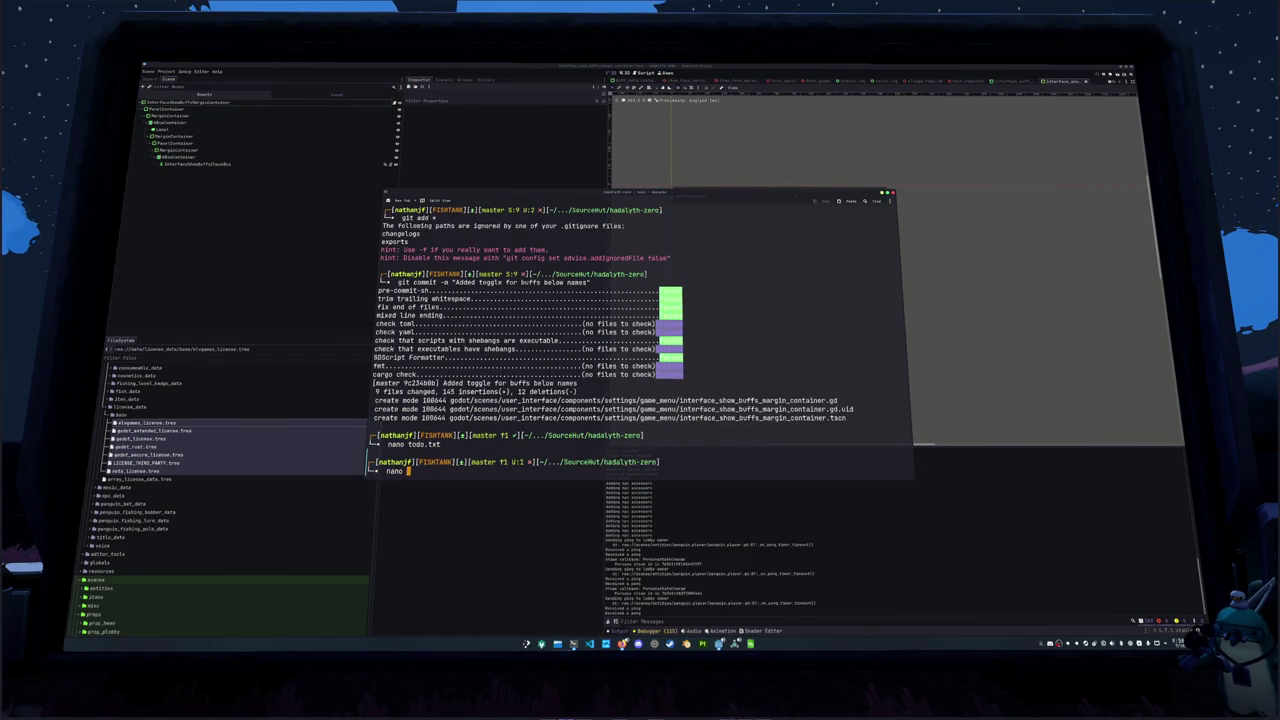
pyautogui.write('nano ~/.bas')
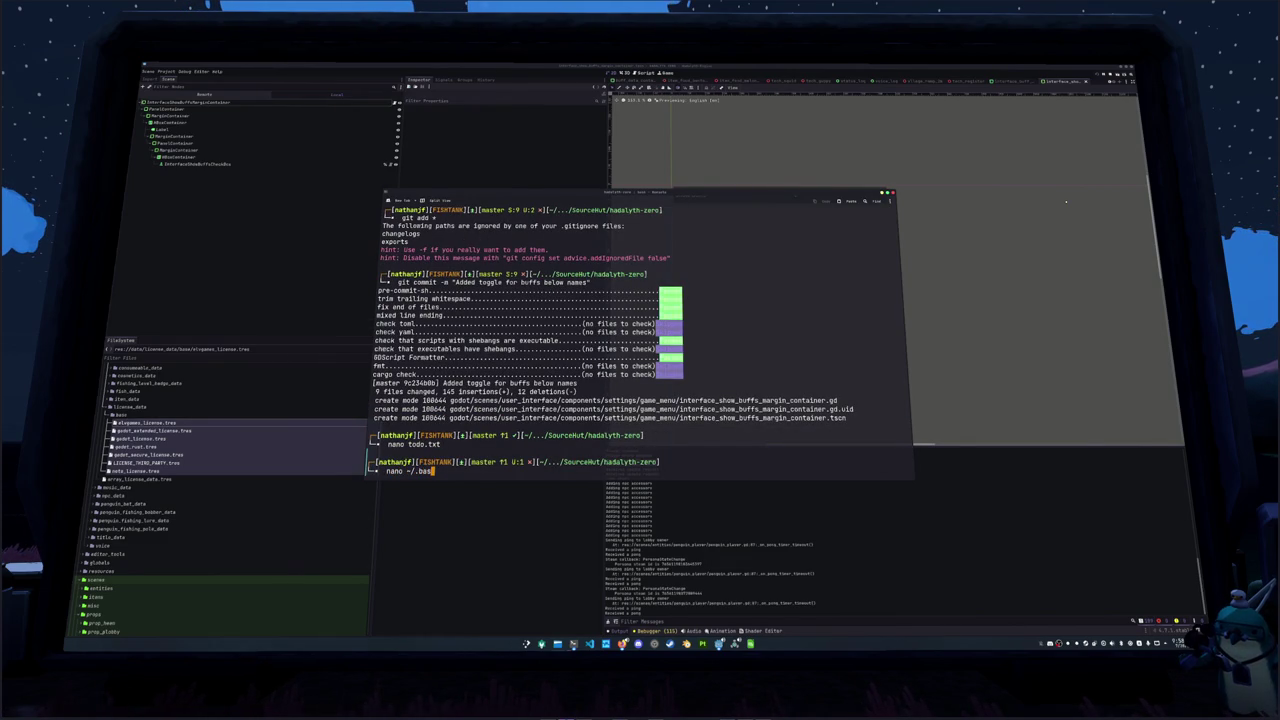
# Open ~/.bashrc in nano and go below the update alias in the custom aliases
pyautogui.press('Tab')
pyautogui.press('Tab')
pyautogui.write('rc')
pyautogui.press('Return')
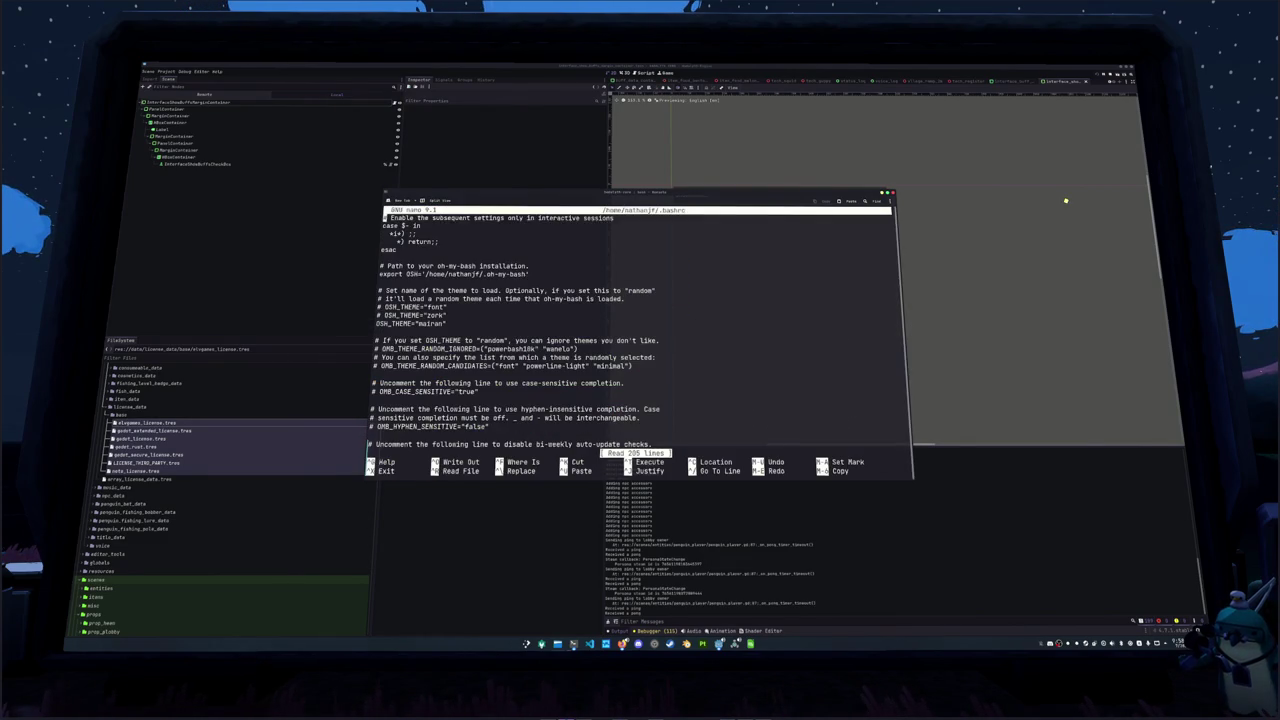
pyautogui.press('Down')
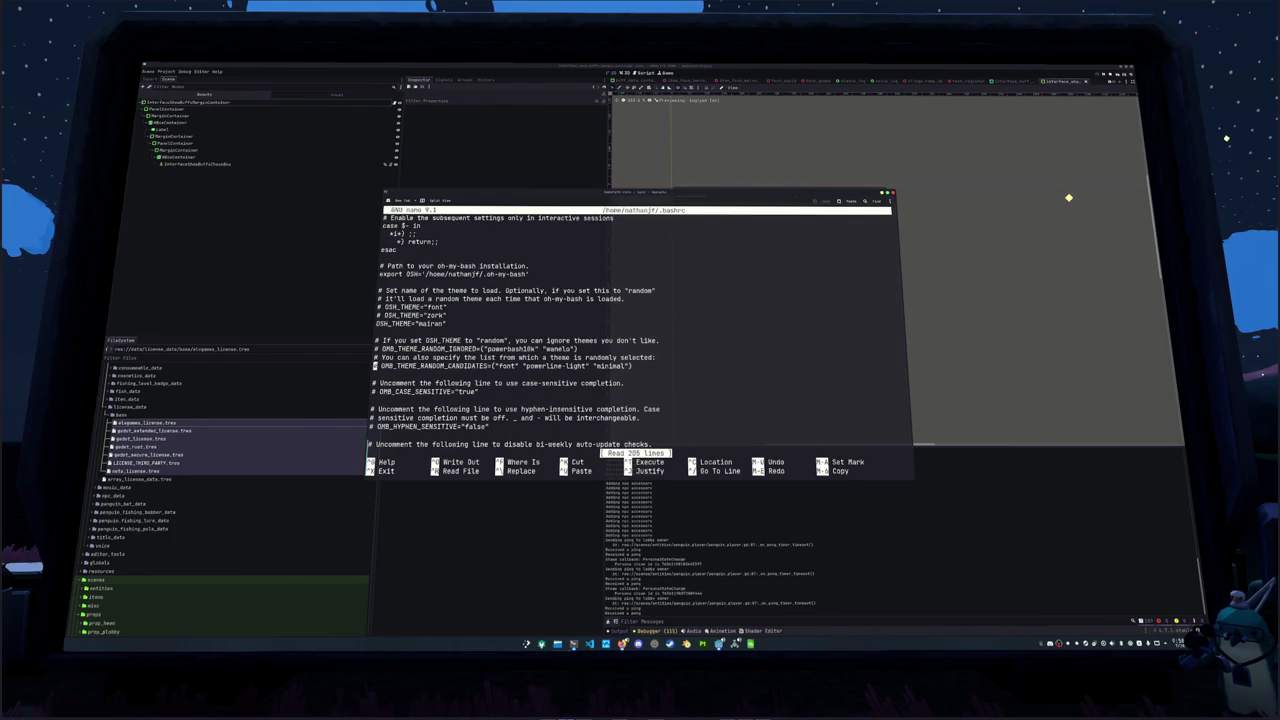
pyautogui.press('Down')
pyautogui.press('Down')
pyautogui.press('Down')
pyautogui.press('Down')
pyautogui.press('Down')
pyautogui.press('Down')
pyautogui.press('Down')
pyautogui.press('Down')
pyautogui.press('Down')
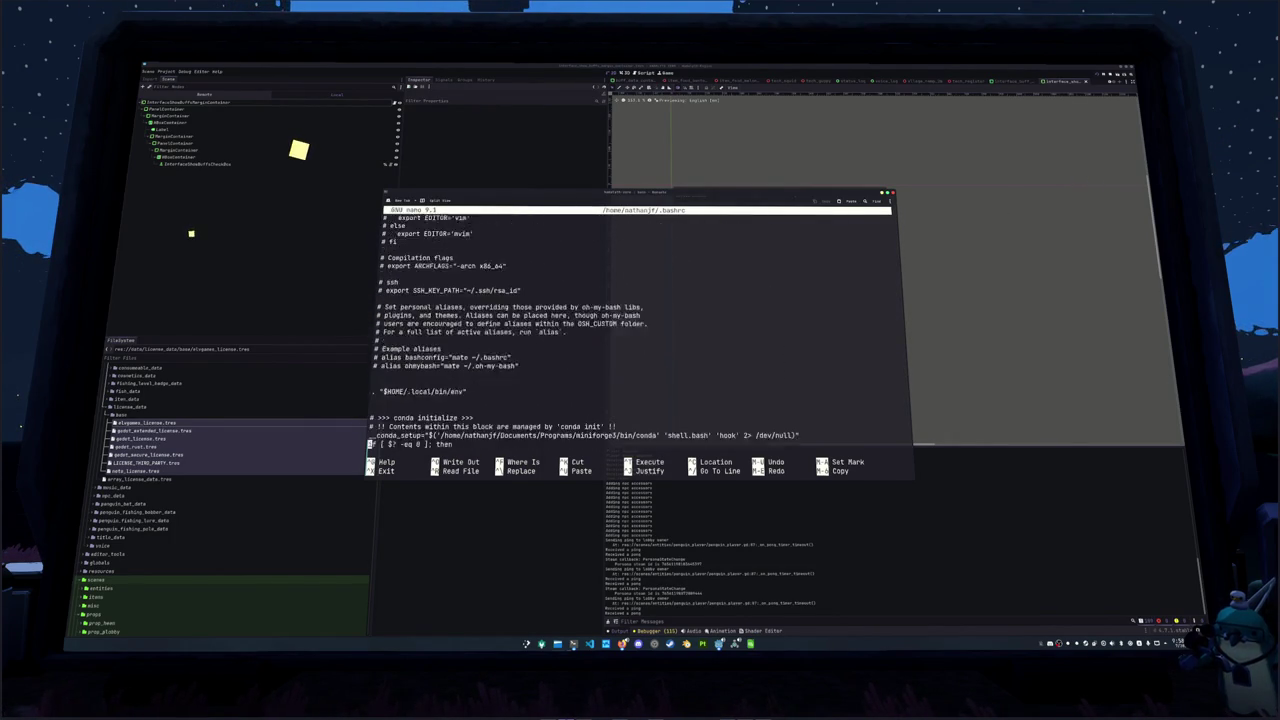
pyautogui.press('Down')
pyautogui.press('Down')
pyautogui.press('Down')
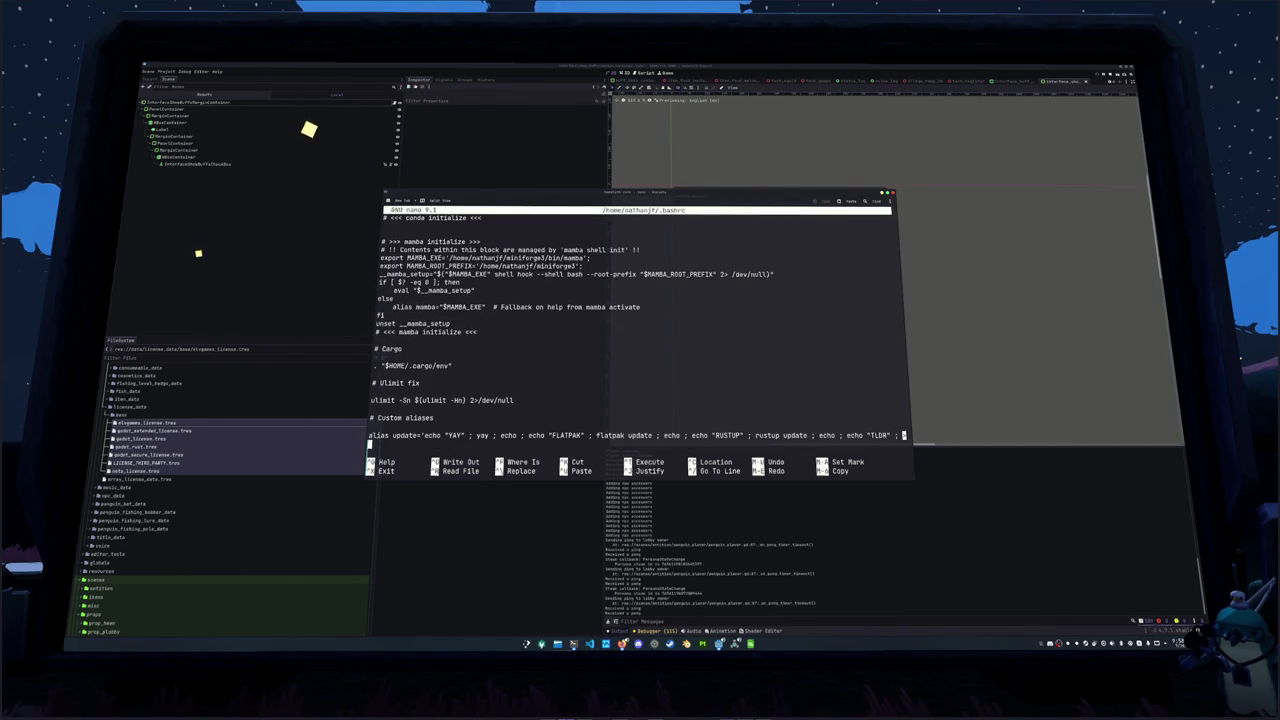
# Add the line alias sudont='echo nuh-uh' and save ~/.bashrc
pyautogui.write("alias sudont='")
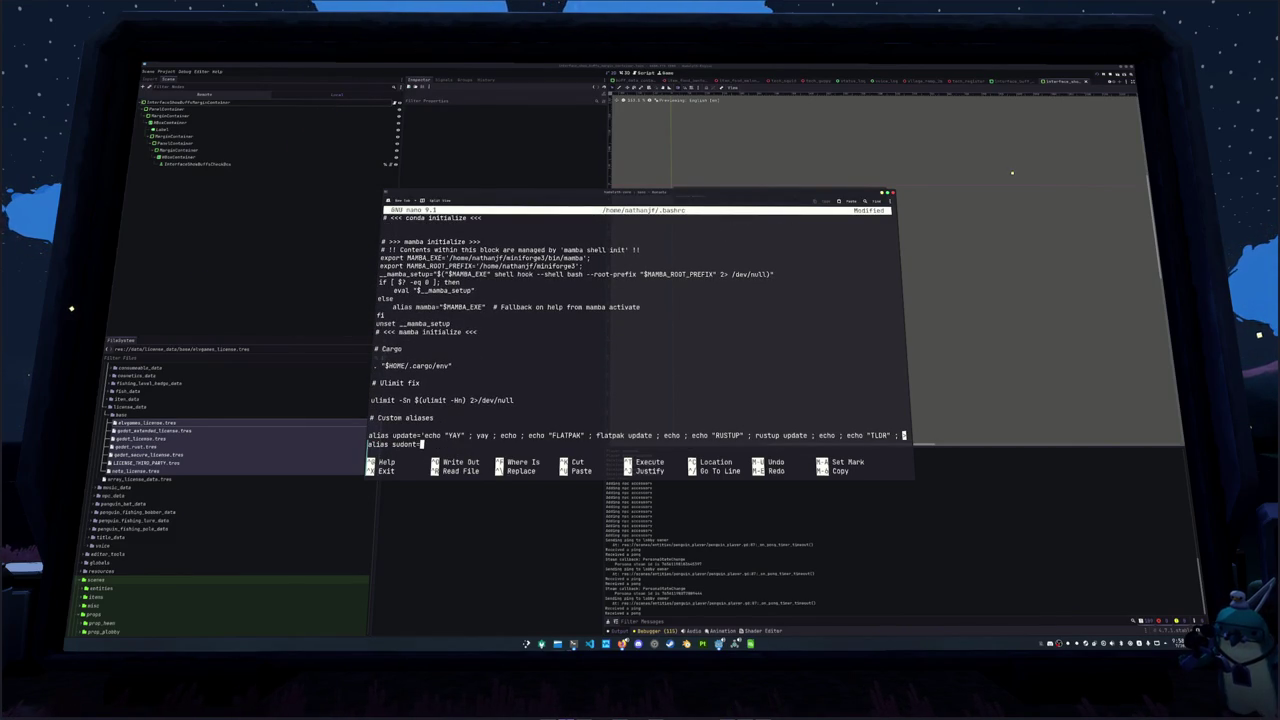
pyautogui.write('echo n')
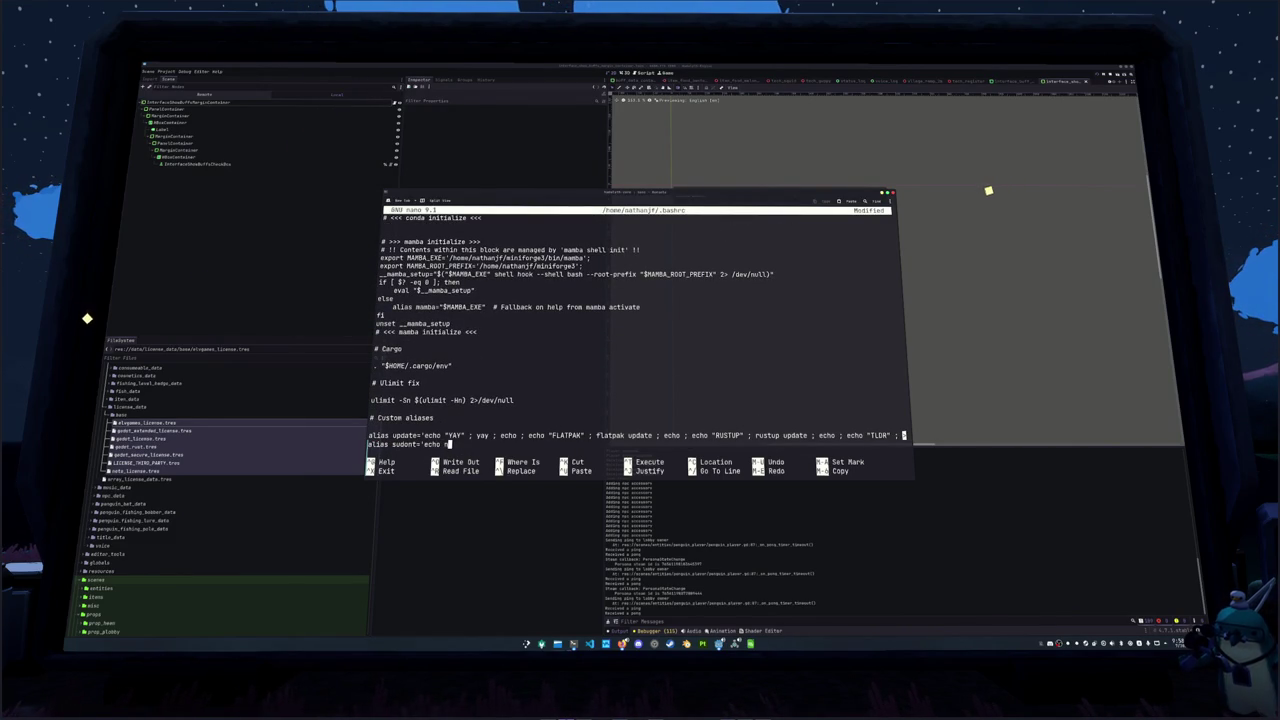
pyautogui.write("uh-uh'")
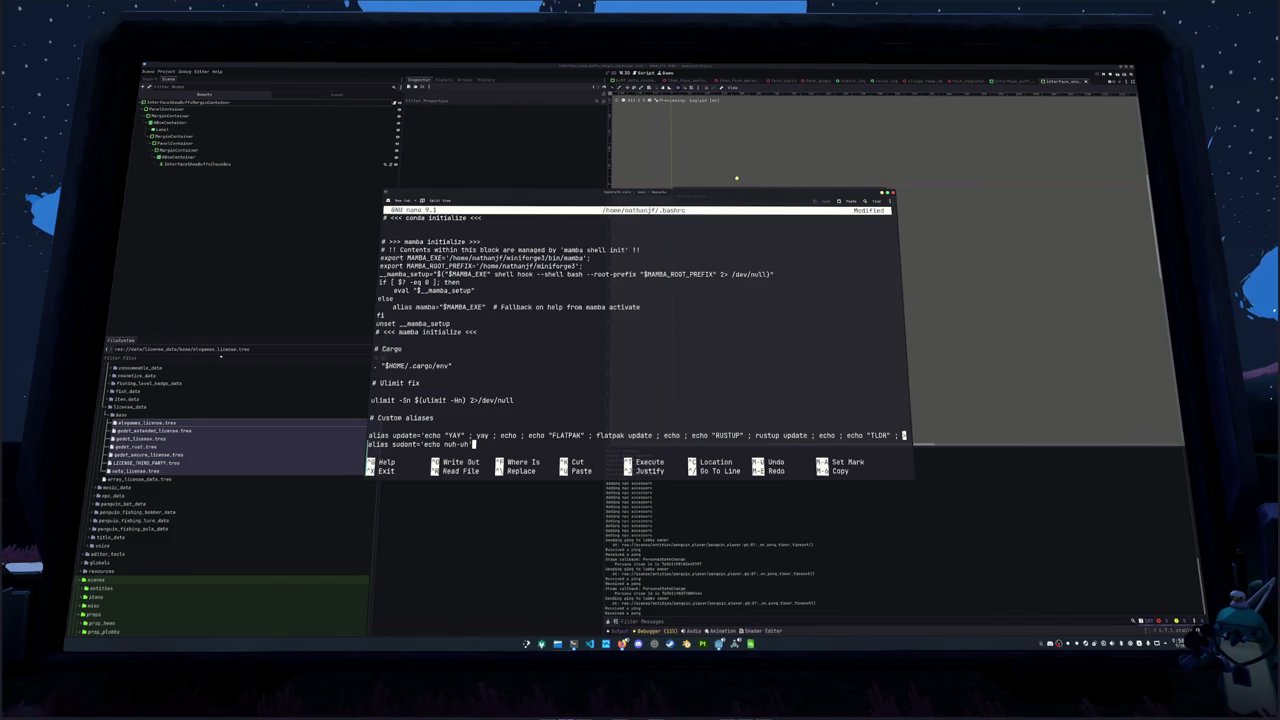
pyautogui.click(447, 444)
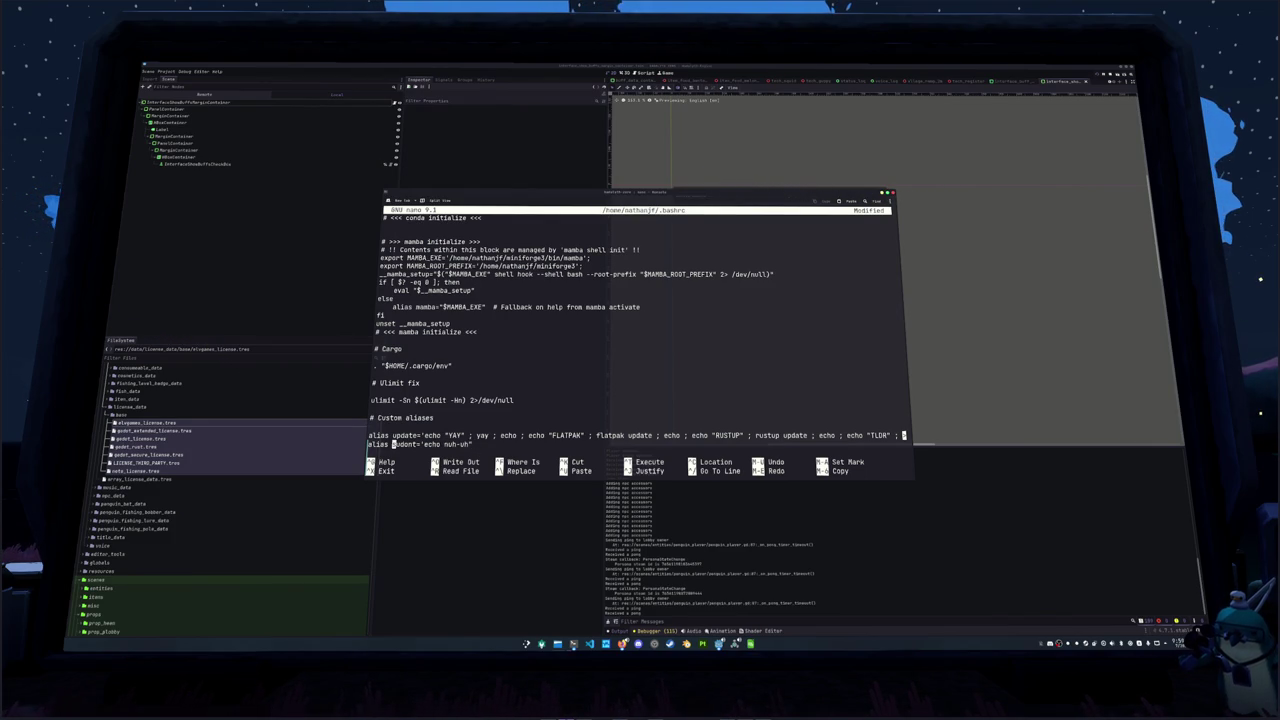
pyautogui.press('Down')
pyautogui.click(450, 436)
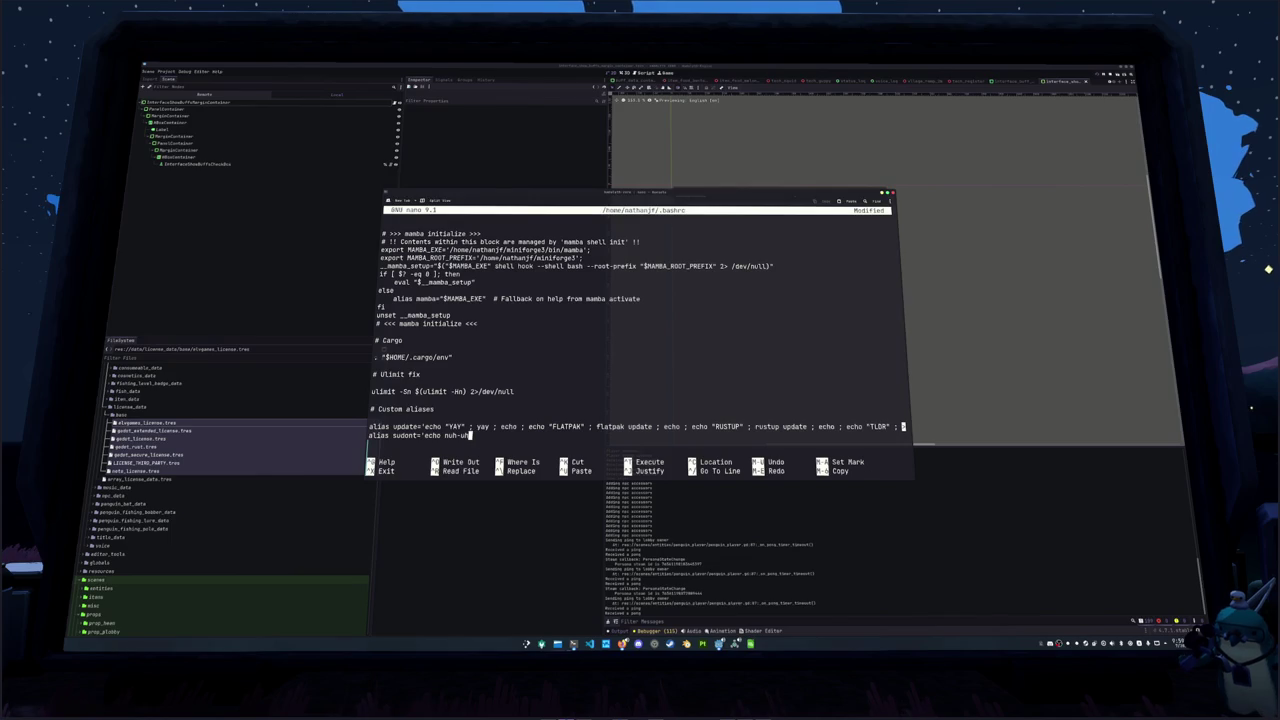
pyautogui.press('End')
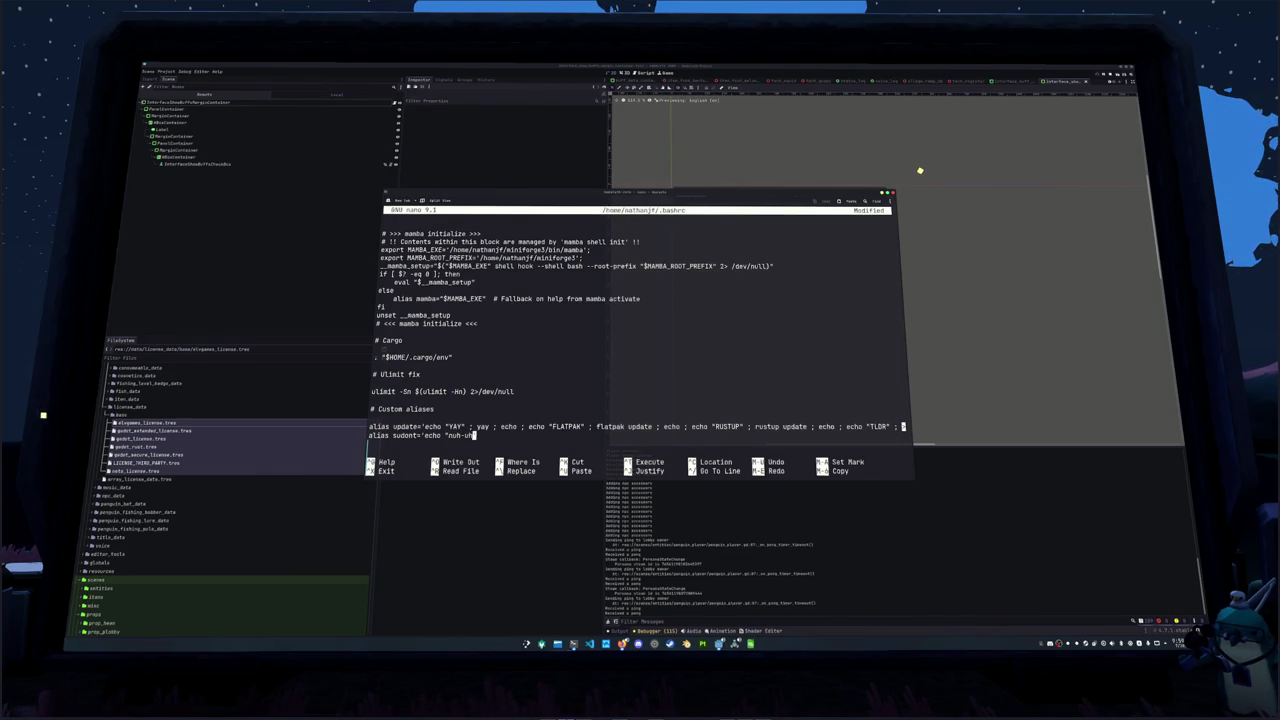
pyautogui.hotkey('ctrl', 'x')
pyautogui.press('y')
pyautogui.press('Return')
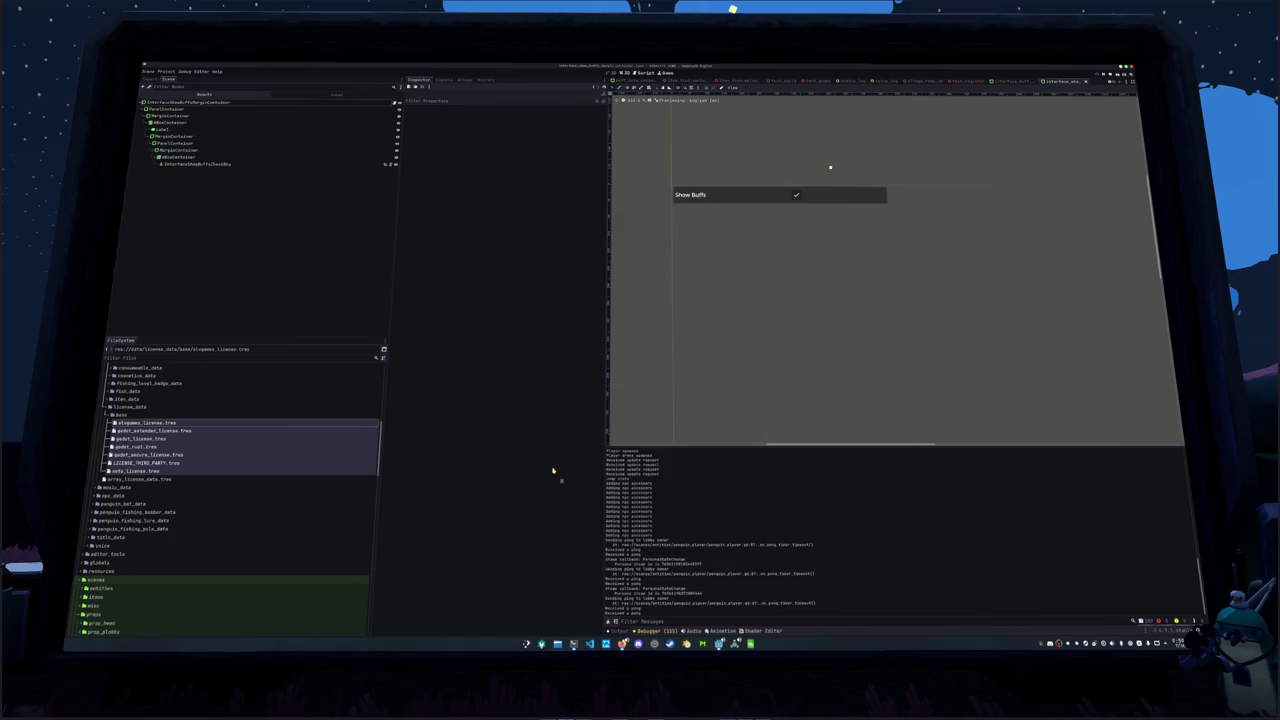
# Run the new sudont alias in Konsole with enlarged text to see 'nuh-uh'
pyautogui.hotkey('ctrl', 'alt', 't')
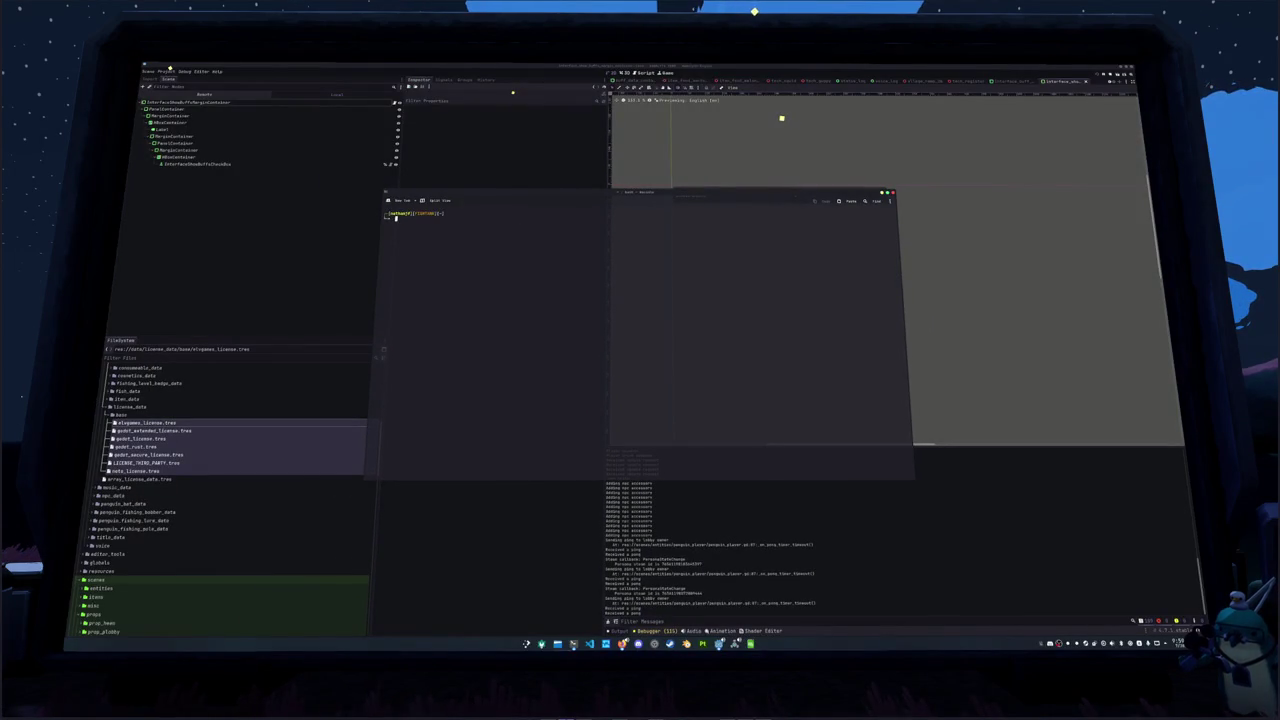
pyautogui.hotkey('ctrl', '+')
pyautogui.hotkey('ctrl', '+')
pyautogui.hotkey('ctrl', '+')
pyautogui.write('sudont')
pyautogui.press('Return')
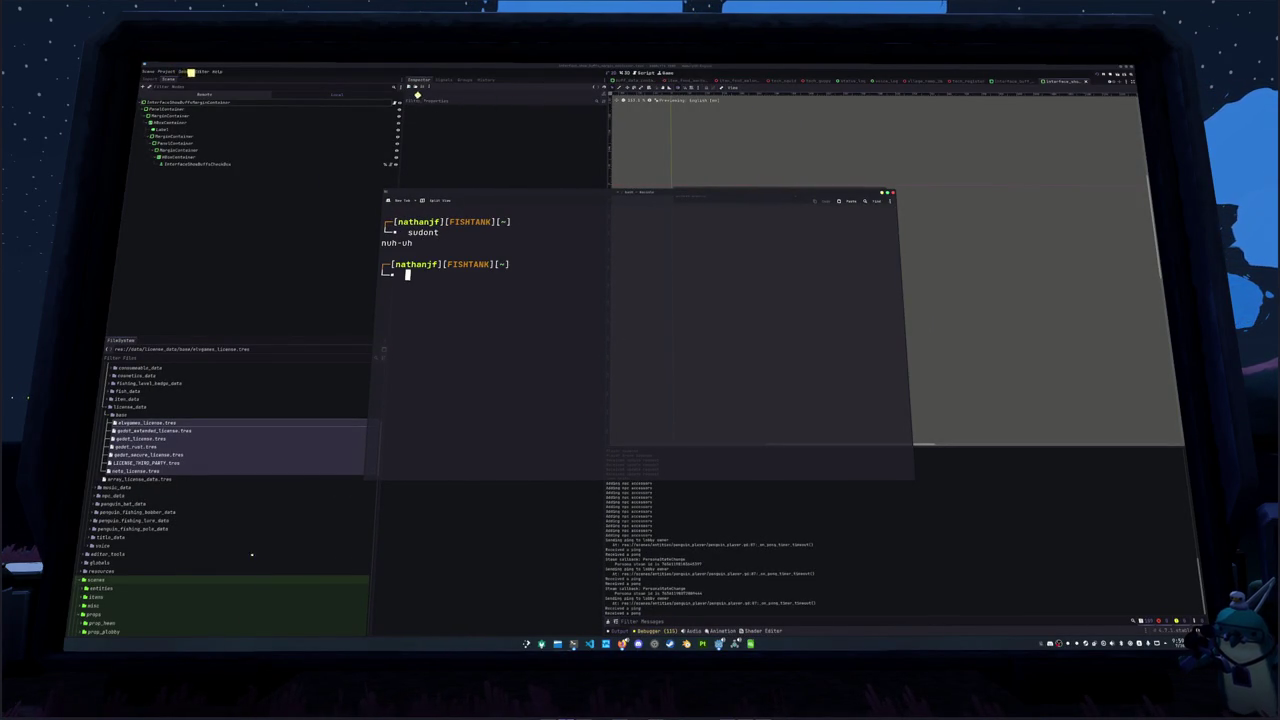
pyautogui.hotkey('ctrl', '-')
pyautogui.hotkey('ctrl', '-')
pyautogui.hotkey('ctrl', '-')
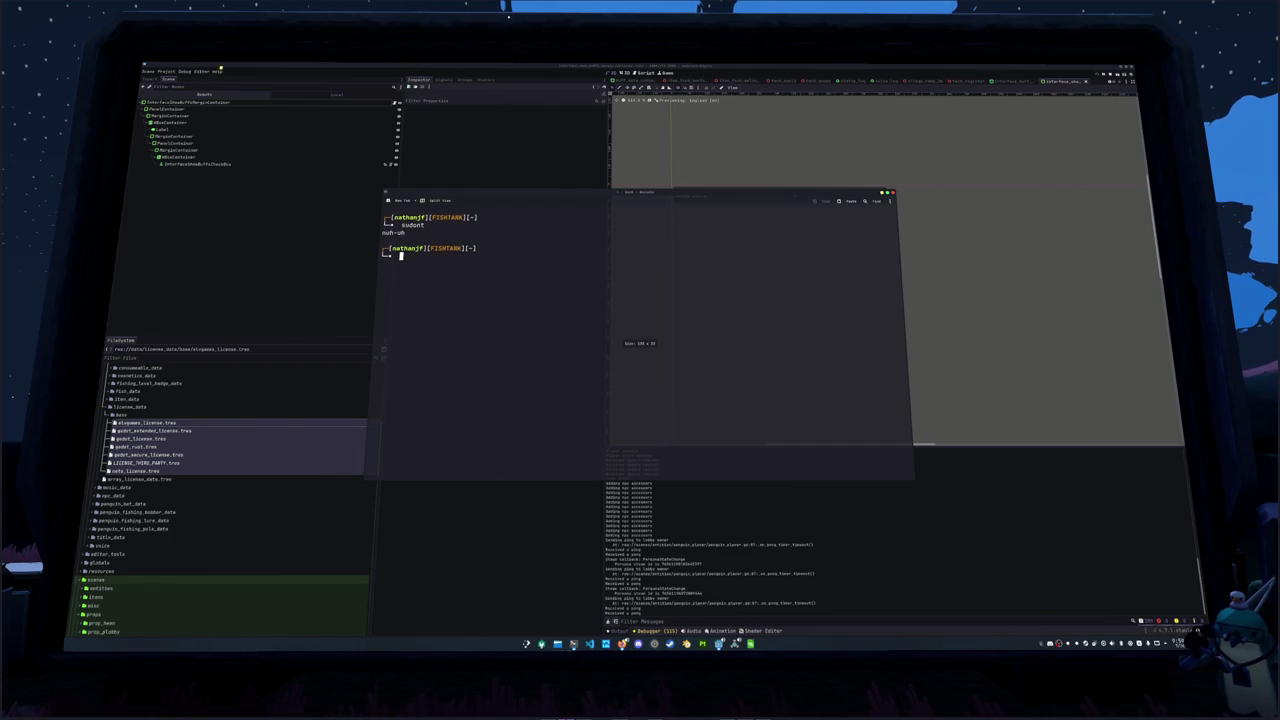
# Change into Documents/SourceHut/hadalyth-zero/, run git status, and clear the screen
pyautogui.write('cd ')
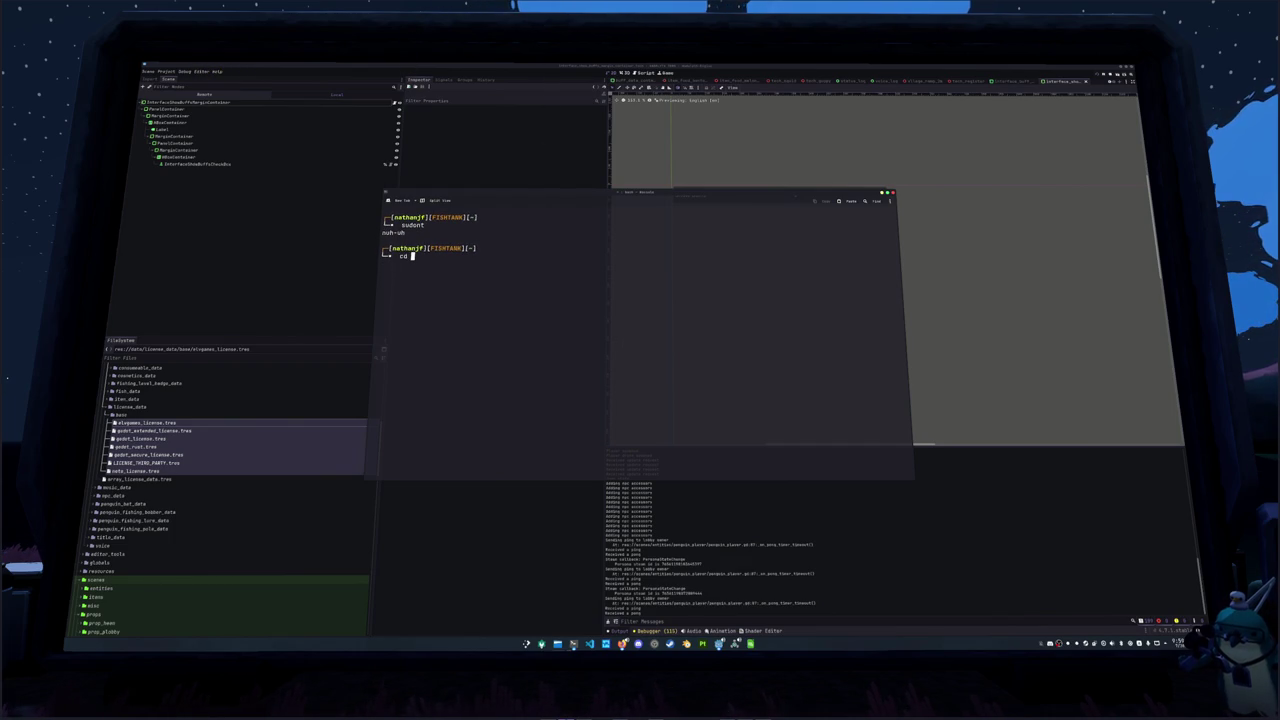
pyautogui.write('Documents/SourceHut/h')
pyautogui.press('Tab')
pyautogui.press('Tab')
pyautogui.write('adalyth-zero/')
pyautogui.press('Return')
pyautogui.write('git status')
pyautogui.press('Return')
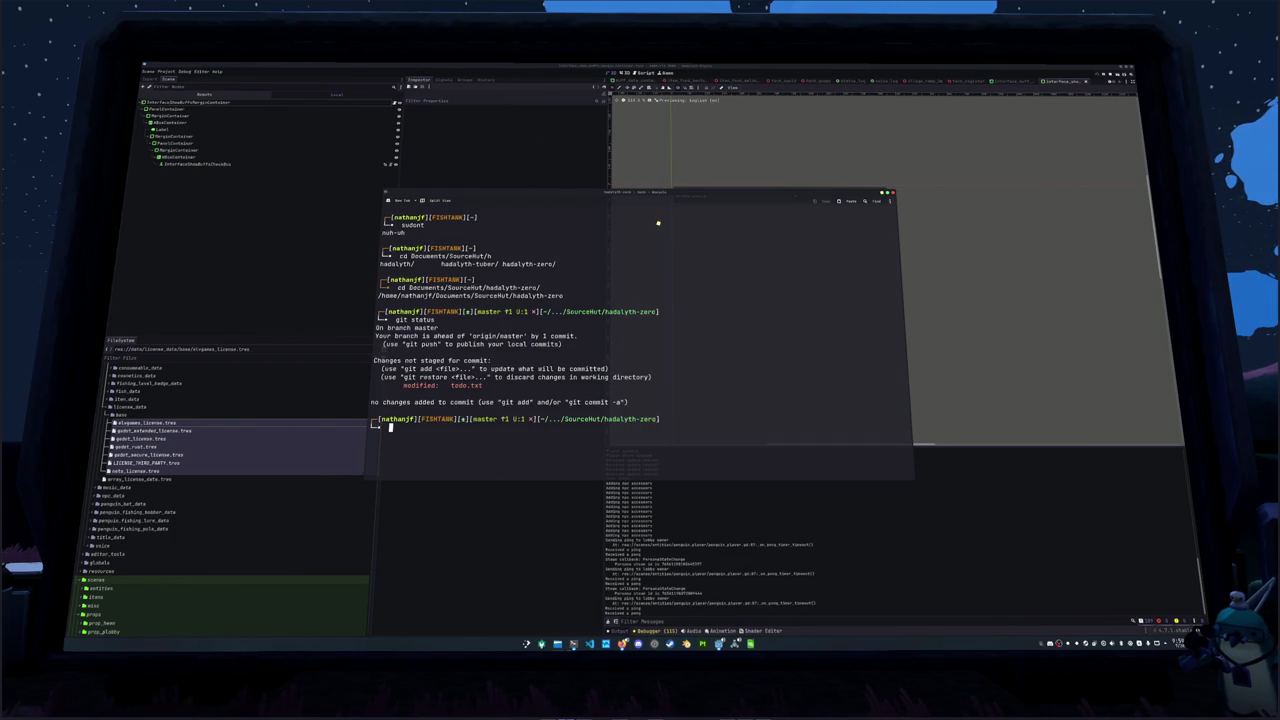
pyautogui.hotkey('ctrl', 'l')
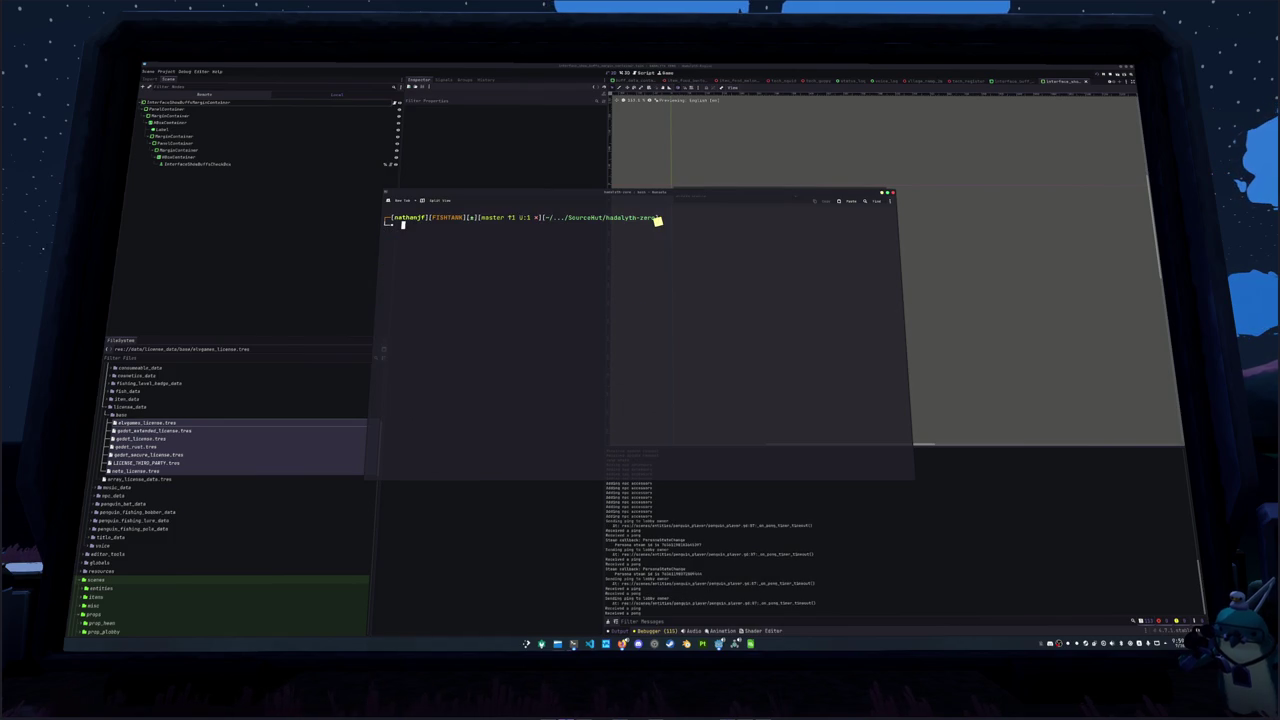
pyautogui.click(530, 511)
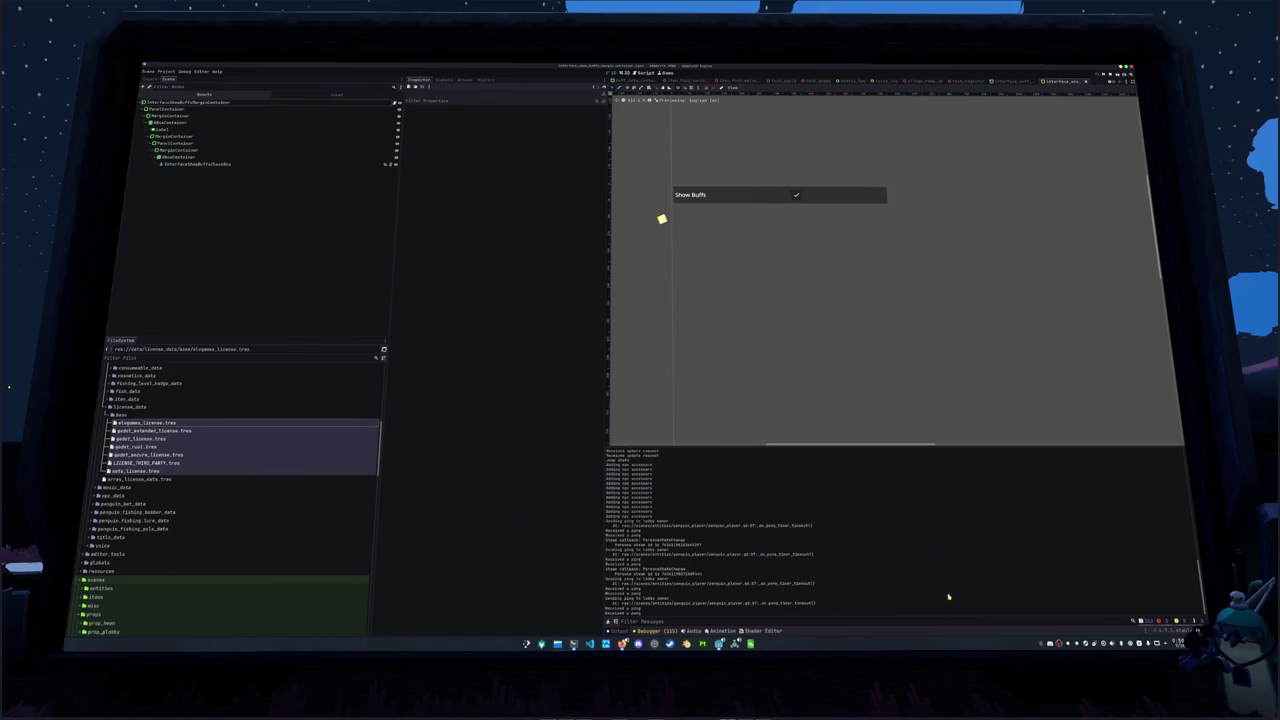
# Save the Godot scene, pan the 2D viewport, and launch Blender from the taskbar
pyautogui.press('F5')
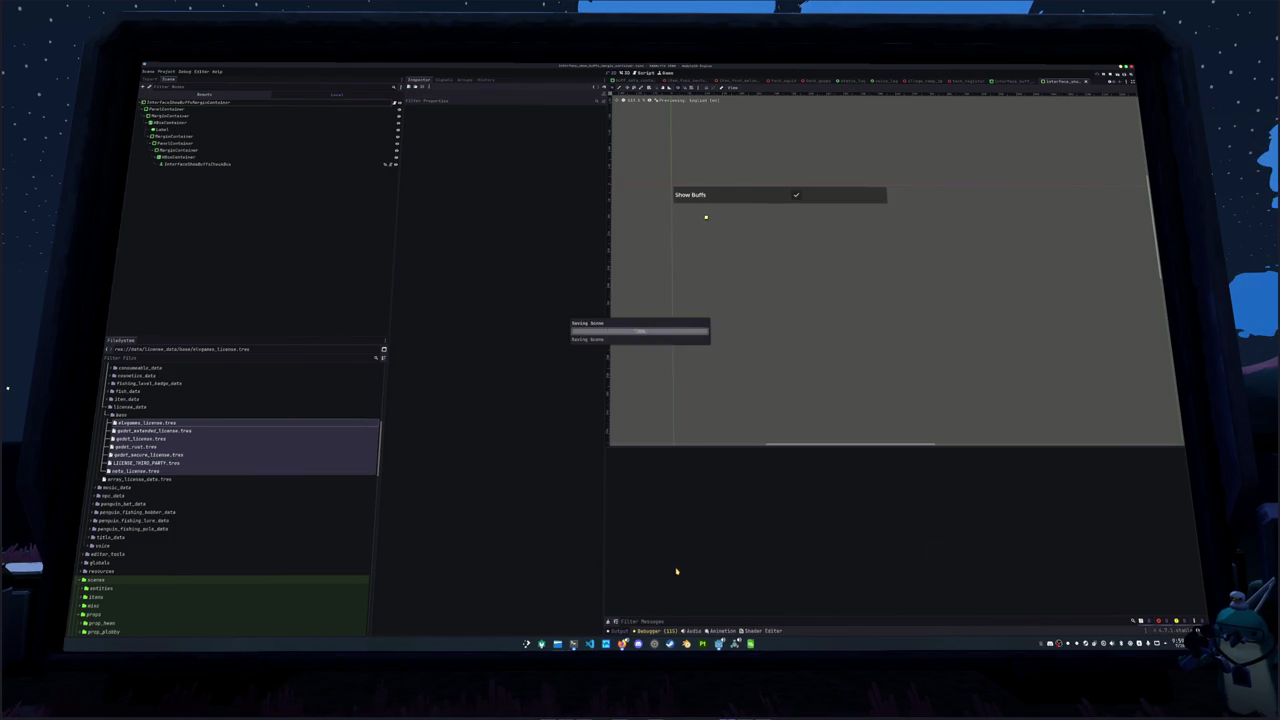
pyautogui.scroll(-2, 755, 347)
pyautogui.moveTo(763, 346); pyautogui.dragTo(743, 304)
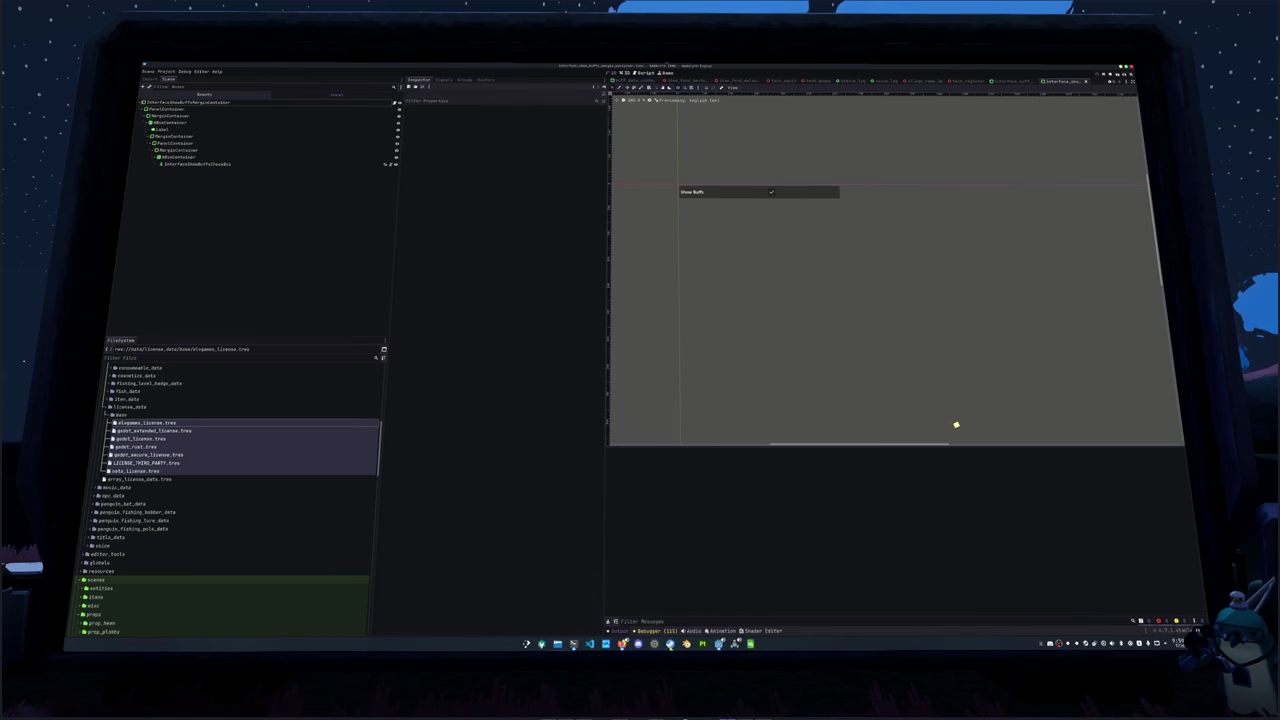
pyautogui.click(686, 643)
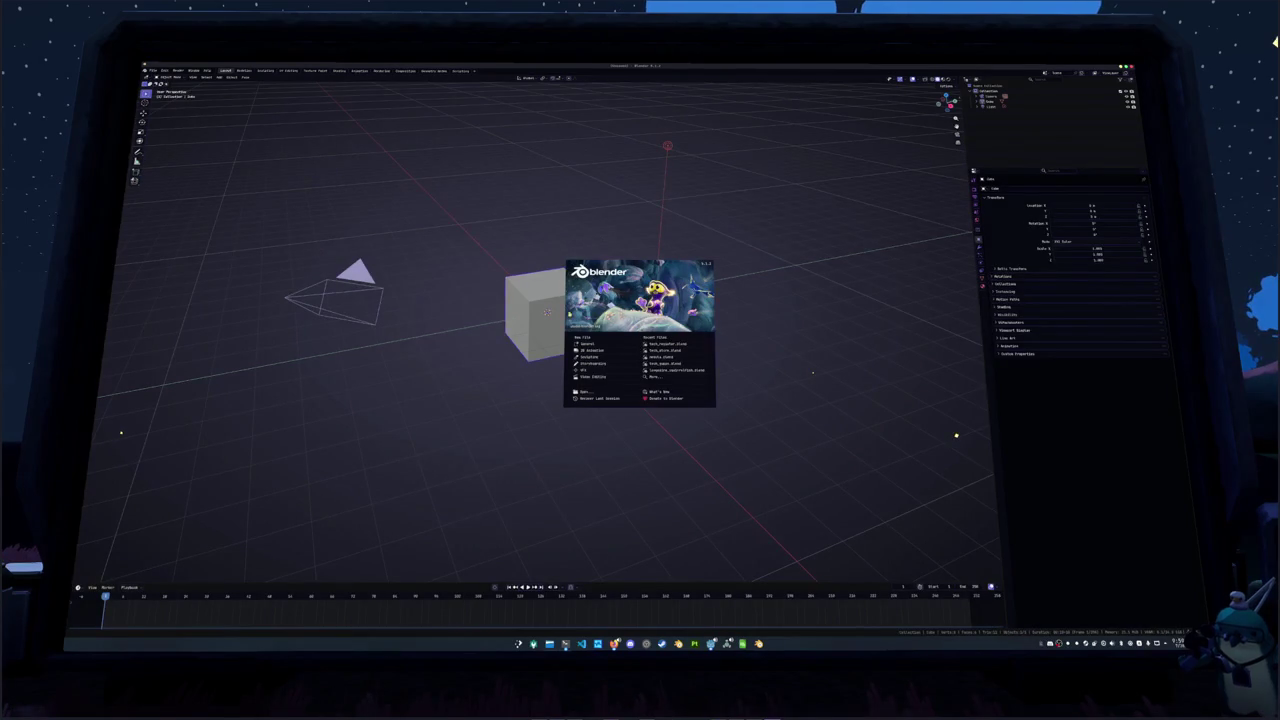
# Start a General scene, delete its cube, camera and light, and maximize the Wikipedia window
pyautogui.click(591, 345)
pyautogui.press('a')
pyautogui.press('x')
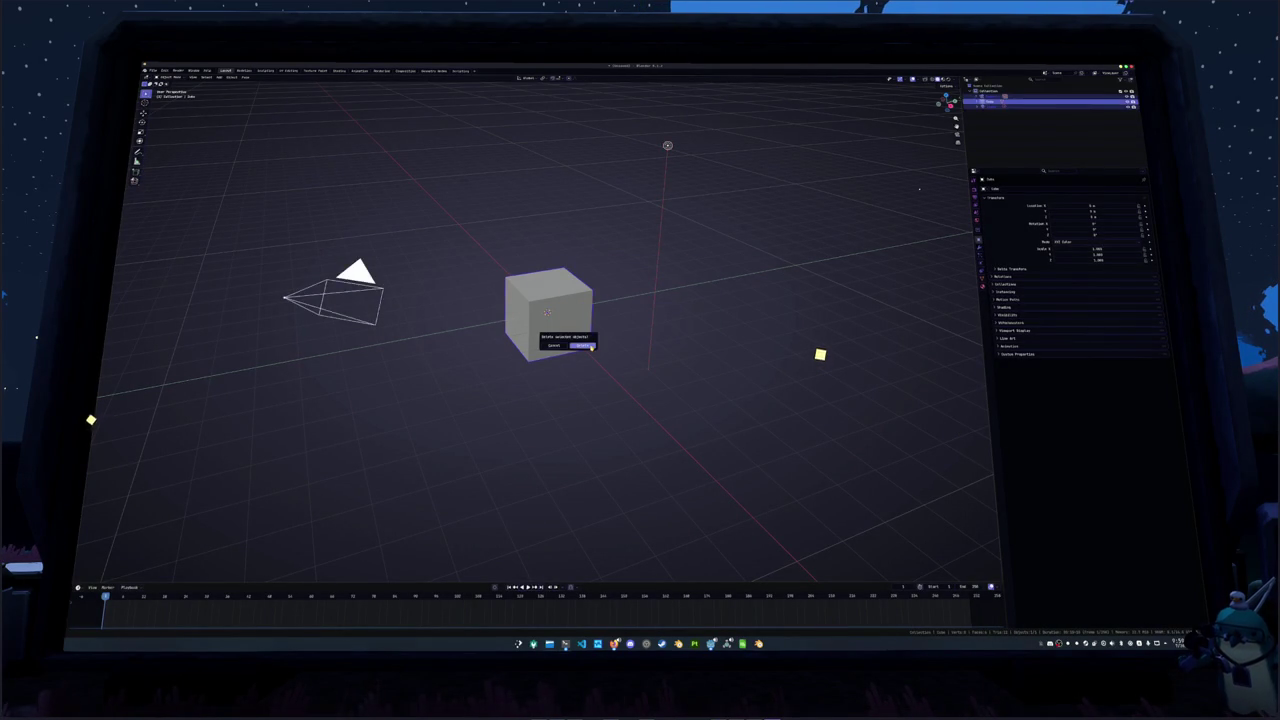
pyautogui.click(594, 340)
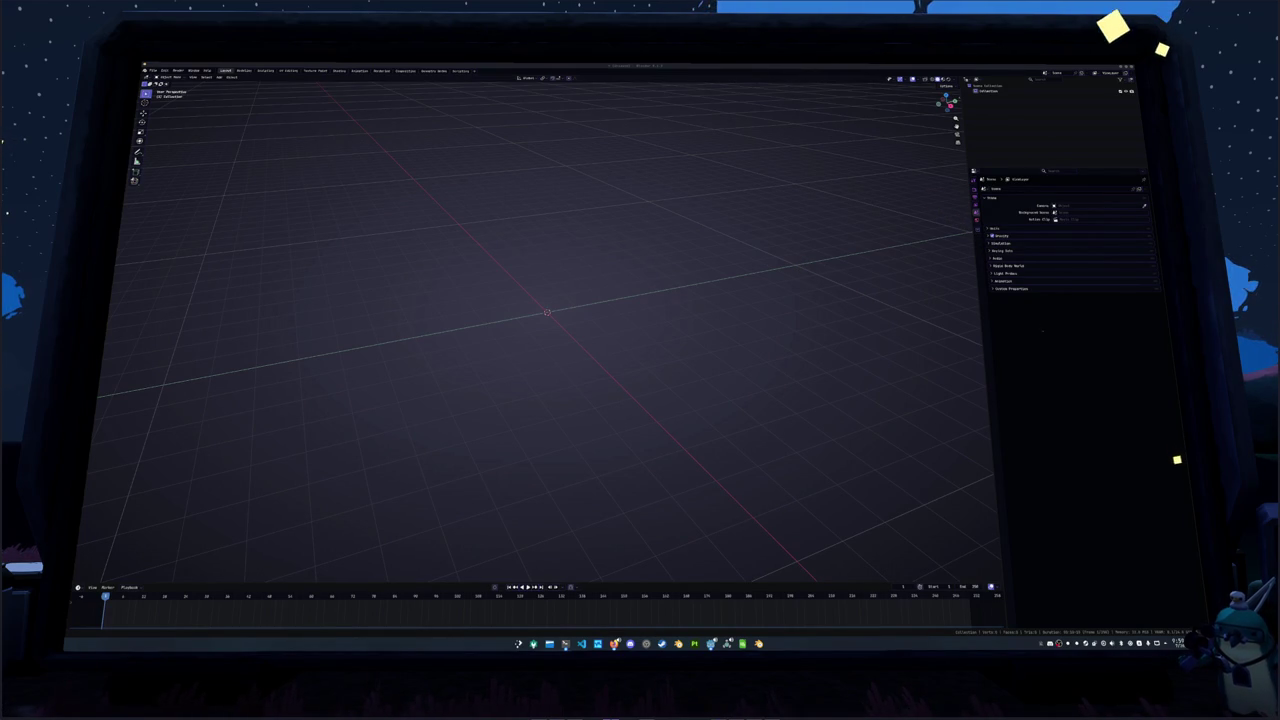
pyautogui.moveTo(1160, 240)
pyautogui.mouseDown()
pyautogui.moveTo(745, 210)
pyautogui.moveTo(627, 231)
pyautogui.mouseUp()
pyautogui.doubleClick(627, 231)
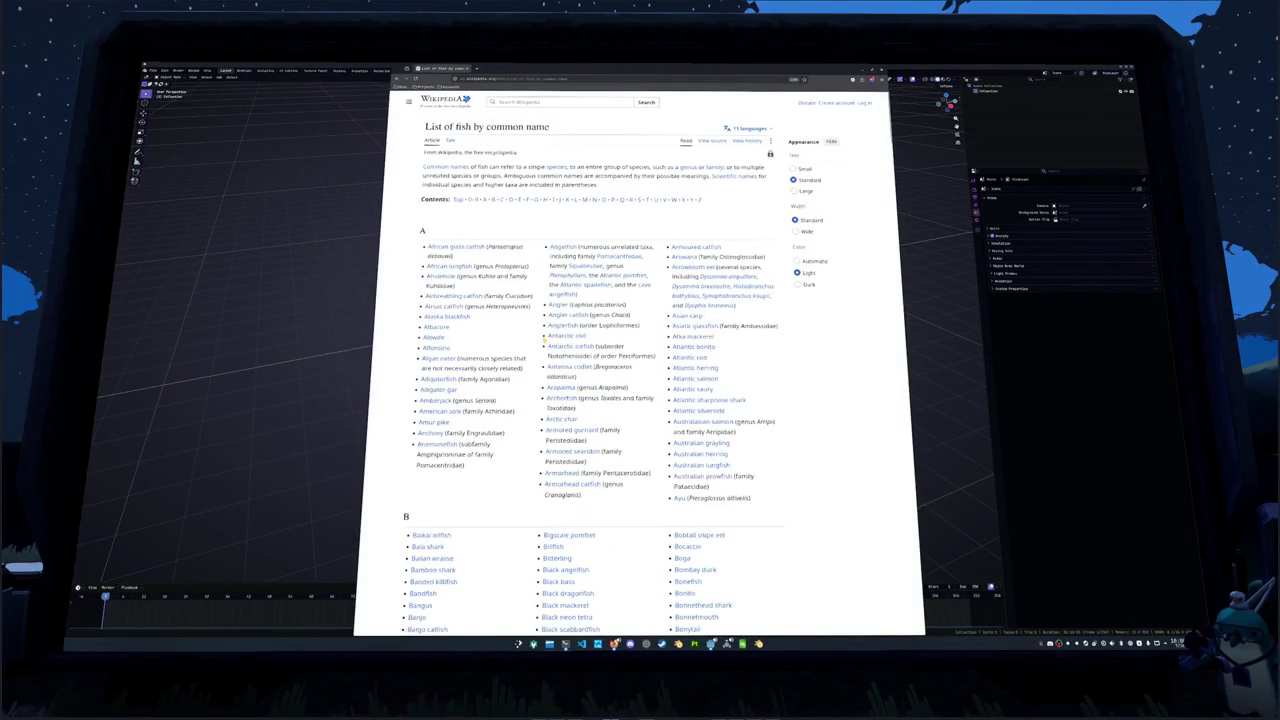
# Scroll the List of fish to the E entries, briefly open the Elver-linked article, and return
pyautogui.scroll(-5, 560, 320)
pyautogui.scroll(-5, 544, 341)
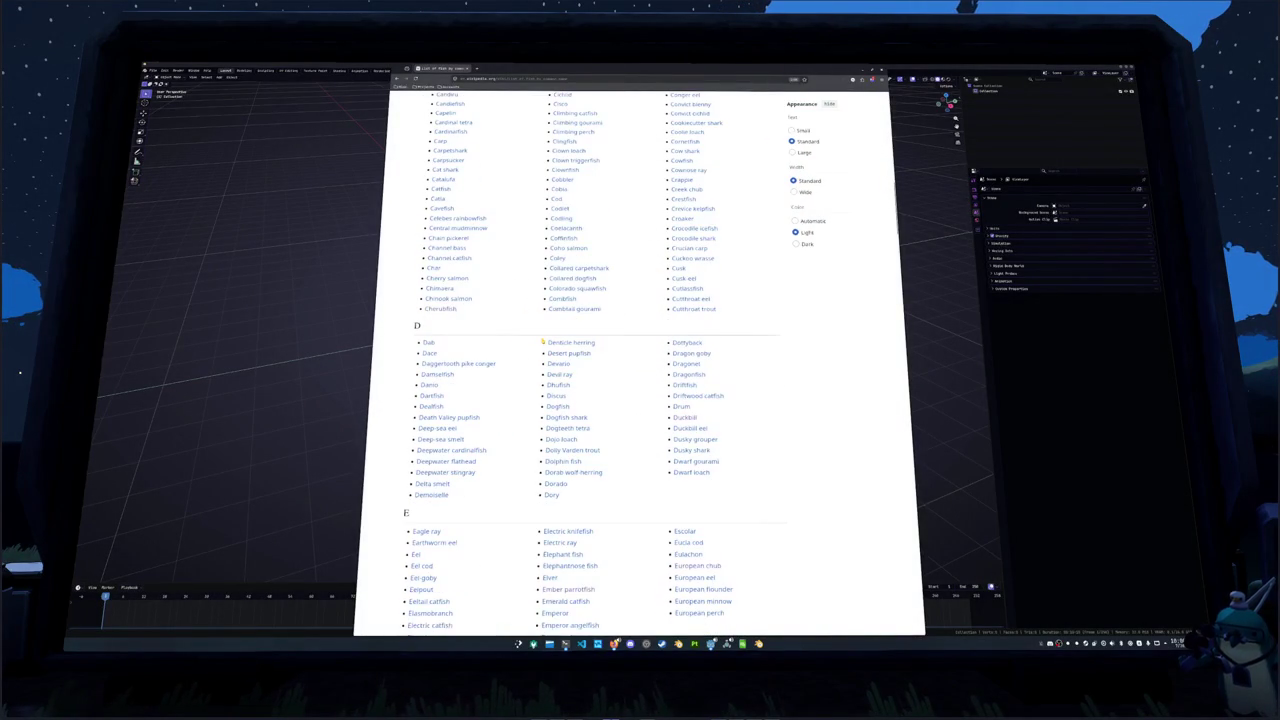
pyautogui.scroll(-1, 542, 342)
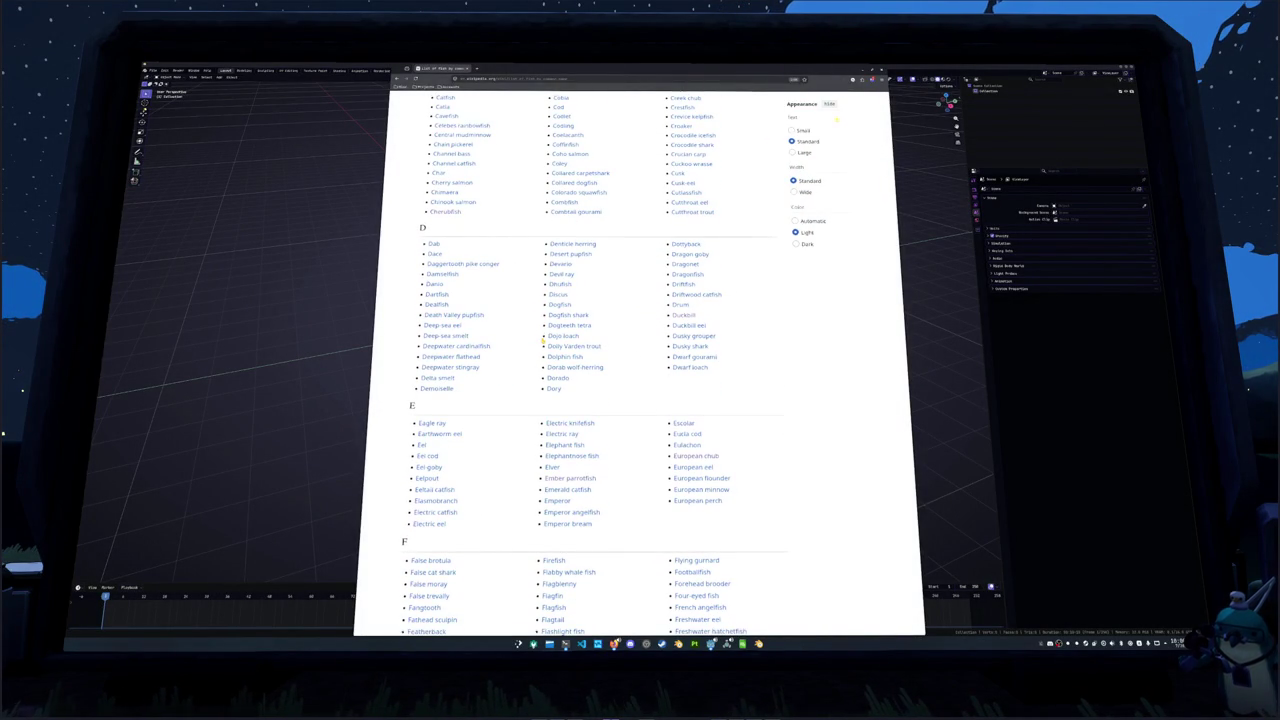
pyautogui.moveTo(552, 346)
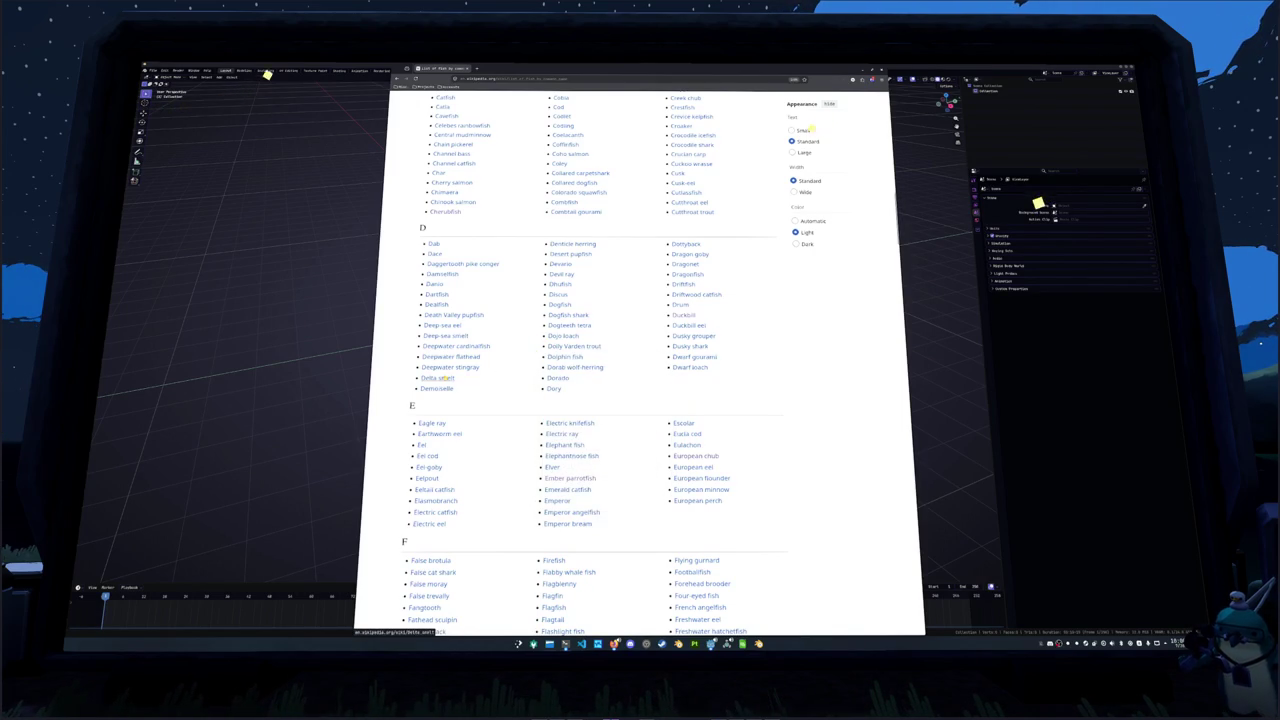
pyautogui.moveTo(555, 389)
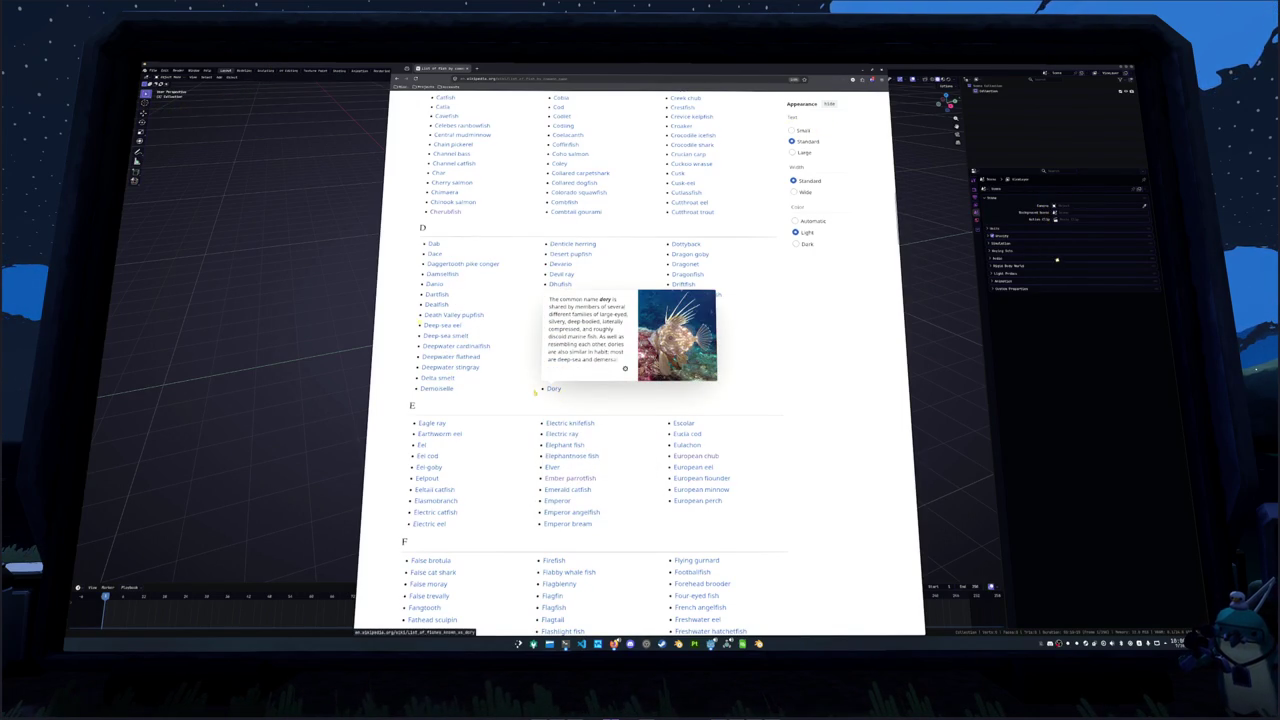
pyautogui.scroll(-1, 535, 395)
pyautogui.moveTo(553, 413)
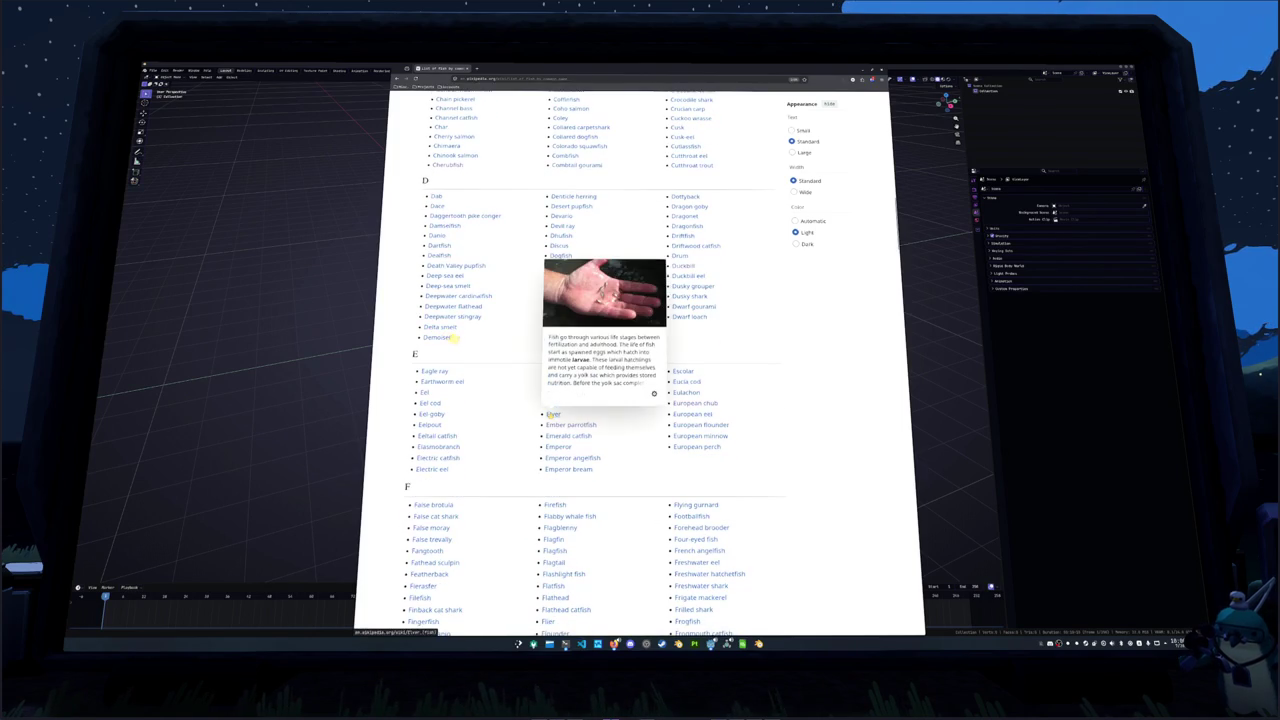
pyautogui.scroll(-3, 553, 413)
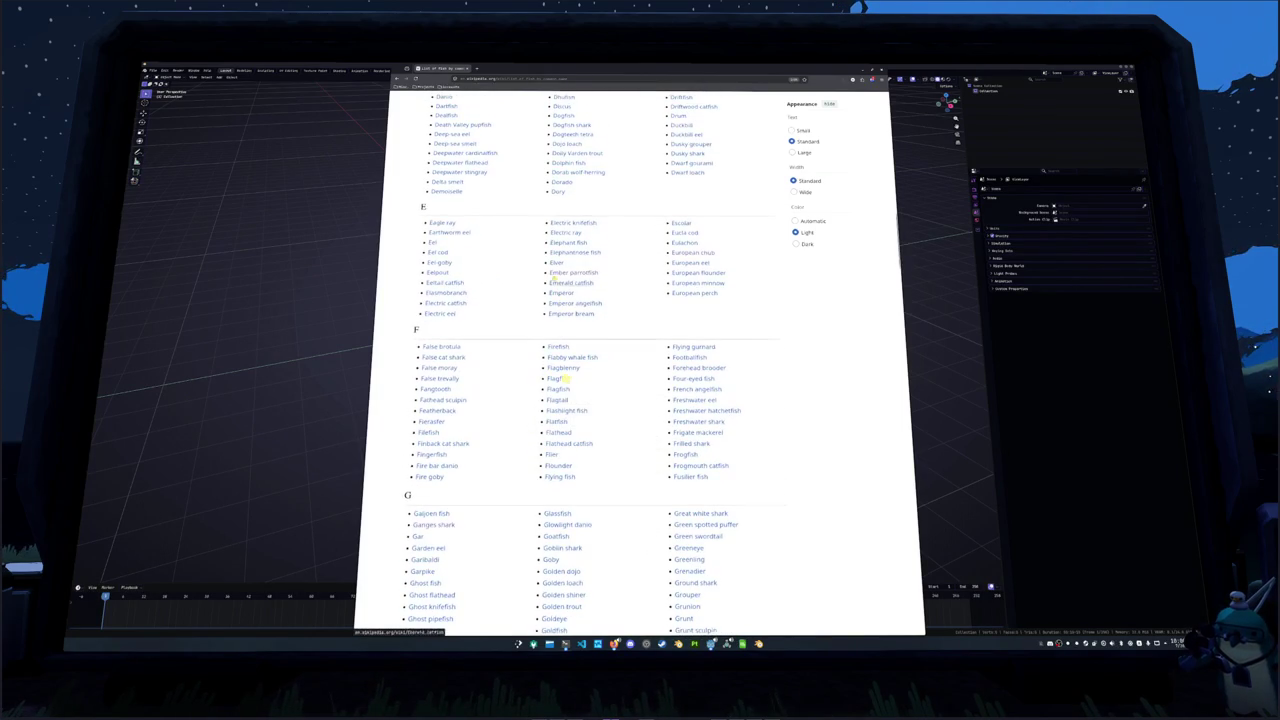
pyautogui.click(556, 262)
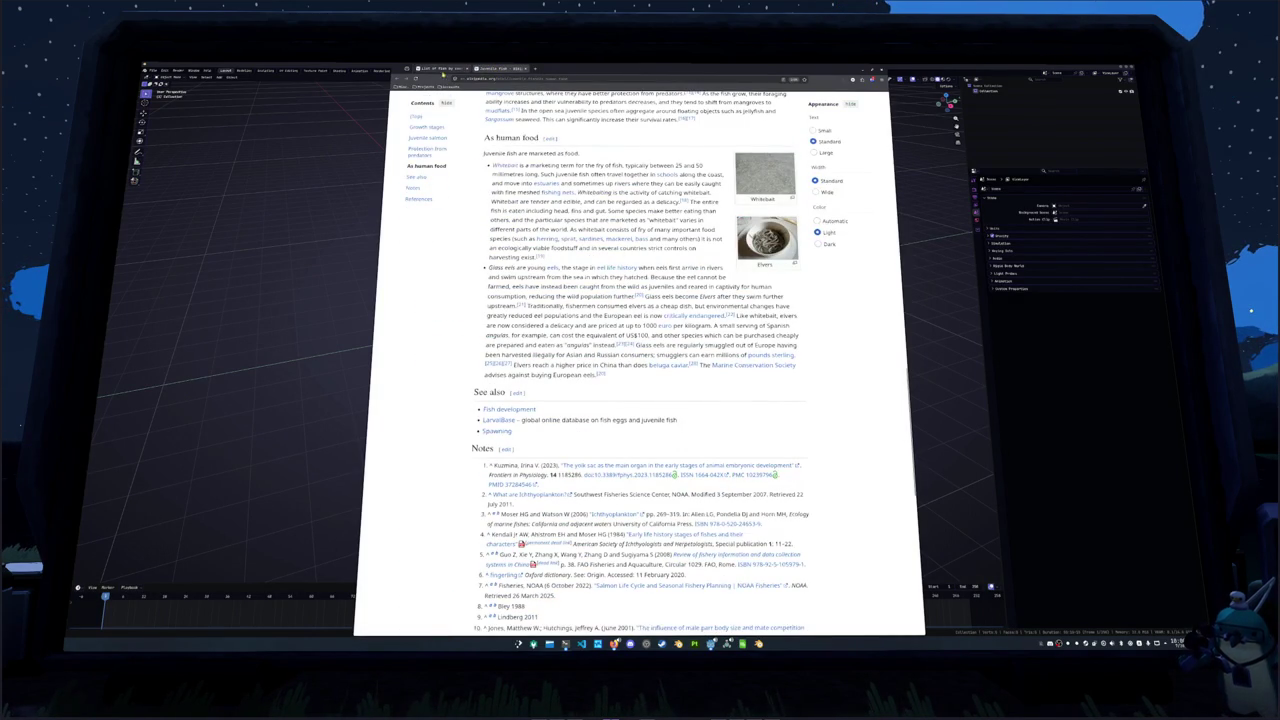
pyautogui.click(442, 69)
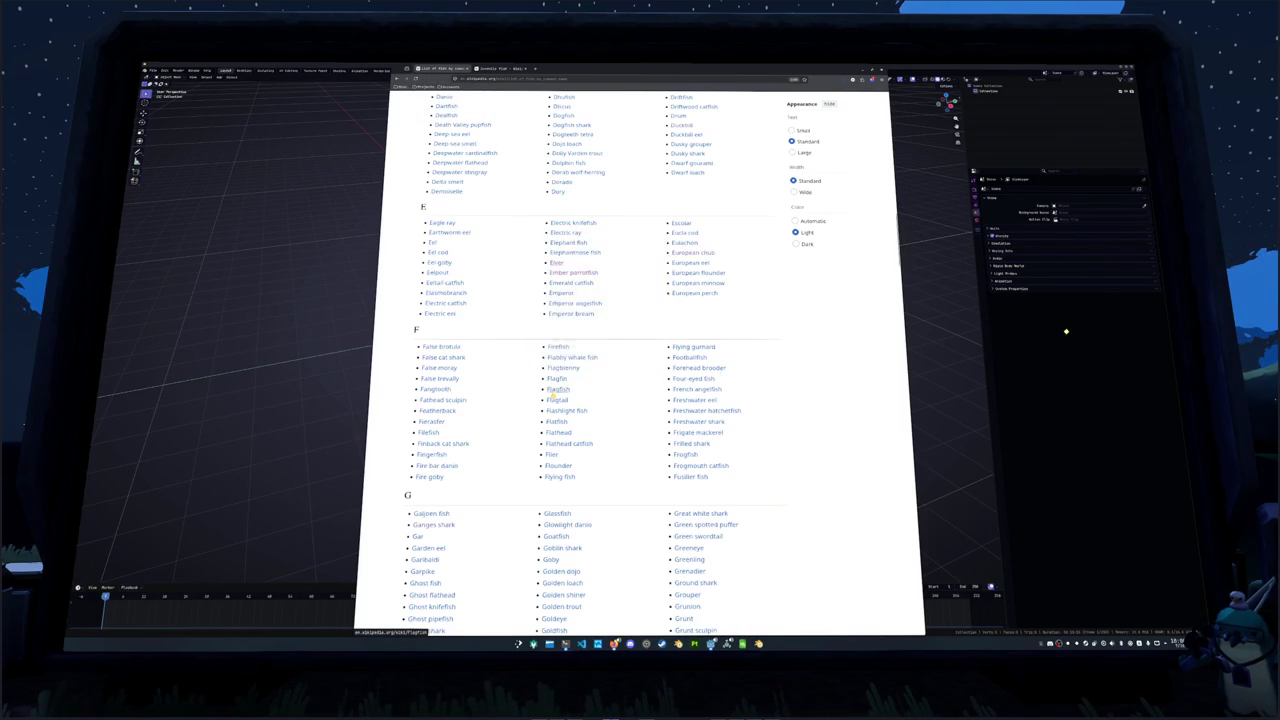
# Visit the Flagfish entry, then open Filefish in a new background tab
pyautogui.click(555, 389)
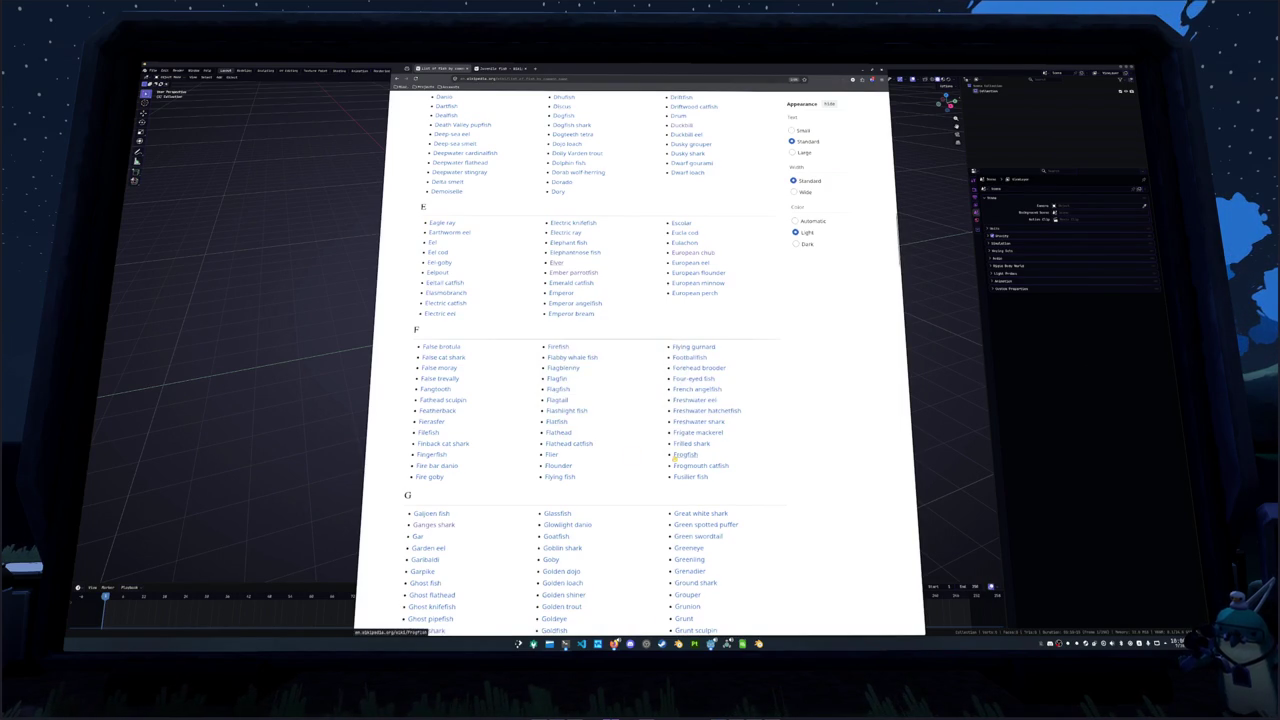
pyautogui.moveTo(676, 457)
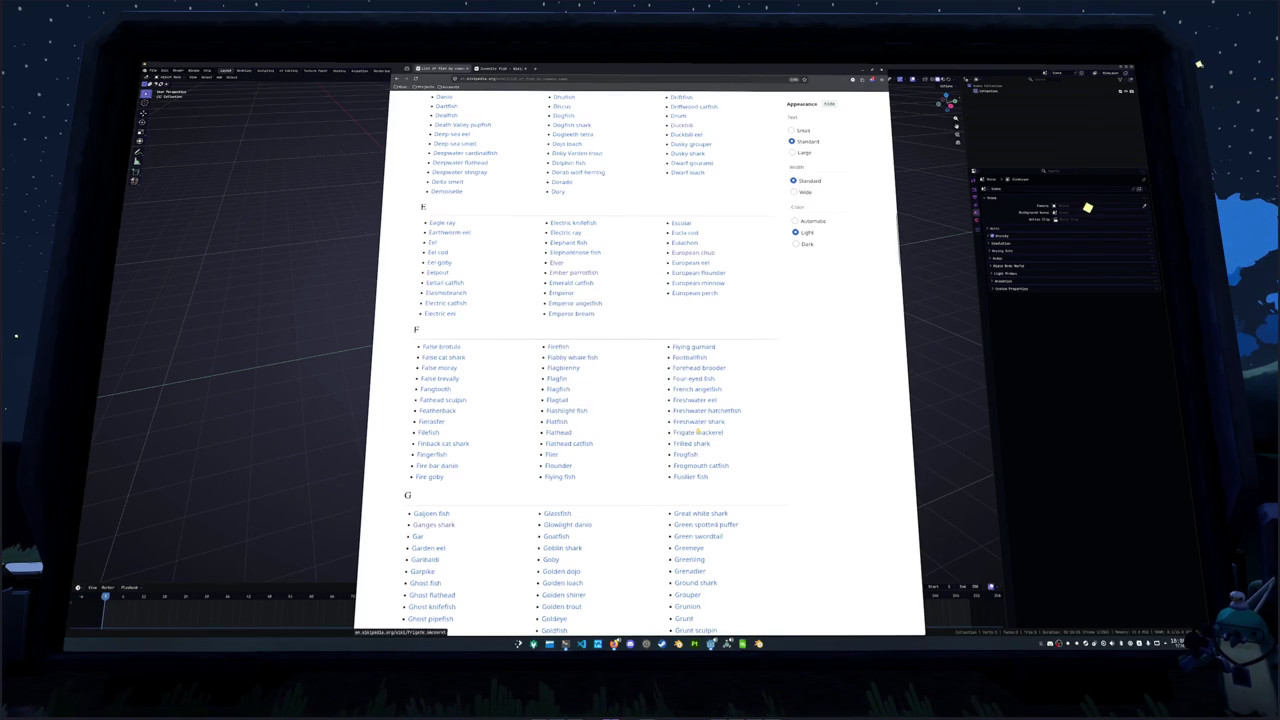
pyautogui.moveTo(699, 423)
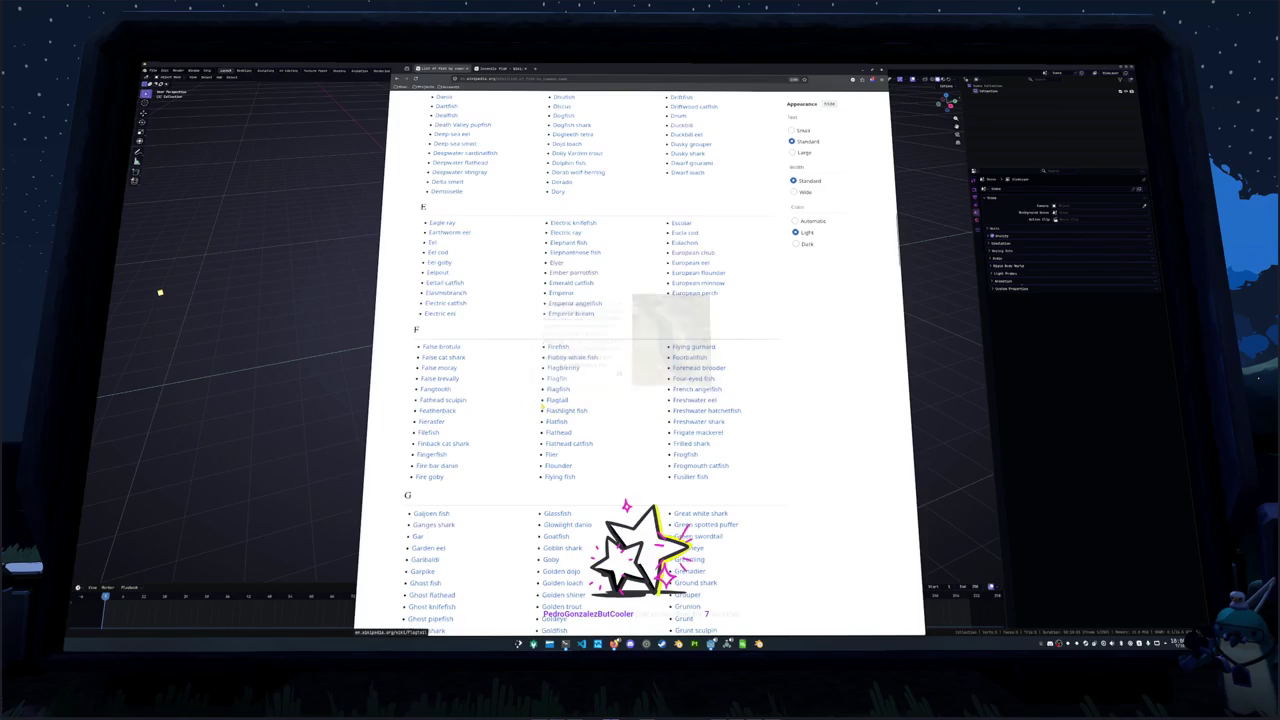
pyautogui.moveTo(452, 403)
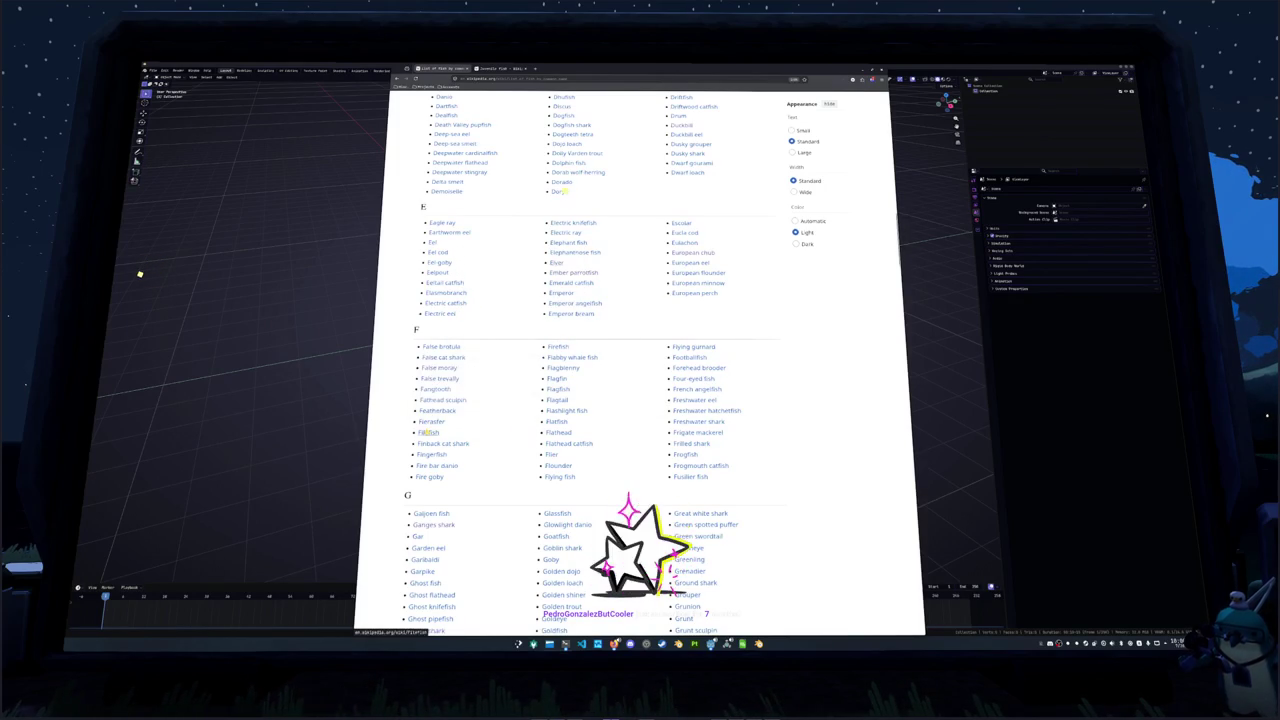
pyautogui.moveTo(429, 432)
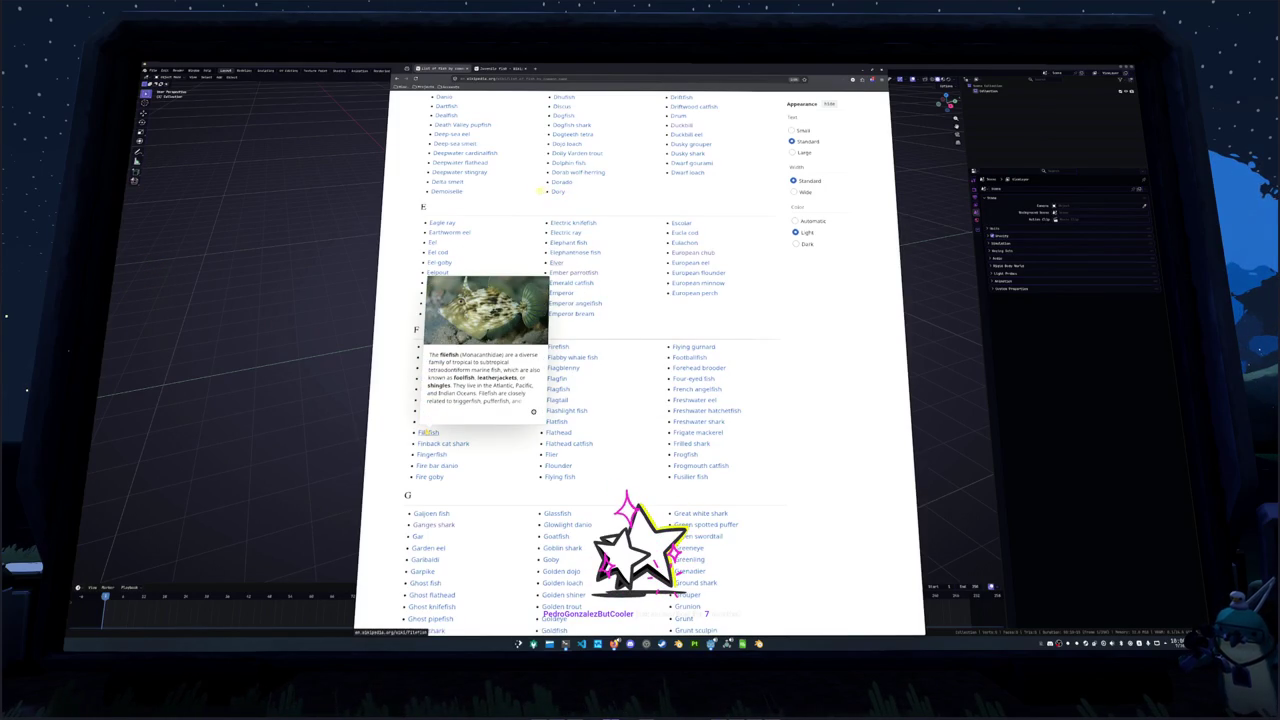
pyautogui.middleClick(429, 432)
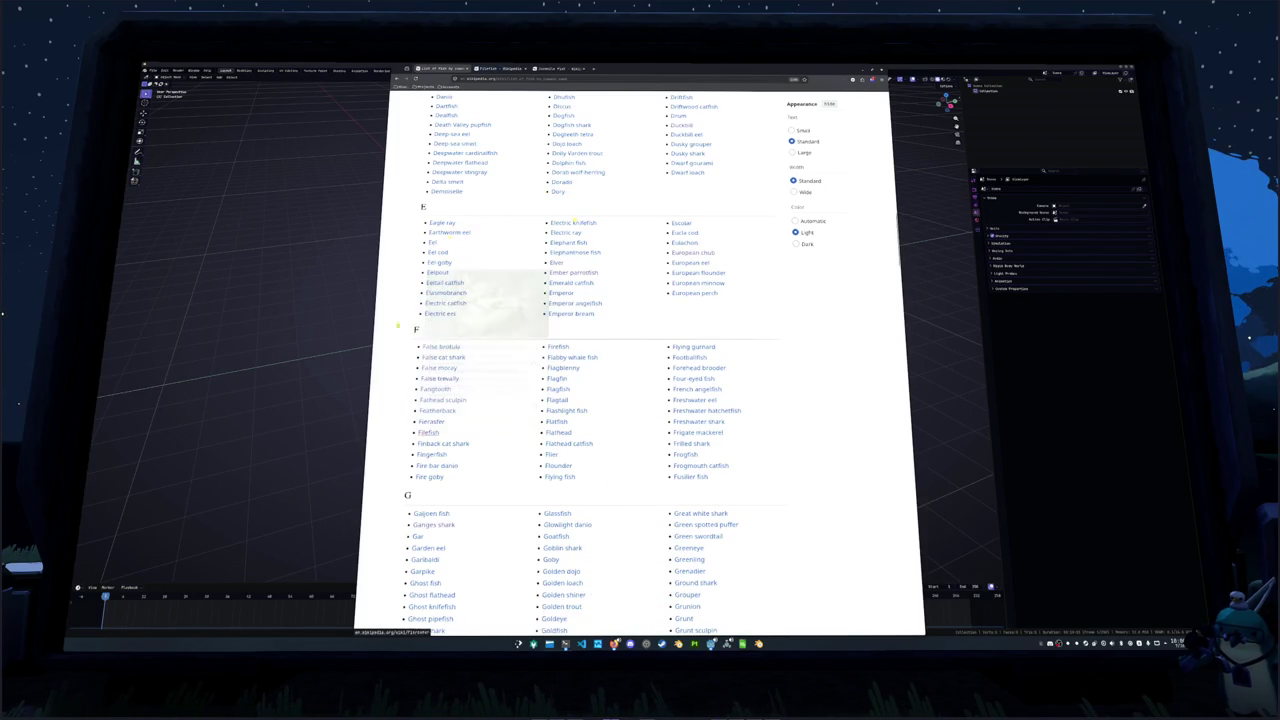
# Switch to the Filefish tab and view its Planehead Filefish photo full-size
pyautogui.hotkey('ctrl', 'Tab')
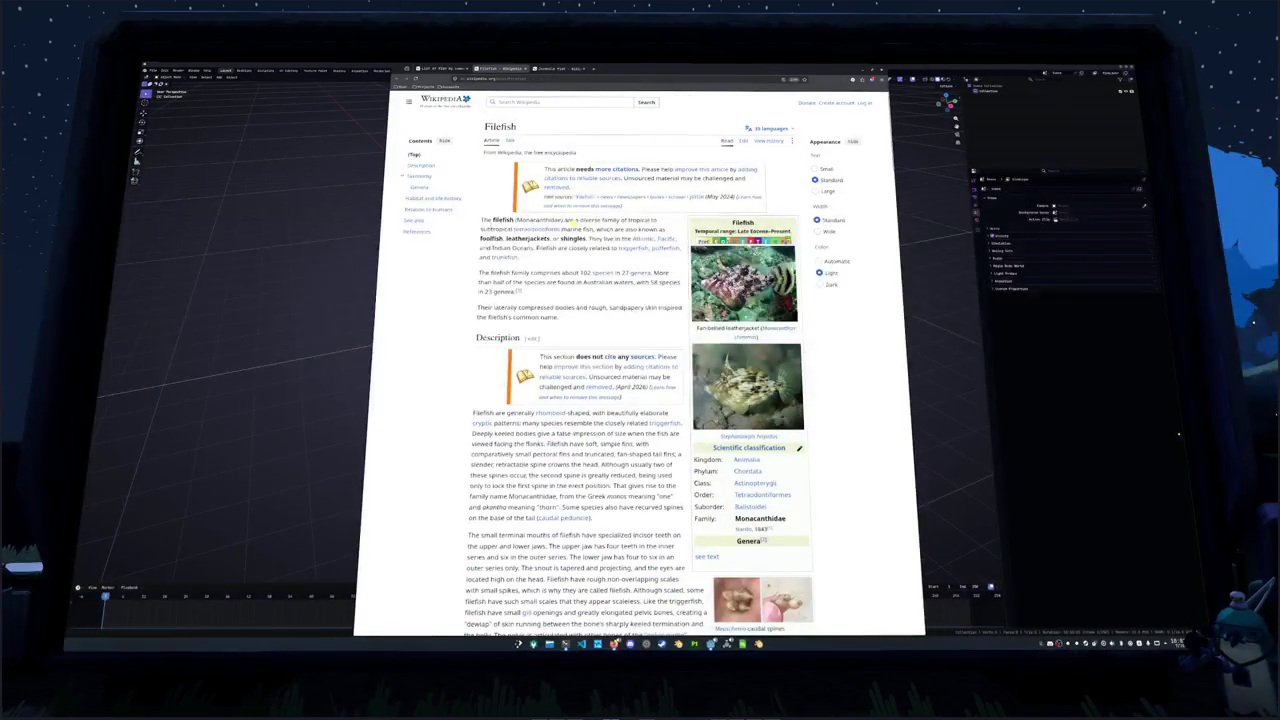
pyautogui.scroll(-2, 663, 380)
pyautogui.moveTo(663, 320)
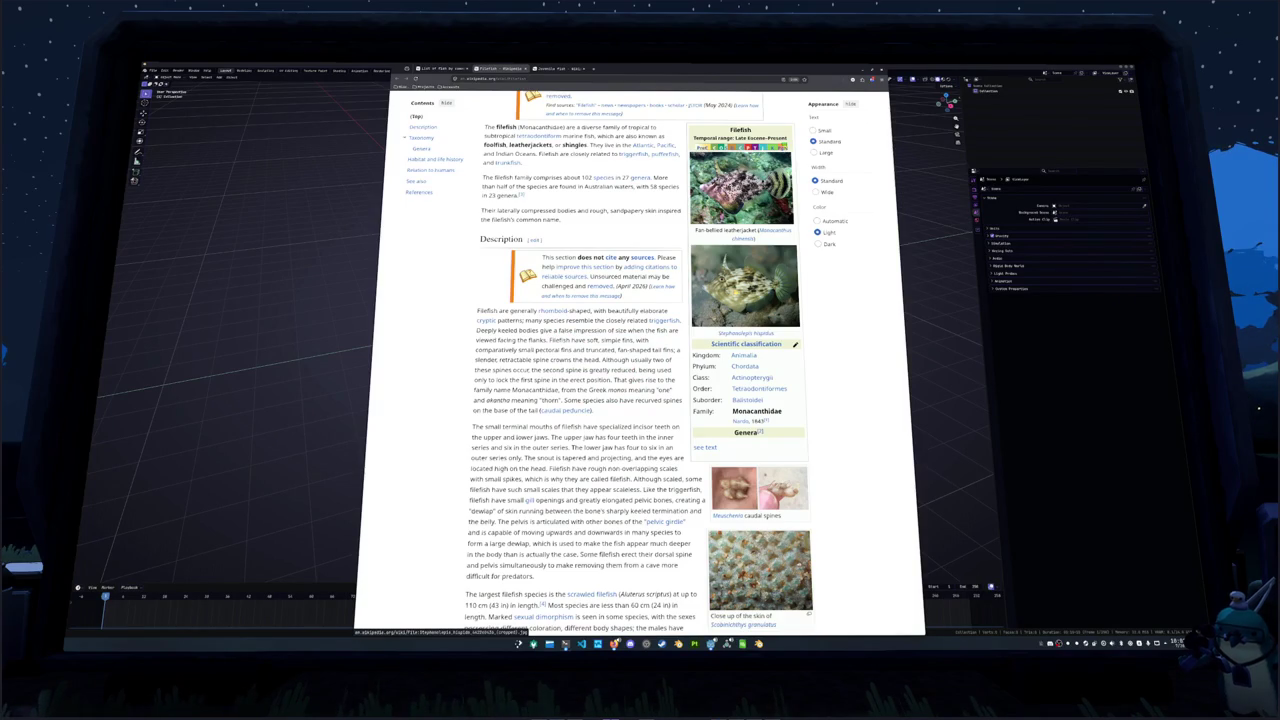
pyautogui.click(744, 286)
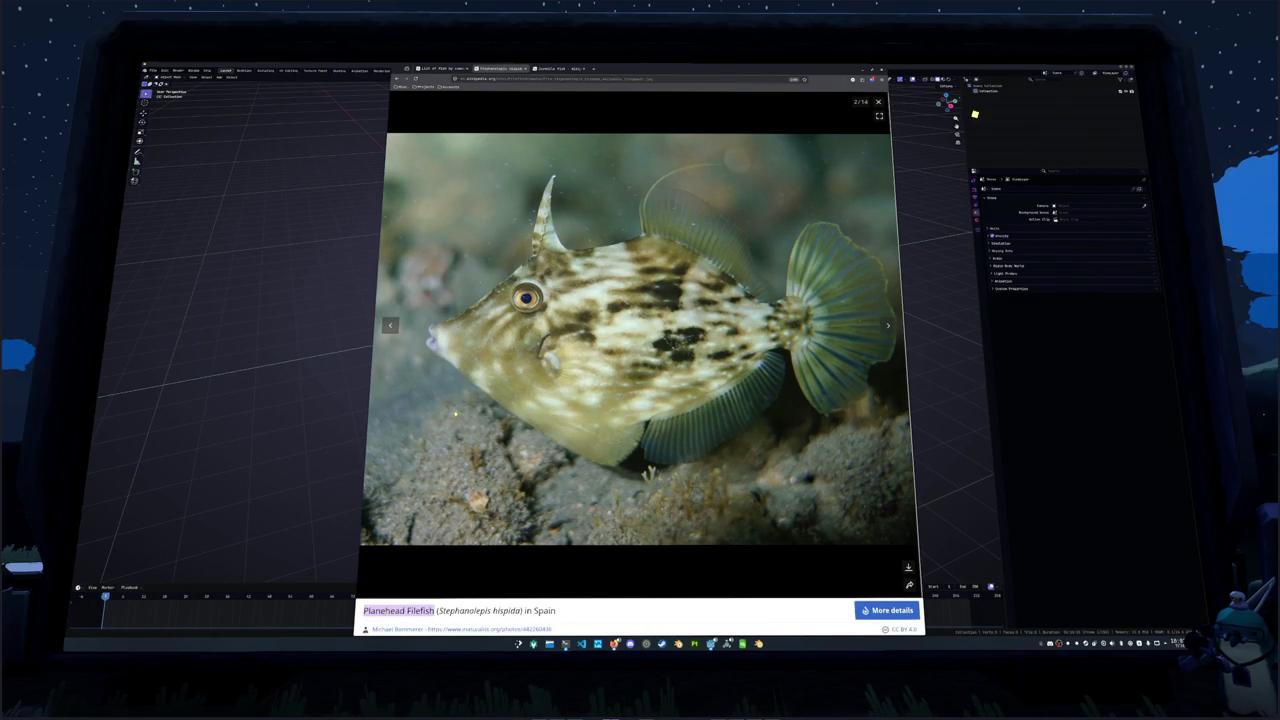
# Search Google Images for 'Planehead Filefish' using the caption text
pyautogui.rightClick(392, 610)
pyautogui.click(430, 549)
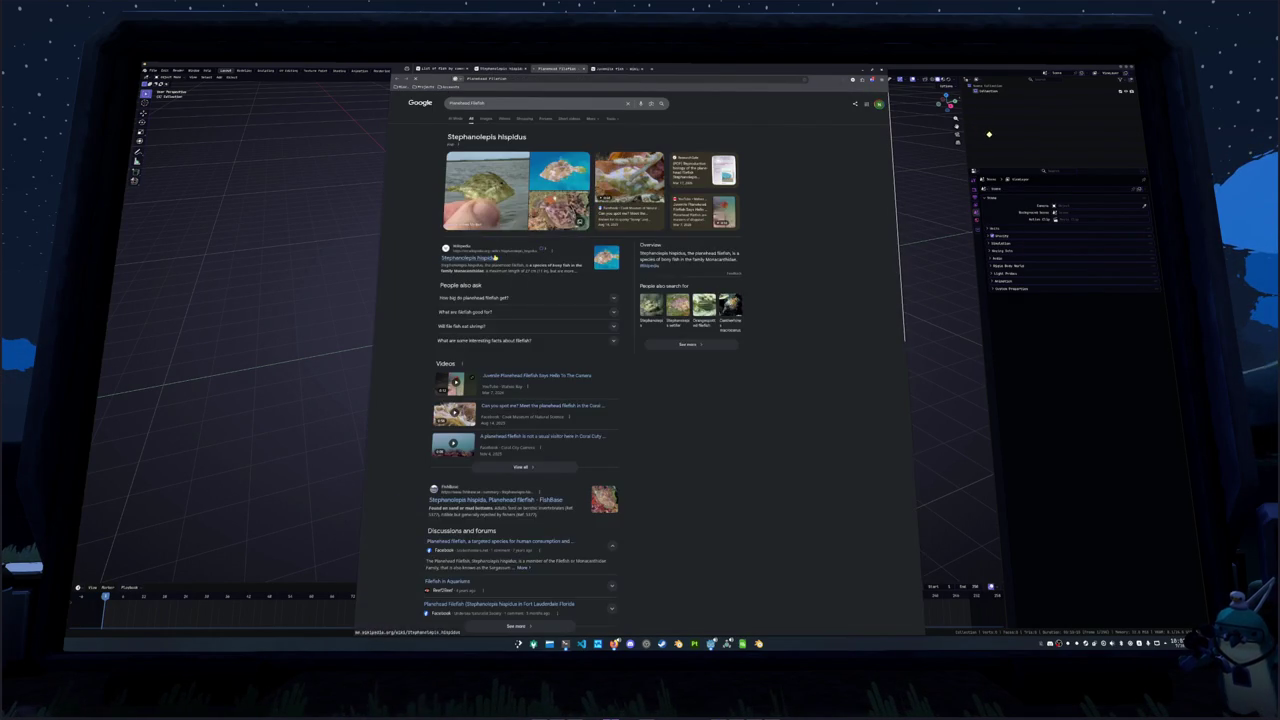
pyautogui.click(486, 118)
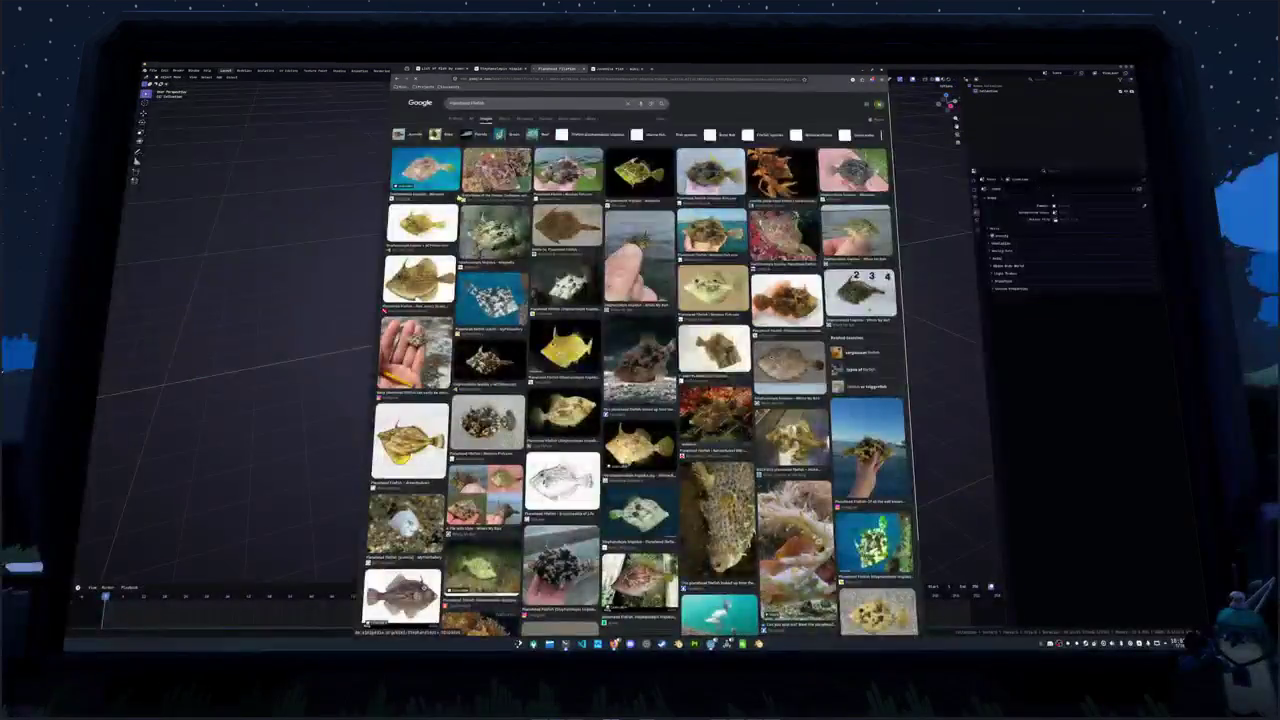
# Preview the hand-held and Mexican Fish.com filefish photos, scroll the results, then switch to Steam
pyautogui.click(640, 262)
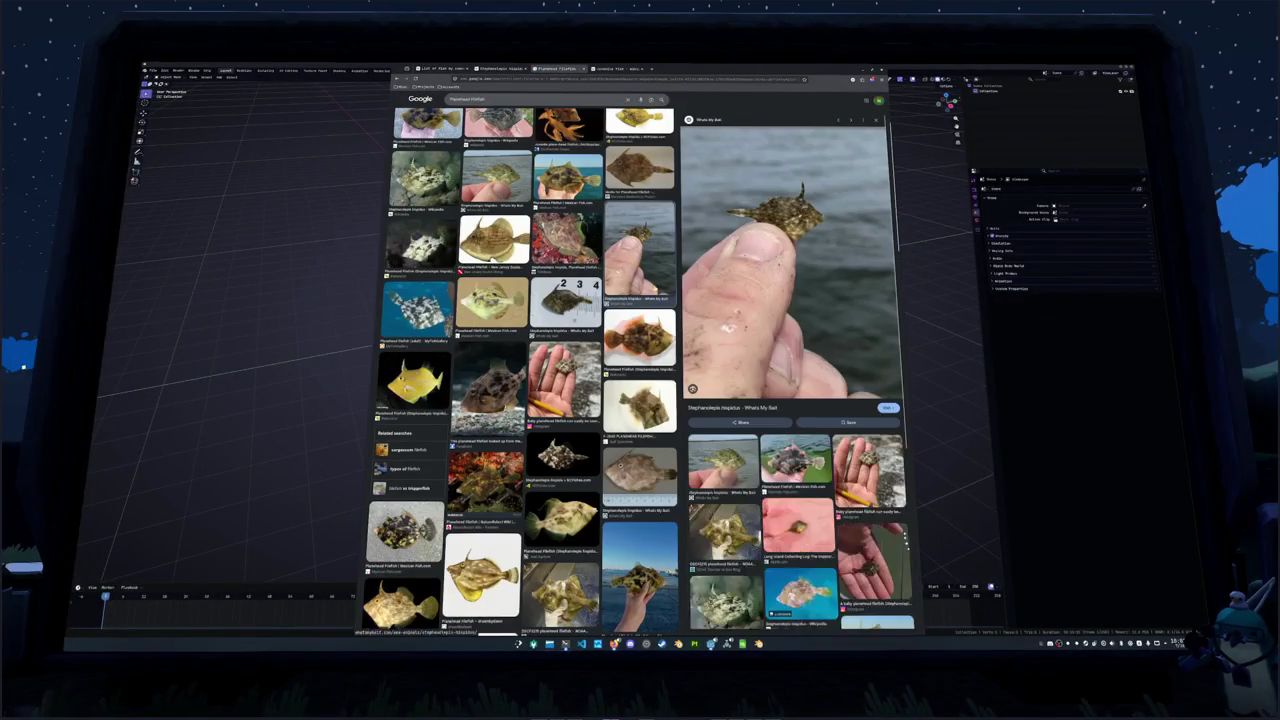
pyautogui.scroll(3, 650, 284)
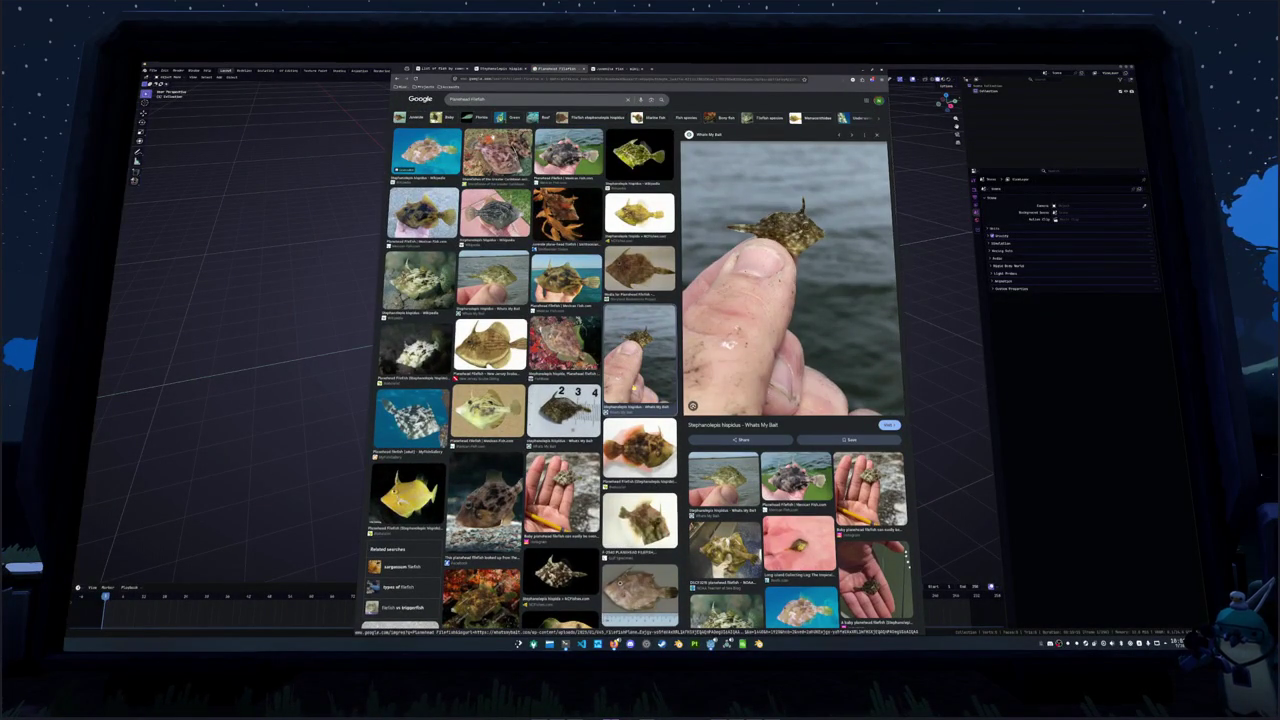
pyautogui.scroll(1, 640, 370)
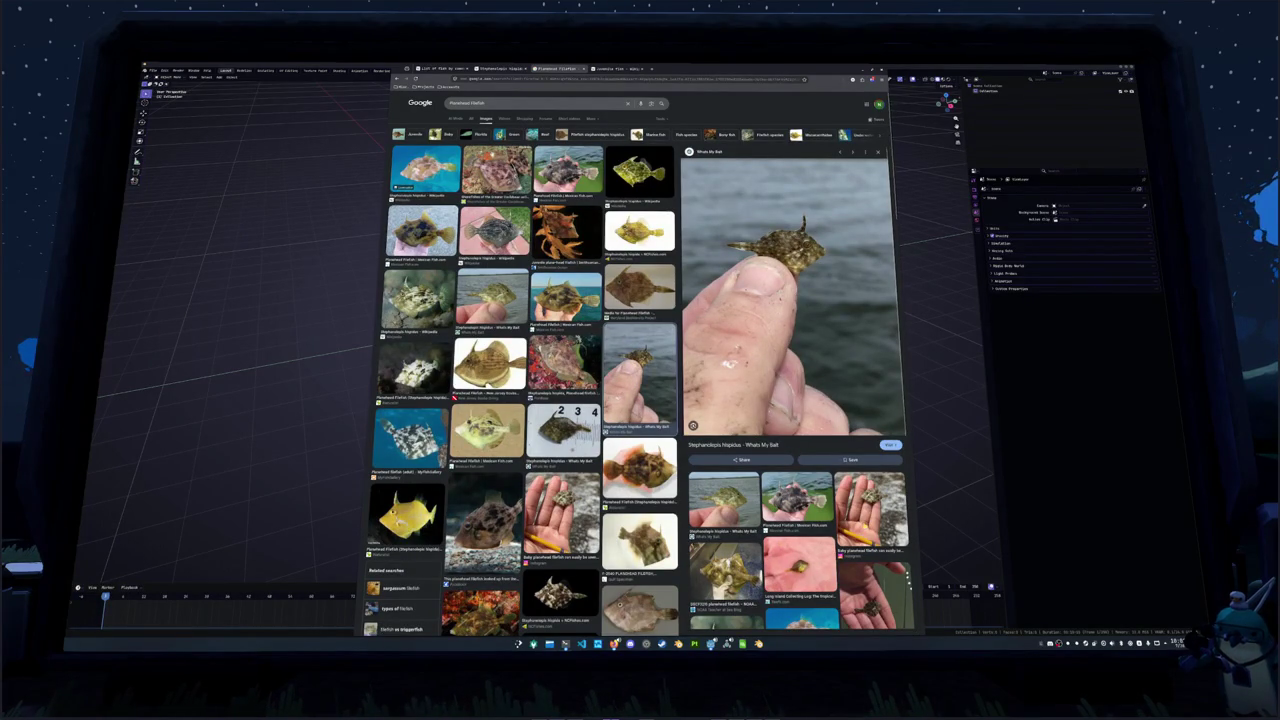
pyautogui.press('Escape')
pyautogui.press('Return')
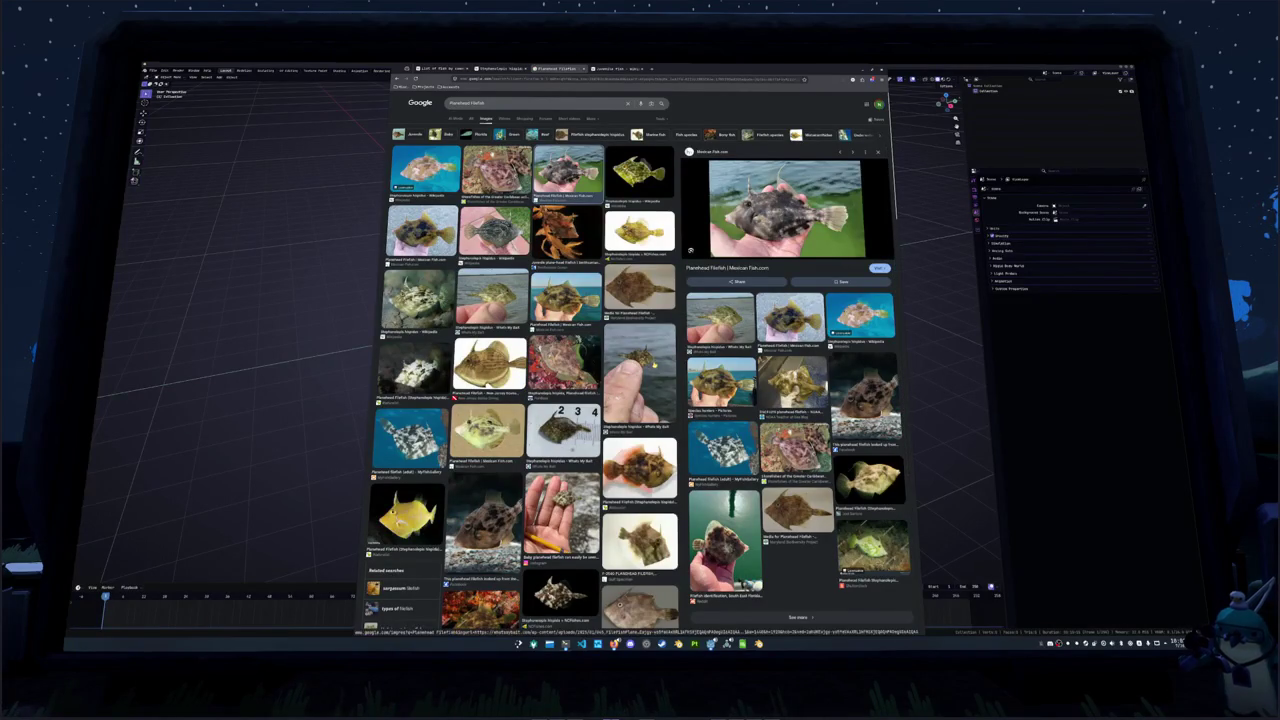
pyautogui.click(640, 375)
pyautogui.scroll(-5, 601, 370)
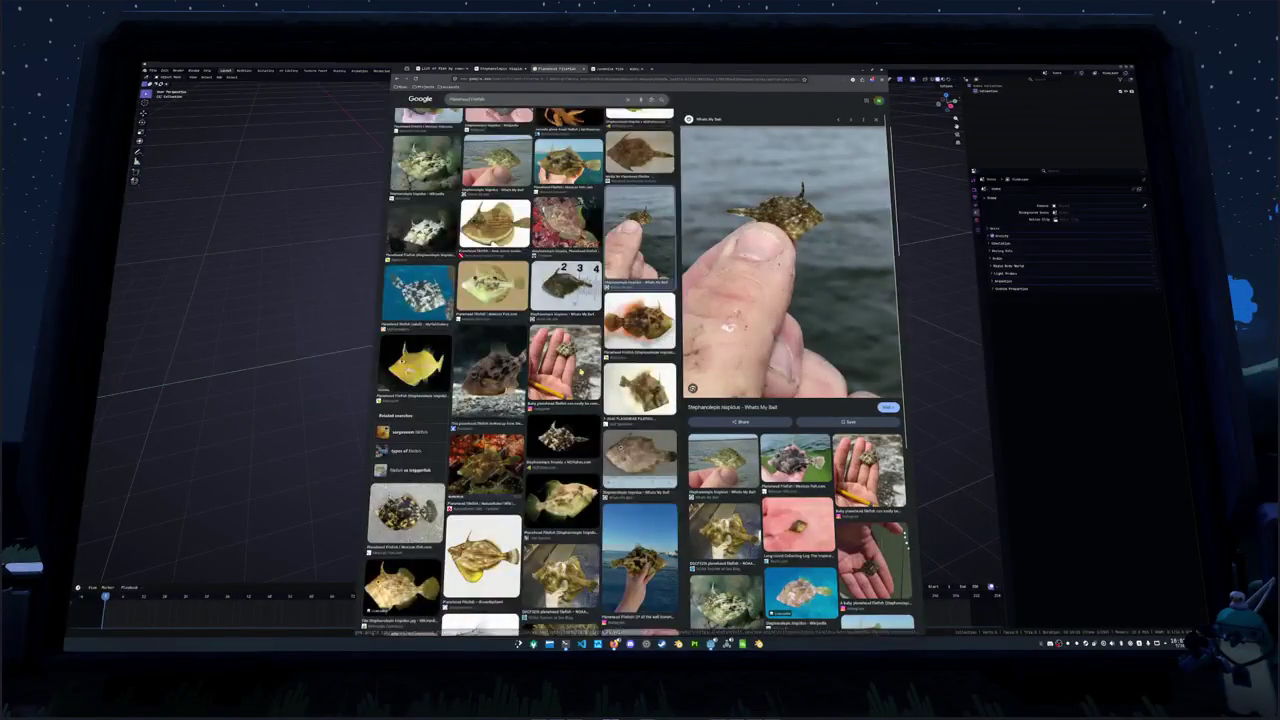
pyautogui.scroll(-5, 520, 370)
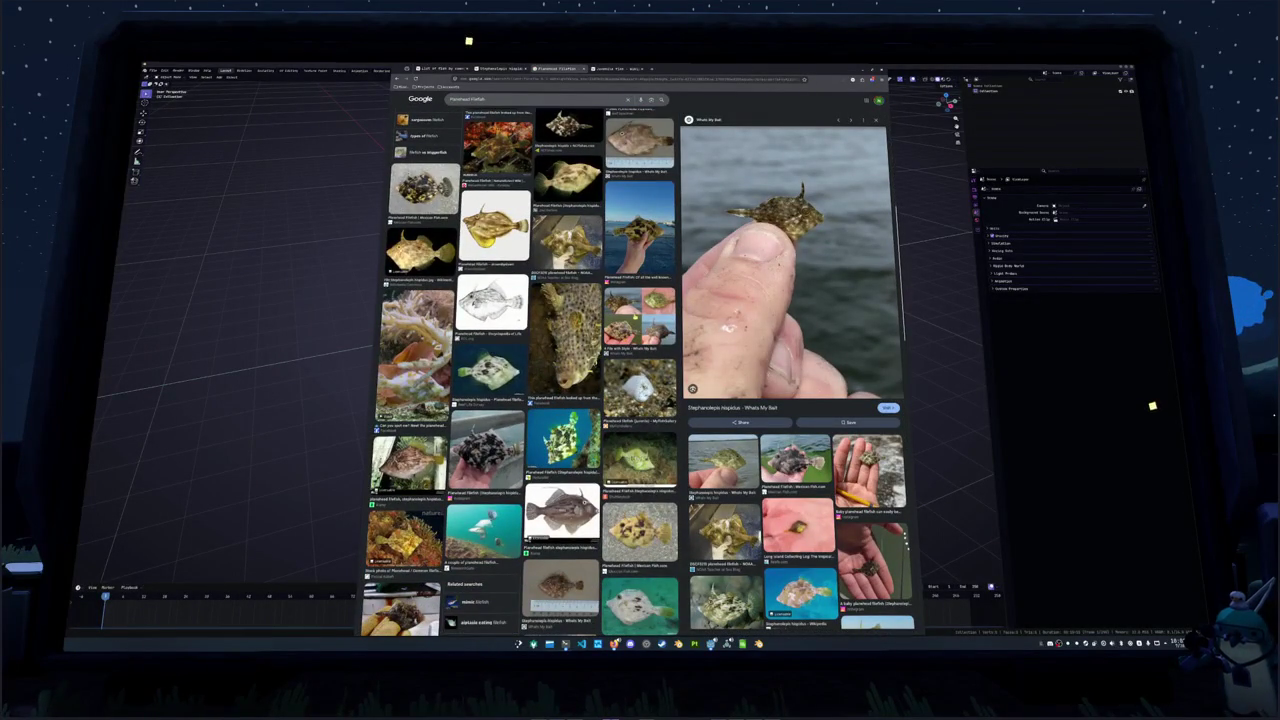
pyautogui.scroll(-4, 520, 370)
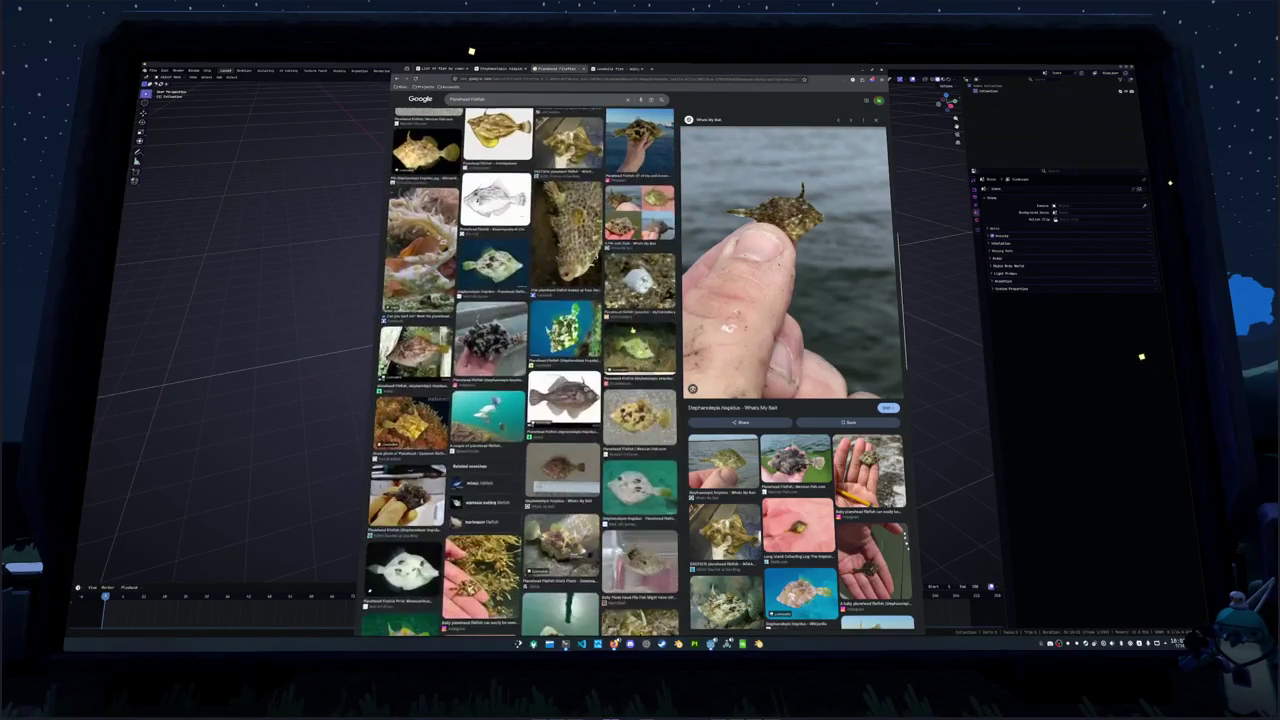
pyautogui.scroll(-5, 520, 370)
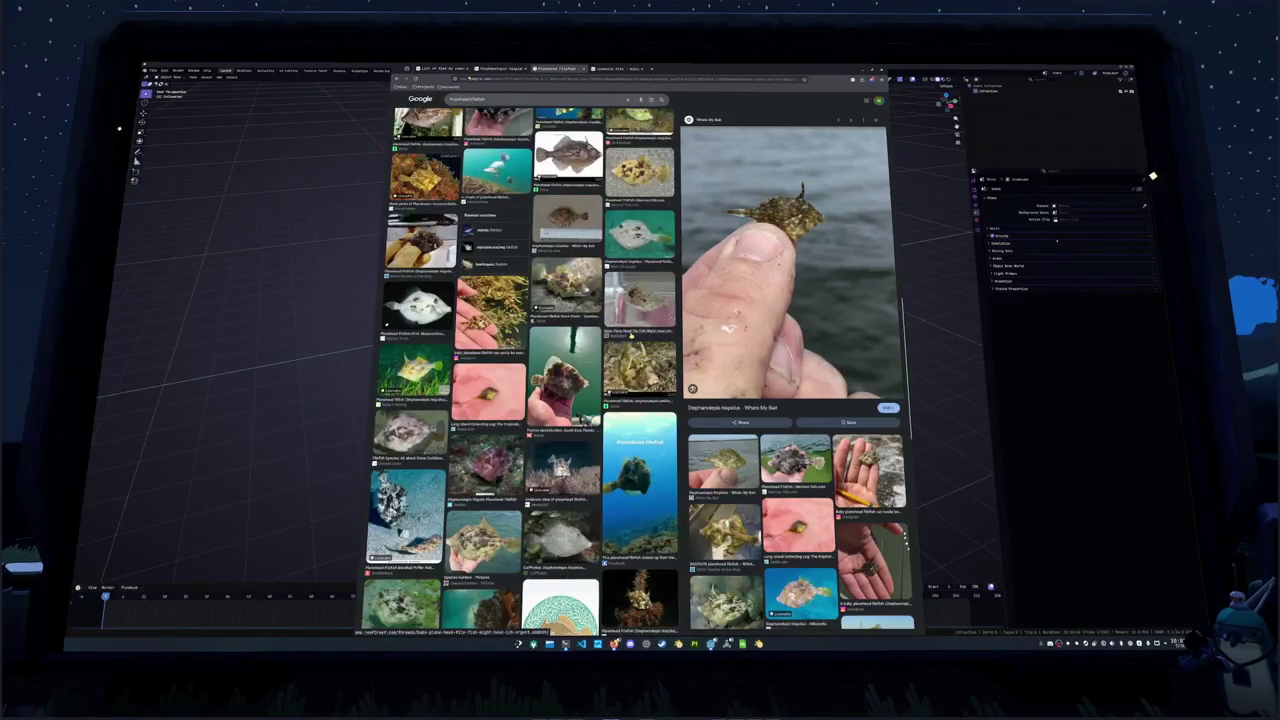
pyautogui.scroll(-1, 520, 370)
pyautogui.scroll(-1, 520, 370)
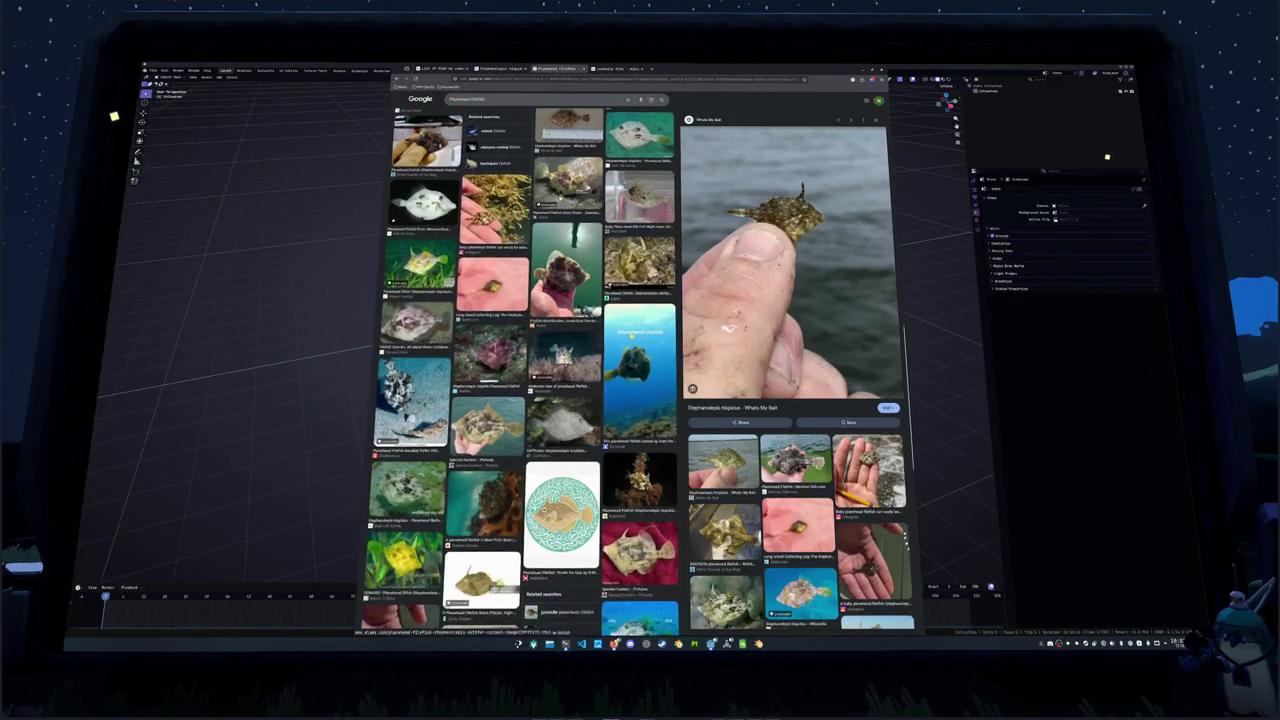
pyautogui.scroll(15, 520, 370)
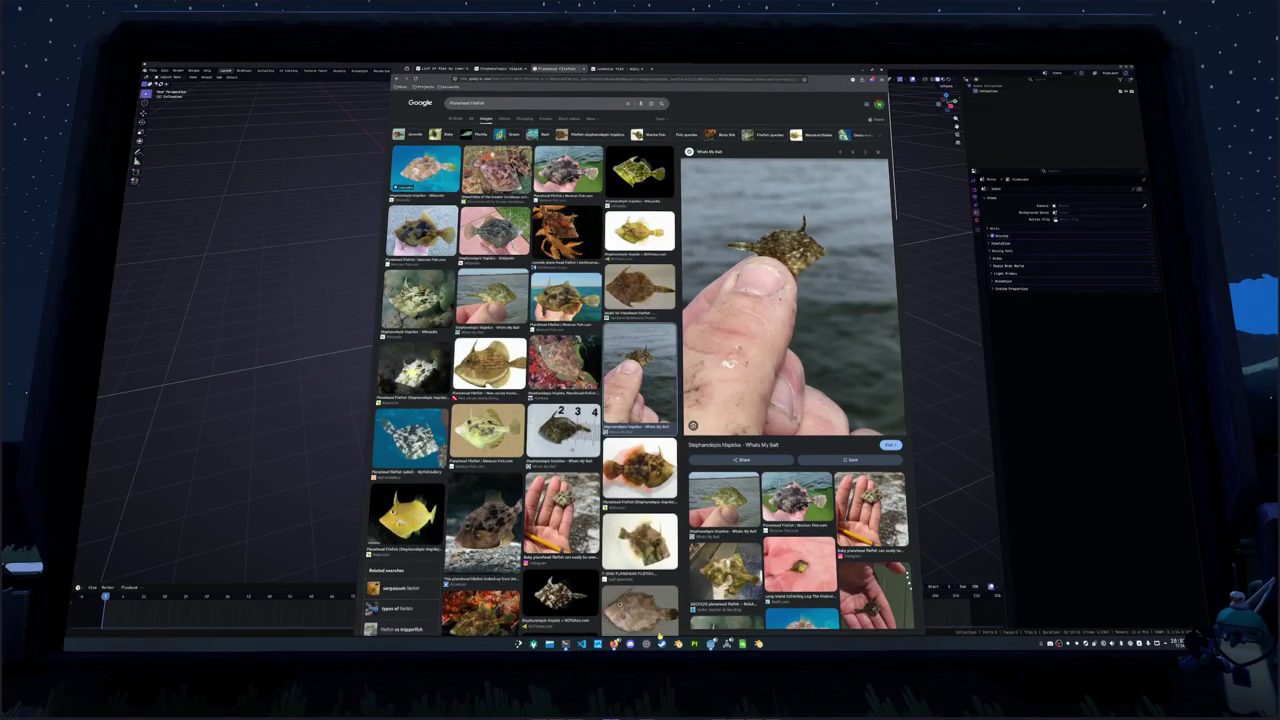
pyautogui.click(662, 643)
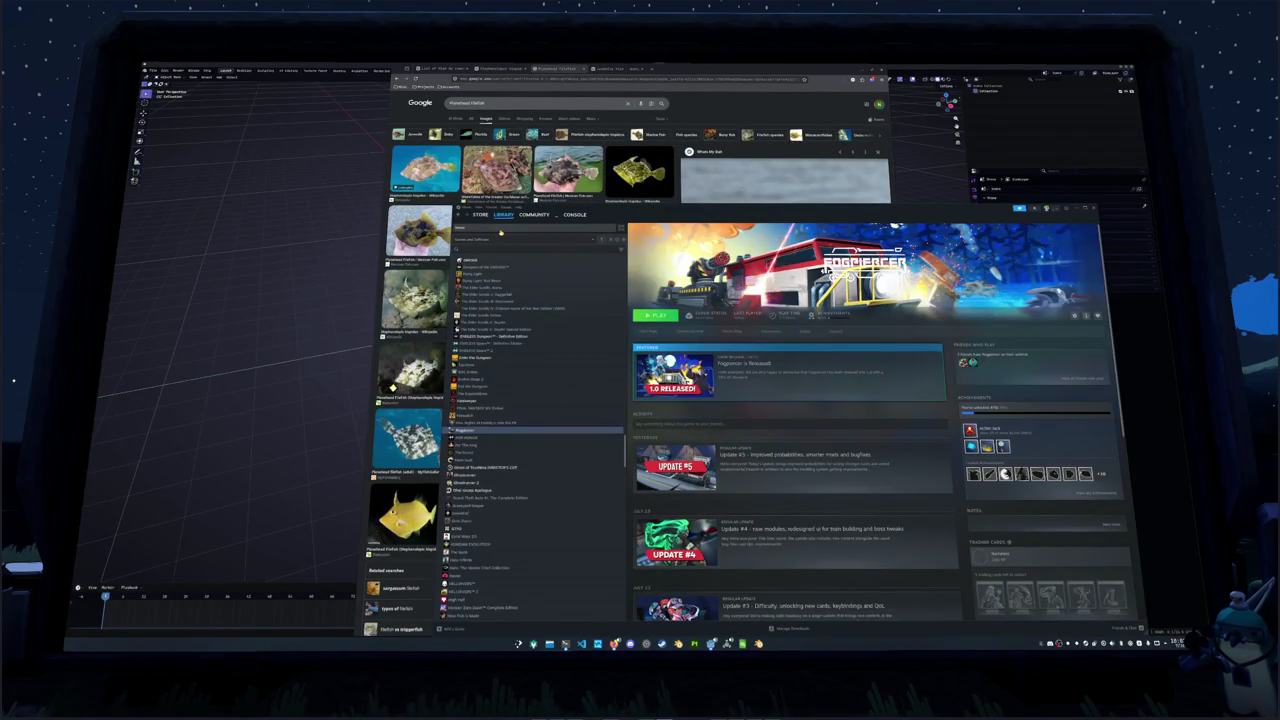
# Search the Steam library for 'deep' and launch Deep Rock Galactic
pyautogui.click(565, 229)
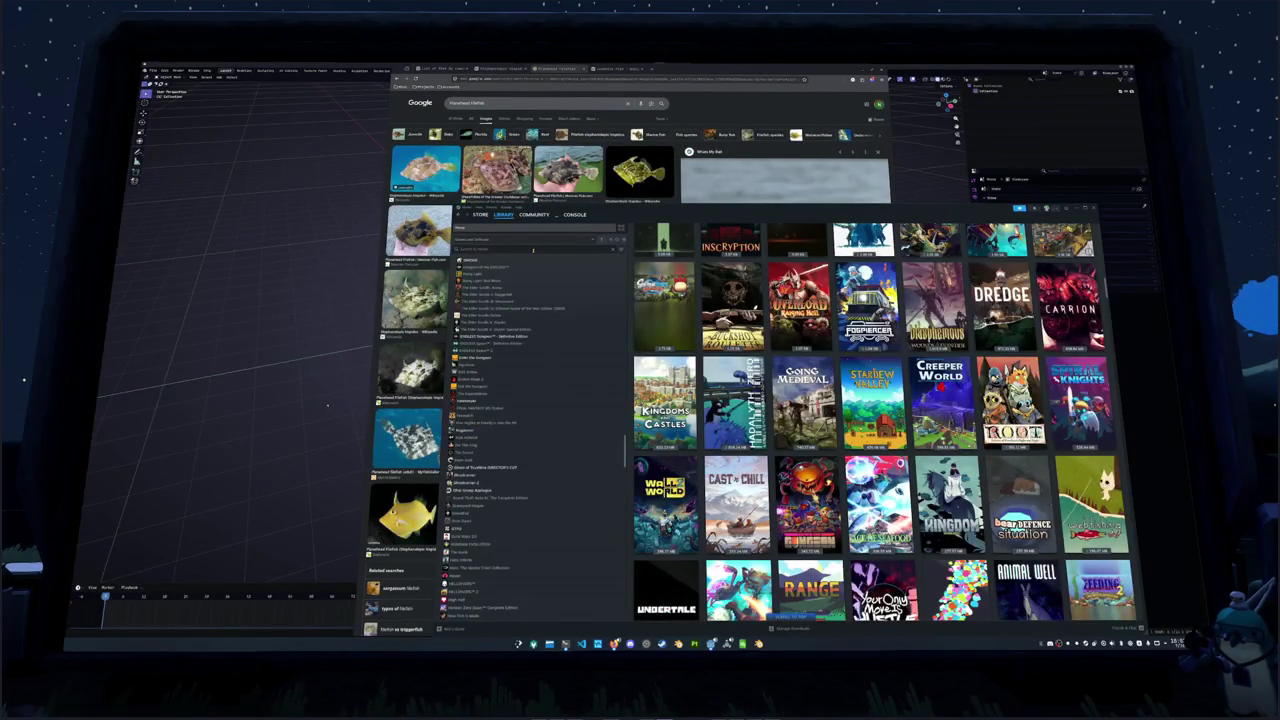
pyautogui.write('deep')
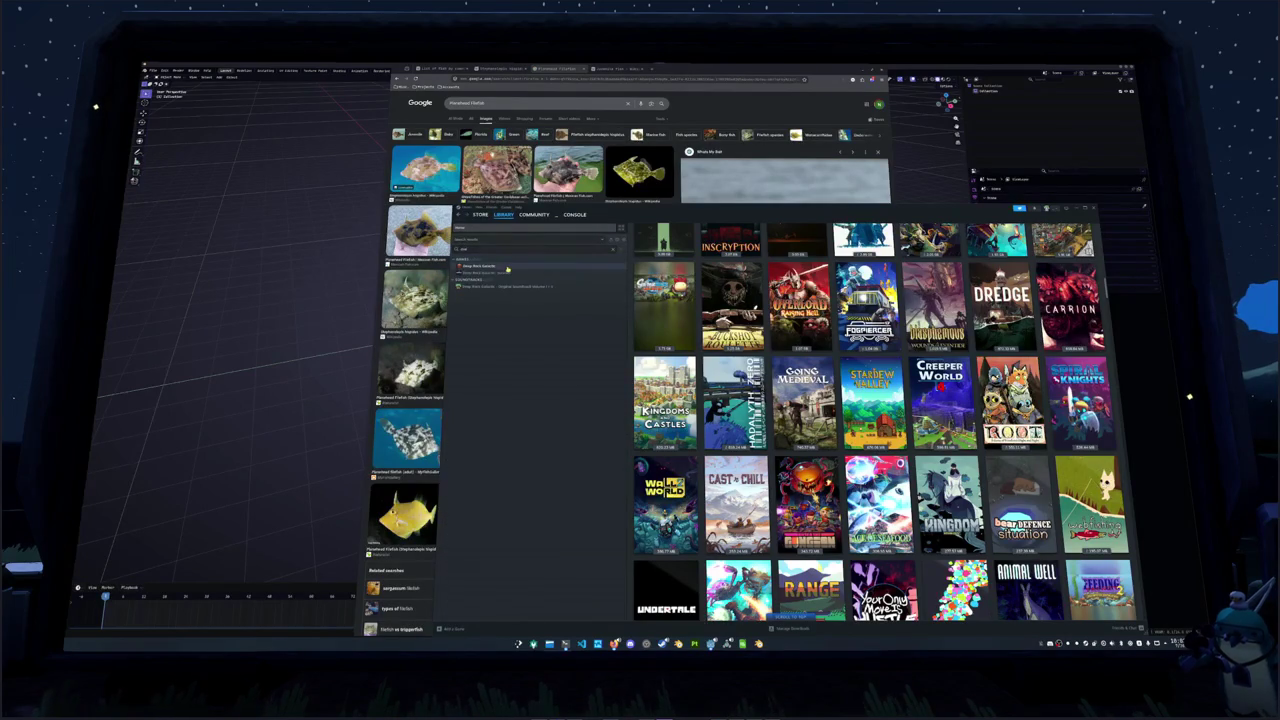
pyautogui.click(511, 266)
pyautogui.click(658, 315)
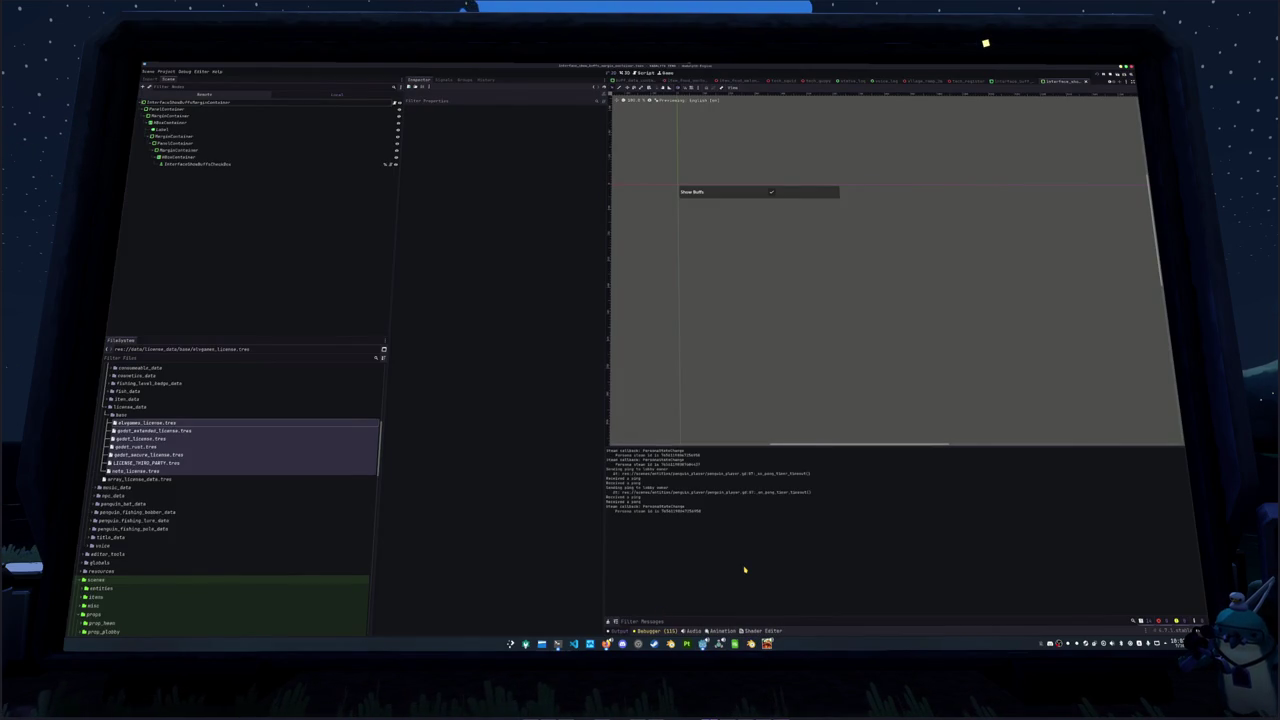
# Rerun the Godot project with F5 to get fresh output
pyautogui.press('F5')
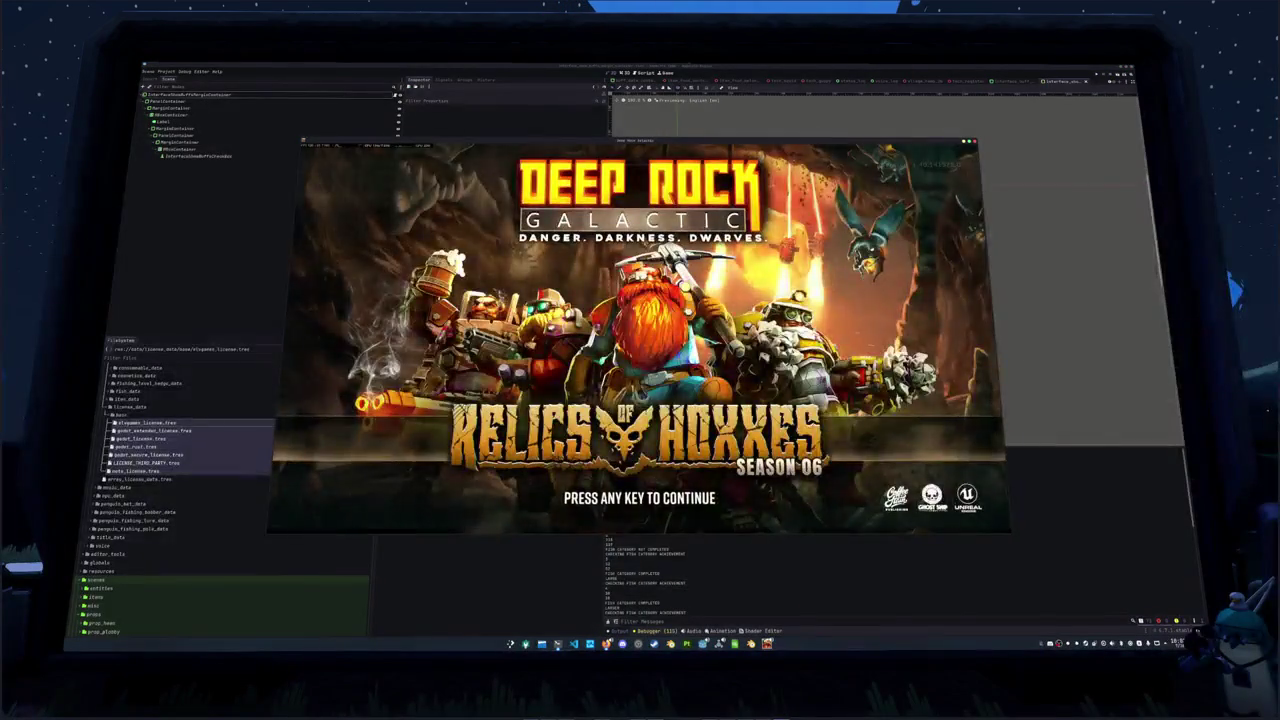
# Leave the title screen, open the mission map and select a Crystalline Caverns mission
pyautogui.click(650, 335)
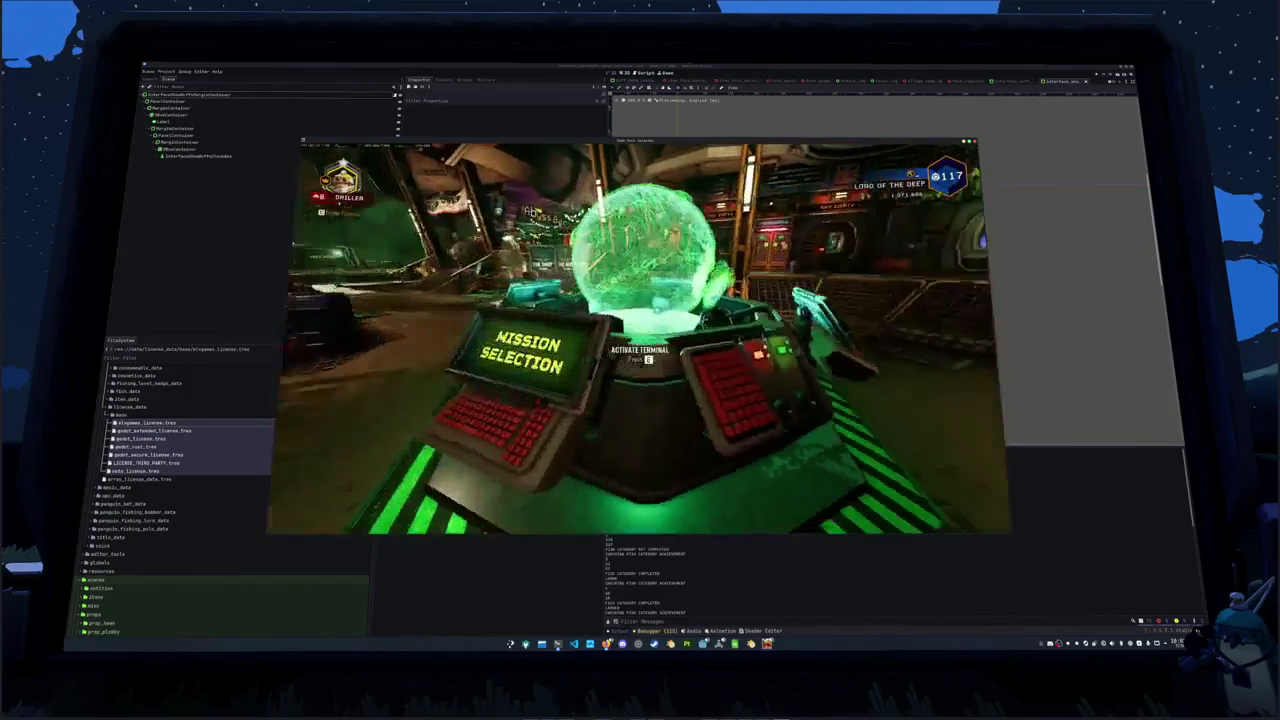
pyautogui.press('e')
pyautogui.click(686, 241)
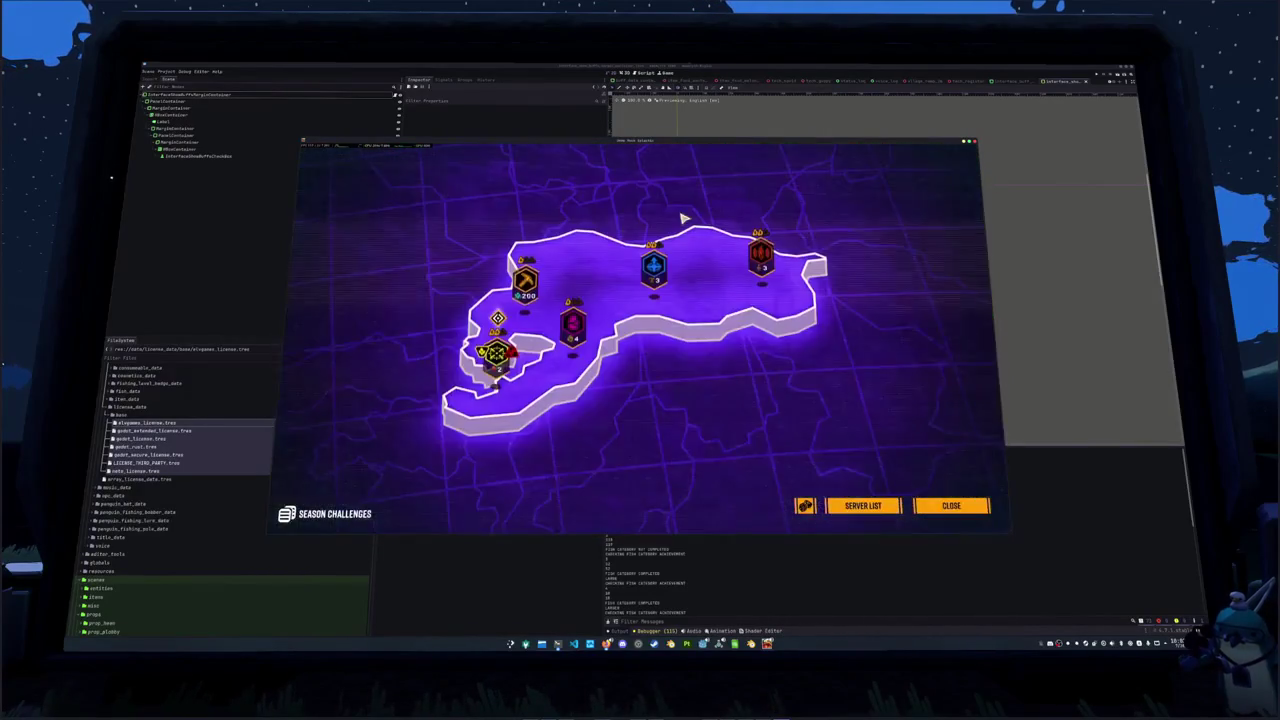
pyautogui.click(497, 352)
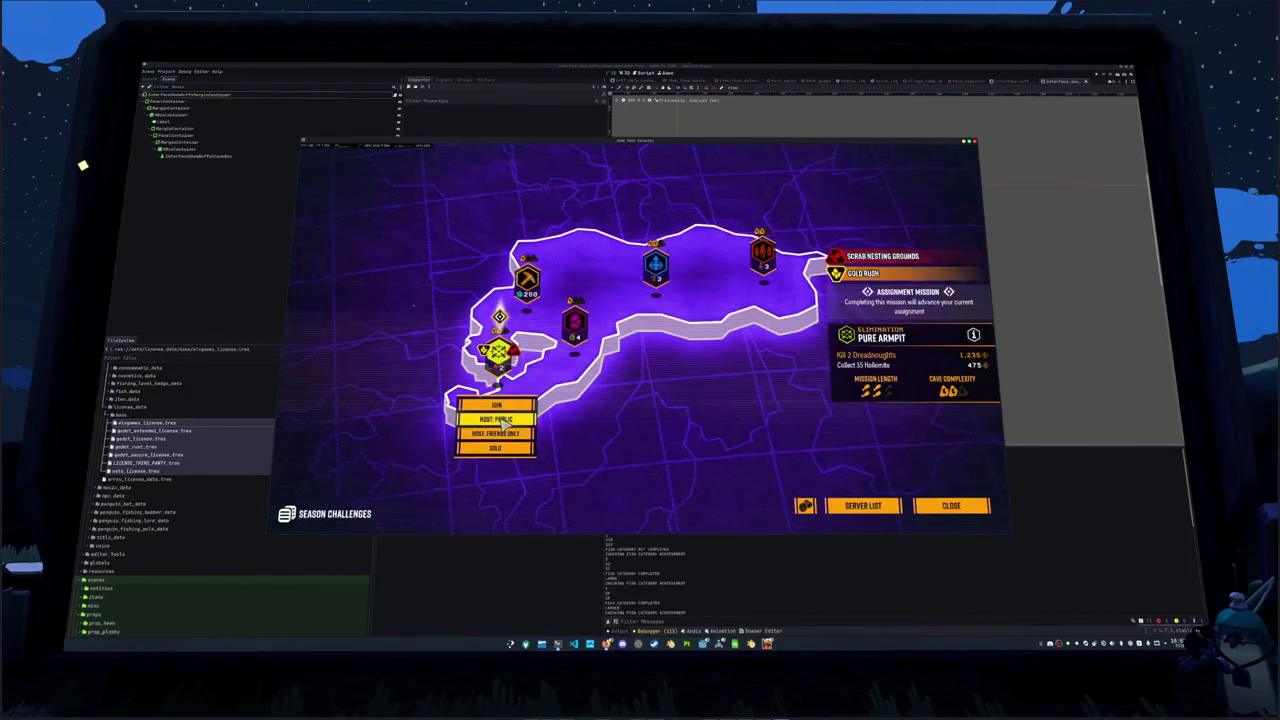
# Set the difficulty to Hazard 4 - Extreme and confirm the Pure Armpit mission
pyautogui.click(986, 430)
pyautogui.click(986, 430)
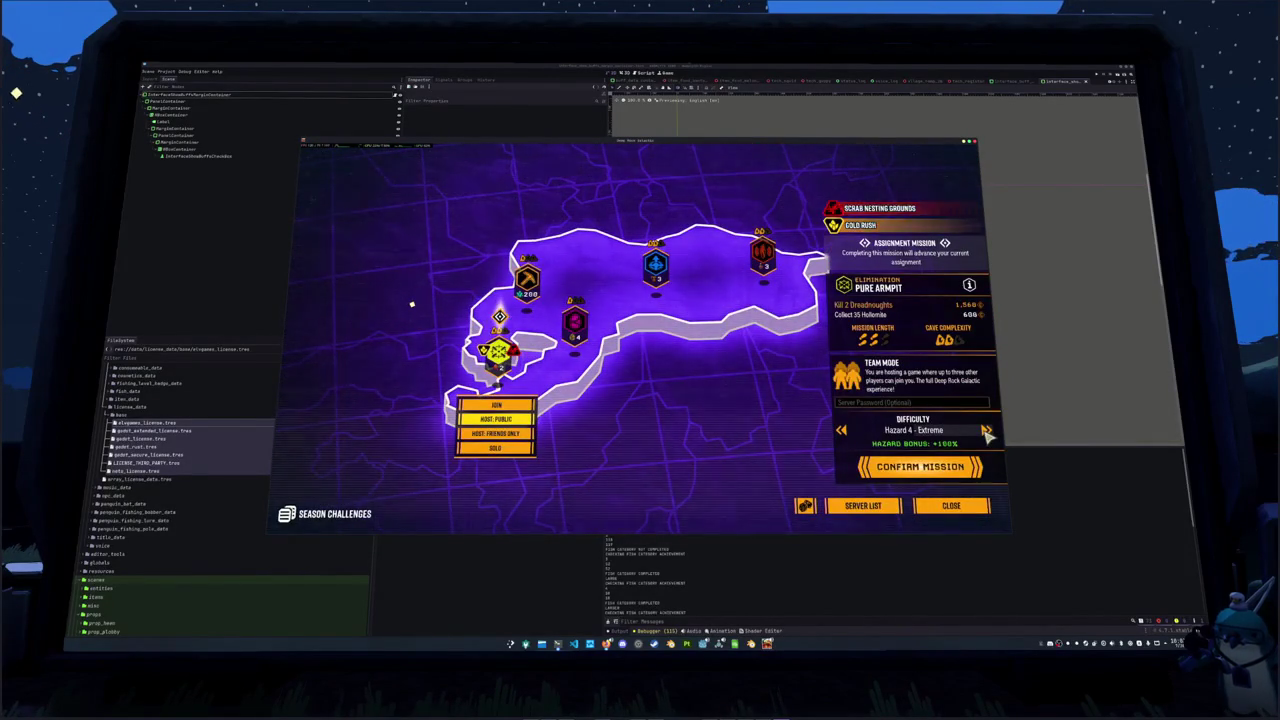
pyautogui.click(986, 430)
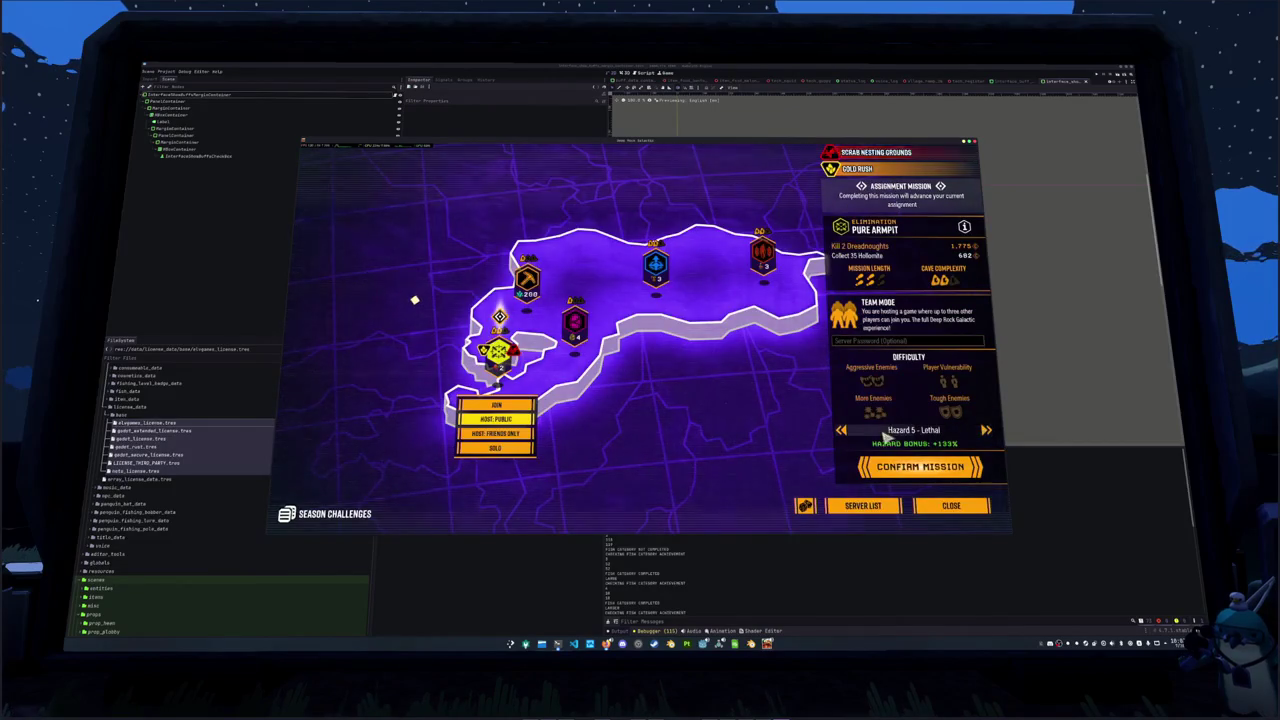
pyautogui.click(841, 430)
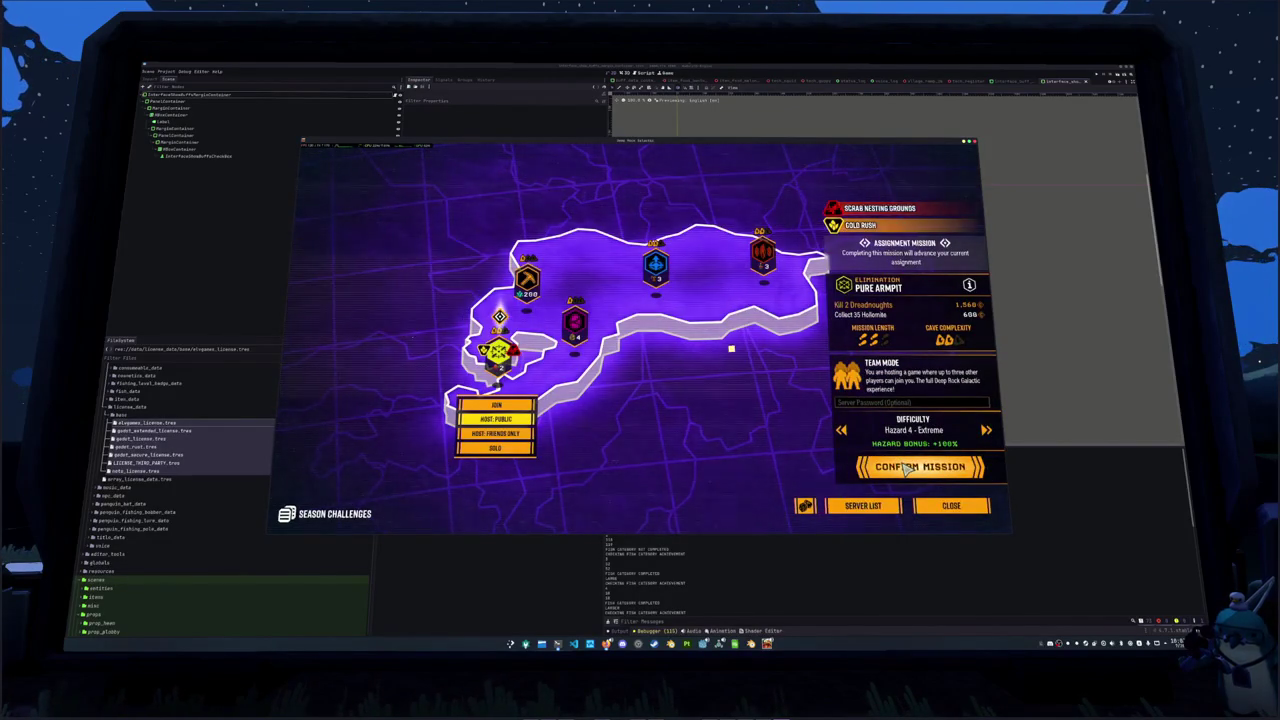
pyautogui.click(906, 468)
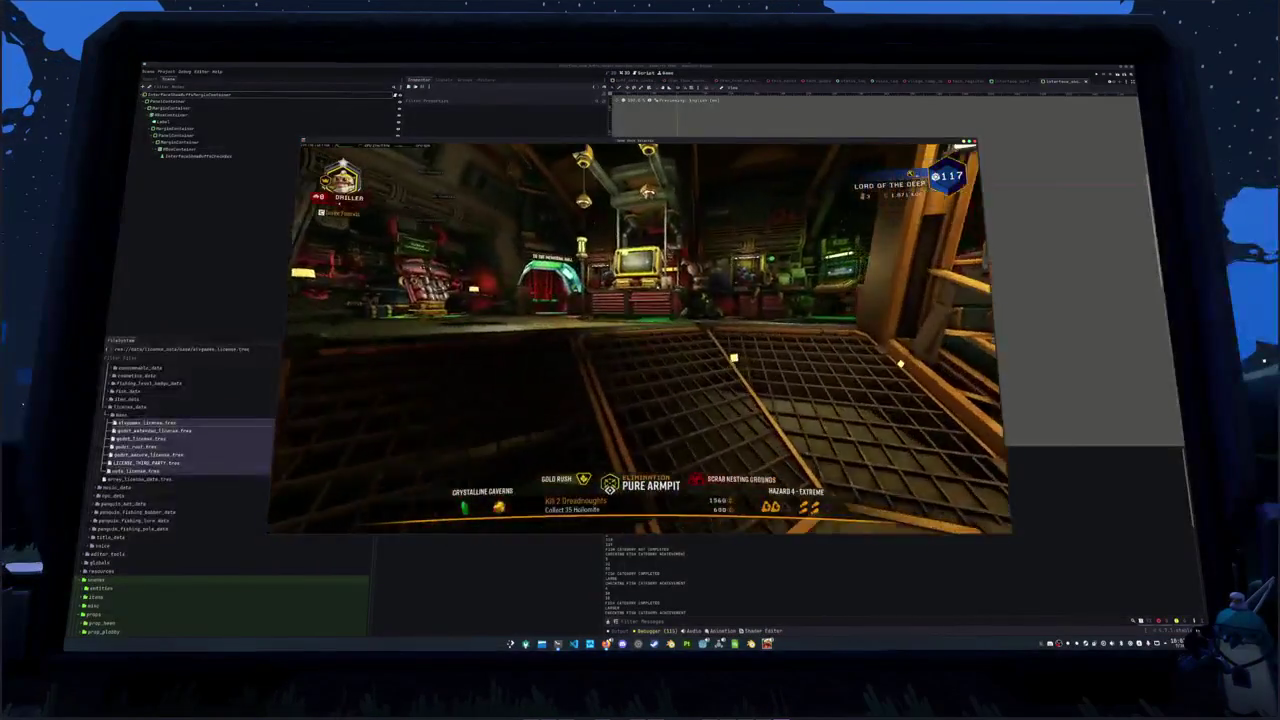
# Give the Cryo Cannon the red/black skin and white and grey paint
pyautogui.press('e')
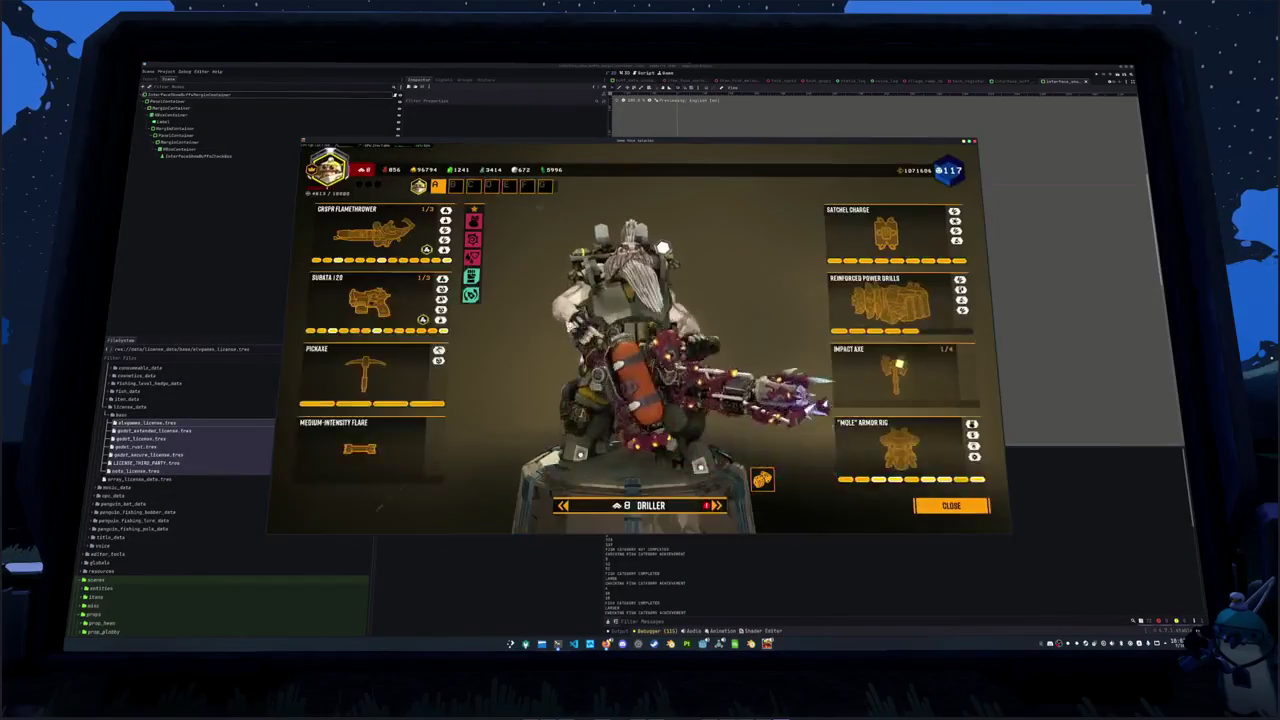
pyautogui.click(365, 245)
pyautogui.click(537, 212)
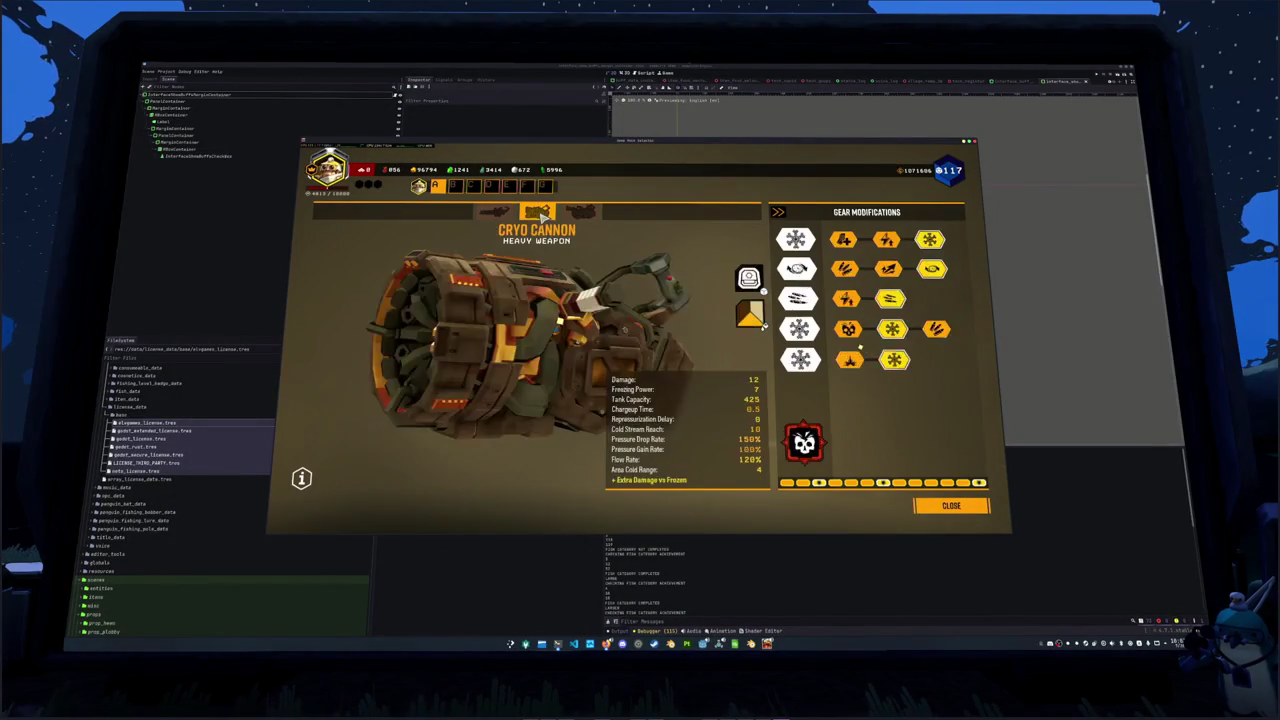
pyautogui.click(749, 278)
pyautogui.click(686, 306)
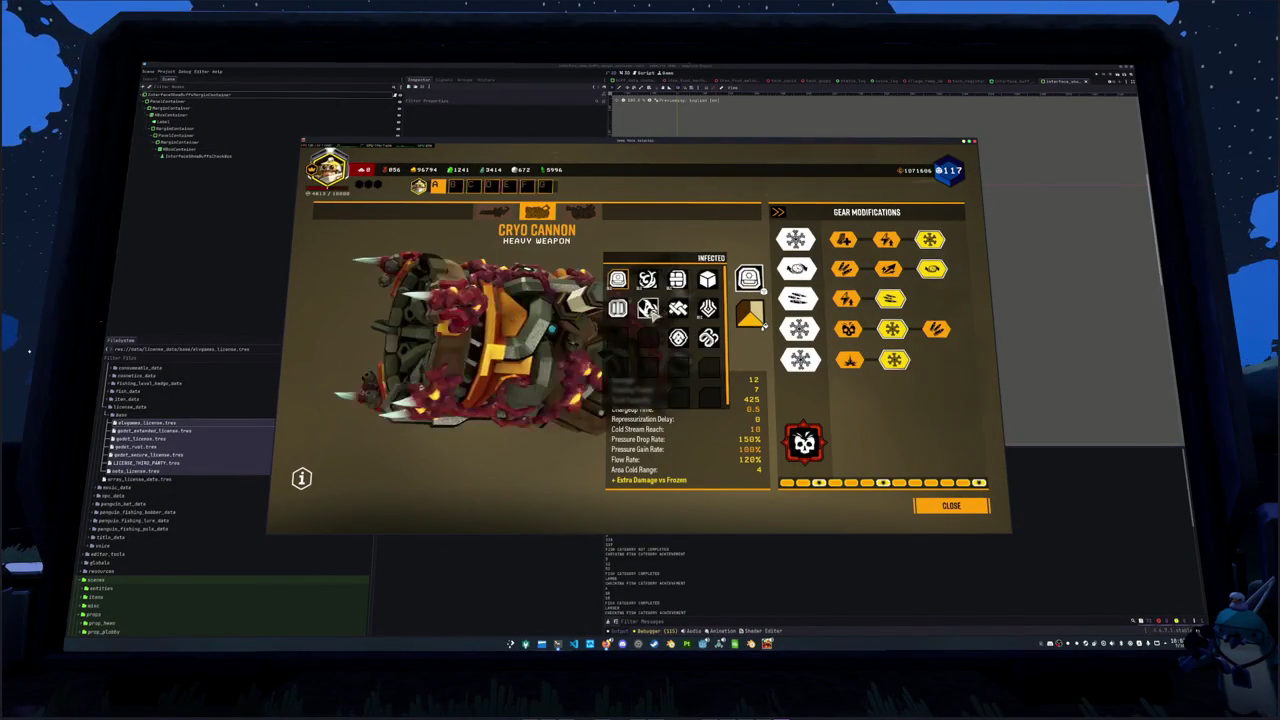
pyautogui.click(749, 315)
pyautogui.click(740, 378)
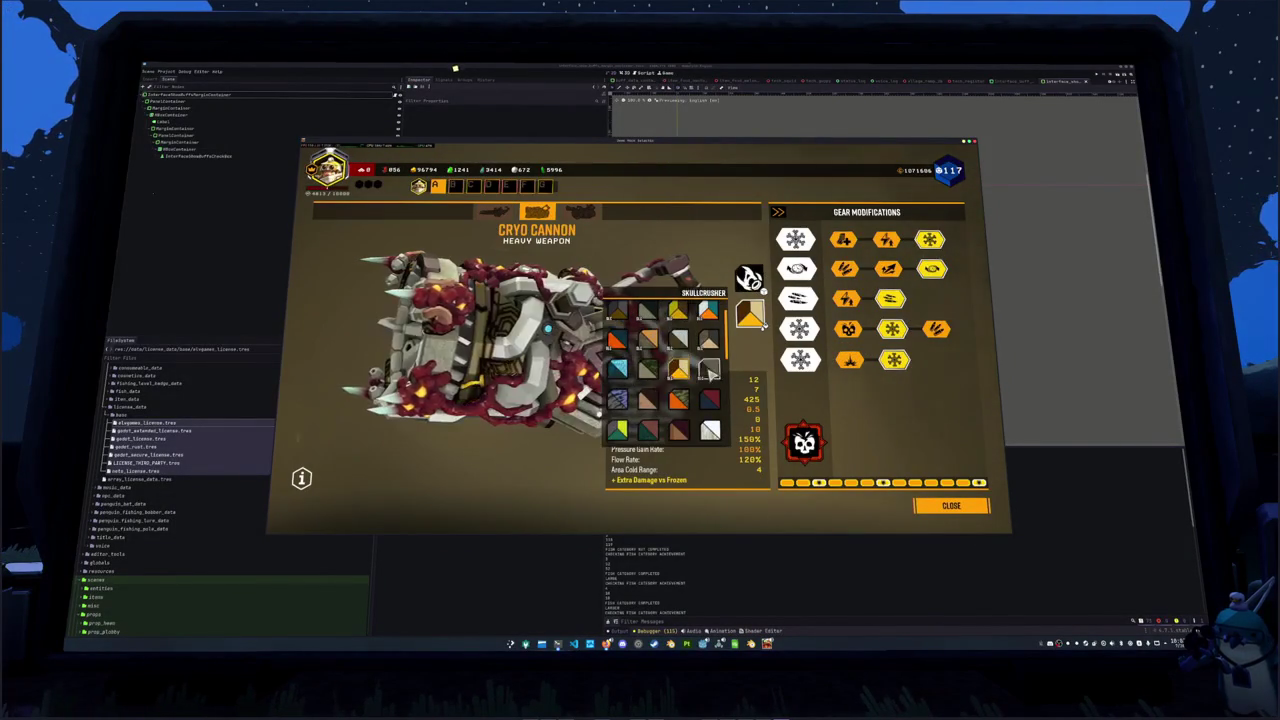
# Paint the Corrosive Sludge Pump white and grey, then back out of the loadout
pyautogui.moveTo(806, 446)
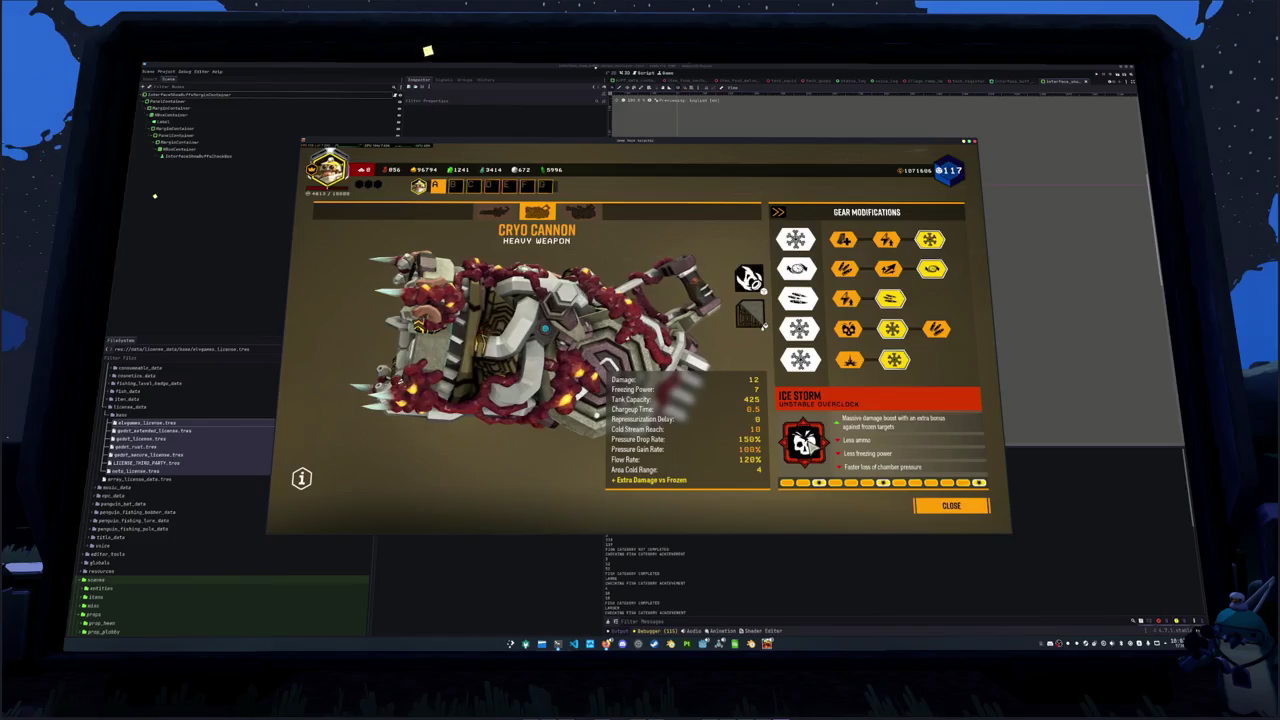
pyautogui.press('e')
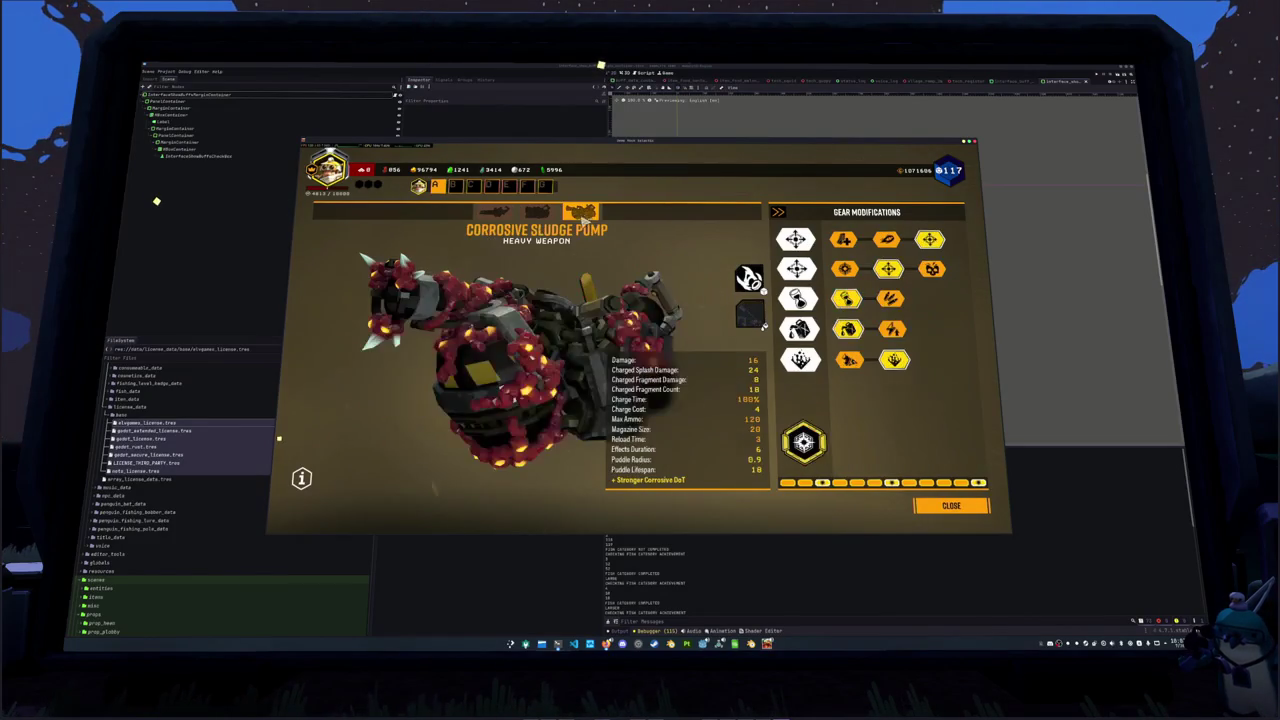
pyautogui.click(749, 315)
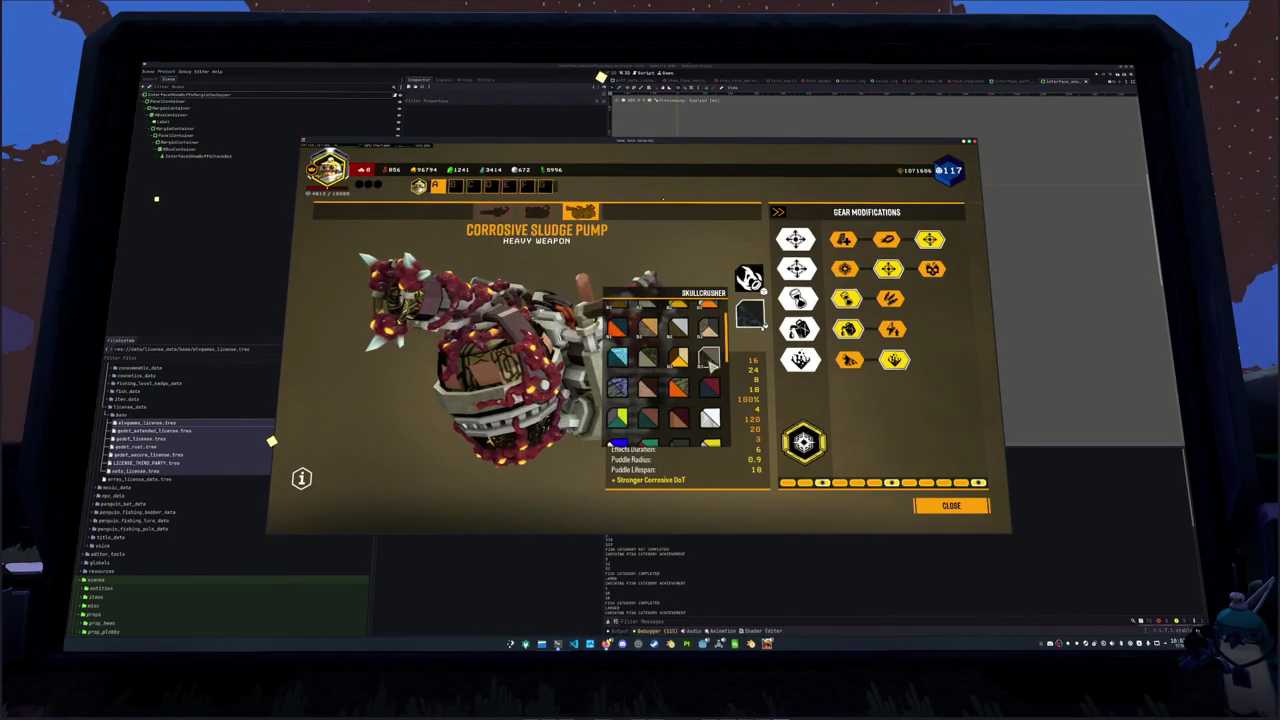
pyautogui.click(740, 380)
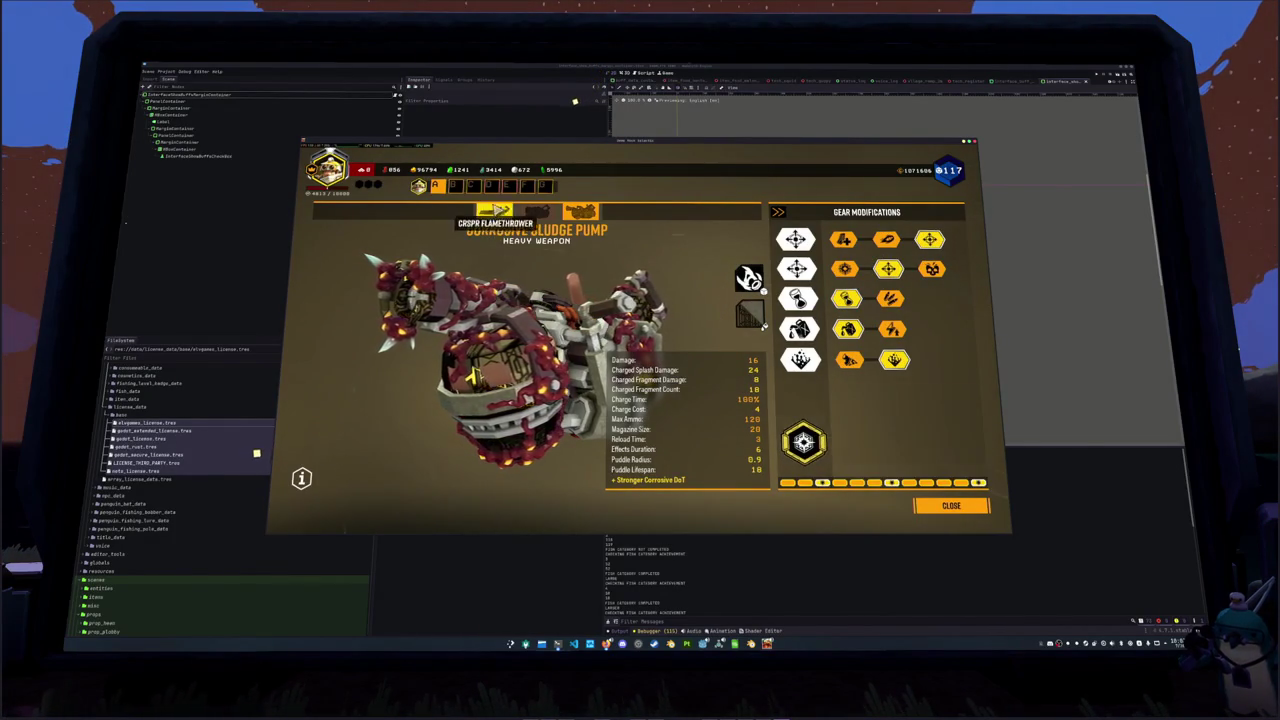
pyautogui.click(492, 213)
pyautogui.press('Escape')
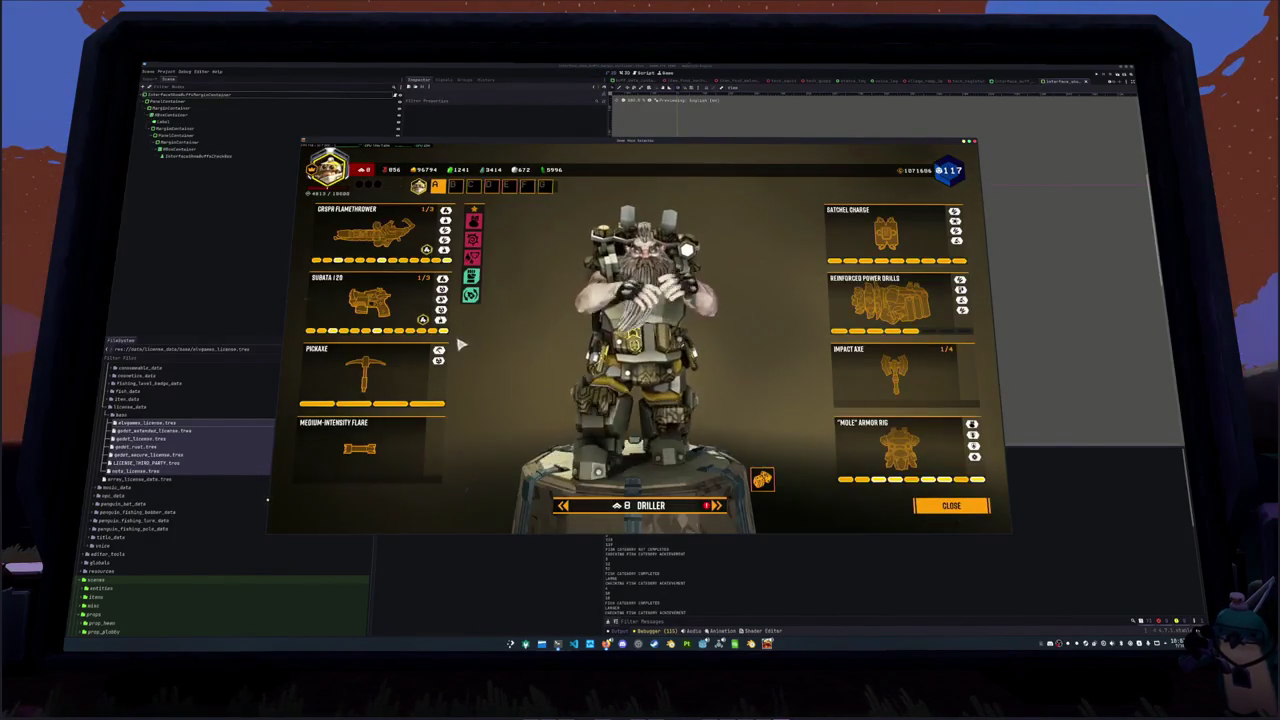
pyautogui.press('Escape')
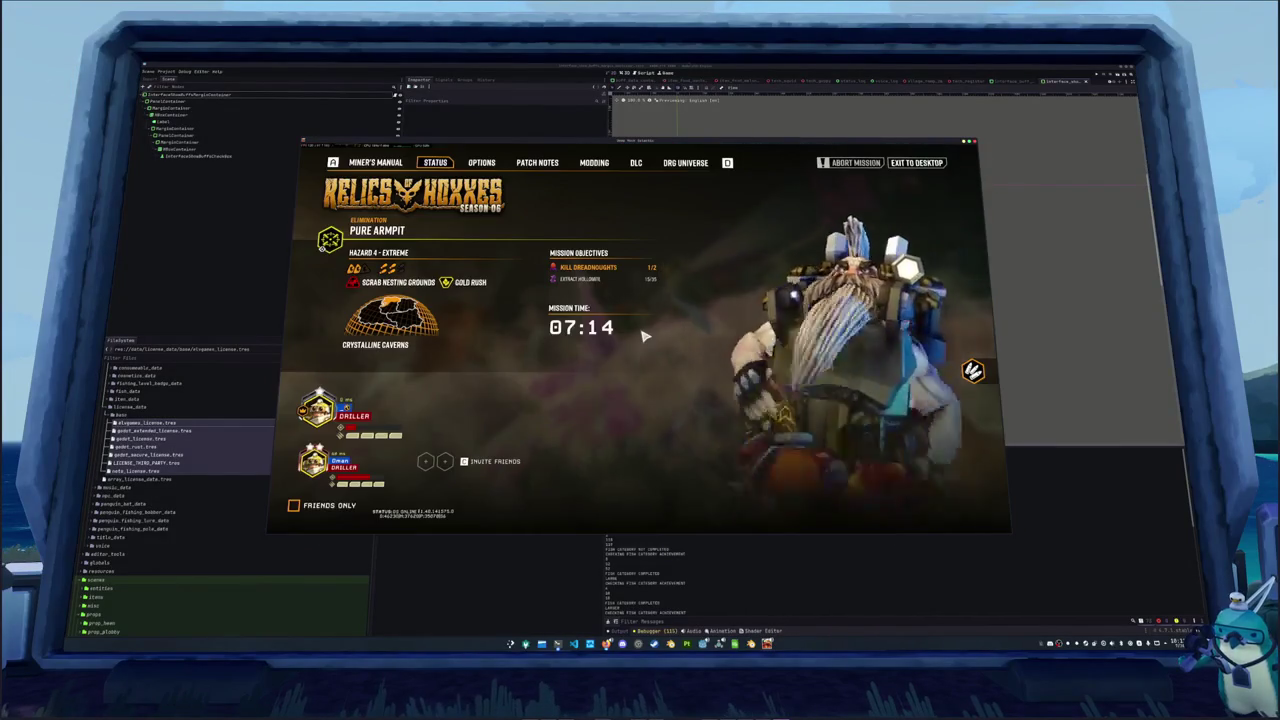
# View the Pure Armpit status screen showing 1 of 2 Dreadnoughts killed
pyautogui.moveTo(362, 497)
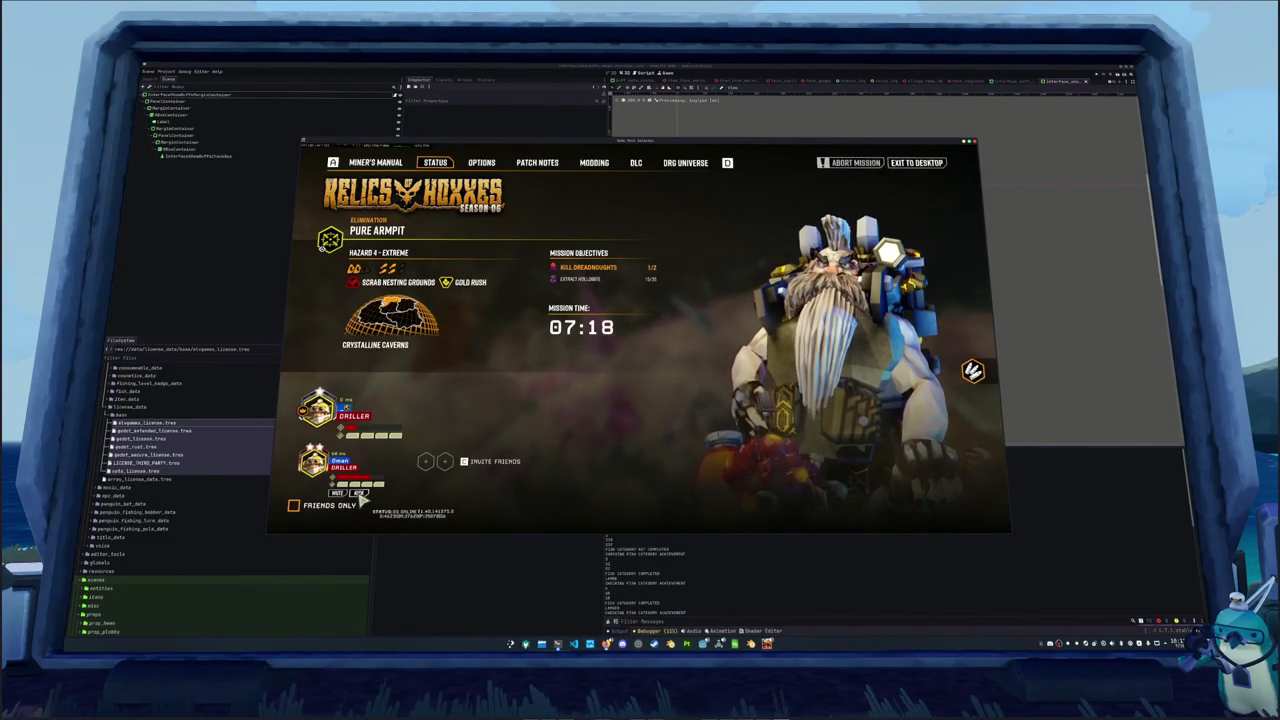
# Resume play, cycle through the flamethrower and drills, and raise the terrain scanner map
pyautogui.press('Escape')
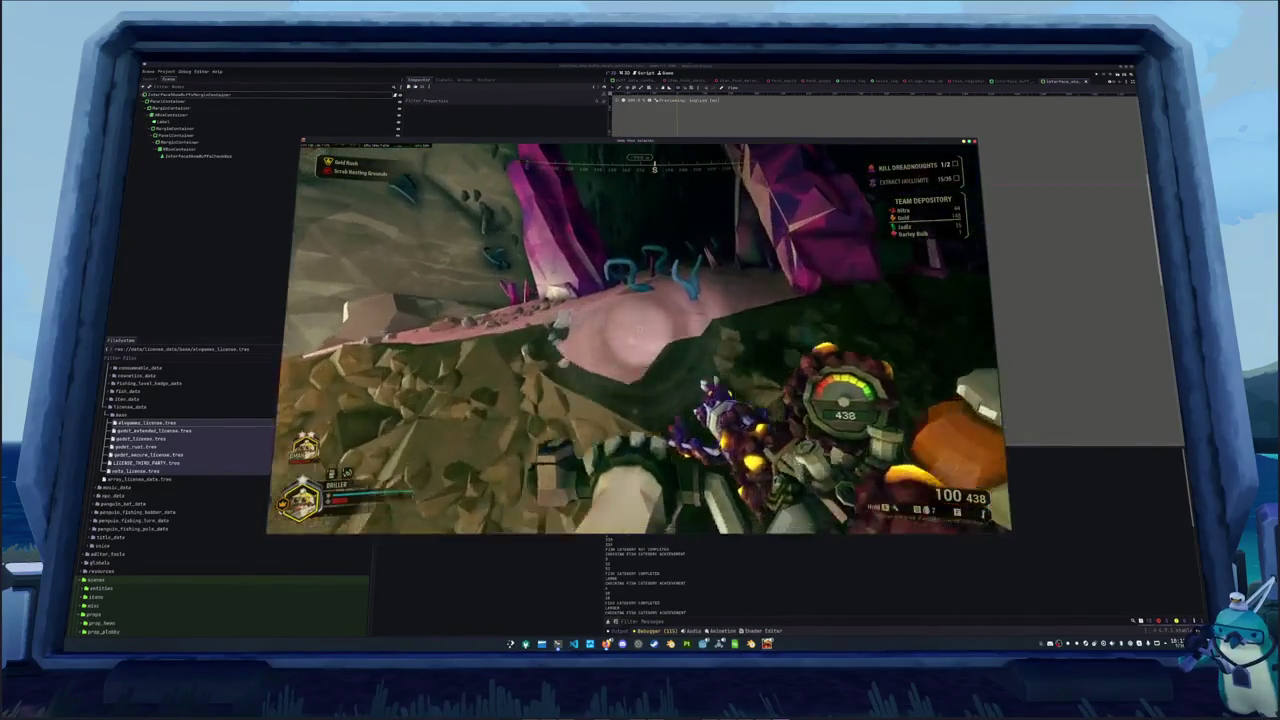
pyautogui.press('Tab')
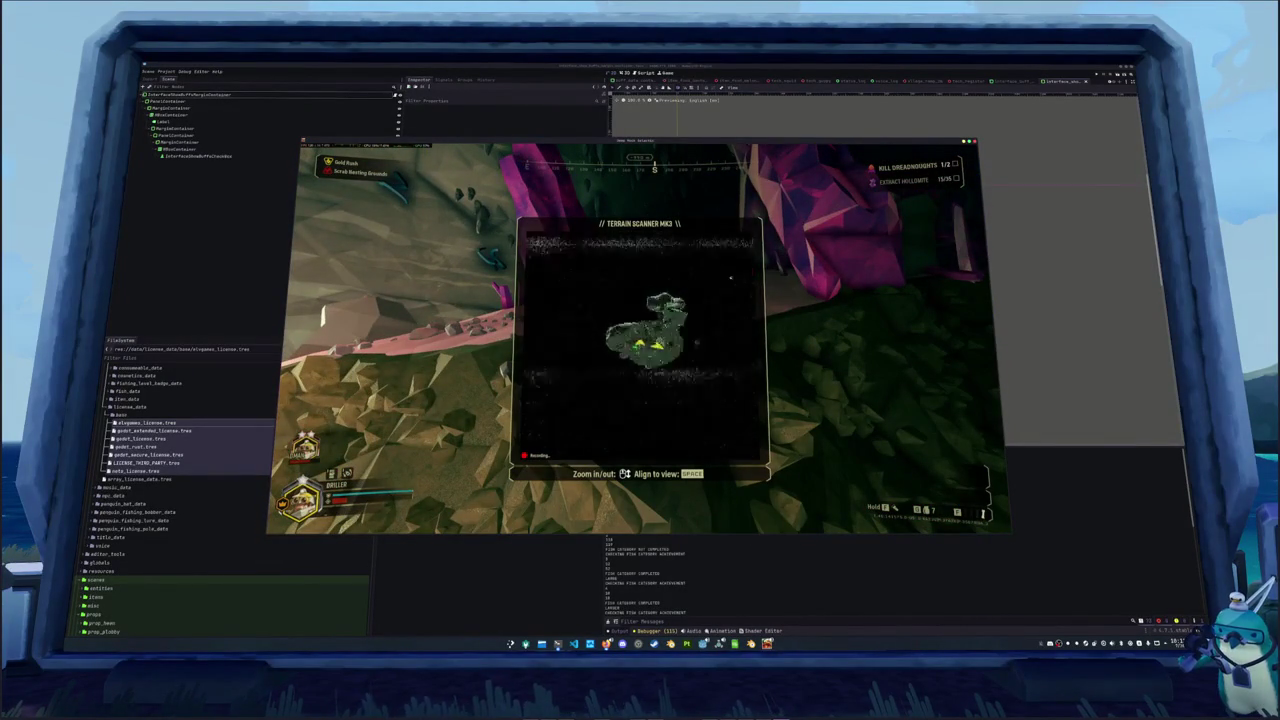
pyautogui.press('1')
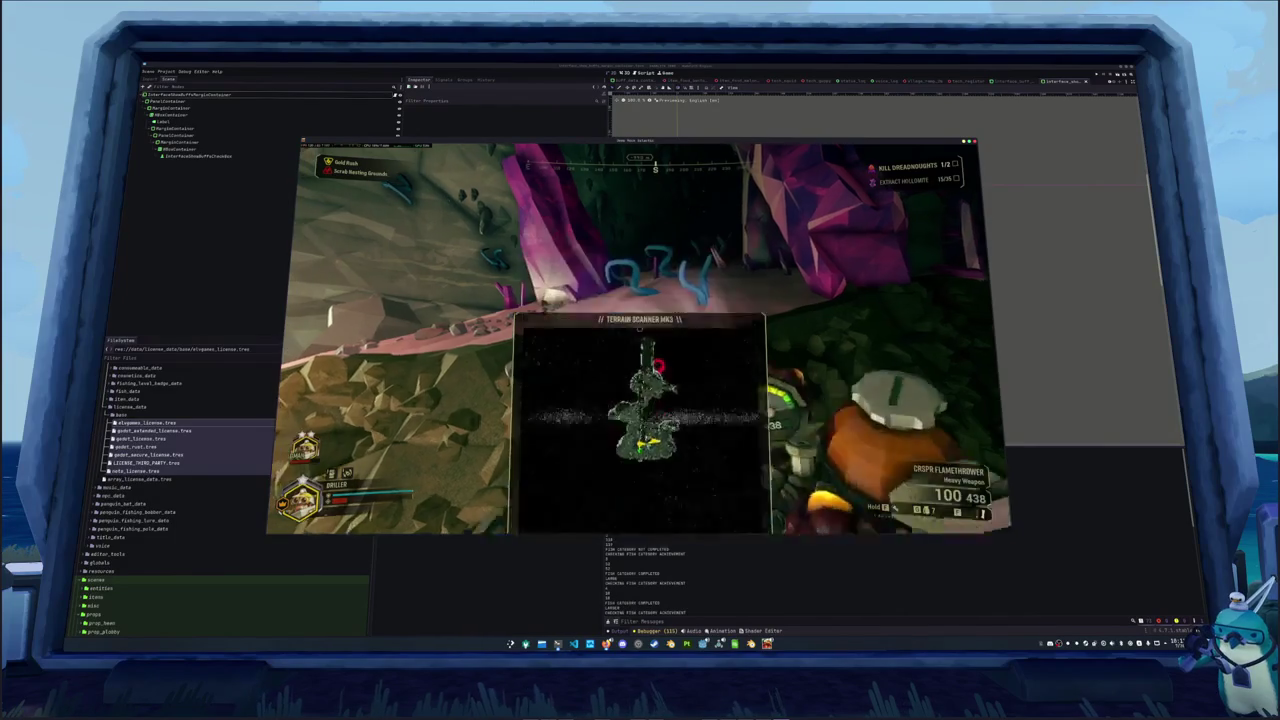
pyautogui.press('3')
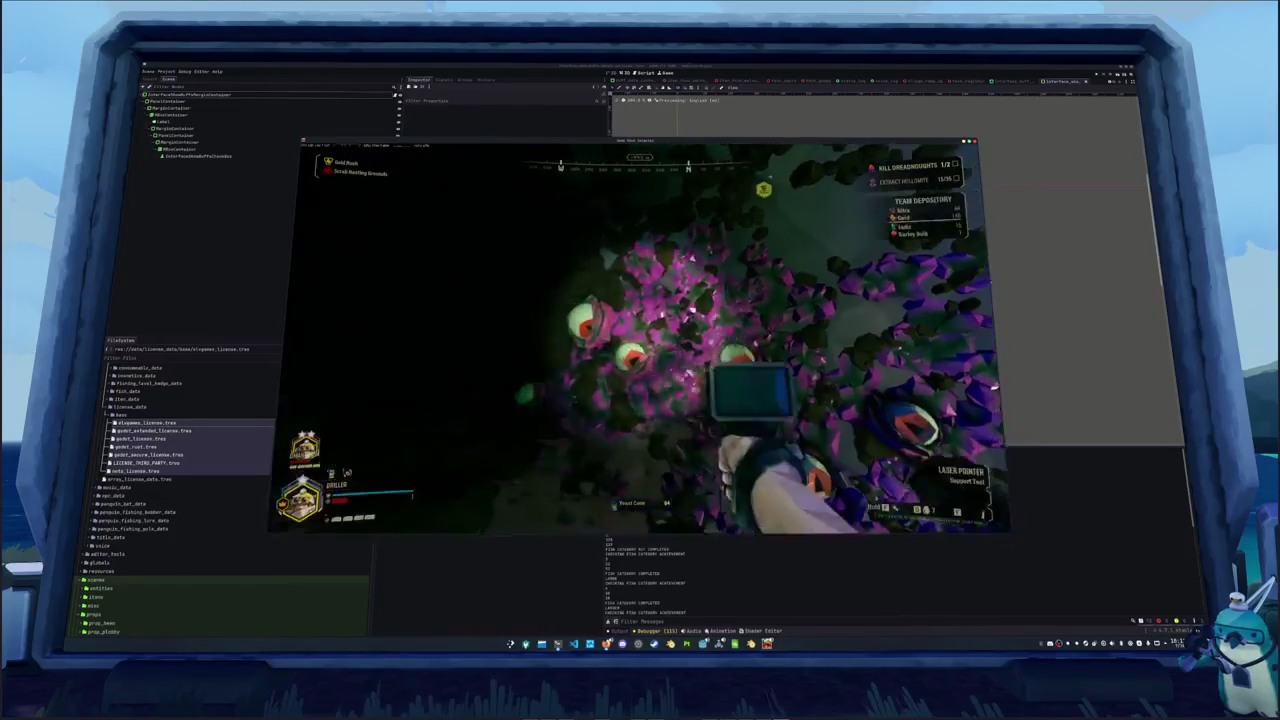
pyautogui.press('Tab')
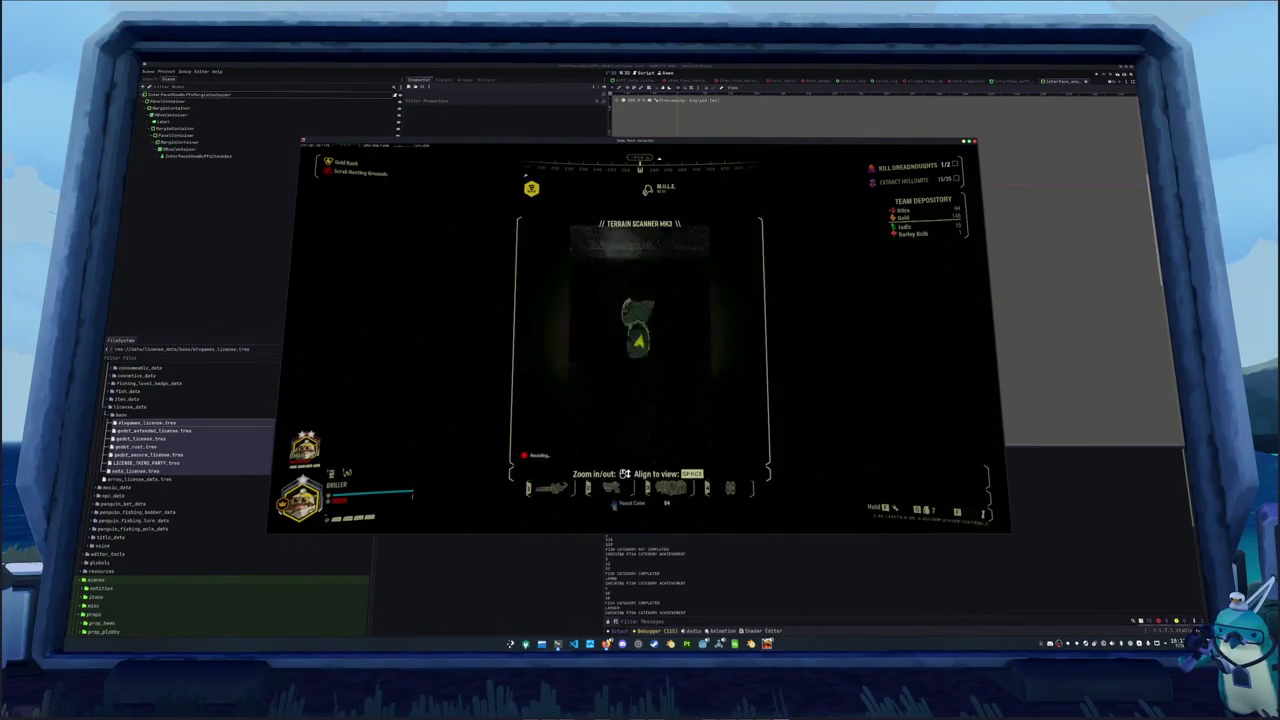
# Put away the map, fire the Subata pistol at the creature and reload
pyautogui.press('Tab')
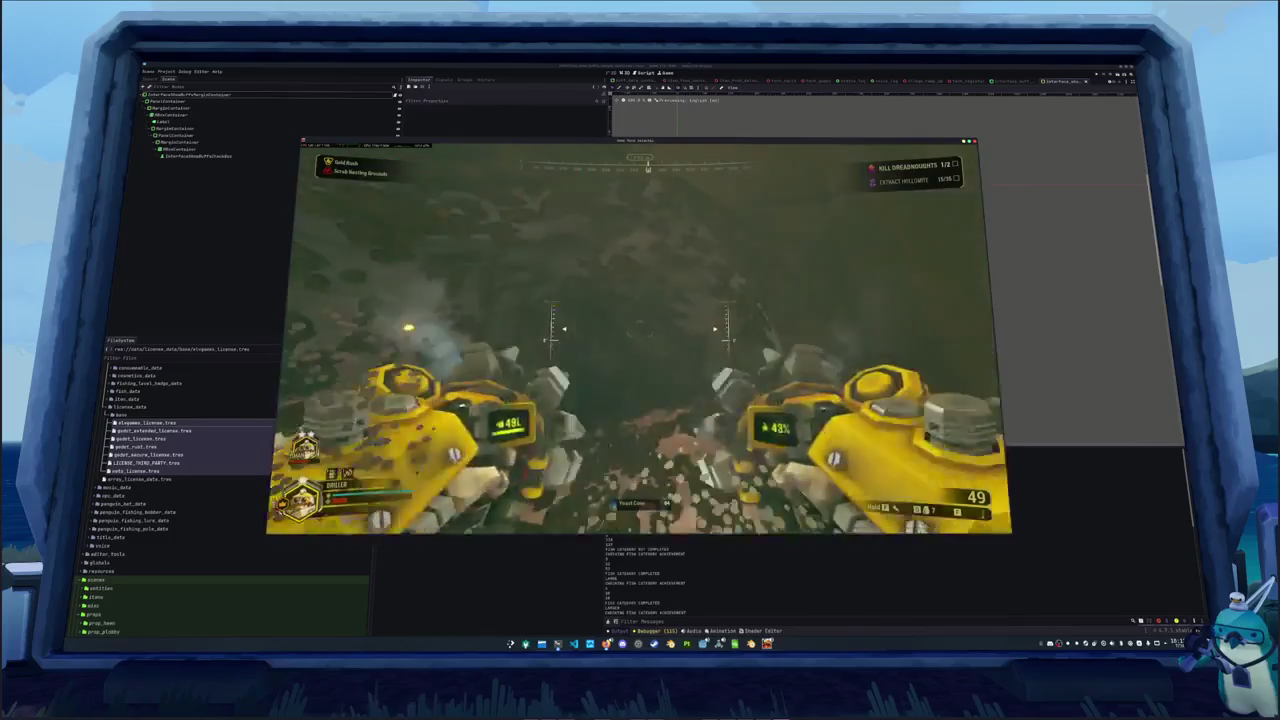
pyautogui.press('1')
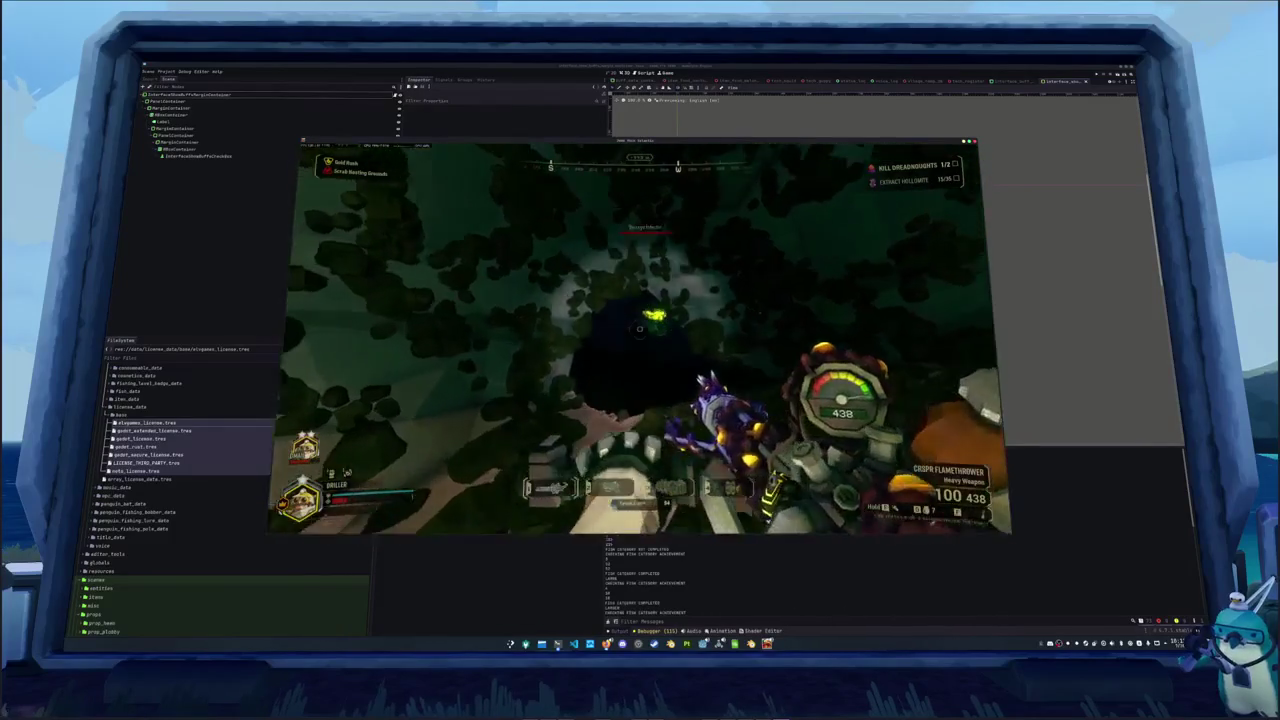
pyautogui.press('2')
pyautogui.click(640, 330)
pyautogui.click(640, 330)
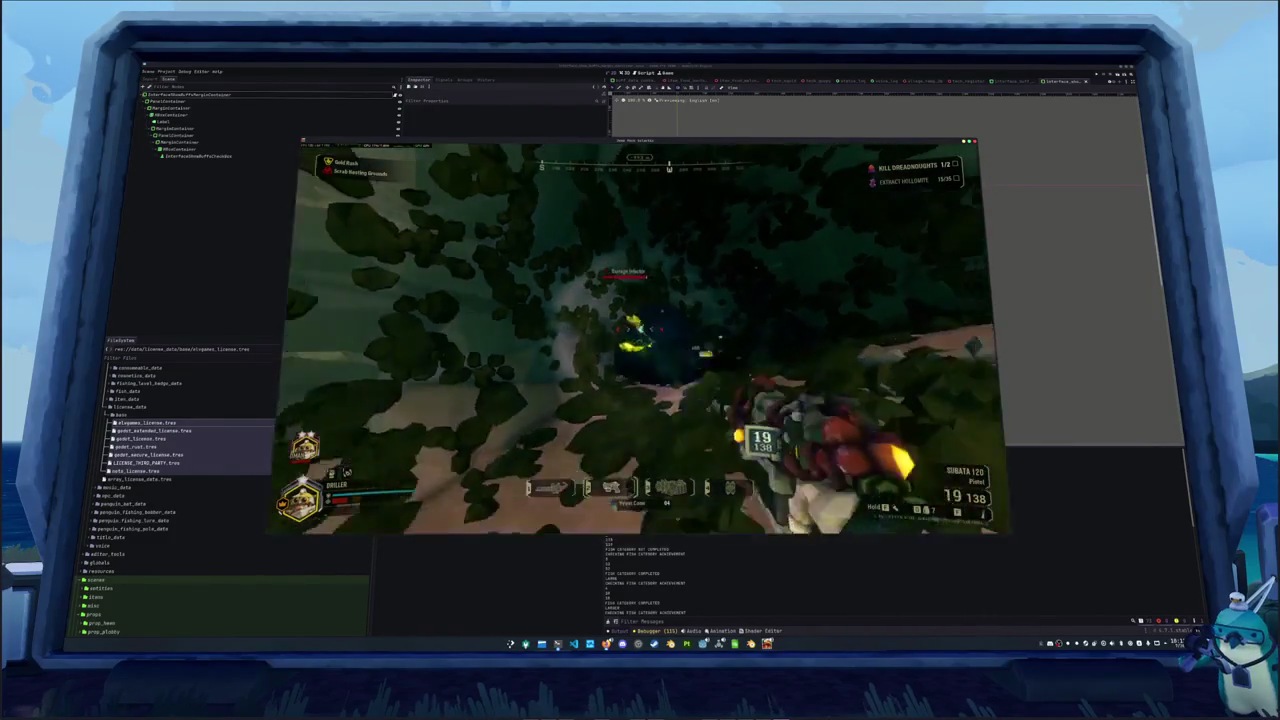
pyautogui.click(640, 330)
pyautogui.click(640, 330)
pyautogui.press('r')
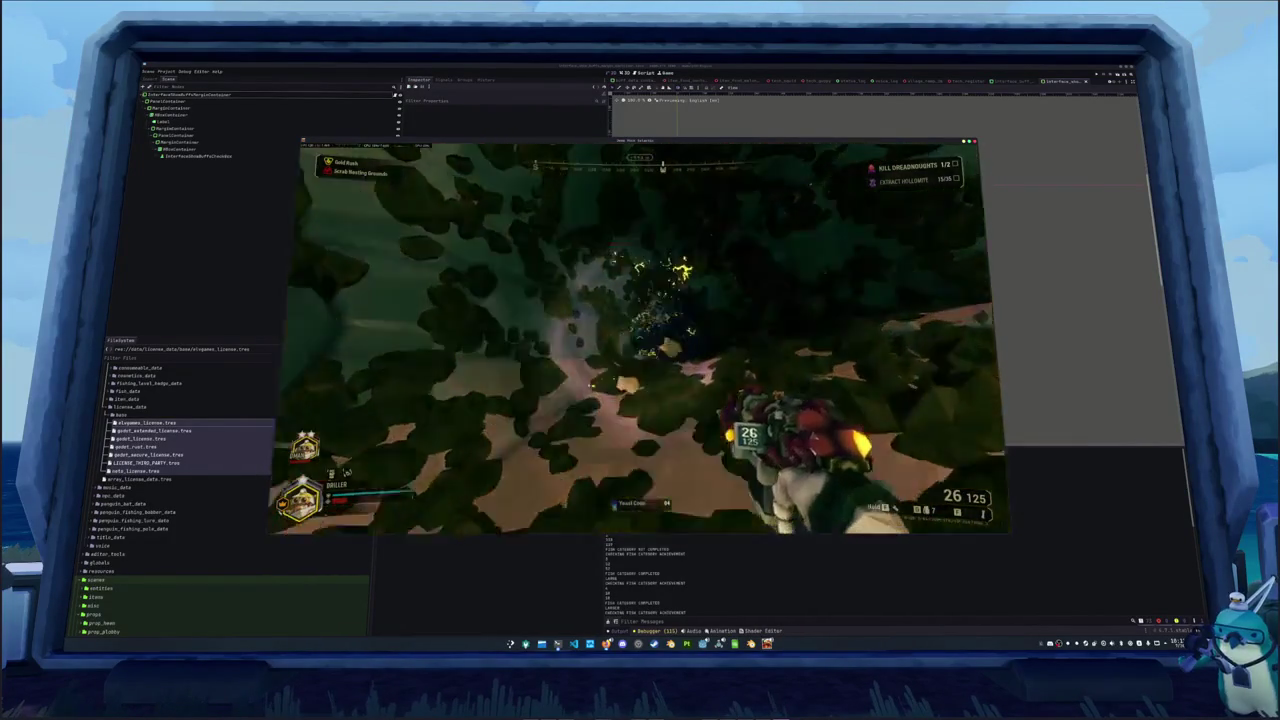
# Keep shooting the dark creature with the pistol, then reload again
pyautogui.click(640, 330)
pyautogui.click(640, 330)
pyautogui.click(640, 330)
pyautogui.click(640, 330)
pyautogui.click(640, 330)
pyautogui.click(640, 330)
pyautogui.click(640, 330)
pyautogui.click(640, 330)
pyautogui.click(640, 330)
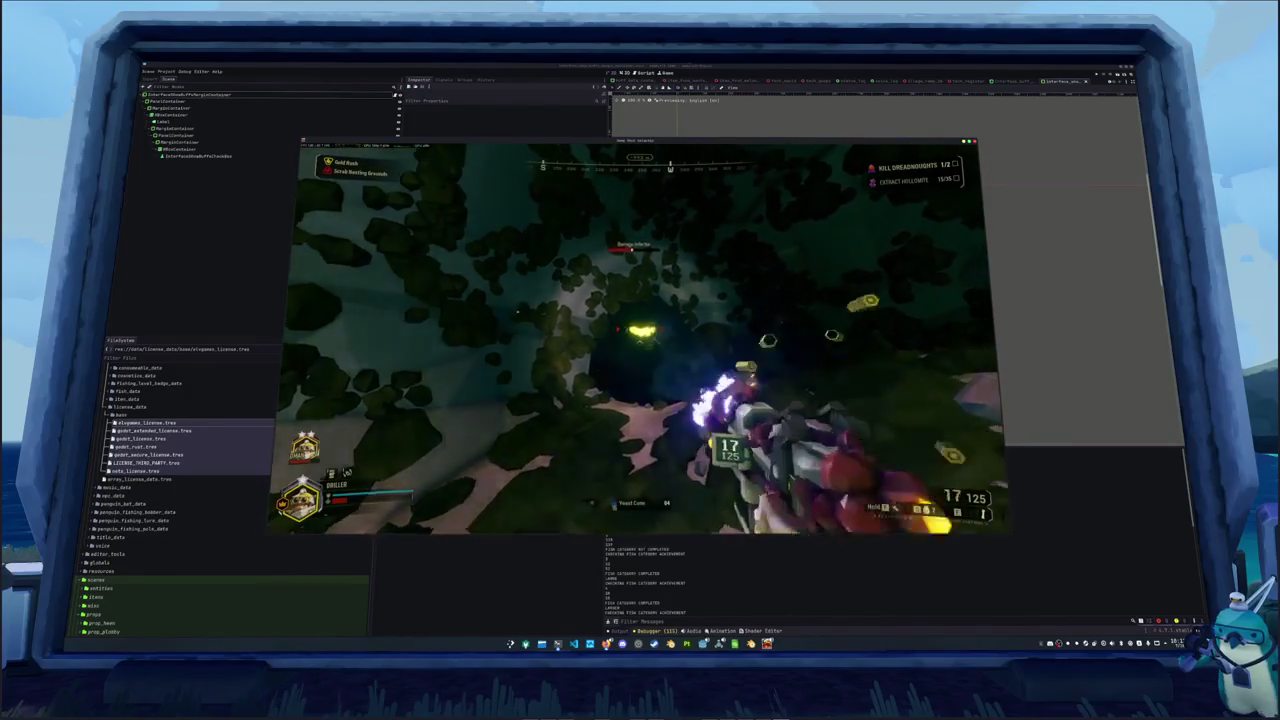
pyautogui.click(640, 330)
pyautogui.click(640, 330)
pyautogui.click(640, 330)
pyautogui.click(640, 330)
pyautogui.click(640, 330)
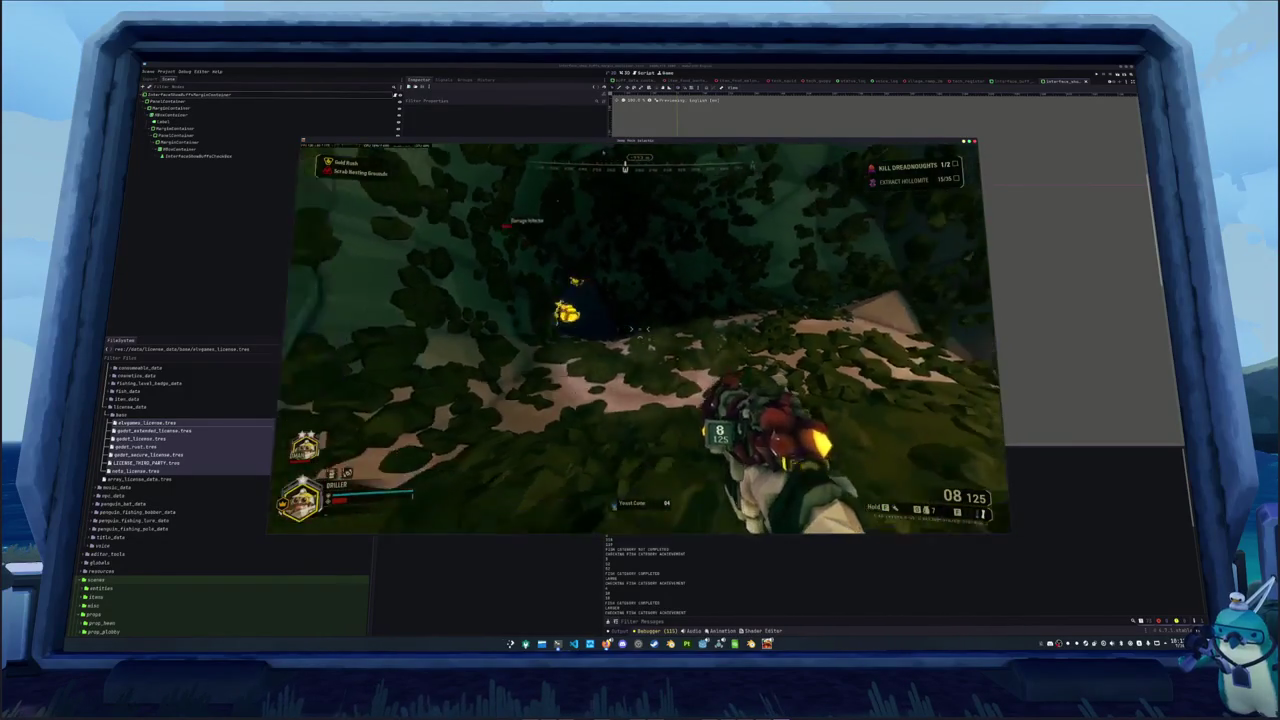
pyautogui.click(640, 330)
pyautogui.press('r')
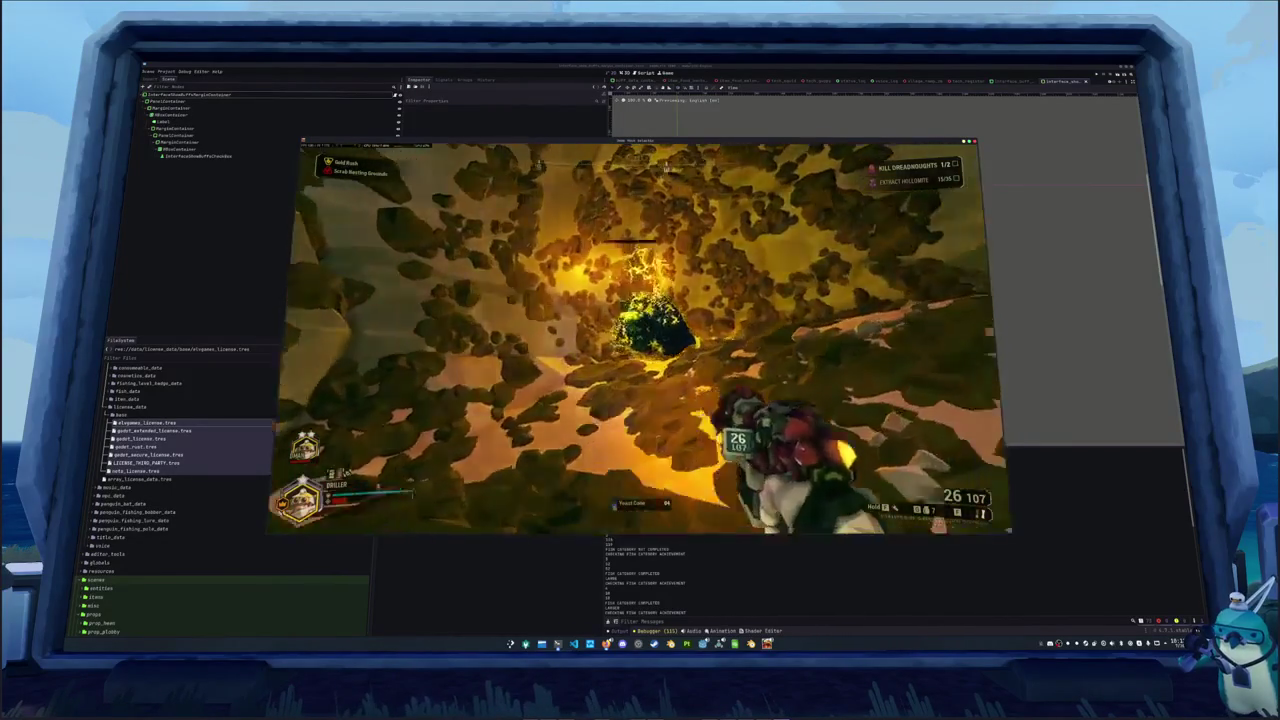
# Finish off the creature with the pistol, then torch it with the CRSPR Flamethrower
pyautogui.click(640, 330)
pyautogui.click(640, 330)
pyautogui.click(640, 330)
pyautogui.click(640, 330)
pyautogui.click(640, 330)
pyautogui.click(640, 330)
pyautogui.click(640, 330)
pyautogui.click(640, 330)
pyautogui.click(640, 330)
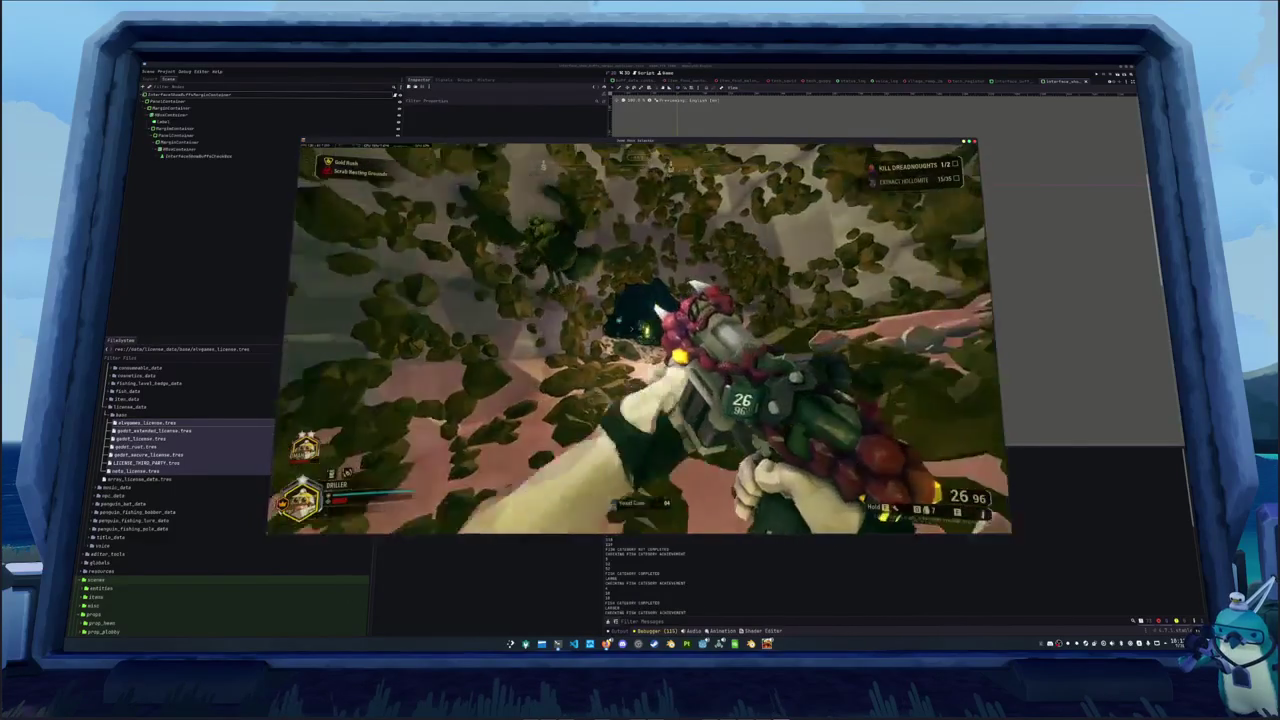
pyautogui.press('1')
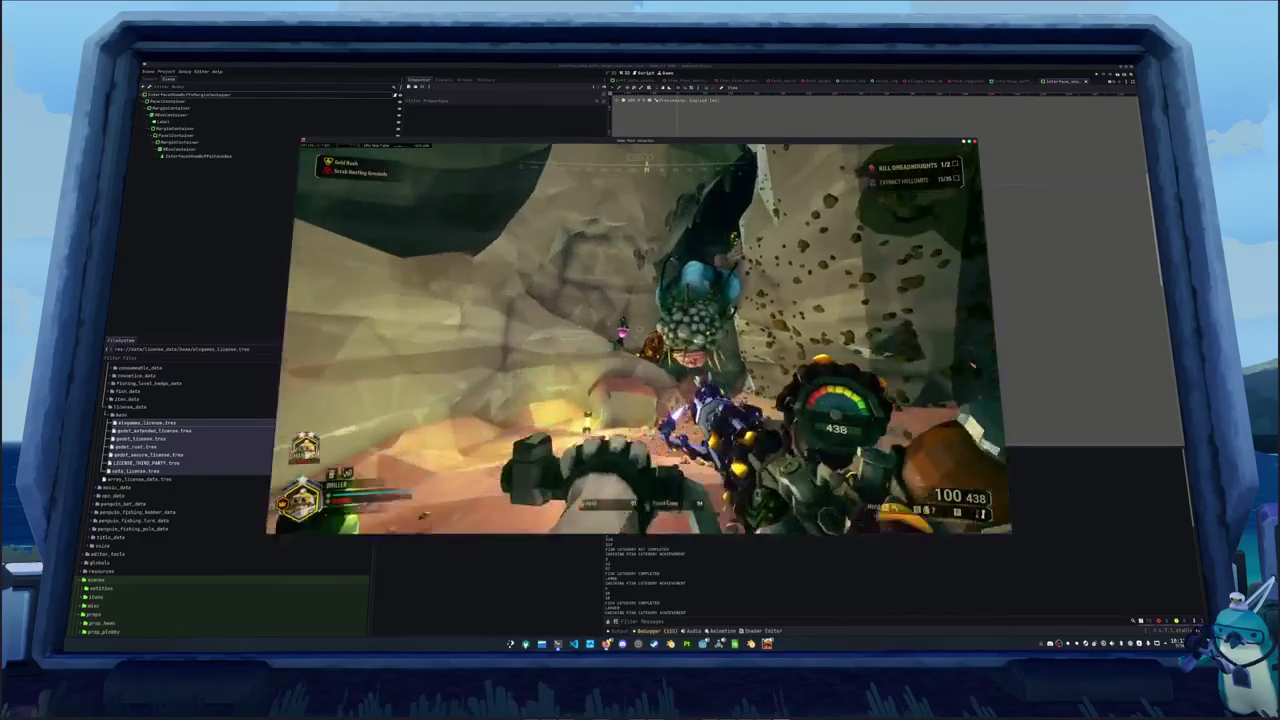
pyautogui.click(639, 339)
# Sweep flames over the creatures, then shoot the glowing enemy with the Subata 120 and reload
pyautogui.moveTo(639, 339); pyautogui.dragTo(639, 339)
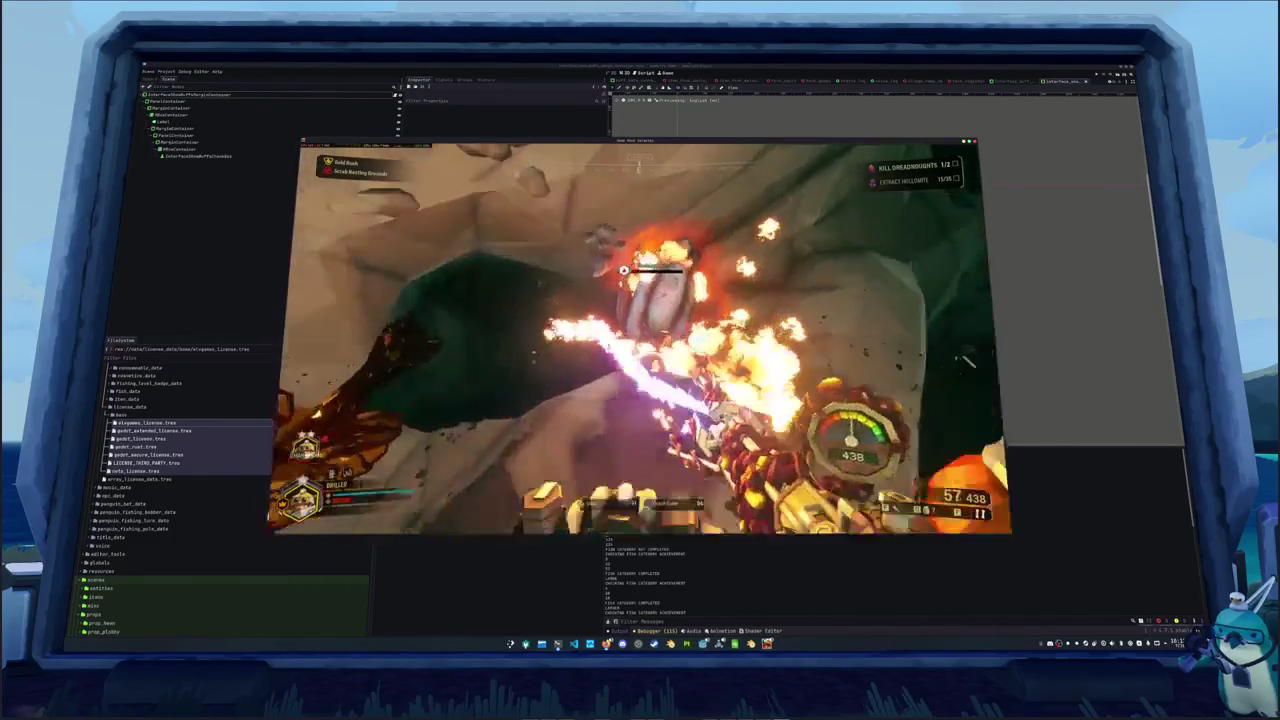
pyautogui.press('2')
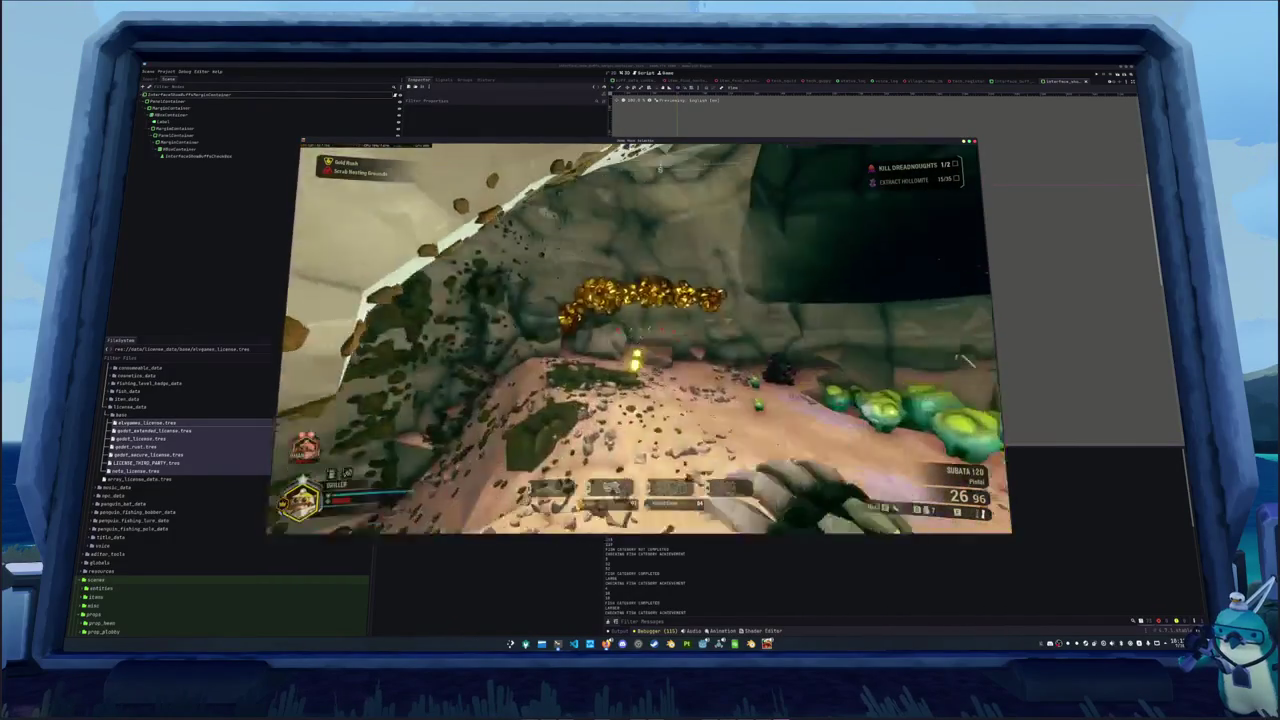
pyautogui.click(639, 338)
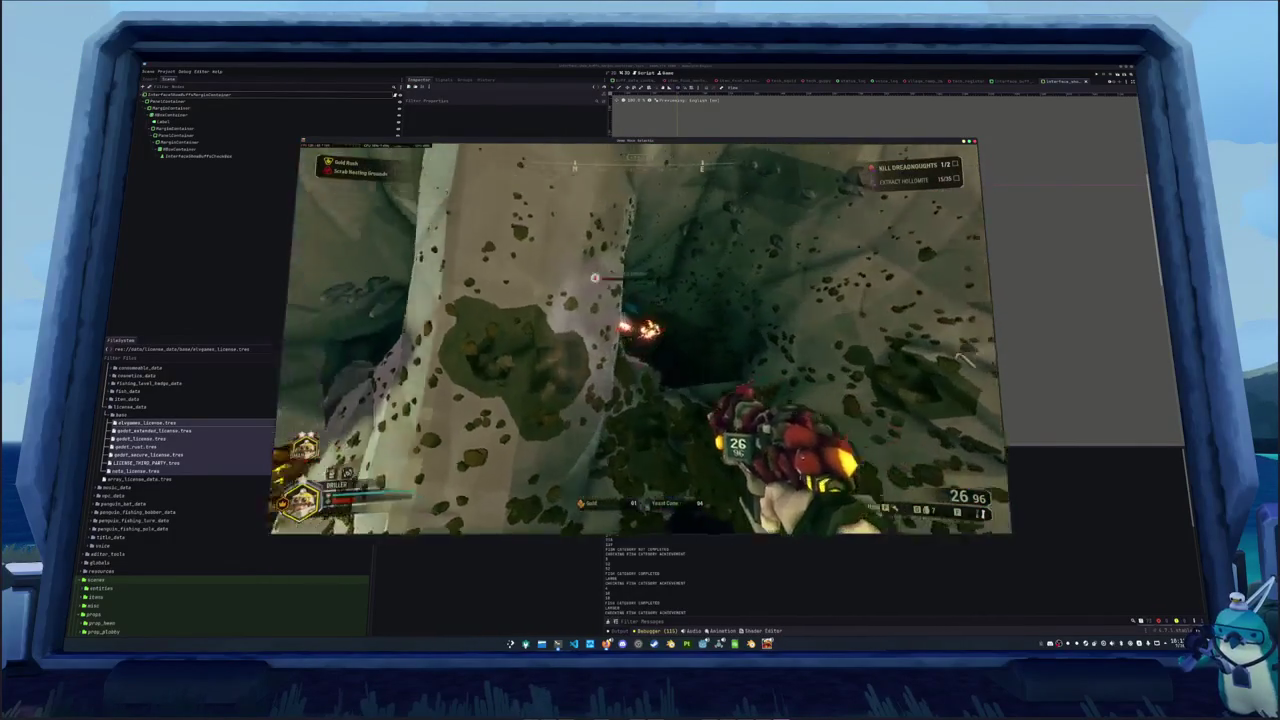
pyautogui.click(639, 338)
pyautogui.click(639, 338)
pyautogui.click(639, 338)
pyautogui.click(639, 338)
pyautogui.click(639, 338)
pyautogui.click(639, 338)
pyautogui.click(639, 338)
pyautogui.click(639, 338)
pyautogui.click(639, 338)
pyautogui.click(639, 338)
pyautogui.press('r')
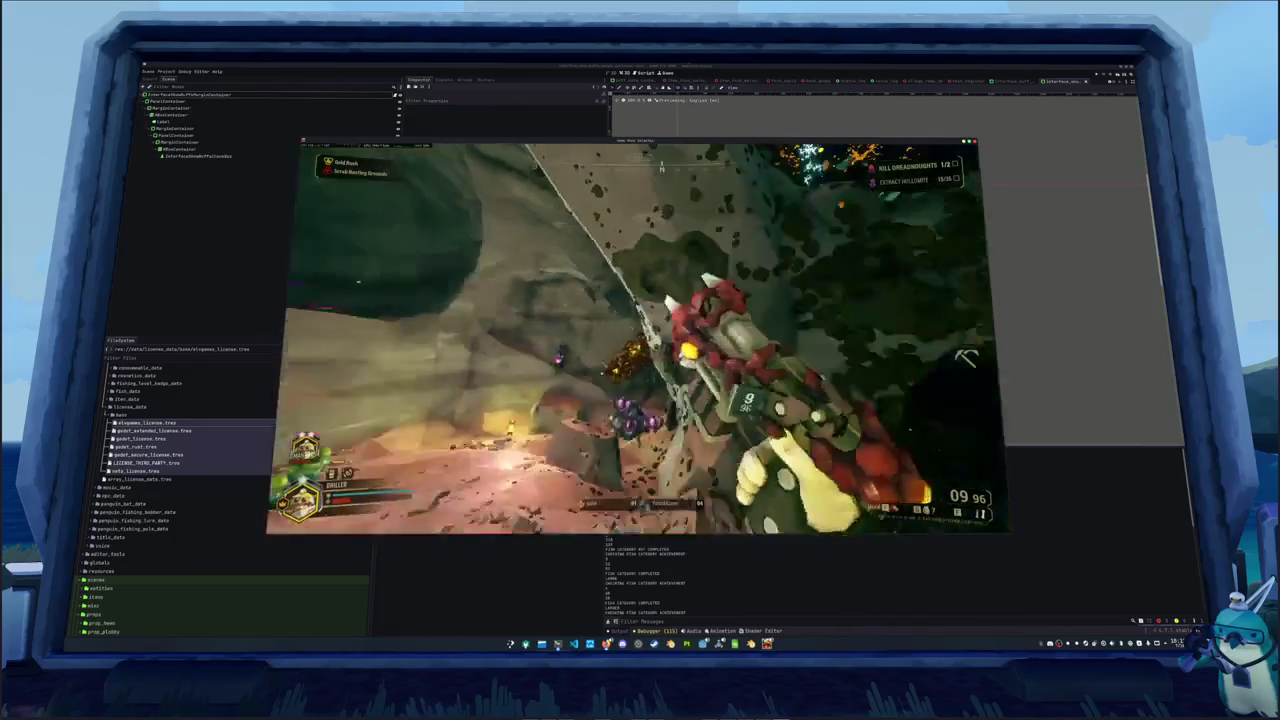
# Flame the enemies by the cave hole and overhead with the CRSPR Flamethrower
pyautogui.press('1')
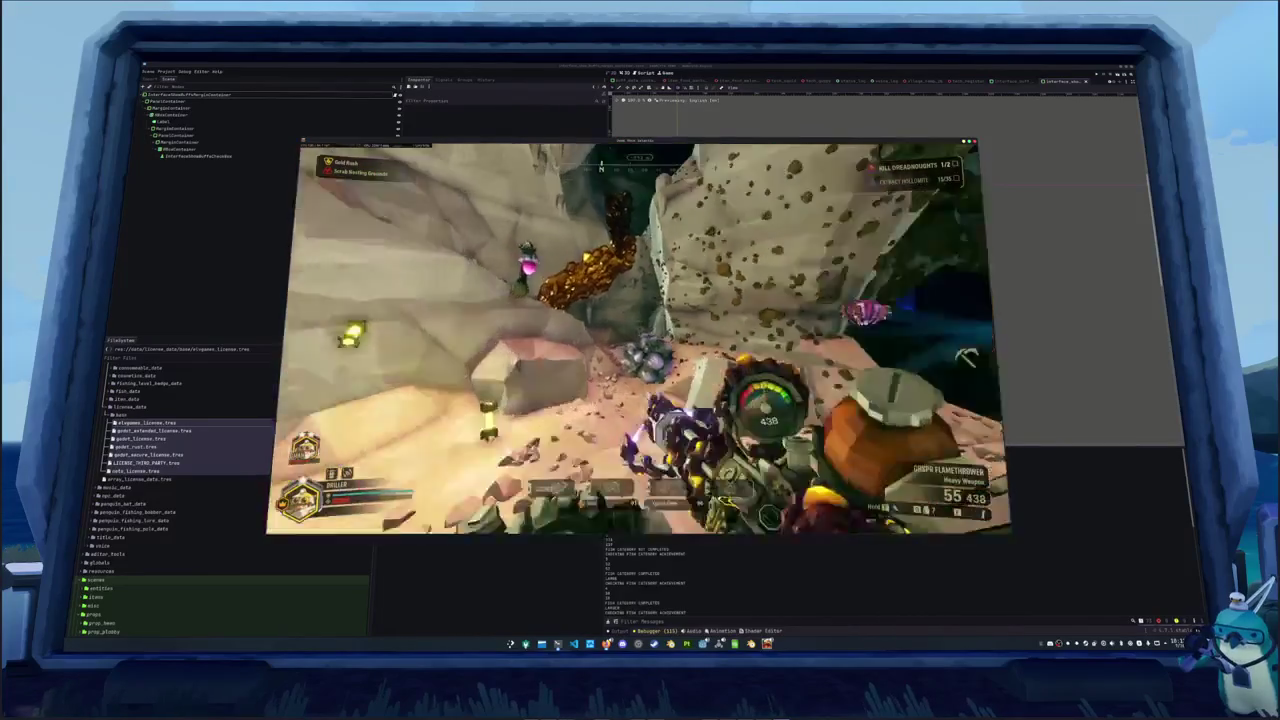
pyautogui.click(639, 338)
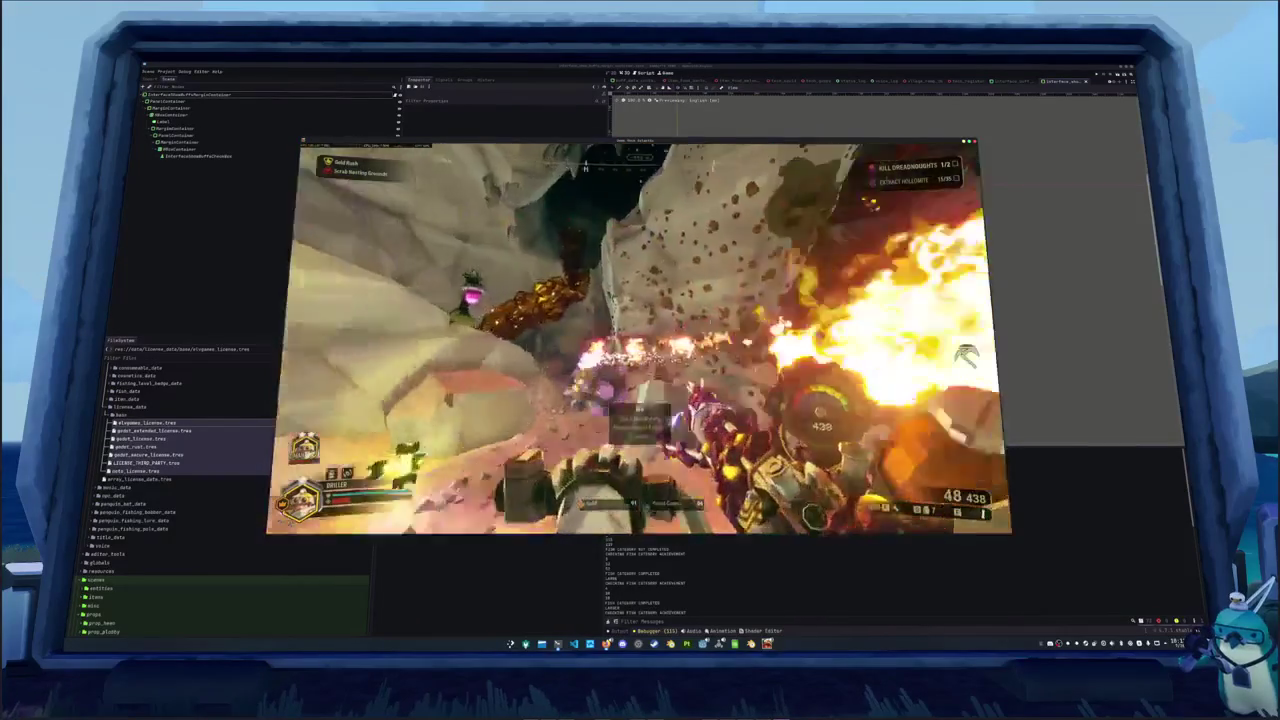
pyautogui.click(639, 338)
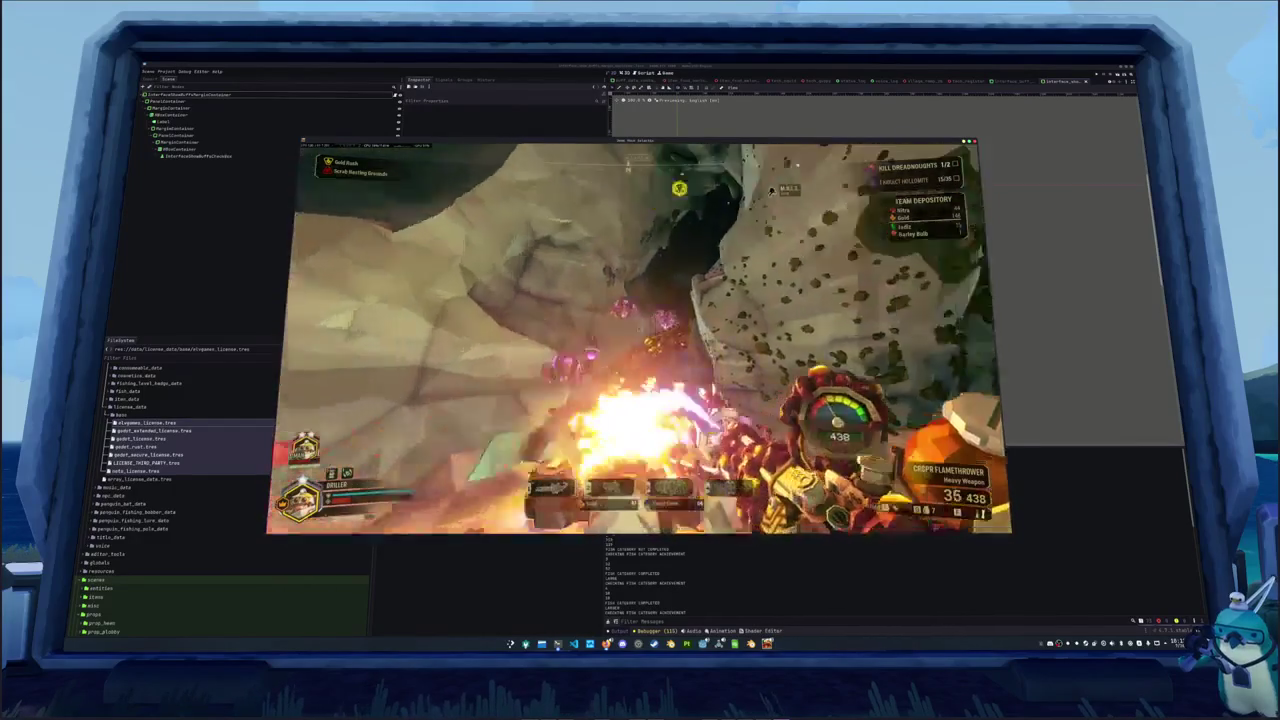
pyautogui.click(639, 338)
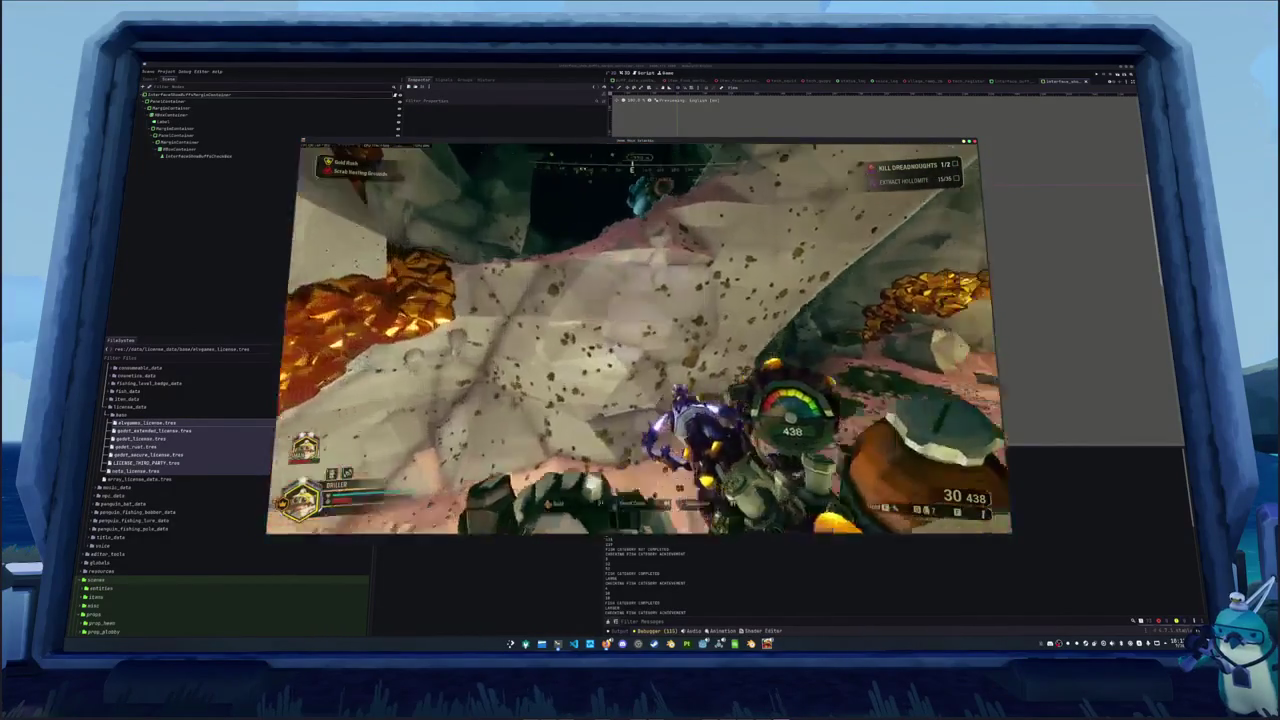
# Strike the rock with the pickaxe, then dig through with the Reinforced Power Drills
pyautogui.press('v')
pyautogui.click(639, 338)
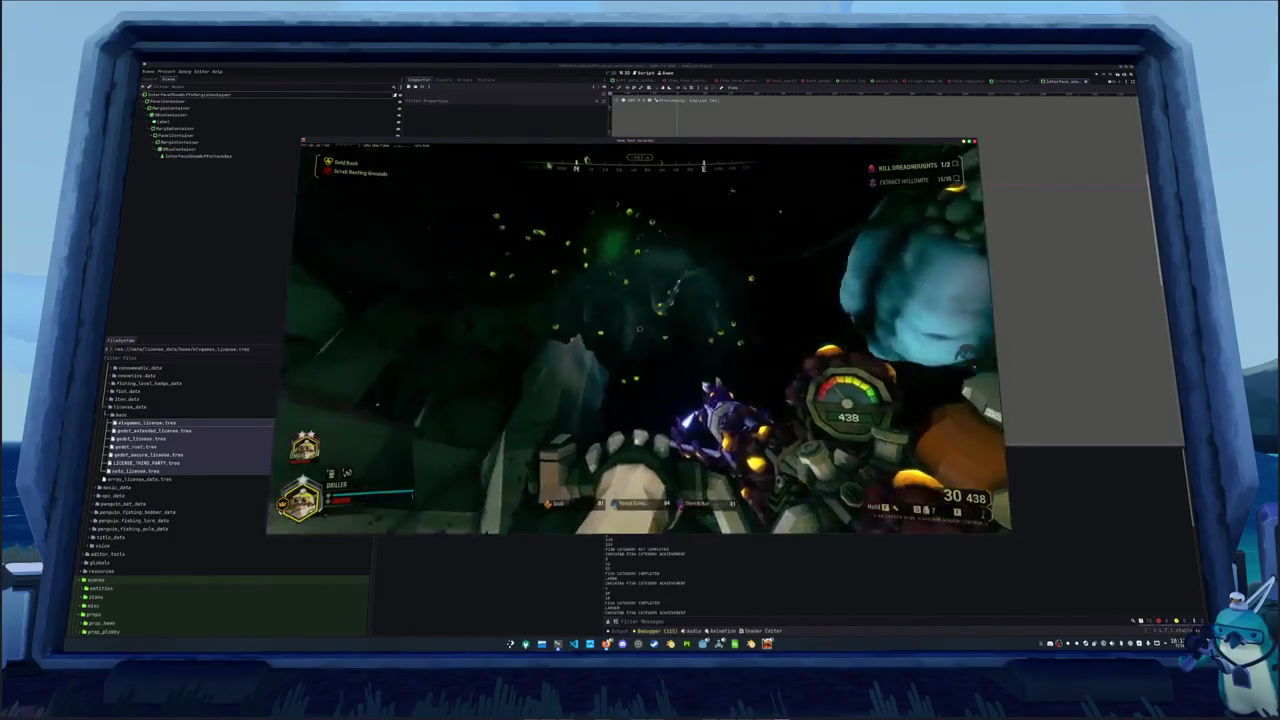
pyautogui.press('v')
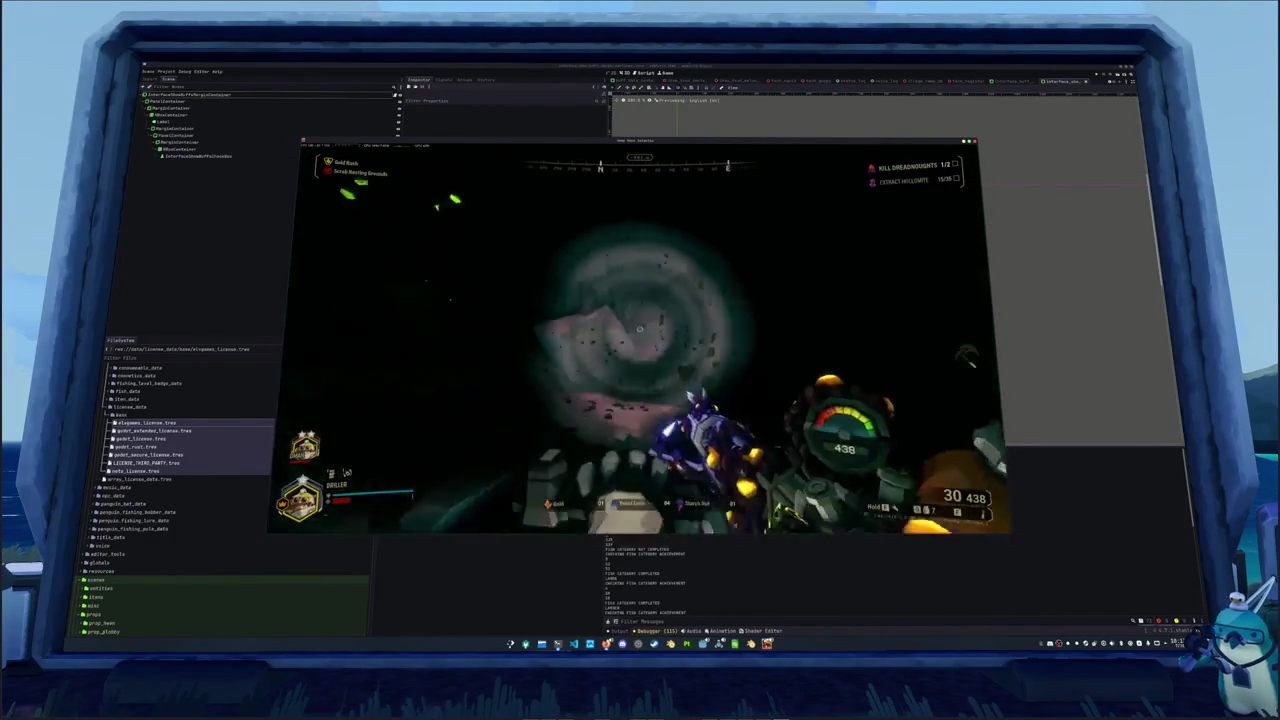
pyautogui.press('3')
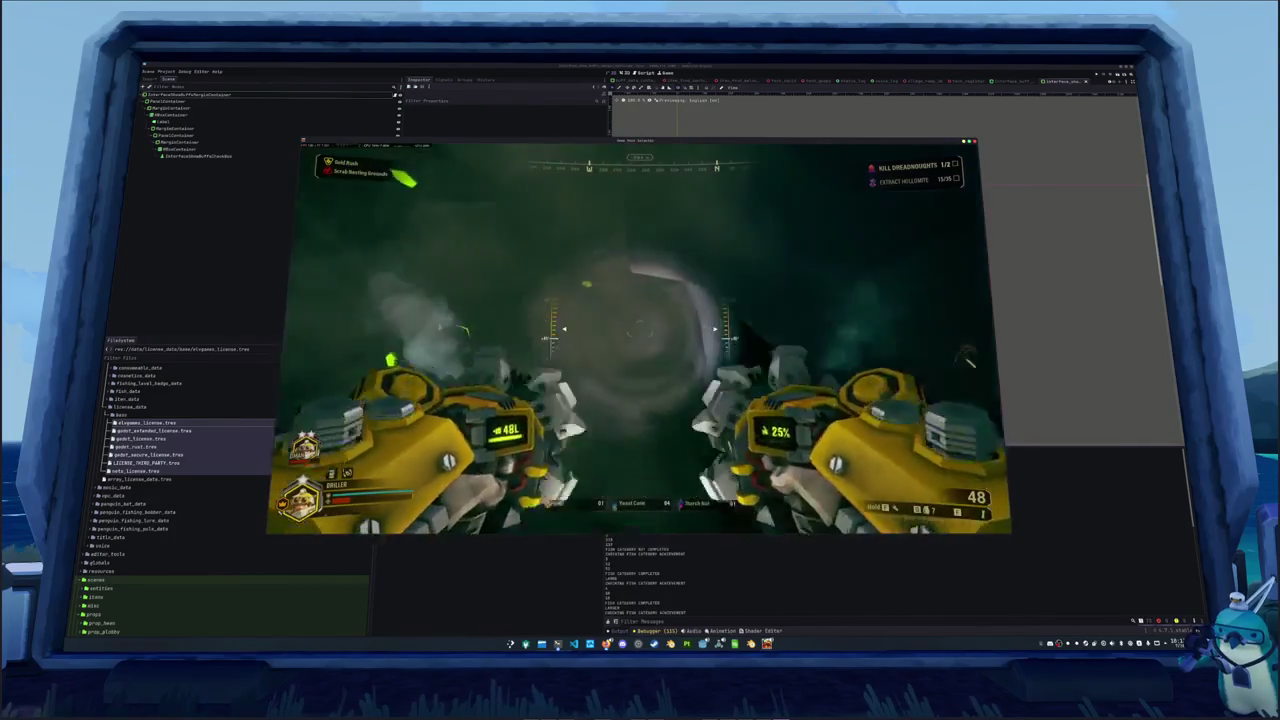
pyautogui.press('f')
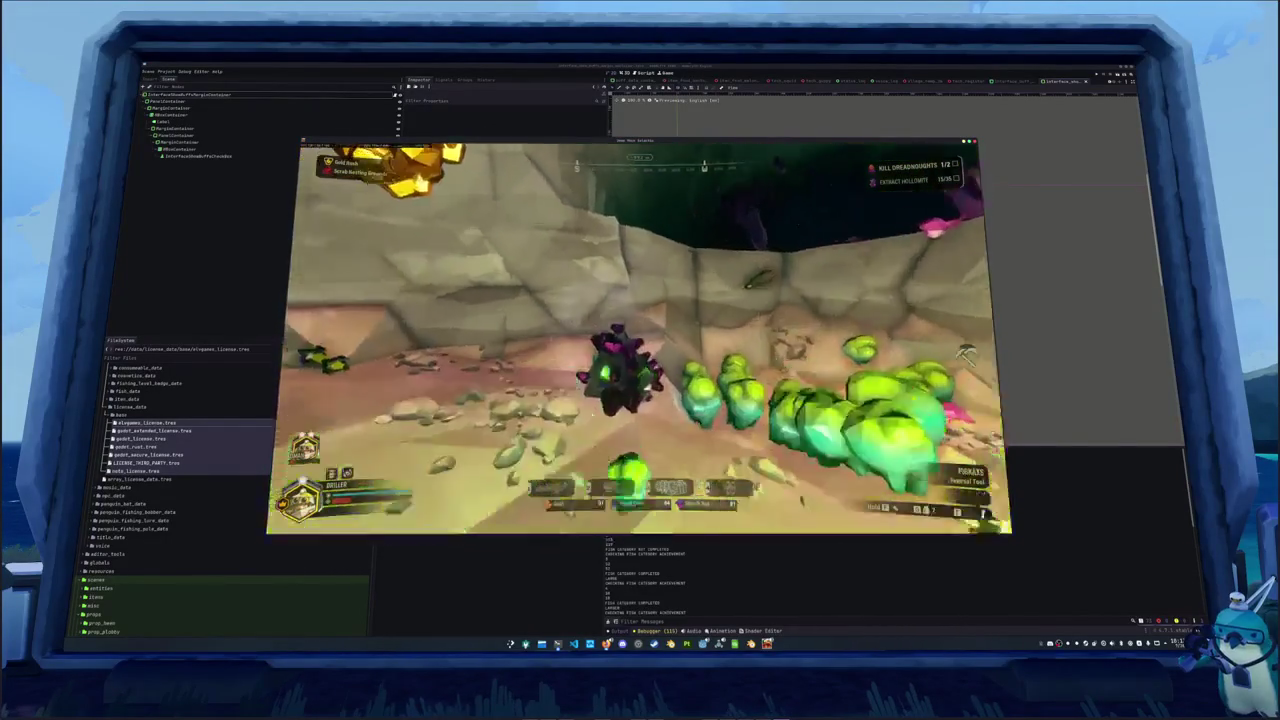
# Smash the spiky enemy, flame the cave creatures, check the Terrain Scanner, and resume drilling
pyautogui.click(640, 335)
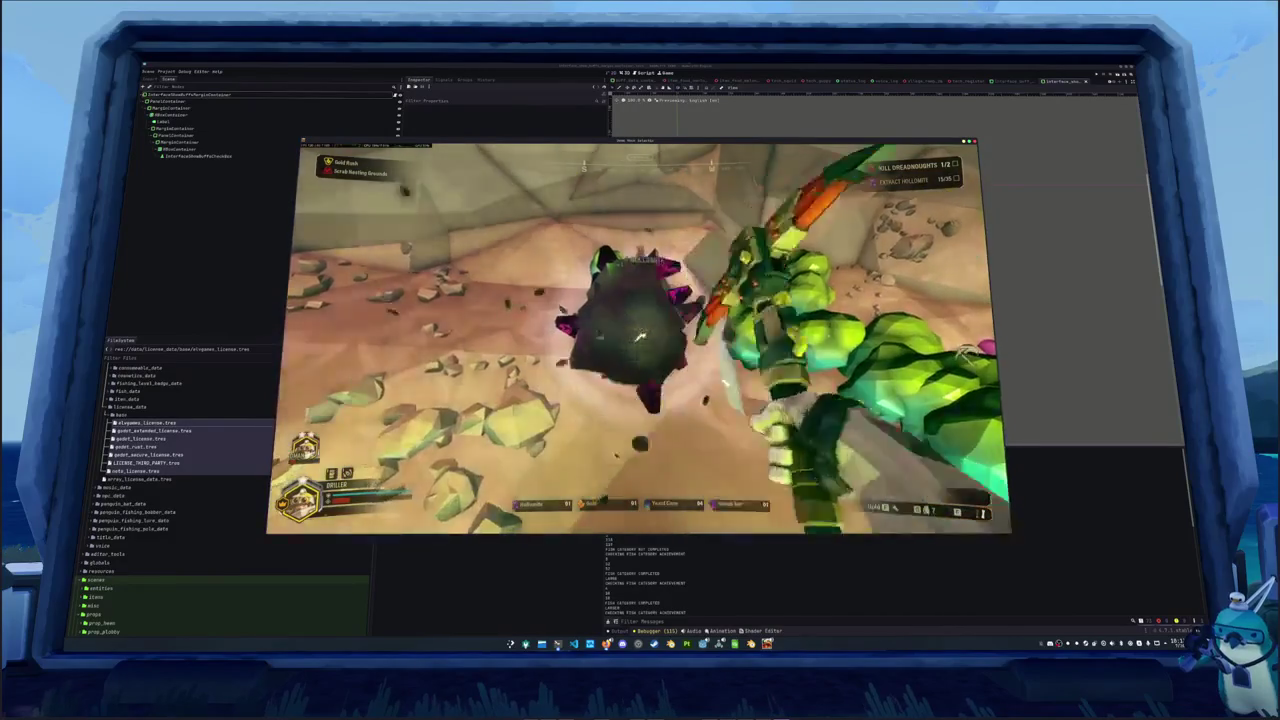
pyautogui.press('3')
pyautogui.click(640, 335)
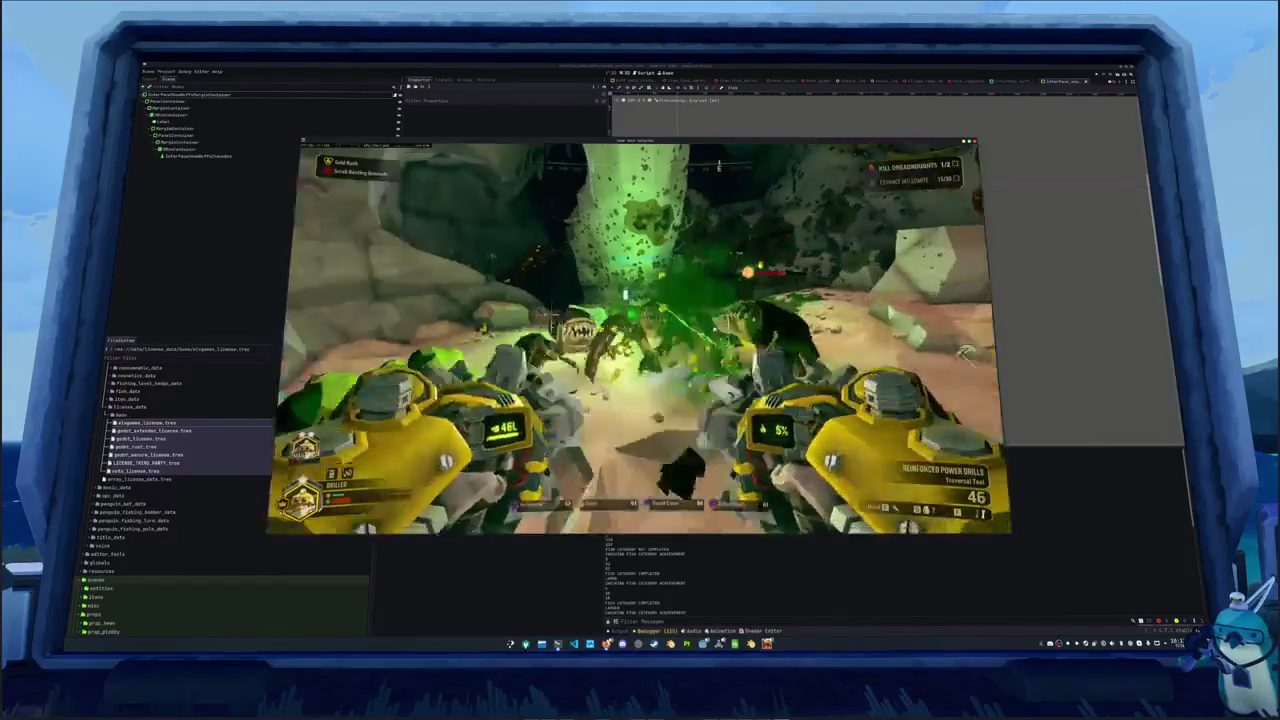
pyautogui.click(640, 335)
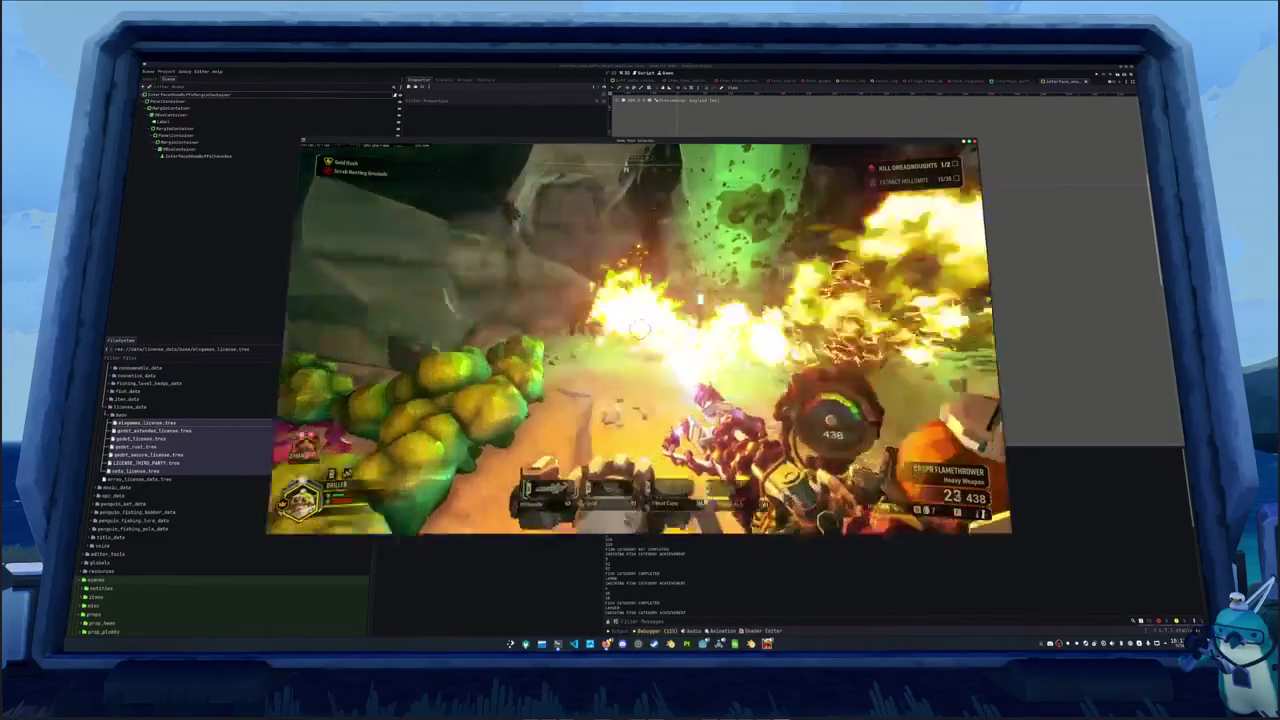
pyautogui.click(640, 335)
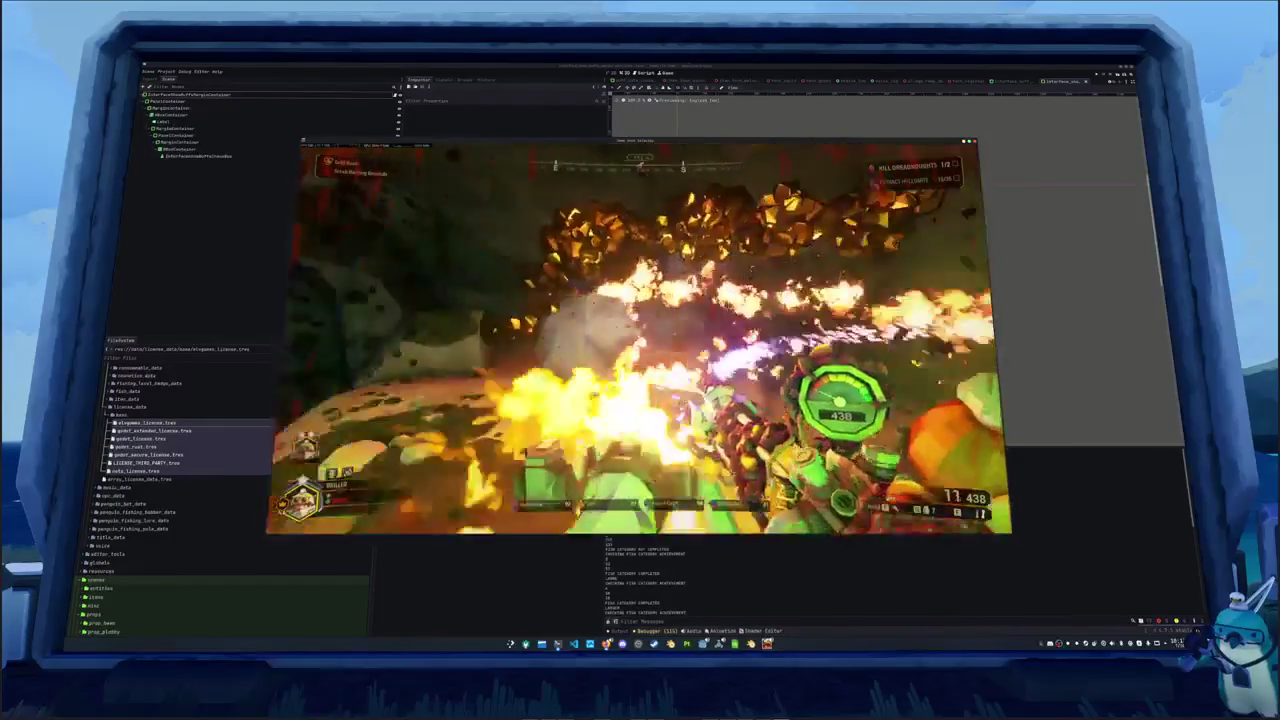
pyautogui.click(640, 335)
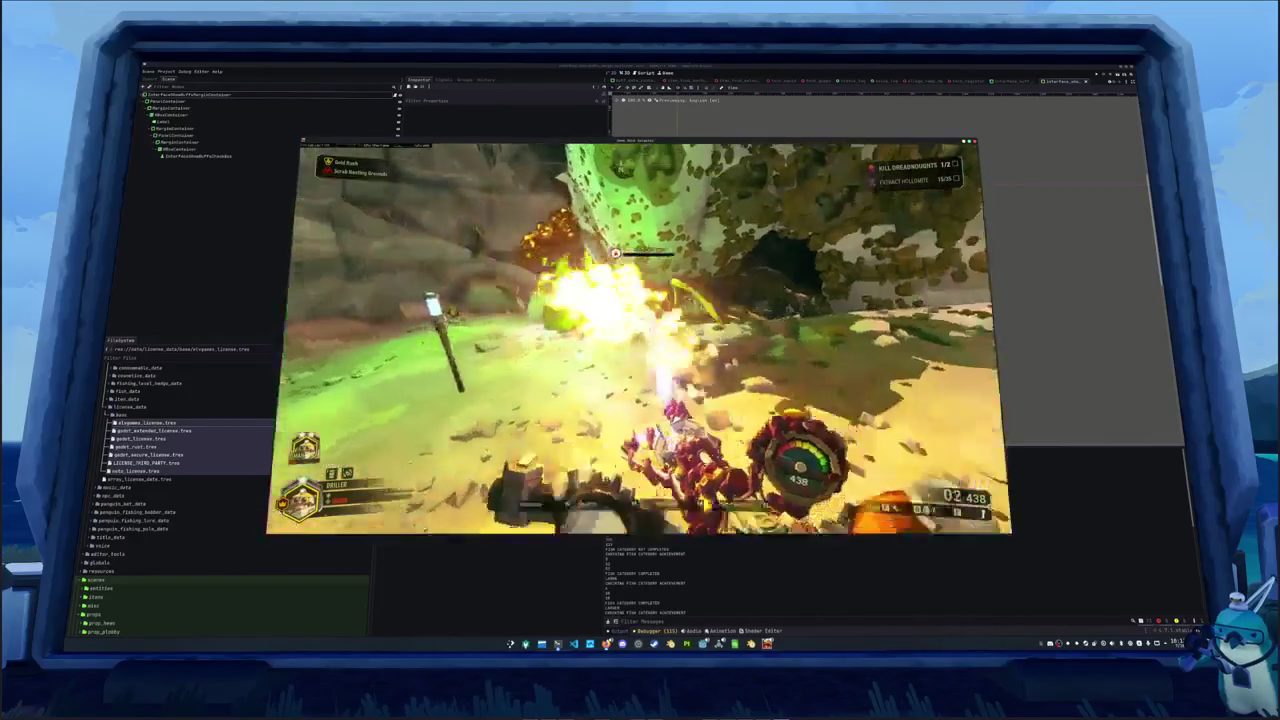
pyautogui.press('Tab')
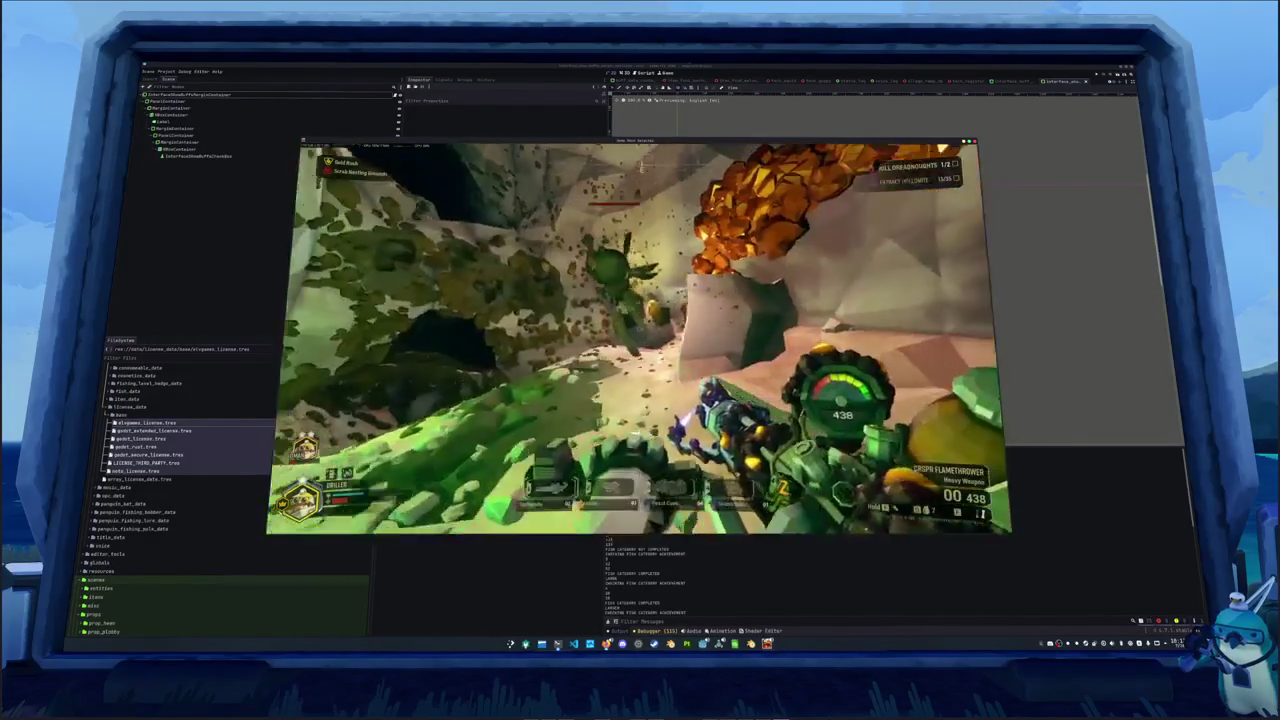
pyautogui.press('3')
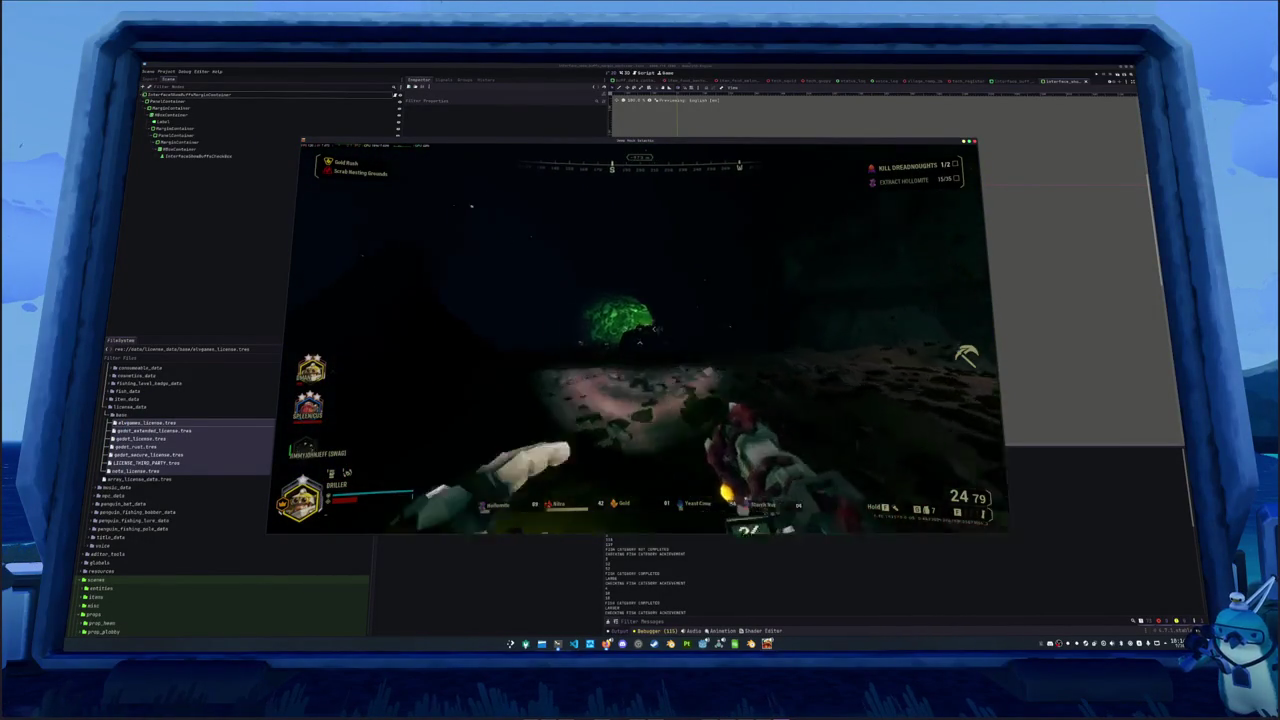
# Throw a flare to light the dark cave around the green rock
pyautogui.press('1')
pyautogui.press('f')
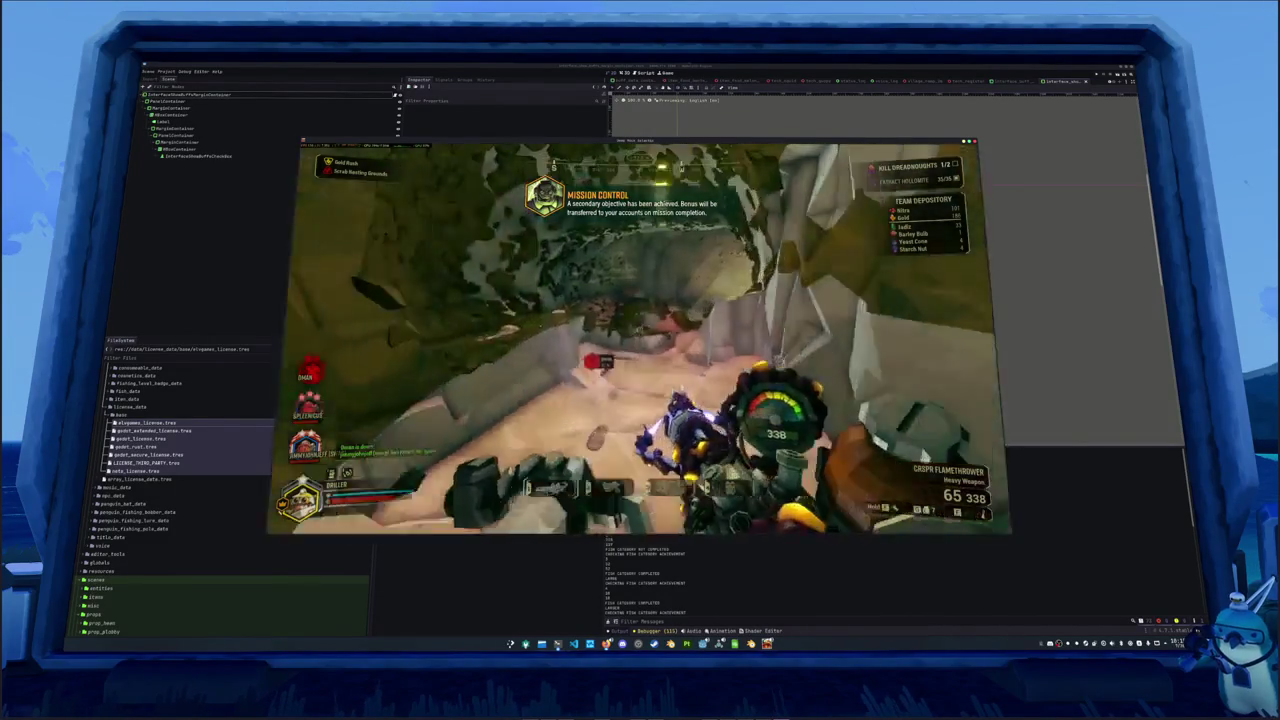
# Switch to the Reinforced Power Drills after collecting the objective items
pyautogui.press('3')
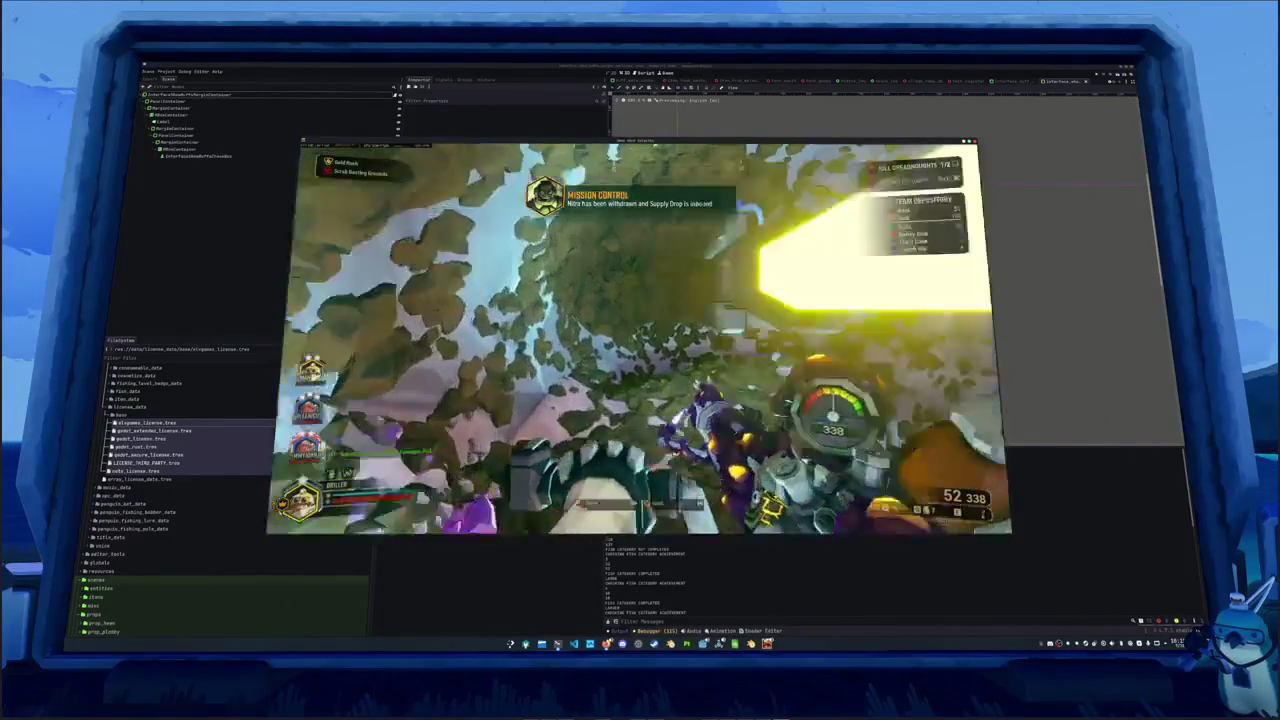
# Bring up the Terrain Scanner map of the cave
pyautogui.press('m')
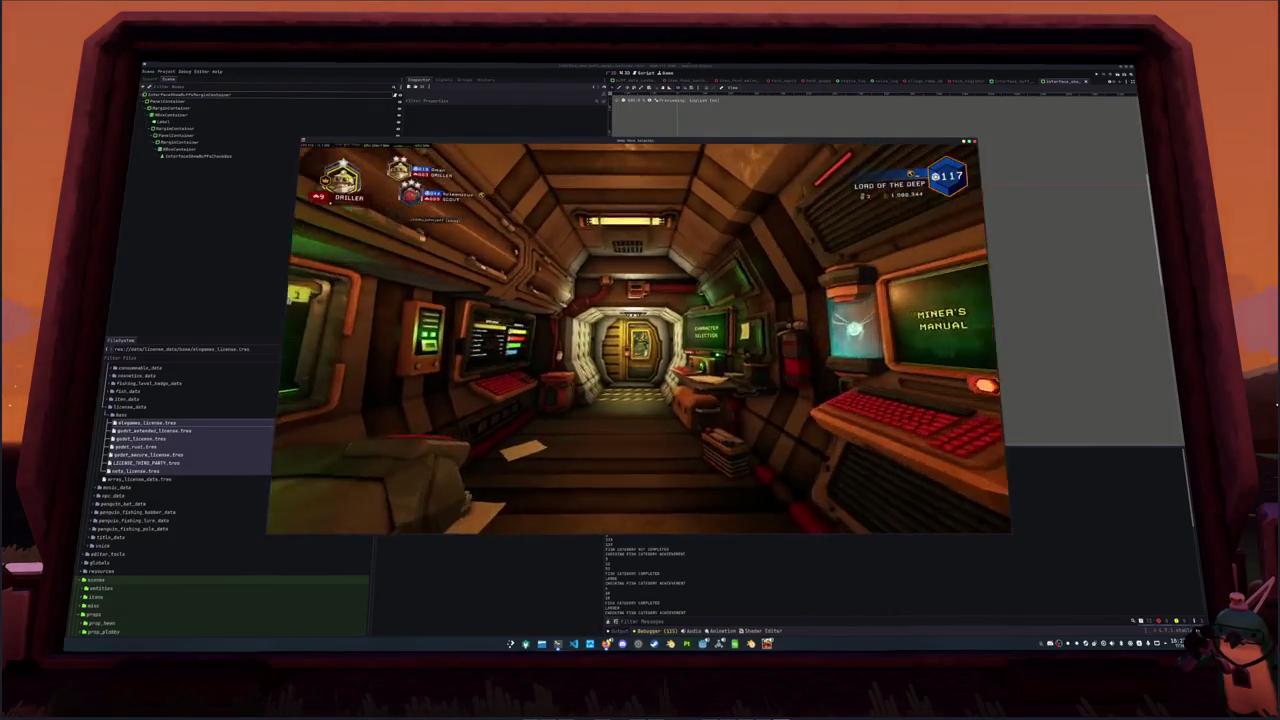
# Walk down the corridor into the hub and dismiss the mission-complete summary
pyautogui.press('w')
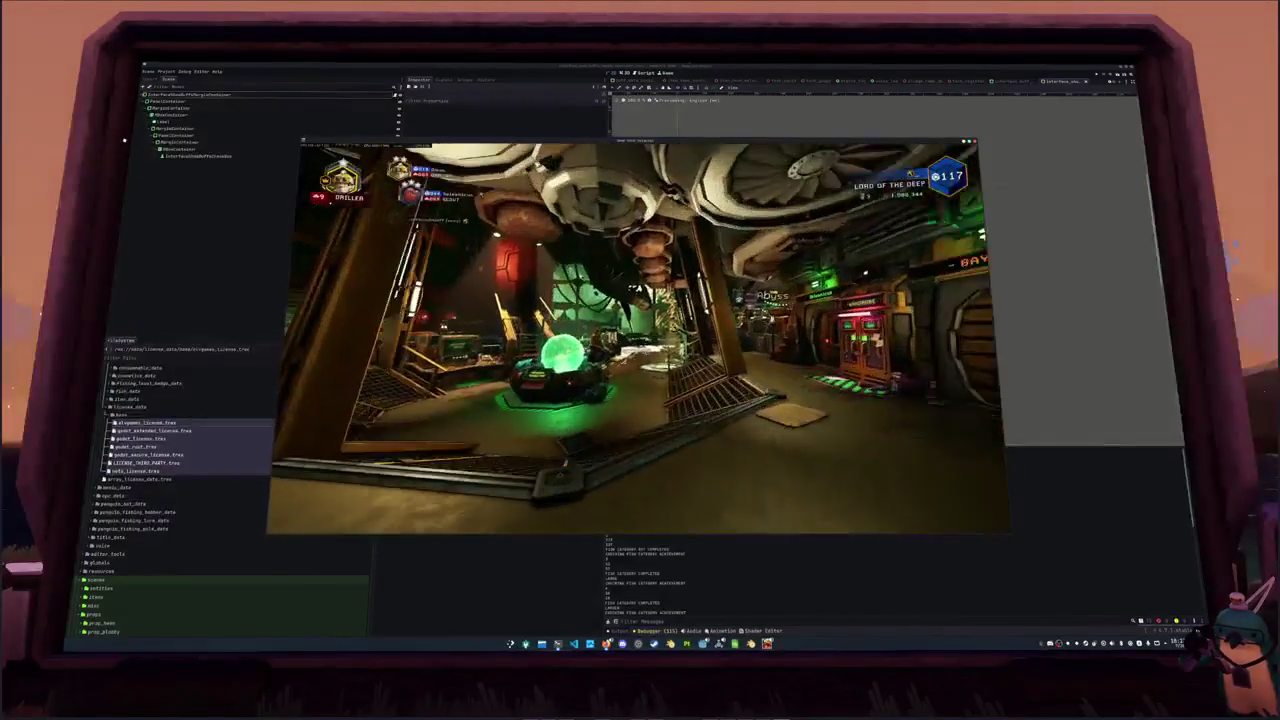
pyautogui.press('w')
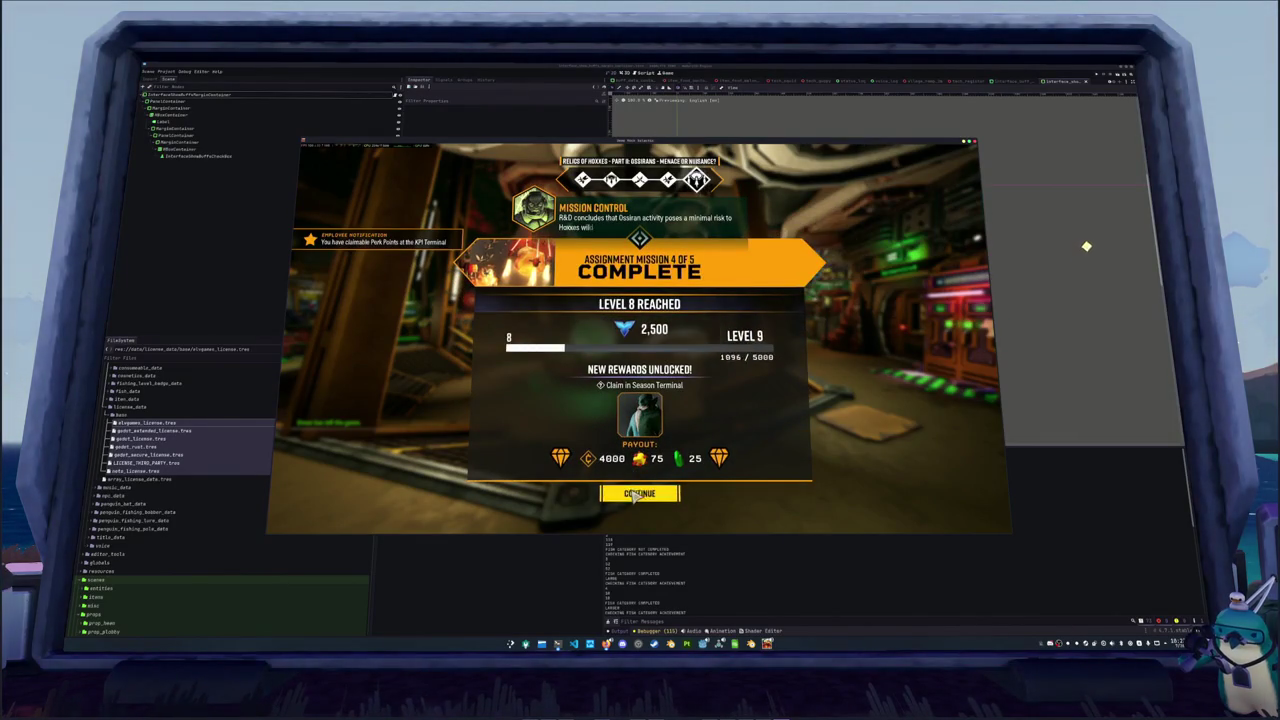
pyautogui.click(637, 495)
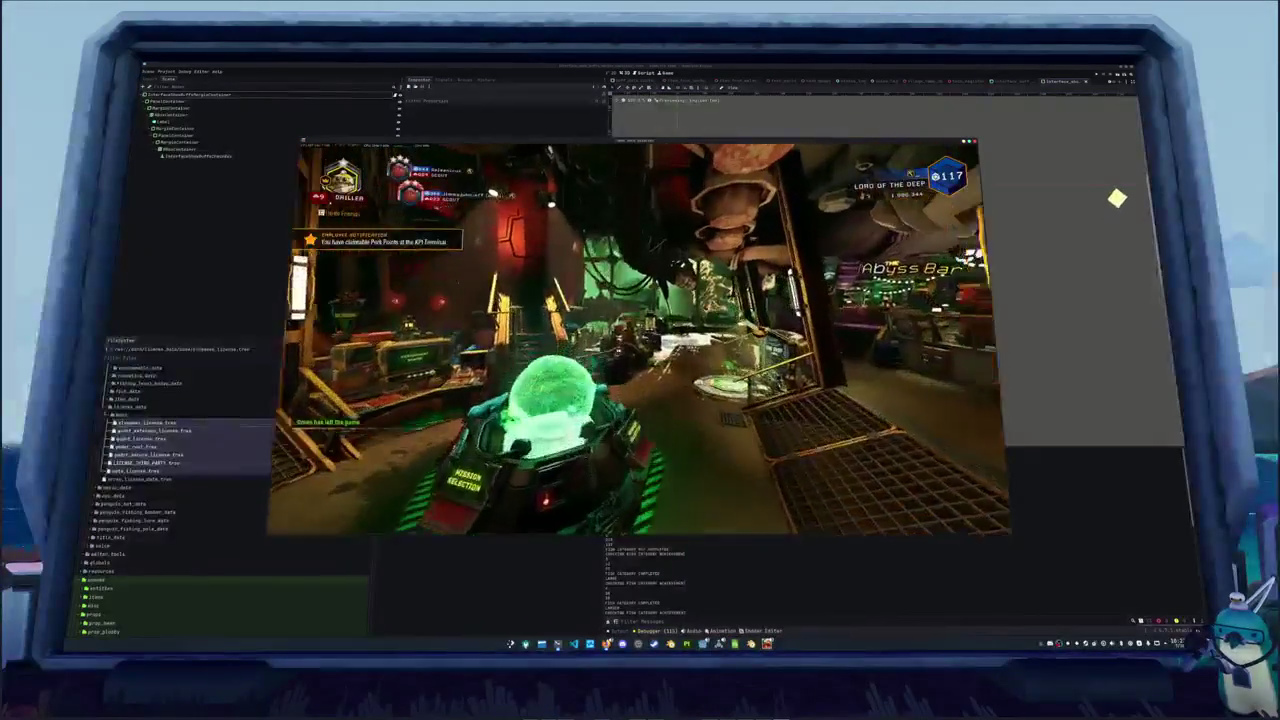
# Activate the Season Terminal and switch to the Season 06 Cosmetic Tree
pyautogui.press('w')
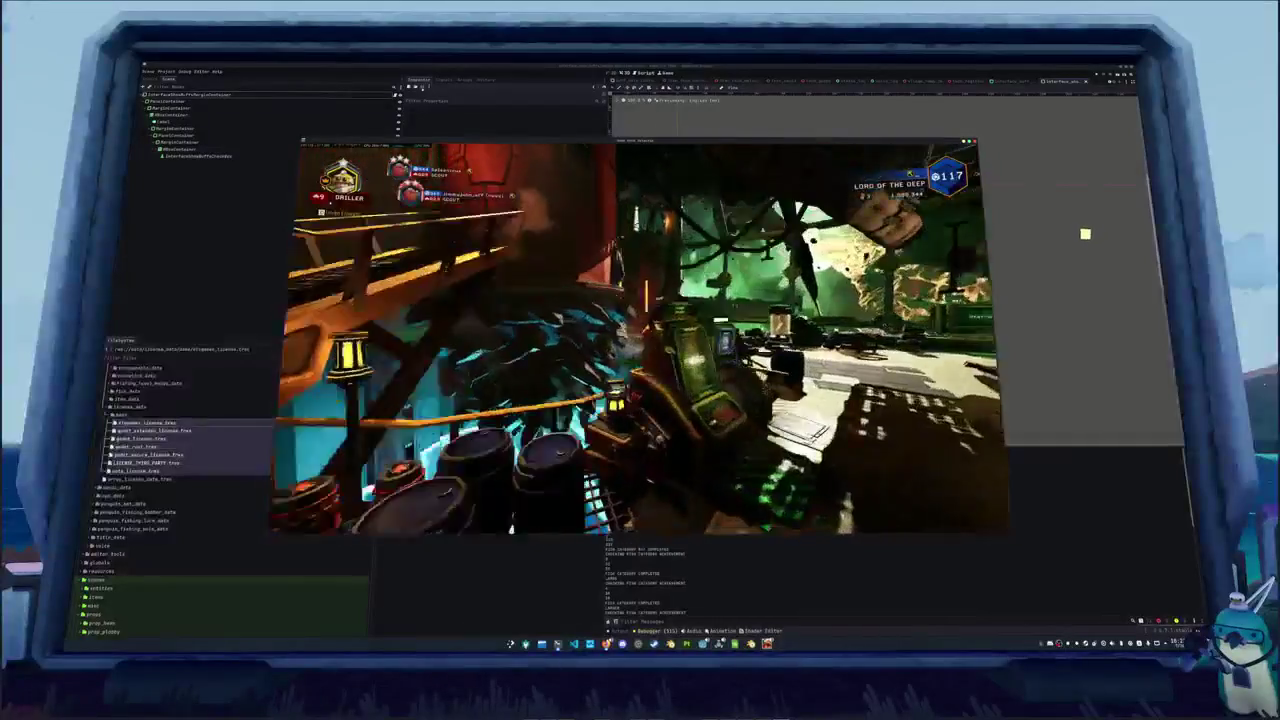
pyautogui.press('e')
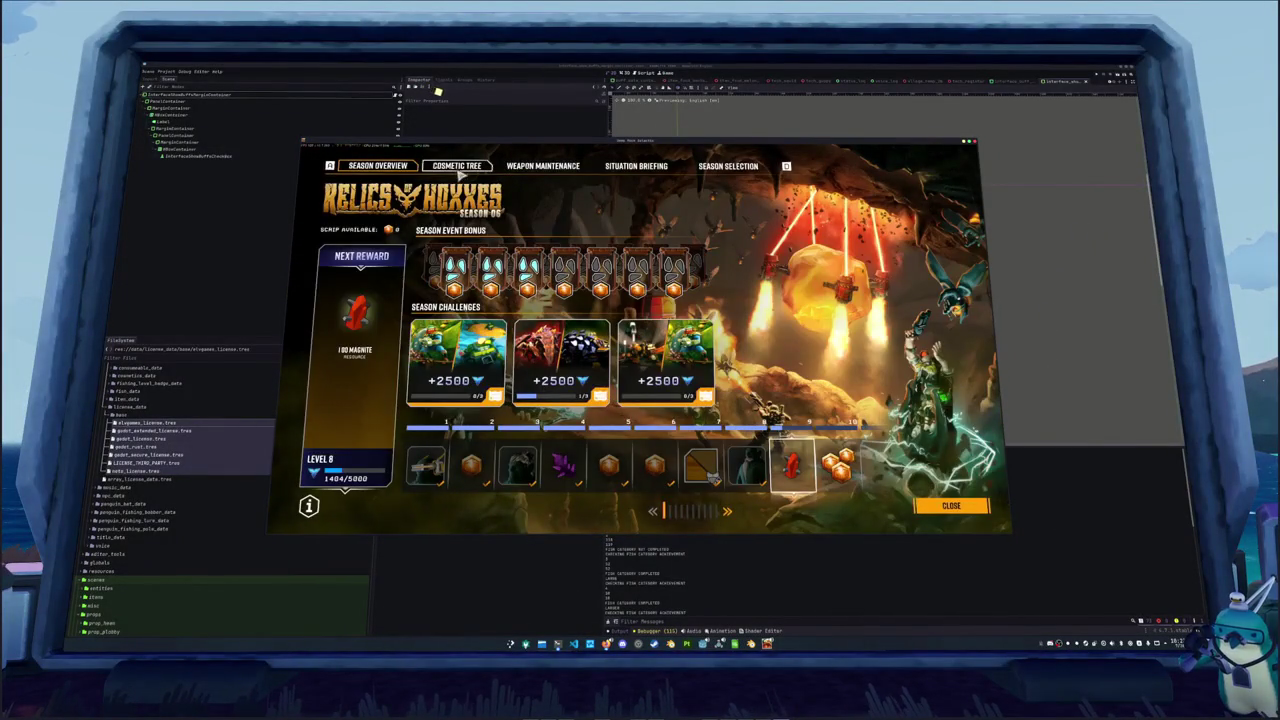
pyautogui.click(457, 166)
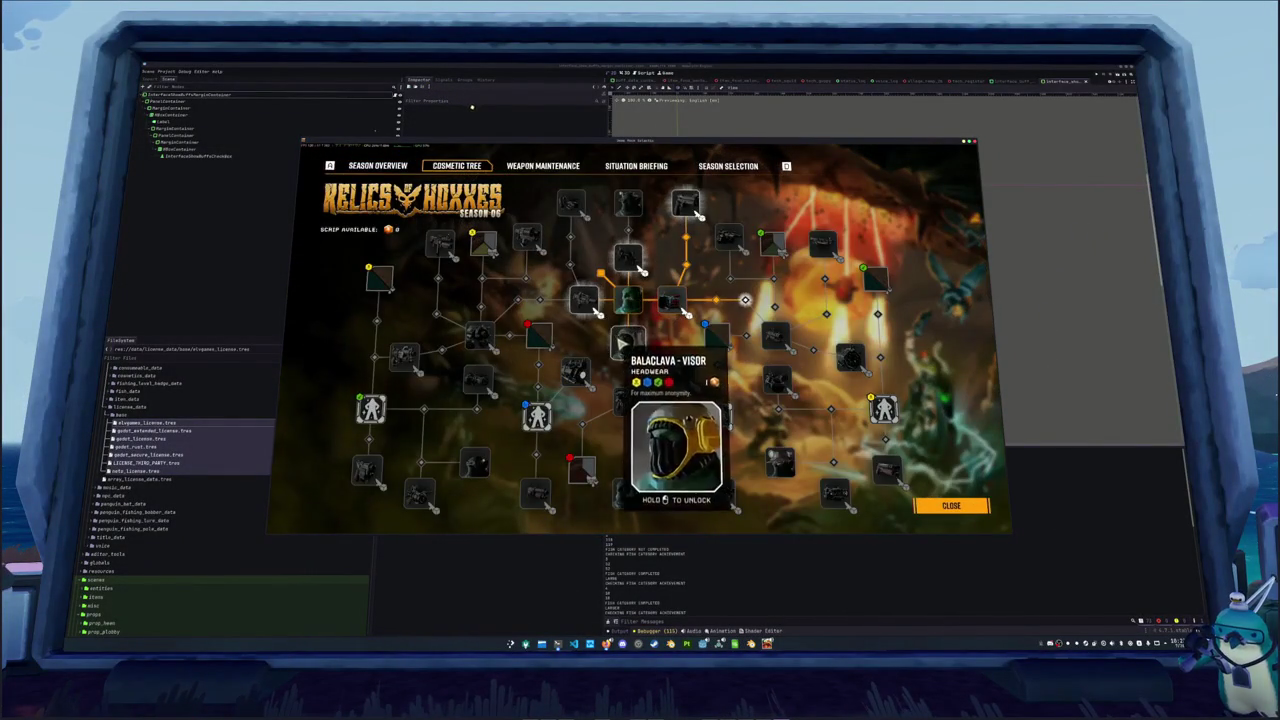
# Preview several cosmetic tree reward cards, then close the Season Terminal
pyautogui.moveTo(580, 300)
pyautogui.moveTo(738, 240)
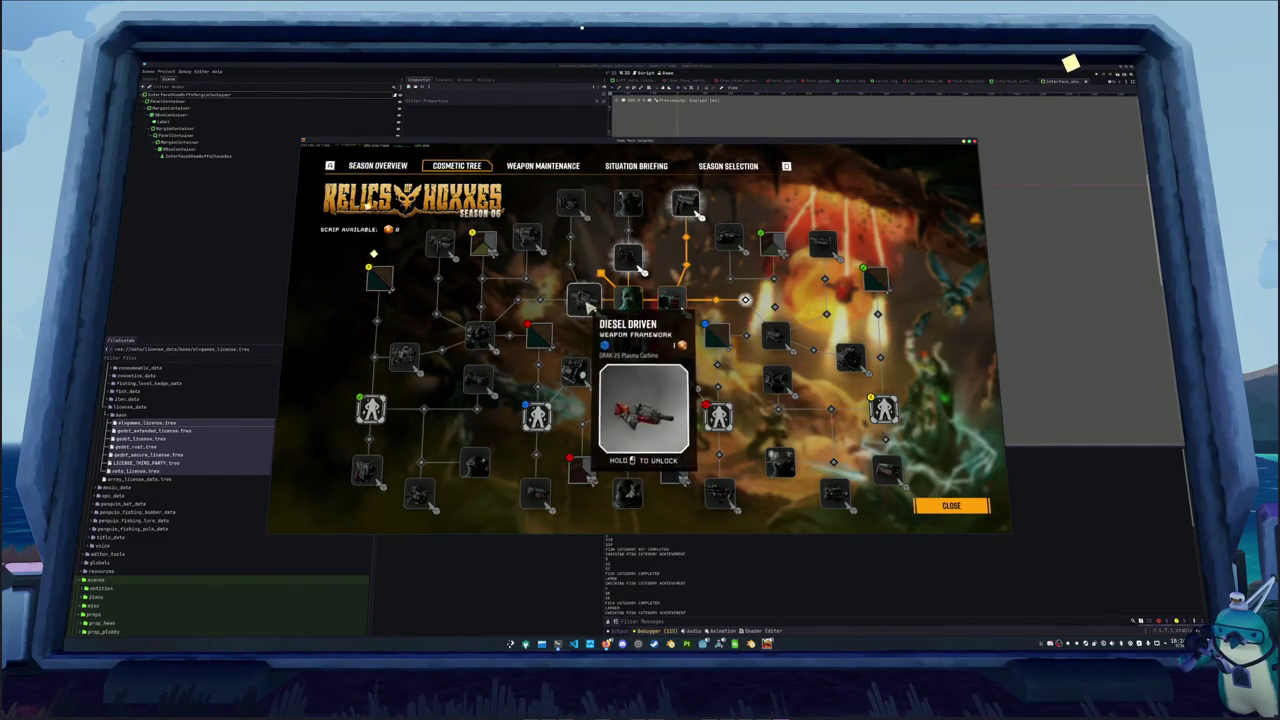
pyautogui.moveTo(571, 207)
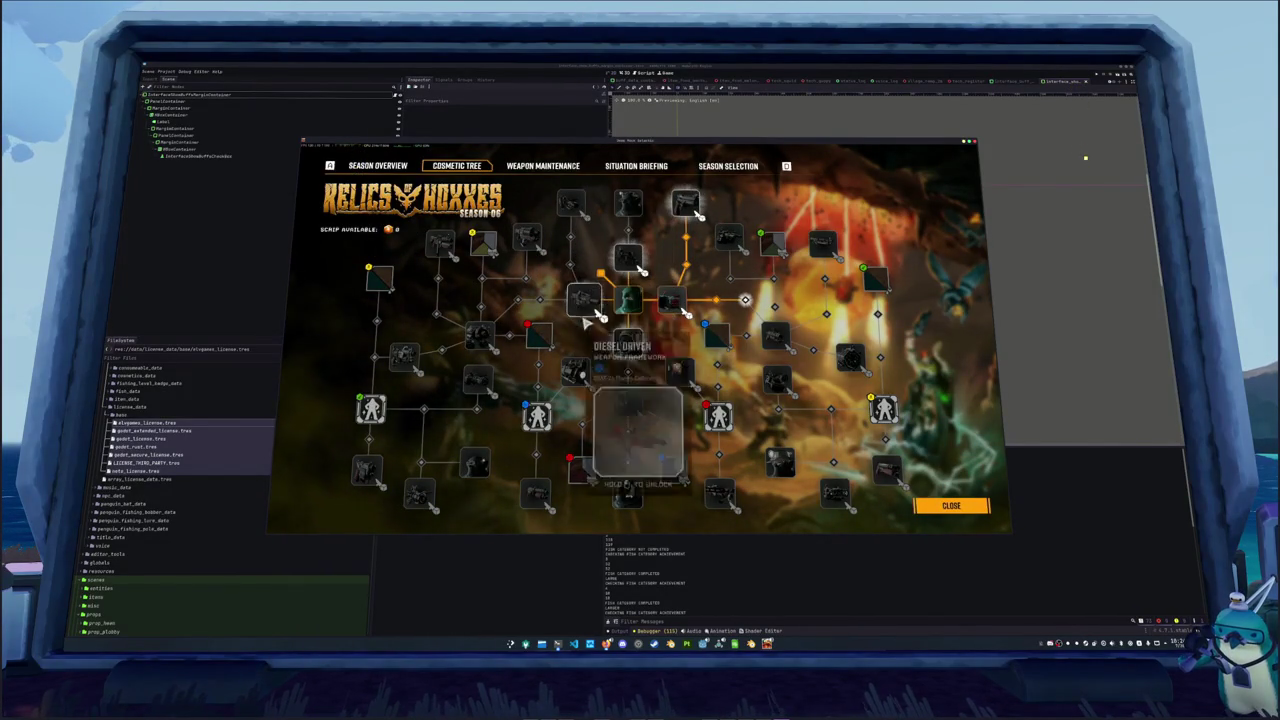
pyautogui.moveTo(782, 339)
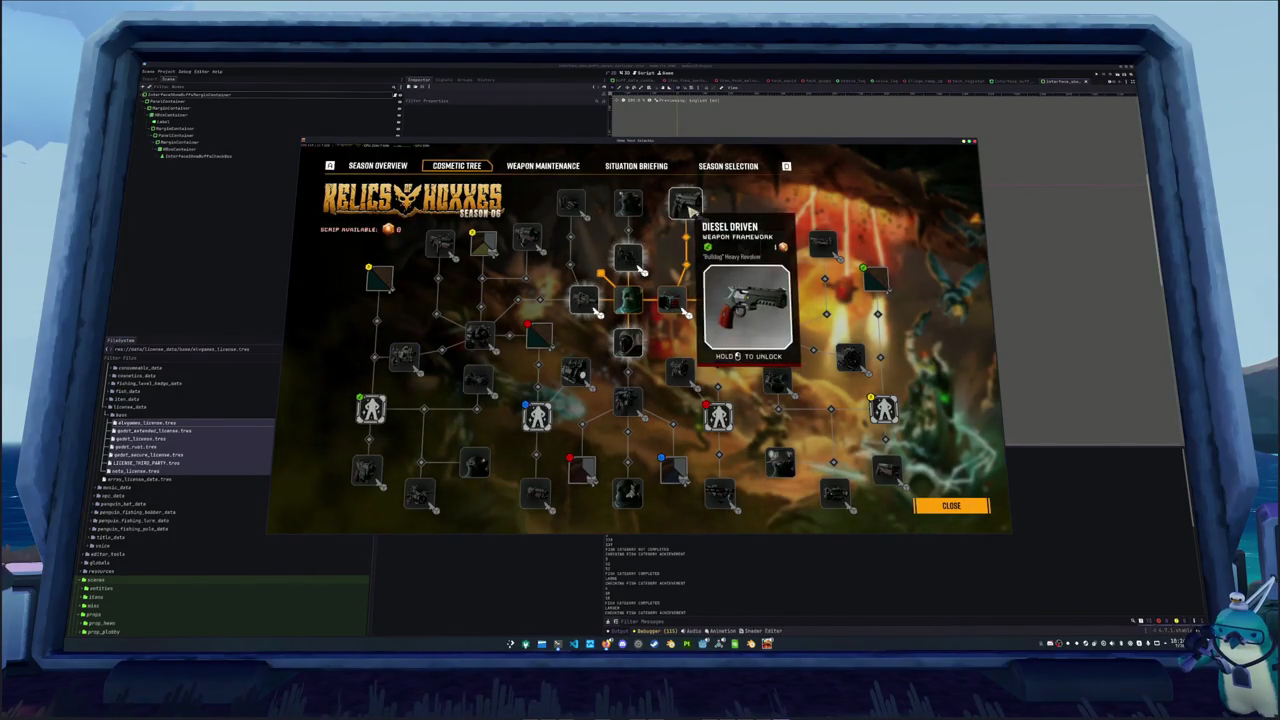
pyautogui.click(951, 505)
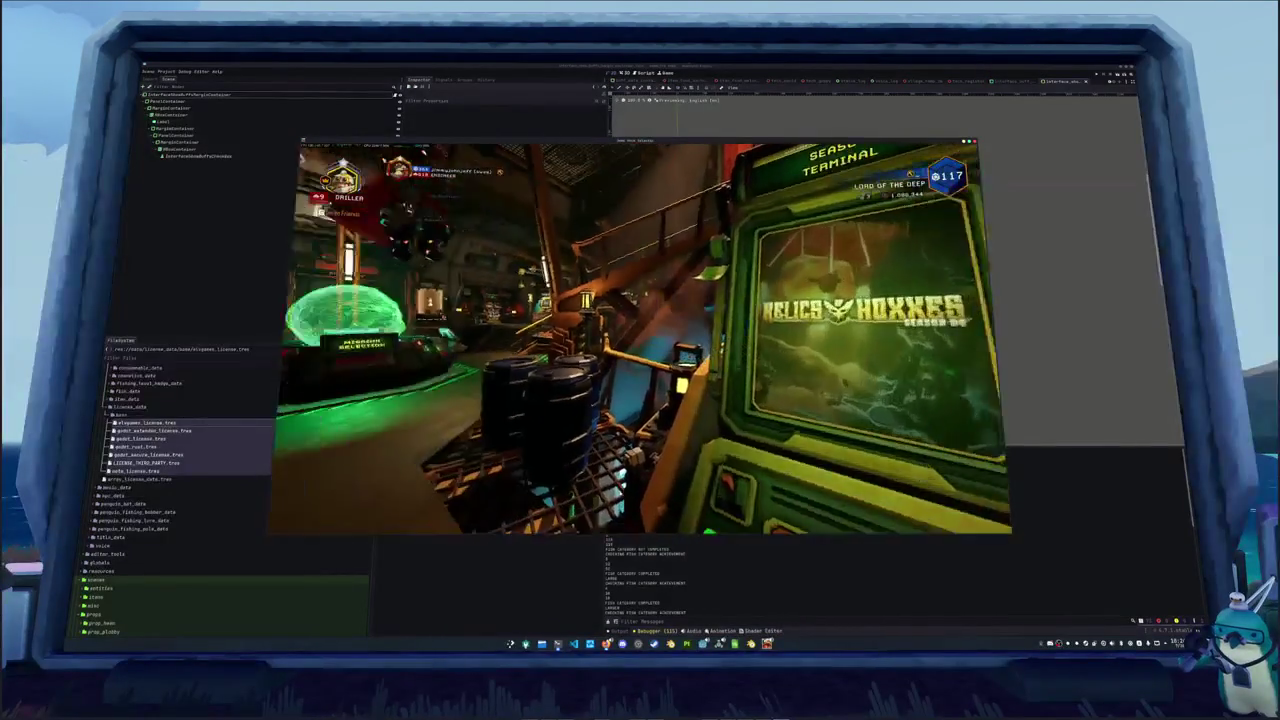
# At the equipment terminal, view the Driller's CRSPR Flamethrower details, then back out
pyautogui.press('w')
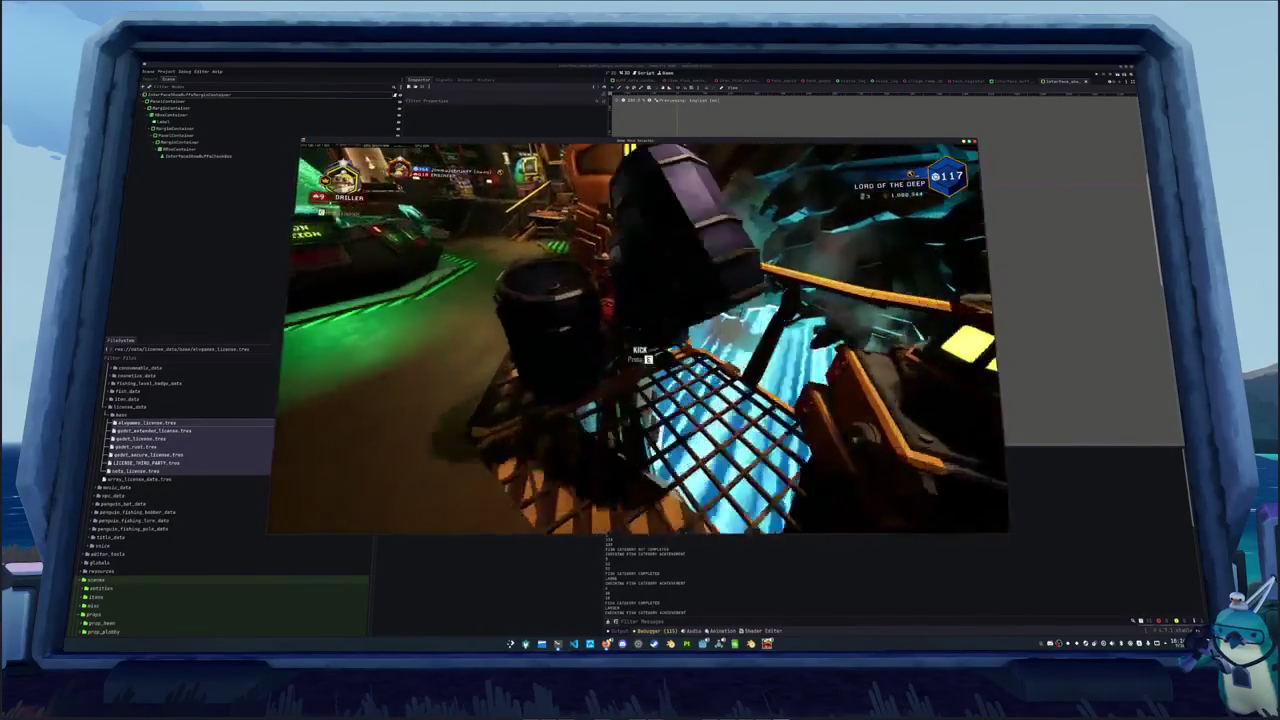
pyautogui.press('w')
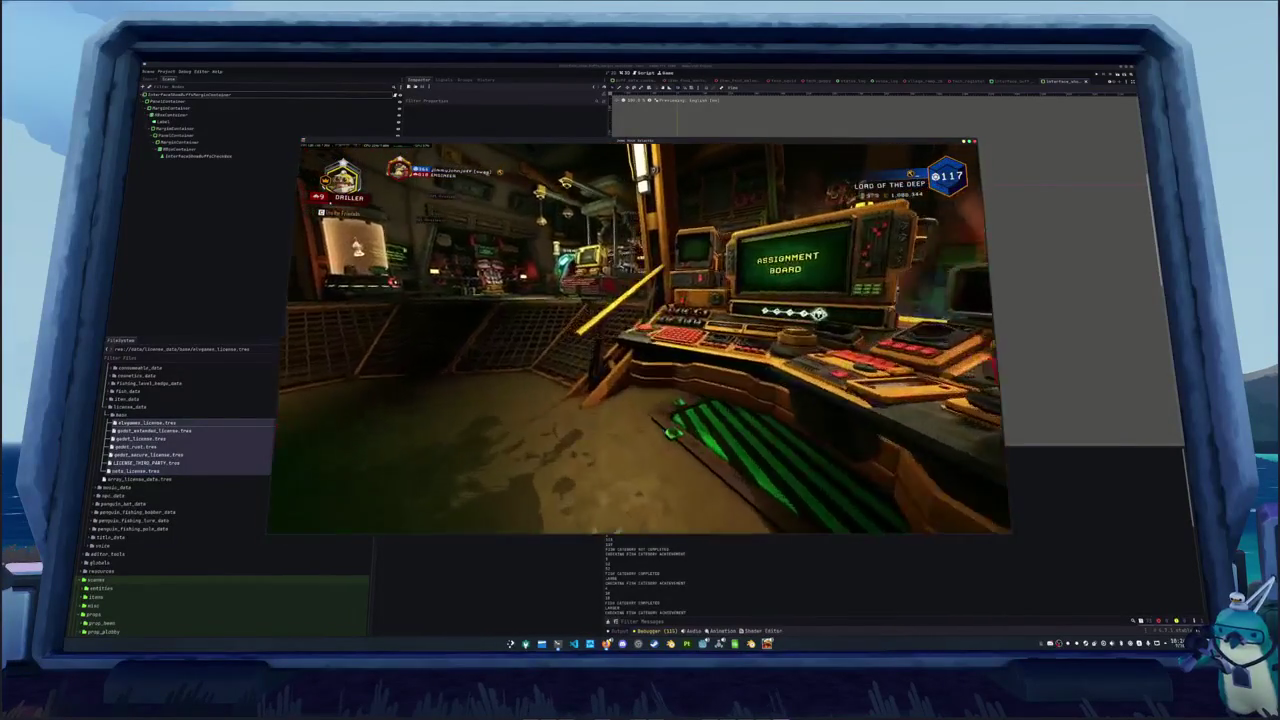
pyautogui.press('w')
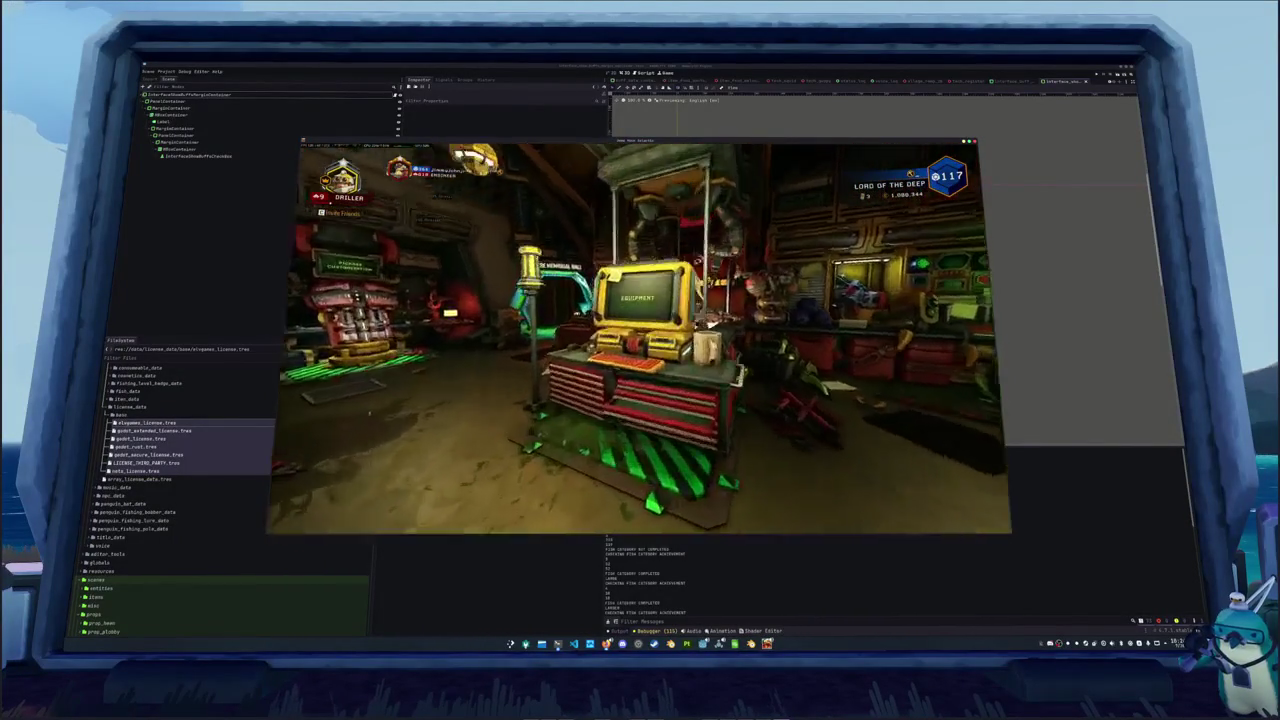
pyautogui.press('e')
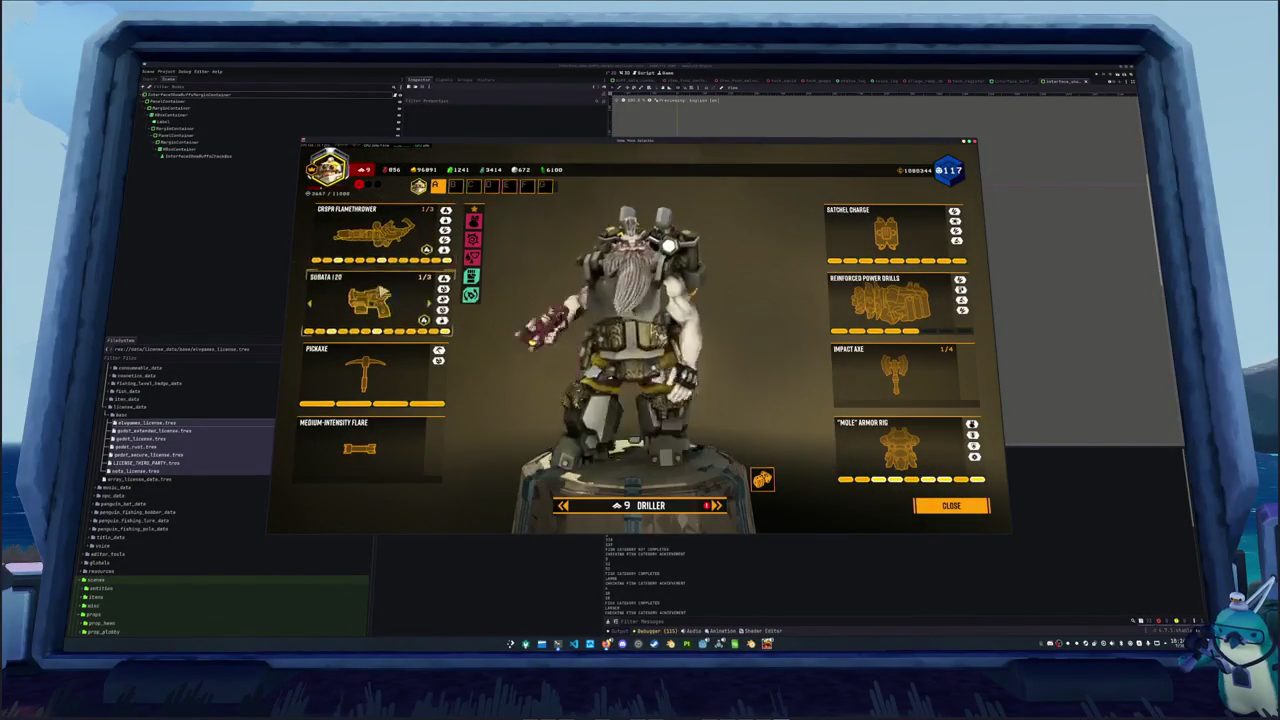
pyautogui.click(405, 233)
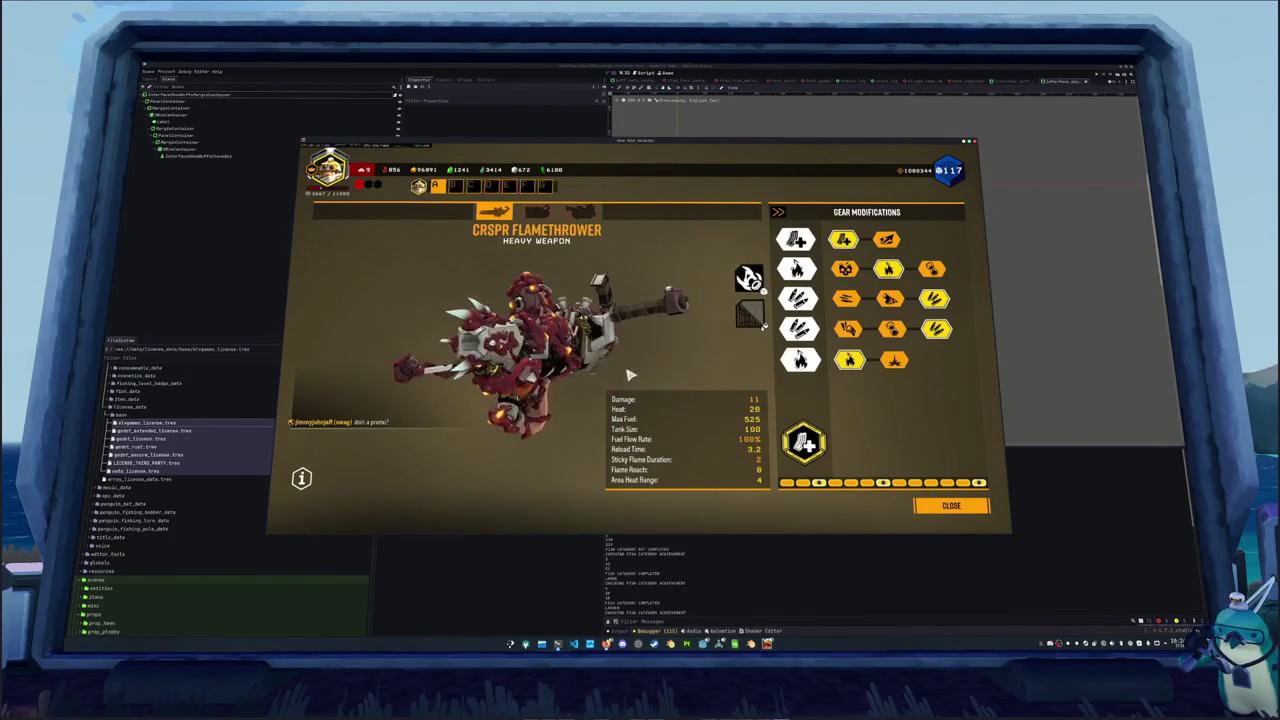
pyautogui.press('Escape')
pyautogui.press('Escape')
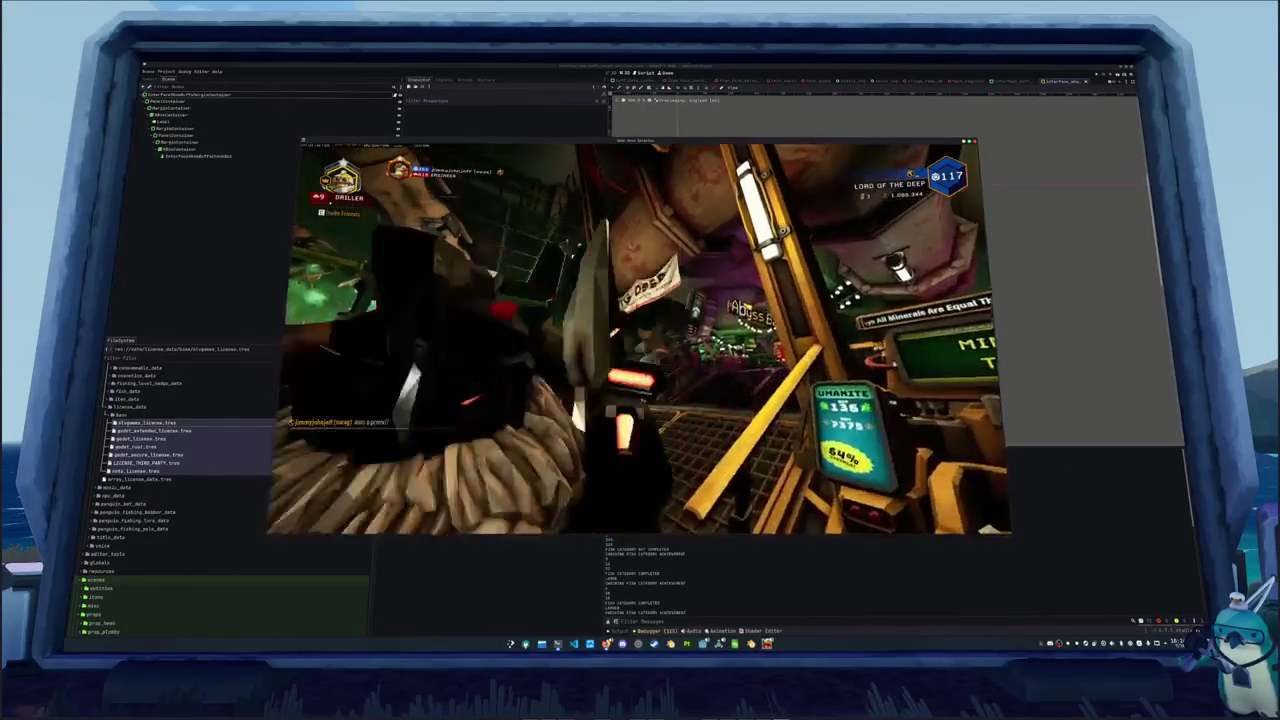
# Exit the game to the desktop and bring the Blender window forward
pyautogui.press('Escape')
pyautogui.click(914, 162)
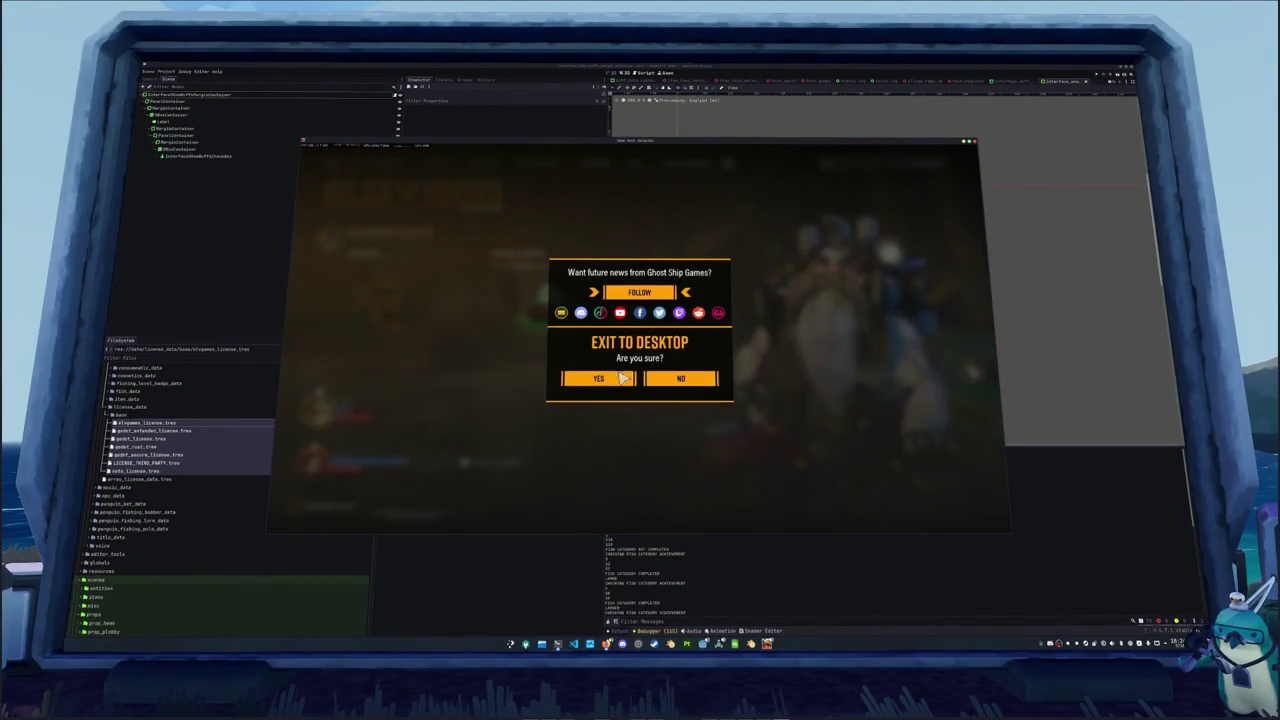
pyautogui.press('Escape')
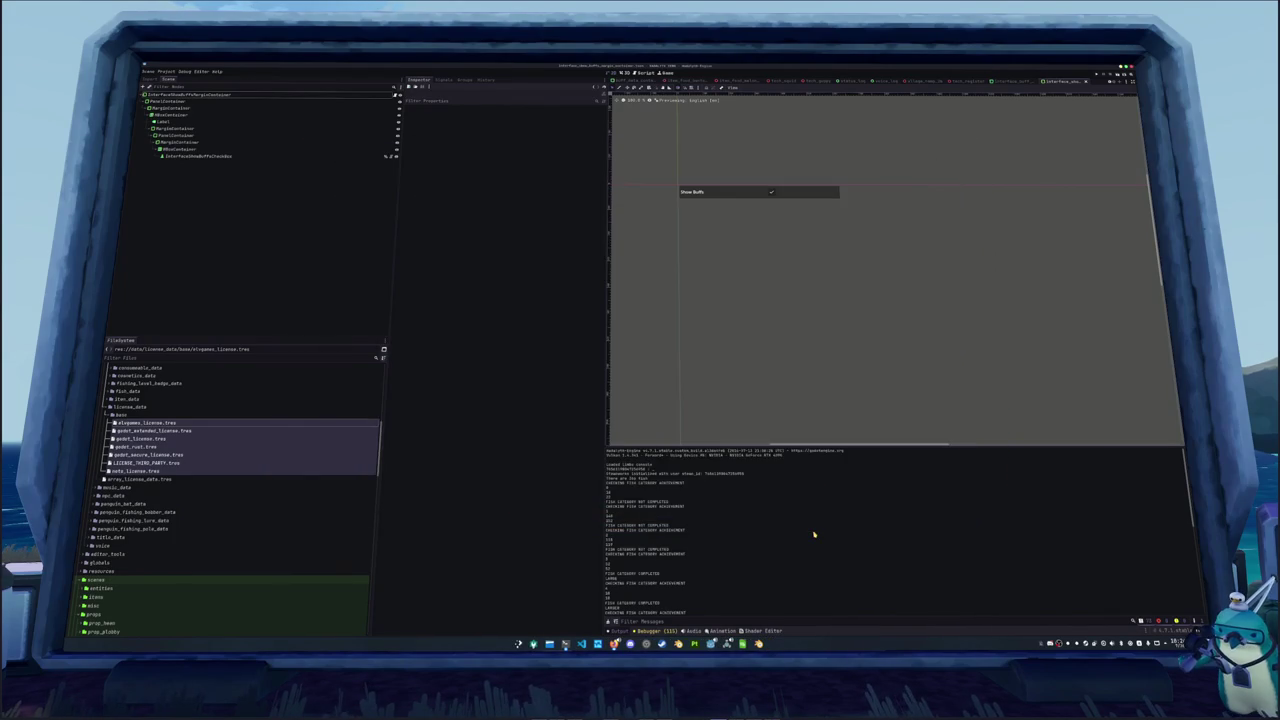
pyautogui.hotkey('alt', 'Tab')
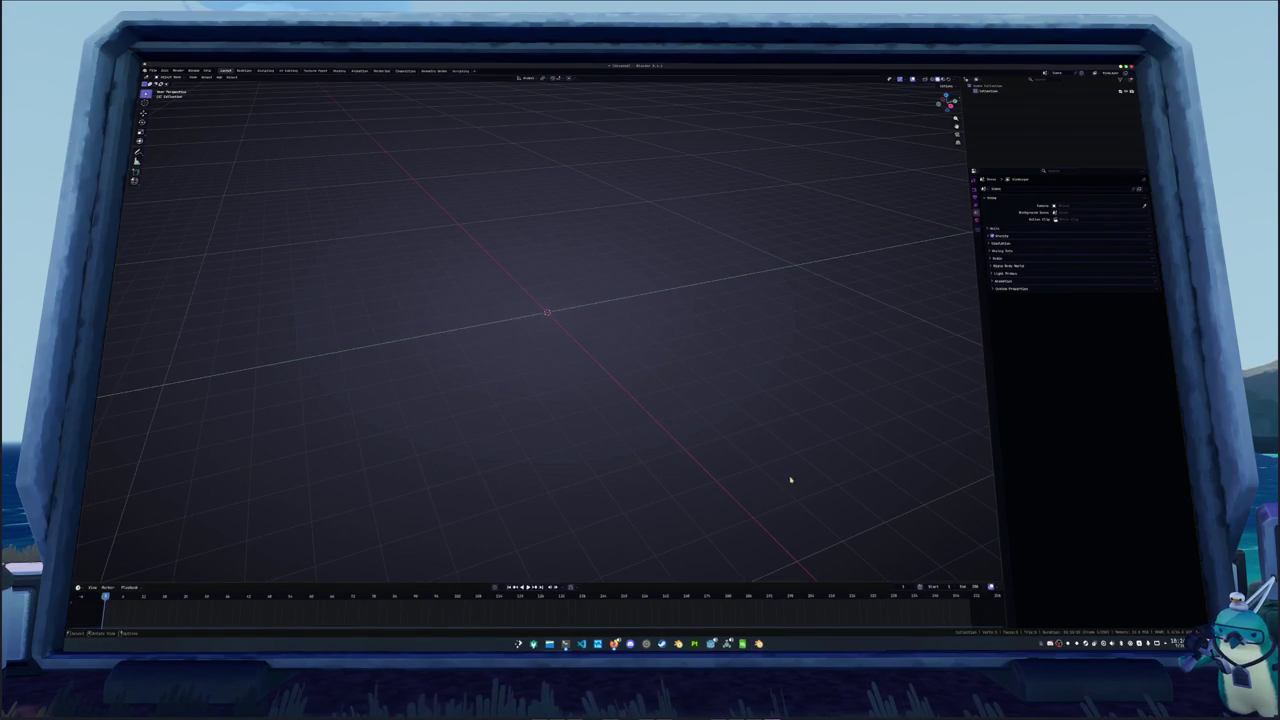
# Scroll through more planehead filefish image results, then go to the 'List of fish by common name' tab
pyautogui.moveTo(614, 643)
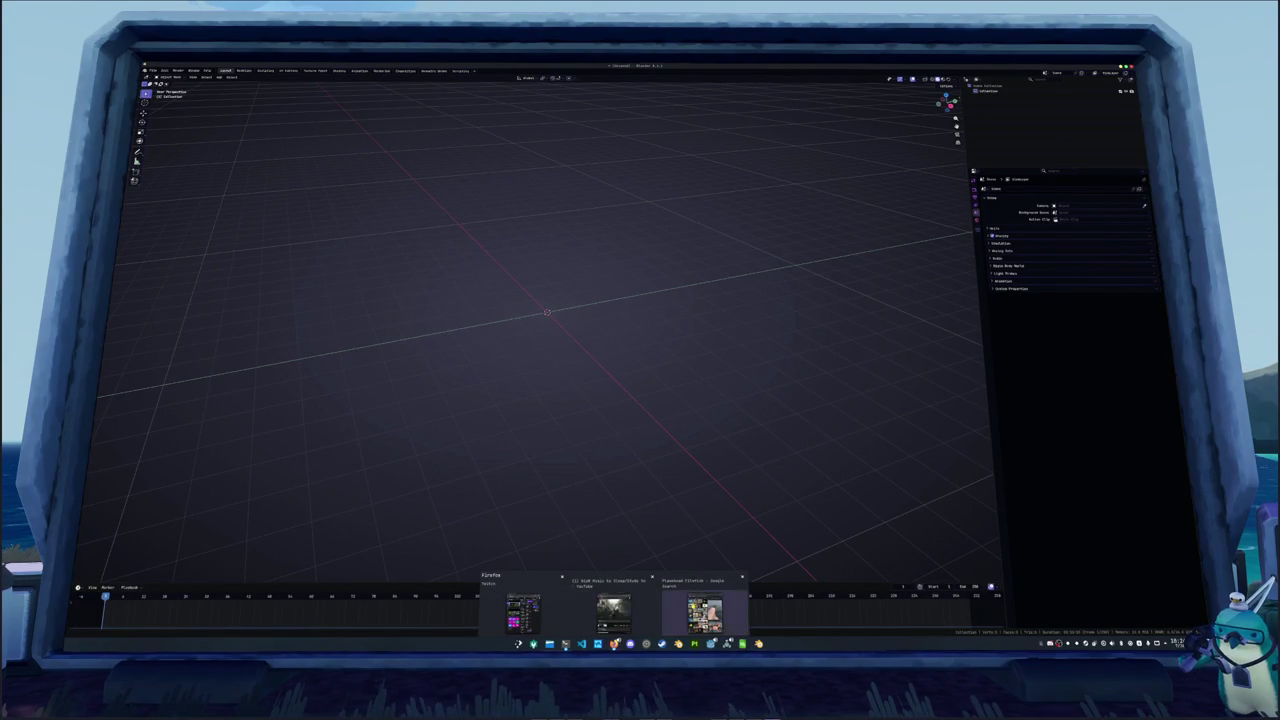
pyautogui.click(705, 612)
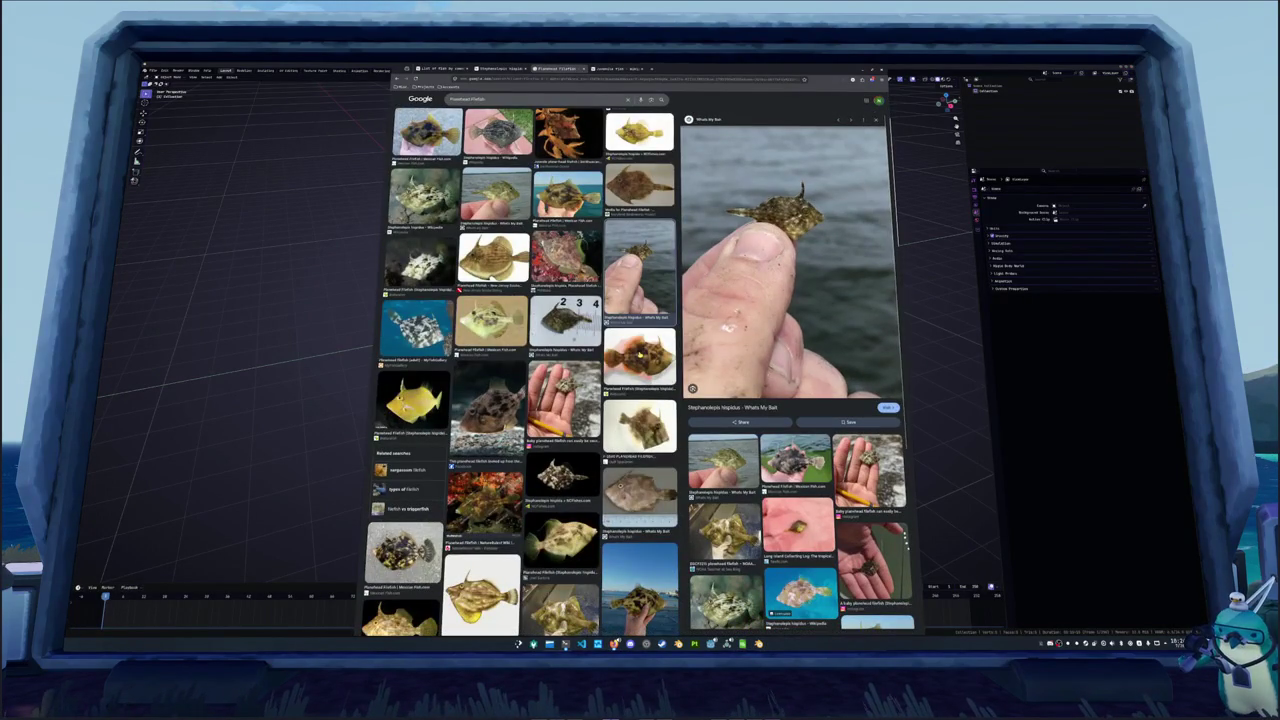
pyautogui.scroll(-5, 520, 370)
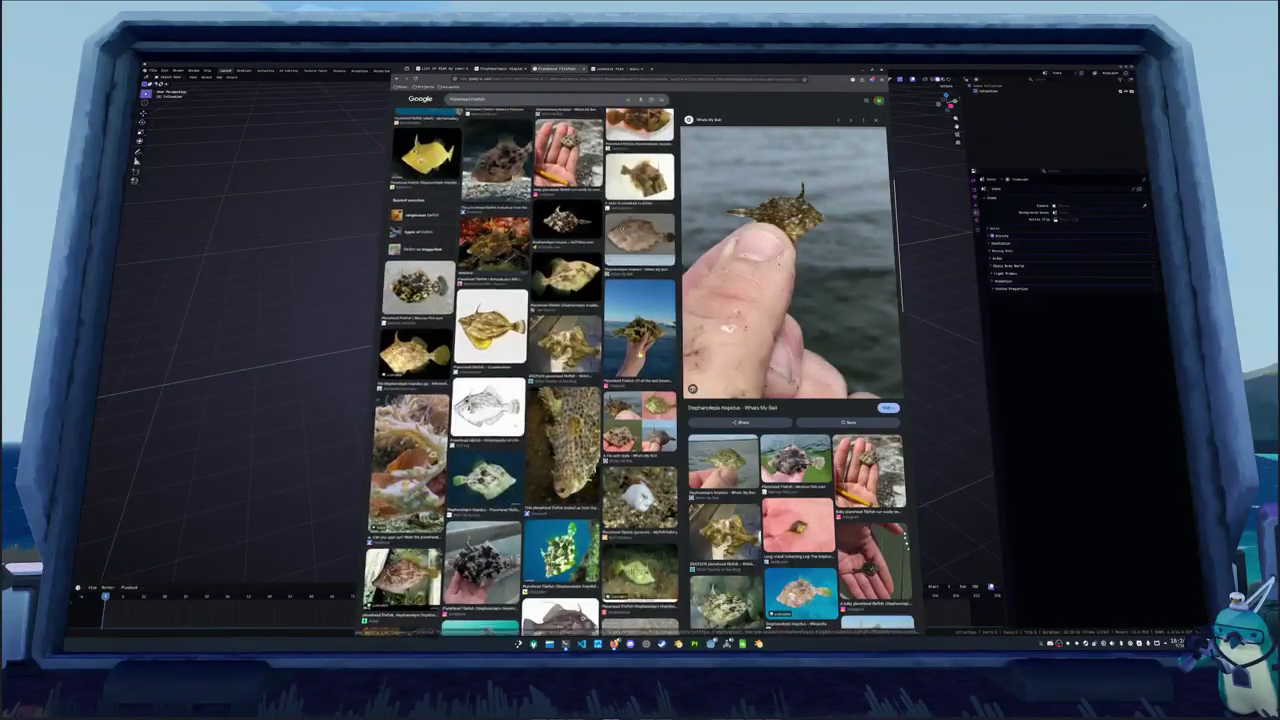
pyautogui.scroll(-5, 520, 370)
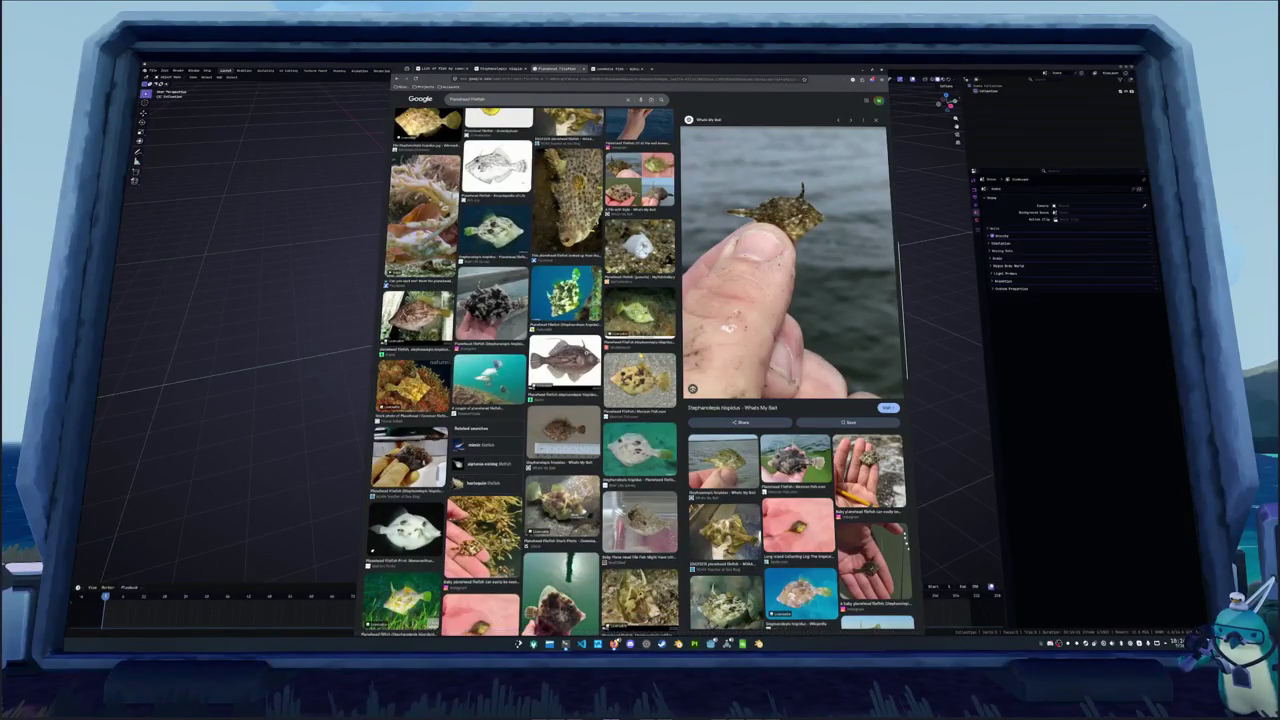
pyautogui.scroll(-5, 520, 370)
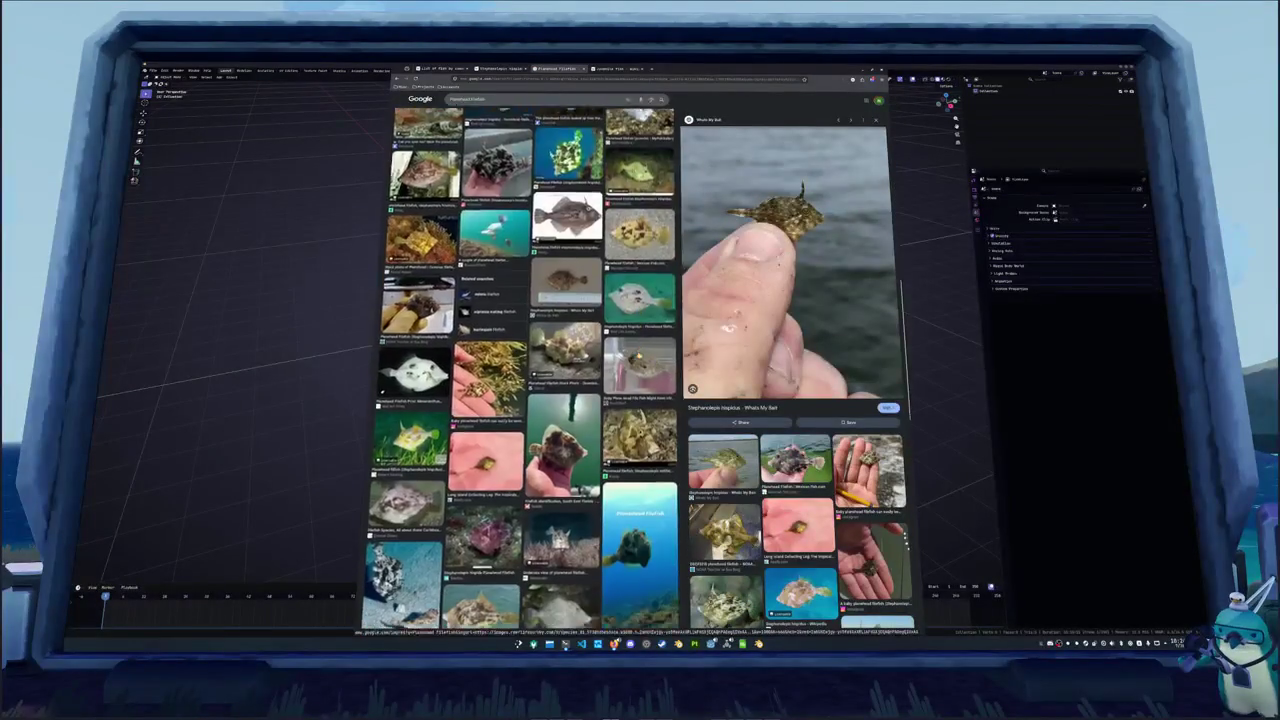
pyautogui.scroll(-5, 520, 370)
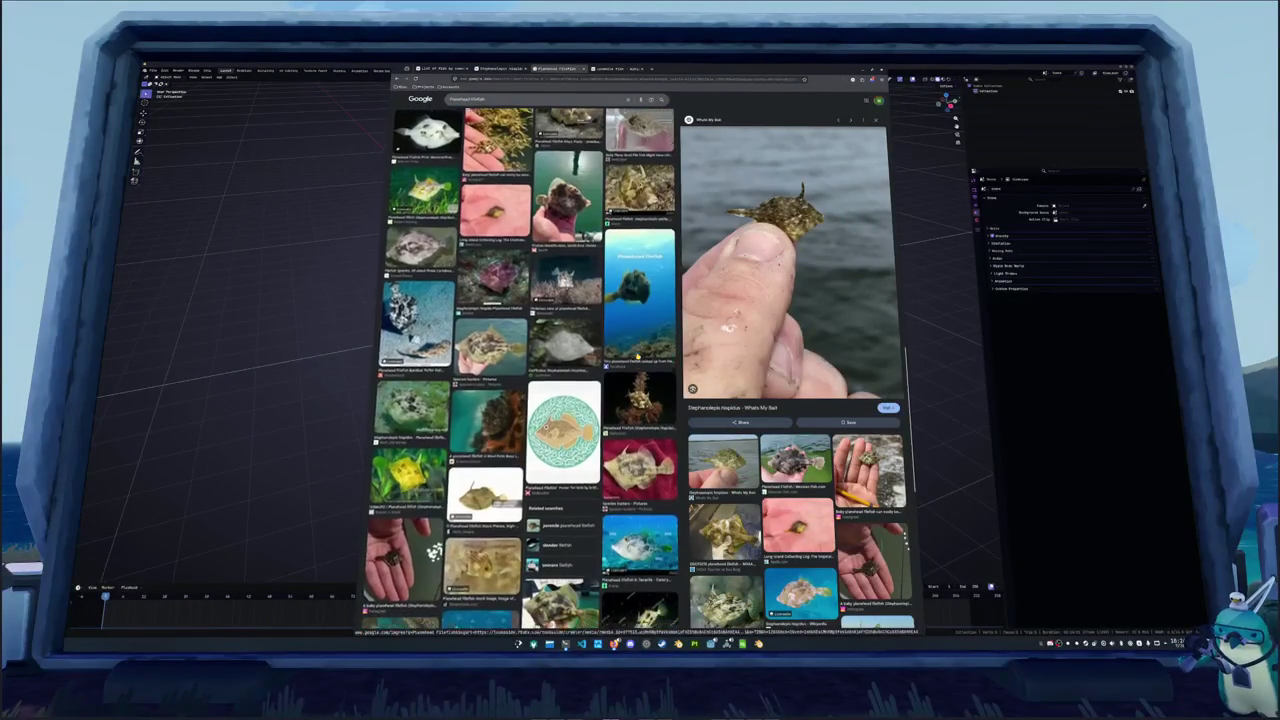
pyautogui.scroll(-4, 520, 370)
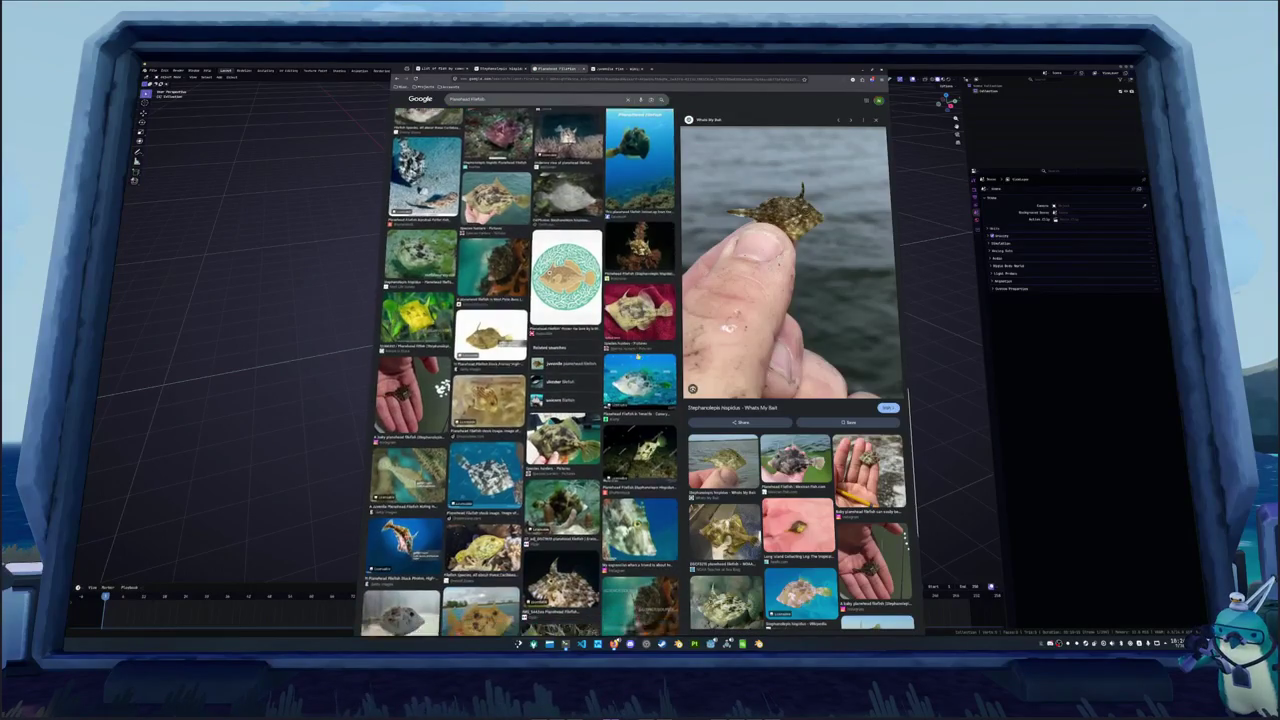
pyautogui.scroll(-6, 520, 370)
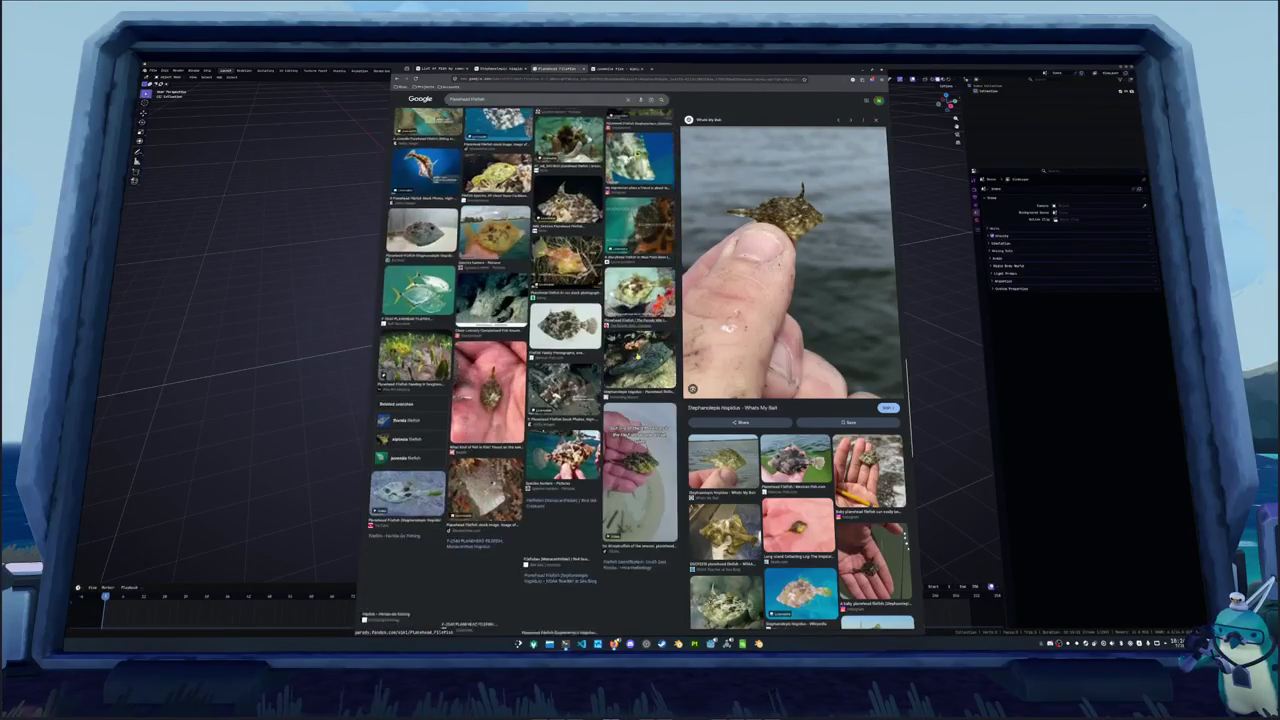
pyautogui.scroll(-8, 520, 370)
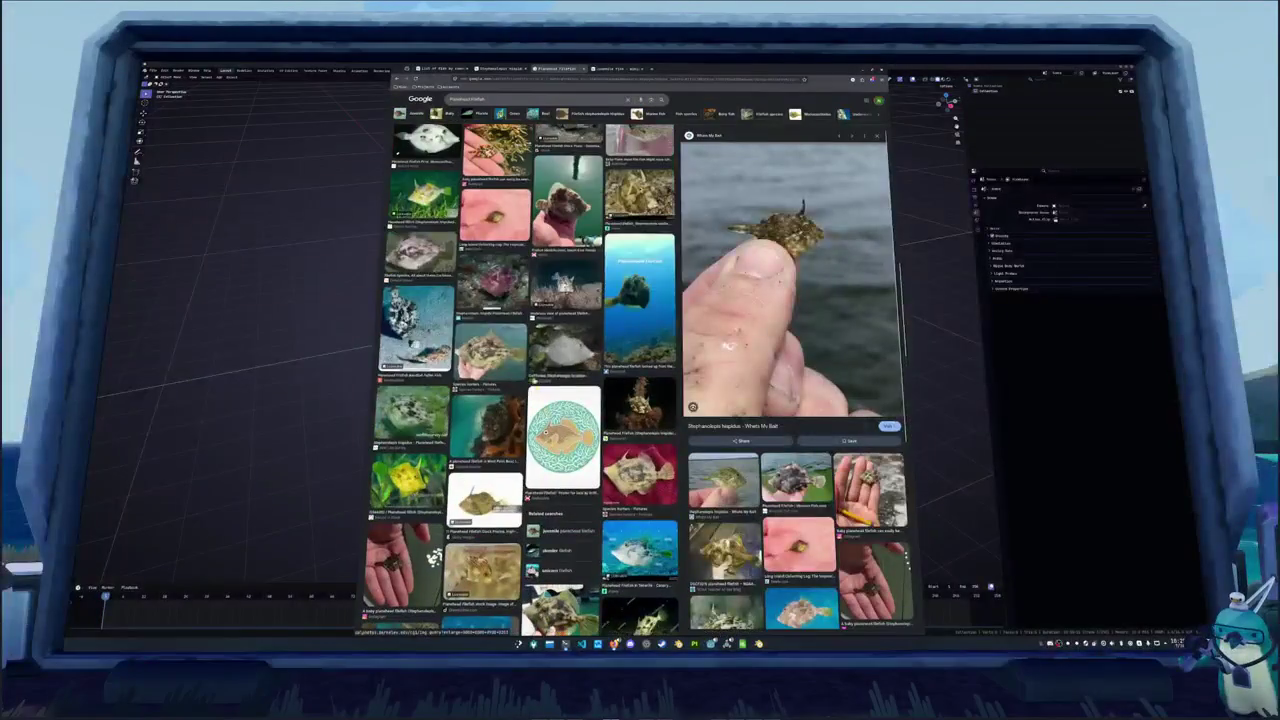
pyautogui.hotkey('ctrl', 'pageup')
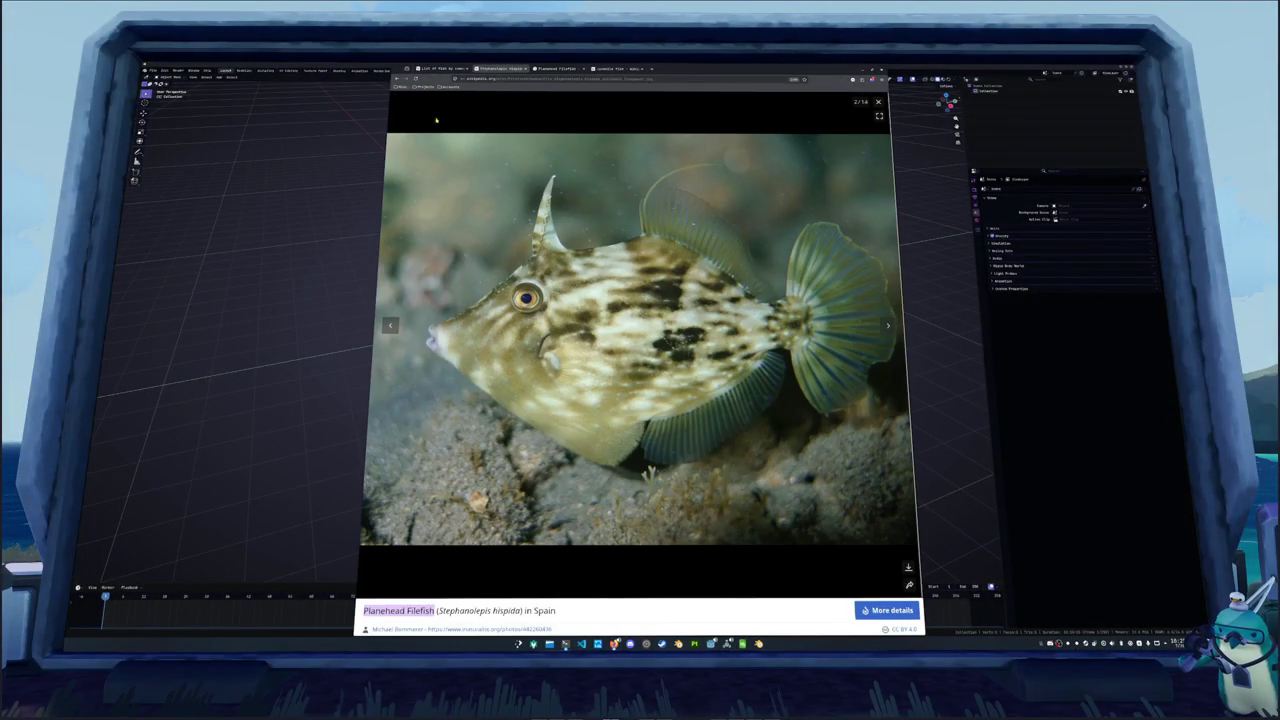
pyautogui.click(436, 69)
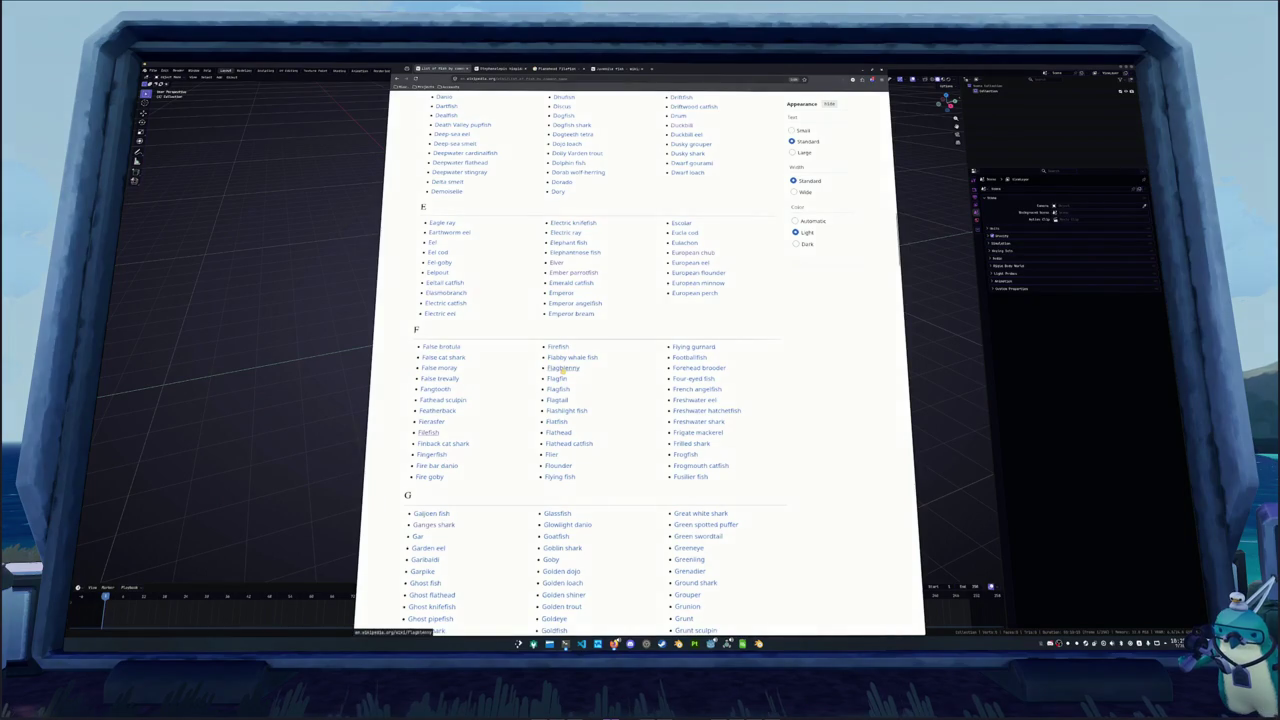
# Preview fish links in the F and G sections, then open the Gulf menhaden article
pyautogui.moveTo(562, 369)
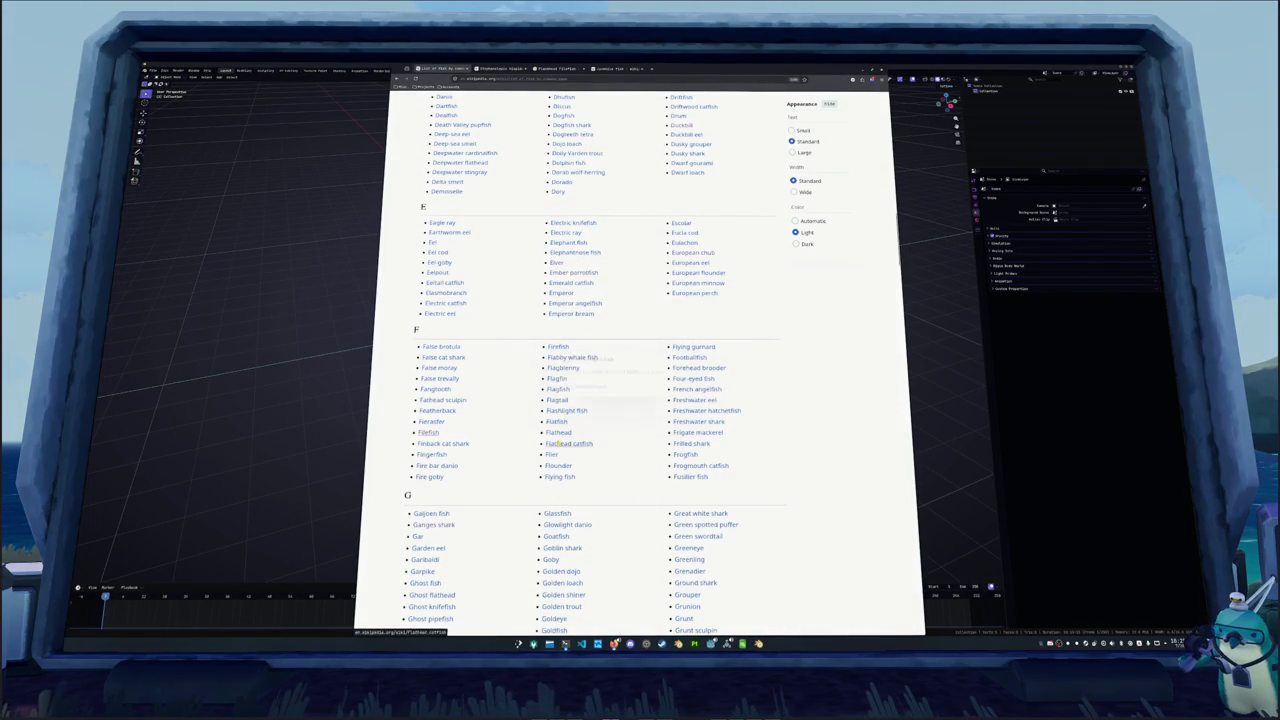
pyautogui.scroll(-3, 558, 445)
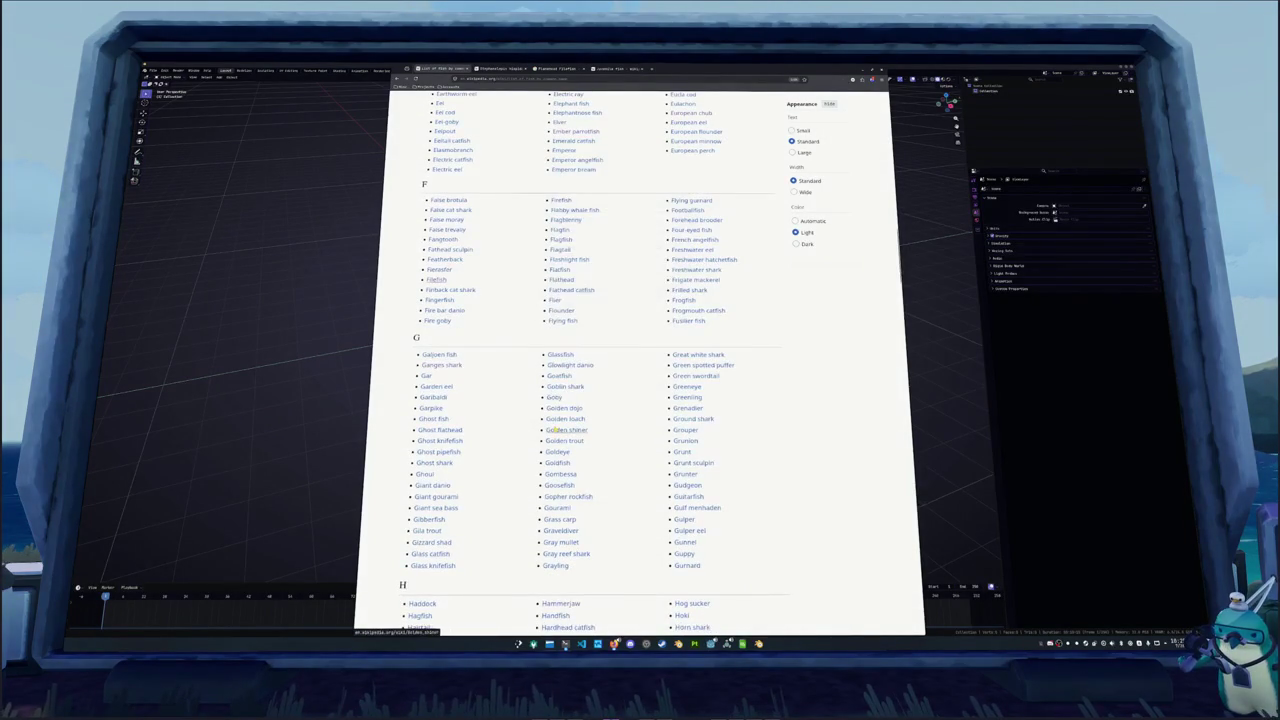
pyautogui.moveTo(551, 430)
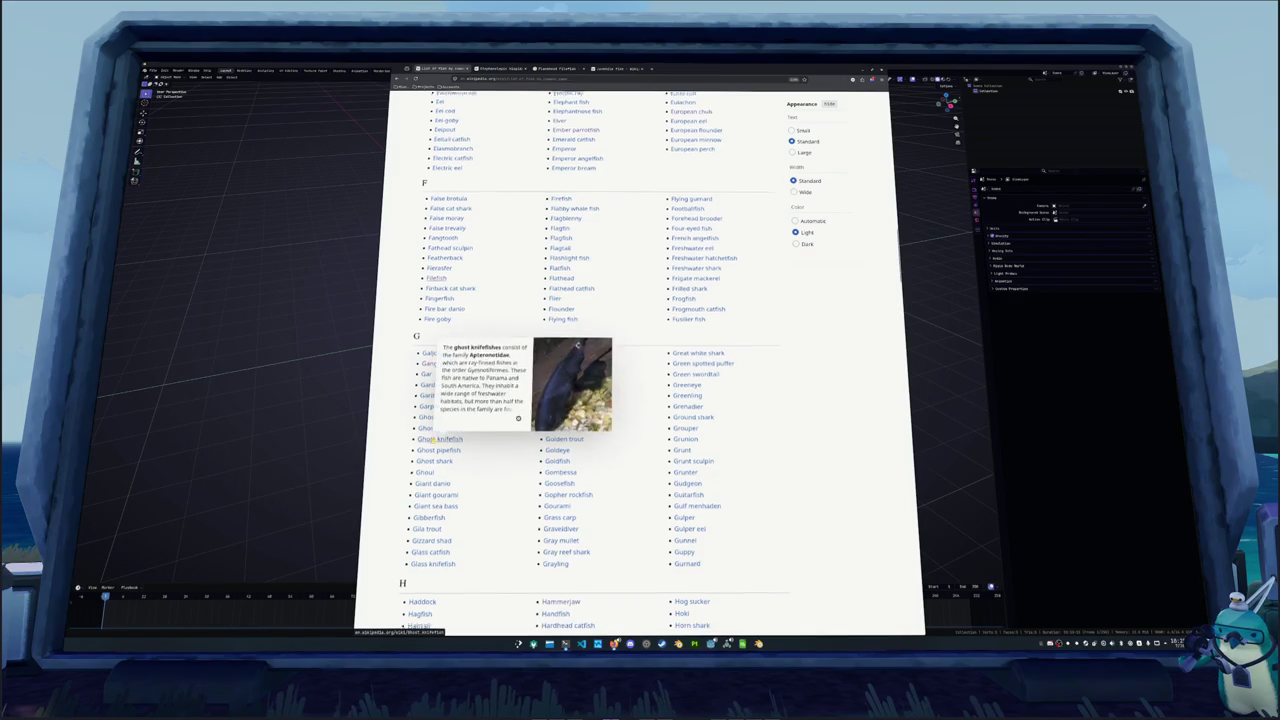
pyautogui.scroll(-3, 450, 438)
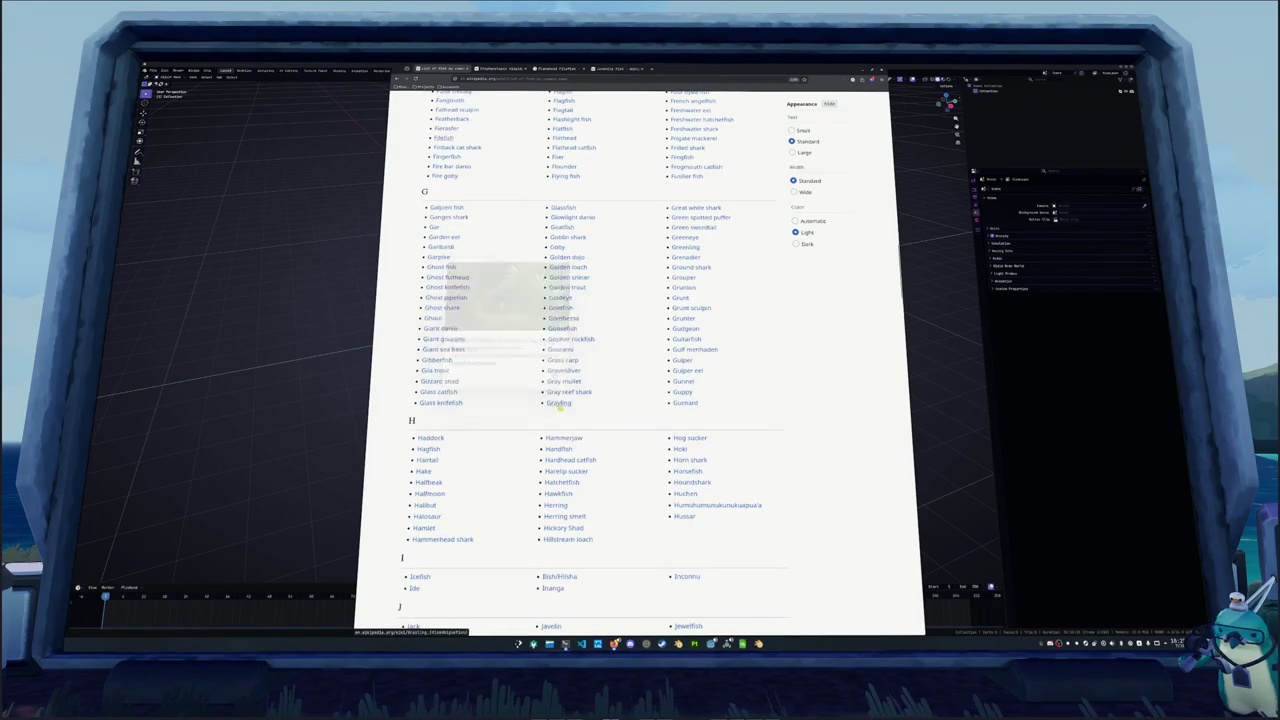
pyautogui.moveTo(577, 409)
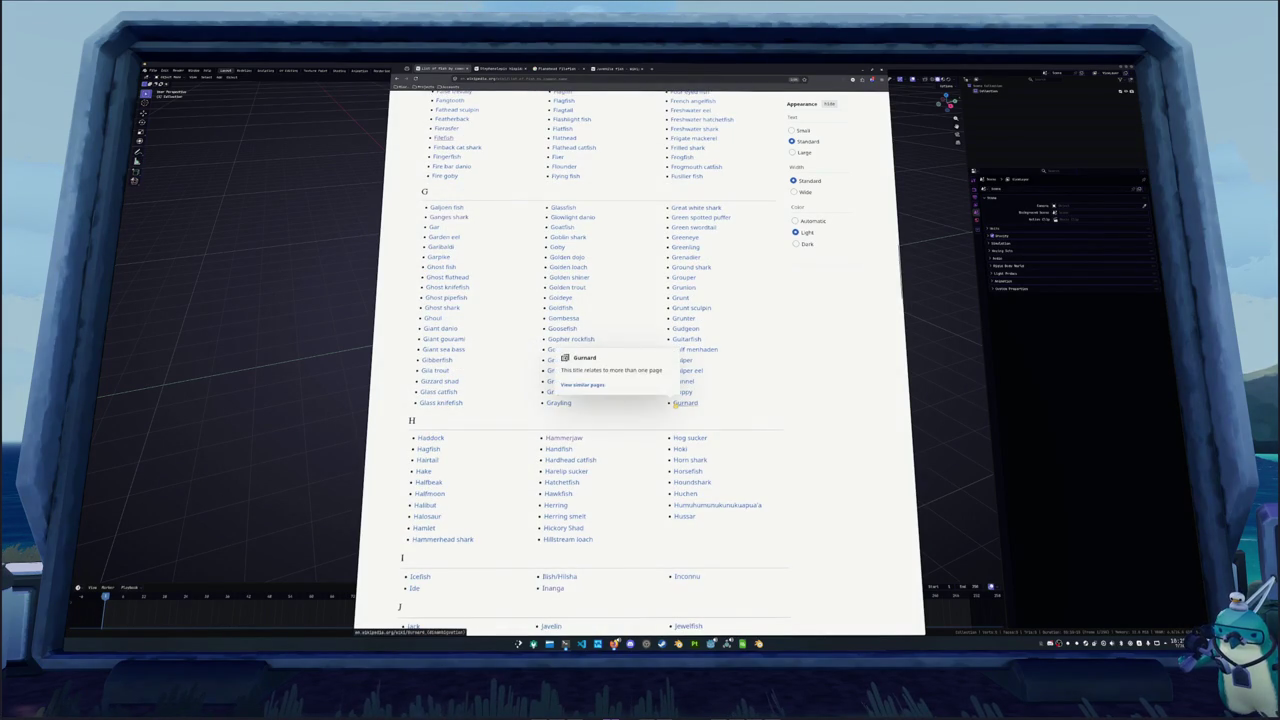
pyautogui.moveTo(682, 392)
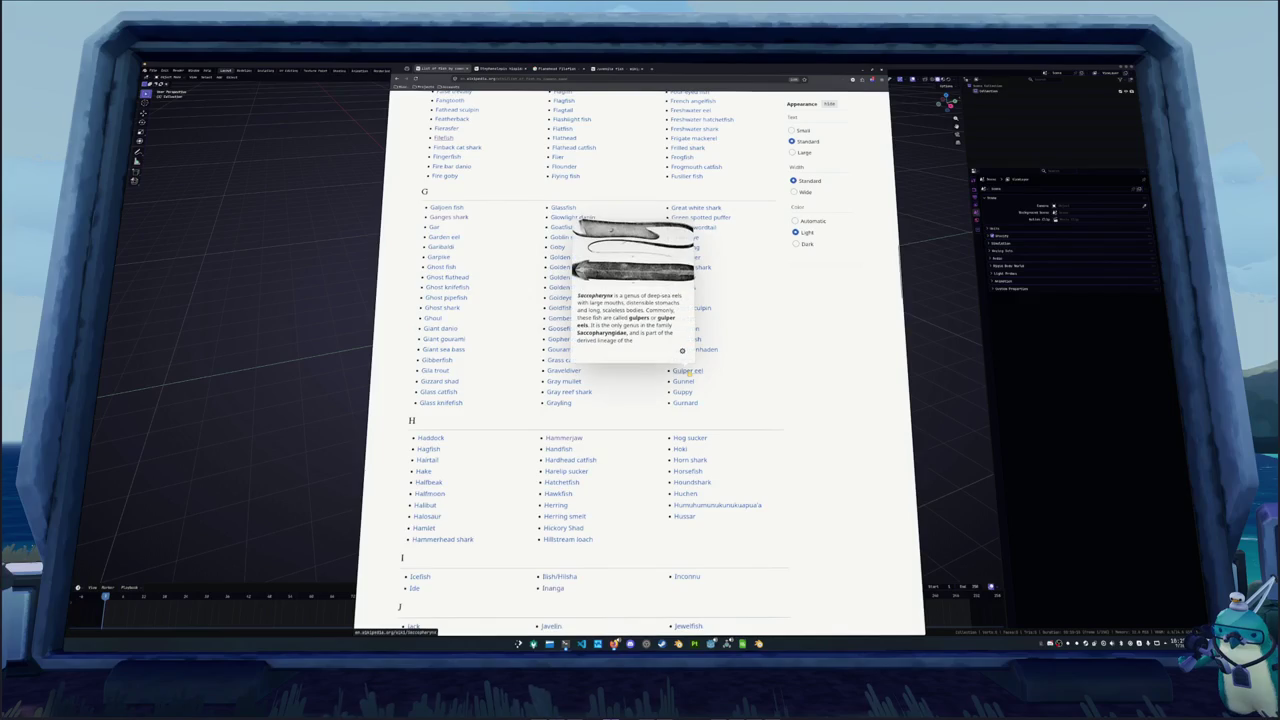
pyautogui.moveTo(700, 350)
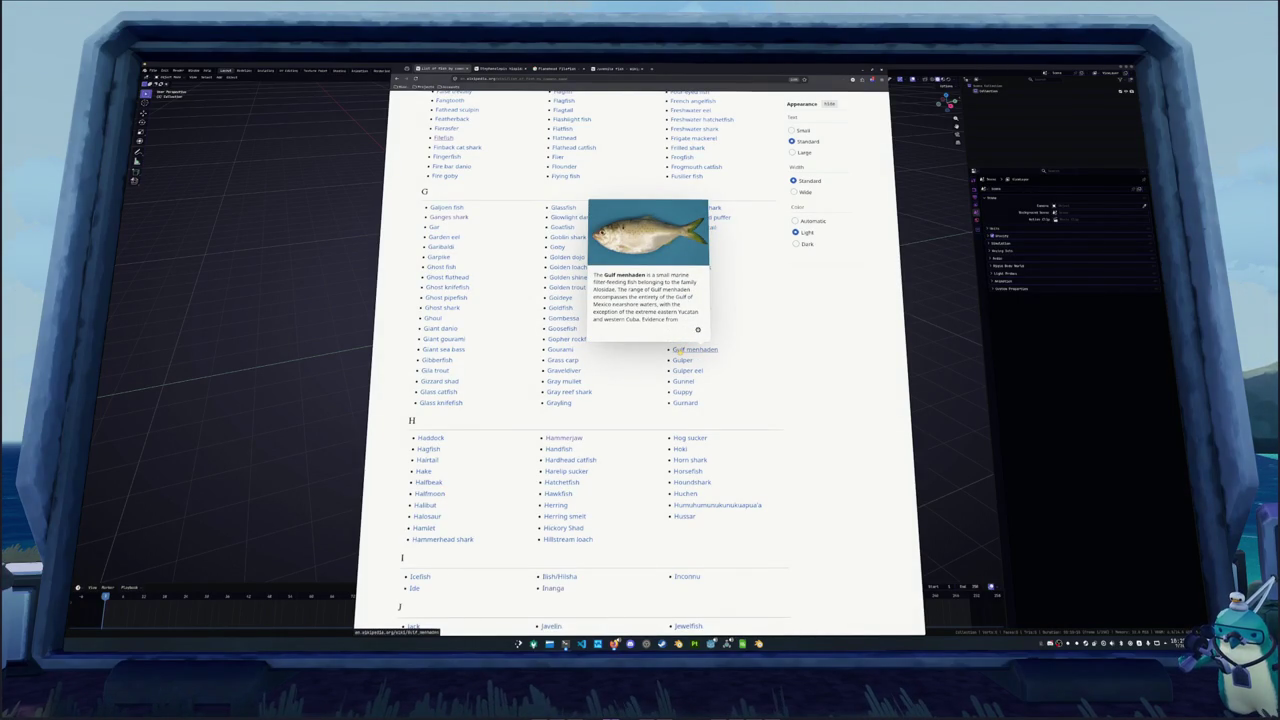
pyautogui.scroll(1, 679, 352)
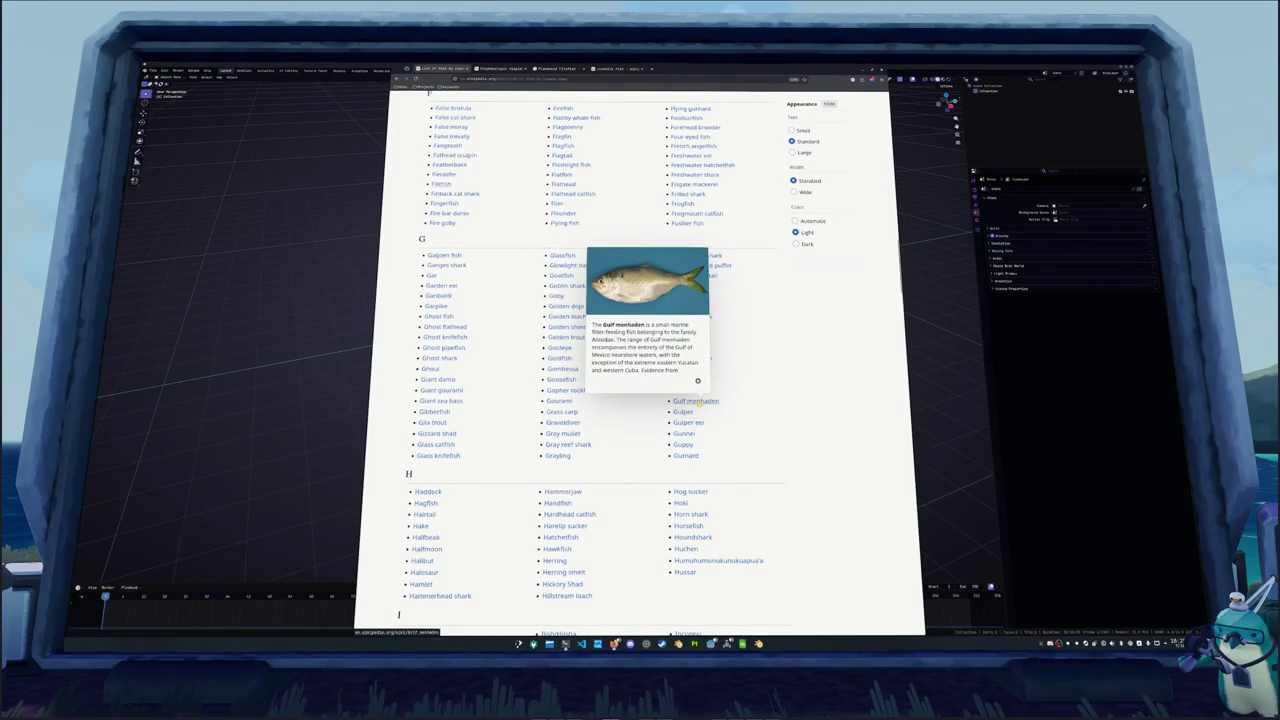
pyautogui.scroll(1, 690, 401)
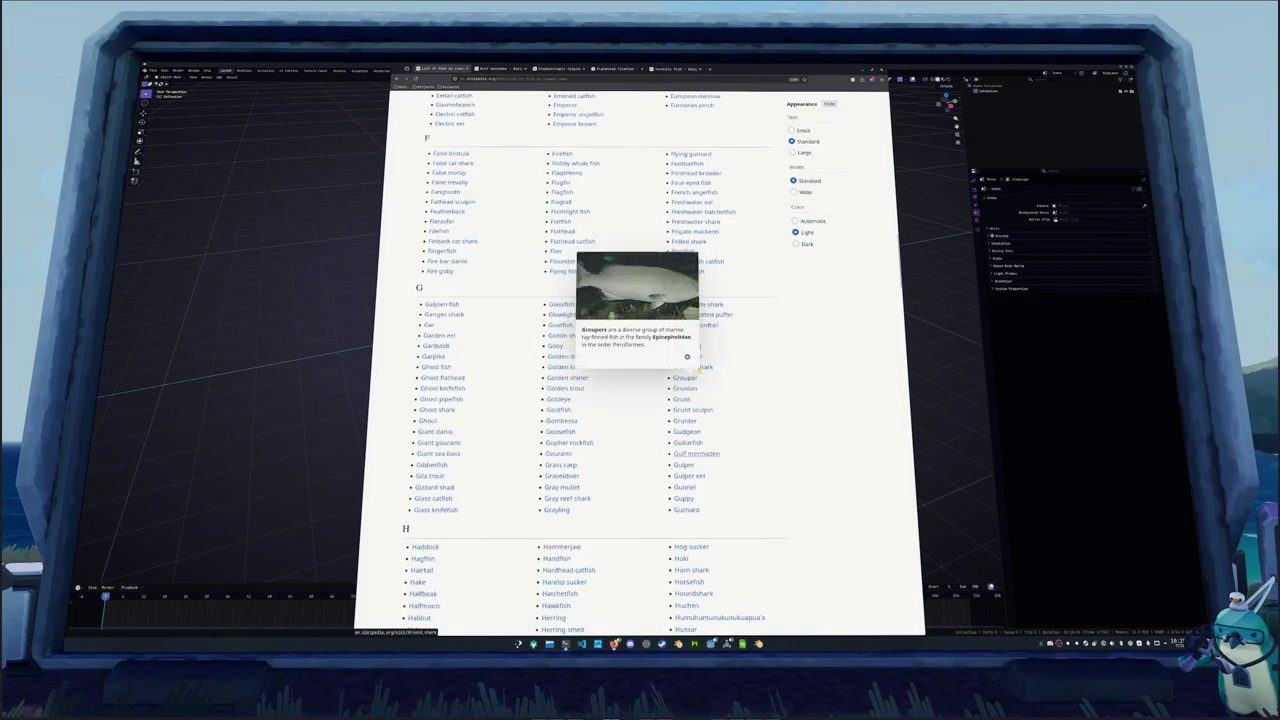
pyautogui.moveTo(700, 326)
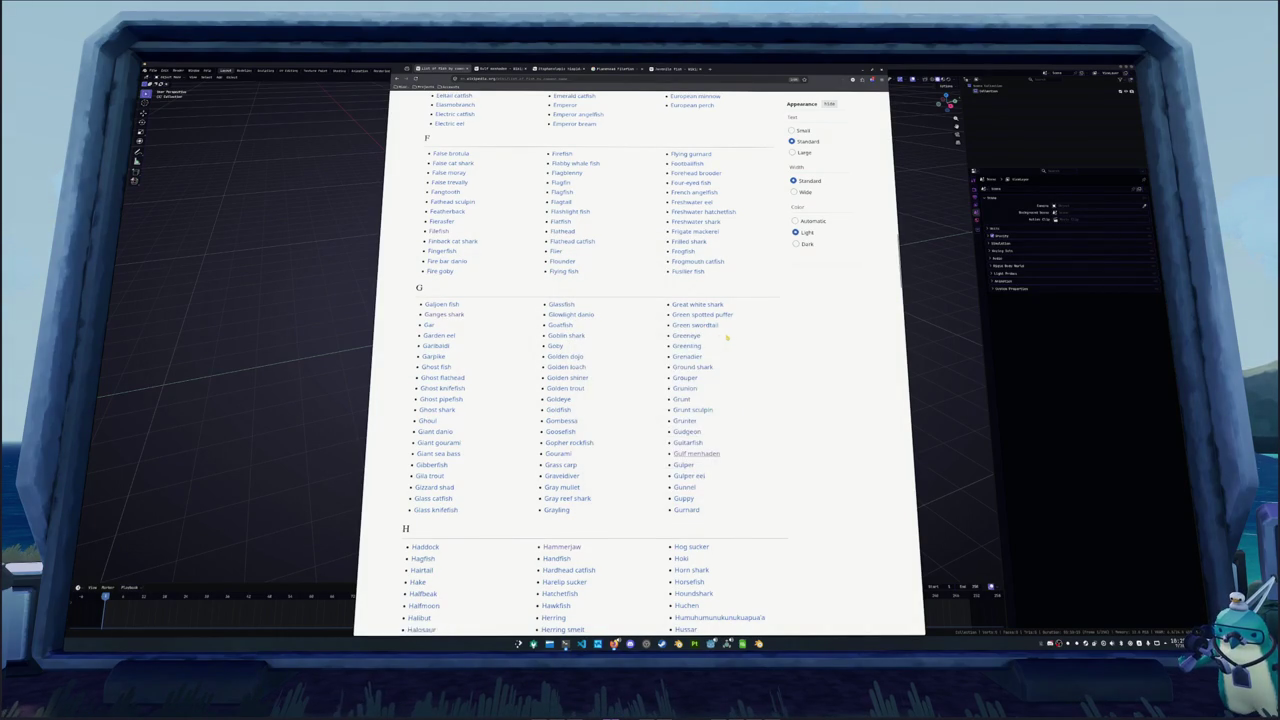
pyautogui.click(696, 453)
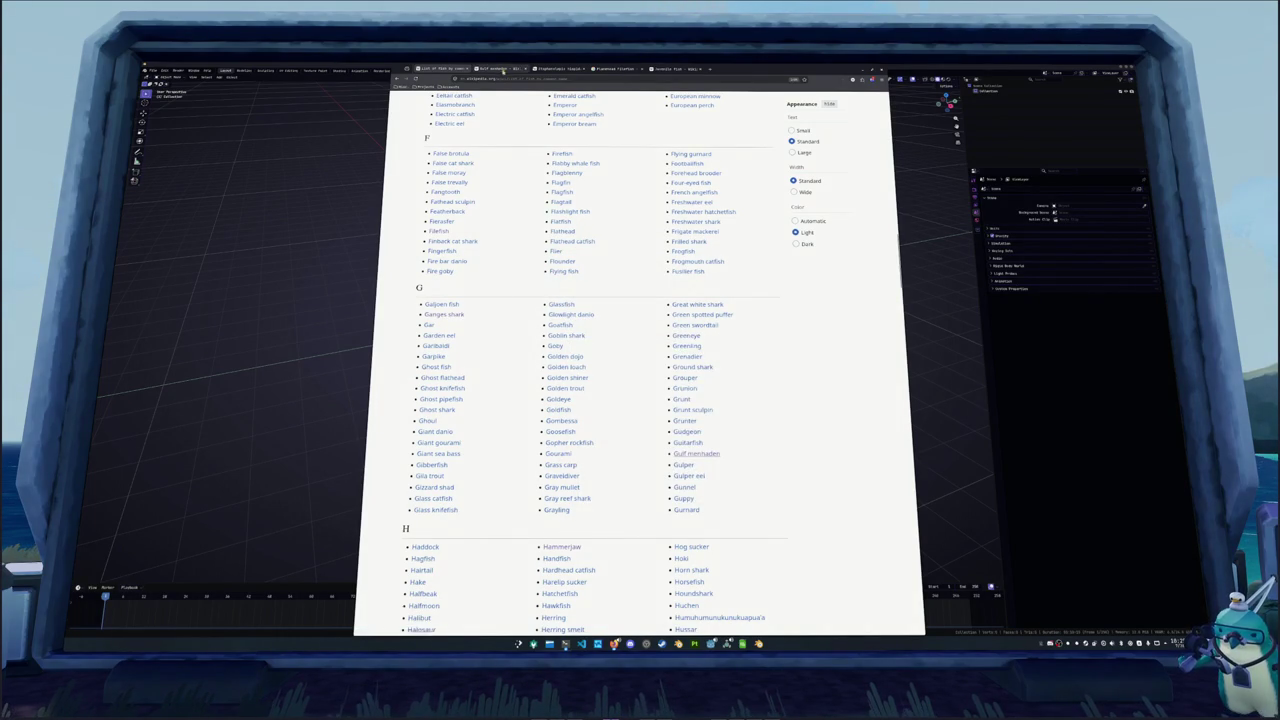
# Go back from the Gulf menhaden article to the list of fish
pyautogui.scroll(-1, 601, 318)
pyautogui.scroll(1, 601, 318)
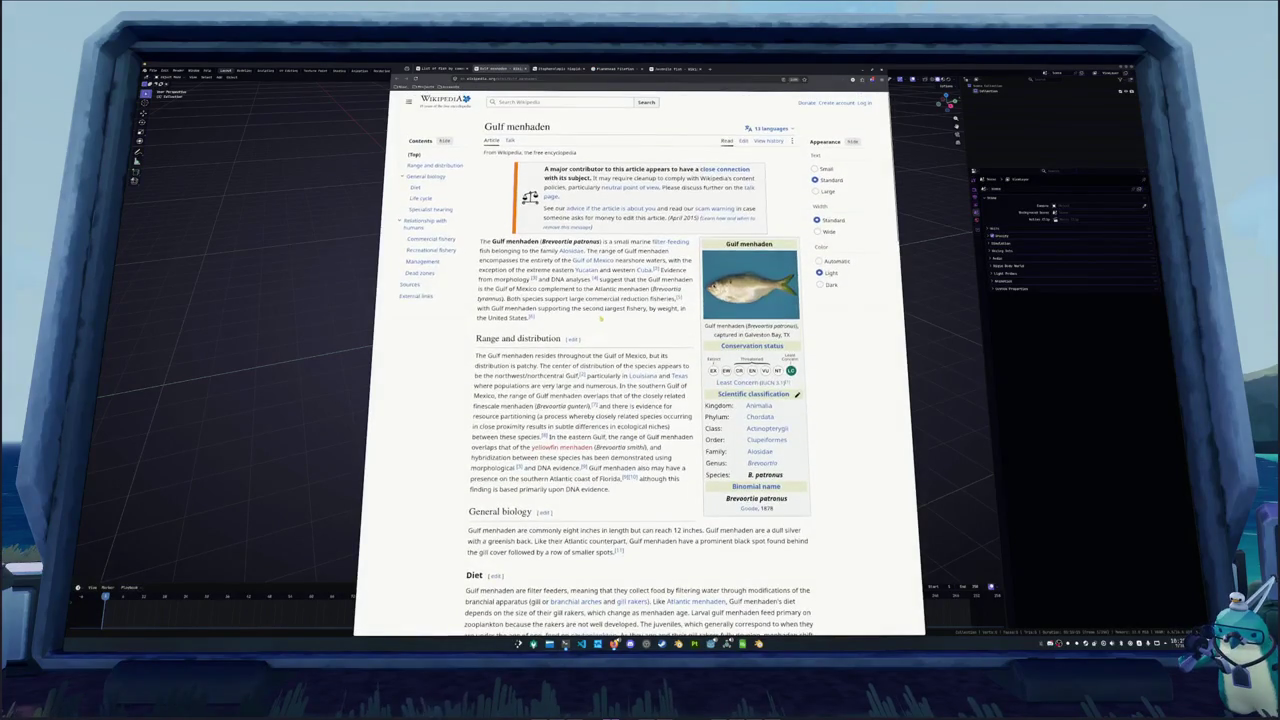
pyautogui.click(403, 79)
# Scroll down to the H section and preview several fish names there
pyautogui.scroll(-2, 565, 341)
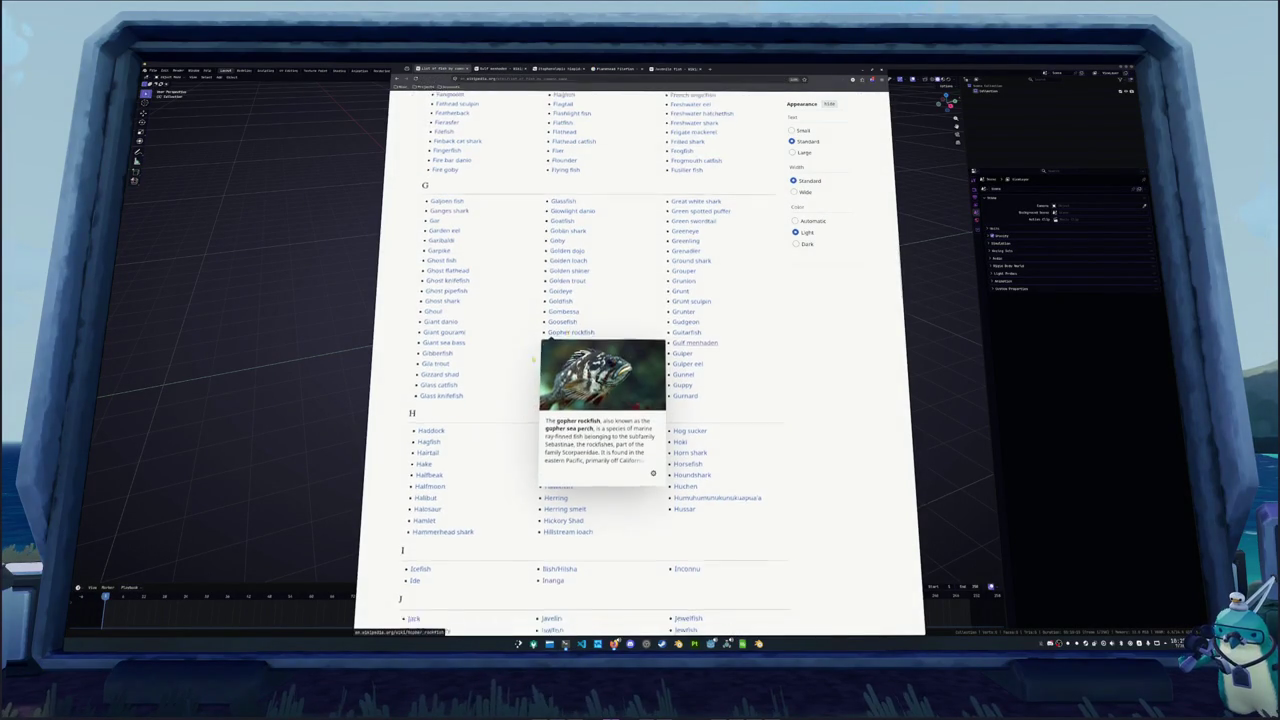
pyautogui.scroll(-3, 525, 392)
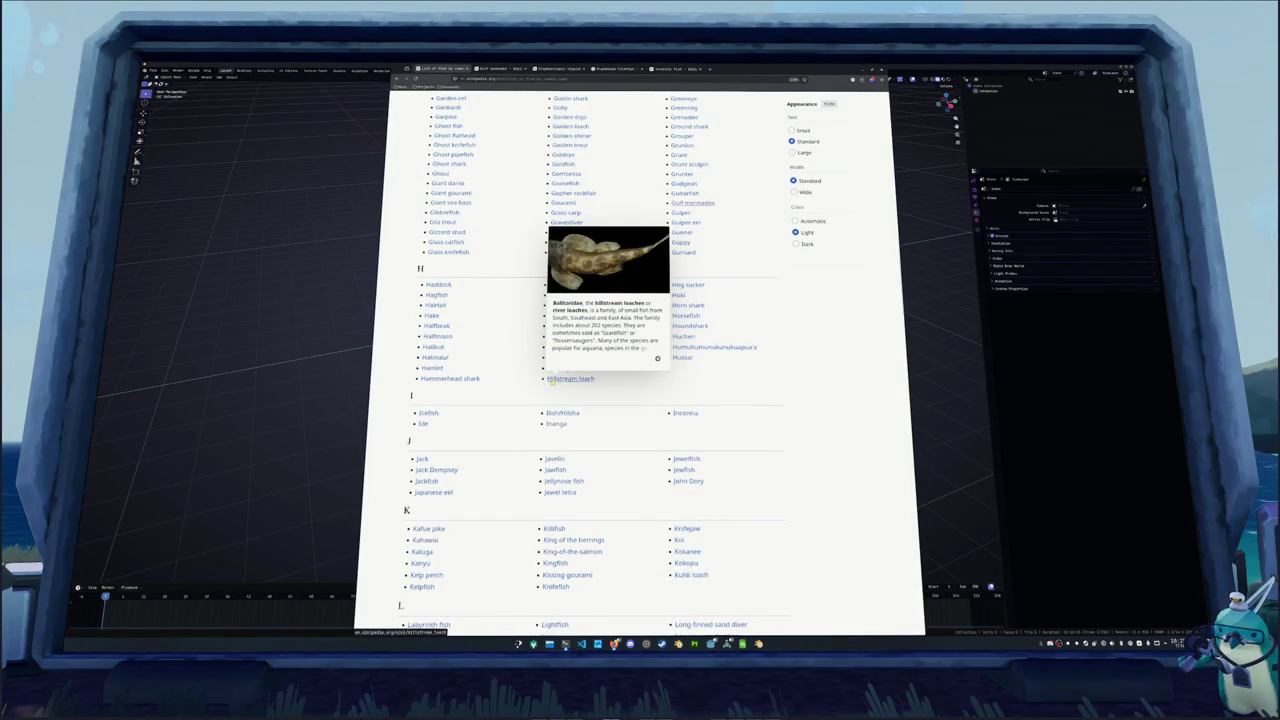
pyautogui.moveTo(450, 380)
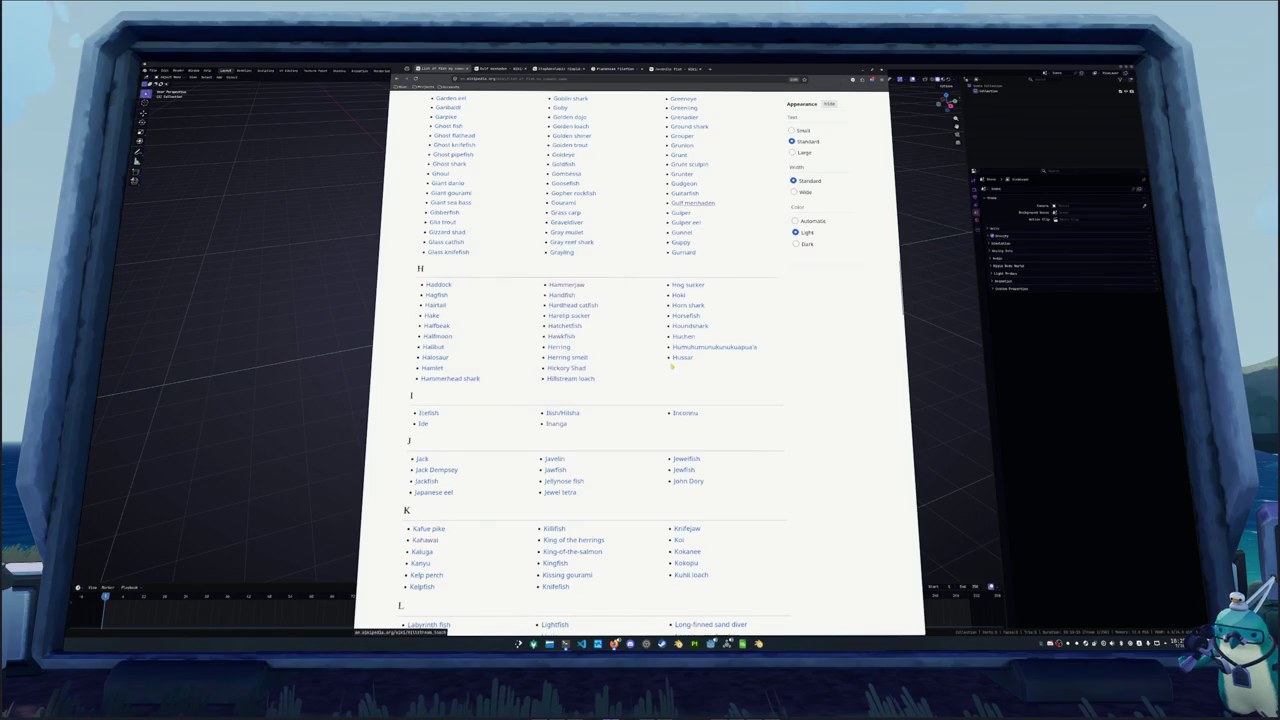
pyautogui.moveTo(678, 360)
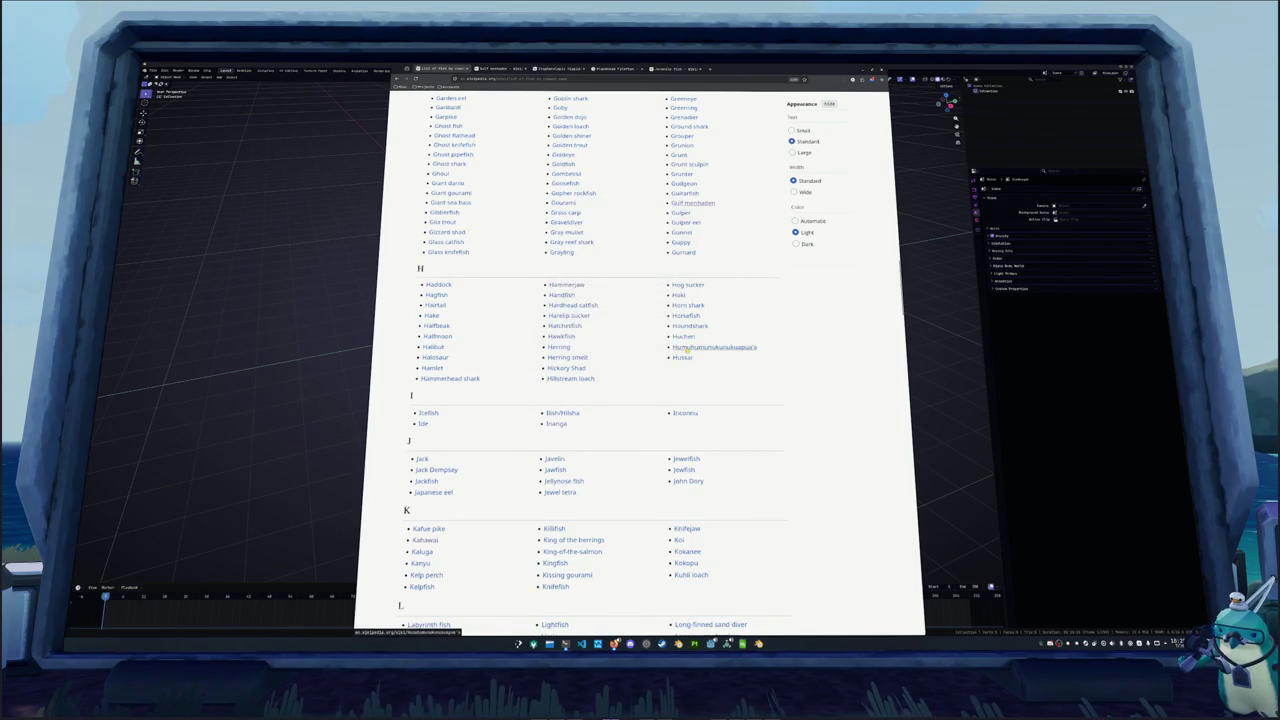
pyautogui.moveTo(690, 336)
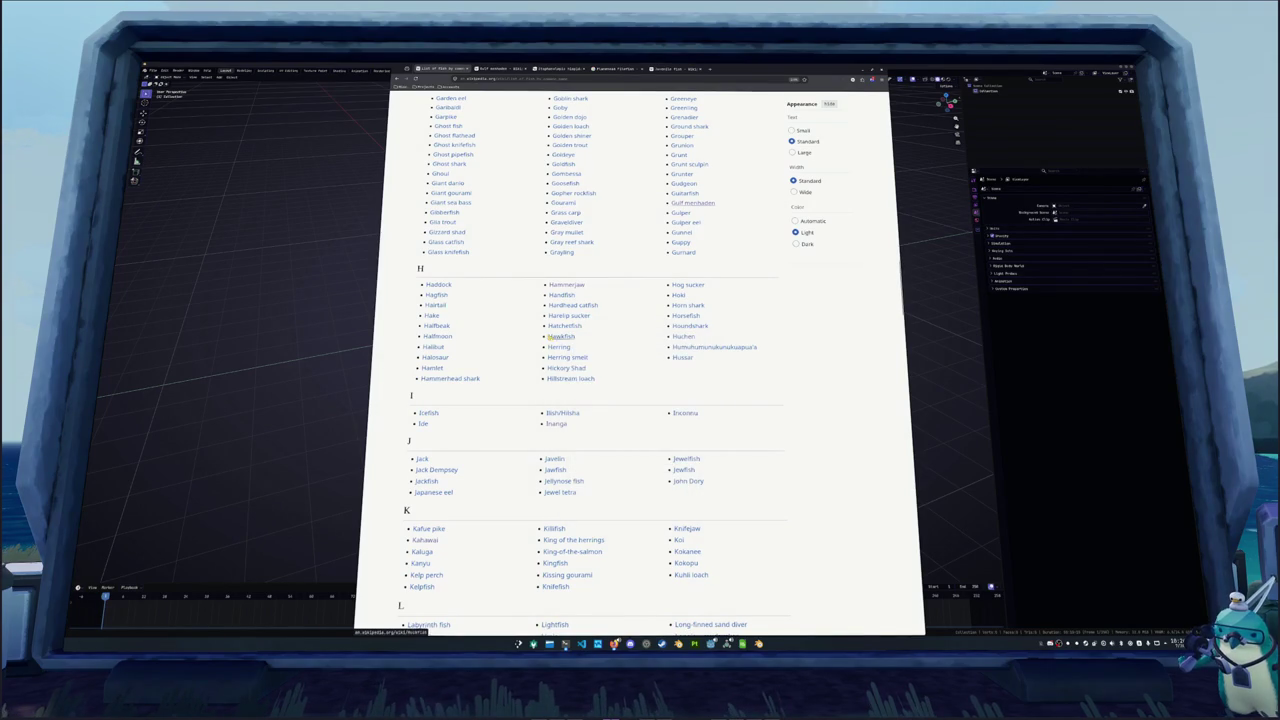
pyautogui.moveTo(563, 326)
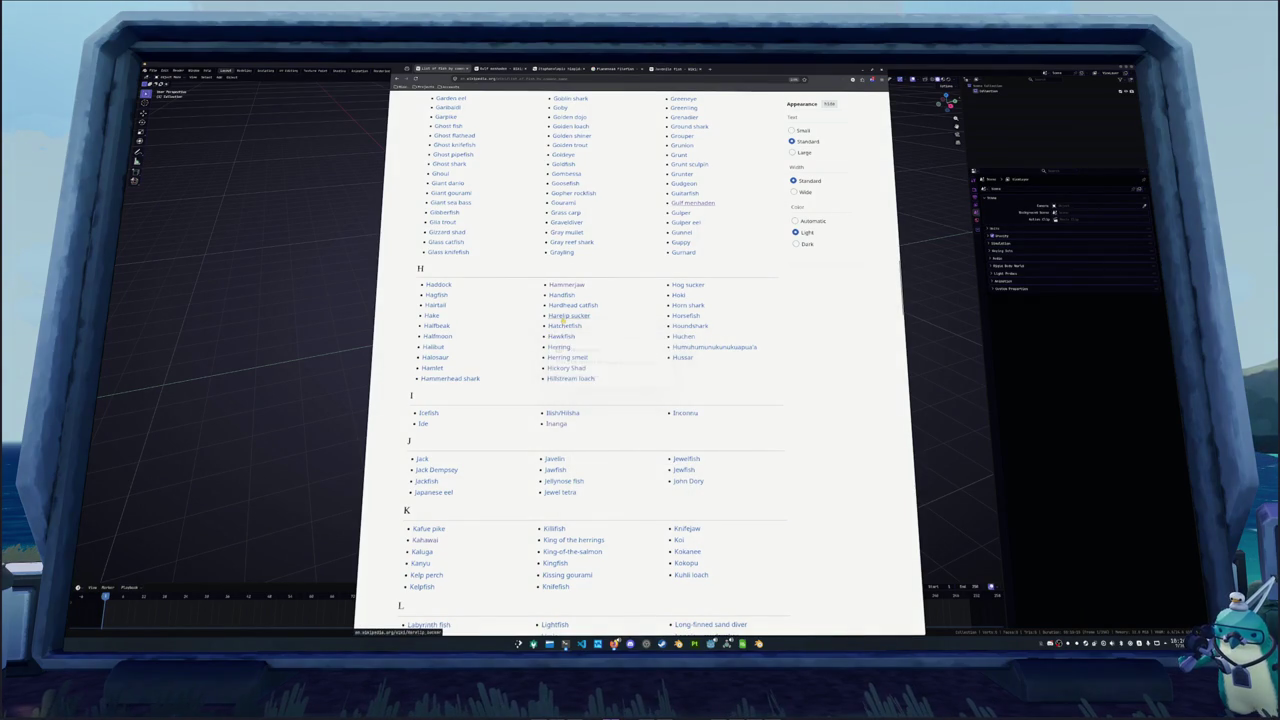